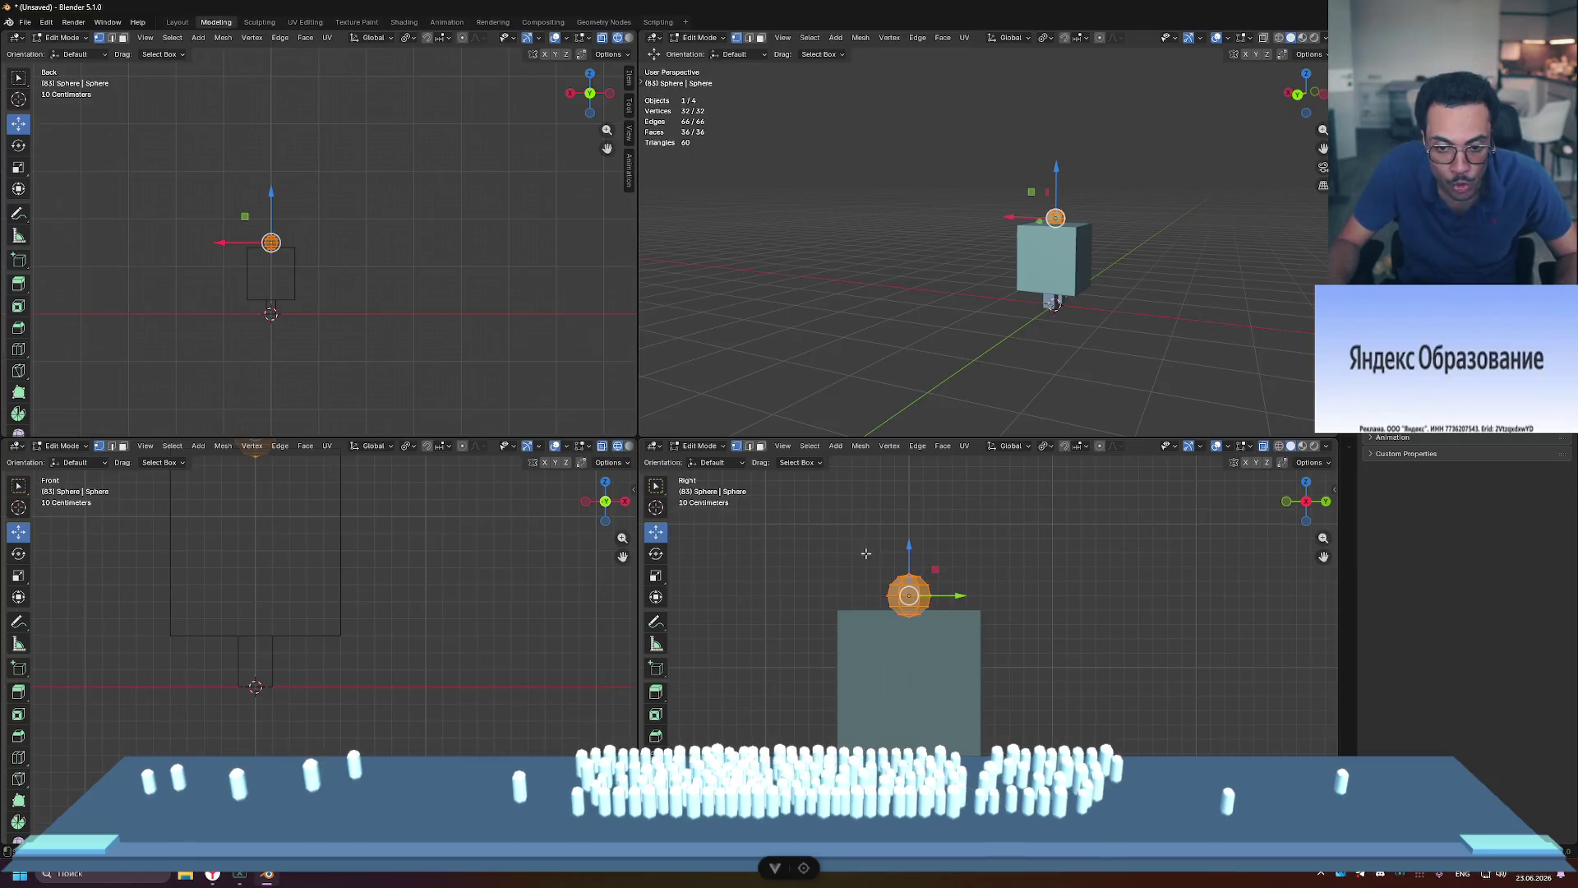
Step: Enlarge the head sphere about 1.2 times and raise it higher
{"action": "left_click_drag", "start_coordinate": [852, 513], "coordinate": [851, 490]}
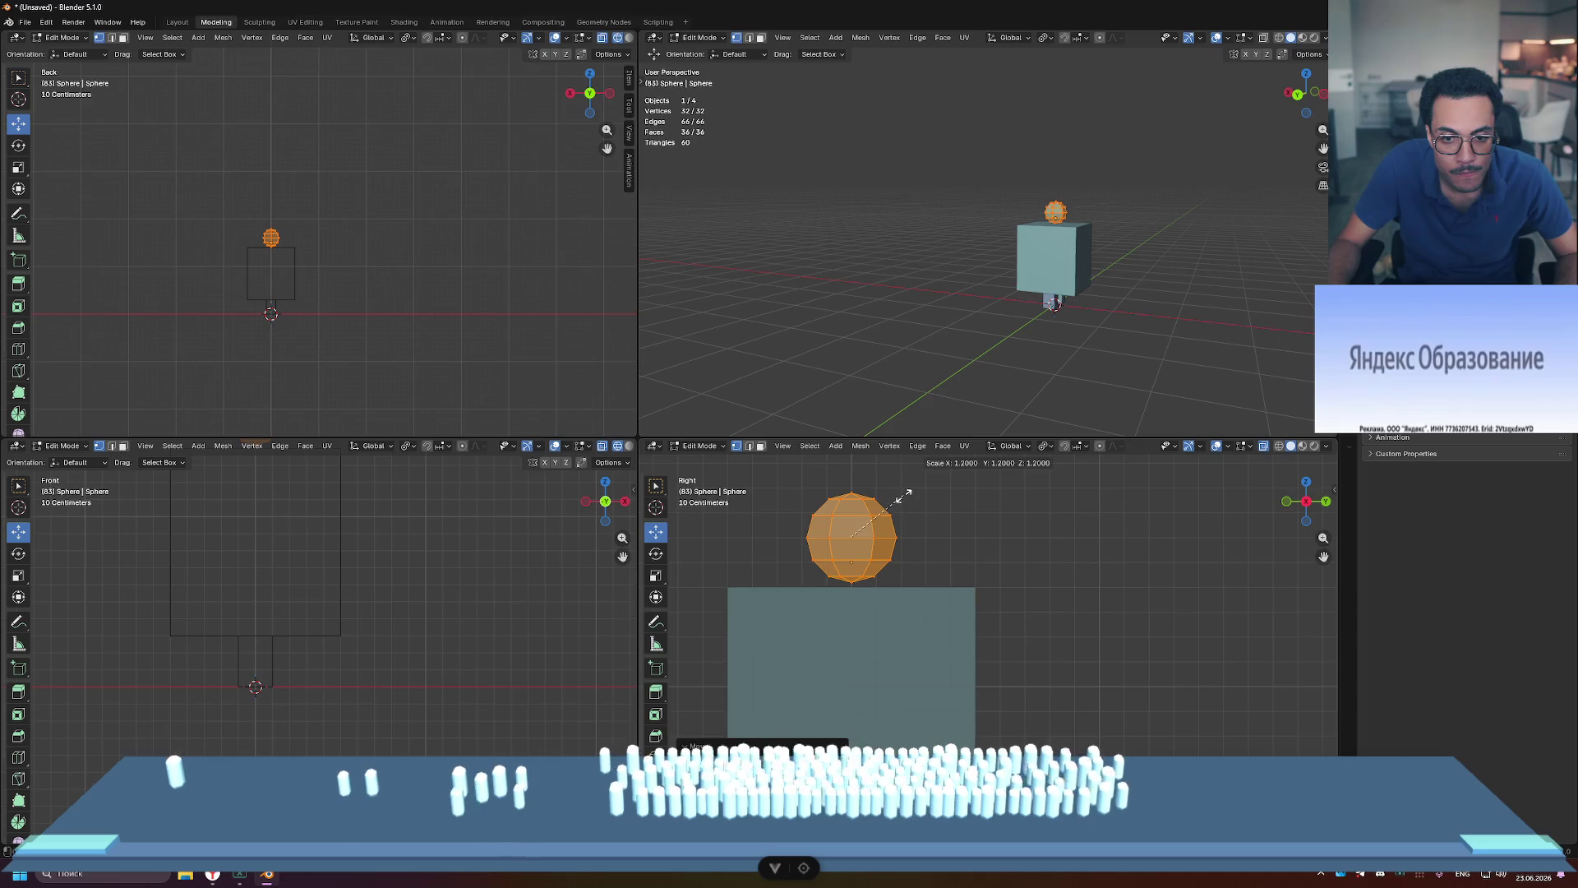
{"action": "left_click", "coordinate": [907, 494]}
{"action": "left_click_drag", "start_coordinate": [839, 486], "coordinate": [840, 461]}
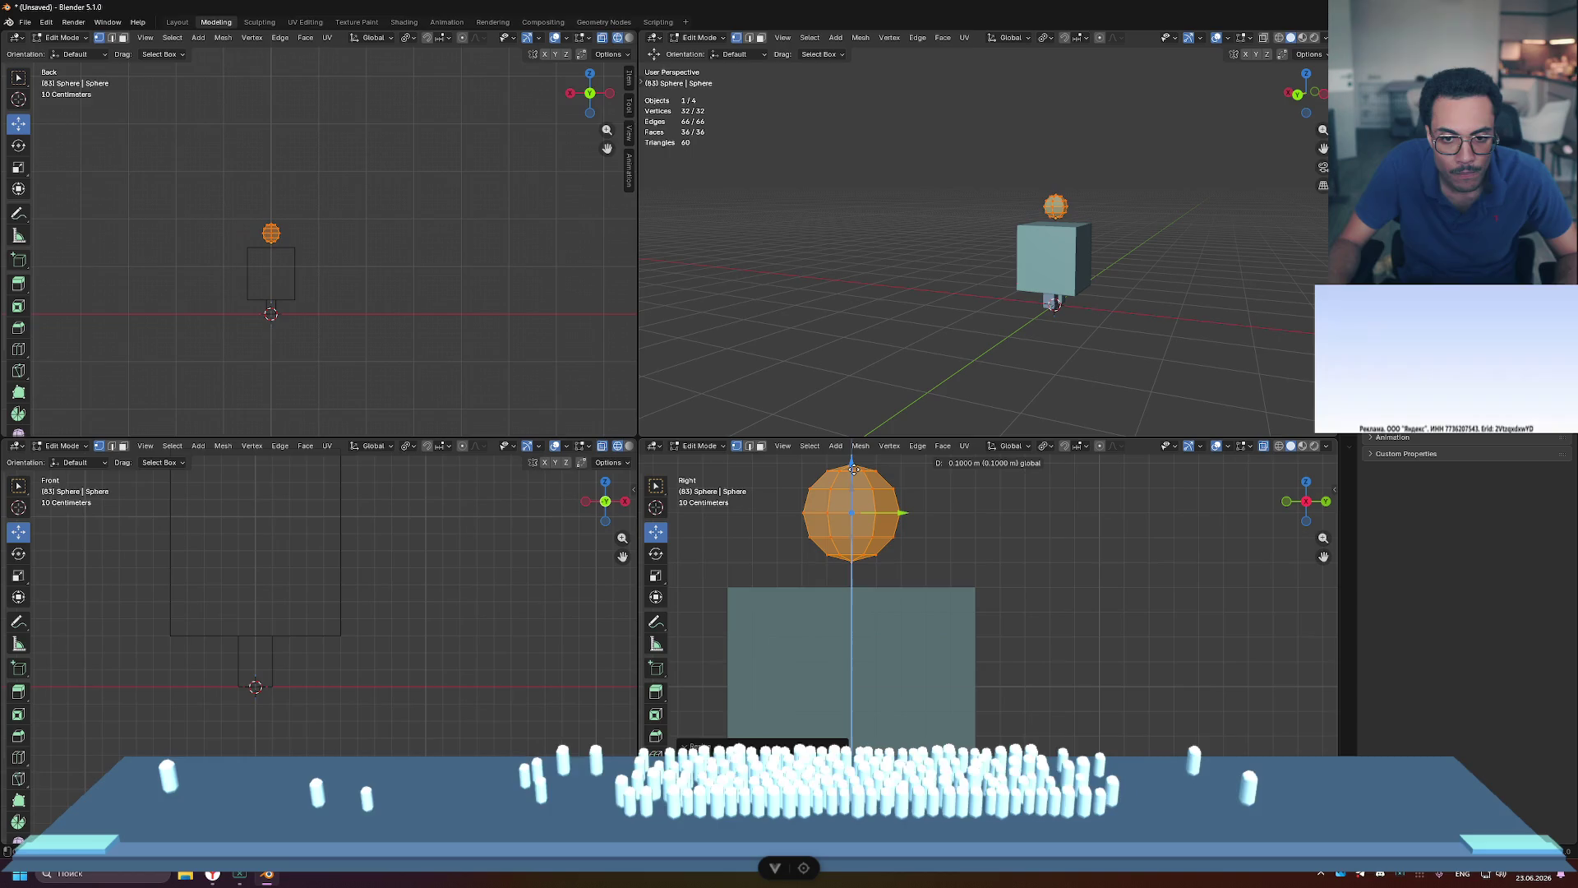
{"action": "left_click", "coordinate": [939, 525]}
{"action": "scroll", "coordinate": [939, 526], "scroll_direction": "down", "scroll_amount": 1}
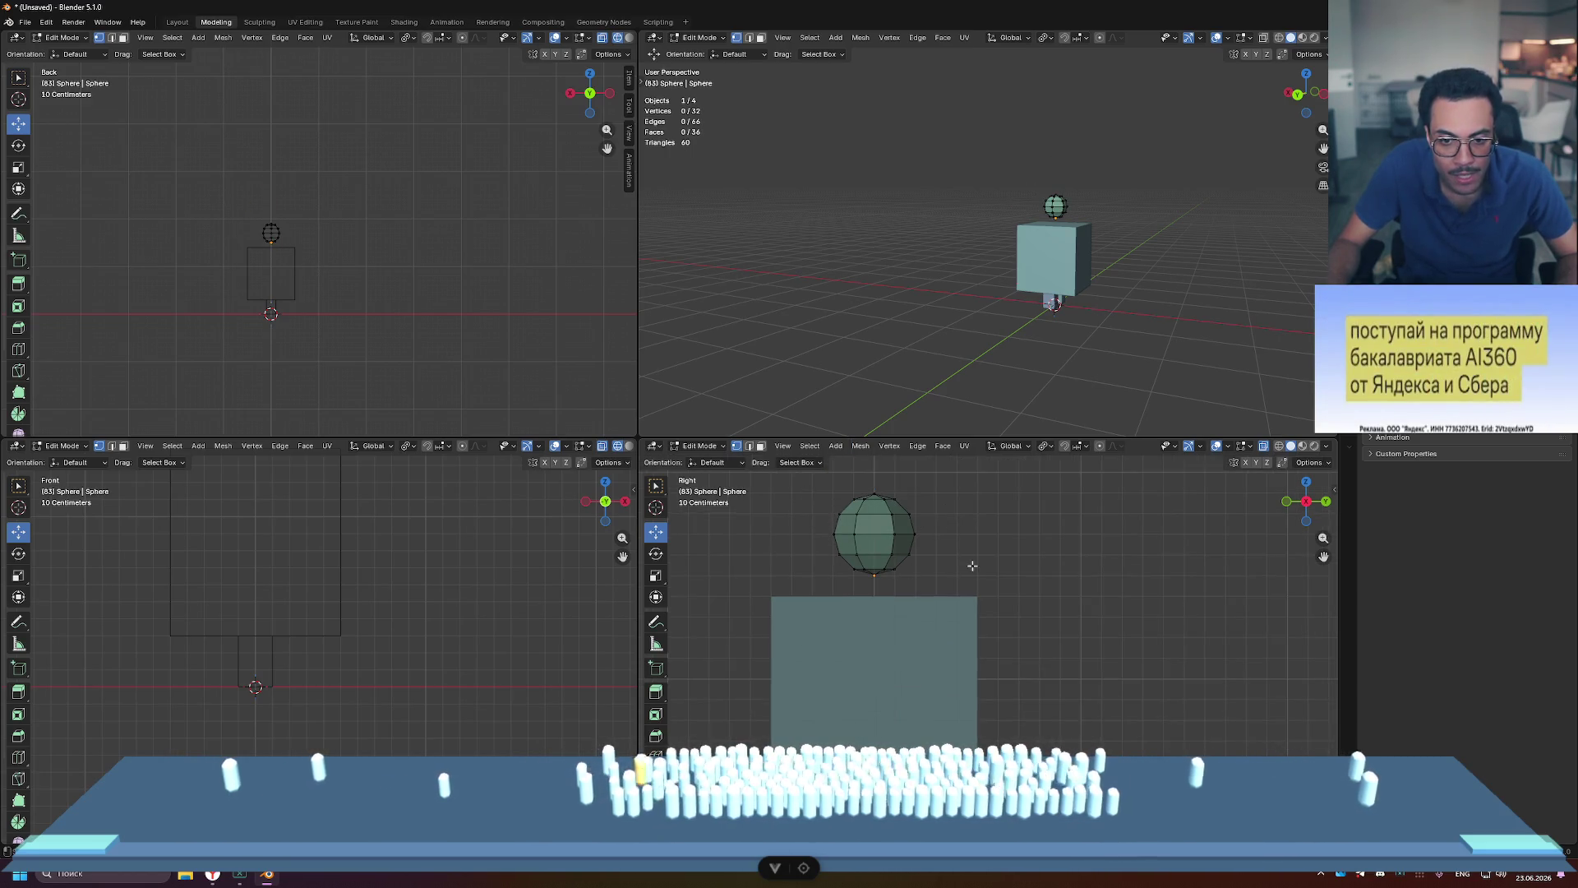
Step: Lower the whole sphere mesh so it sits directly on the cube's top
{"action": "key", "text": "Tab"}
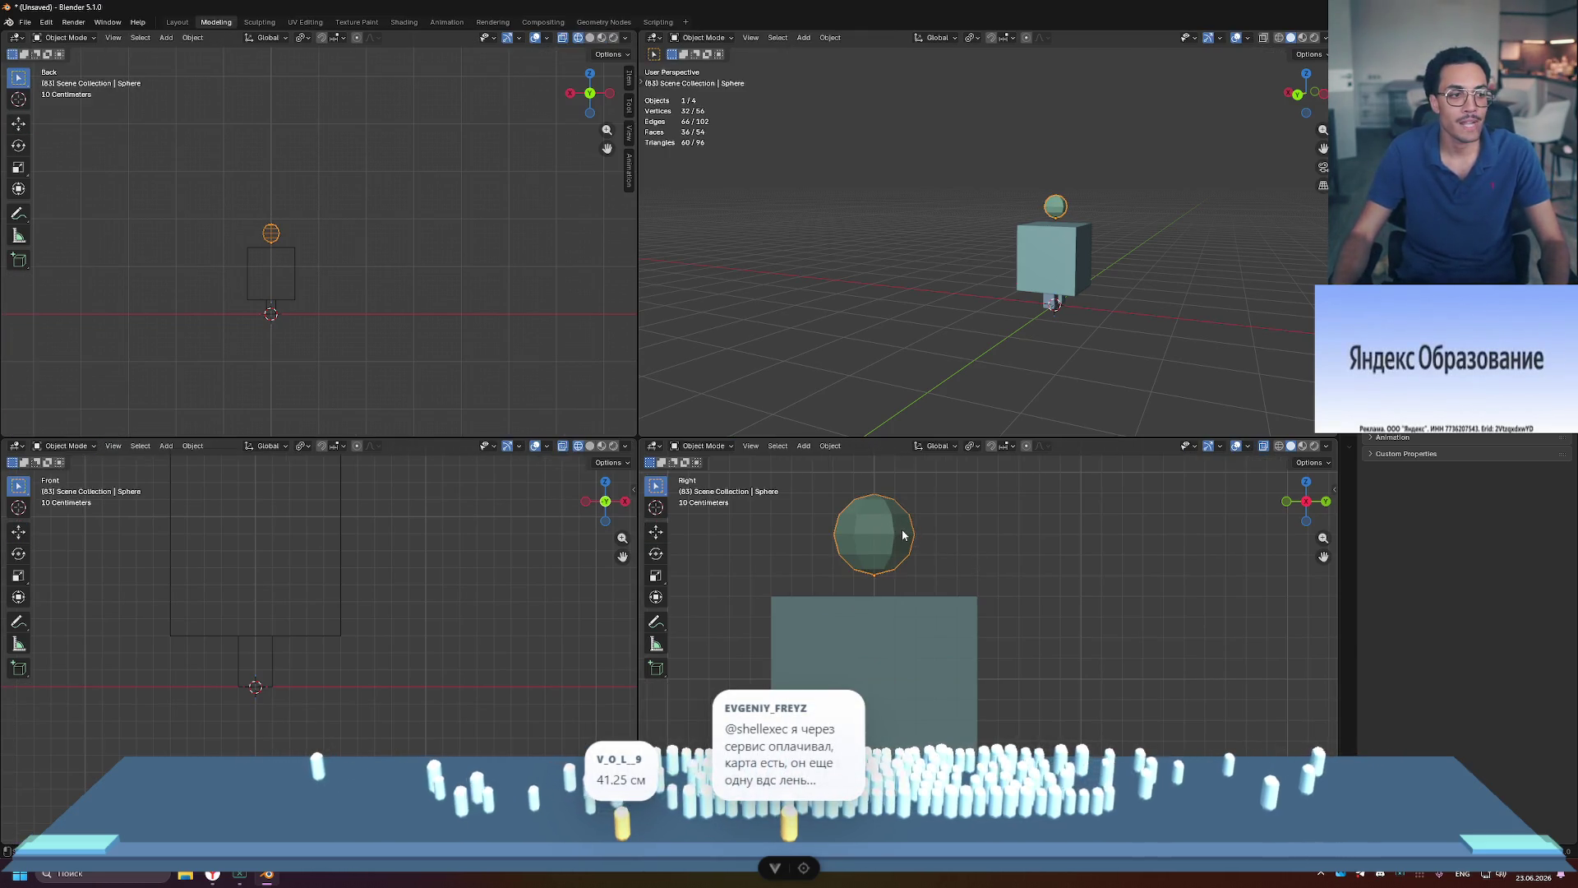
{"action": "key", "text": "Tab"}
{"action": "key", "text": "a"}
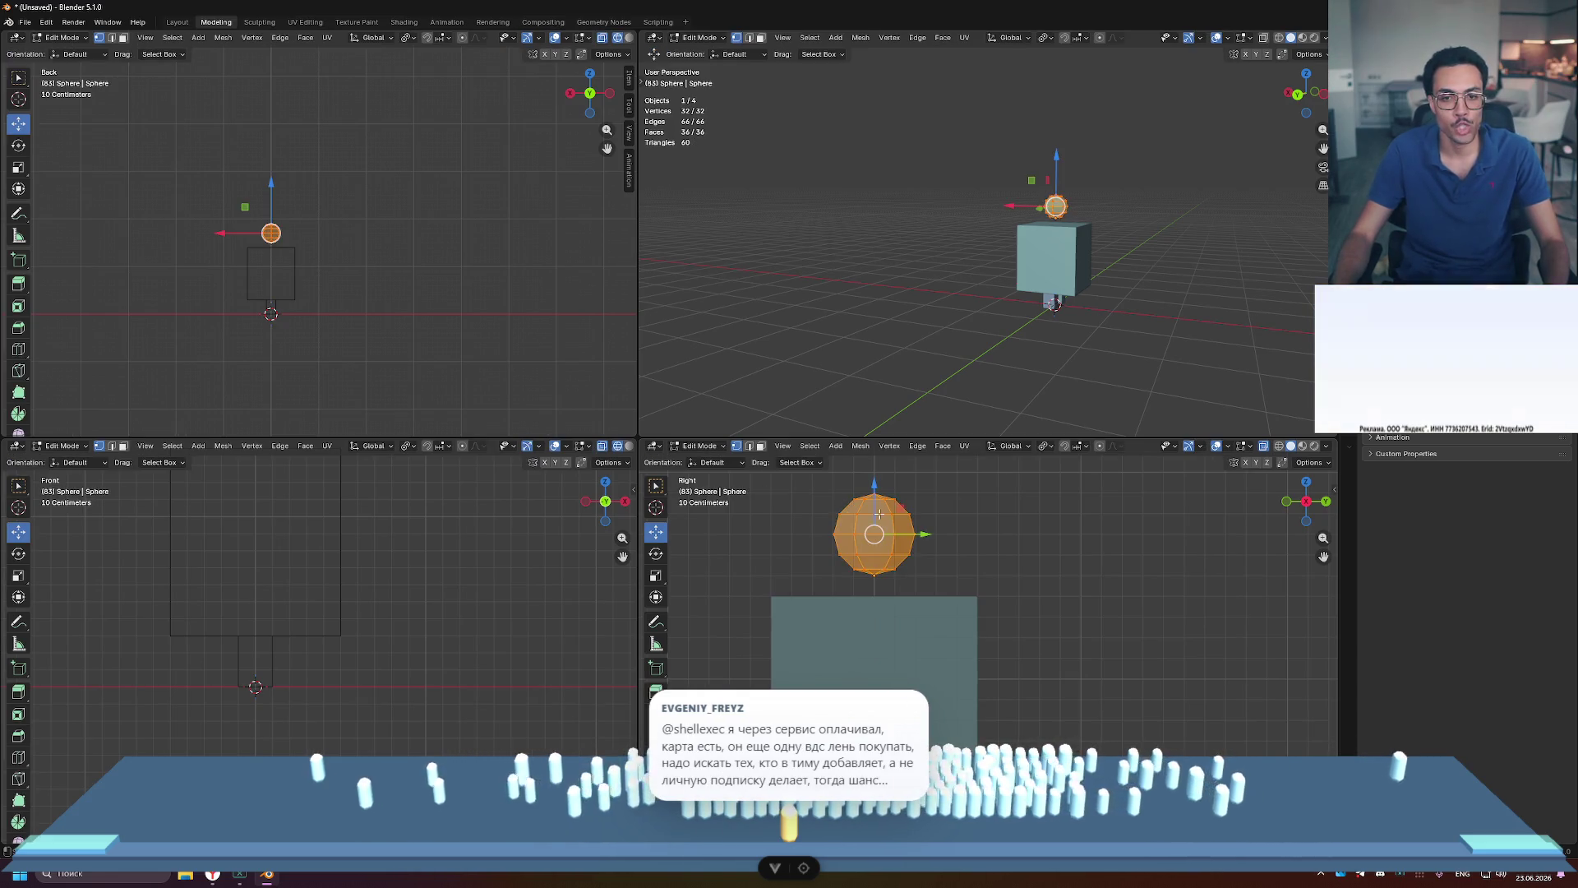
{"action": "left_click_drag", "start_coordinate": [874, 485], "coordinate": [874, 535]}
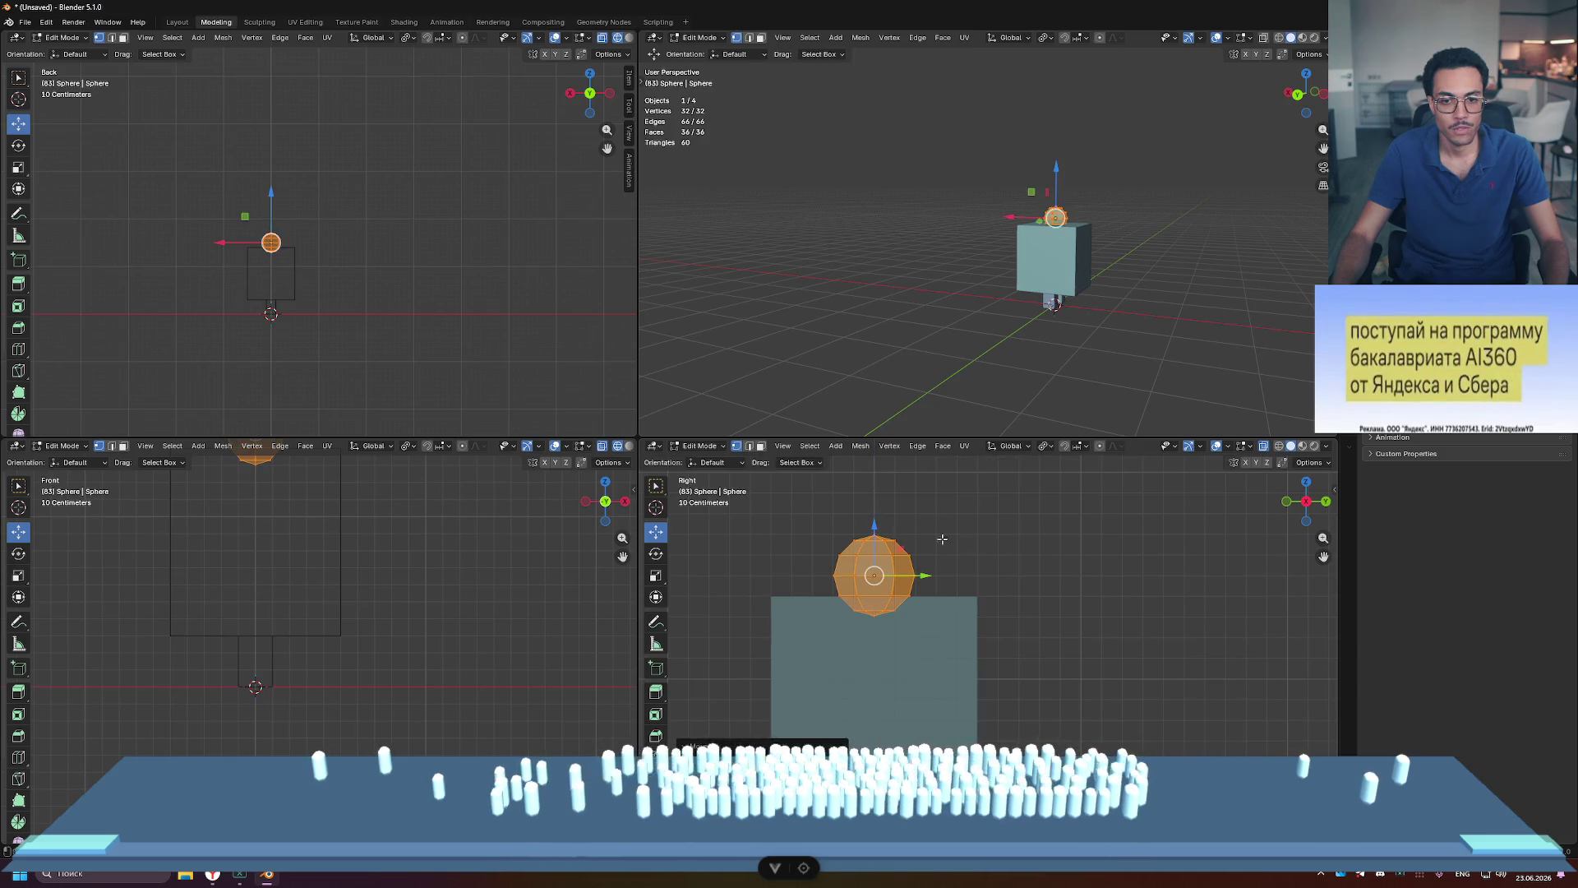
{"action": "left_click", "coordinate": [1052, 611]}
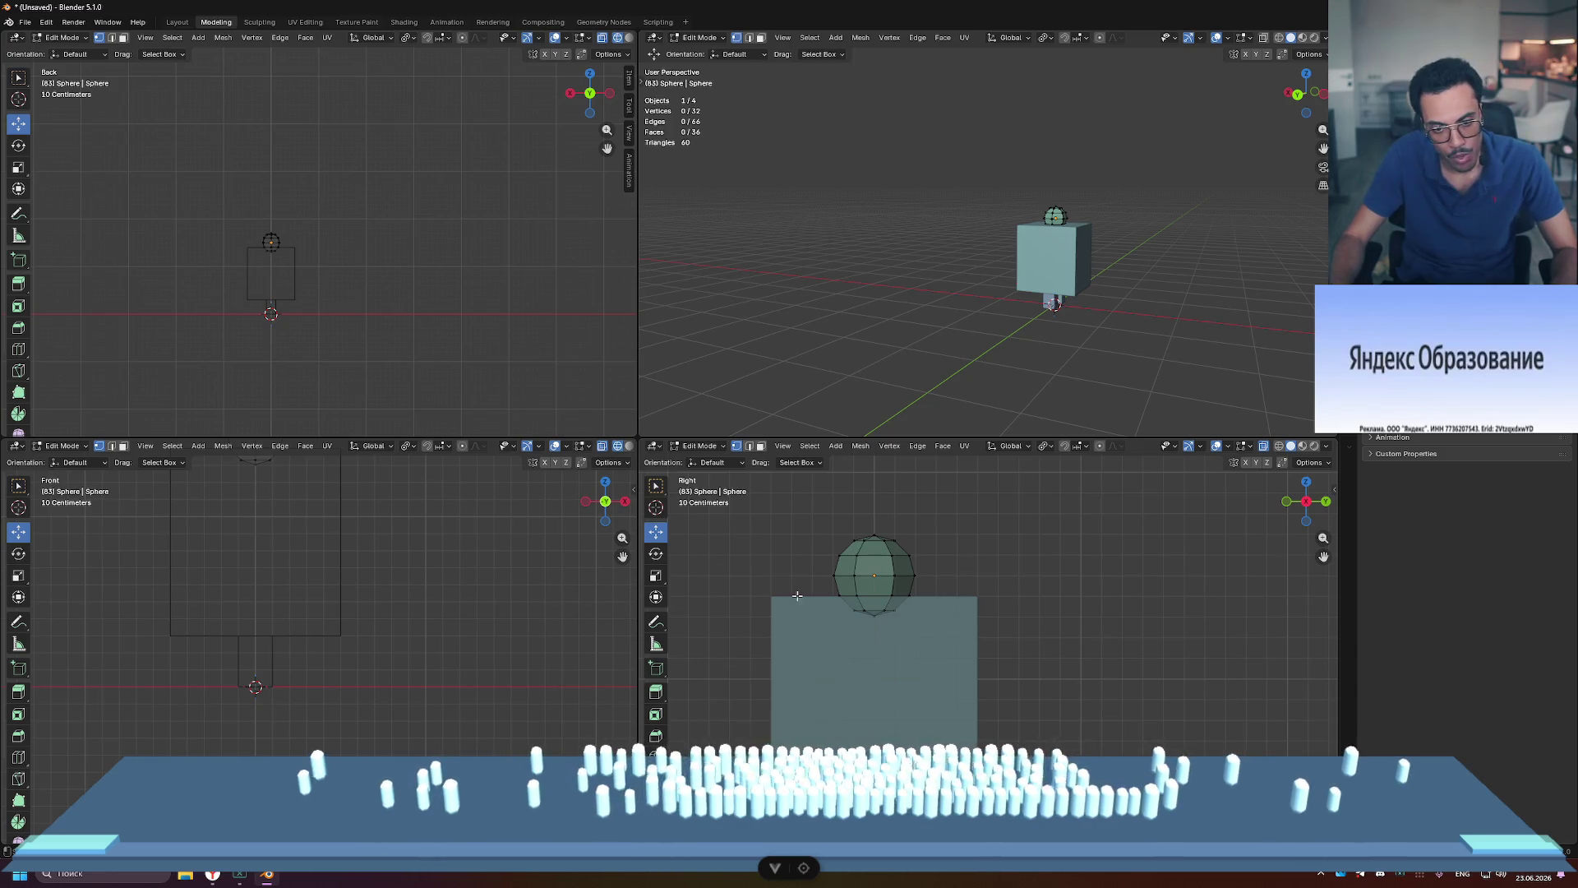
{"action": "key", "text": "Tab"}
Step: Thin the body cube's depth by scaling all its geometry along Y
{"action": "left_click", "coordinate": [822, 625]}
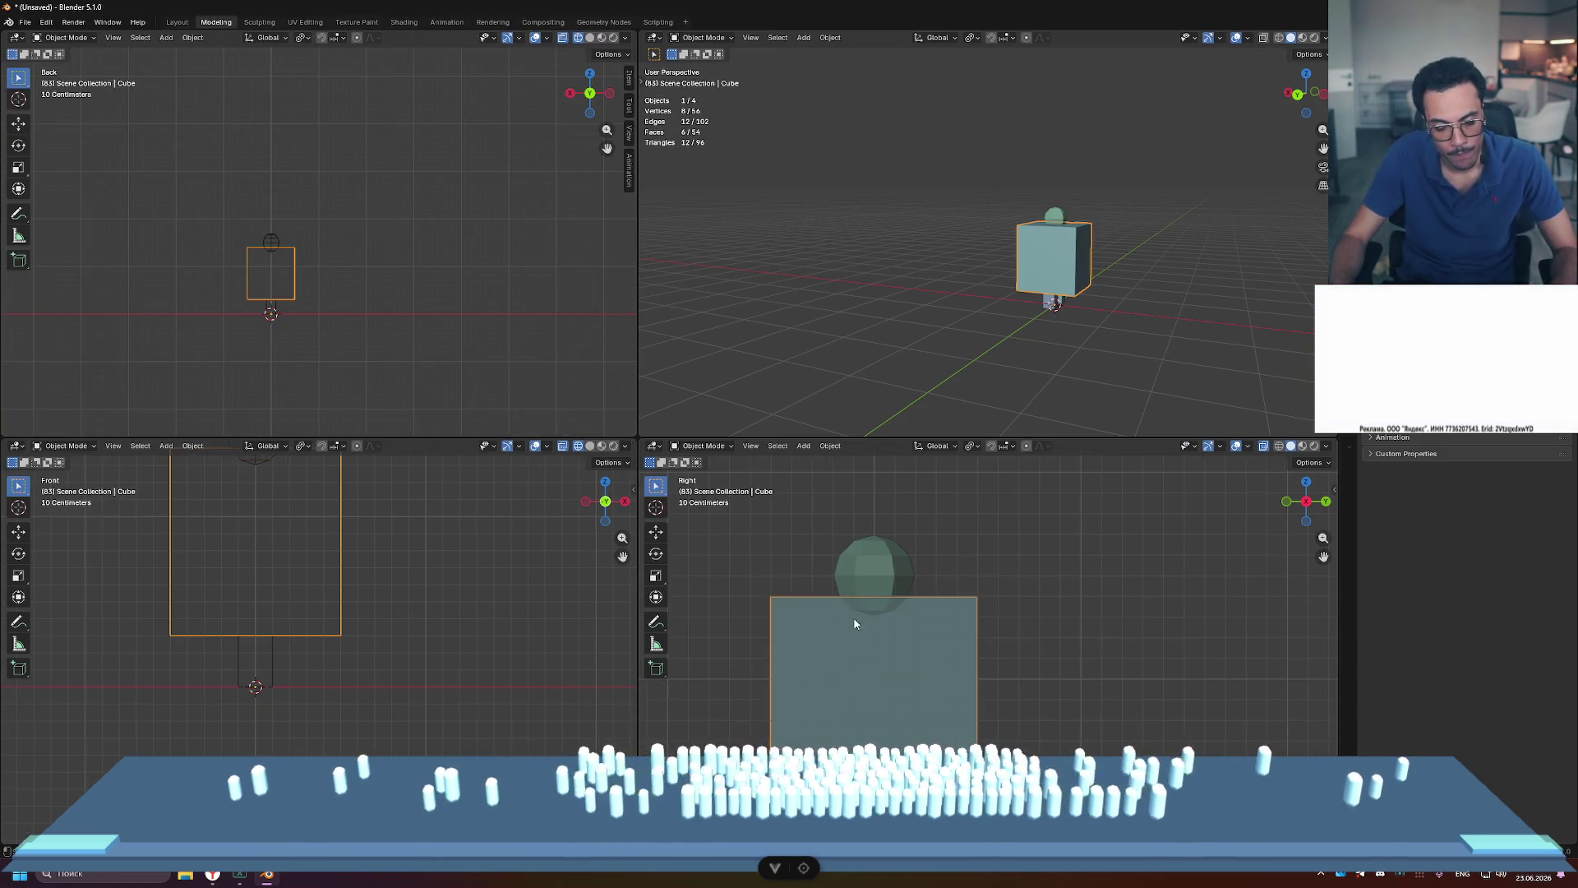
{"action": "scroll", "coordinate": [929, 695], "scroll_direction": "down", "scroll_amount": 2}
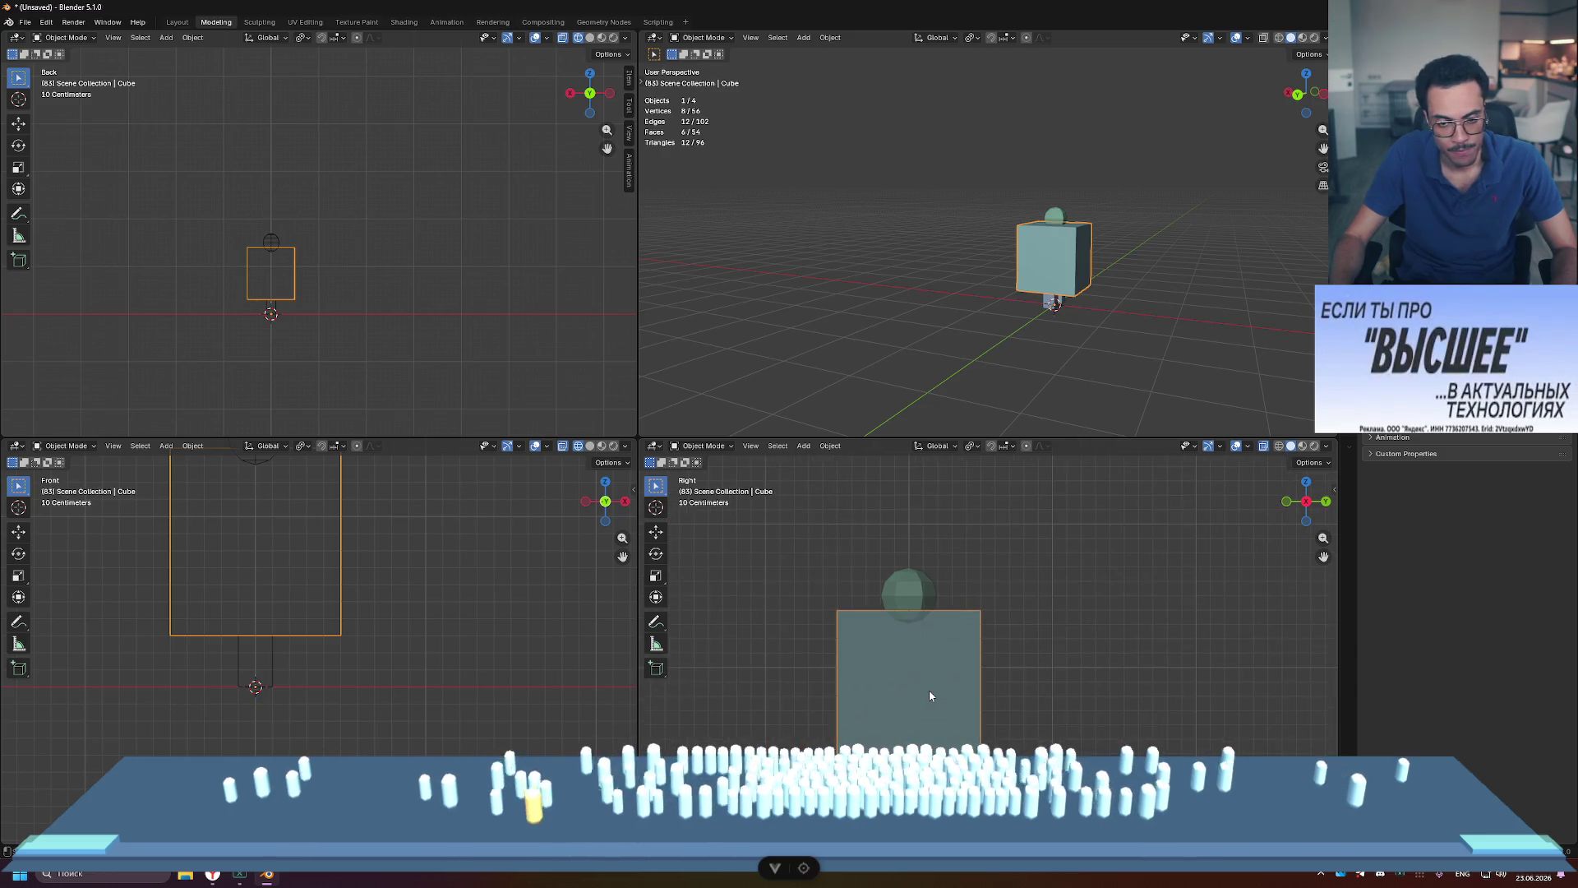
{"action": "scroll", "coordinate": [929, 696], "scroll_direction": "up", "scroll_amount": 2}
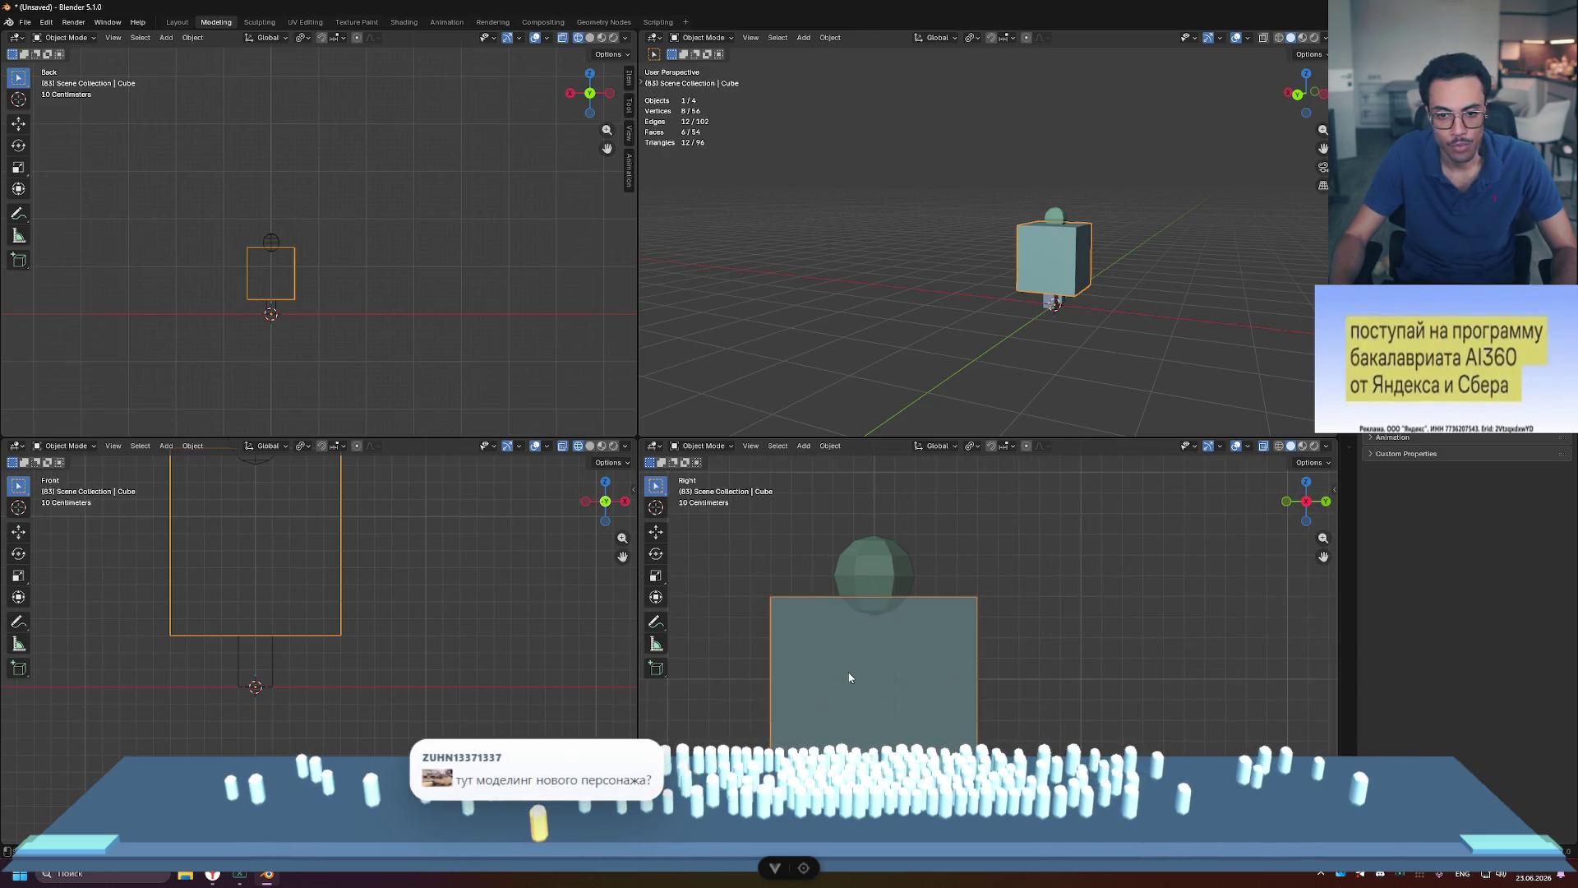
{"action": "key", "text": "Tab"}
{"action": "key", "text": "a"}
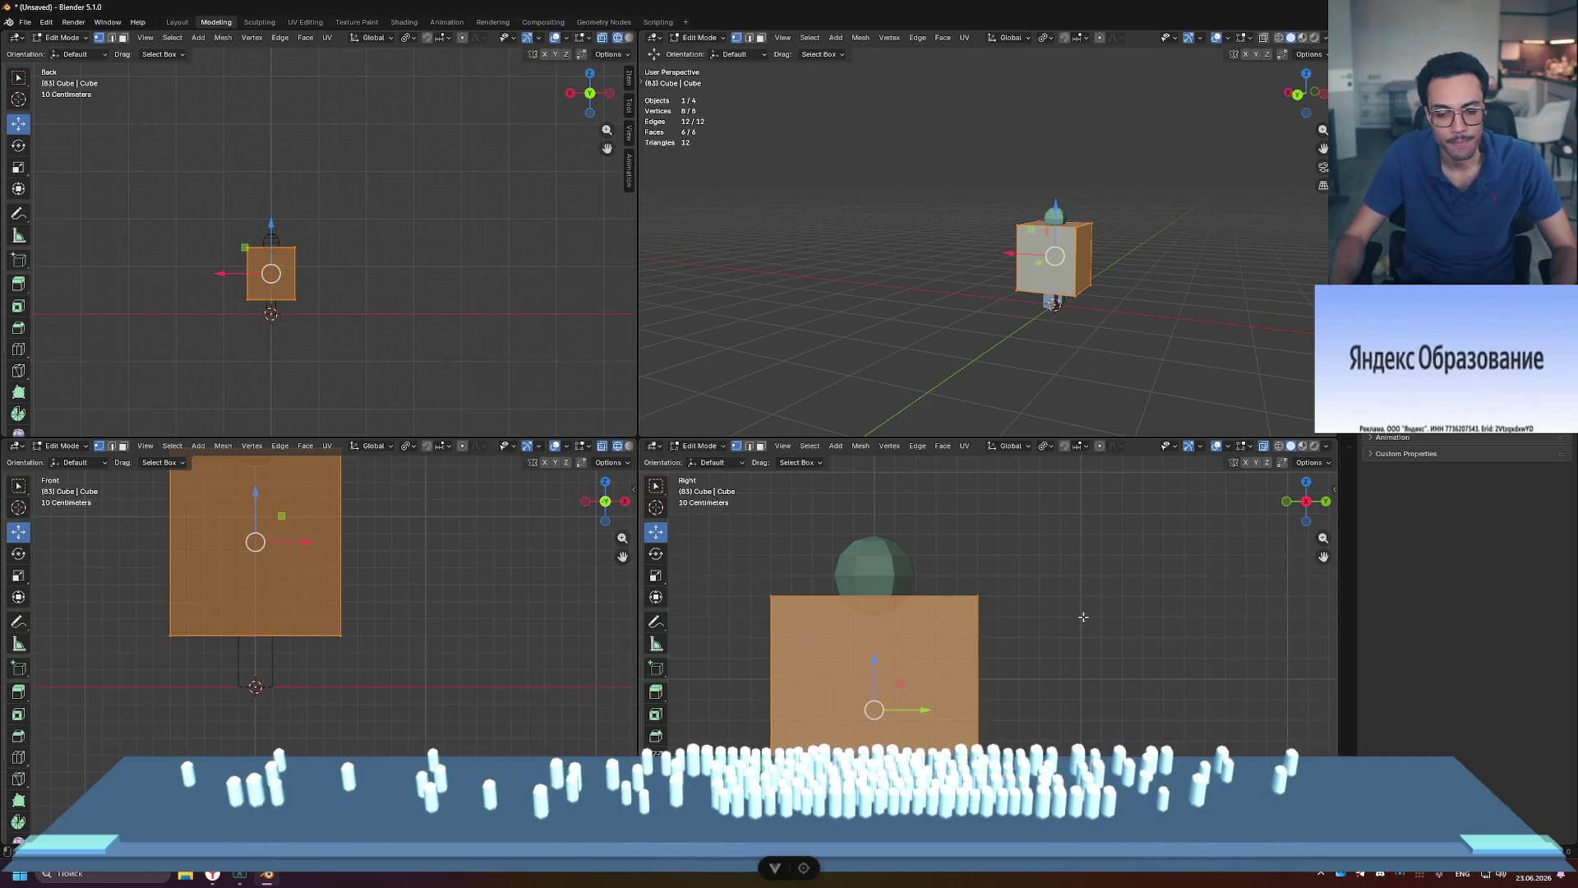
{"action": "key", "text": "s"}
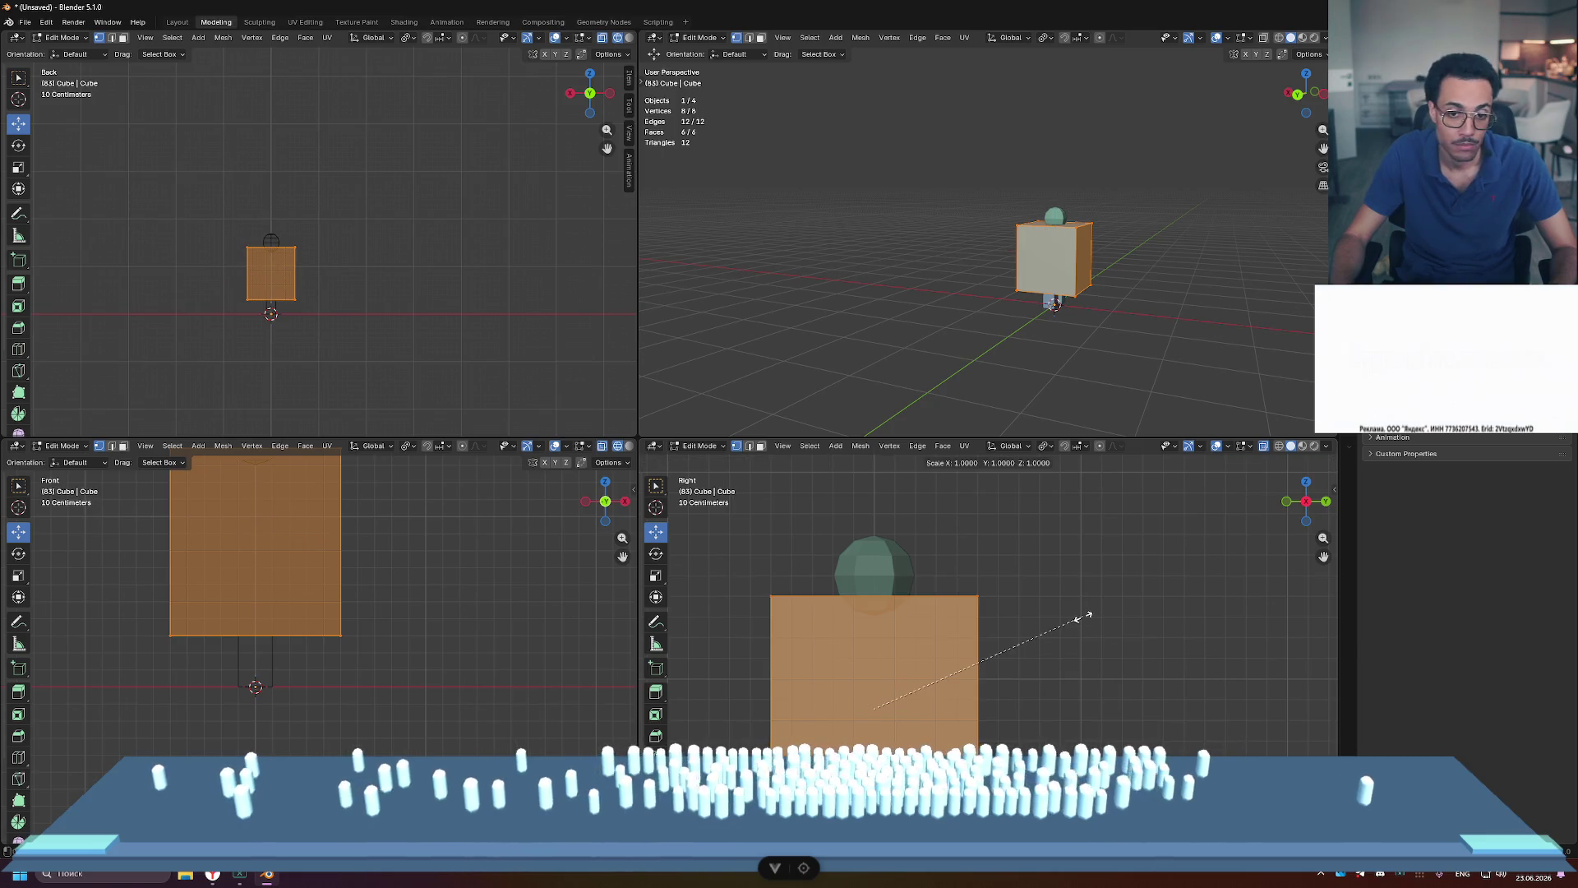
{"action": "key", "text": "y"}
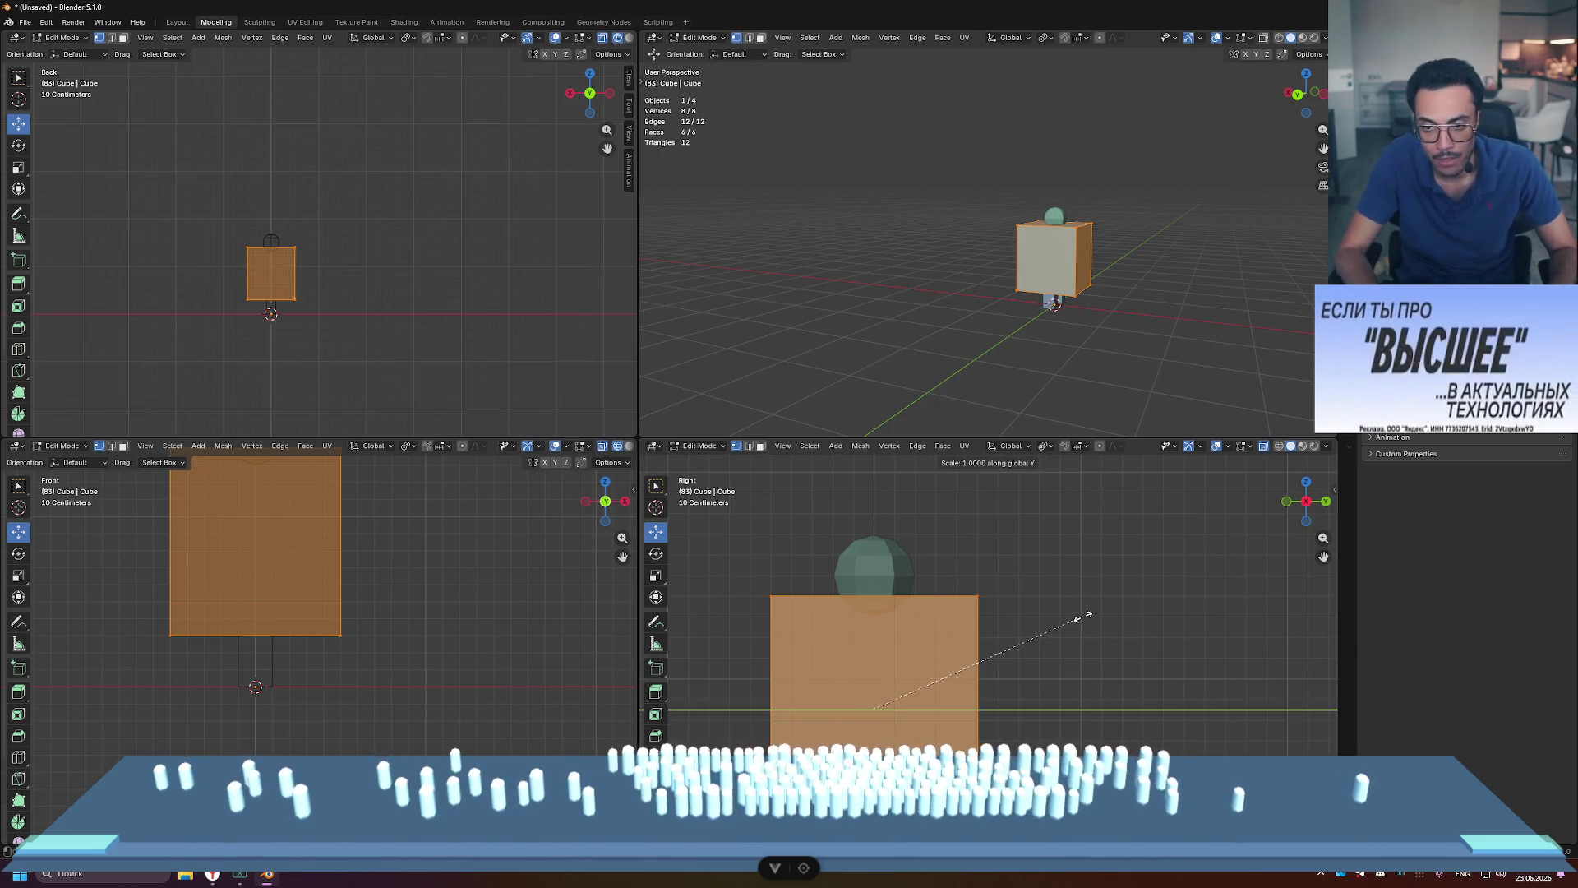
{"action": "left_click", "coordinate": [935, 646]}
{"action": "left_click", "coordinate": [935, 646]}
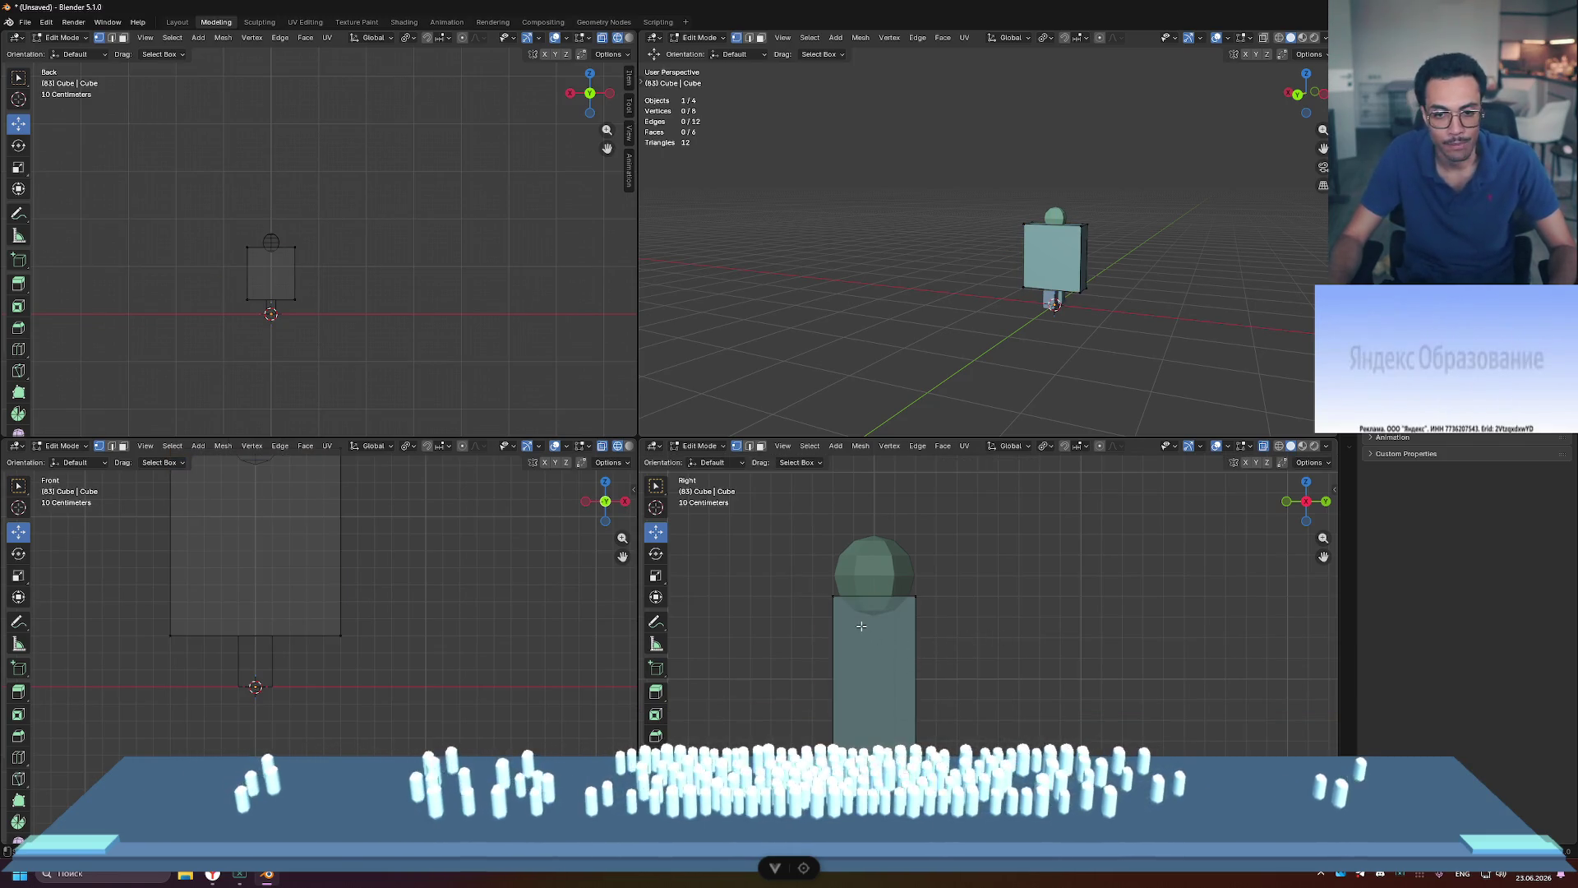
Step: Move the cube's top face down slightly
{"action": "left_click_drag", "start_coordinate": [855, 596], "coordinate": [967, 609]}
{"action": "left_click_drag", "start_coordinate": [873, 548], "coordinate": [873, 565]}
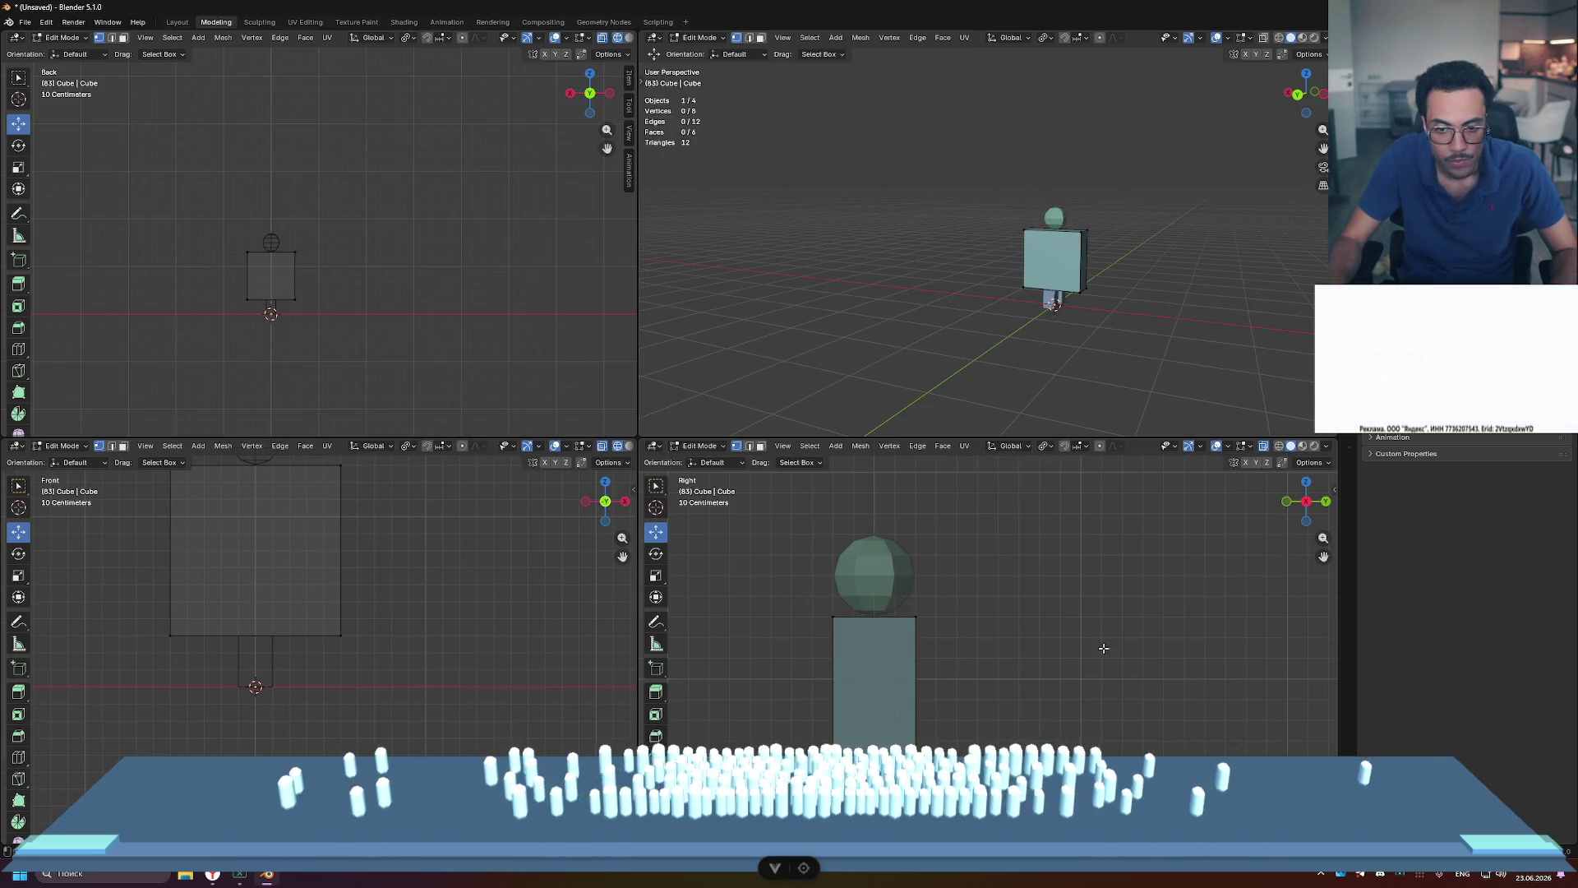
{"action": "scroll", "coordinate": [325, 582], "scroll_direction": "down", "scroll_amount": 2}
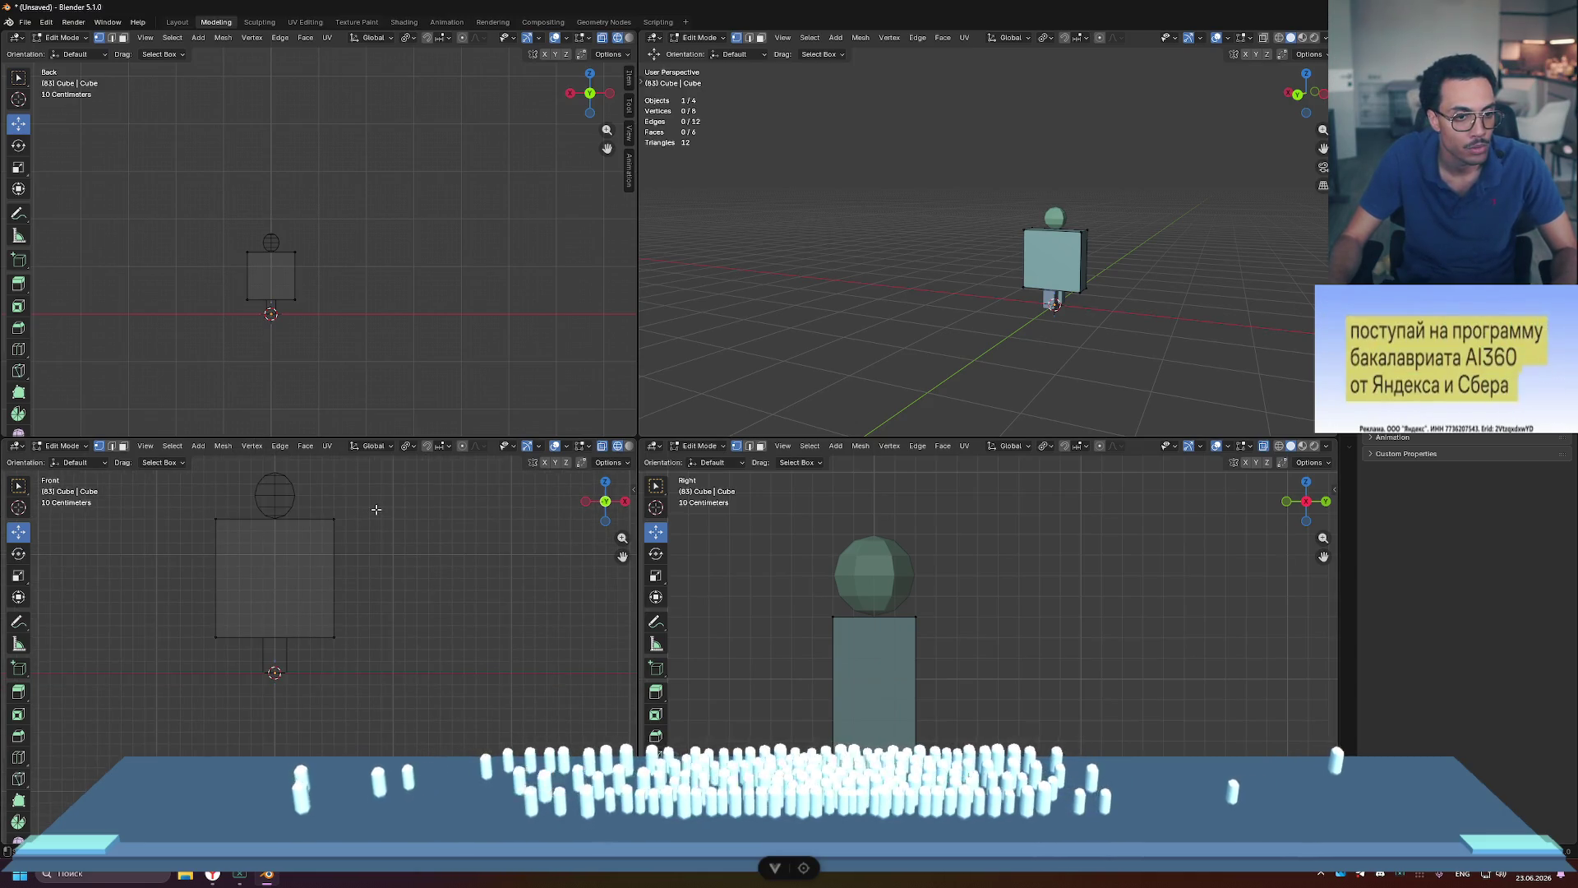
Step: Narrow the cube along X into a slim torso and nudge its top vertices
{"action": "mouse_move", "coordinate": [378, 510]}
{"action": "left_mouse_down"}
{"action": "mouse_move", "coordinate": [87, 680]}
{"action": "mouse_move", "coordinate": [206, 647]}
{"action": "left_mouse_up"}
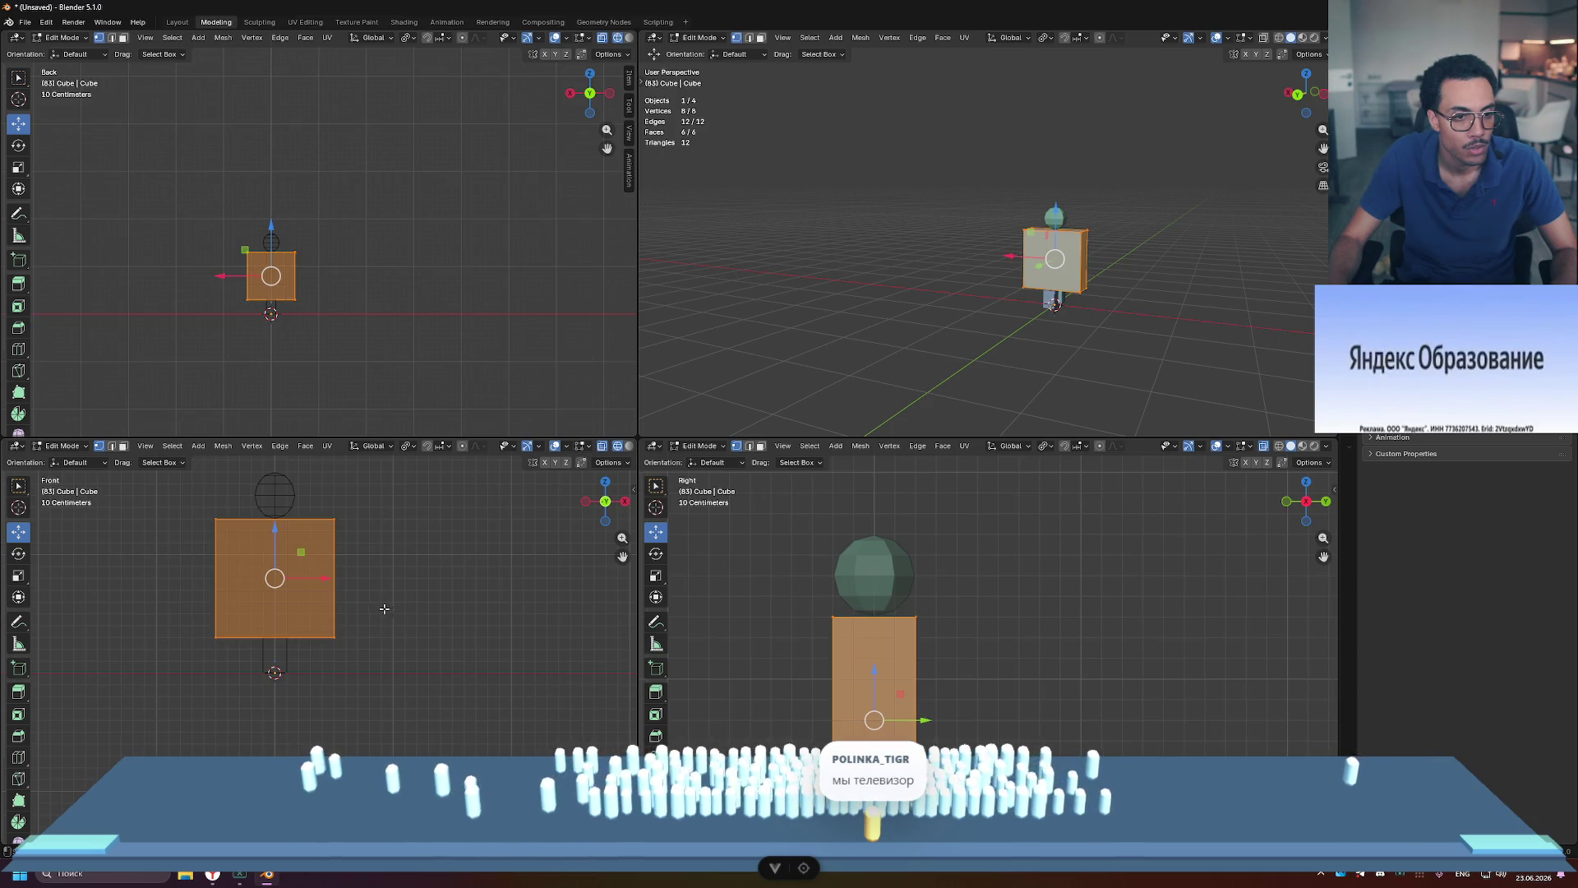
{"action": "key", "text": "s"}
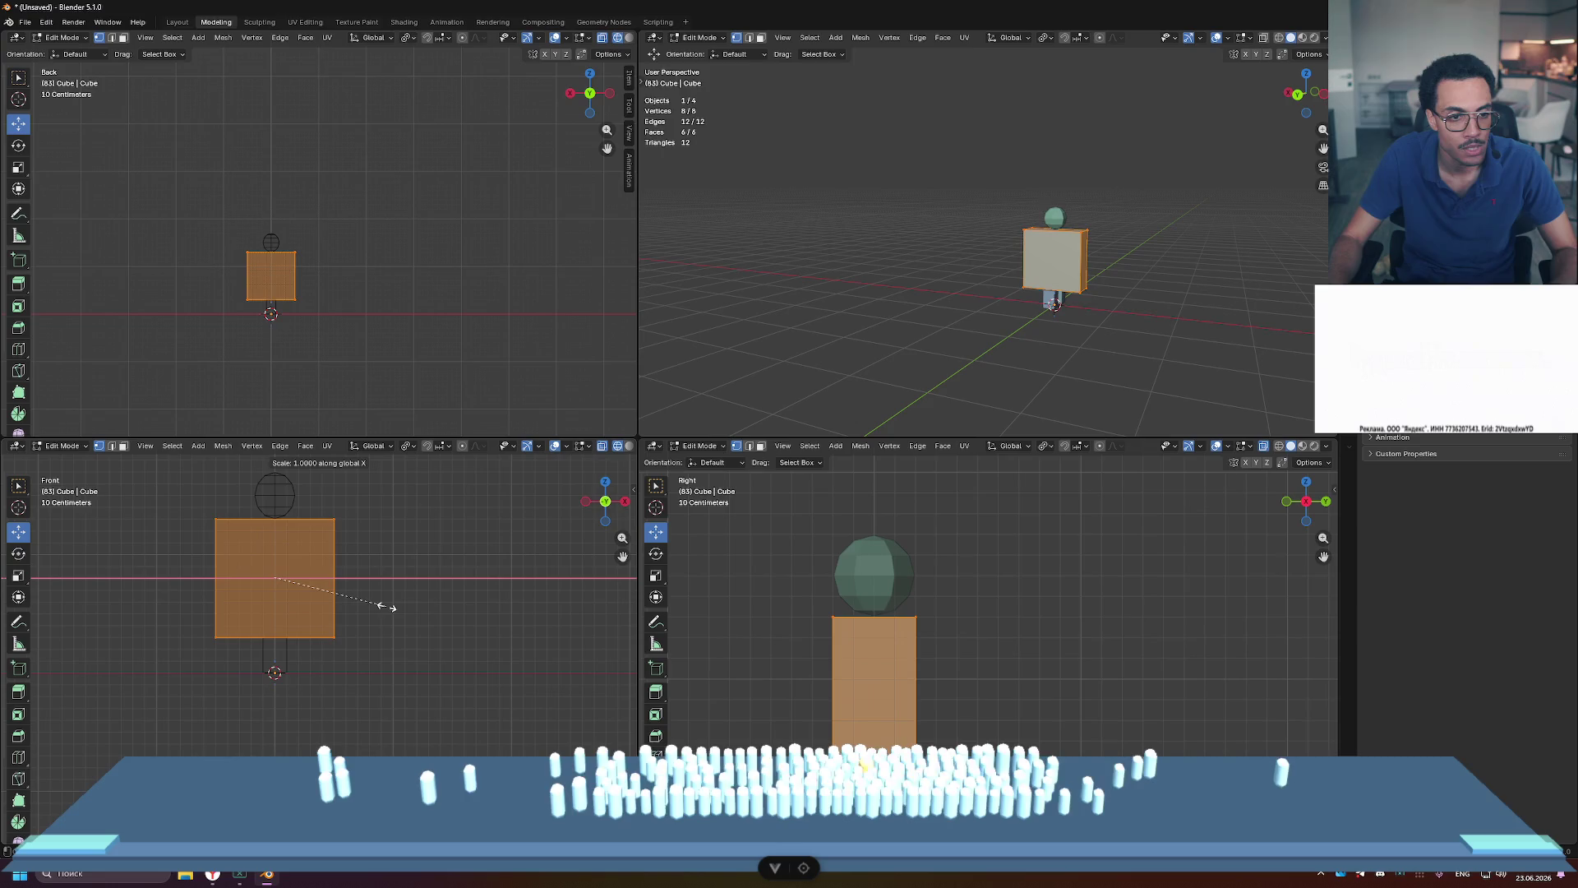
{"action": "left_click", "coordinate": [292, 621]}
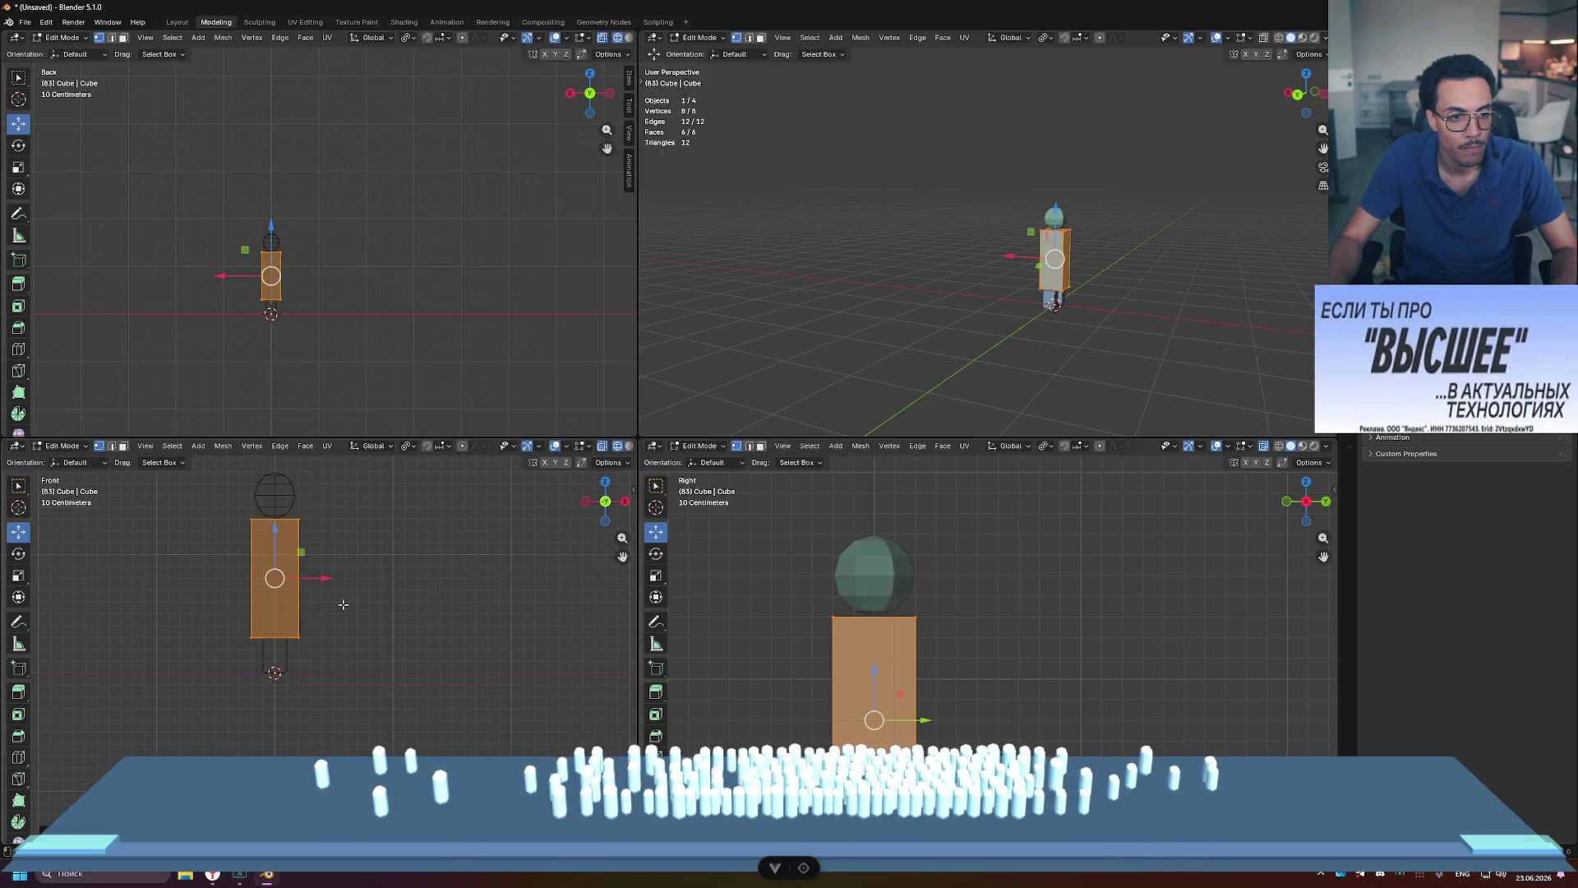
{"action": "left_click", "coordinate": [332, 608]}
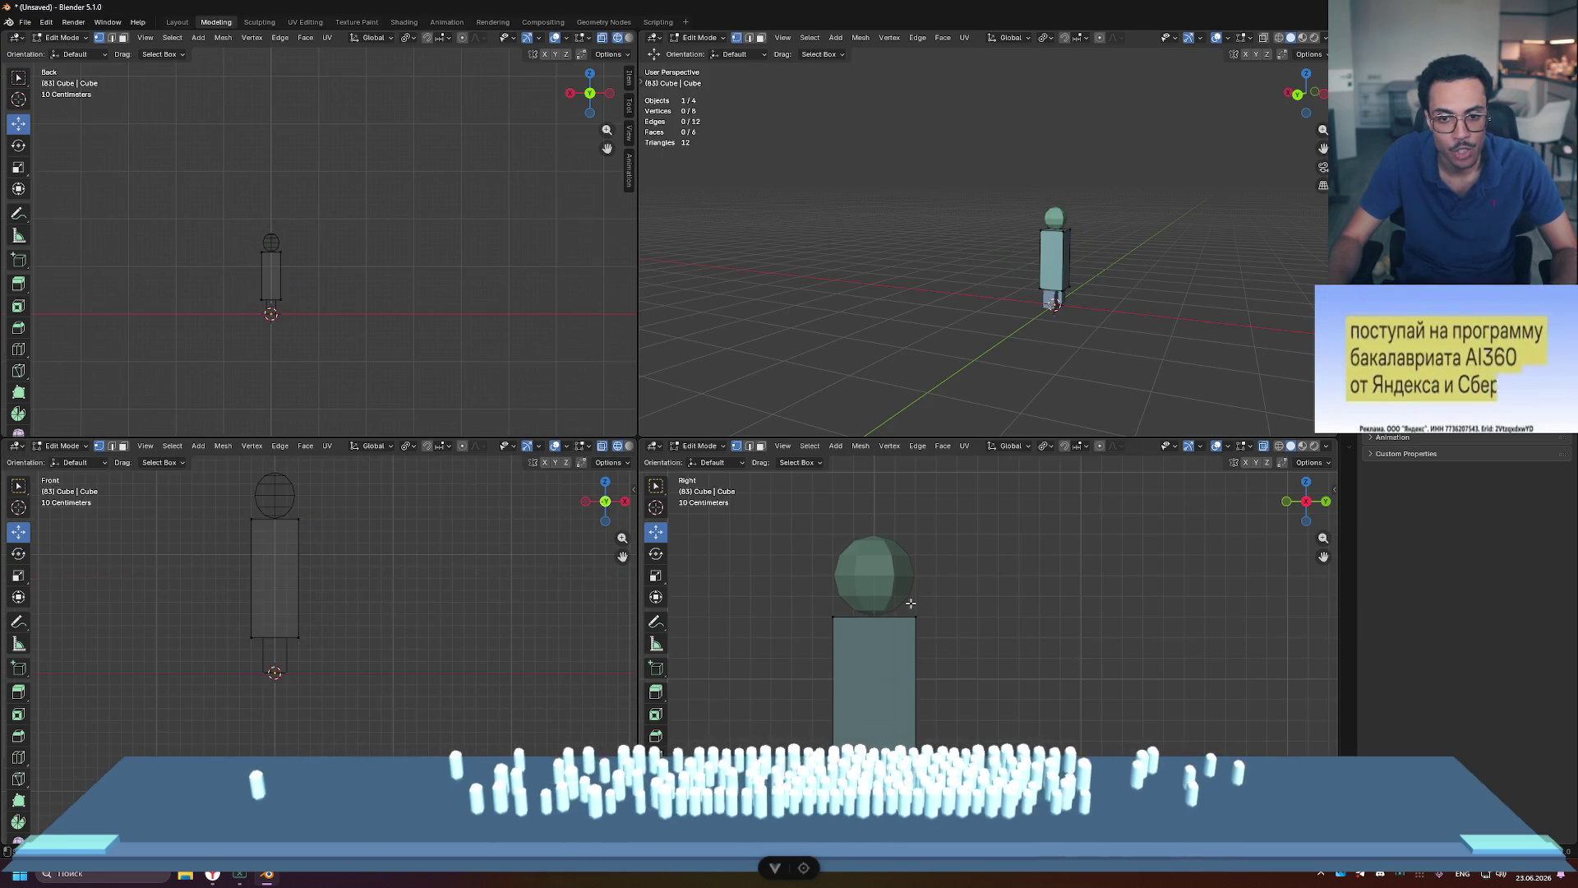
{"action": "mouse_move", "coordinate": [873, 562]}
{"action": "left_mouse_down"}
{"action": "mouse_move", "coordinate": [873, 542]}
{"action": "mouse_move", "coordinate": [875, 559]}
{"action": "left_mouse_up"}
Step: Lower the torso's top face slightly and frame head and torso in the side view
{"action": "left_click", "coordinate": [1056, 590]}
{"action": "left_click", "coordinate": [869, 610]}
{"action": "left_click", "coordinate": [968, 651]}
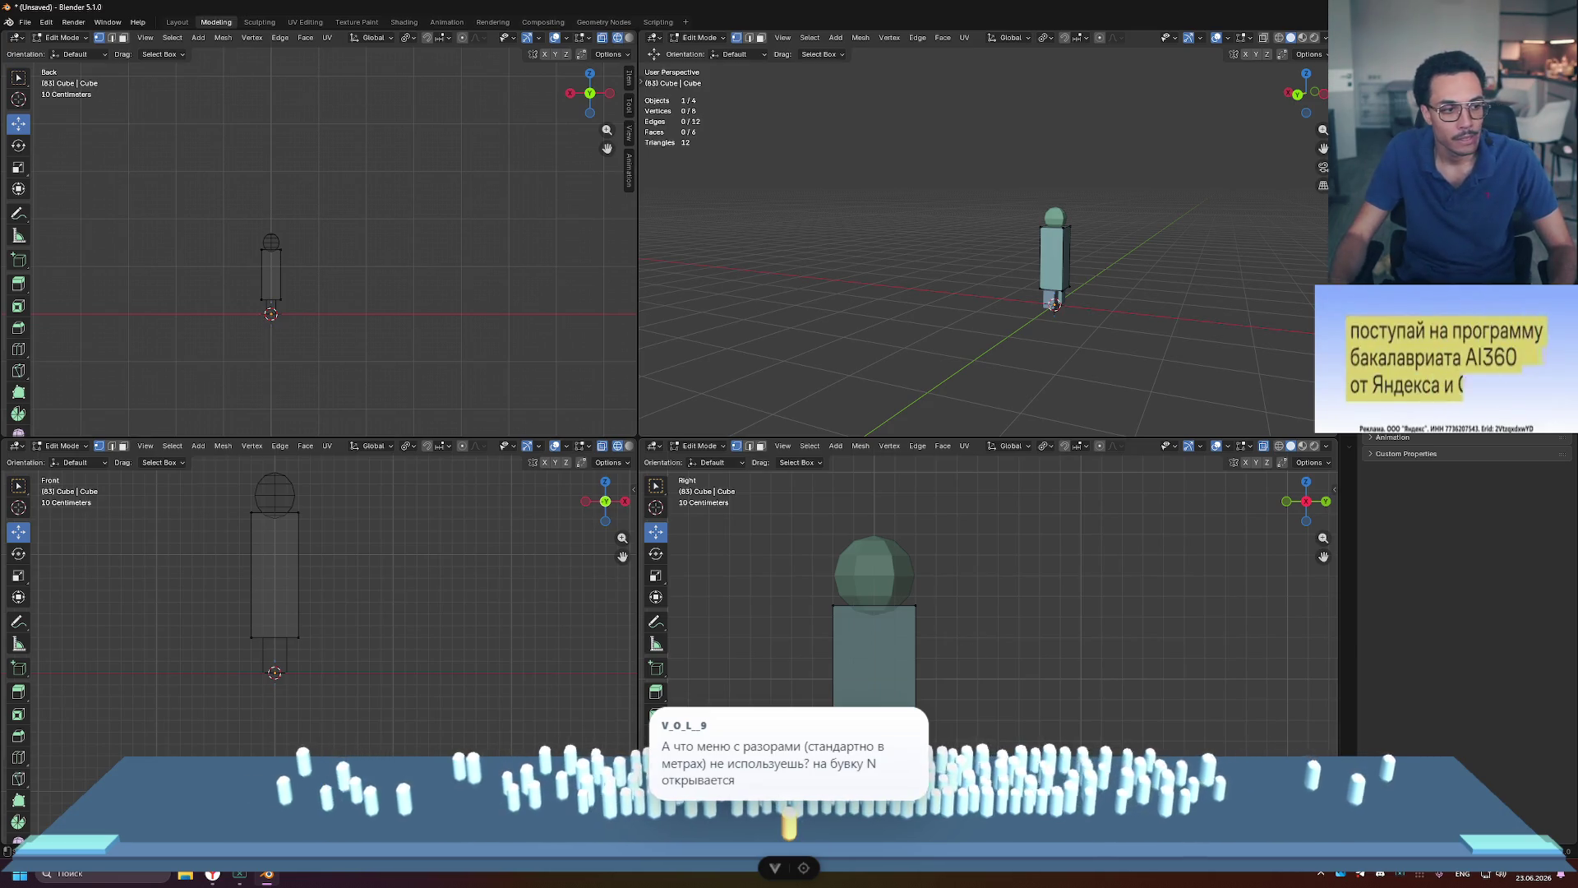
{"action": "mouse_move", "coordinate": [962, 658]}
{"action": "middle_mouse_down", "text": "shift"}
{"action": "mouse_move", "coordinate": [986, 652]}
{"action": "mouse_move", "coordinate": [926, 633]}
{"action": "mouse_move", "coordinate": [965, 605]}
{"action": "middle_mouse_up", "text": "shift"}
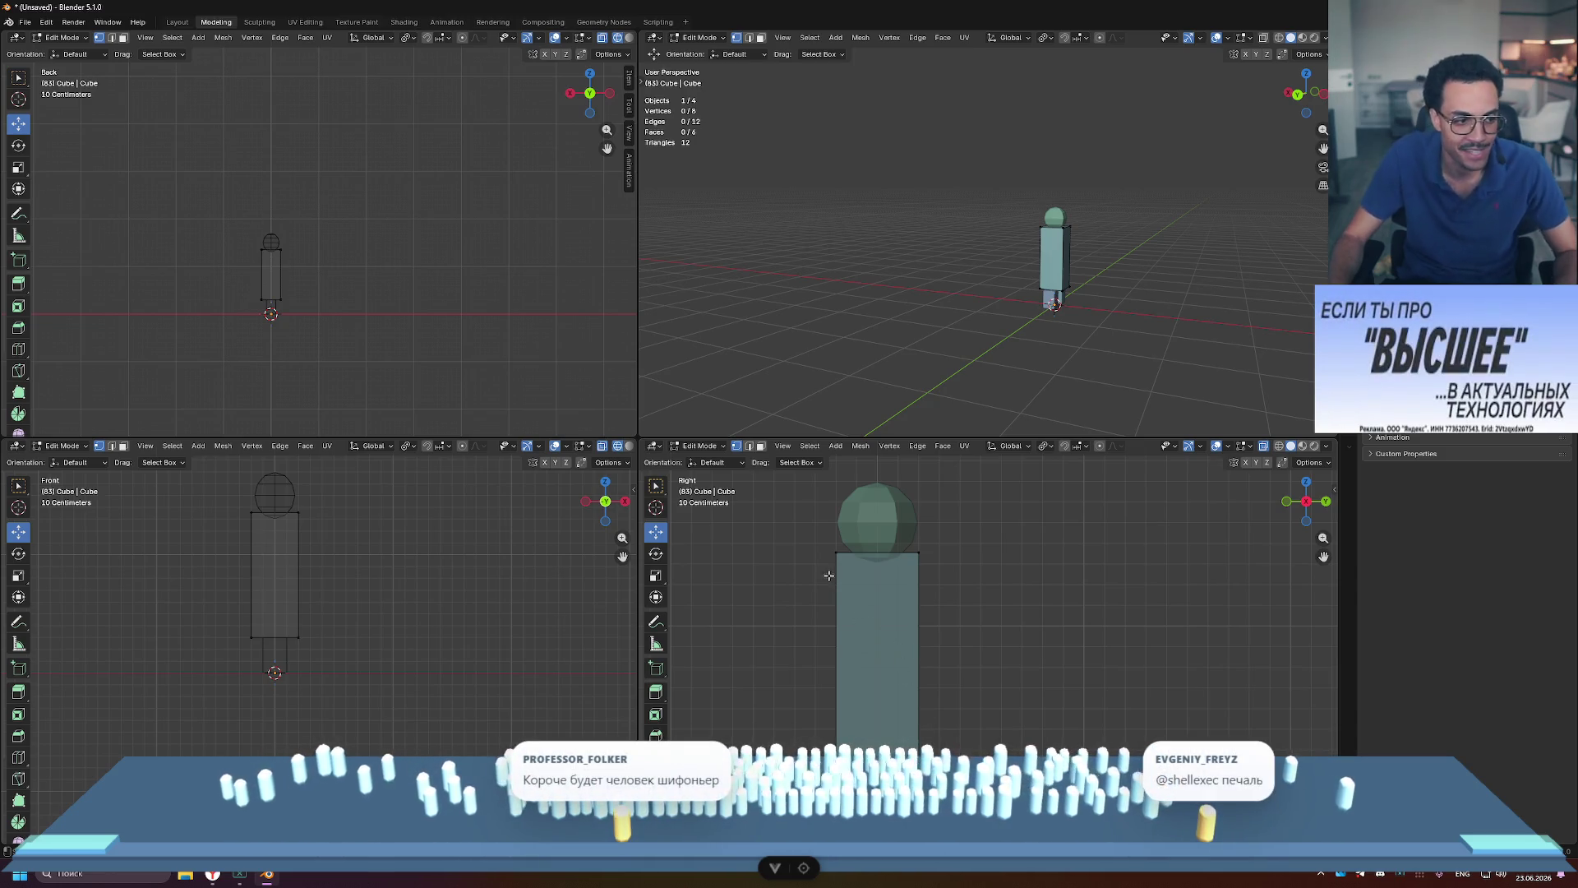
Step: Move the torso's top face down along Z below the head, leaving a neck gap
{"action": "left_click_drag", "start_coordinate": [829, 512], "coordinate": [924, 567]}
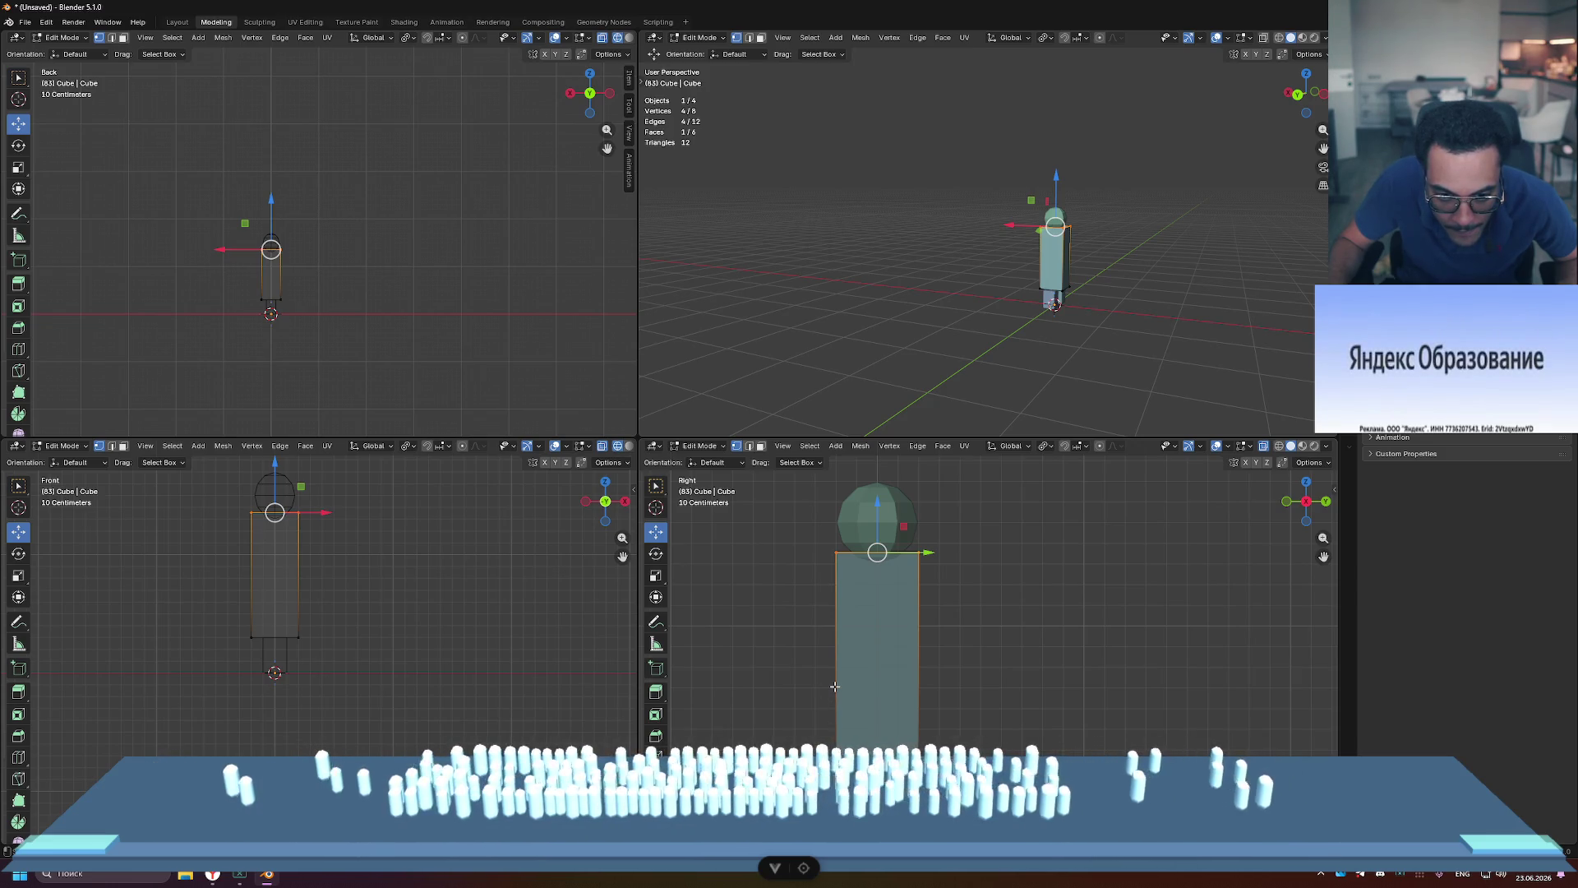
{"action": "key", "text": "g"}
{"action": "key", "text": "z"}
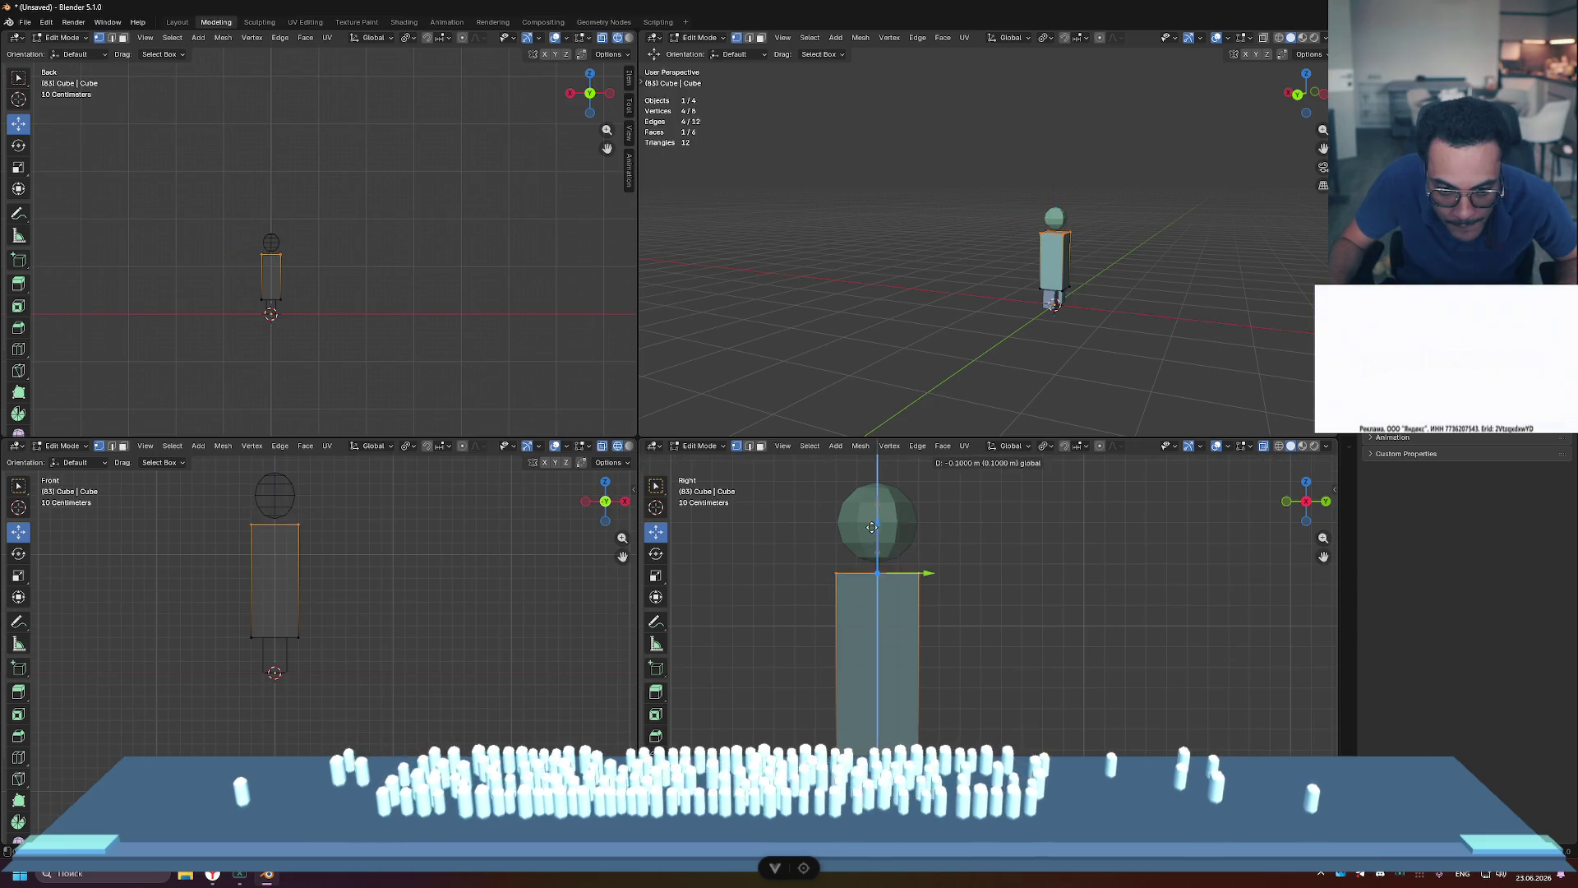
{"action": "left_click", "coordinate": [891, 543]}
{"action": "key", "text": "alt+a"}
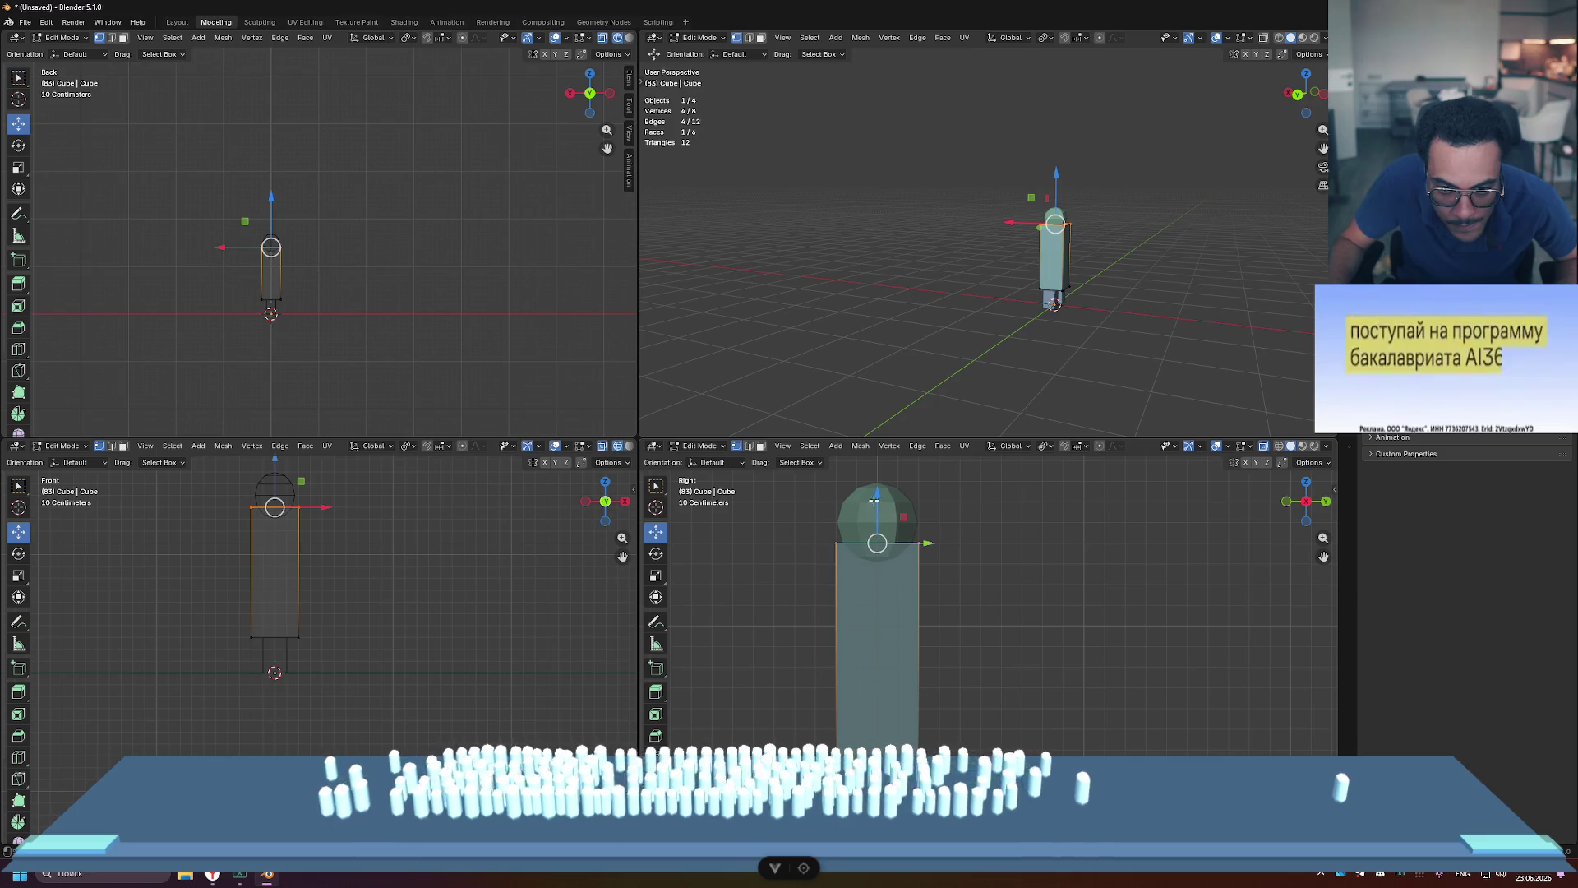
{"action": "key", "text": "g"}
{"action": "key", "text": "z"}
{"action": "left_click", "coordinate": [872, 558]}
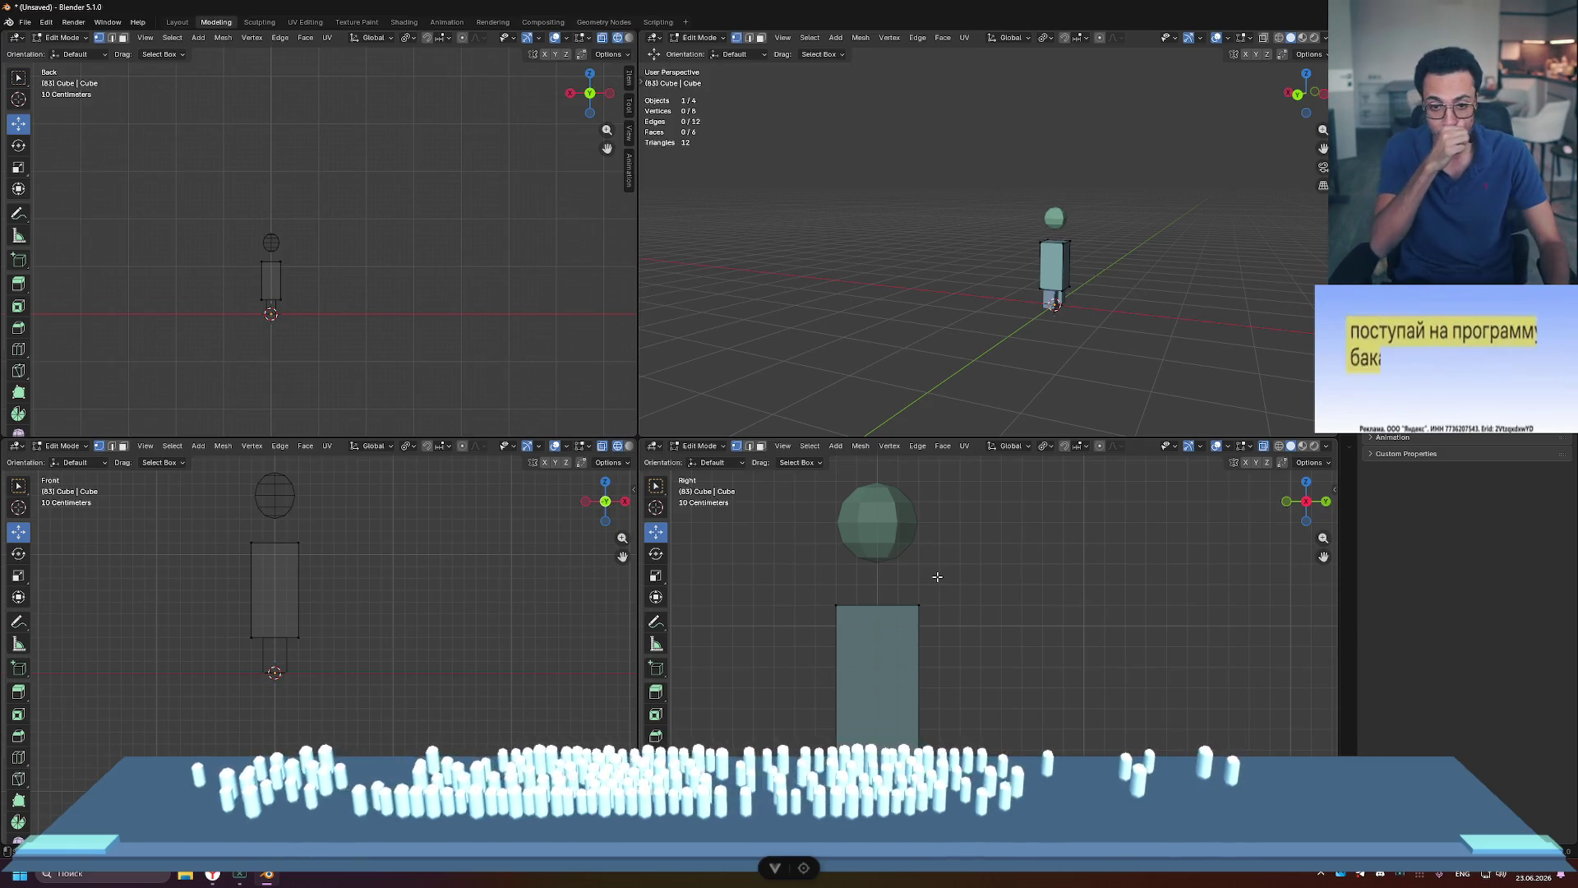
{"action": "key", "text": "Tab"}
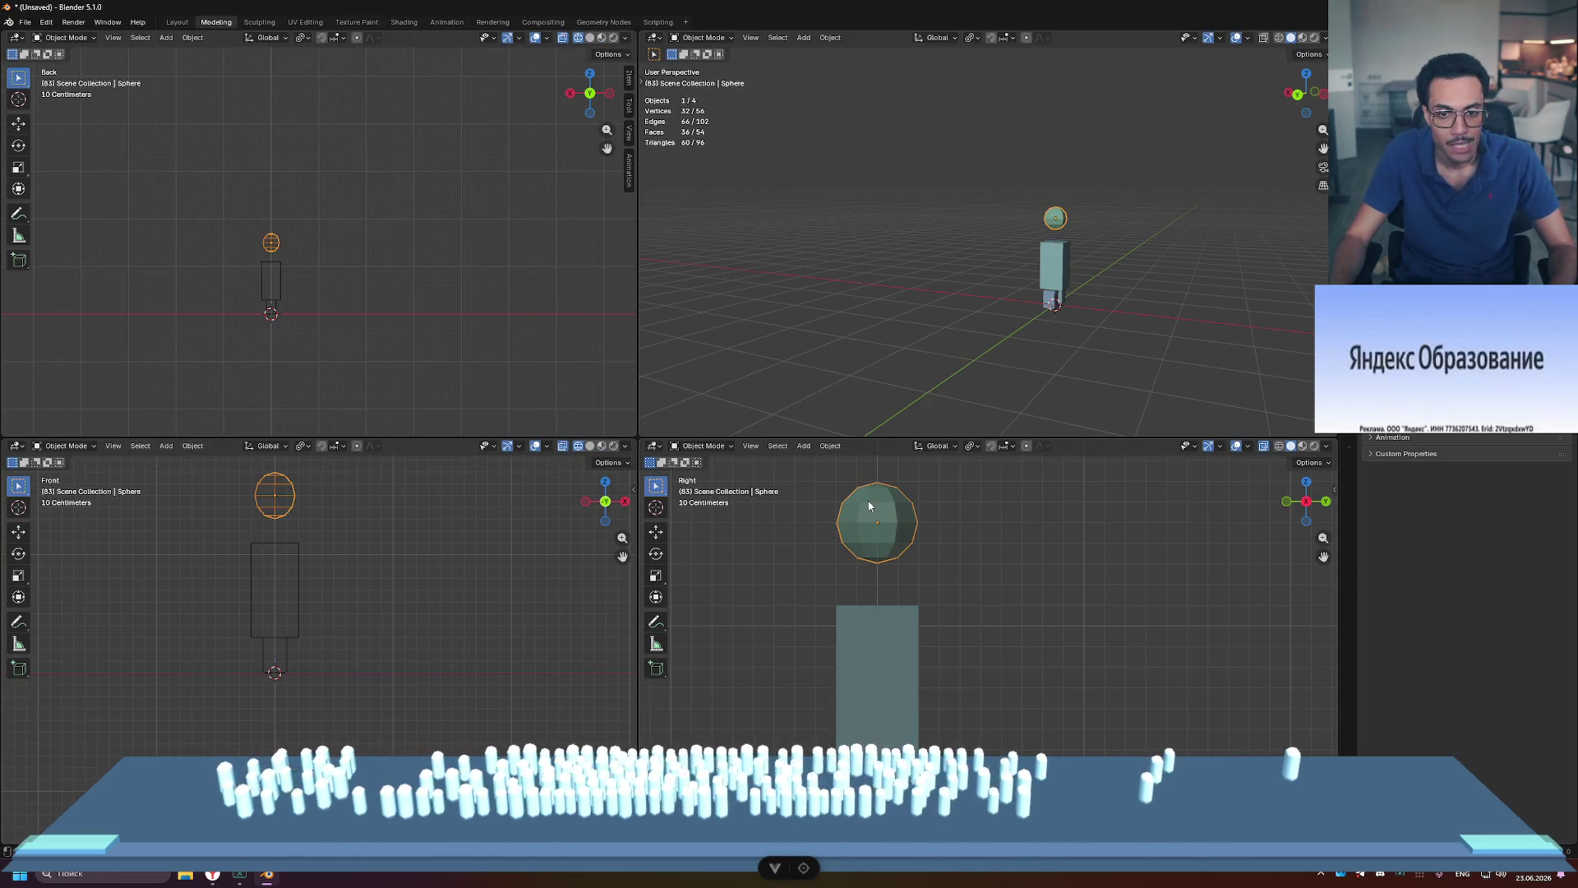
Step: Drag all the head sphere's vertices down to rest on the torso's top
{"action": "key", "text": "Tab"}
{"action": "key", "text": "a"}
{"action": "left_click_drag", "start_coordinate": [877, 476], "coordinate": [877, 540]}
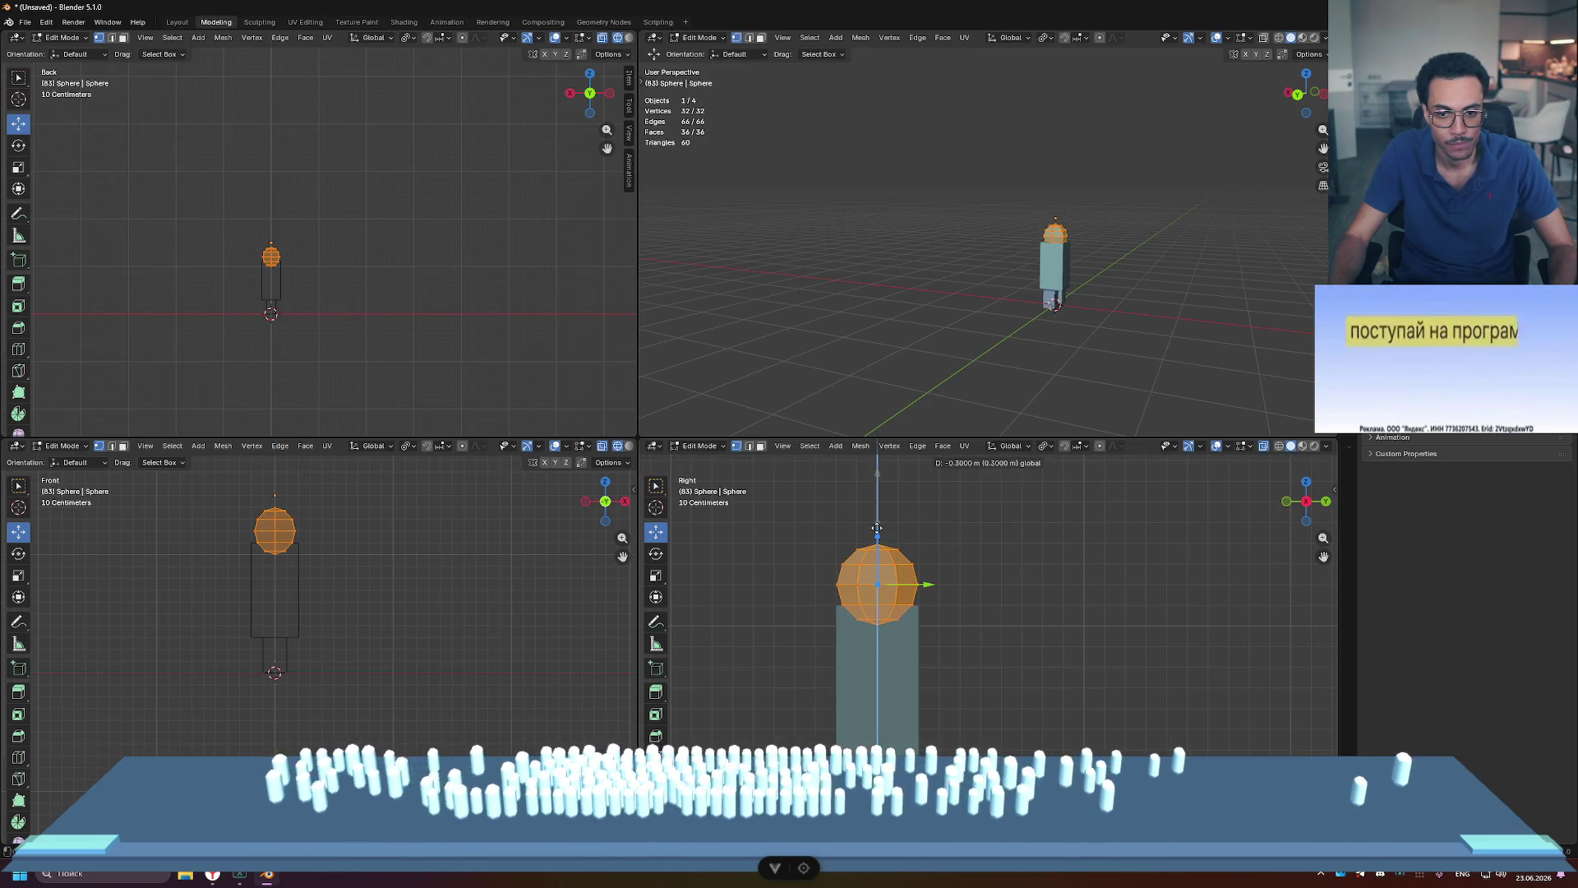
{"action": "left_click", "coordinate": [1125, 581]}
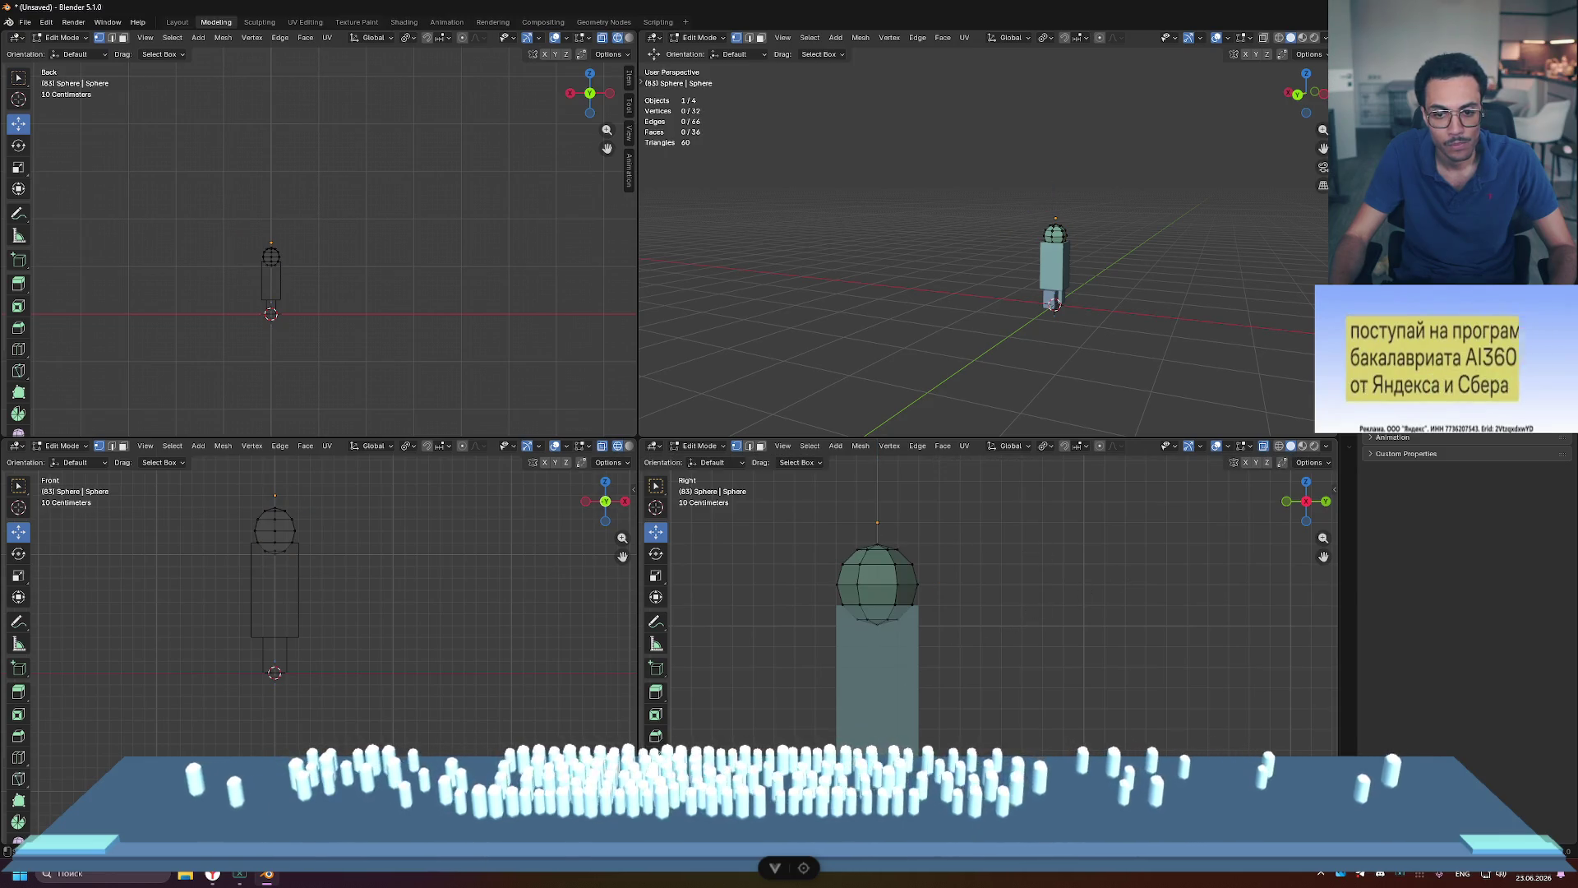
{"action": "key", "text": "Tab"}
{"action": "left_click", "coordinate": [275, 655]}
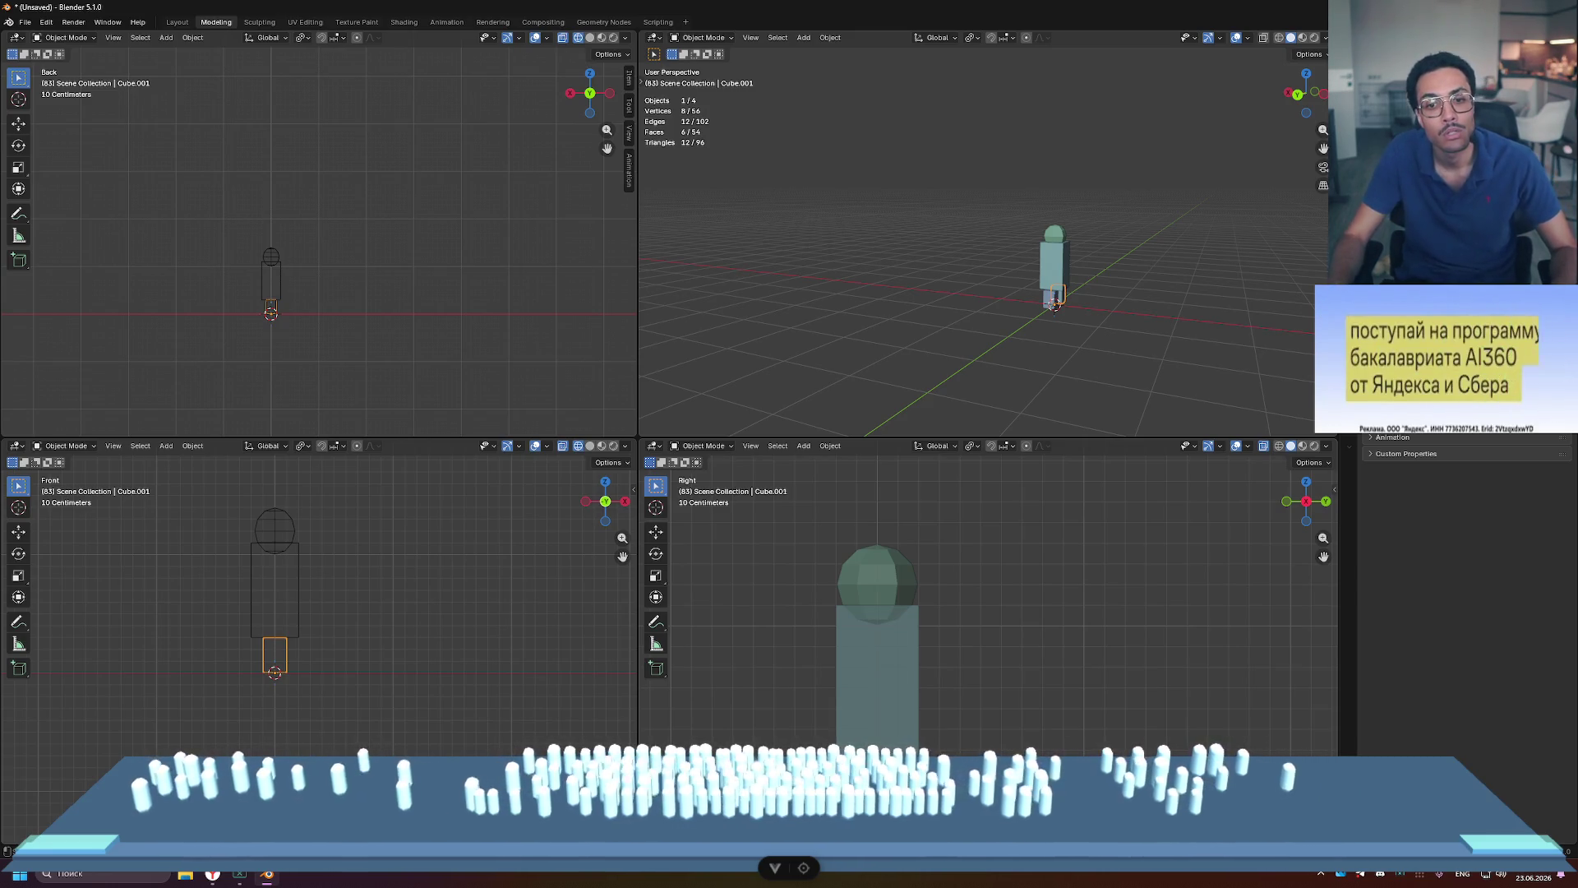
Step: Raise the sphere head slightly along Z in Edit Mode
{"action": "left_click", "coordinate": [848, 568]}
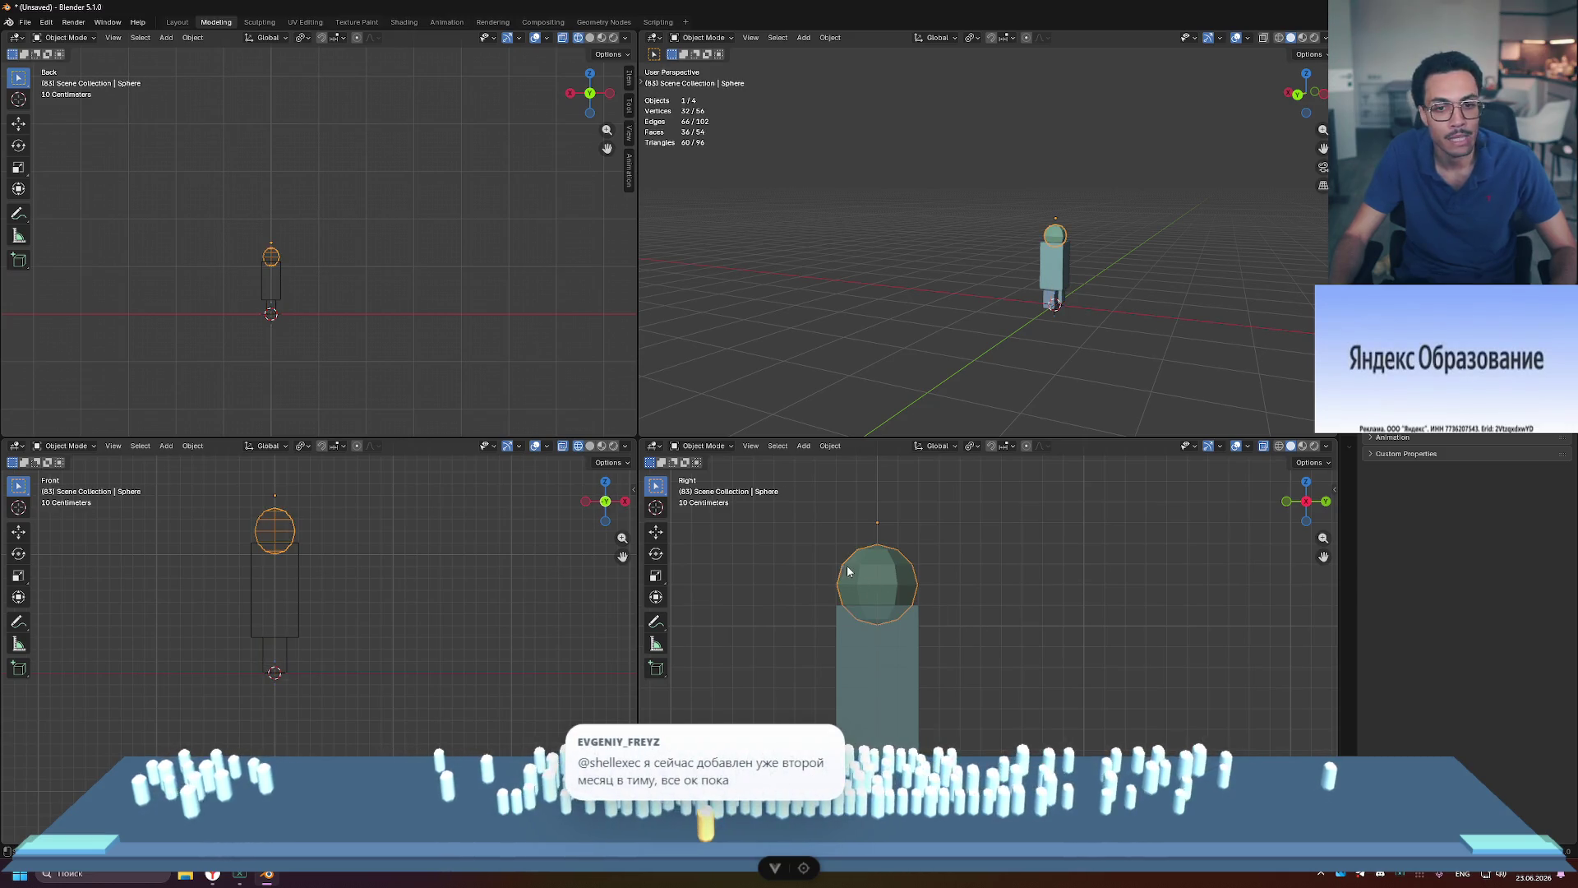
{"action": "key", "text": "Tab"}
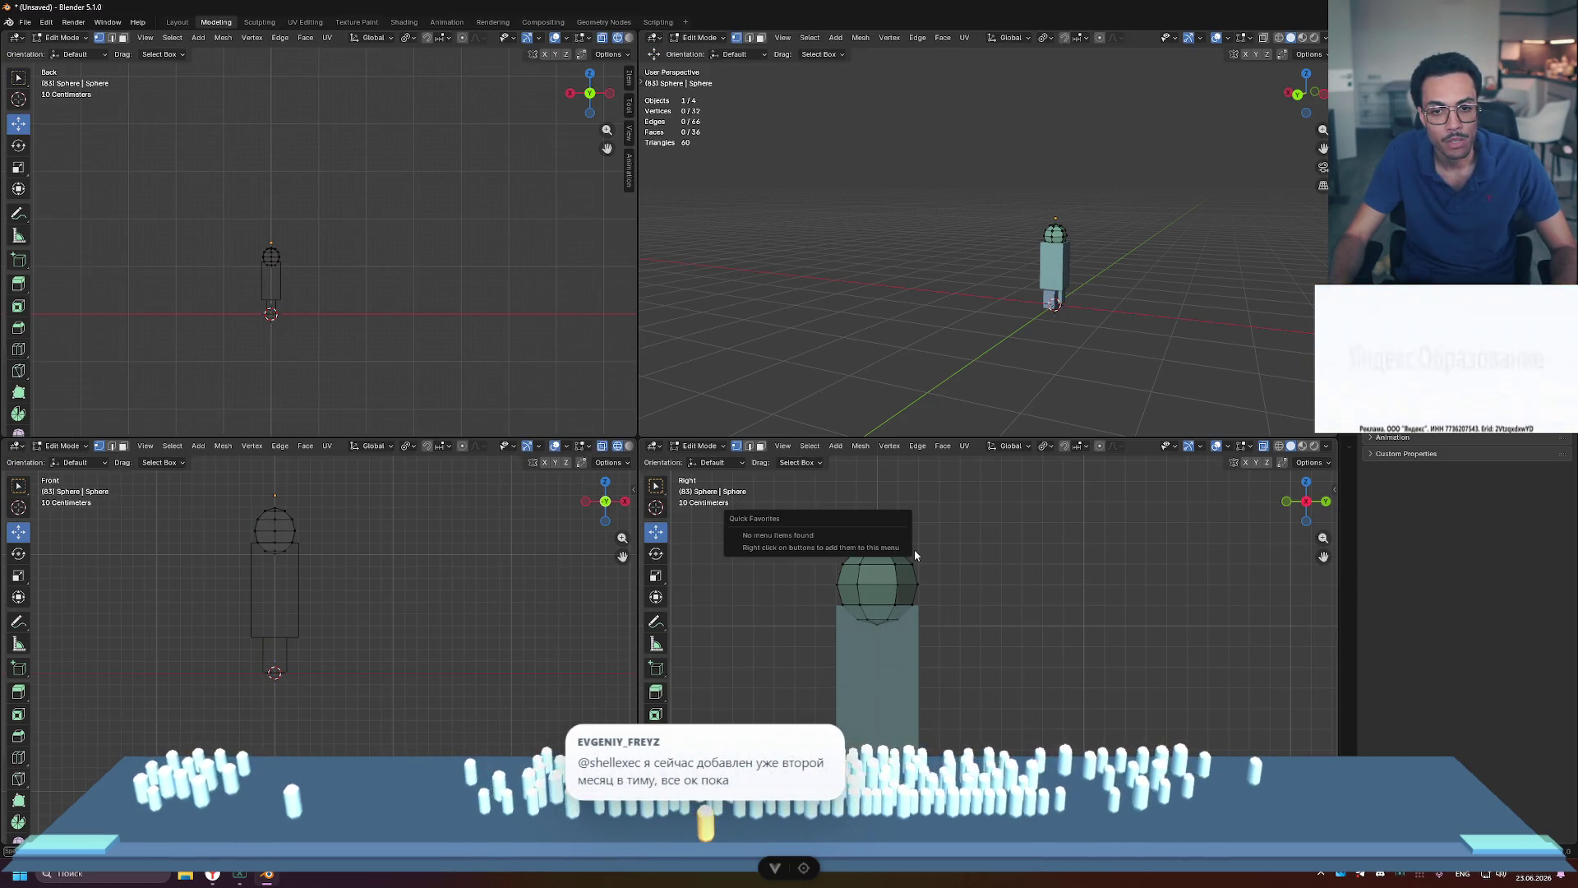
{"action": "left_click_drag", "start_coordinate": [877, 534], "coordinate": [878, 525]}
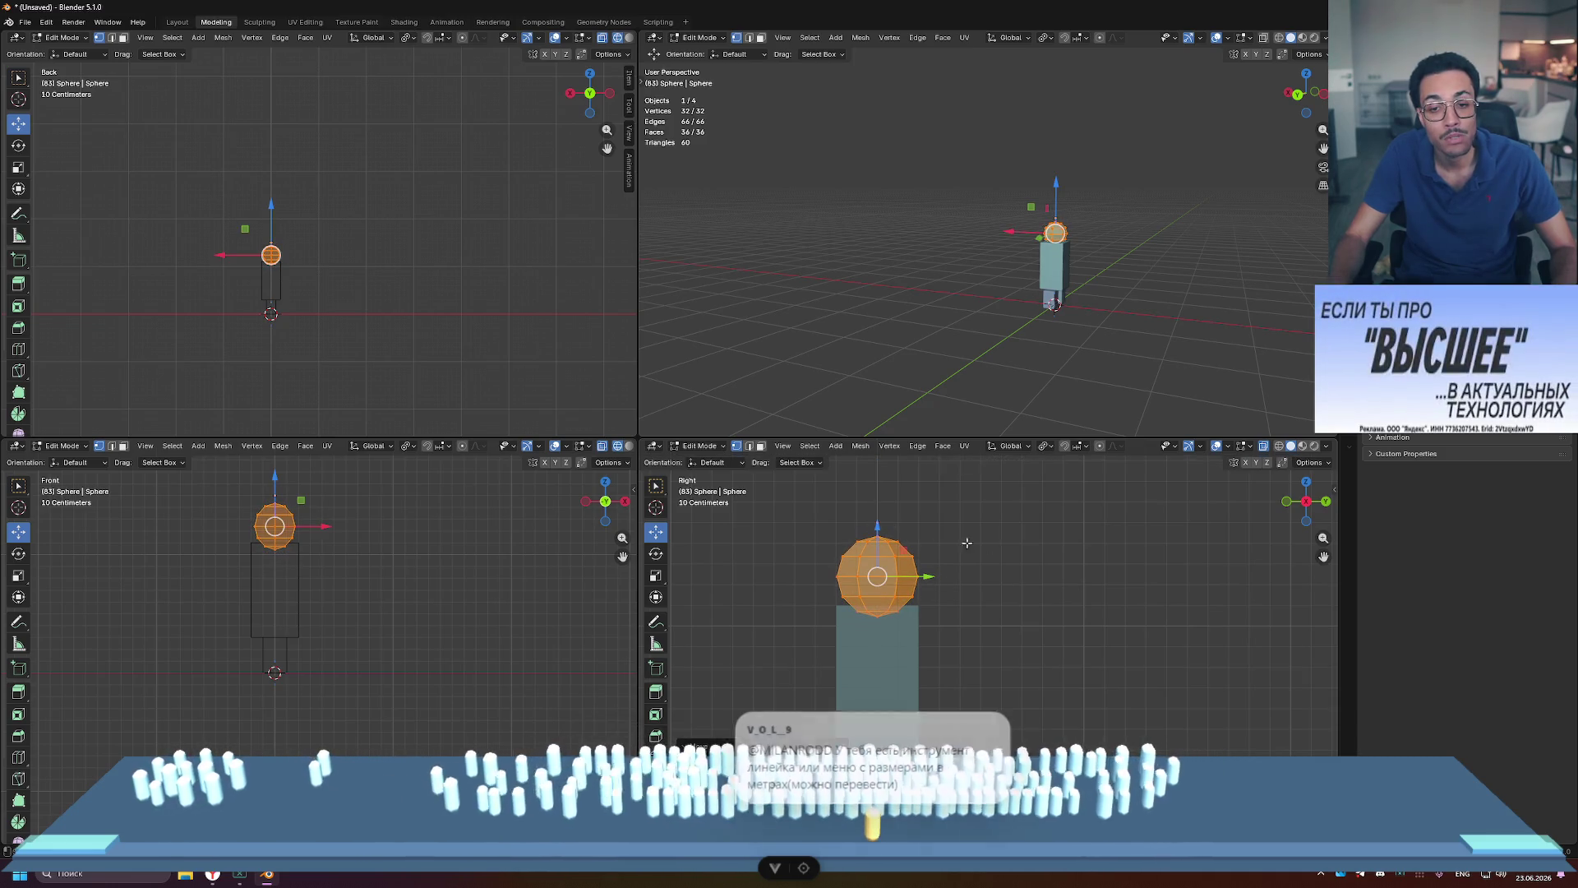
{"action": "left_click", "coordinate": [1033, 719]}
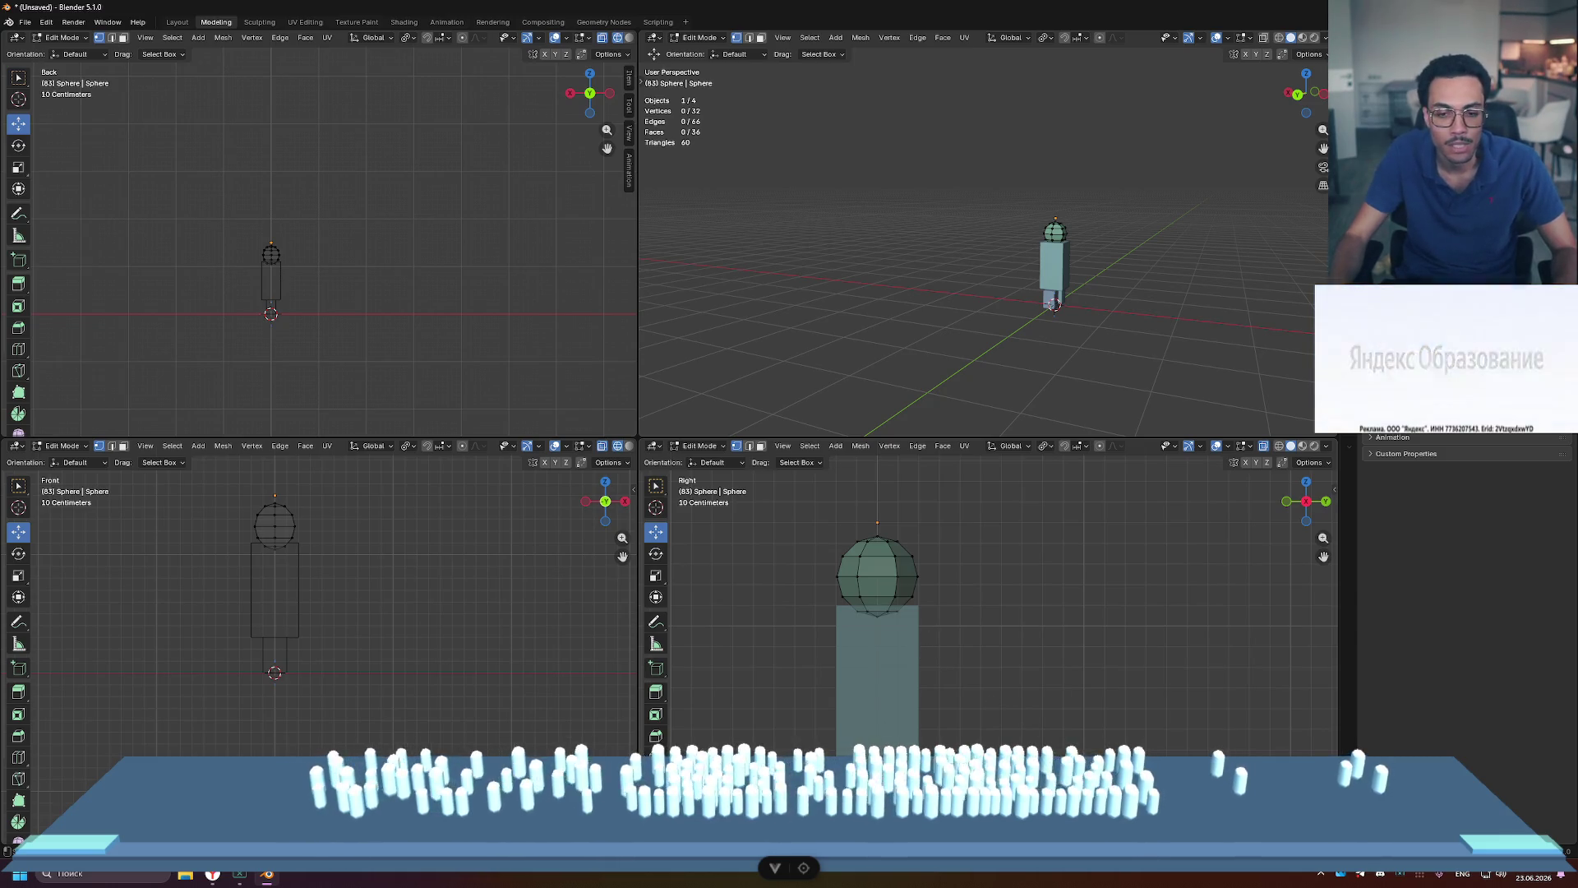
{"action": "key", "text": "Tab"}
Step: Select only the left leg block Cube.001 and enter its Edit Mode
{"action": "left_click", "coordinate": [275, 655]}
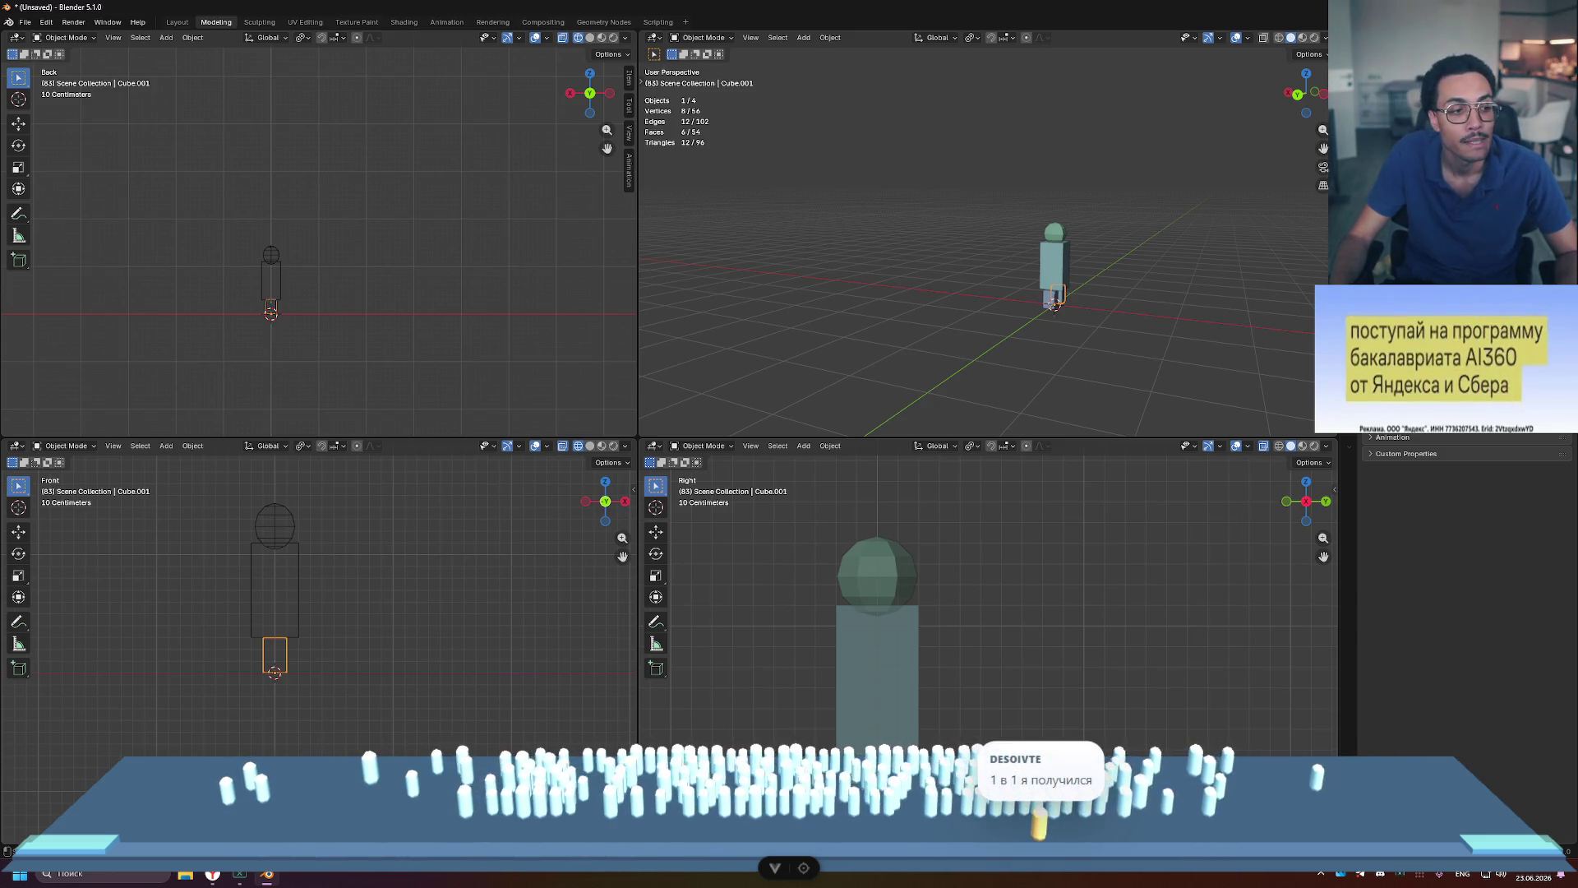
{"action": "mouse_move", "coordinate": [1079, 697]}
{"action": "middle_mouse_down", "text": "shift"}
{"action": "mouse_move", "coordinate": [1079, 615]}
{"action": "mouse_move", "coordinate": [1127, 670]}
{"action": "mouse_move", "coordinate": [1106, 675]}
{"action": "middle_mouse_up", "text": "shift"}
{"action": "scroll", "coordinate": [1106, 680], "scroll_direction": "down", "scroll_amount": 2}
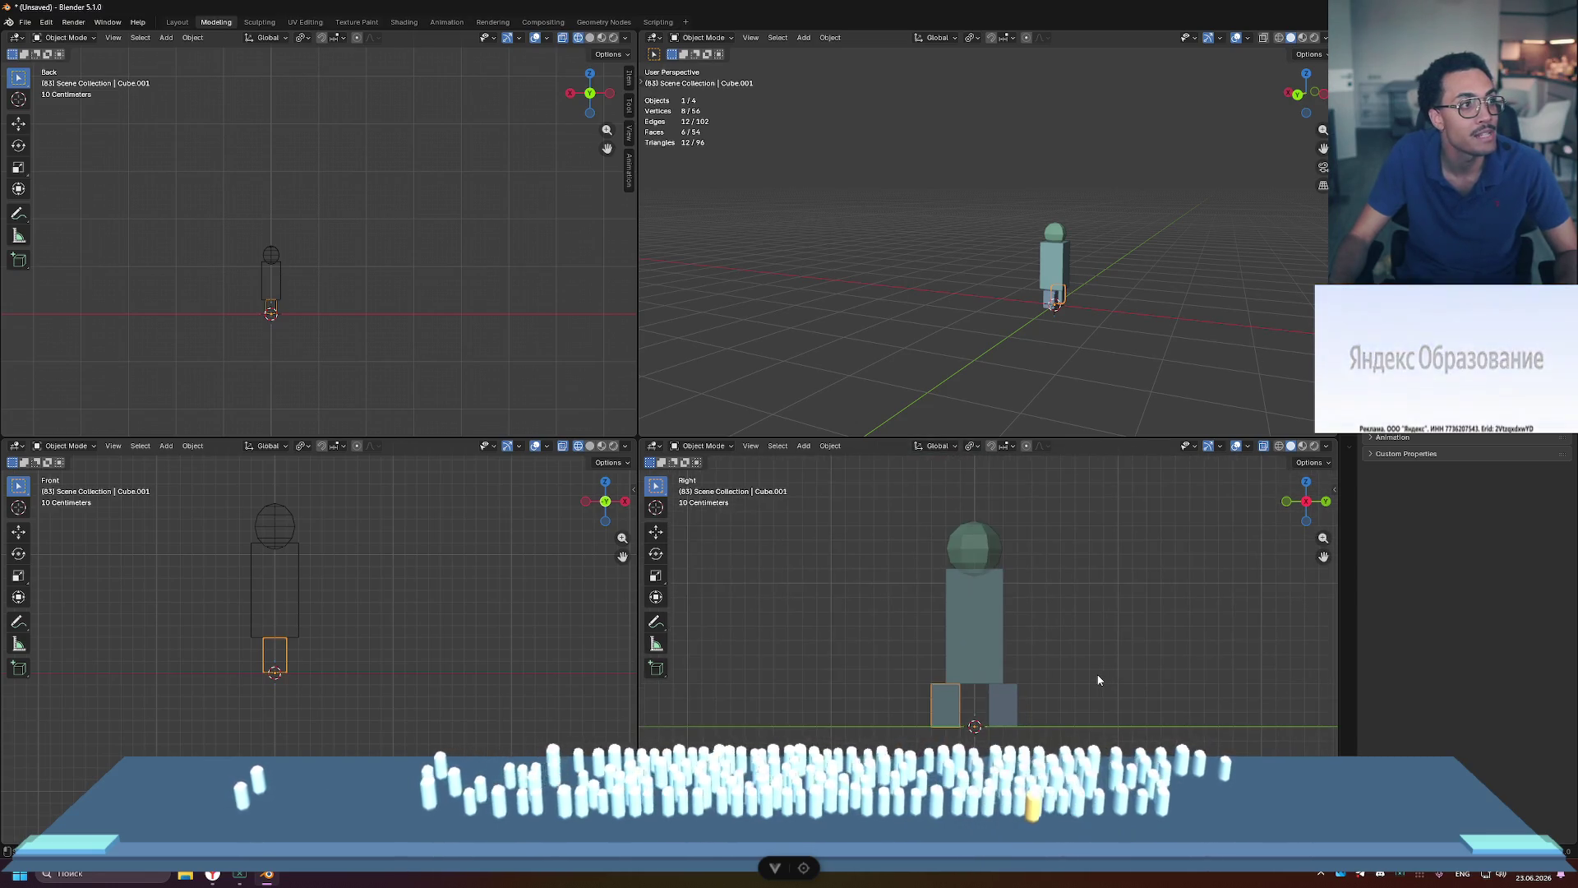
{"action": "left_click", "coordinate": [1107, 658]}
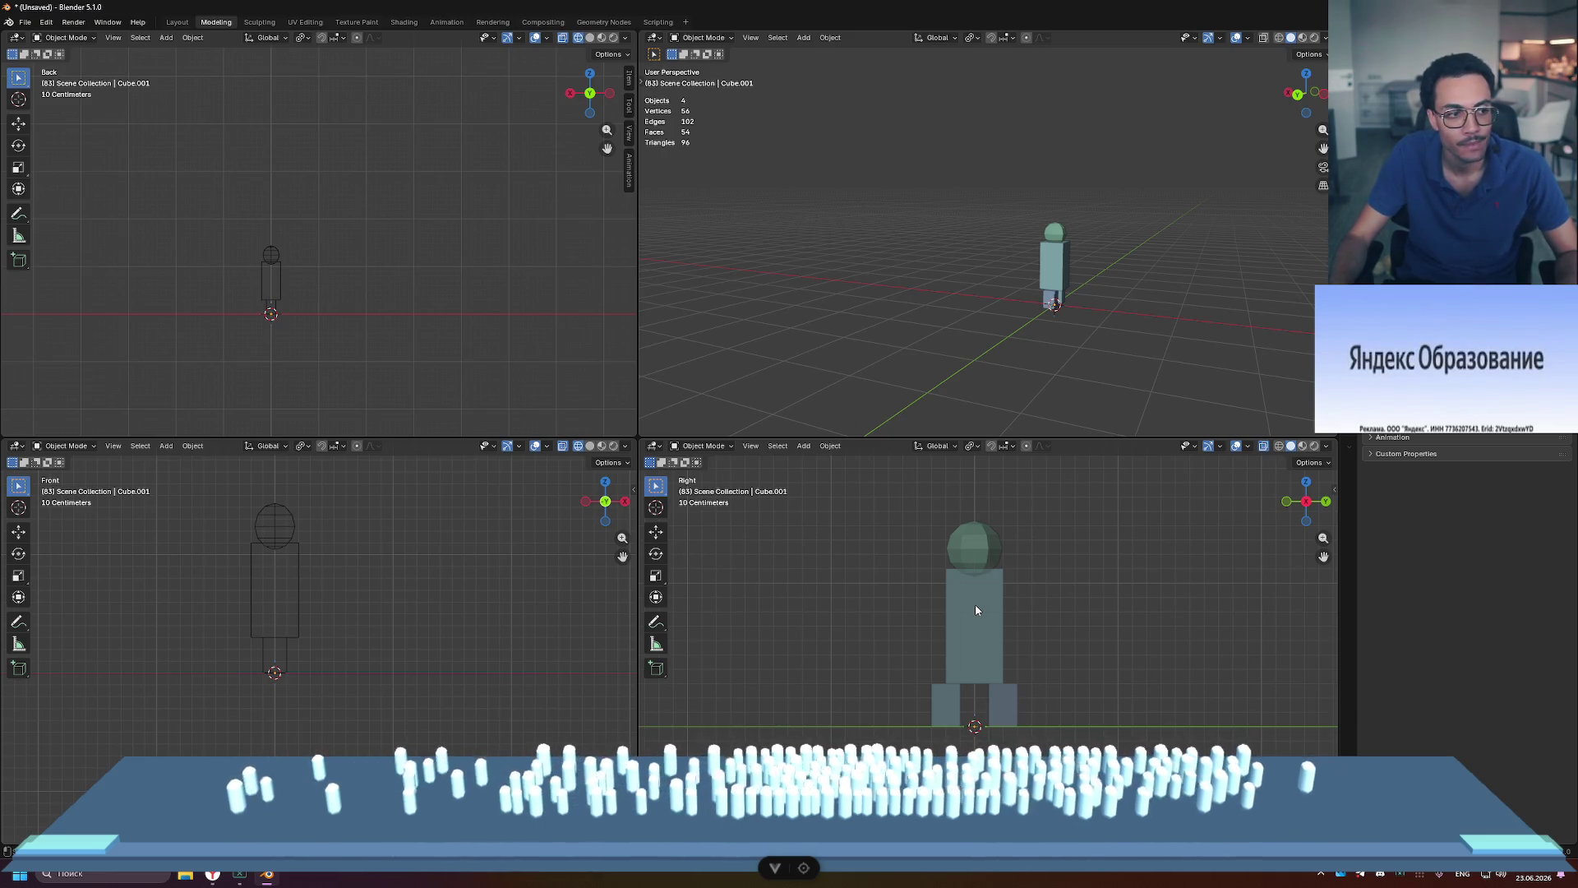
{"action": "left_click", "coordinate": [945, 712]}
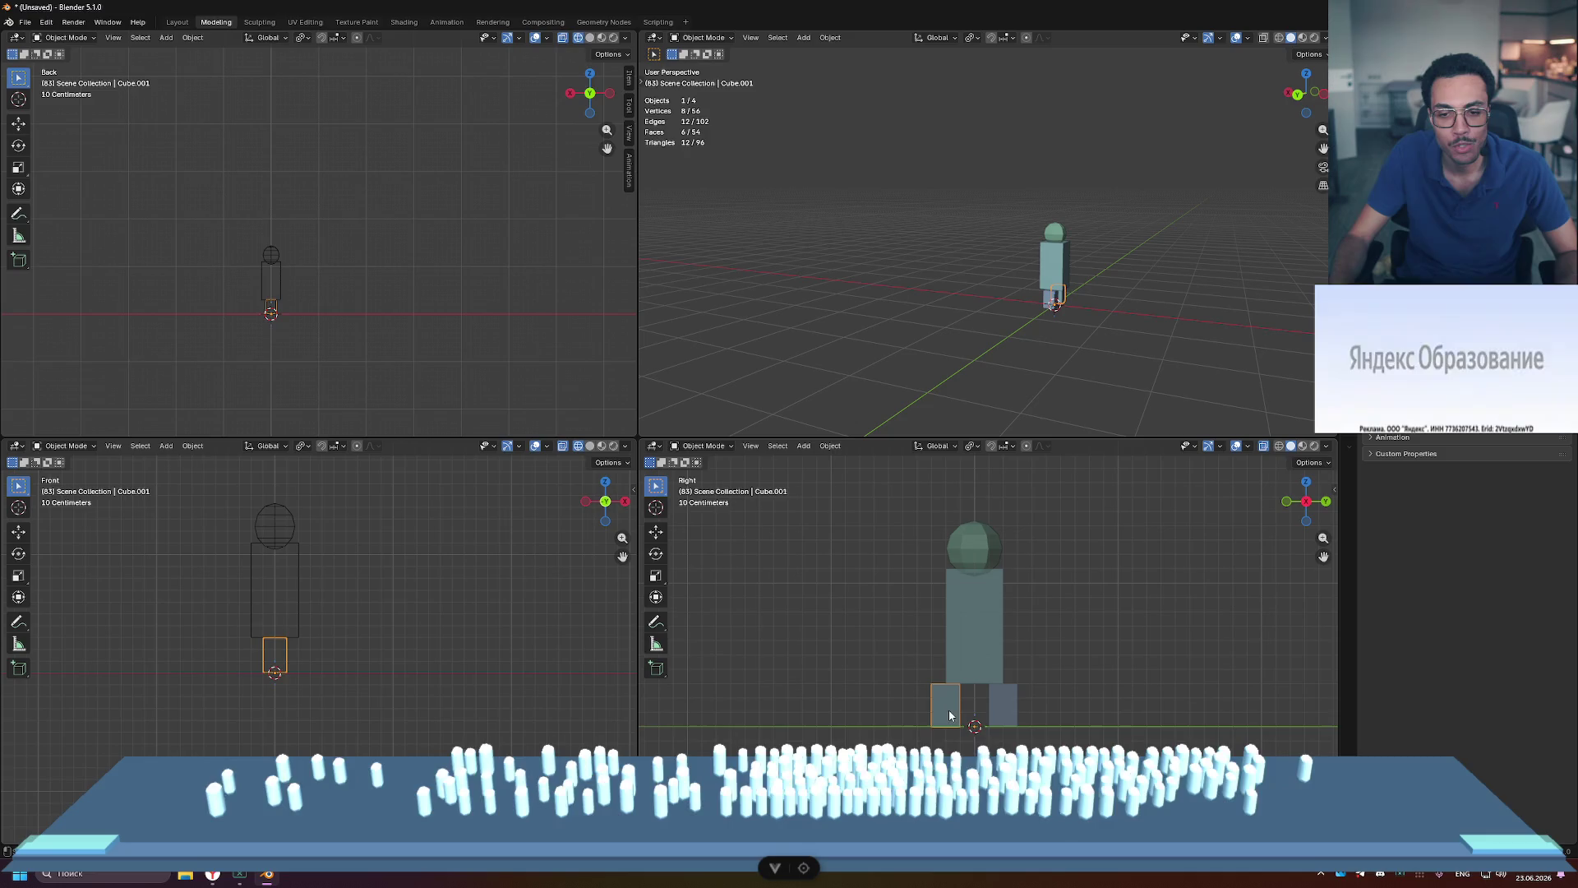
{"action": "scroll", "coordinate": [937, 722], "scroll_direction": "up", "scroll_amount": 2}
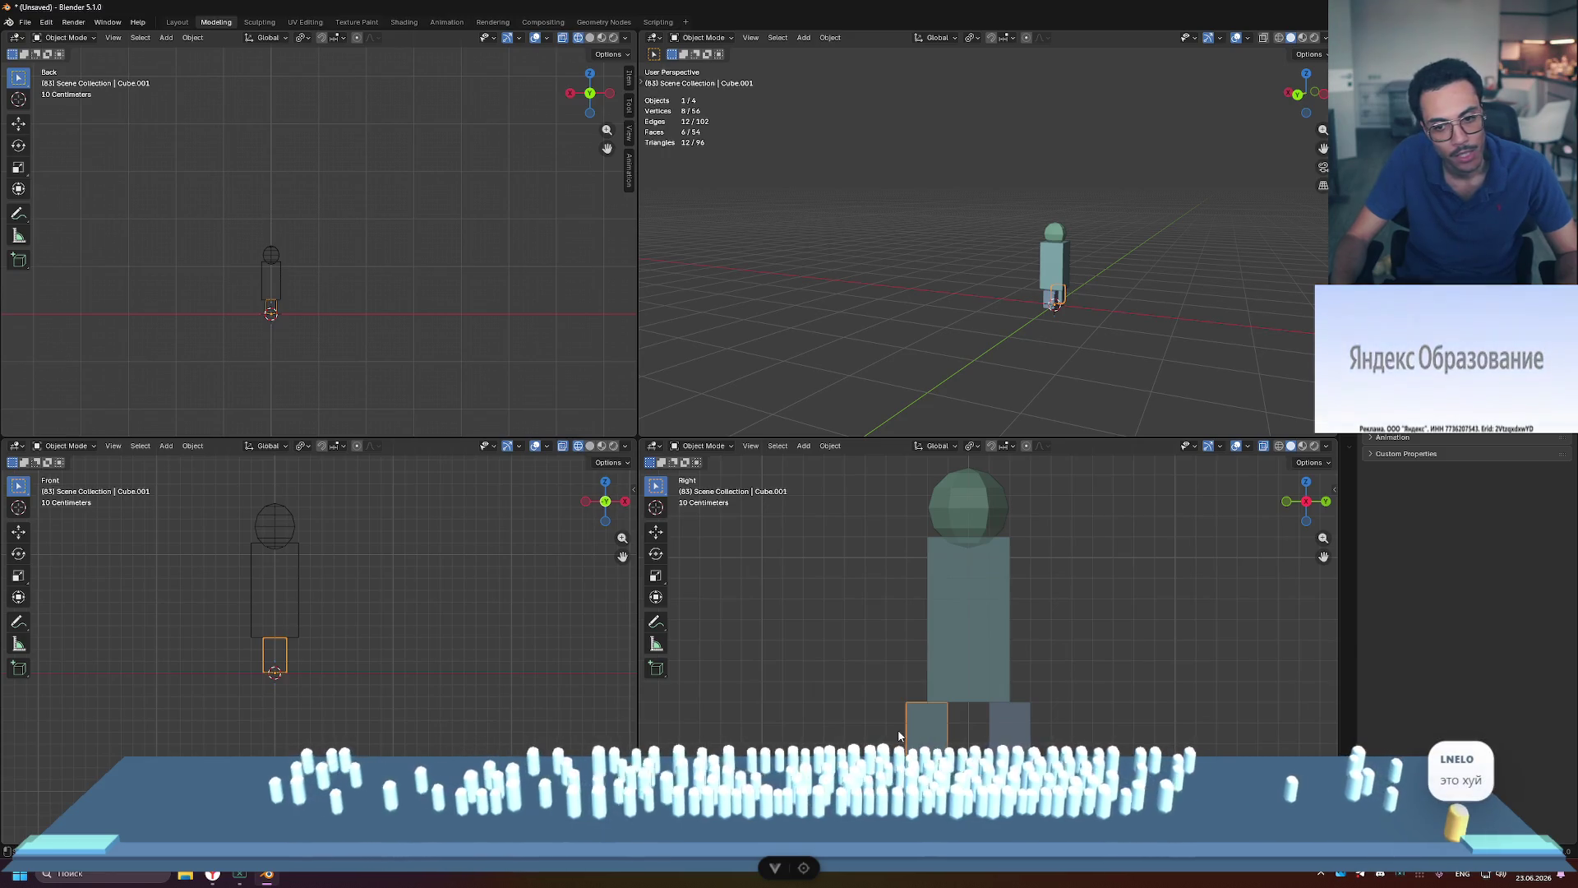
{"action": "key", "text": "a"}
{"action": "left_click", "coordinate": [937, 740]}
{"action": "key", "text": "Tab"}
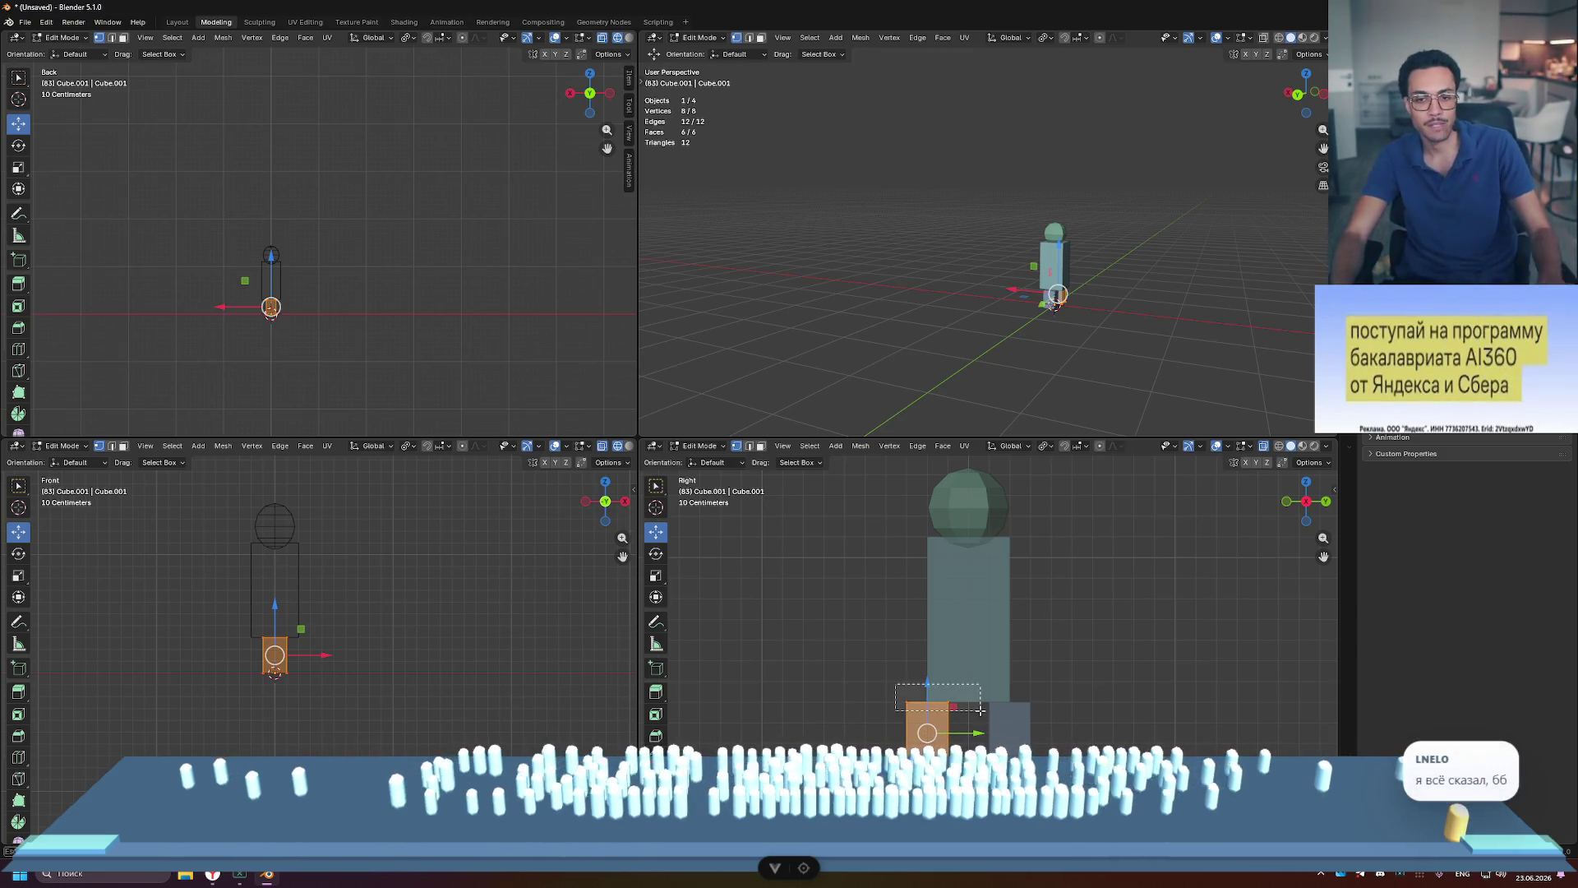
Step: Lower the leg block slightly and slide its vertices along Y
{"action": "left_click_drag", "start_coordinate": [927, 655], "coordinate": [929, 671]}
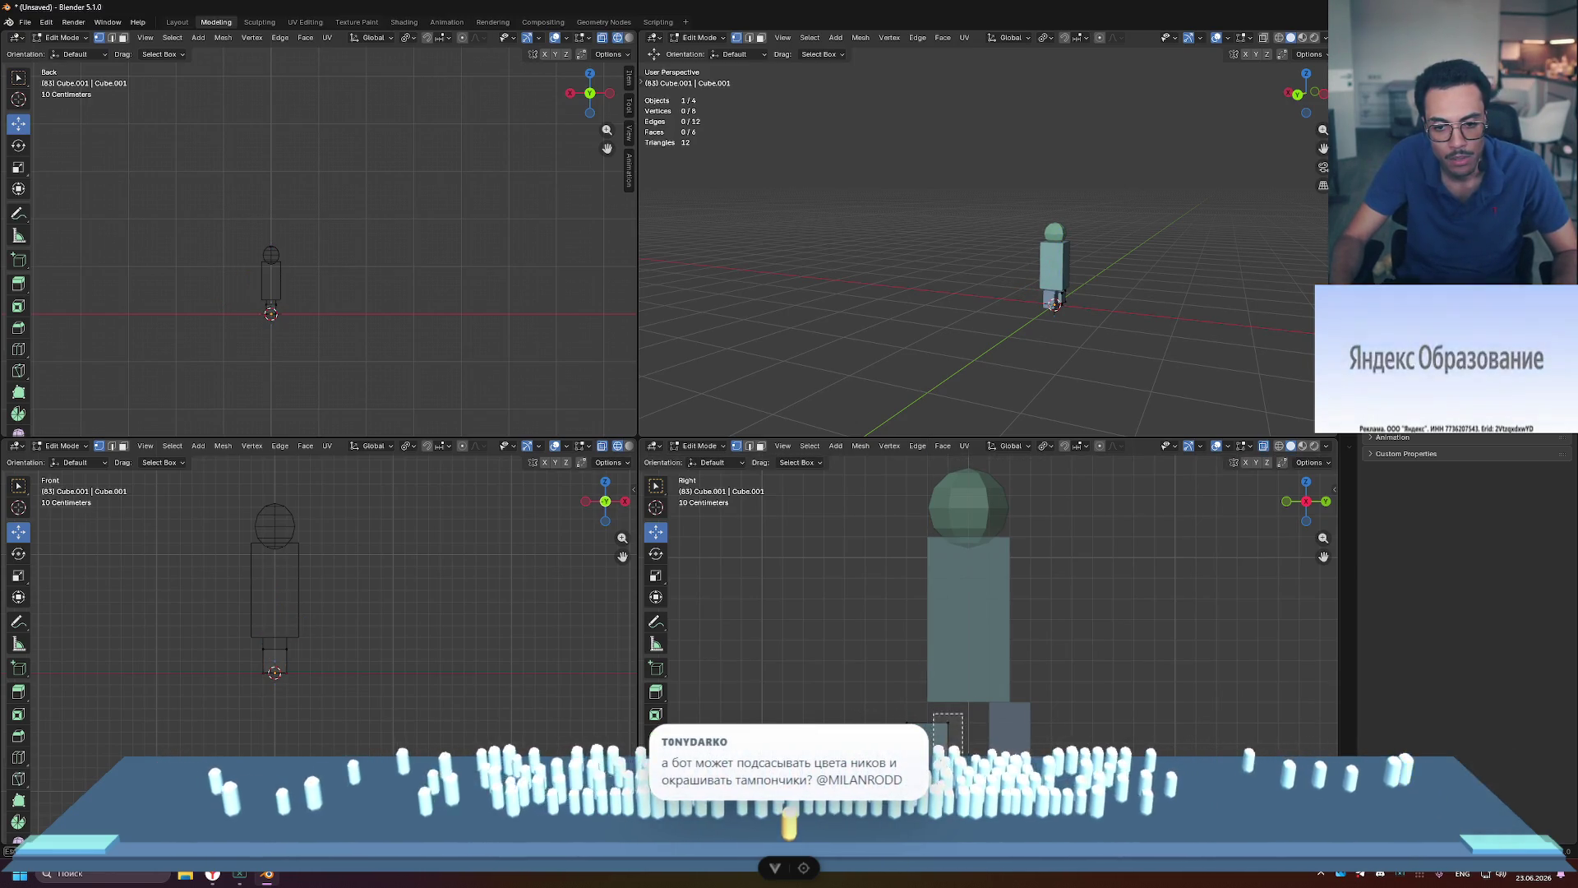
{"action": "left_click_drag", "start_coordinate": [929, 724], "coordinate": [993, 744]}
{"action": "left_click", "coordinate": [869, 705]}
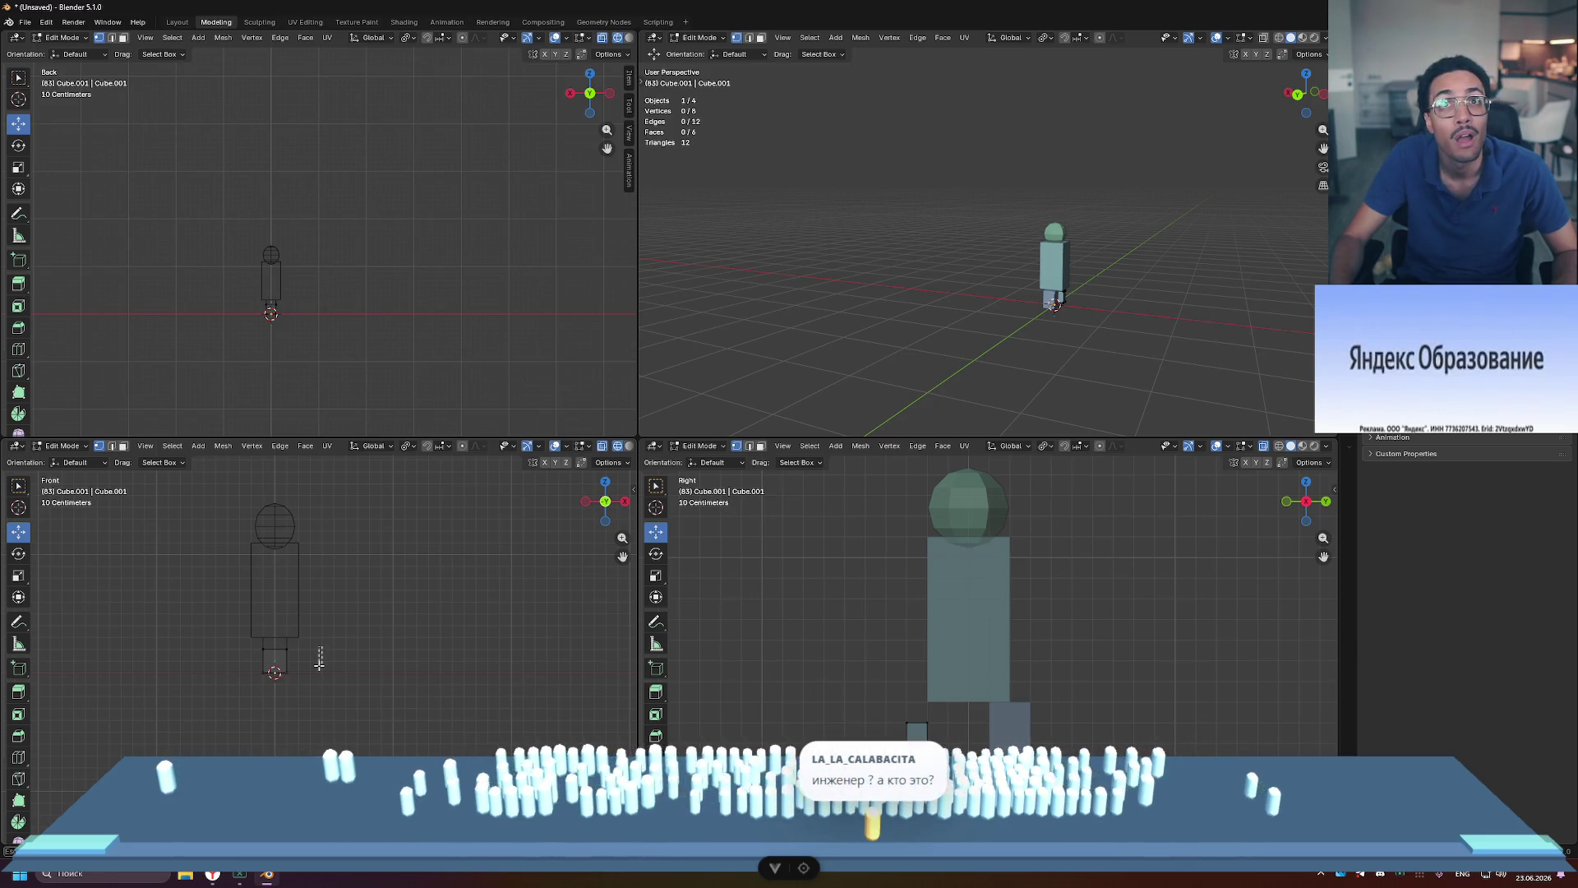
{"action": "left_click_drag", "start_coordinate": [287, 675], "coordinate": [299, 679]}
{"action": "key", "text": "alt+a"}
{"action": "mouse_move", "coordinate": [876, 703]}
{"action": "left_mouse_down"}
{"action": "mouse_move", "coordinate": [962, 760]}
{"action": "mouse_move", "coordinate": [988, 743]}
{"action": "left_mouse_up"}
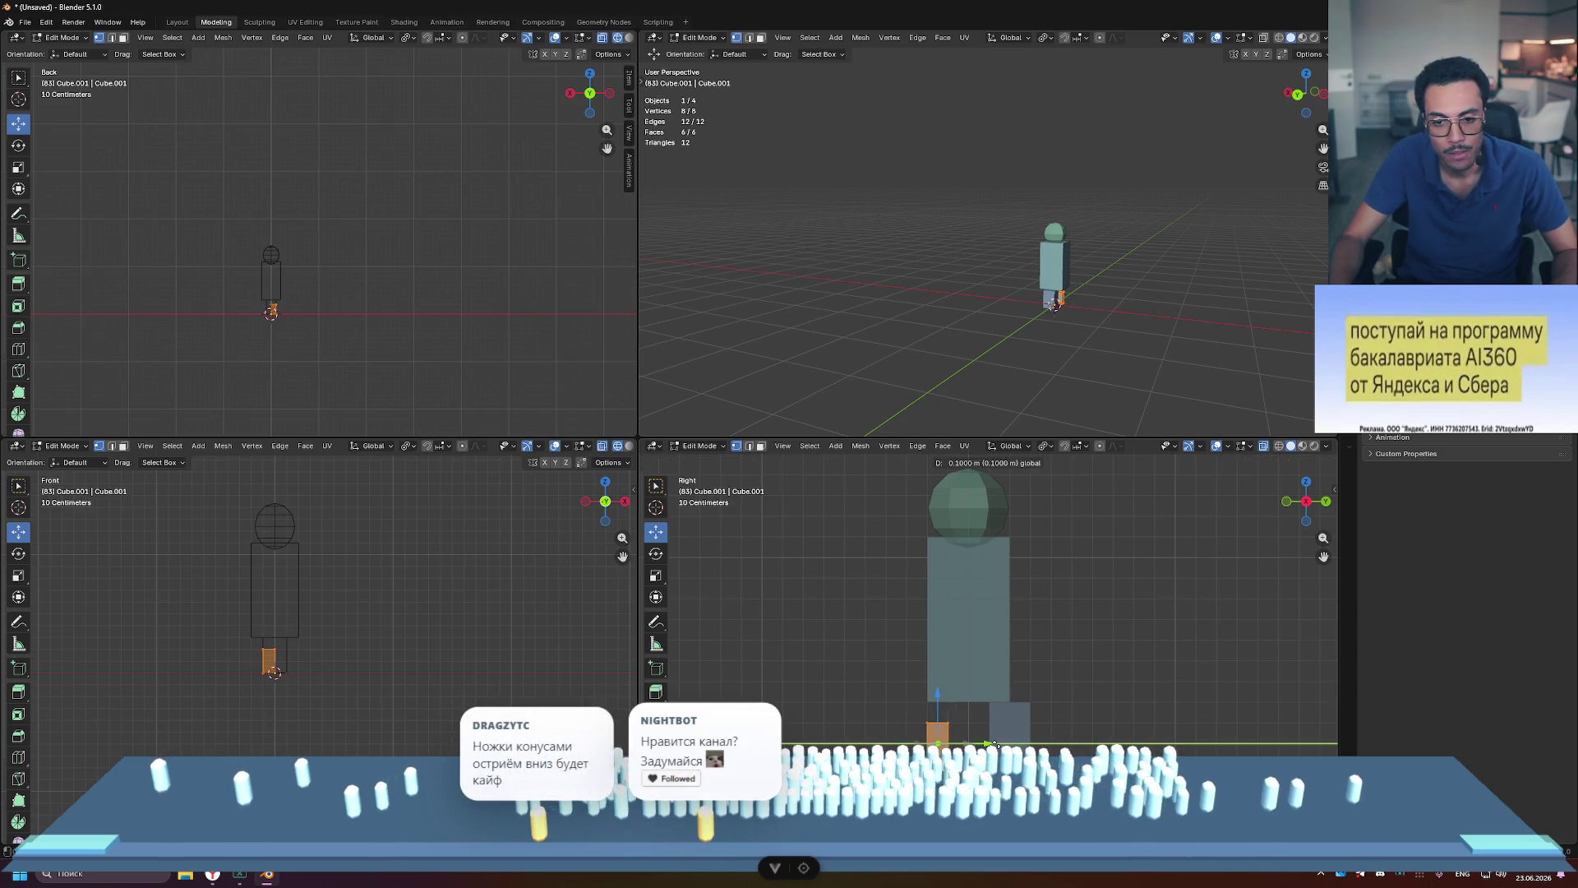
{"action": "left_click_drag", "start_coordinate": [994, 746], "coordinate": [998, 746]}
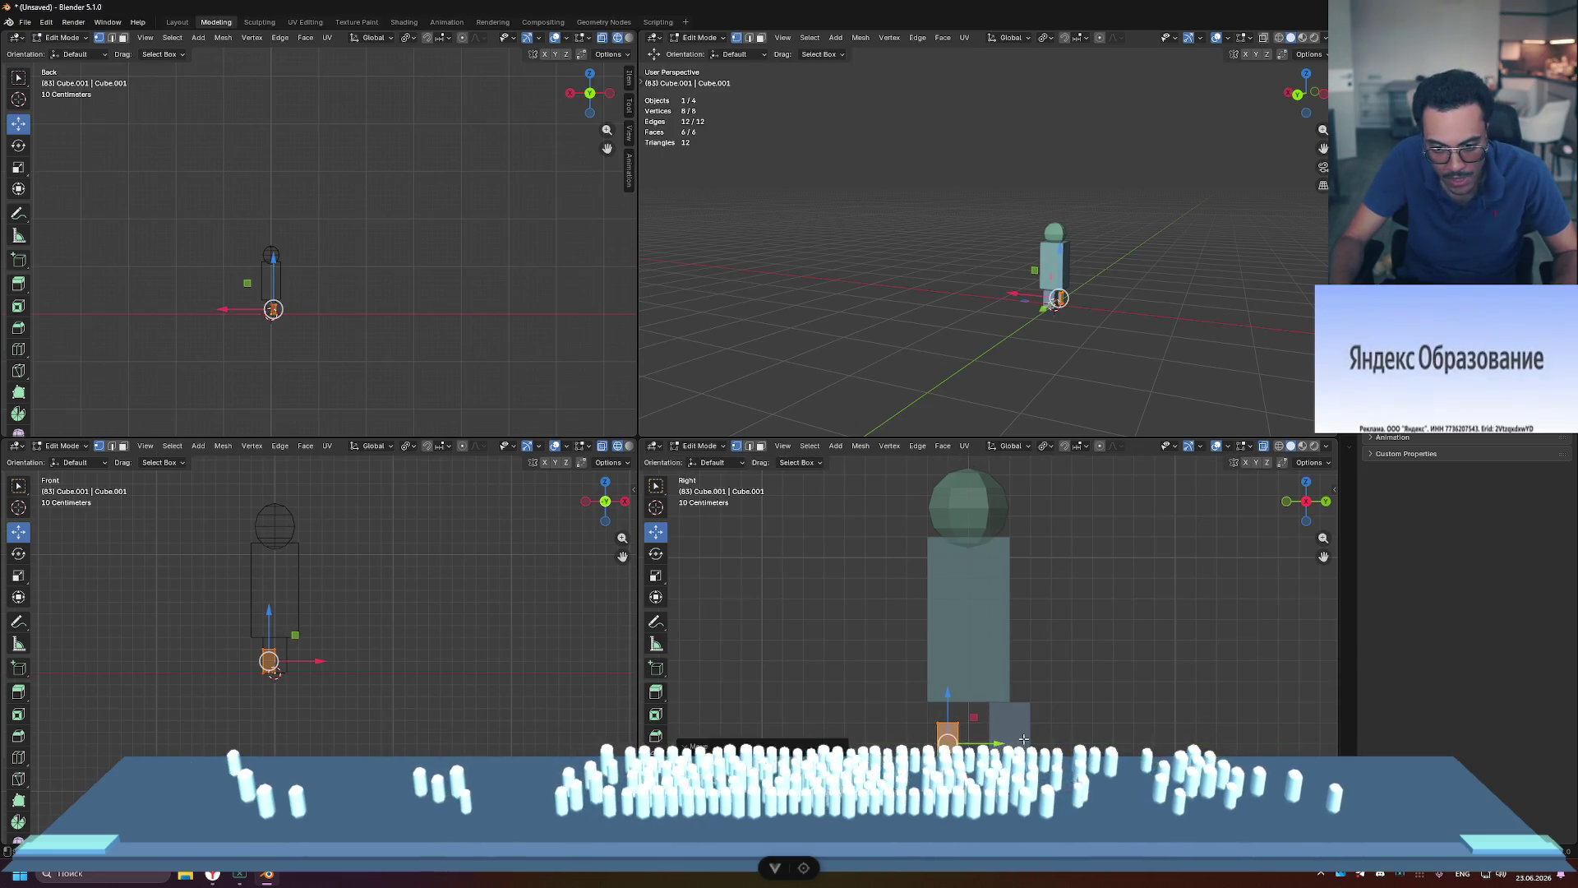
Step: Delete the rear leg block so only one leg remains
{"action": "key", "text": "Tab"}
{"action": "left_click", "coordinate": [1025, 732]}
{"action": "key", "text": "ctrl+z"}
{"action": "key", "text": "ctrl+z"}
{"action": "key", "text": "ctrl+z"}
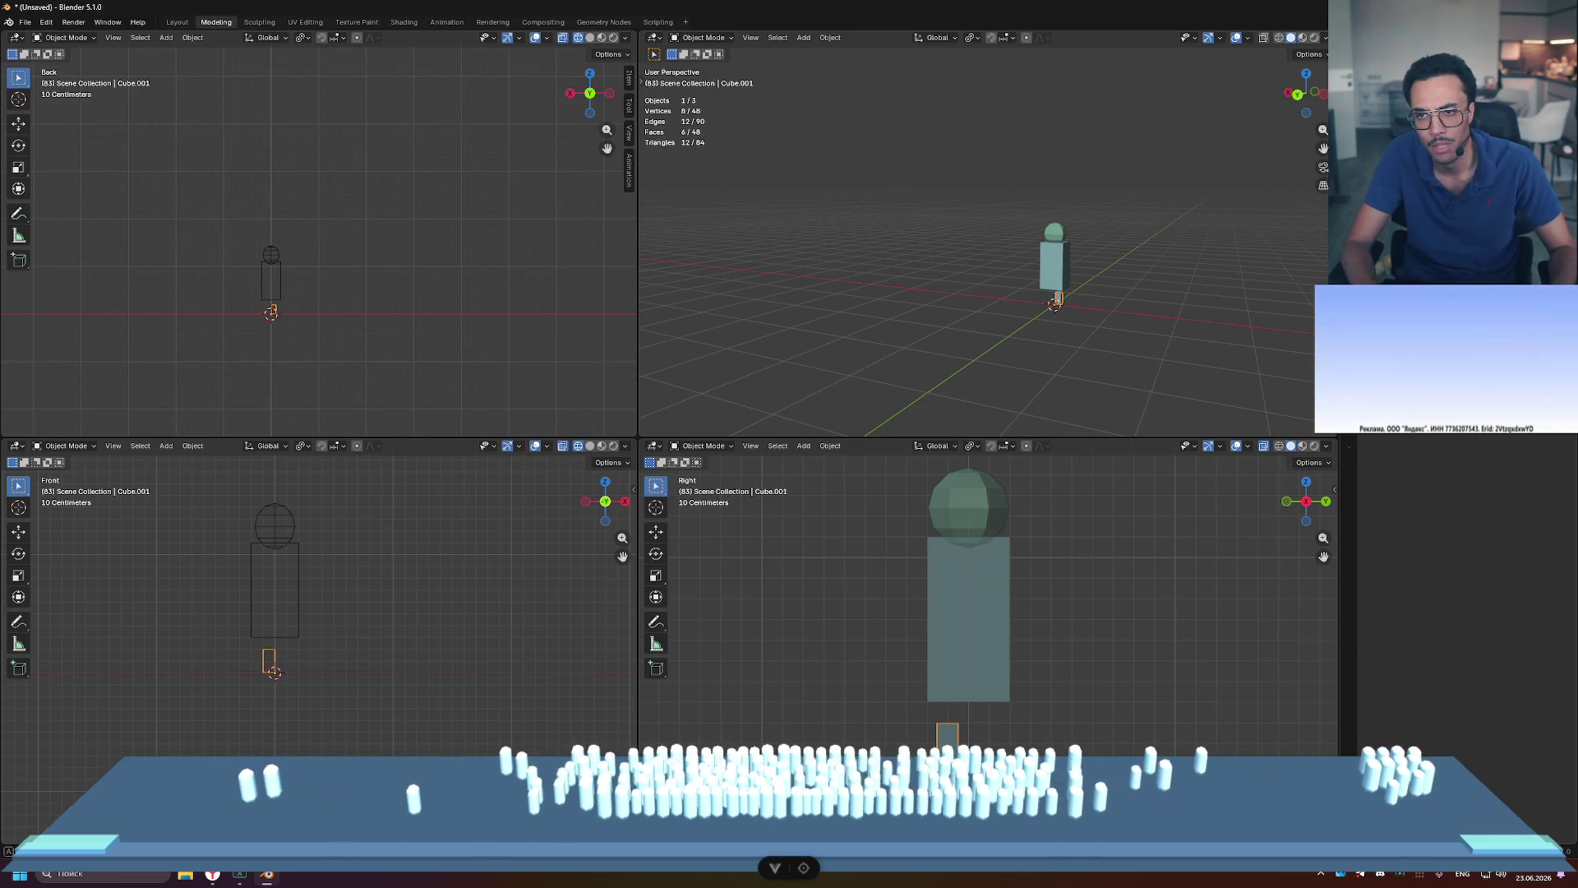
{"action": "key", "text": "ctrl+shift+a"}
{"action": "type", "text": "m"}
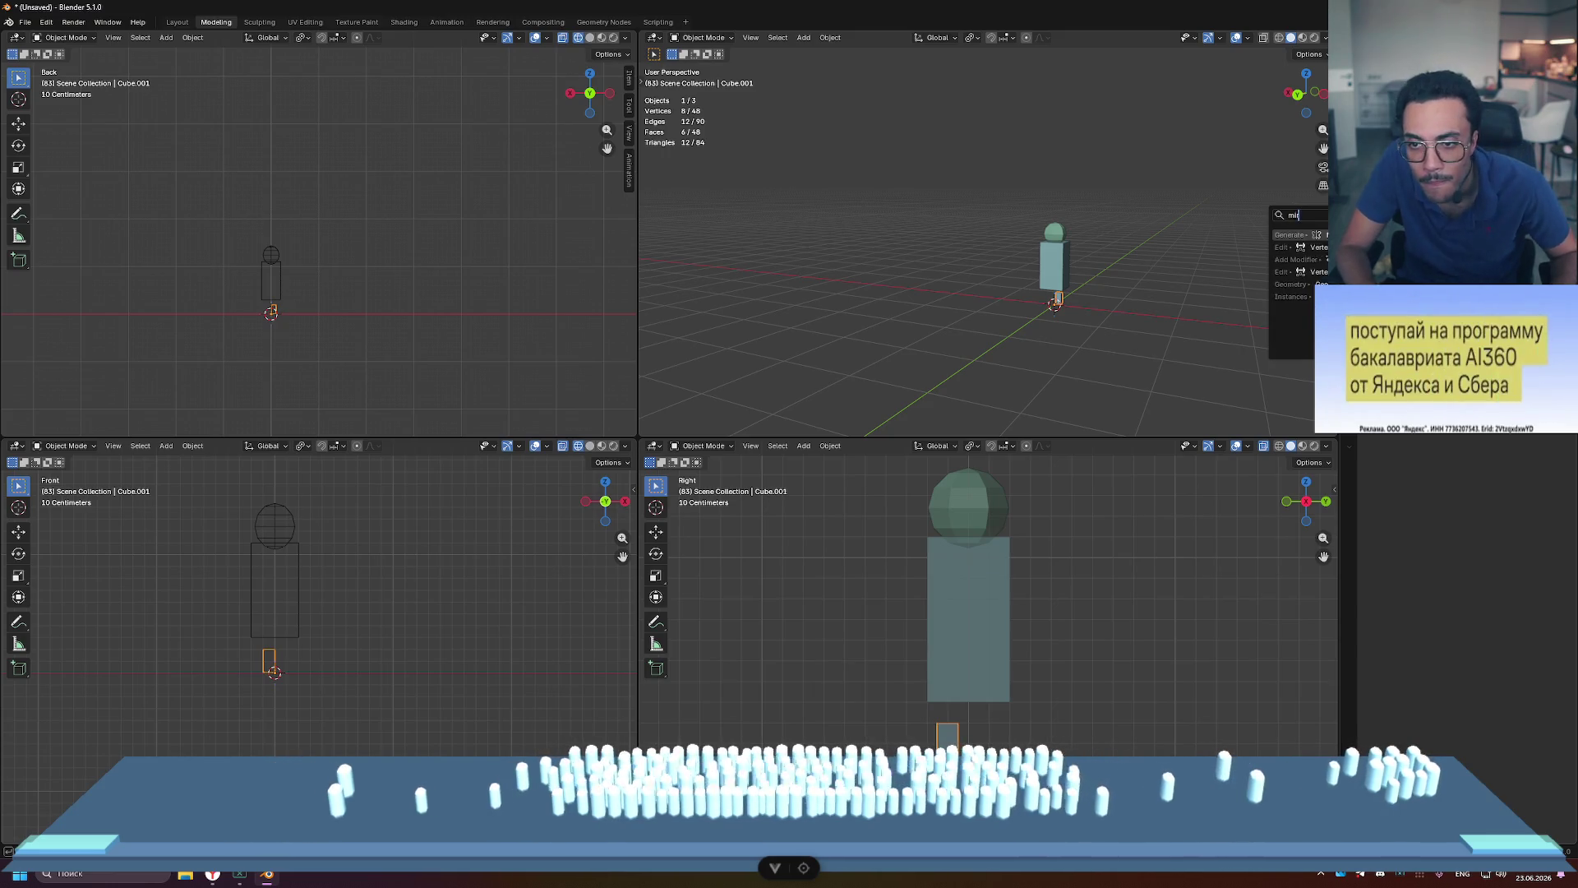
{"action": "key", "text": "Return"}
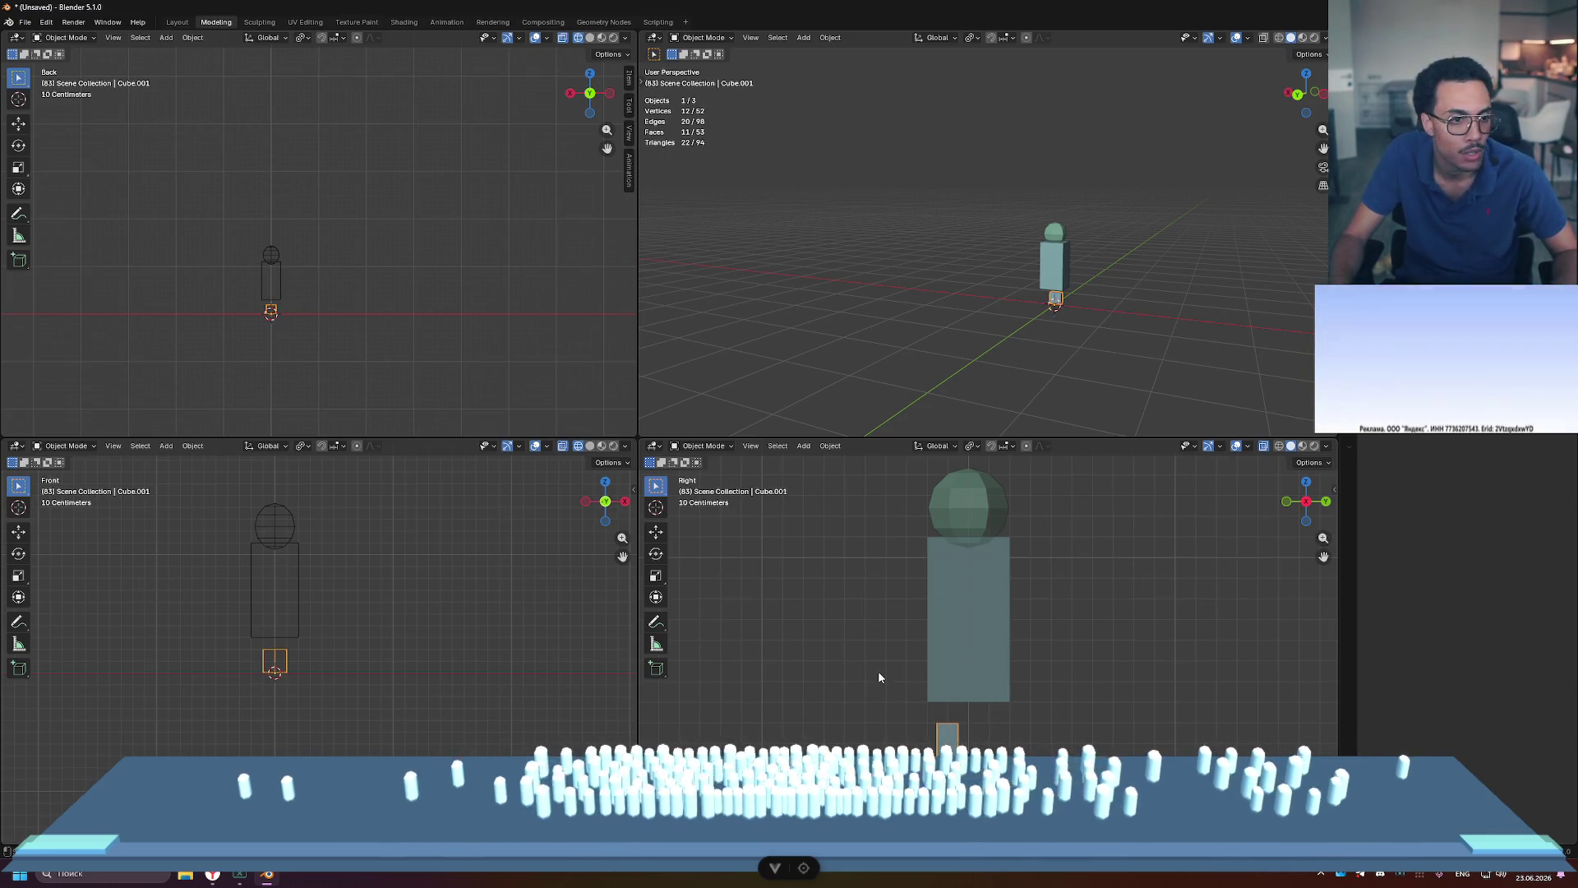
{"action": "scroll", "coordinate": [256, 660], "scroll_direction": "up", "scroll_amount": 4}
{"action": "scroll", "coordinate": [257, 660], "scroll_direction": "down", "scroll_amount": 1}
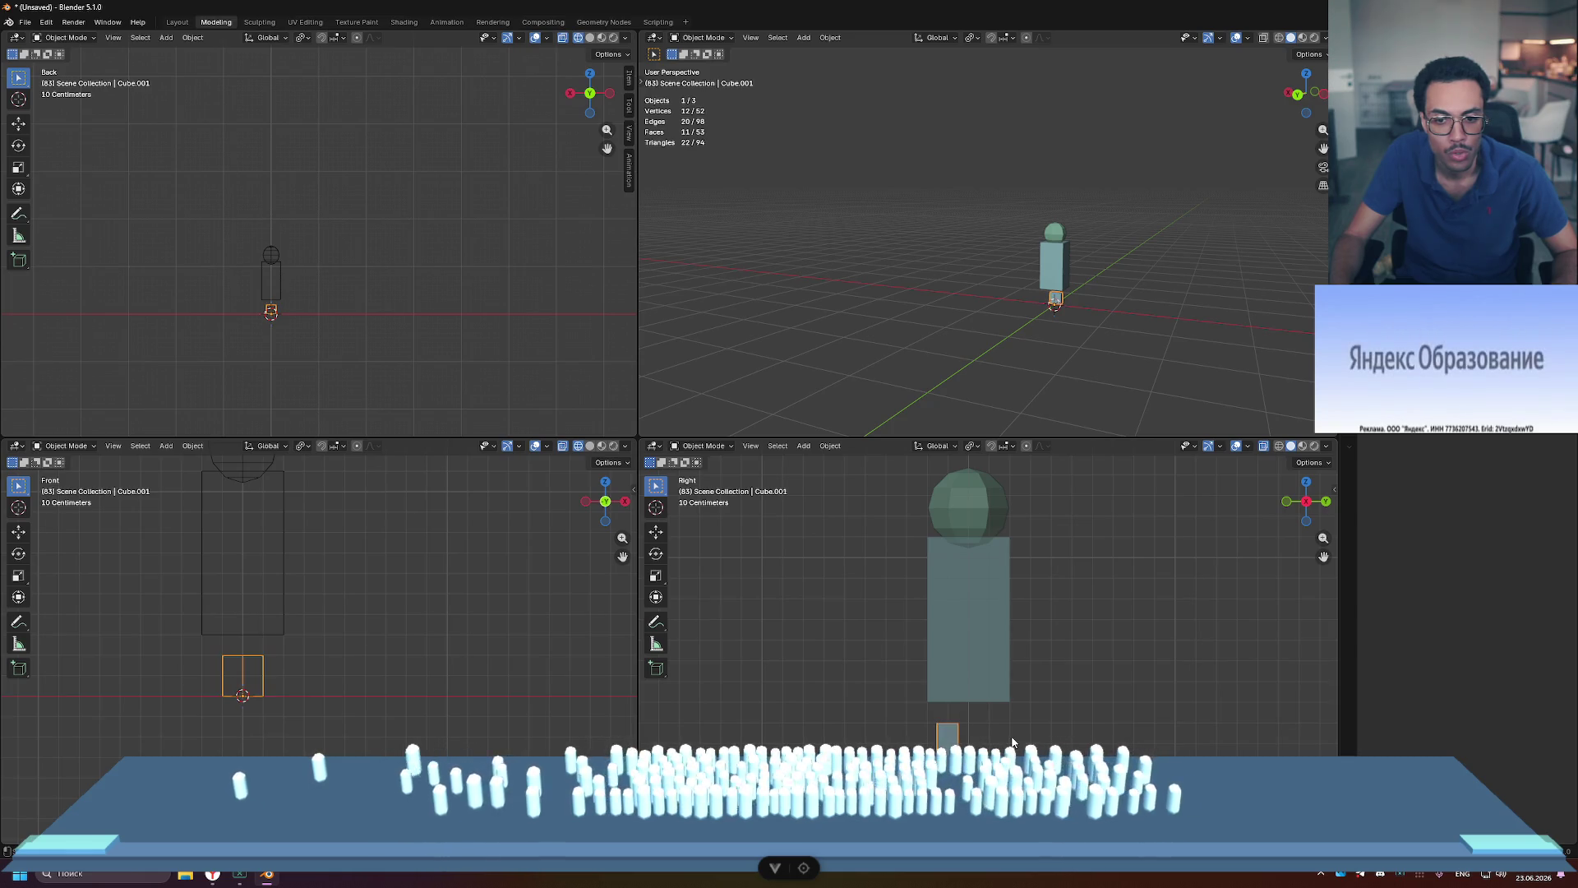
{"action": "key", "text": "ctrl+z"}
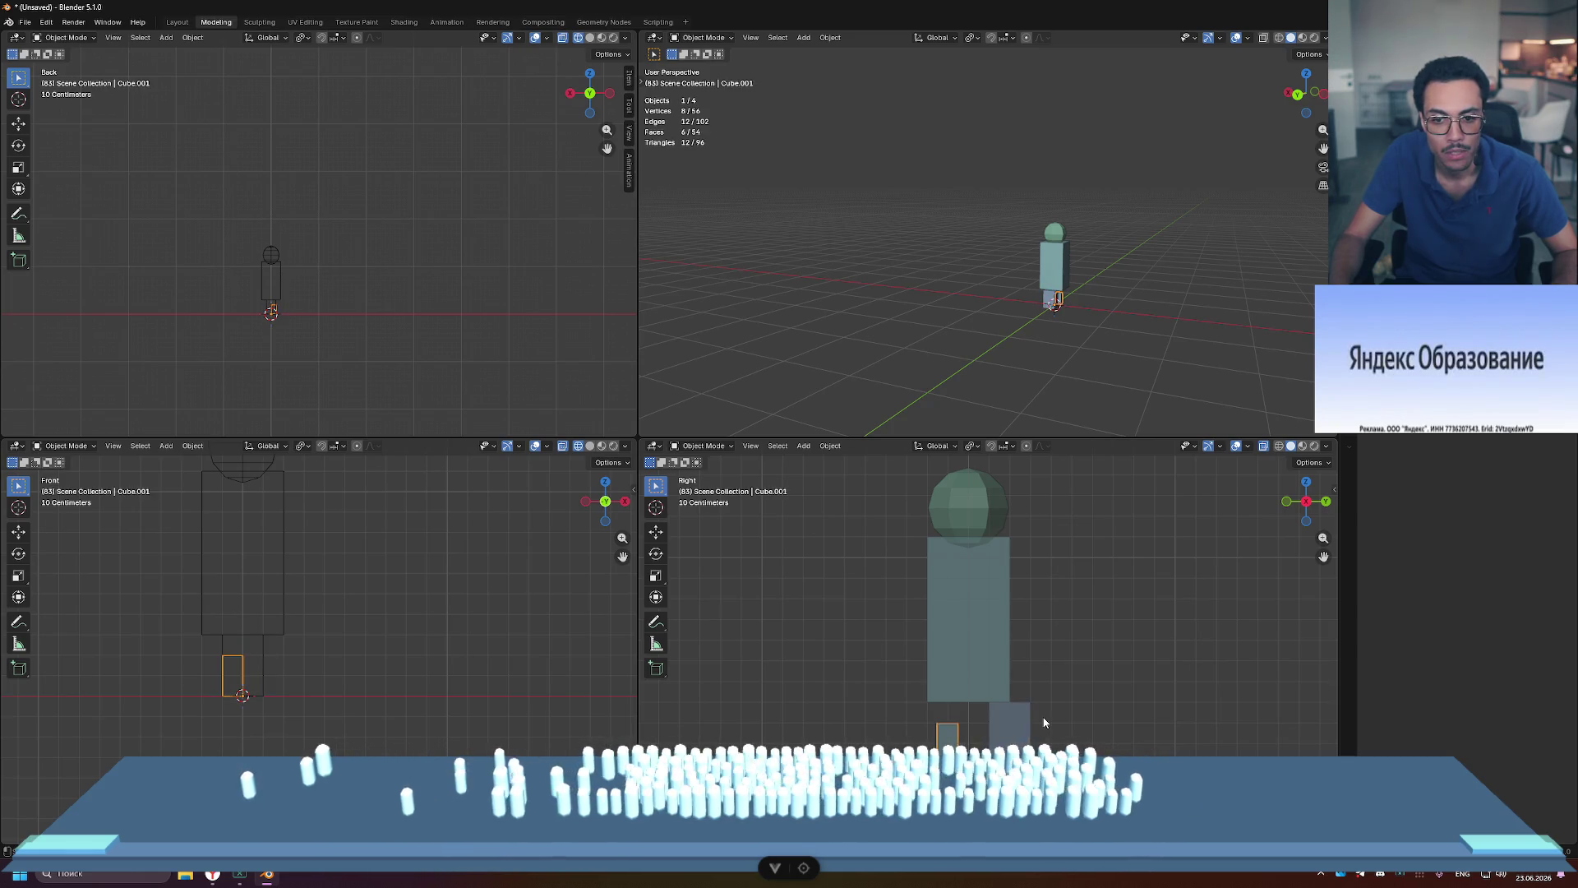
{"action": "key", "text": "Tab"}
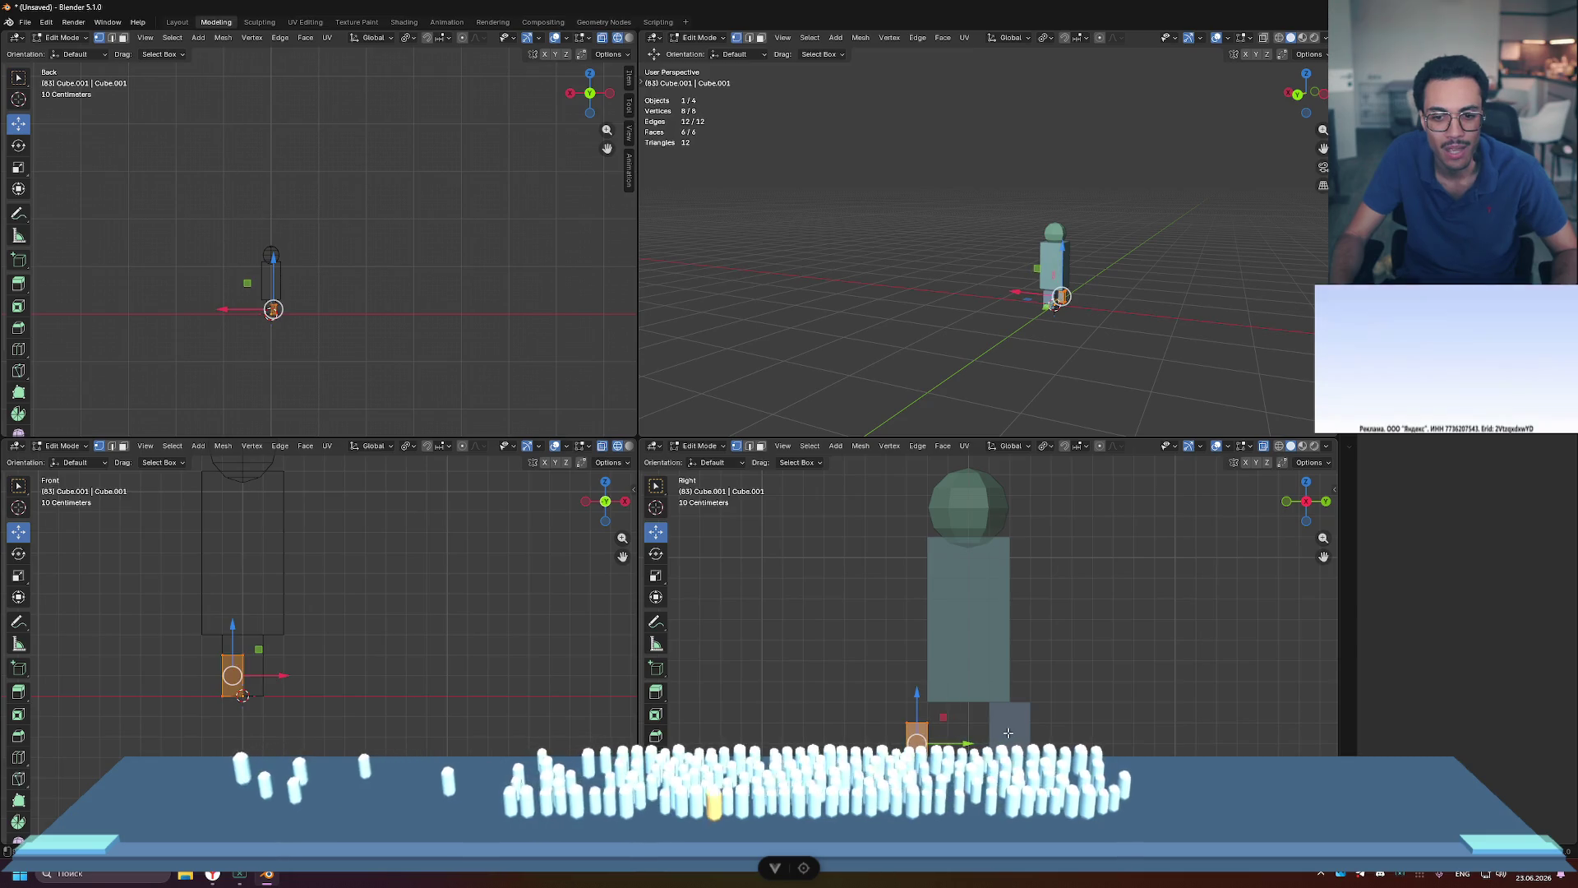
{"action": "key", "text": "Tab"}
{"action": "left_click", "coordinate": [1015, 736]}
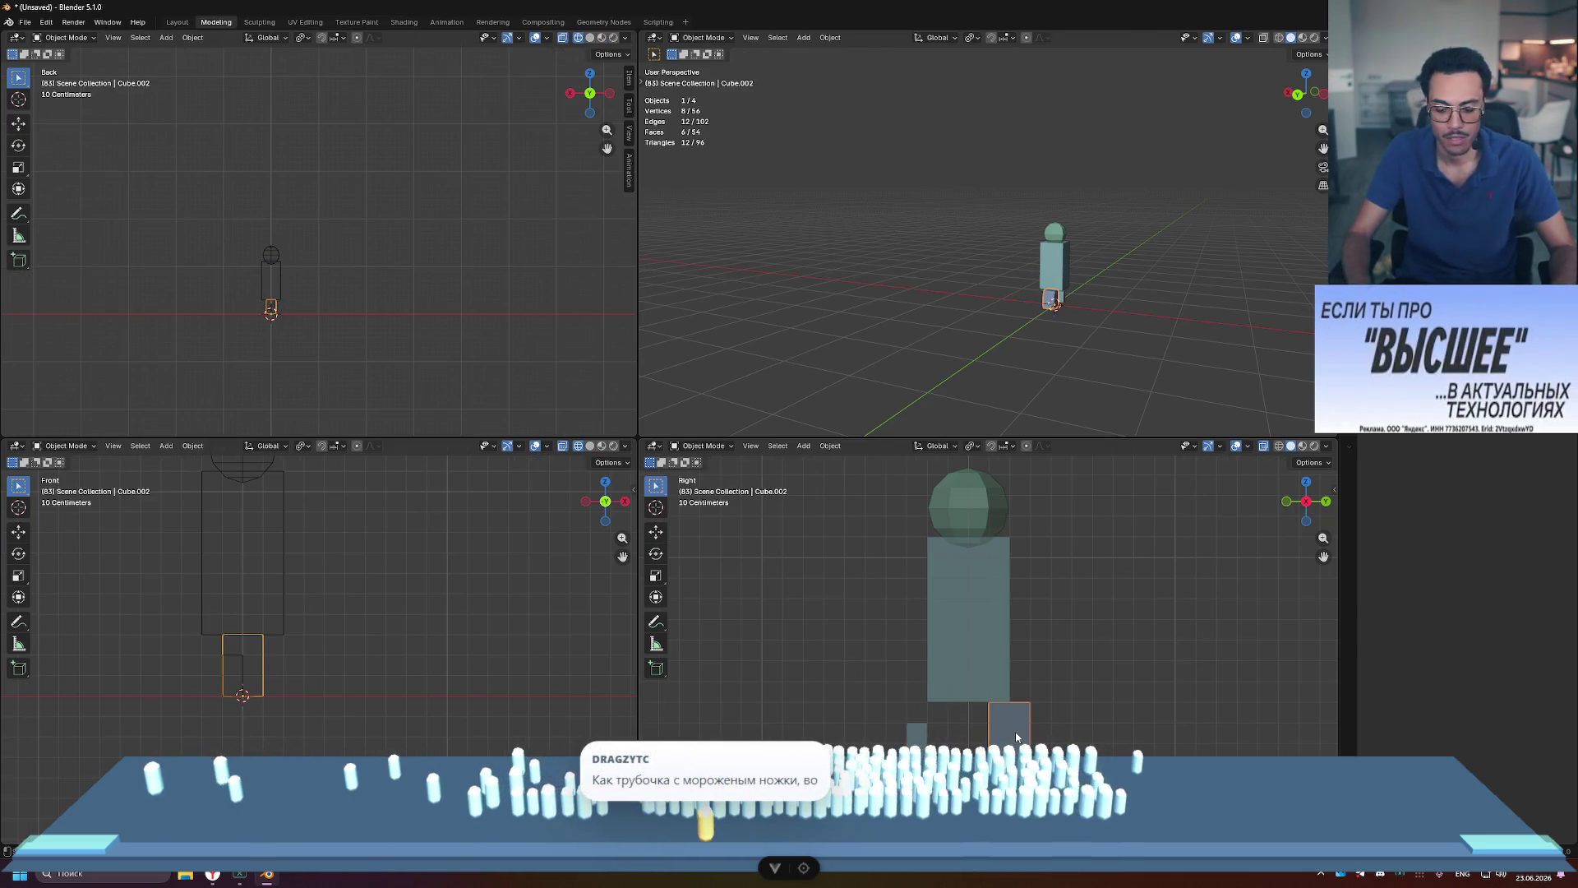
{"action": "key", "text": "ctrl+z"}
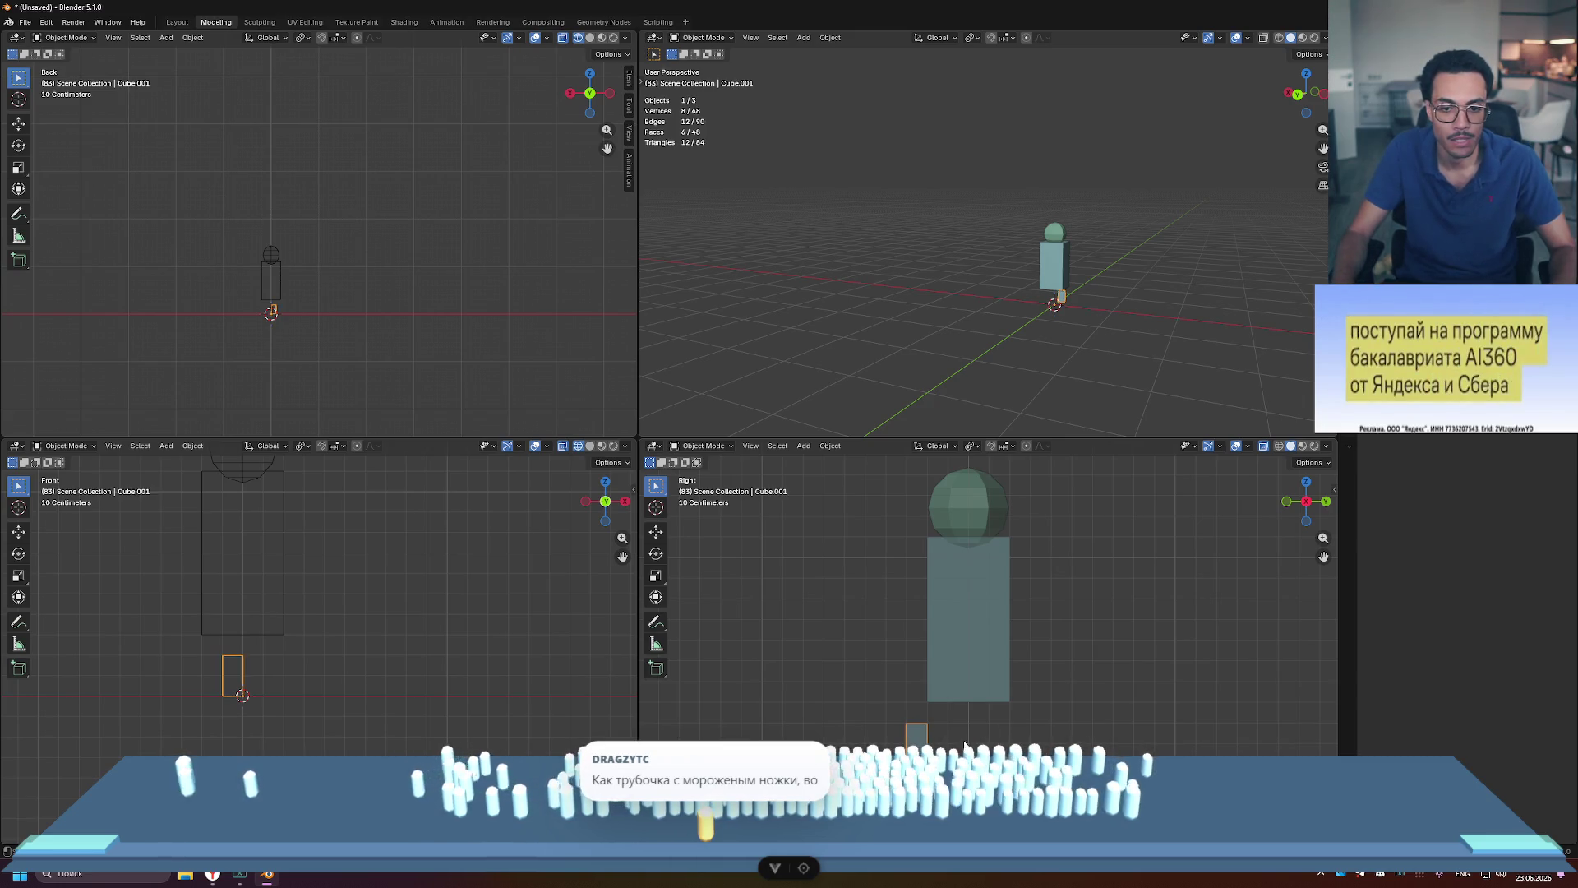
{"action": "key", "text": "Tab"}
Step: Move the leg block 0.2 m along Y and show its Object properties
{"action": "left_click_drag", "start_coordinate": [968, 740], "coordinate": [1009, 740]}
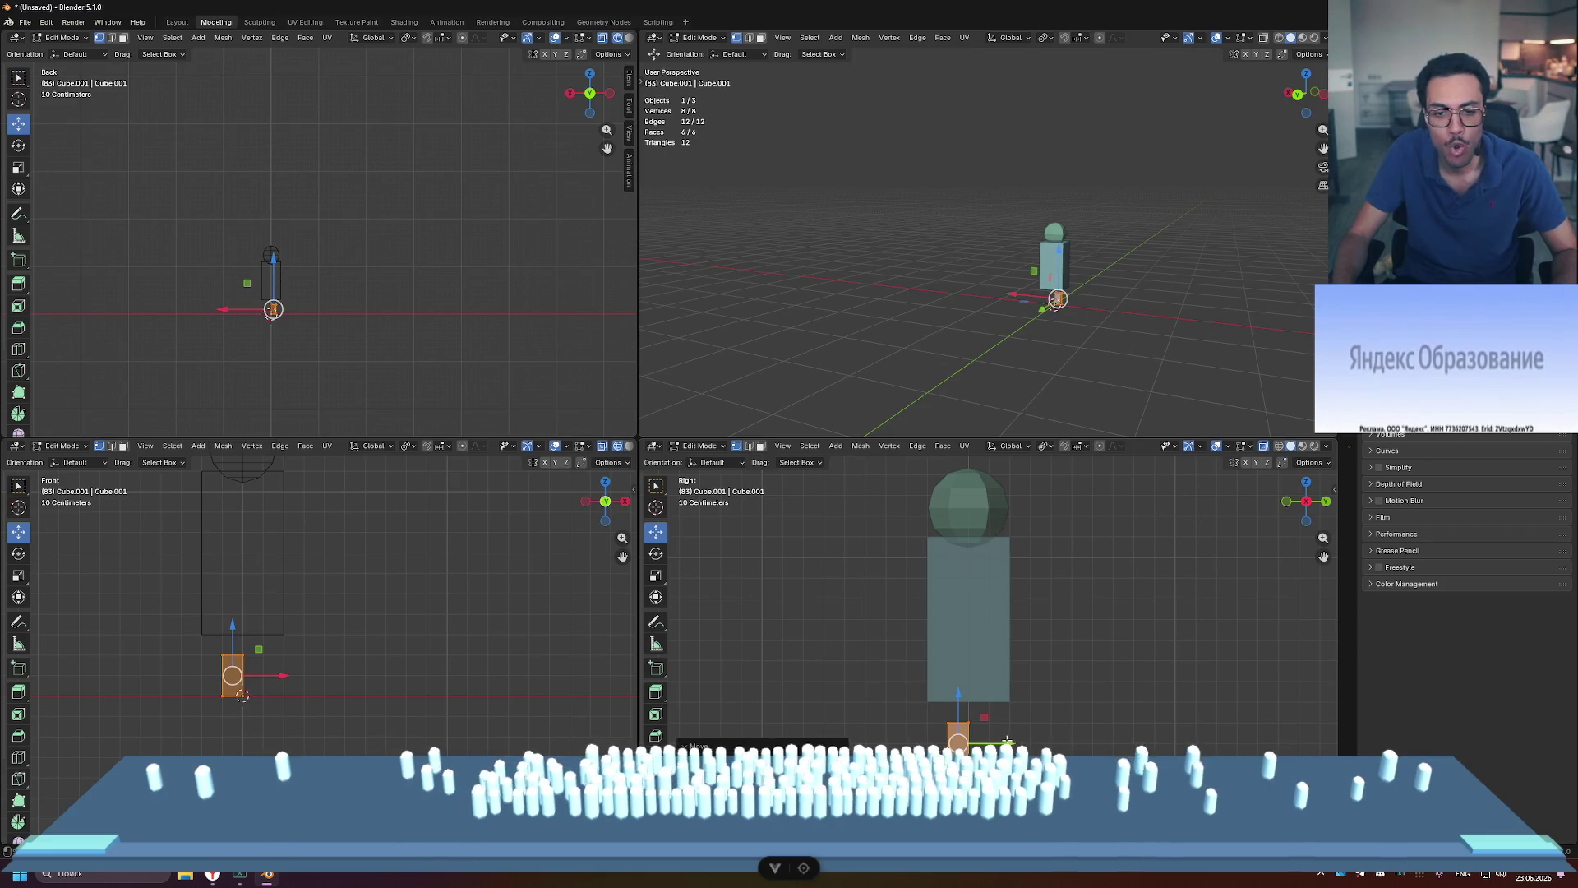
{"action": "scroll", "coordinate": [987, 625], "scroll_direction": "up", "scroll_amount": 3}
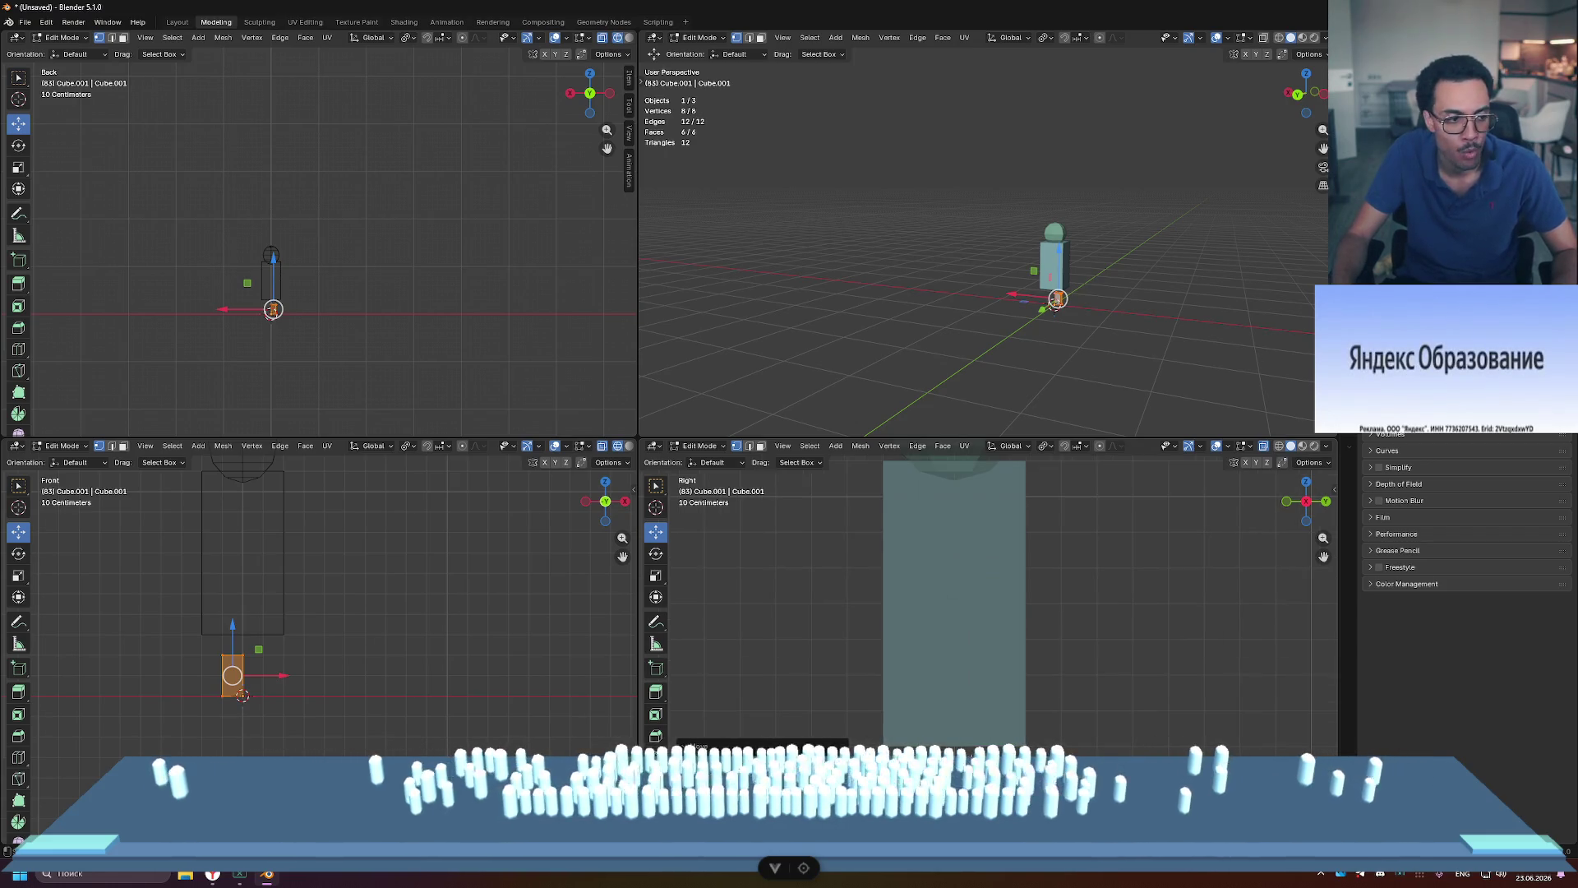
{"action": "scroll", "coordinate": [986, 600], "scroll_direction": "down", "scroll_amount": 2}
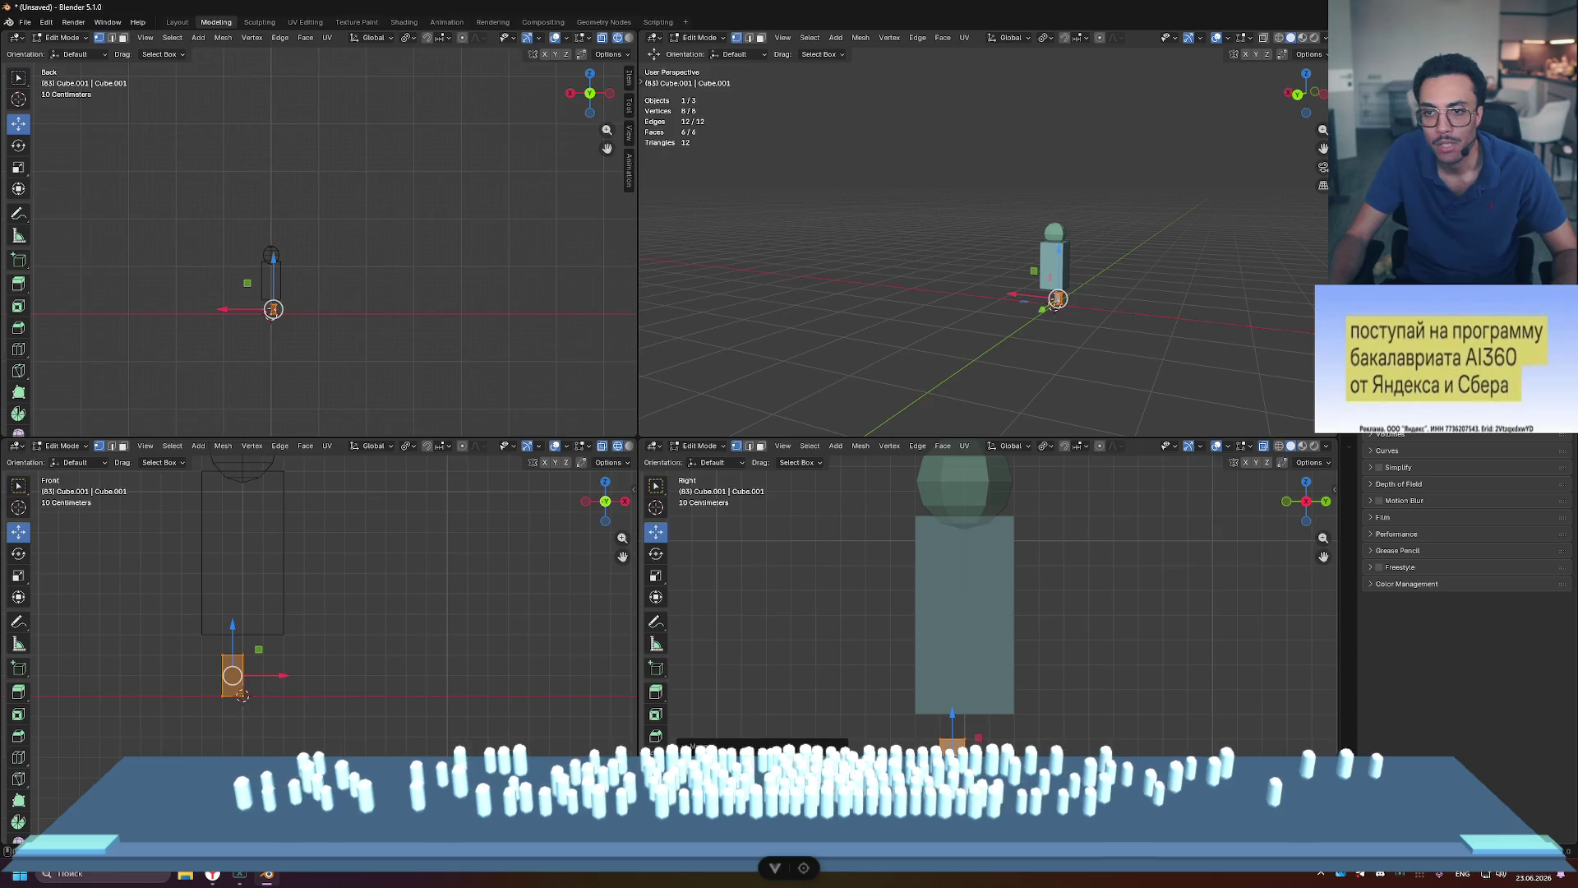
{"action": "left_click", "coordinate": [1349, 197]}
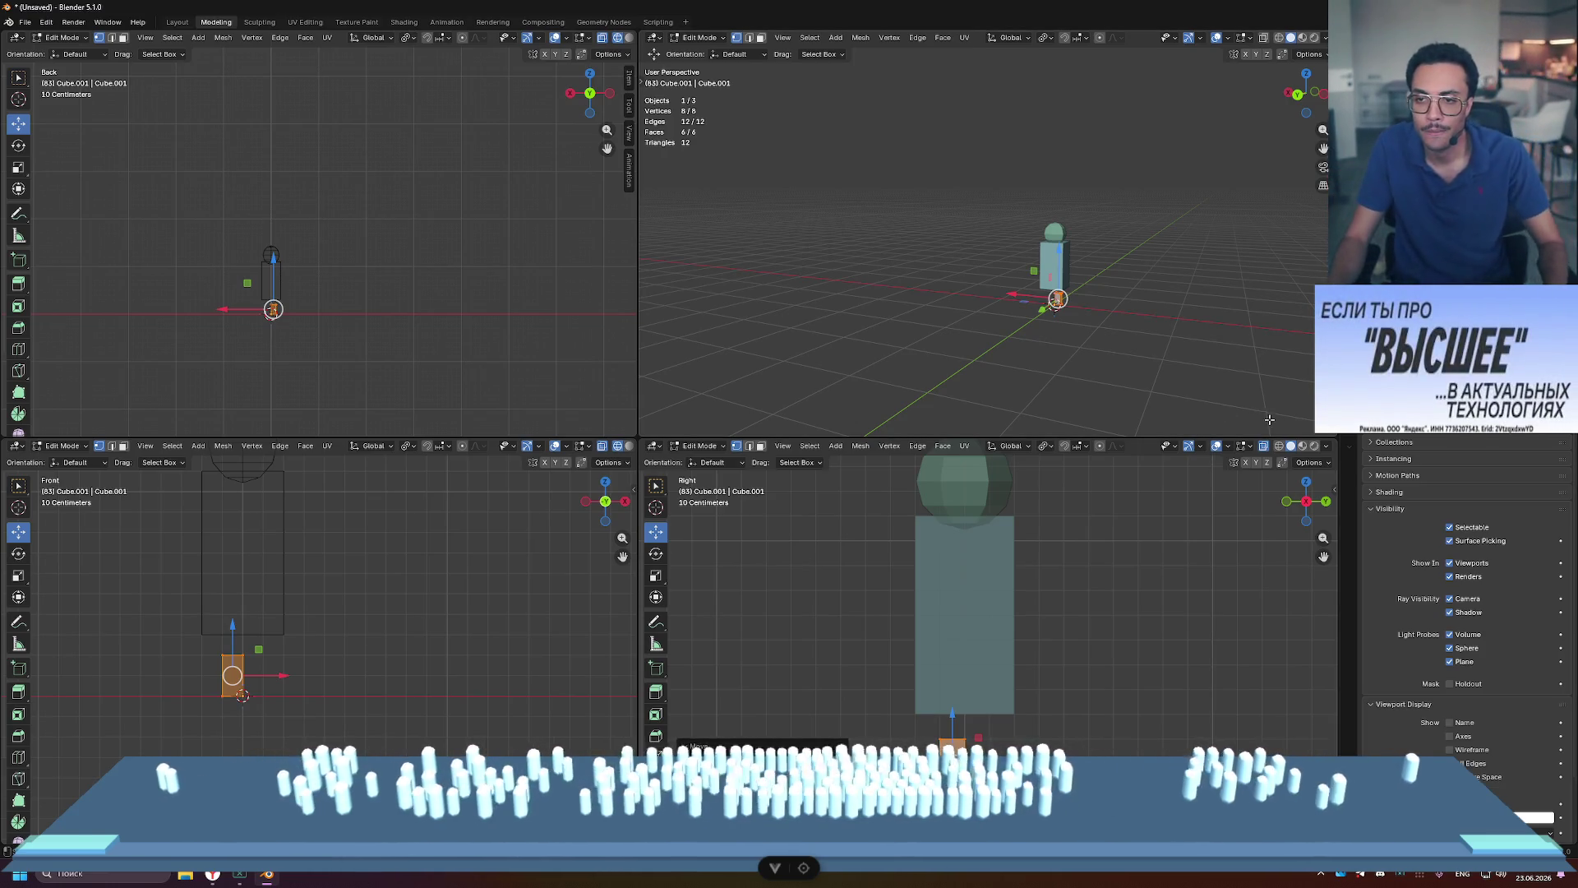
Step: Shift the leg mesh 0.1 m sideways in Edit Mode, then return to Object Mode
{"action": "key", "text": "Tab"}
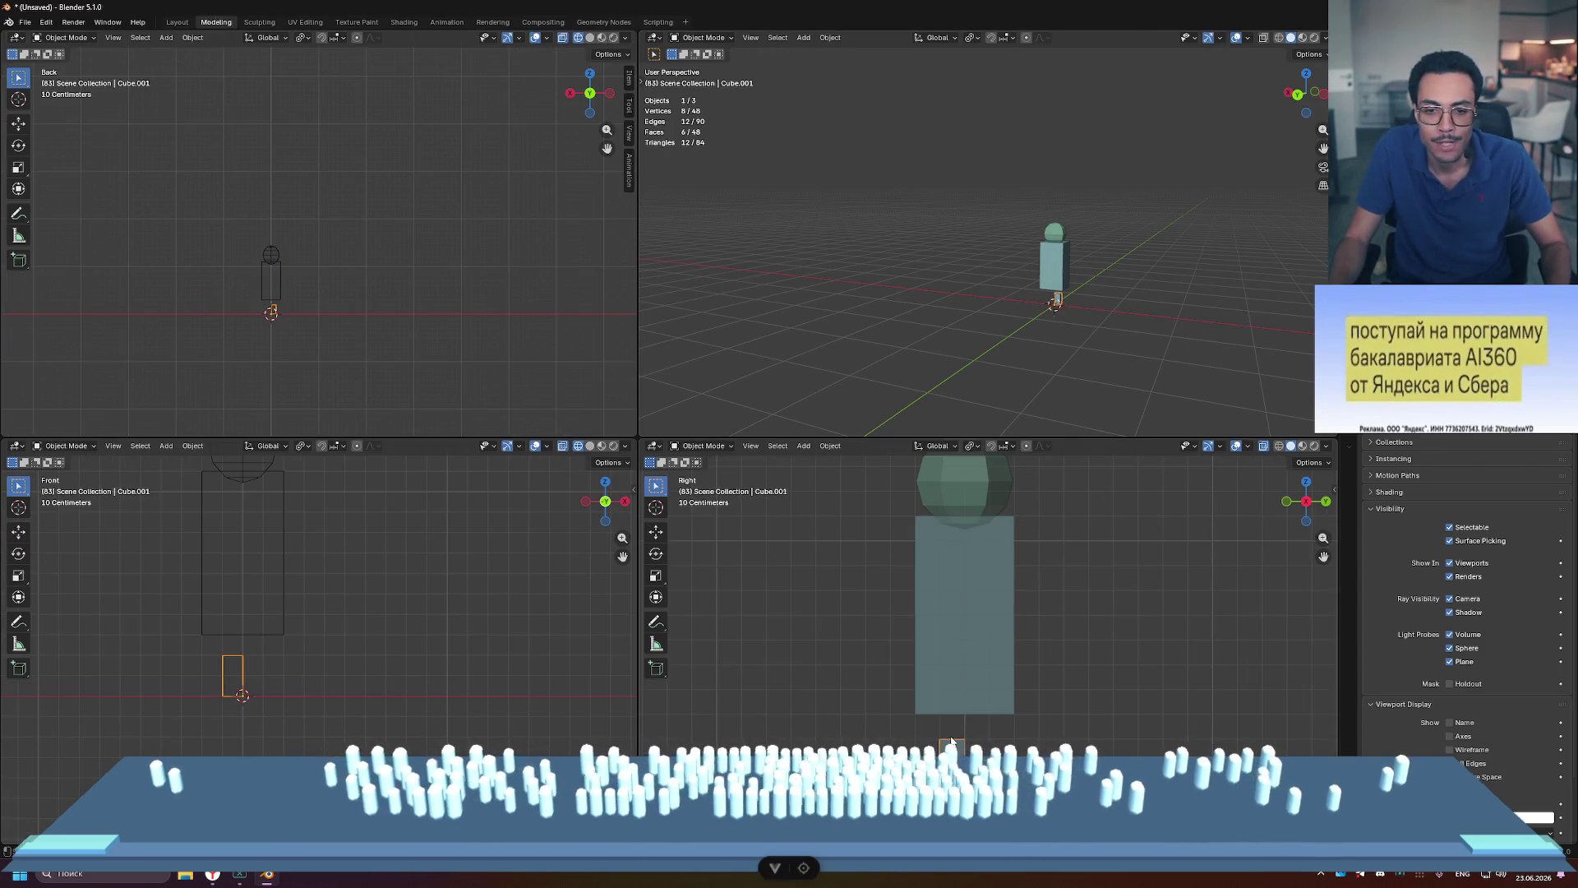
{"action": "key", "text": "Tab"}
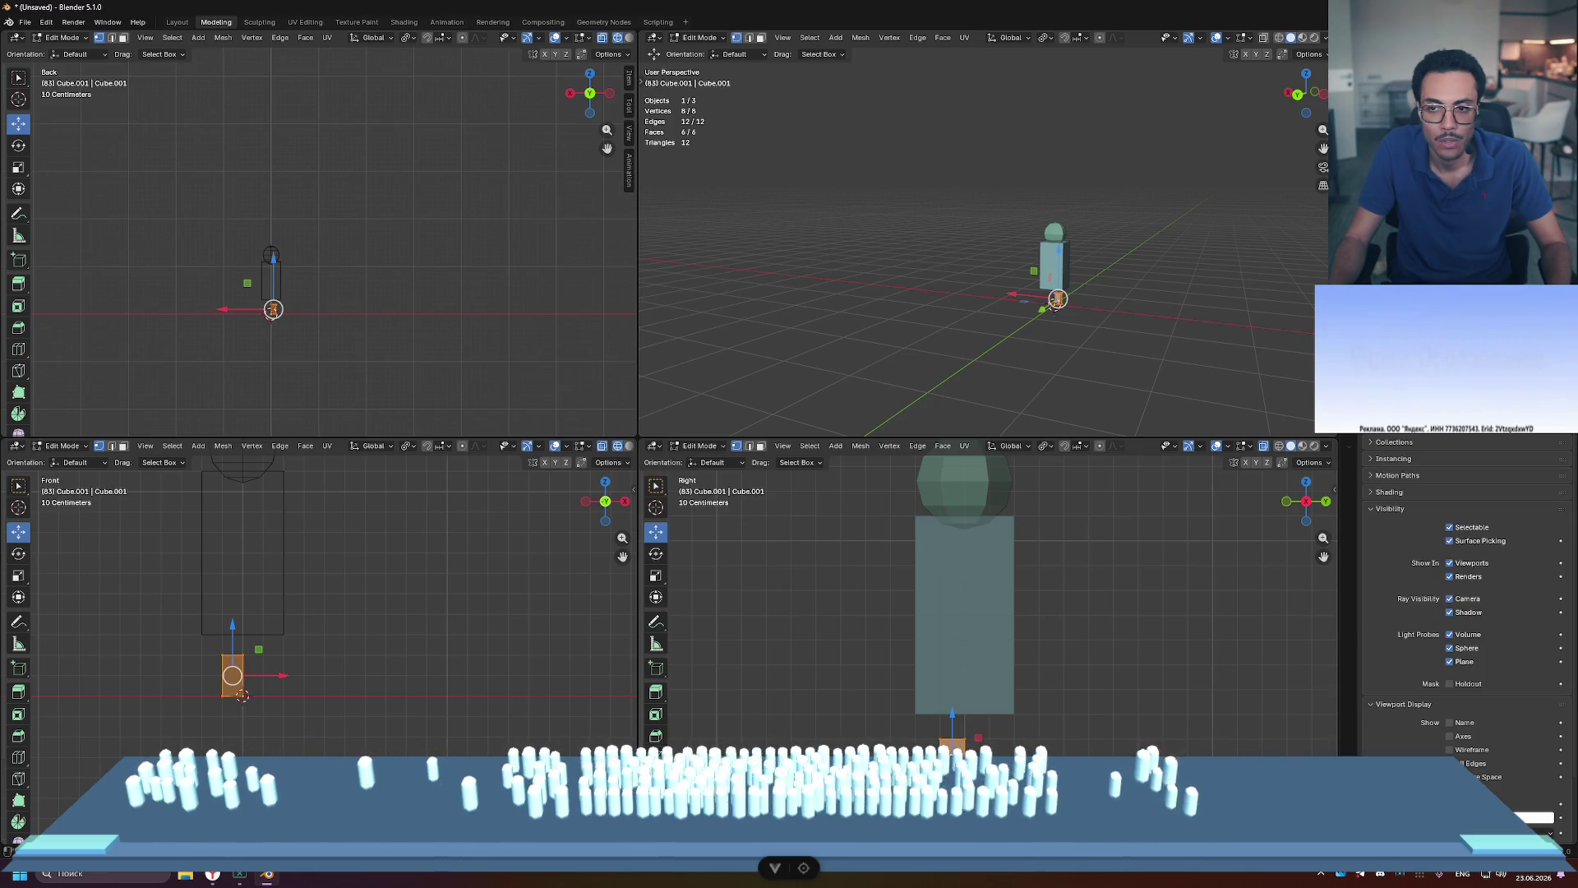
{"action": "scroll", "coordinate": [1468, 617], "scroll_direction": "up", "scroll_amount": 4}
{"action": "scroll", "coordinate": [1468, 616], "scroll_direction": "down", "scroll_amount": 4}
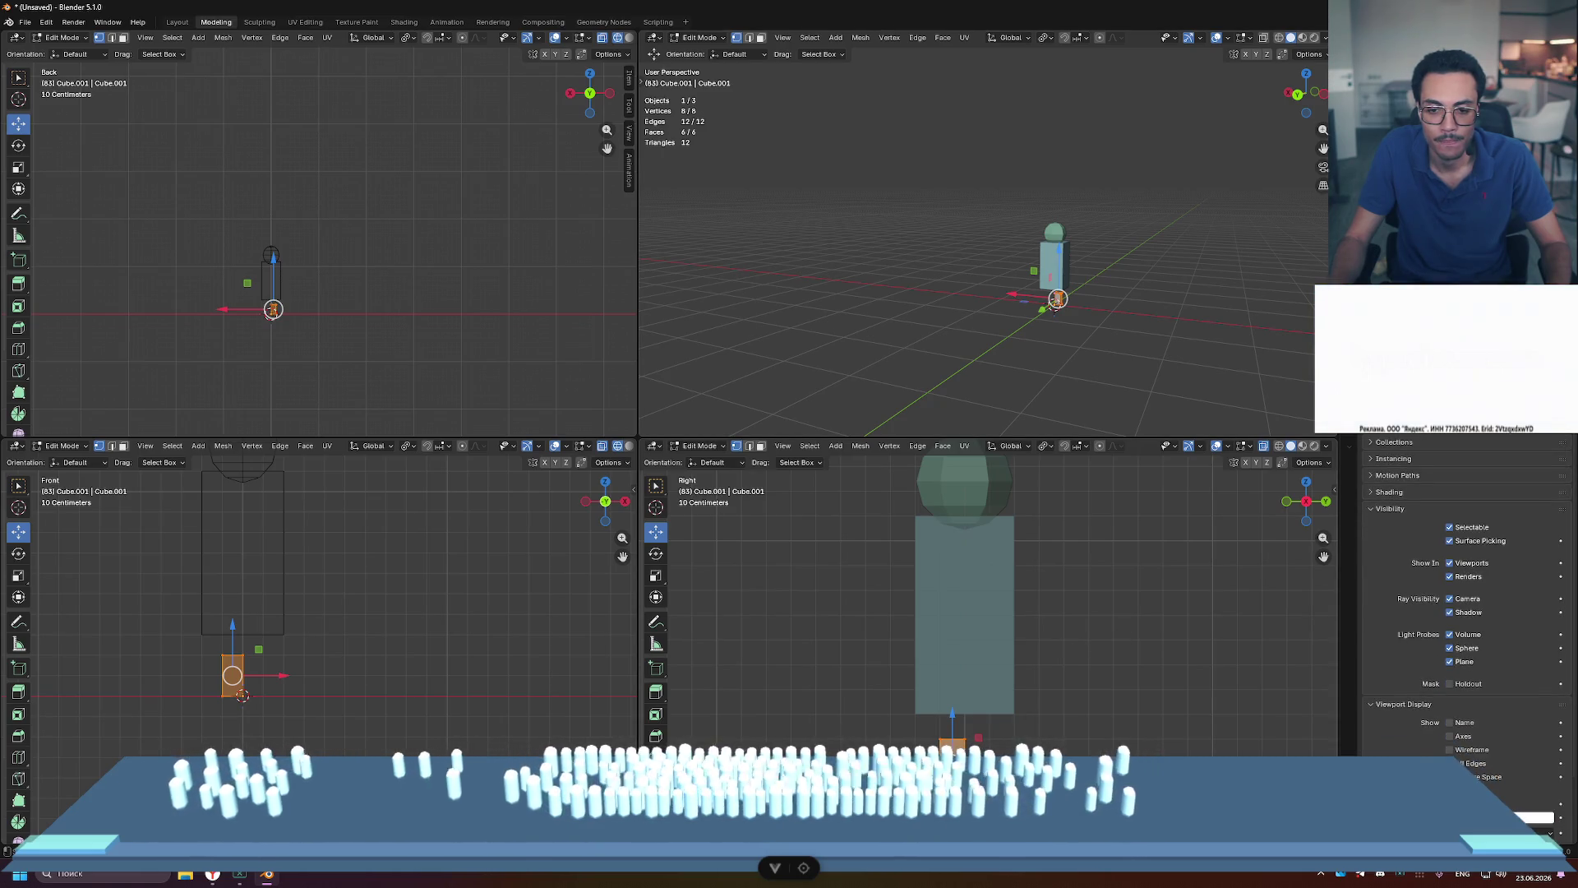
{"action": "key", "text": "g"}
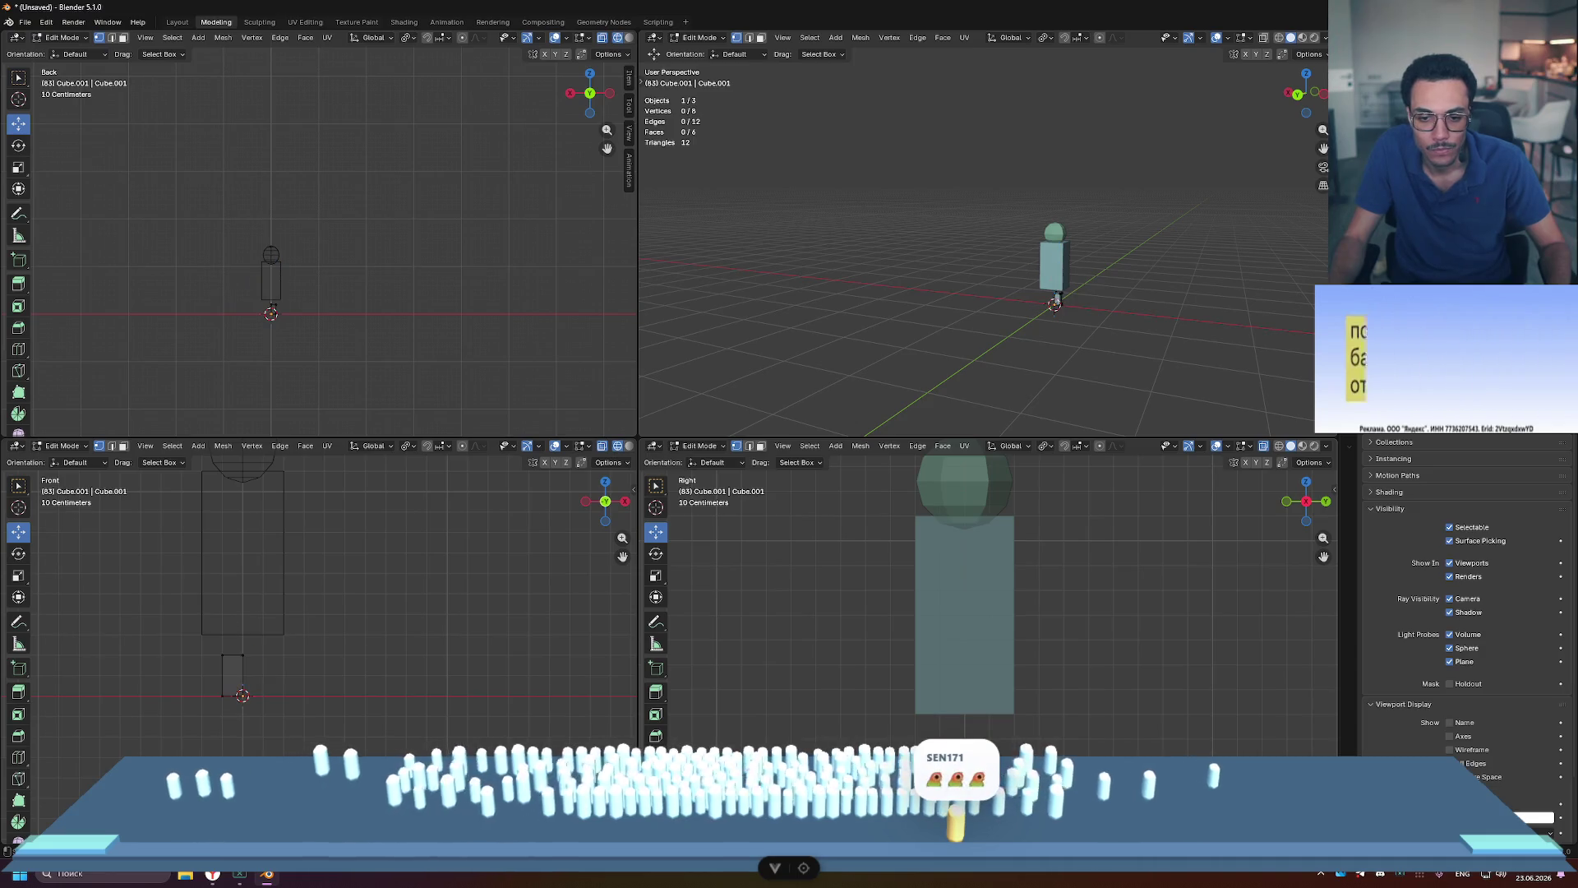
{"action": "key", "text": "Tab"}
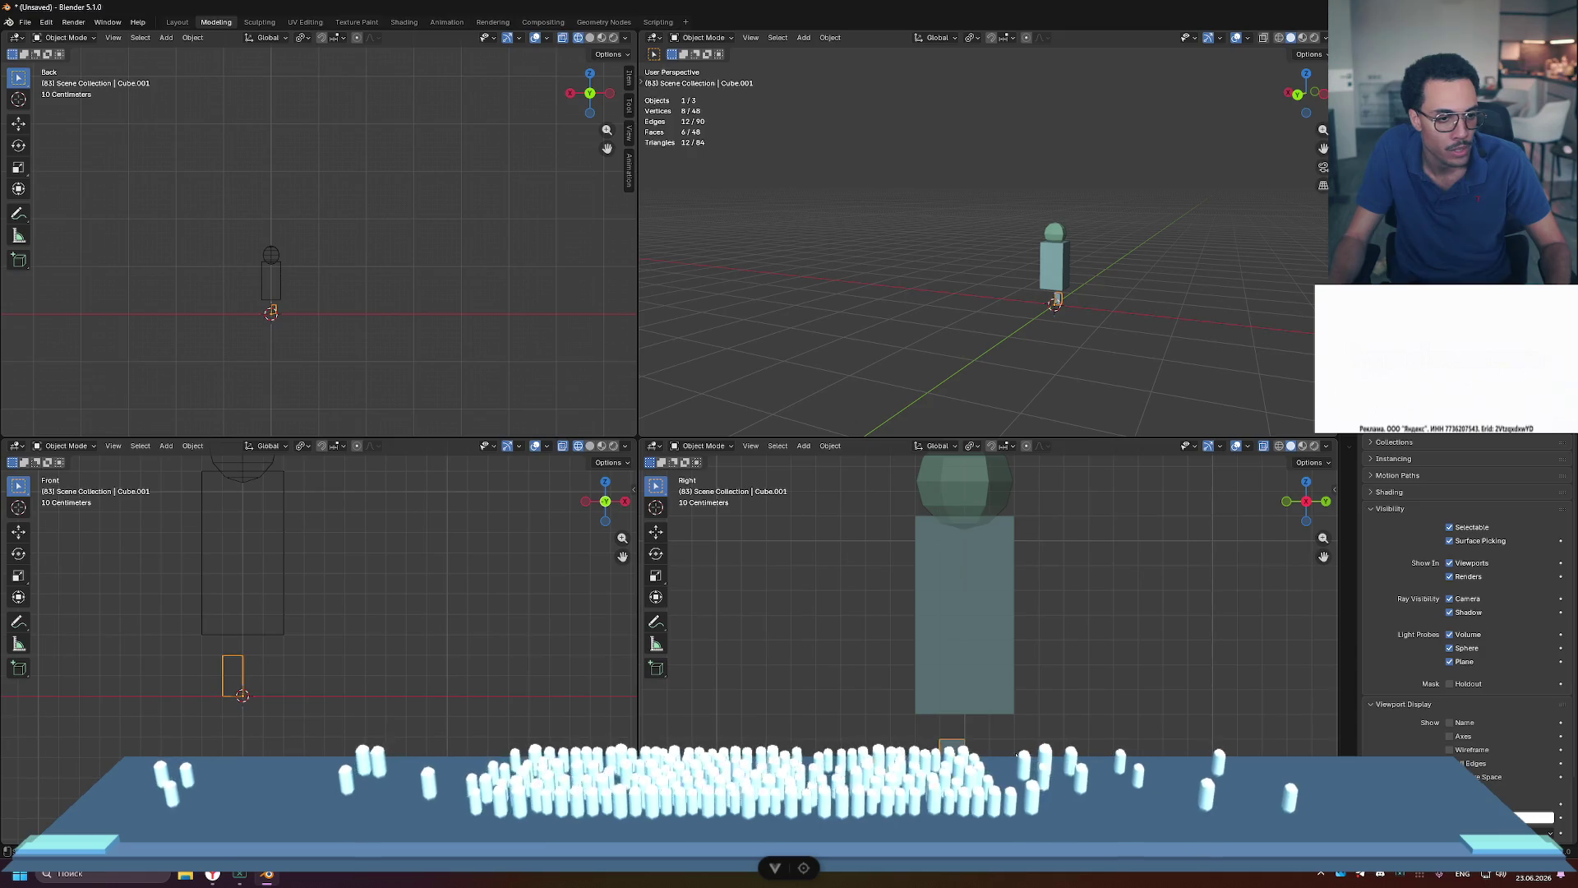
{"action": "left_click", "coordinate": [218, 664]}
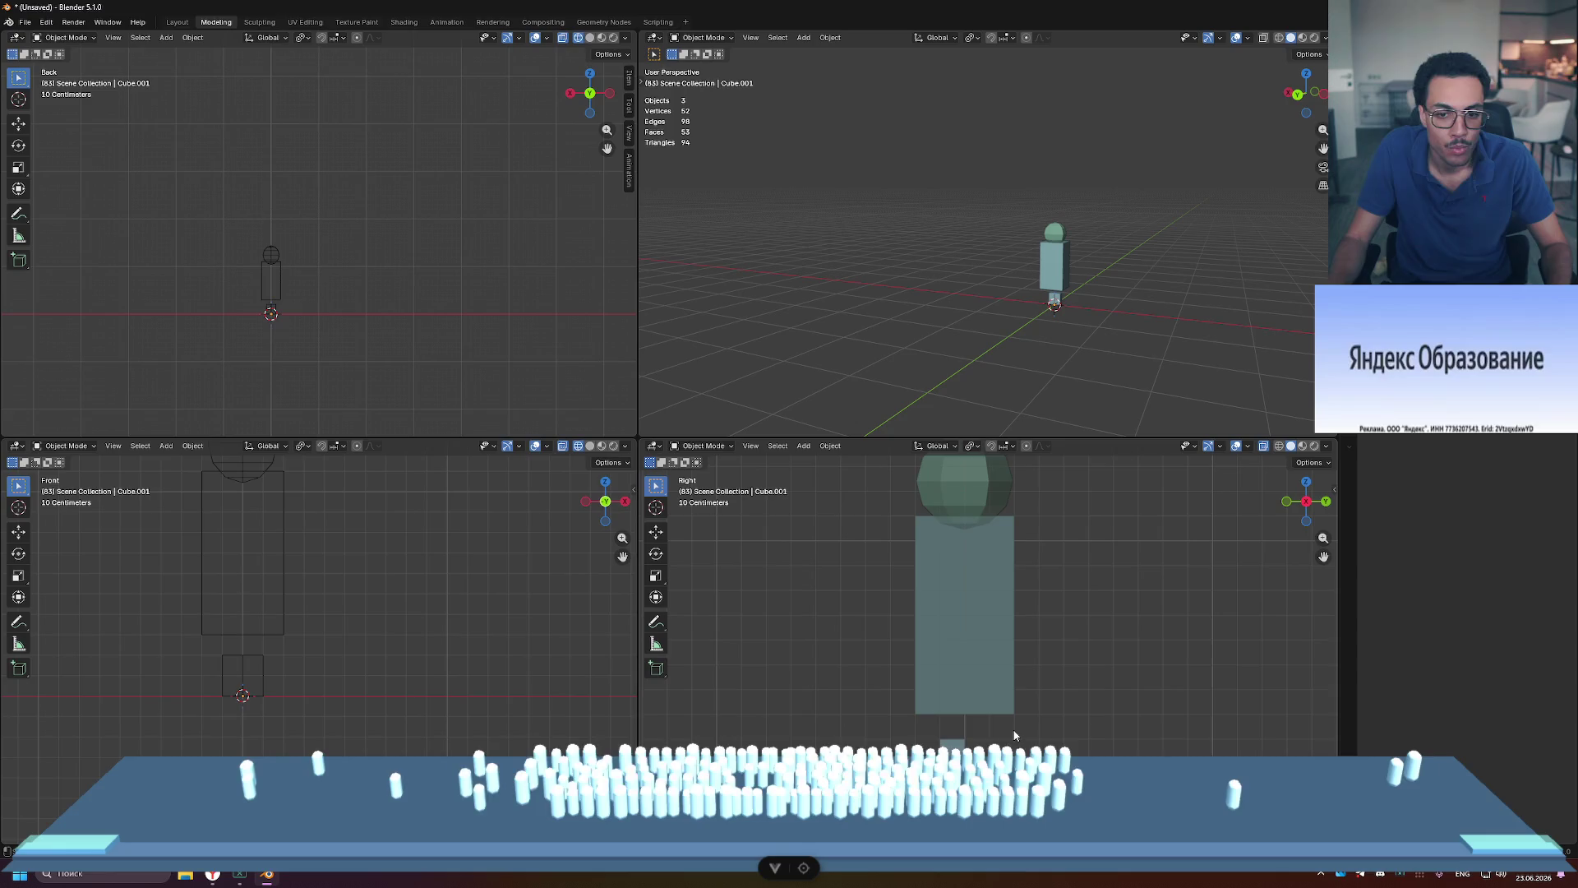
Step: Place a copy of the leg block sideways along X, giving two separate legs
{"action": "left_click", "coordinate": [239, 670]}
{"action": "key", "text": "Tab"}
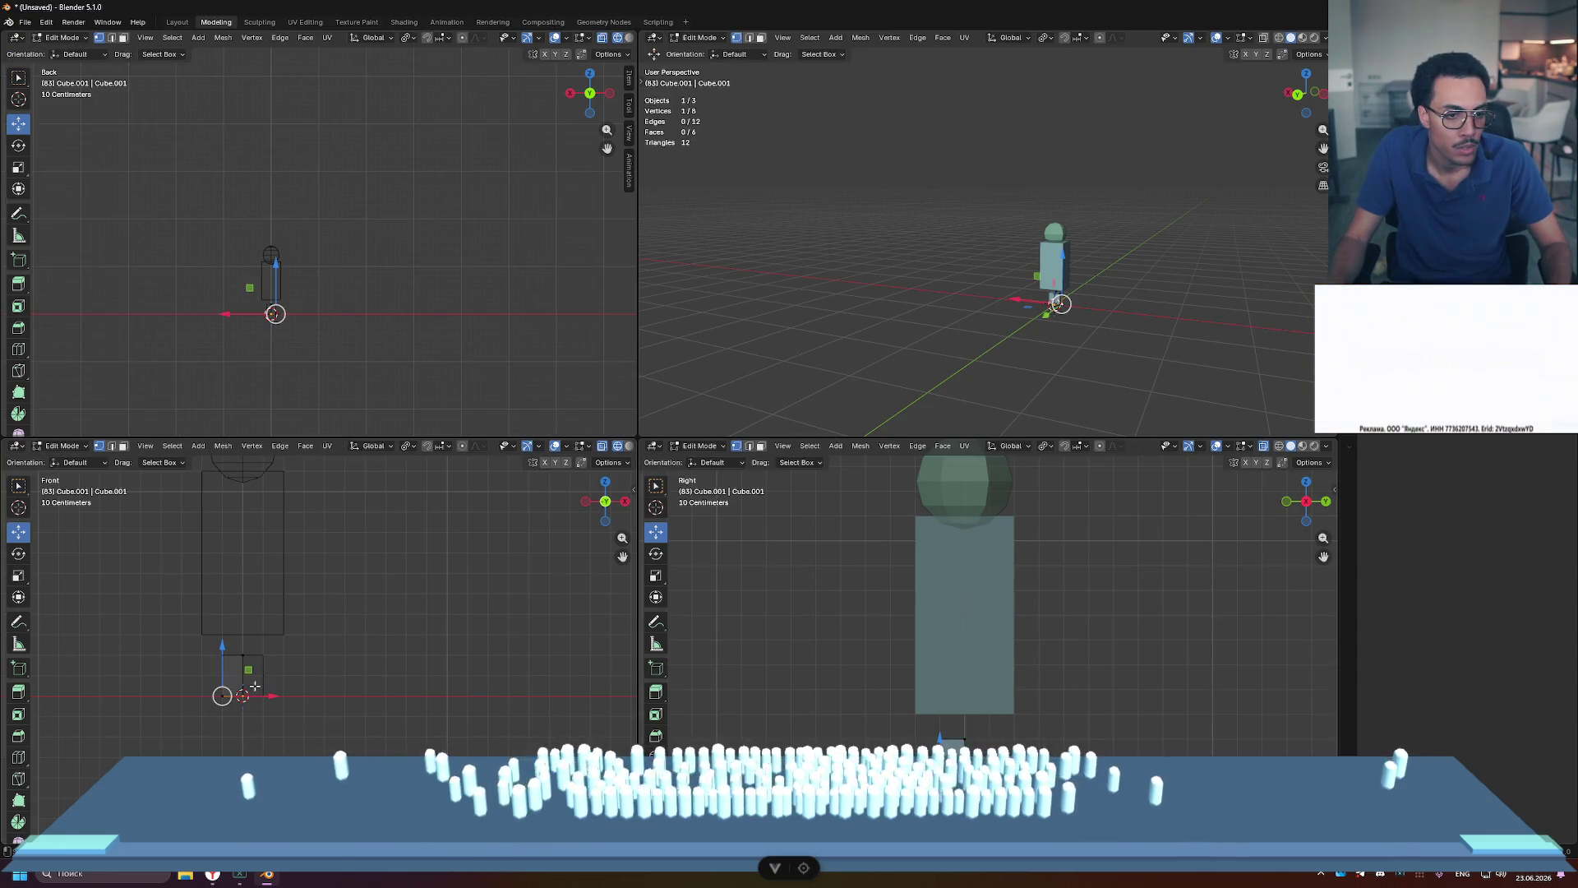
{"action": "left_click_drag", "start_coordinate": [280, 676], "coordinate": [265, 675]}
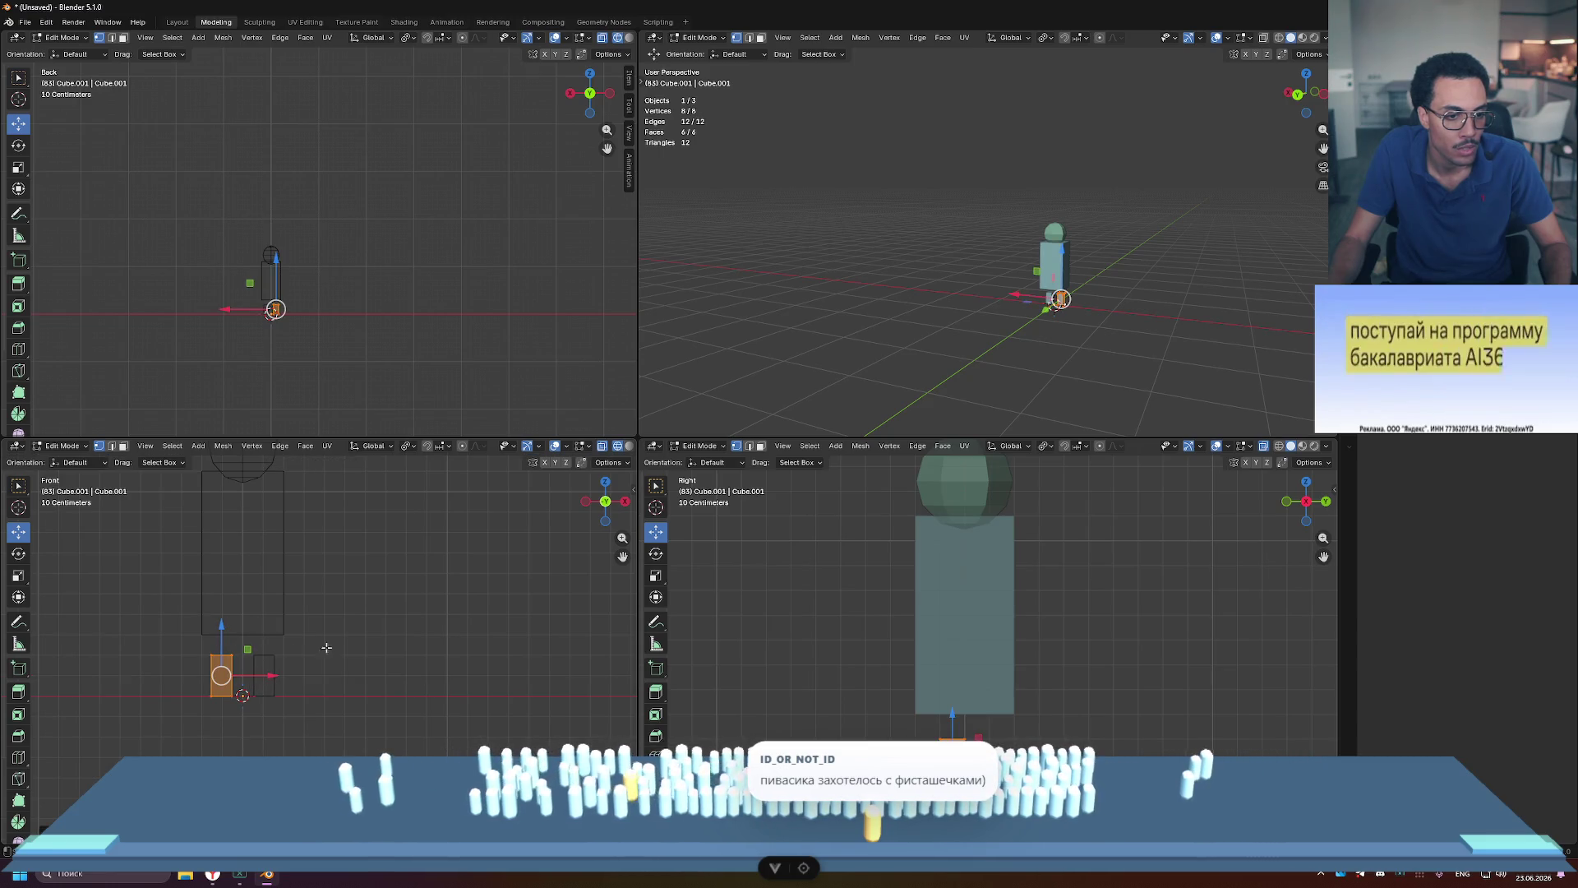
{"action": "left_click", "coordinate": [564, 667]}
{"action": "key", "text": "Tab"}
{"action": "left_click", "coordinate": [345, 669]}
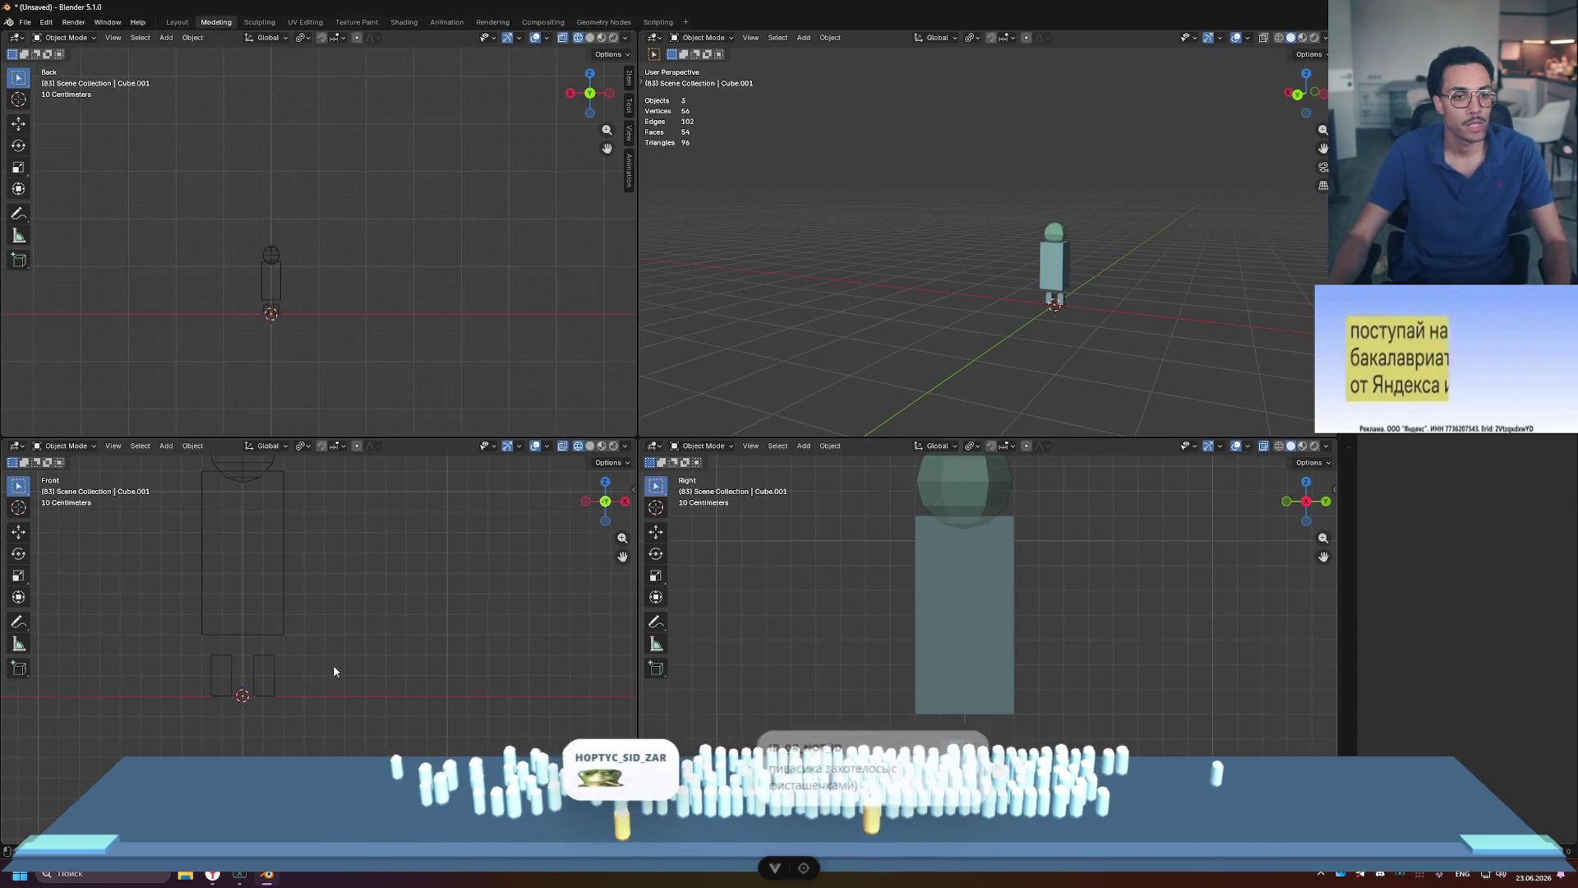
{"action": "middle_click_drag", "start_coordinate": [397, 624], "coordinate": [417, 670], "text": "shift"}
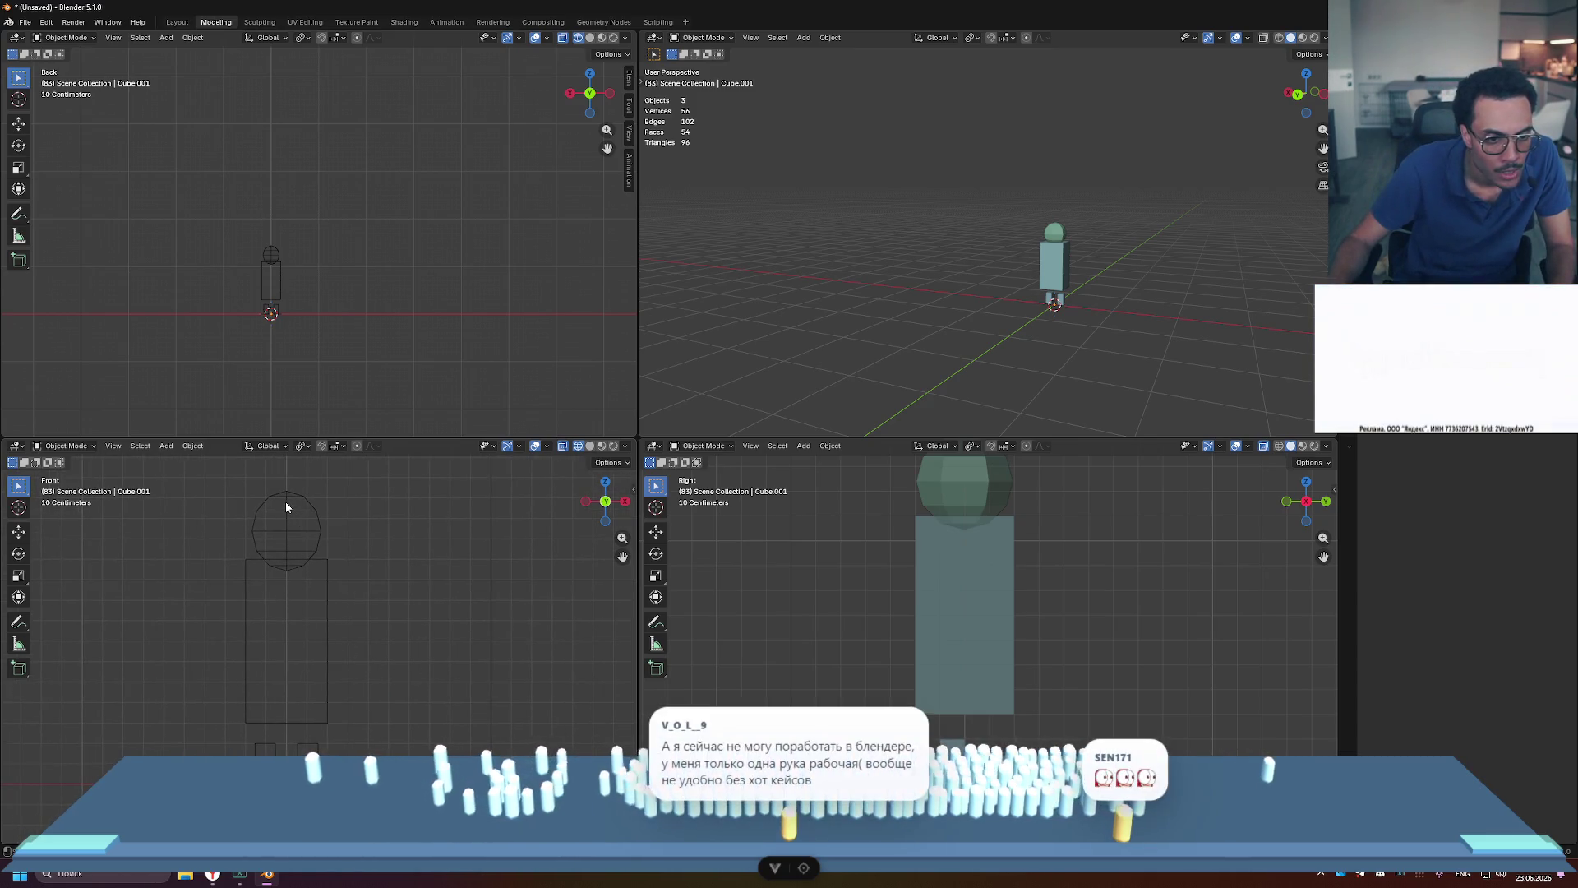
Step: Scale the head to 0.9 along Z and lower it 0.1 m
{"action": "middle_click_drag", "start_coordinate": [881, 608], "coordinate": [852, 658], "text": "shift"}
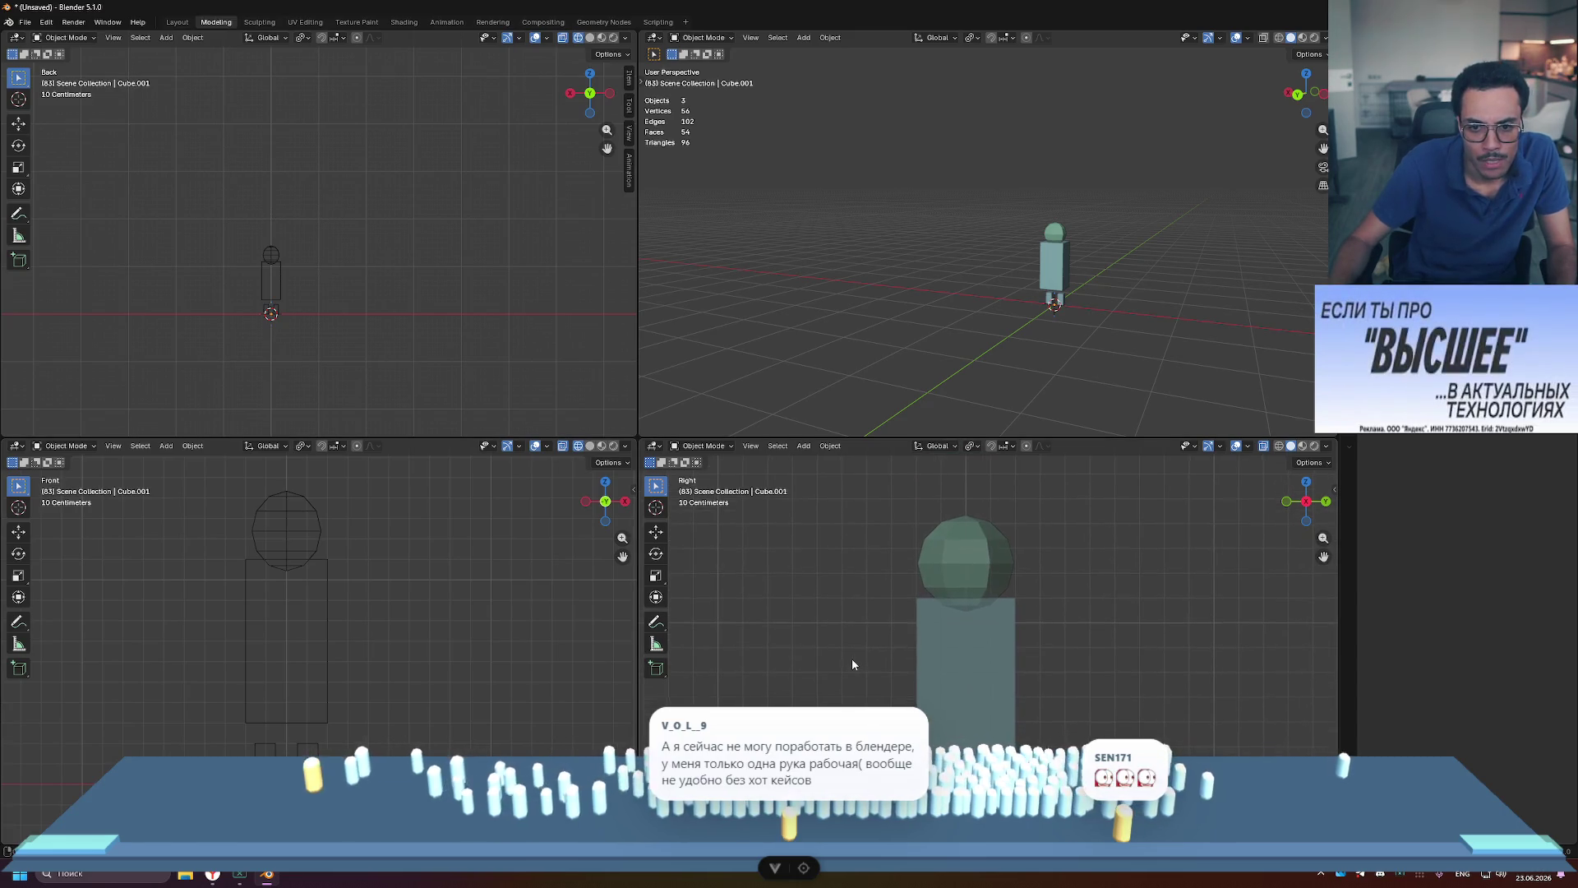
{"action": "left_click", "coordinate": [317, 506]}
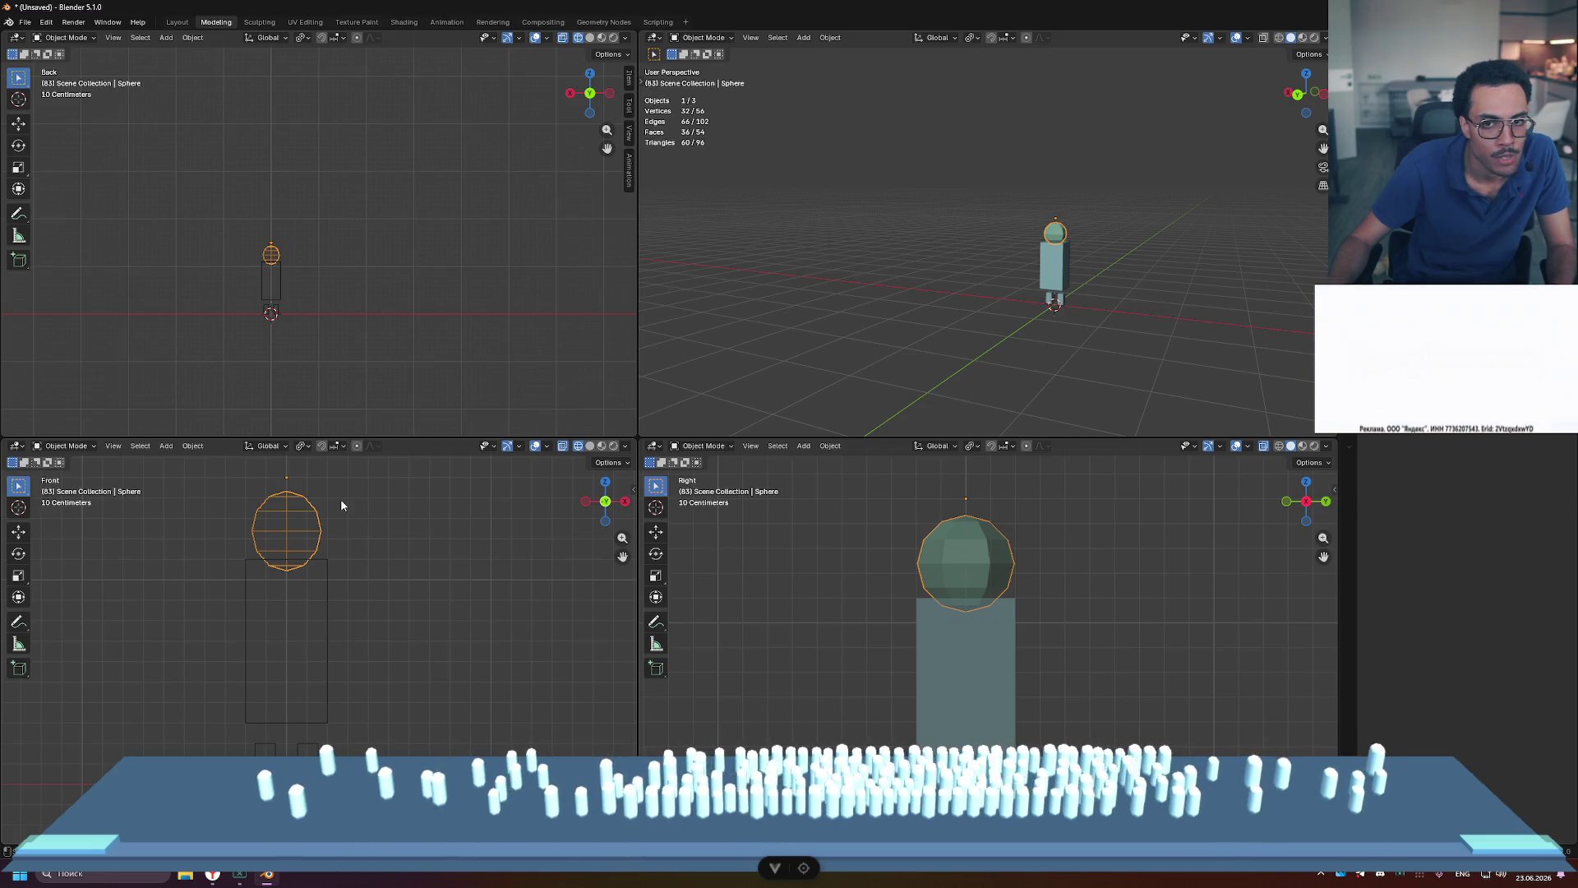
{"action": "key", "text": "s"}
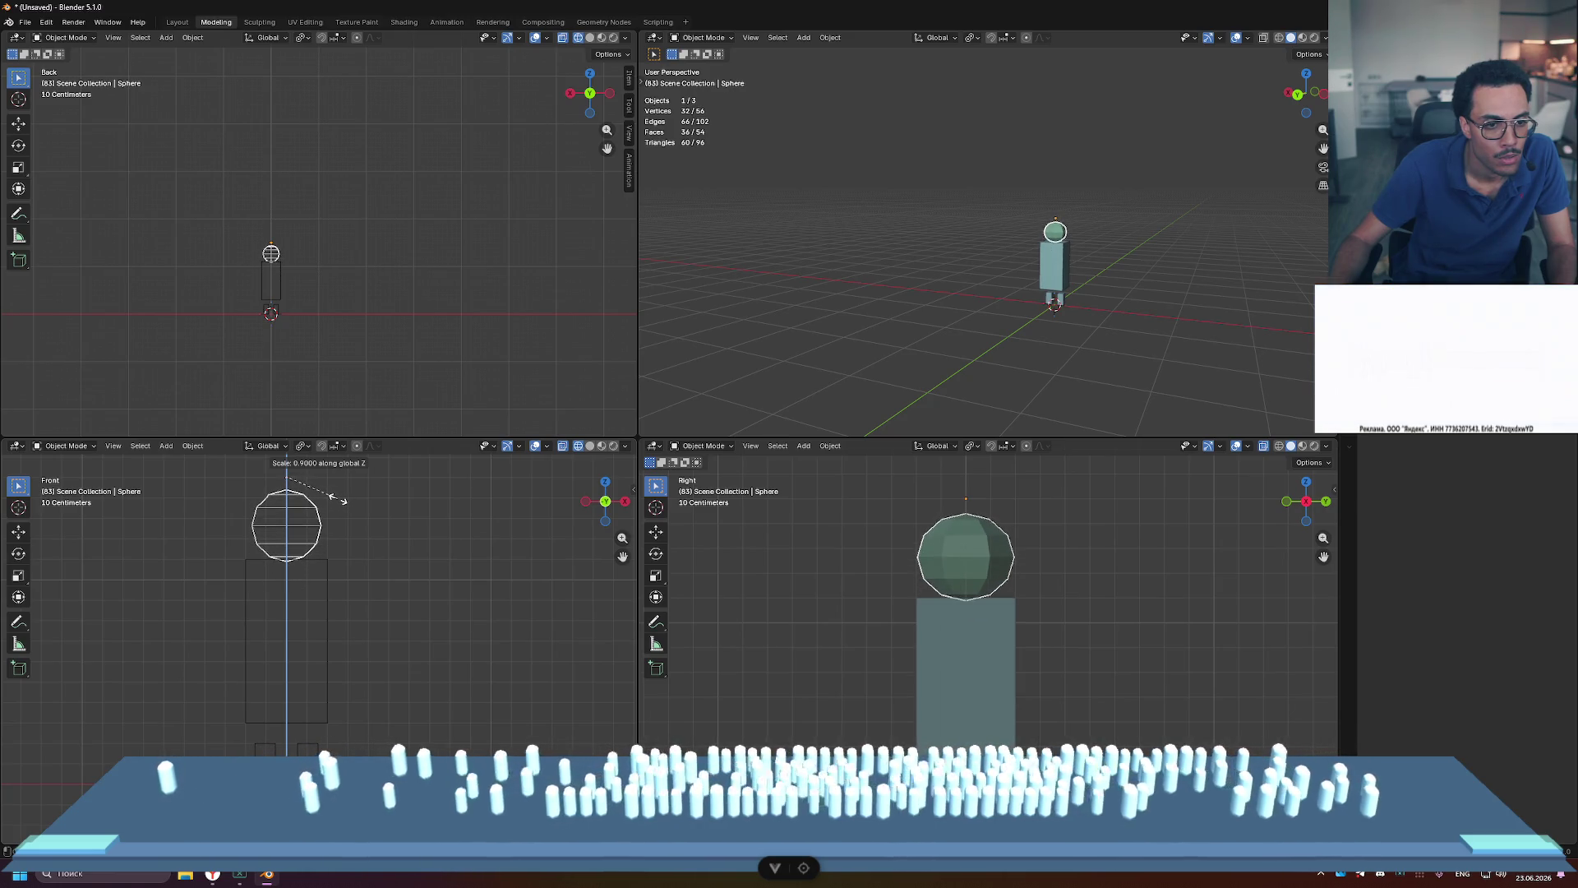
{"action": "left_click", "coordinate": [339, 499]}
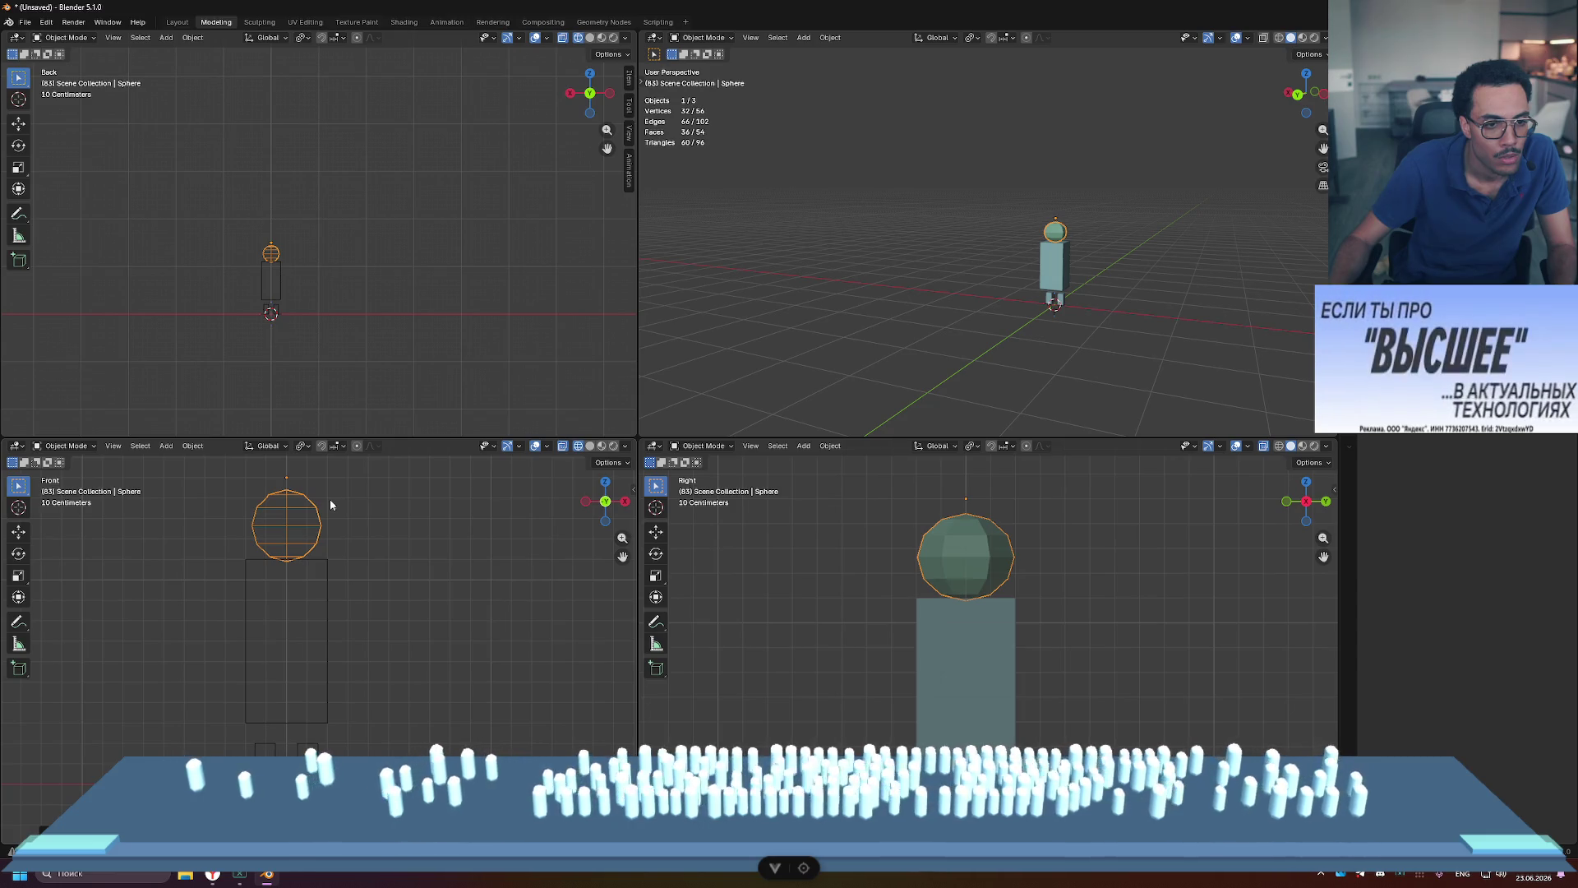
{"action": "key", "text": "z"}
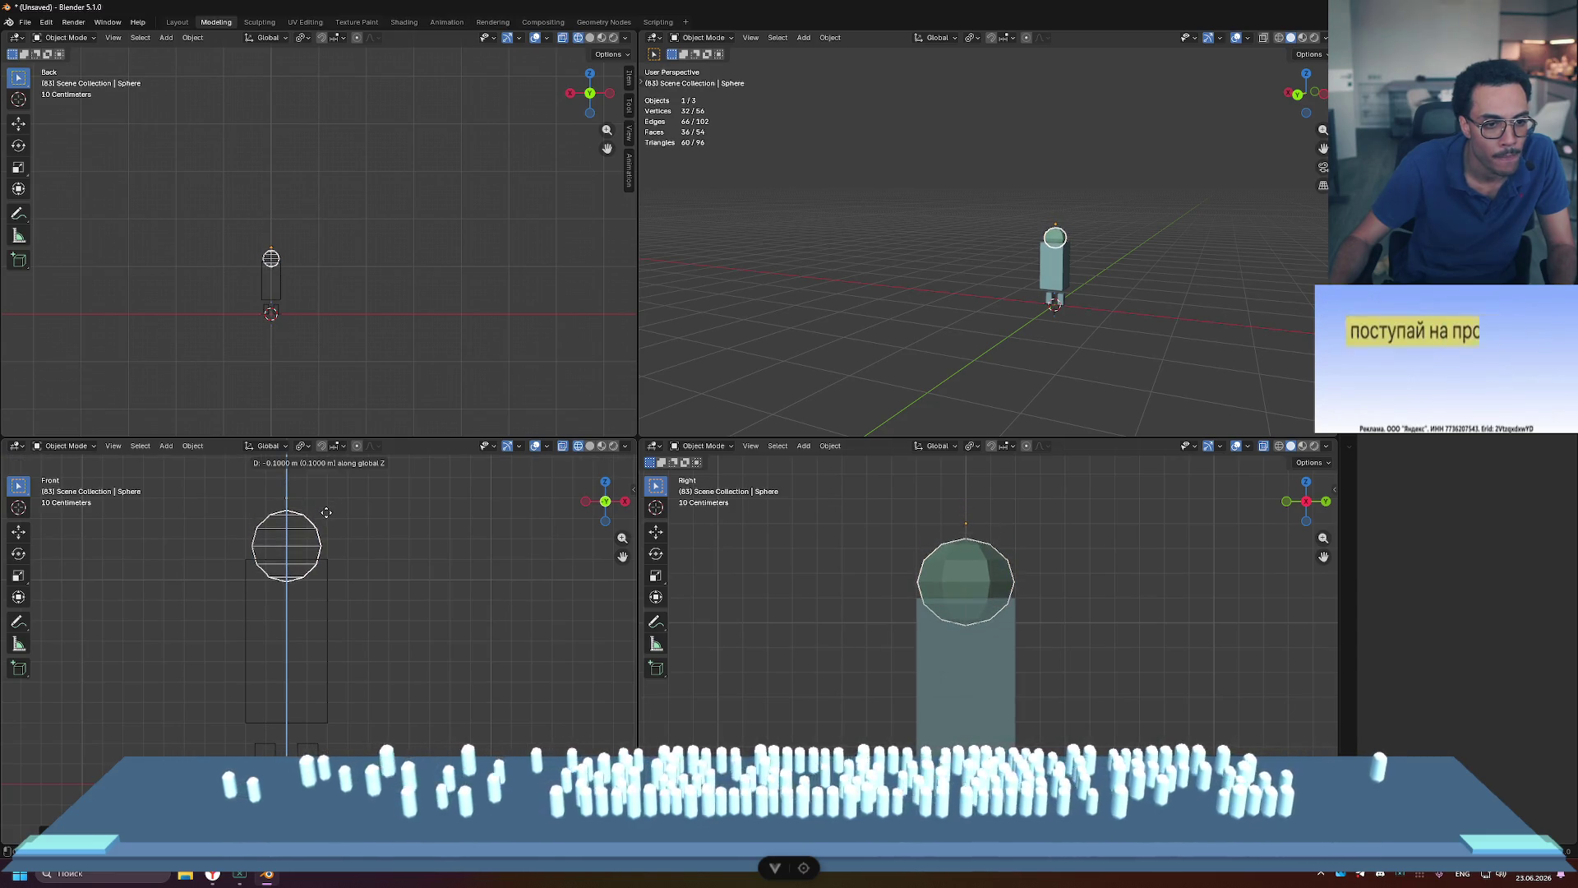
{"action": "left_click", "coordinate": [326, 513]}
Step: Reselect the head sphere alone and frame it in the front view
{"action": "left_click_drag", "start_coordinate": [233, 493], "coordinate": [377, 592]}
{"action": "left_click", "coordinate": [306, 540]}
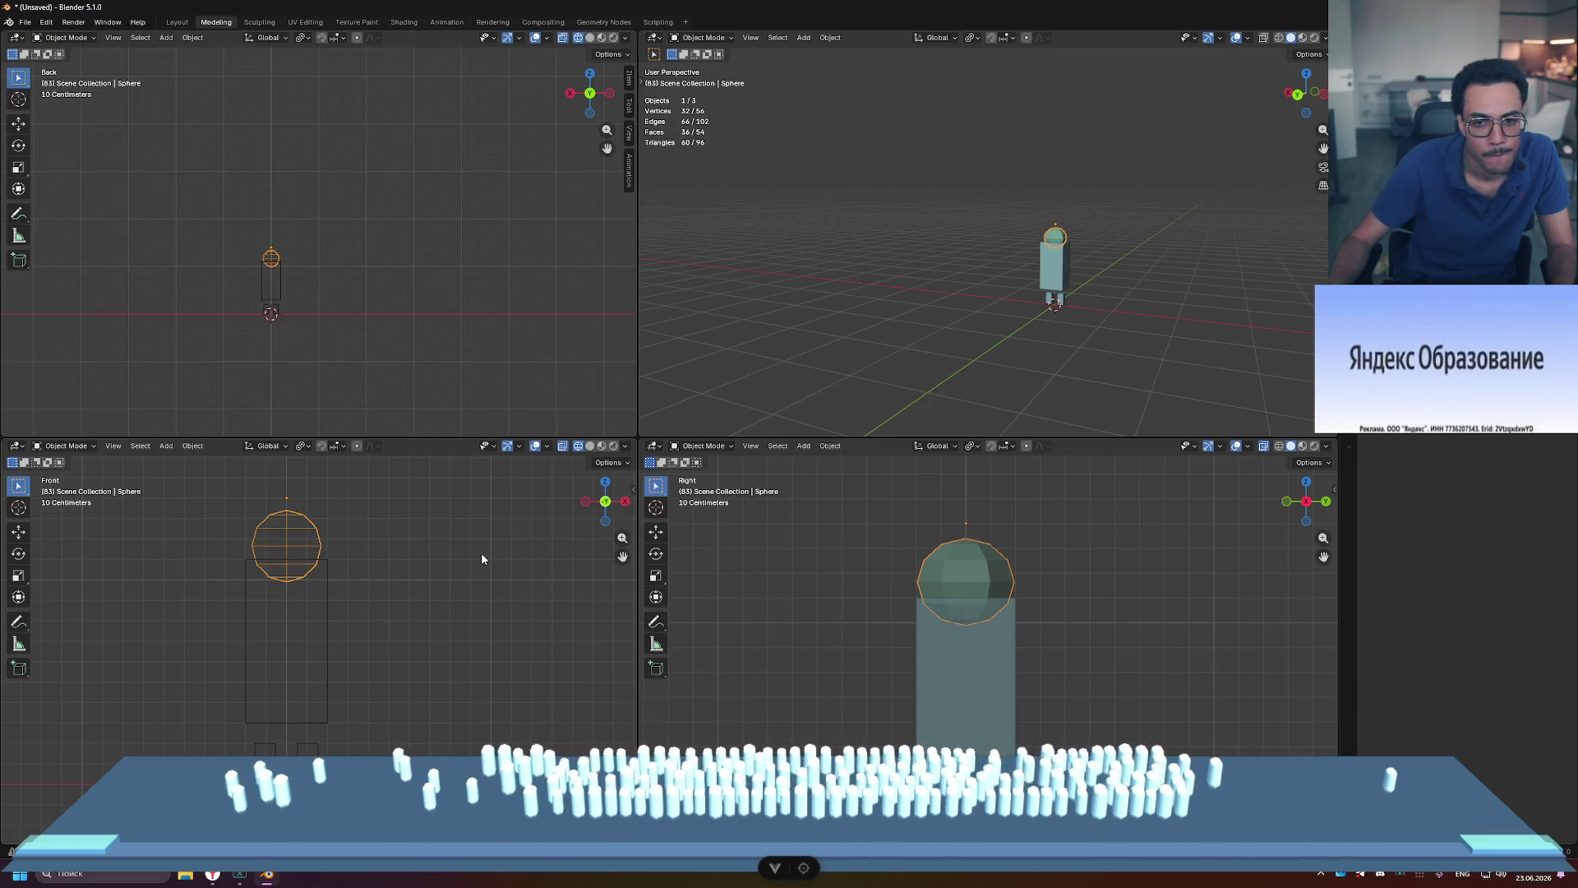
{"action": "left_click", "coordinate": [400, 556]}
{"action": "left_click", "coordinate": [281, 531]}
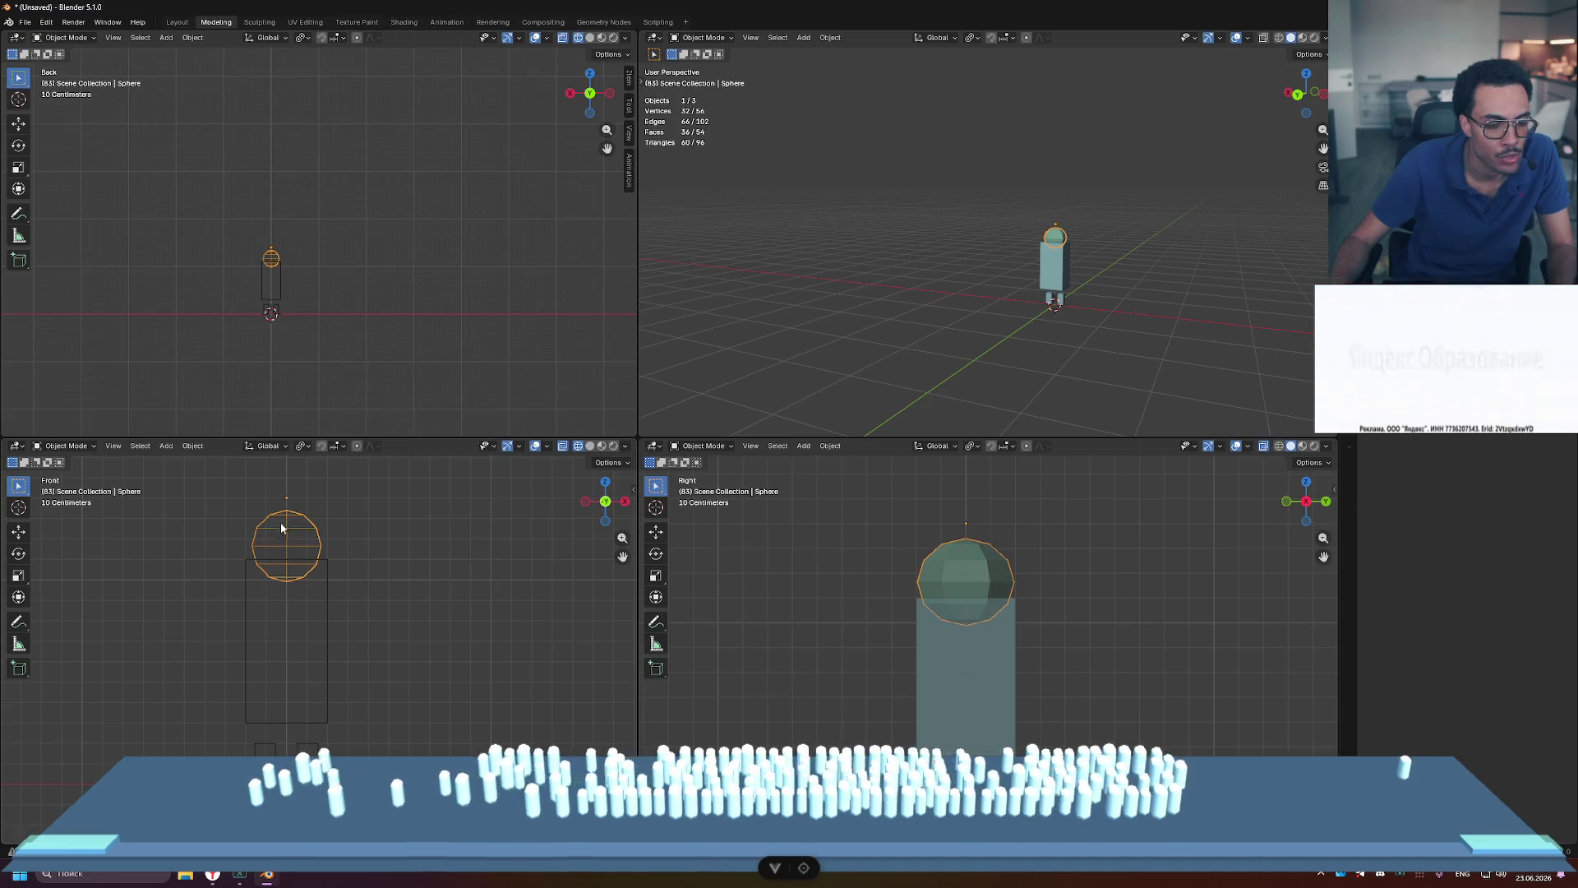
{"action": "scroll", "coordinate": [274, 520], "scroll_direction": "up", "scroll_amount": 3}
{"action": "mouse_move", "coordinate": [280, 470]}
{"action": "middle_mouse_down", "text": "shift"}
{"action": "mouse_move", "coordinate": [375, 629]}
{"action": "mouse_move", "coordinate": [381, 617]}
{"action": "middle_mouse_up", "text": "shift"}
Step: Undo the head's 0.1 m drop so it returns to its earlier height
{"action": "left_click", "coordinate": [450, 664]}
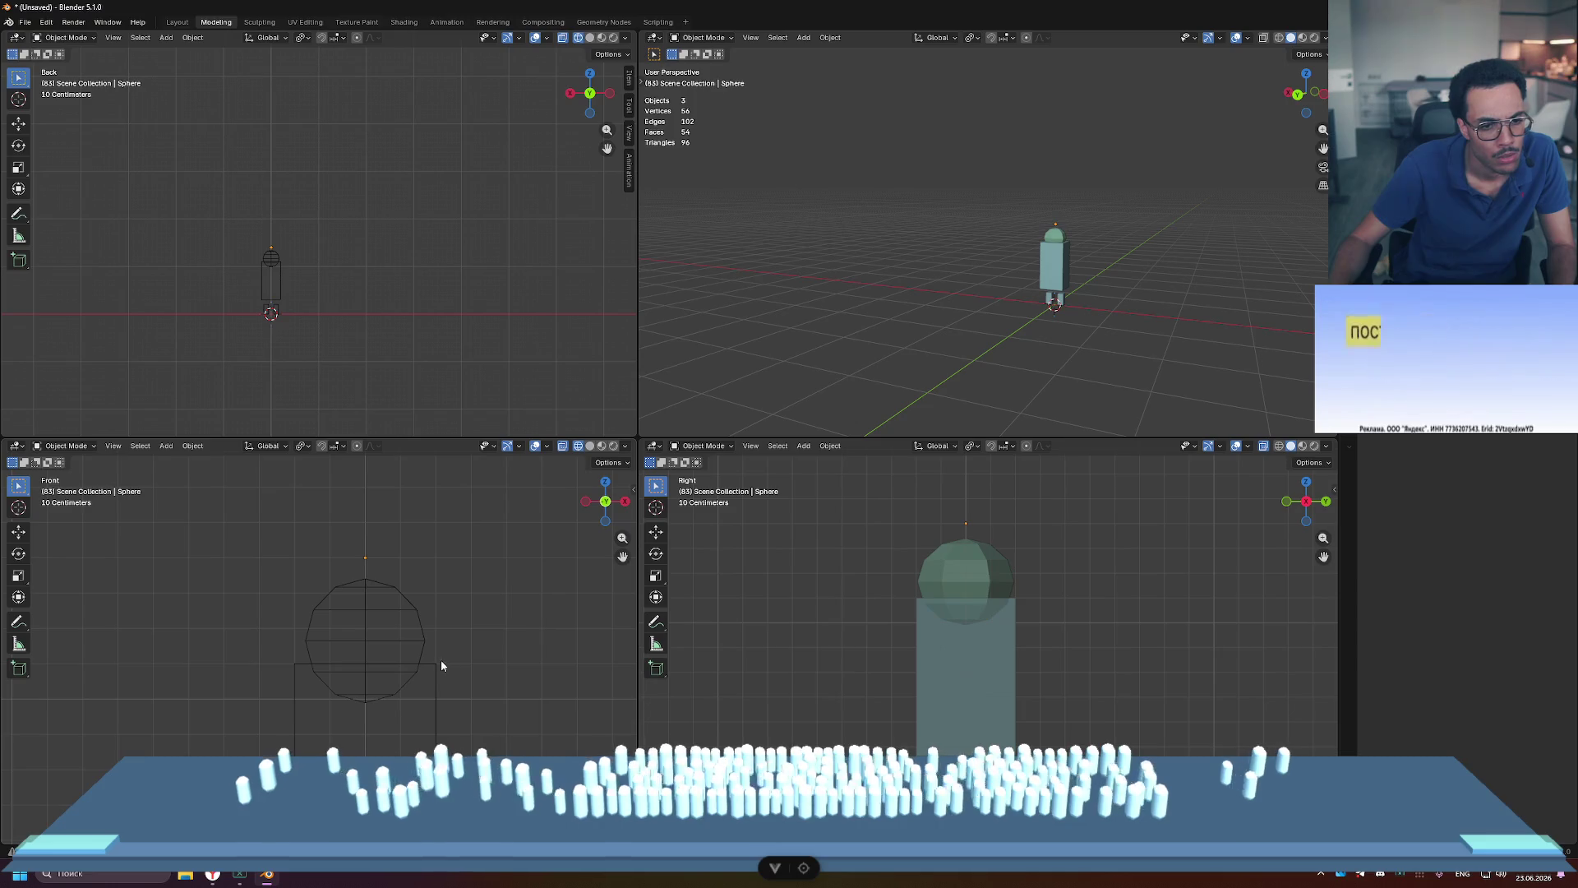
{"action": "left_click", "coordinate": [424, 654]}
{"action": "left_click", "coordinate": [419, 651]}
{"action": "key", "text": "ctrl+z"}
{"action": "key", "text": "ctrl+z"}
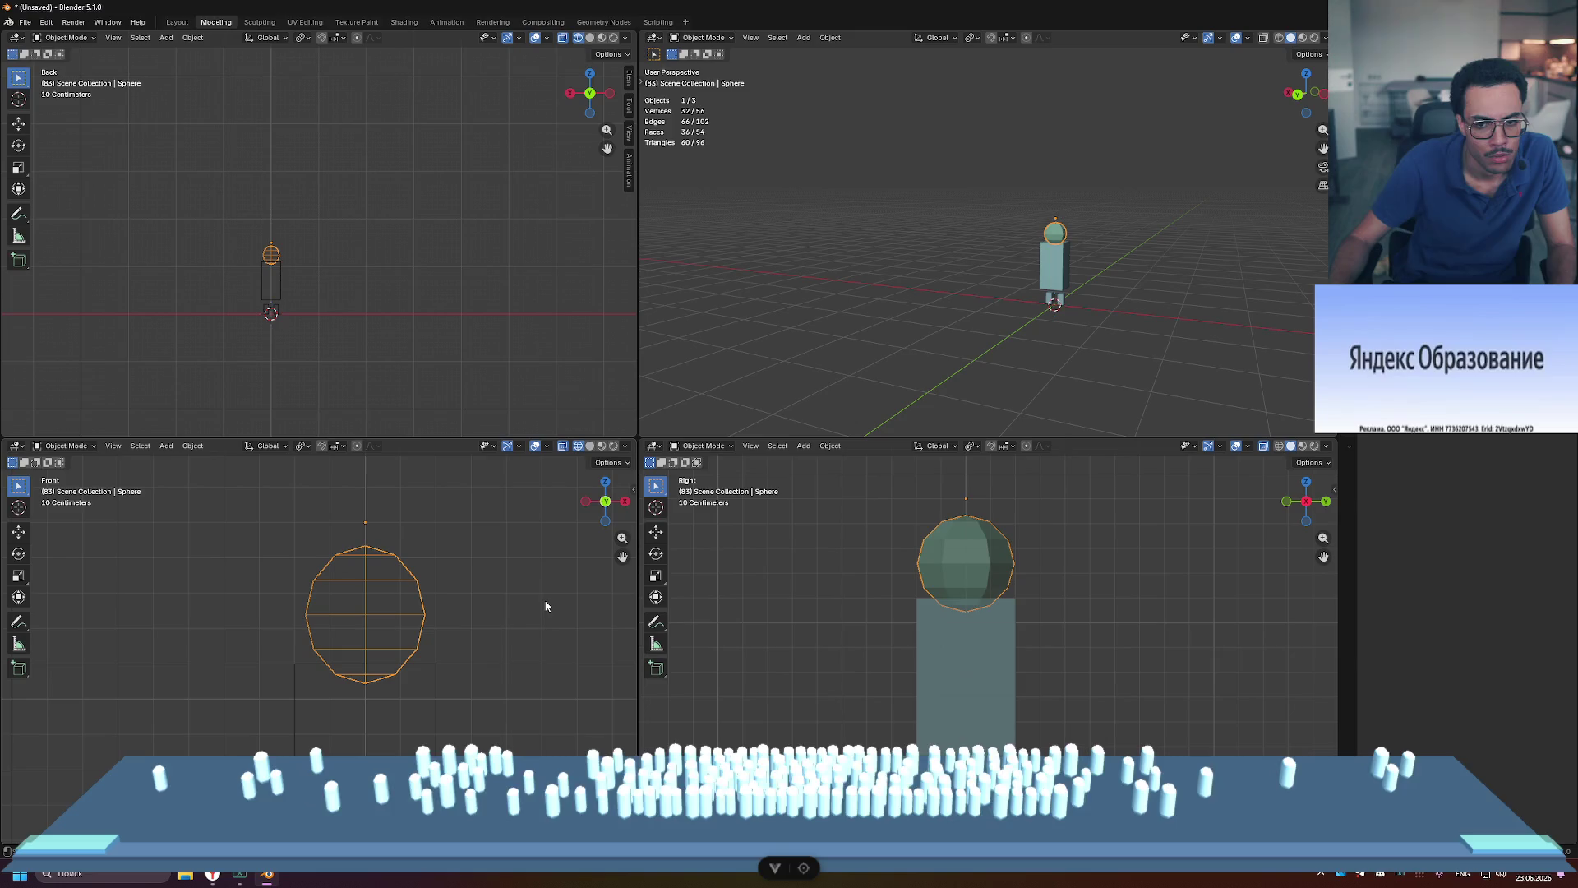
{"action": "left_click", "coordinate": [465, 604]}
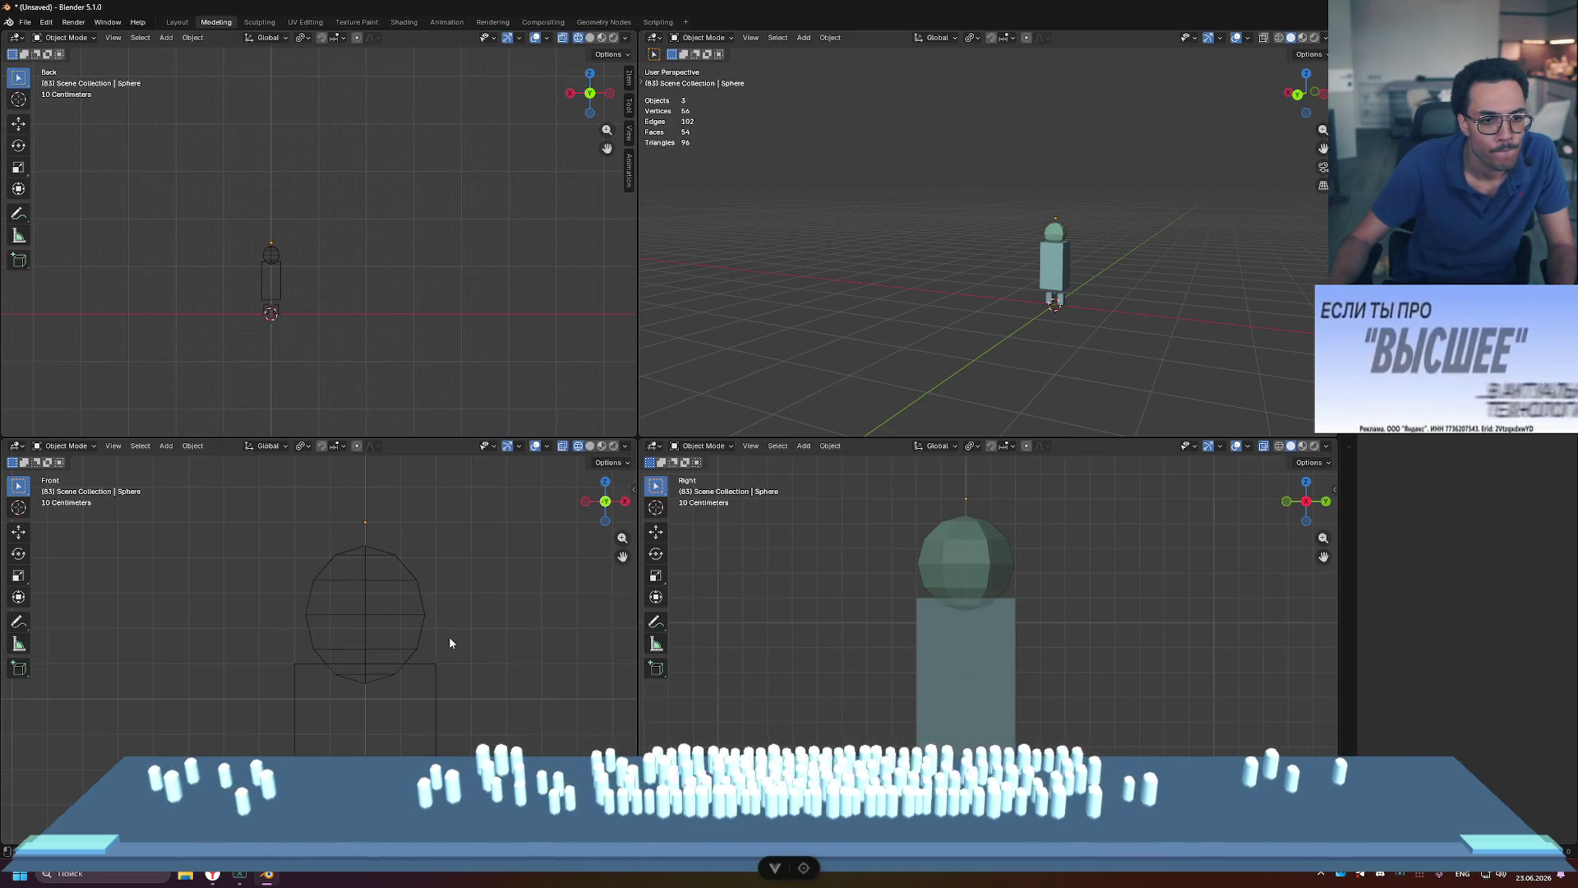
Step: Widen the head sphere along X, then box-select the head and torso
{"action": "left_click", "coordinate": [364, 598]}
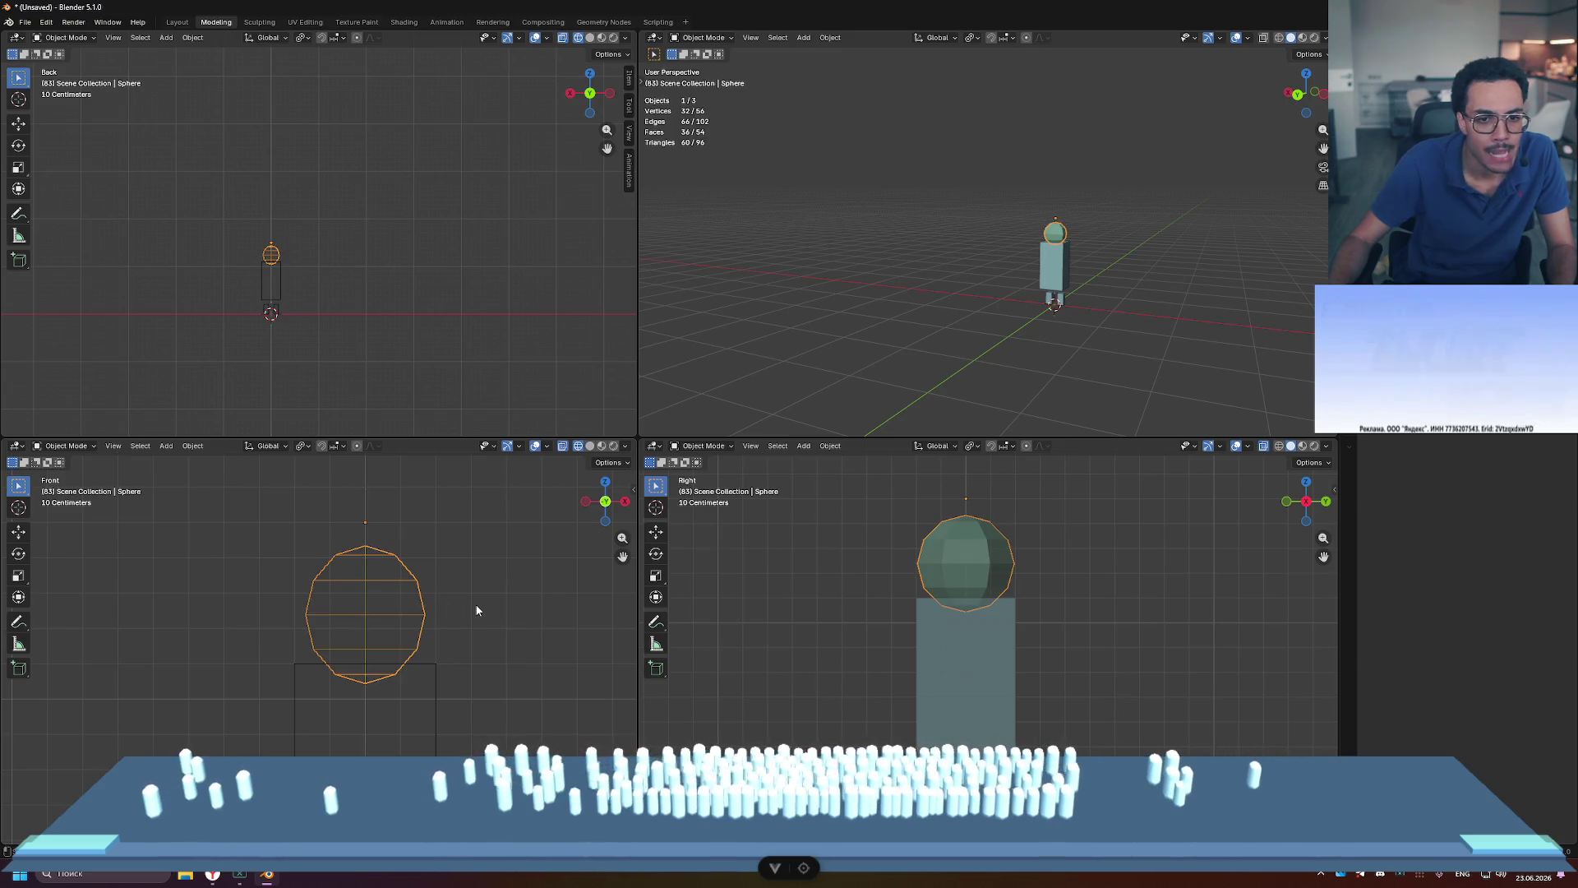
{"action": "key", "text": "s"}
{"action": "key", "text": "x"}
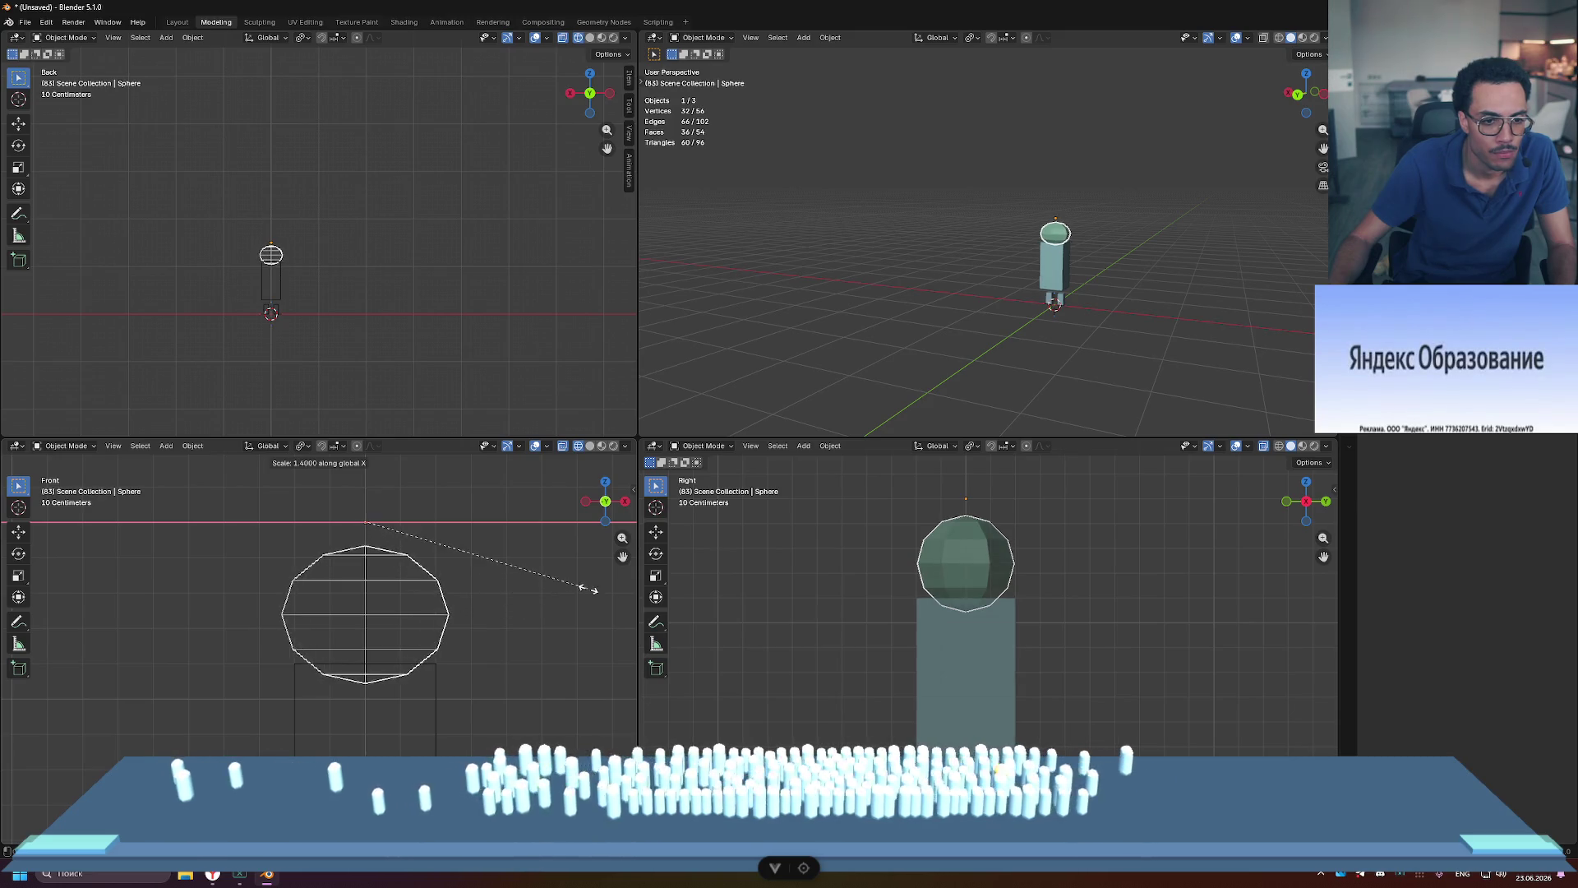
{"action": "left_click", "coordinate": [554, 592]}
{"action": "left_click", "coordinate": [539, 618]}
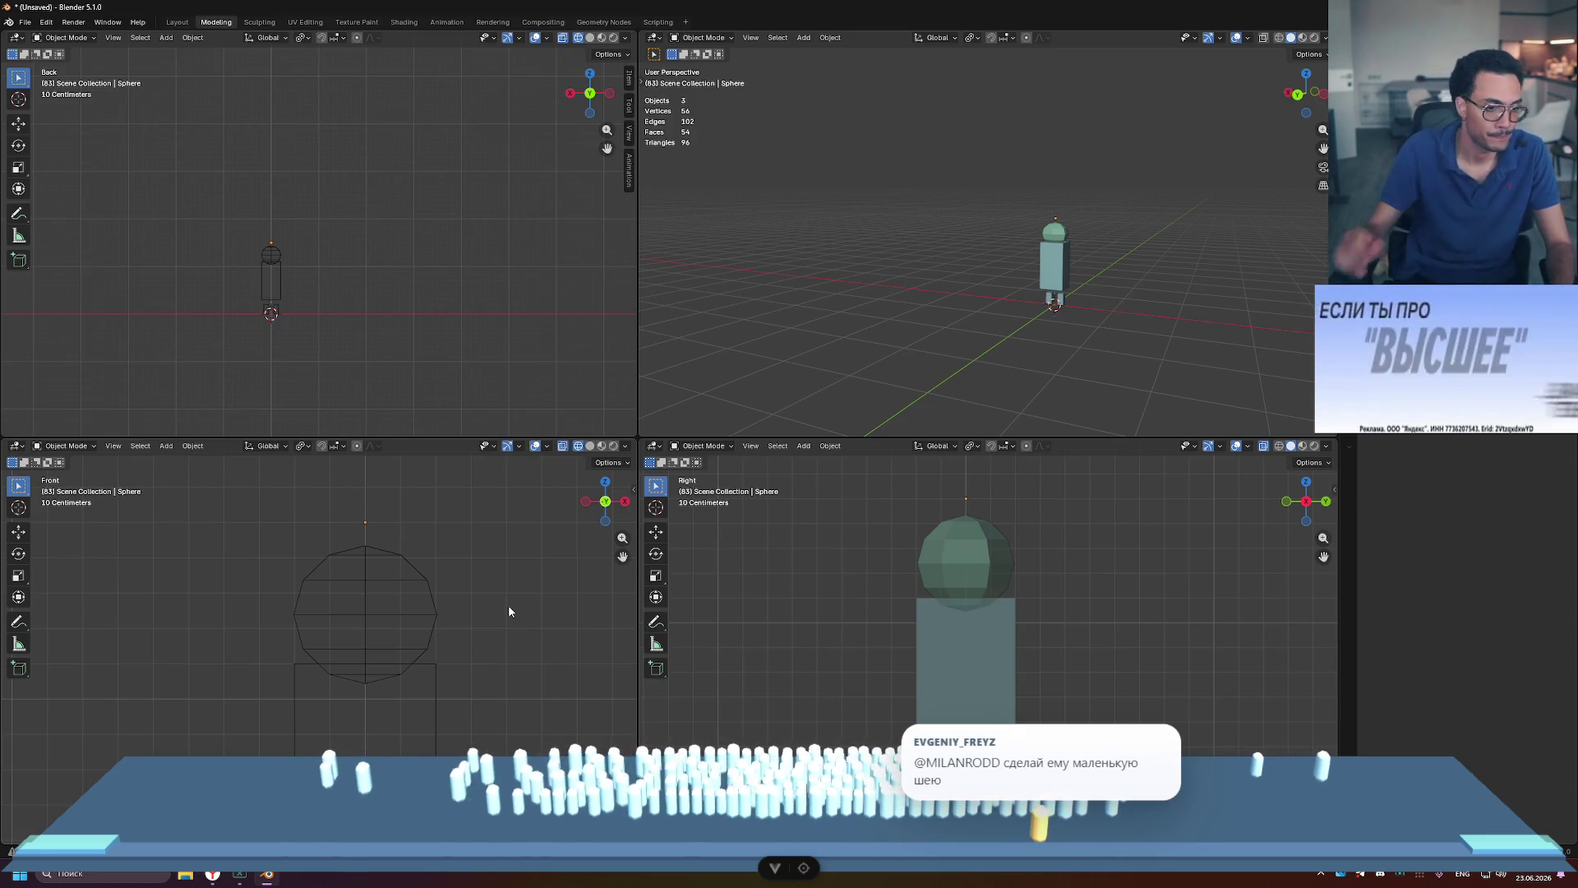
{"action": "scroll", "coordinate": [593, 593], "scroll_direction": "down", "scroll_amount": 4}
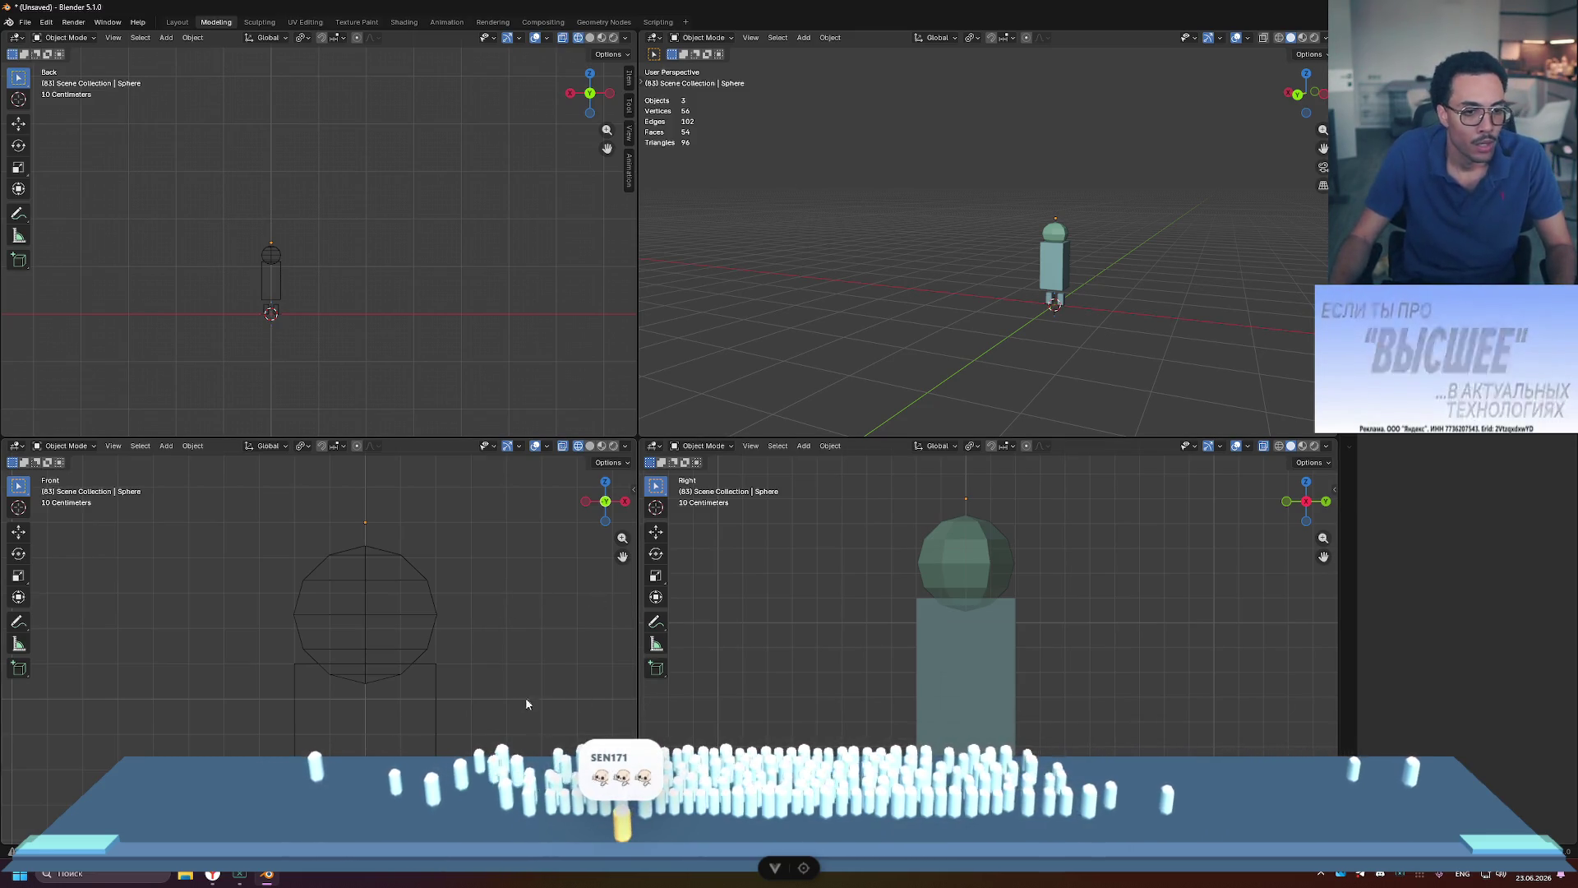
{"action": "left_click_drag", "start_coordinate": [255, 574], "coordinate": [460, 794]}
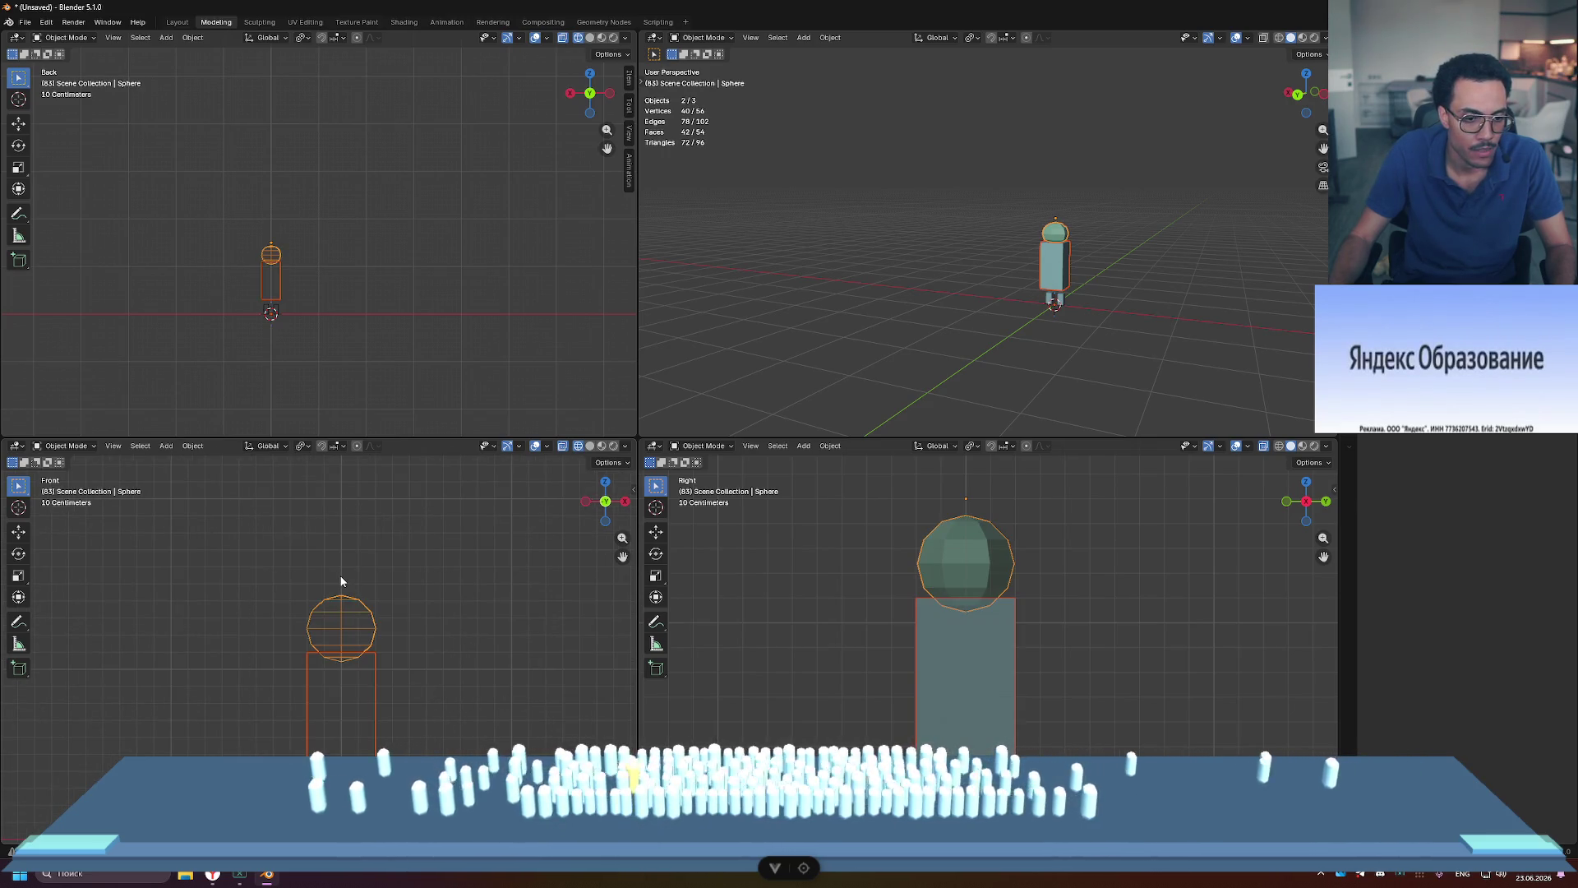
Step: Lower the head and torso together along Z onto the legs
{"action": "key", "text": "g"}
{"action": "key", "text": "z"}
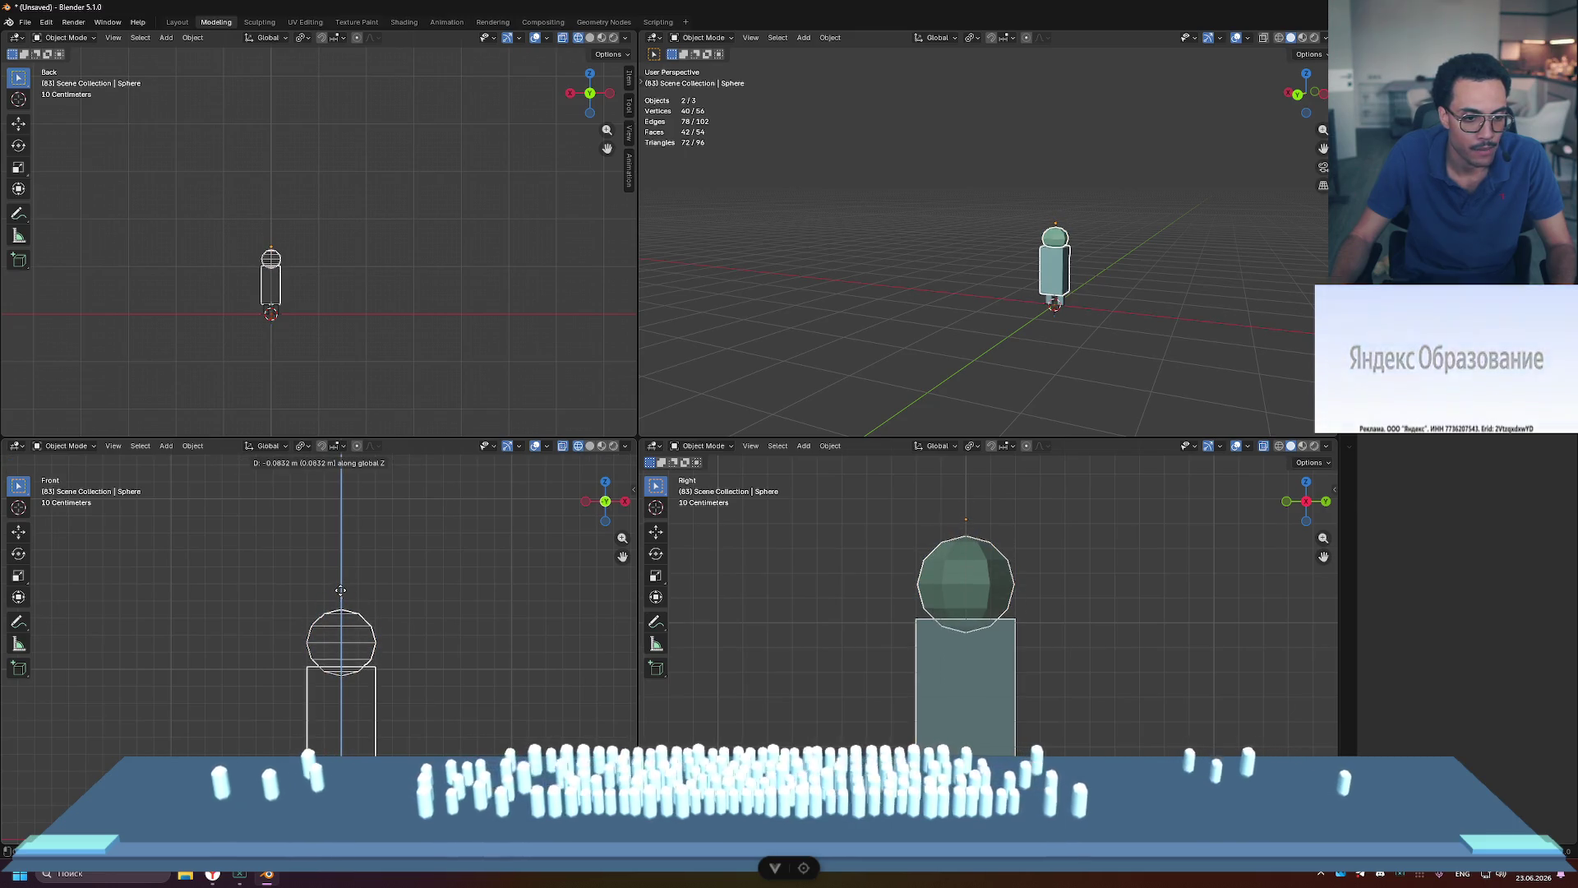
{"action": "left_click", "coordinate": [472, 620]}
{"action": "left_click", "coordinate": [592, 659]}
Step: Slide the leg blocks about 0.057 m along Y to tuck them under the torso
{"action": "scroll", "coordinate": [972, 624], "scroll_direction": "down", "scroll_amount": 2}
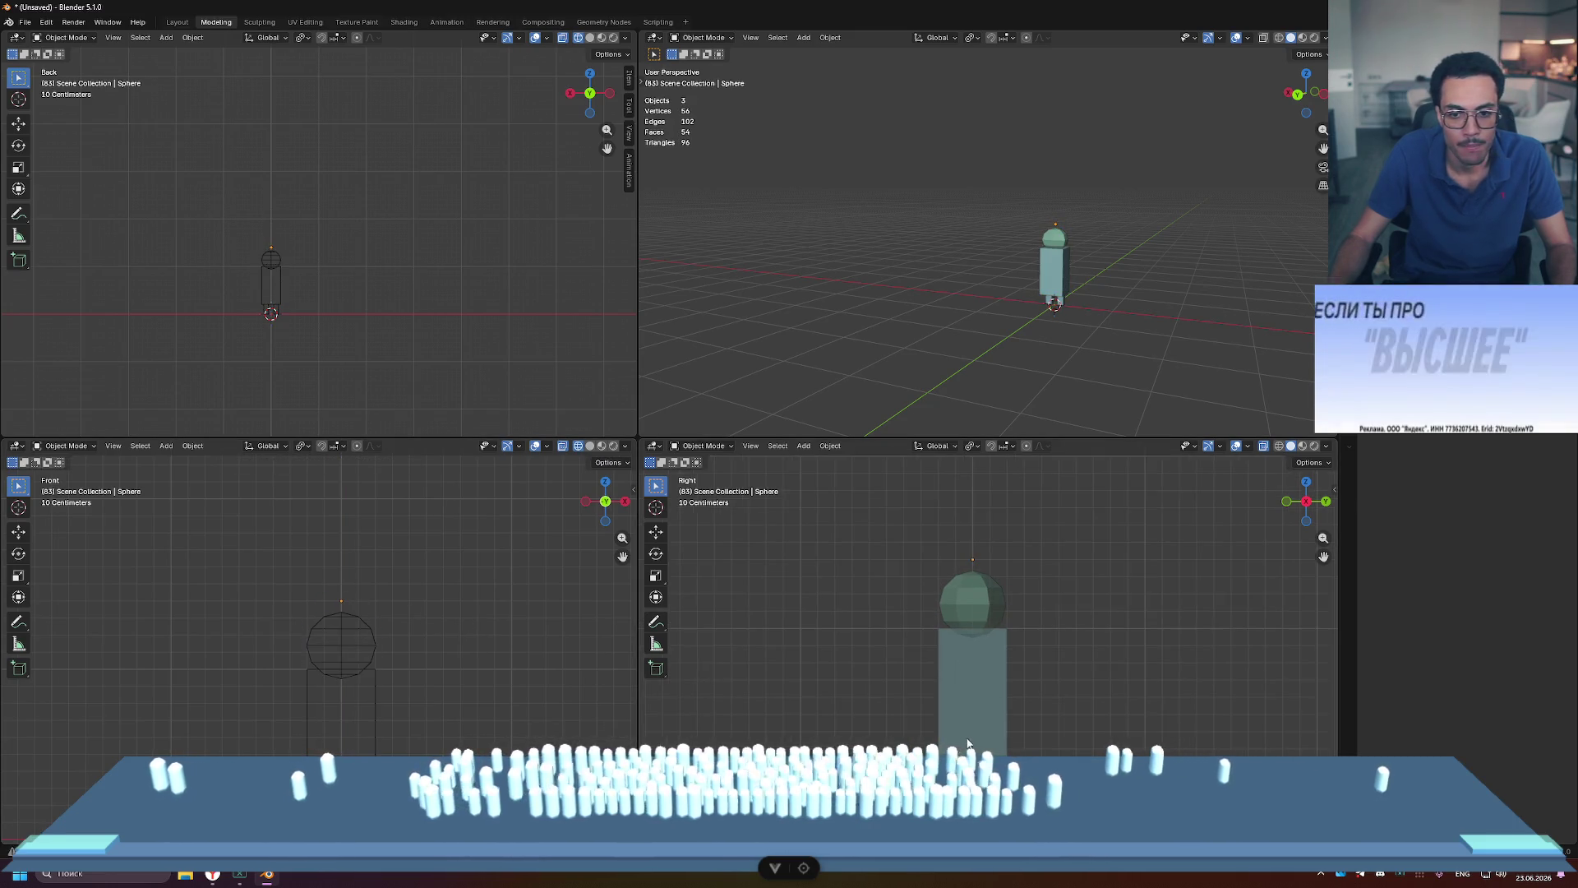
{"action": "left_click", "coordinate": [1053, 300]}
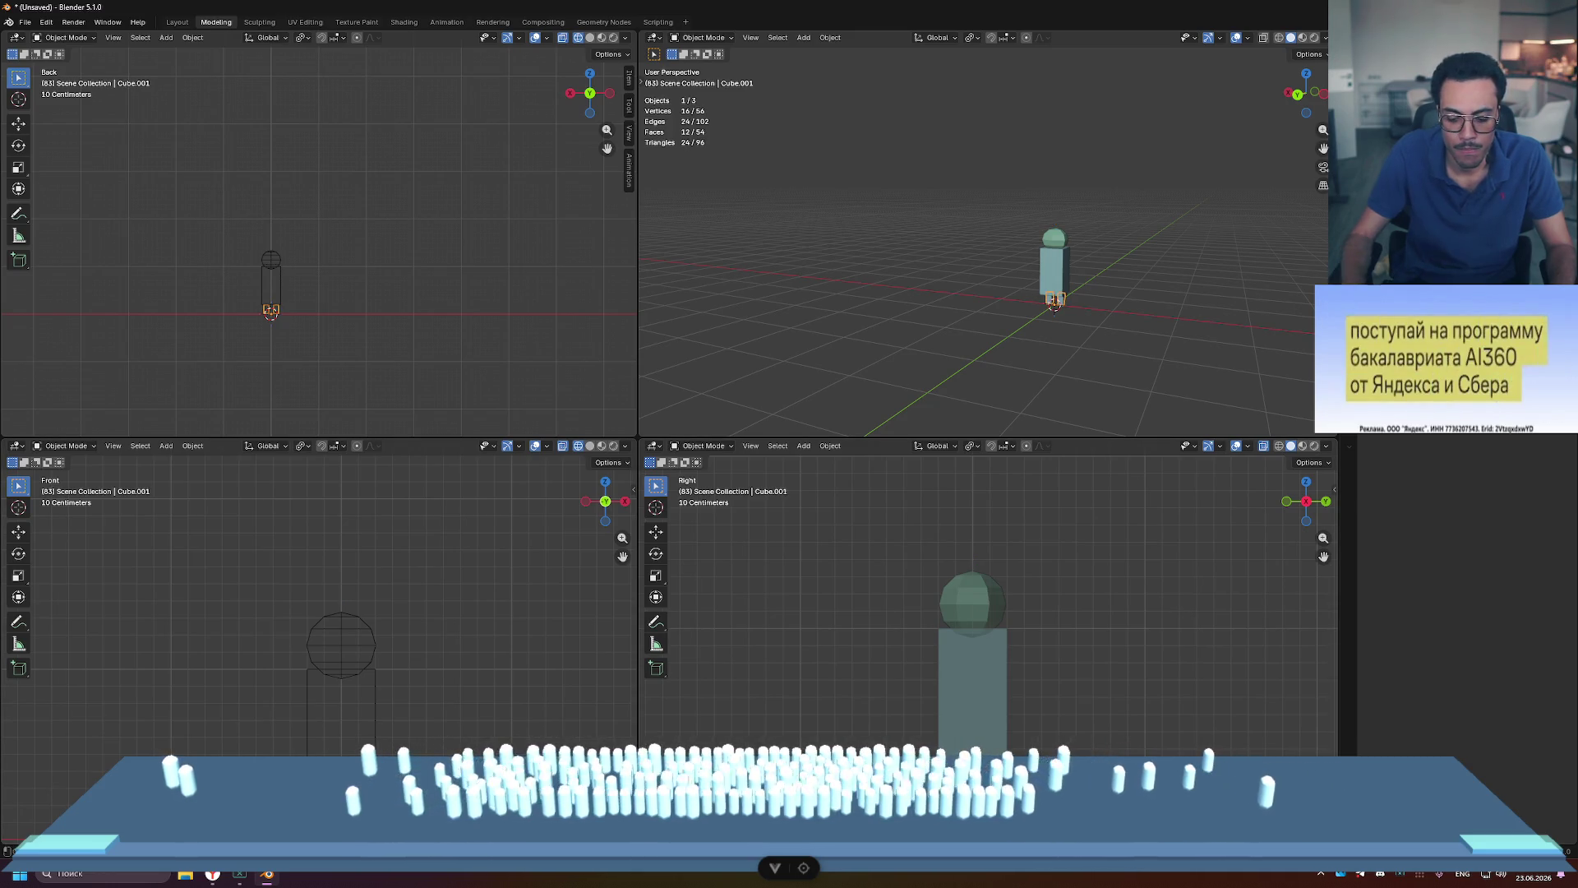
{"action": "key", "text": "g"}
{"action": "key", "text": "y"}
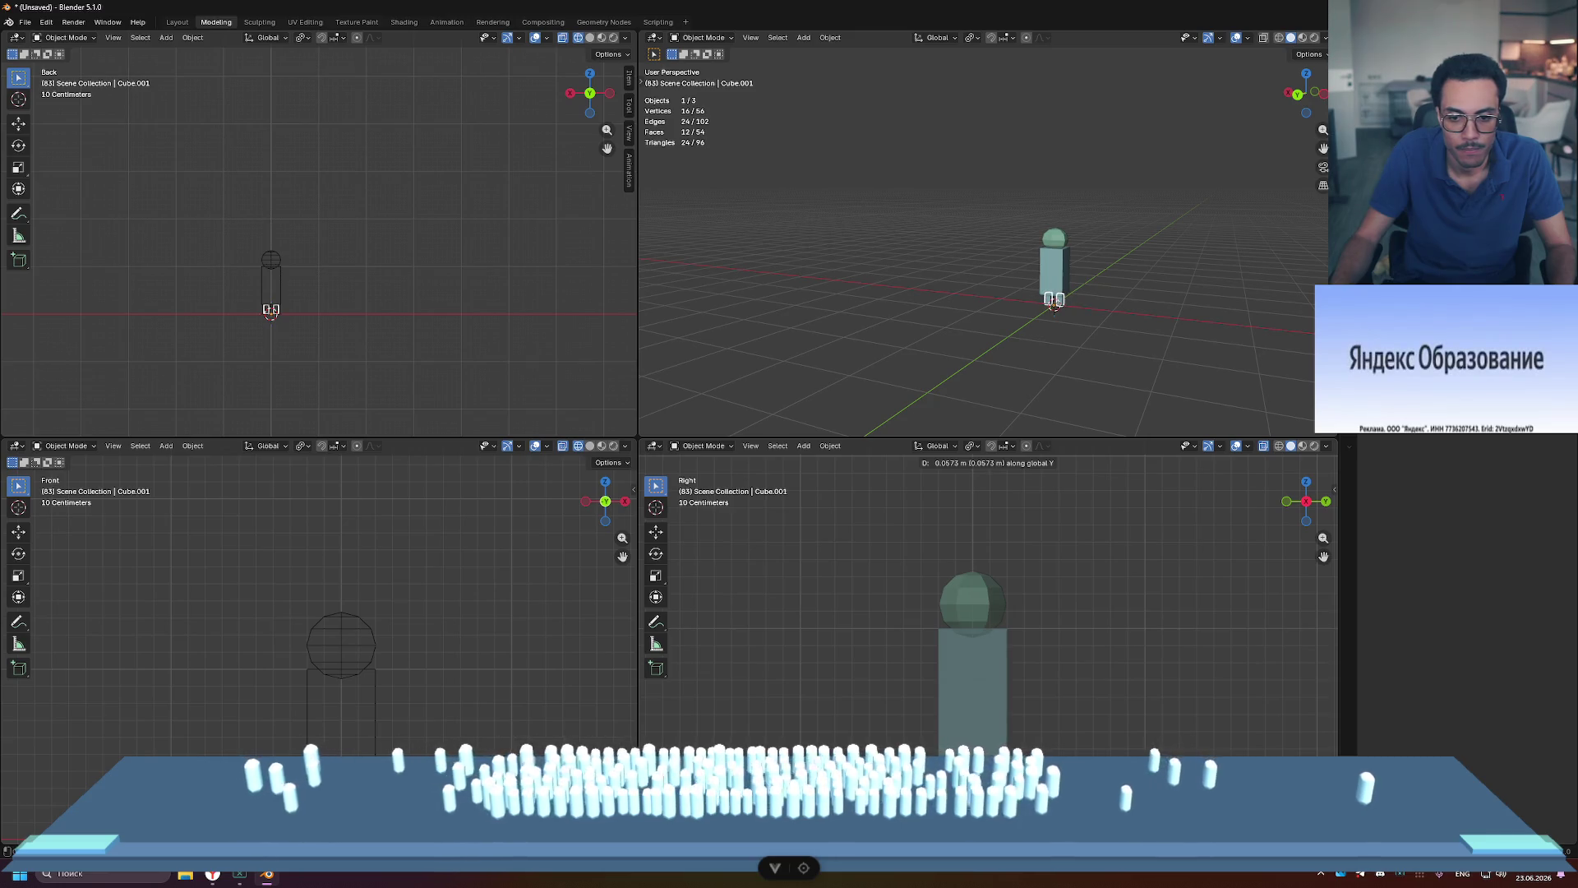
{"action": "left_click", "coordinate": [1148, 705]}
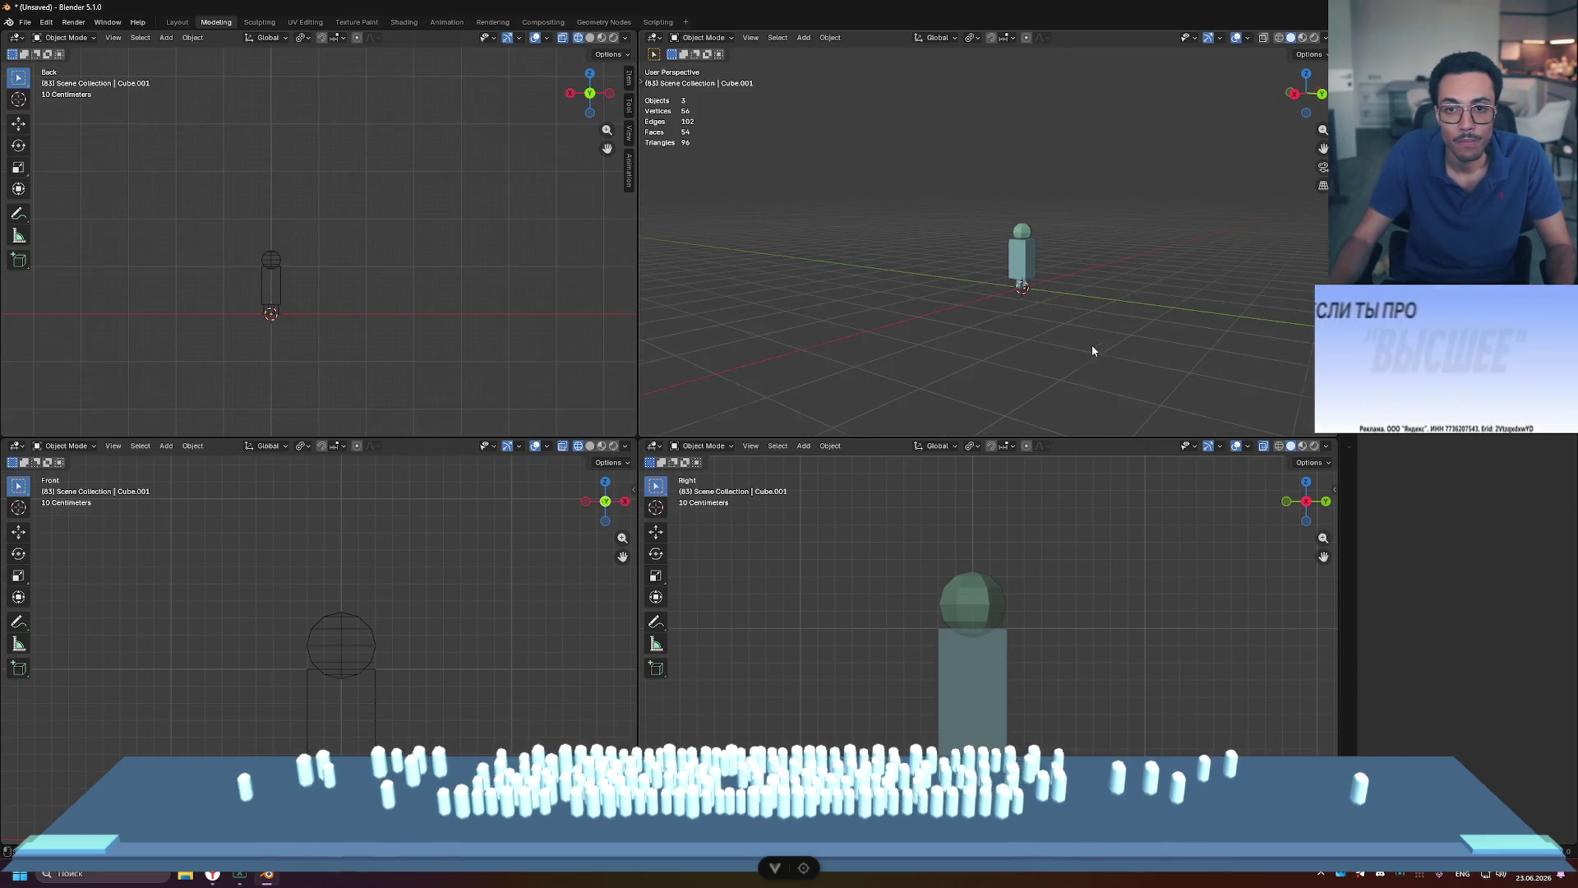
{"action": "scroll", "coordinate": [1092, 344], "scroll_direction": "up", "scroll_amount": 4}
{"action": "mouse_move", "coordinate": [1093, 344]}
{"action": "middle_mouse_down"}
{"action": "mouse_move", "coordinate": [938, 308]}
{"action": "mouse_move", "coordinate": [1106, 309]}
{"action": "mouse_move", "coordinate": [1011, 308]}
{"action": "middle_mouse_up"}
{"action": "scroll", "coordinate": [923, 302], "scroll_direction": "up", "scroll_amount": 3}
{"action": "scroll", "coordinate": [876, 329], "scroll_direction": "down", "scroll_amount": 4}
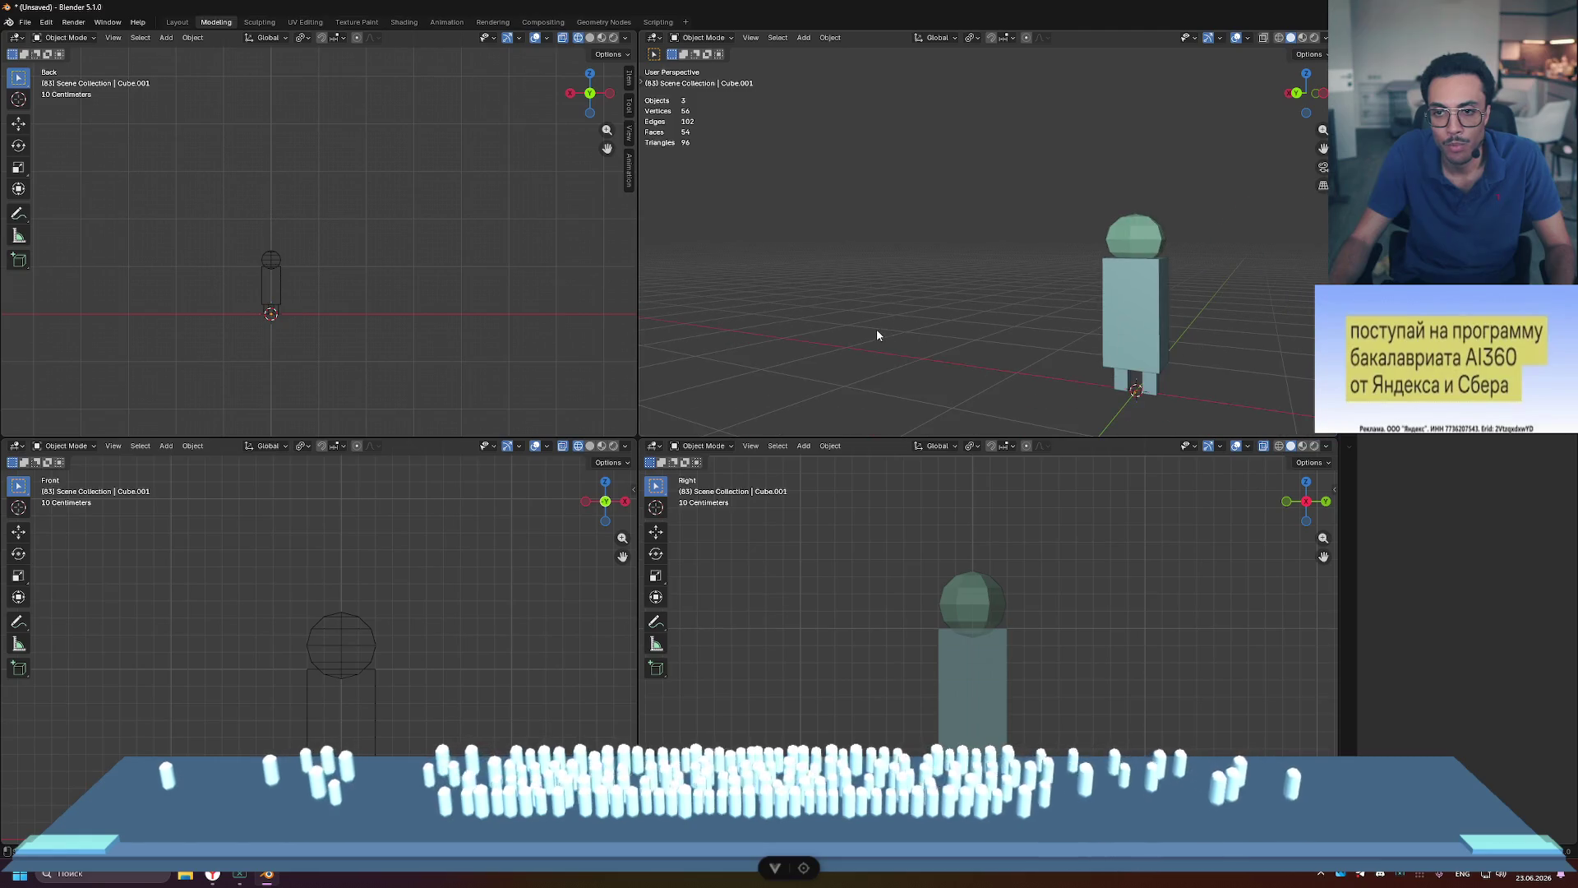
{"action": "mouse_move", "coordinate": [1221, 371]}
{"action": "middle_mouse_down"}
{"action": "mouse_move", "coordinate": [1029, 378]}
{"action": "mouse_move", "coordinate": [1095, 385]}
{"action": "middle_mouse_up"}
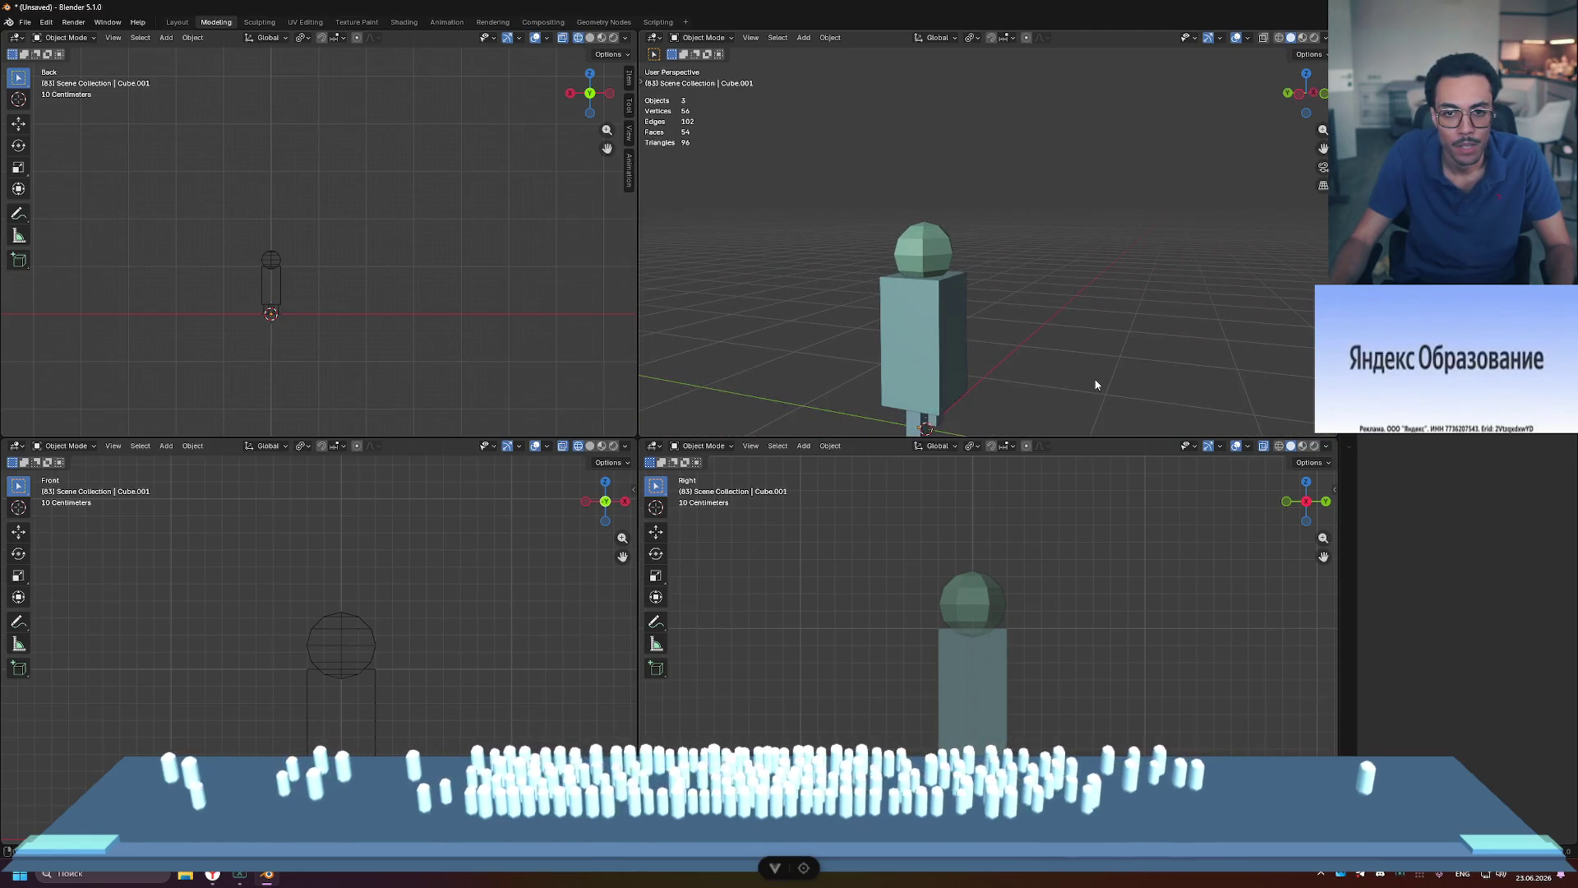
Step: Select the torso block in Edit Mode face select, then cancel the face-loop attempt
{"action": "left_click", "coordinate": [940, 334]}
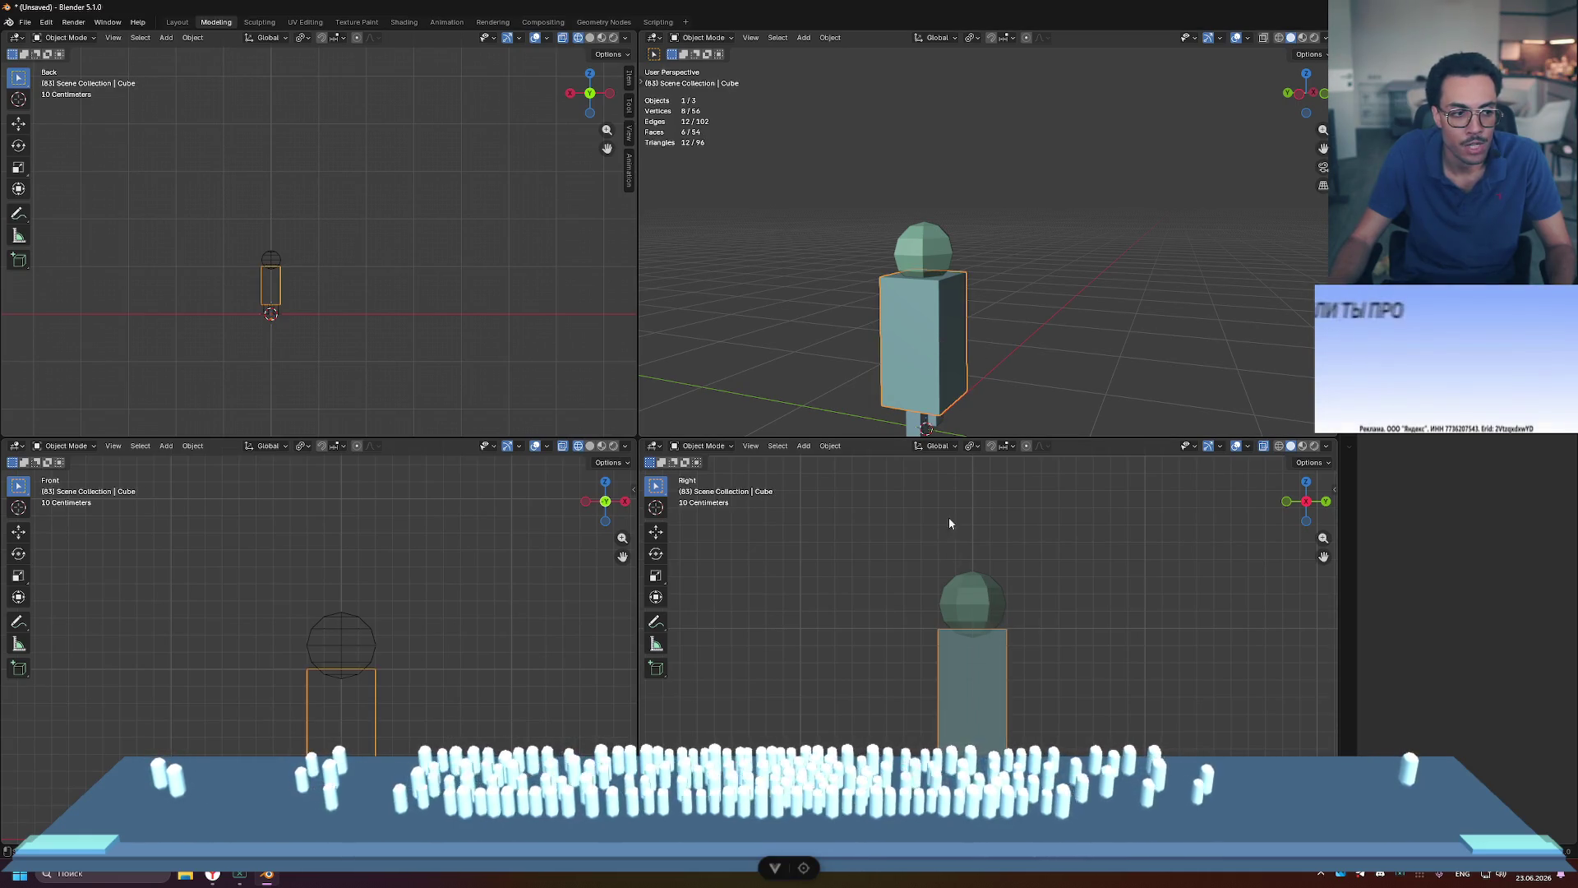
{"action": "key", "text": "Tab"}
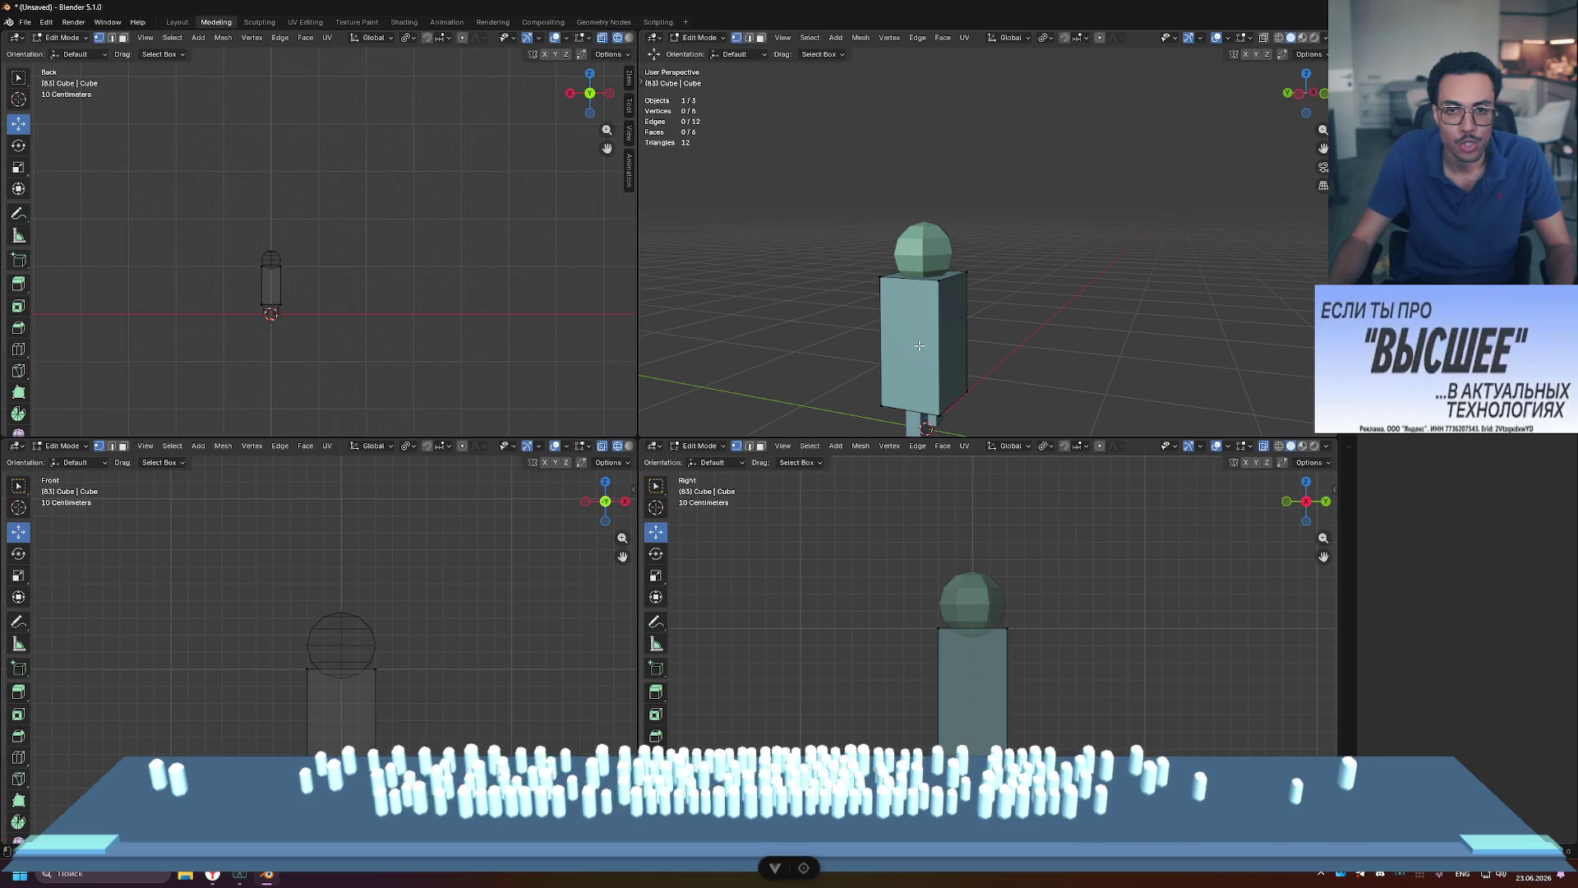
{"action": "key", "text": "3"}
{"action": "left_click", "coordinate": [917, 336]}
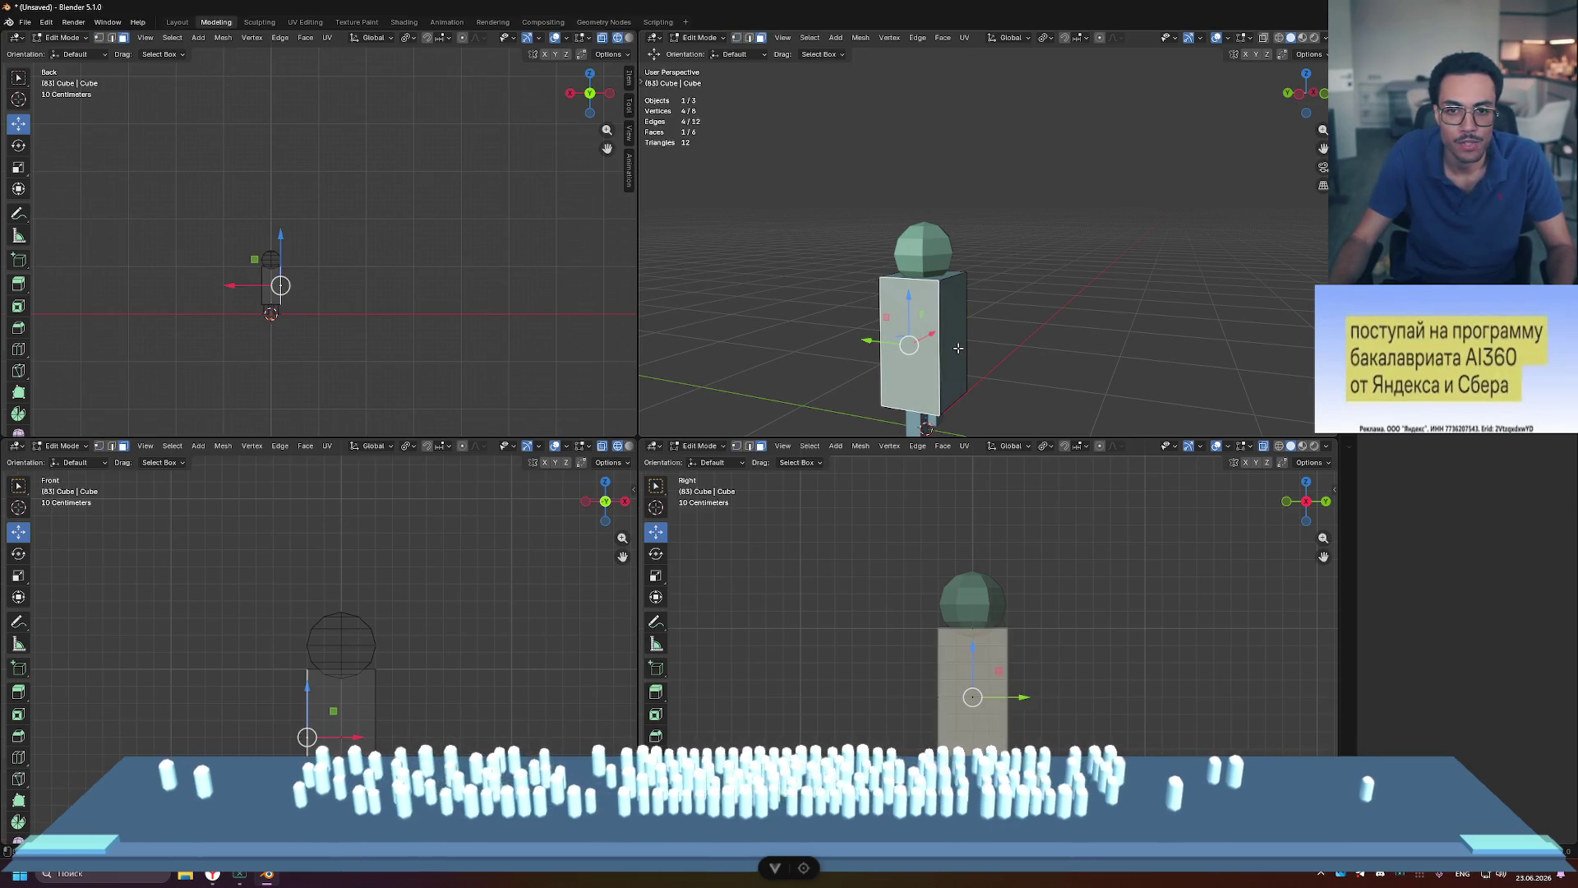
{"action": "left_click", "coordinate": [957, 347], "text": "alt"}
{"action": "middle_click_drag", "start_coordinate": [957, 348], "coordinate": [865, 343]}
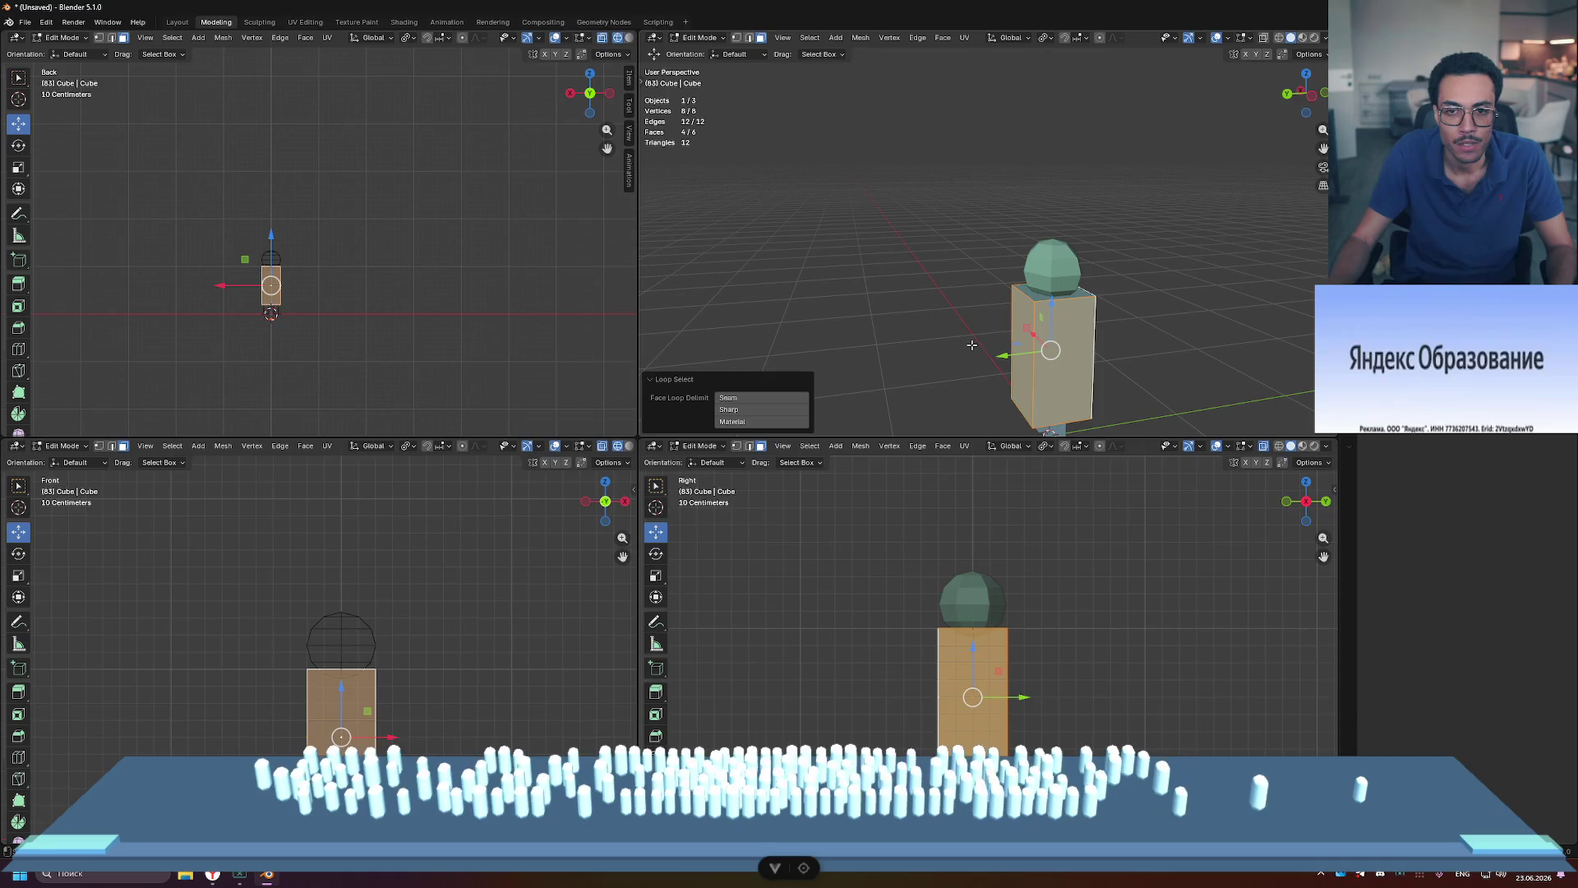
{"action": "middle_click_drag", "start_coordinate": [972, 345], "coordinate": [965, 345]}
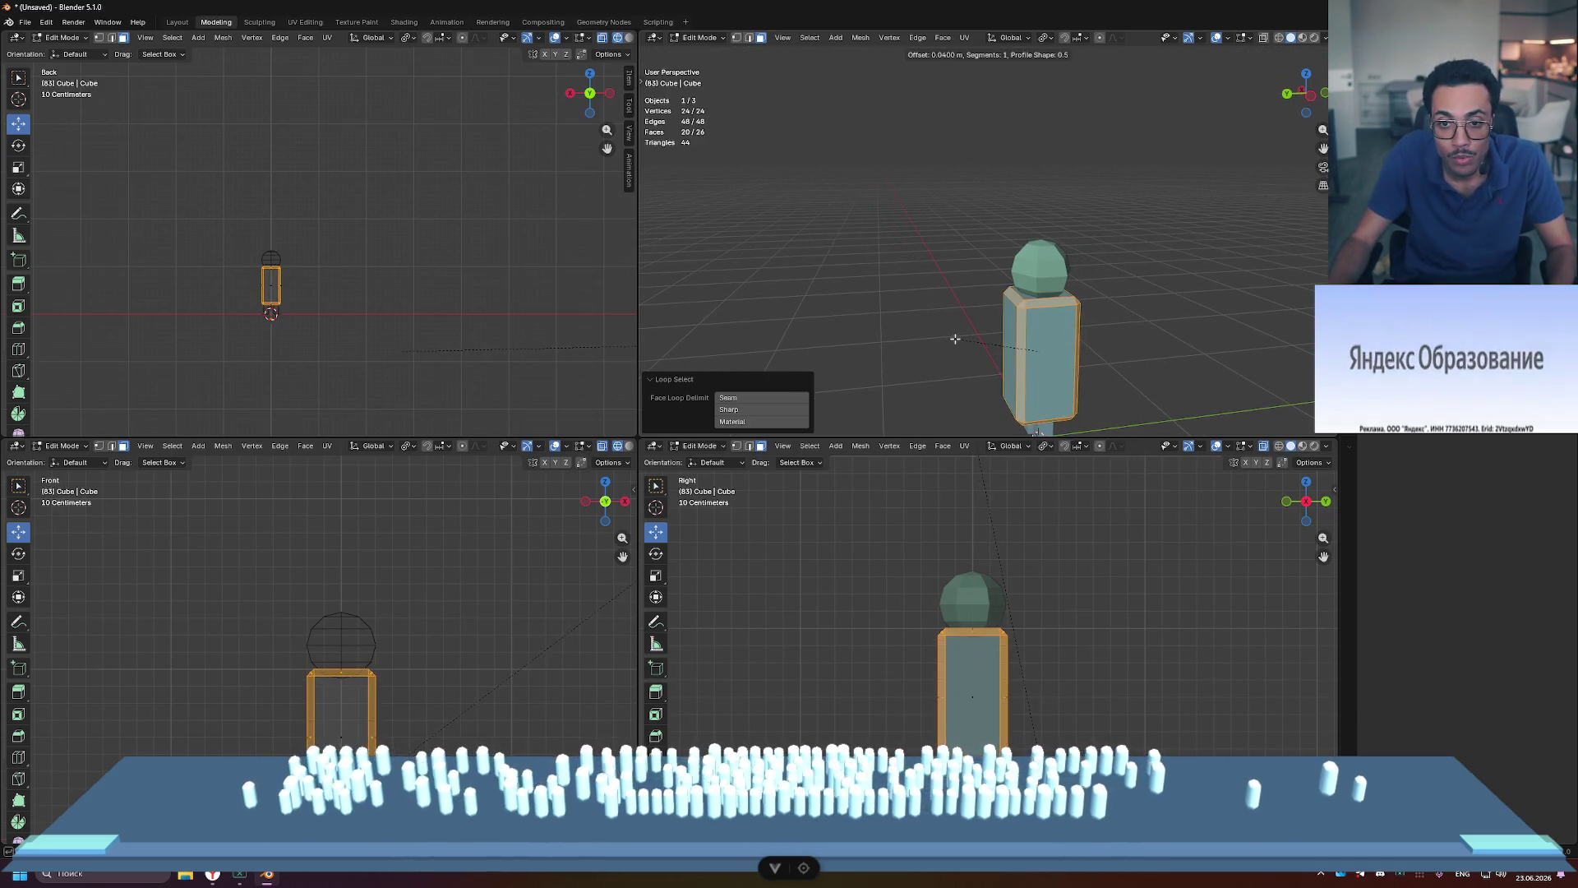
{"action": "key", "text": "Escape"}
Step: Select the torso's vertical edges in edge mode and bevel them at about 0.1 m
{"action": "key", "text": "2"}
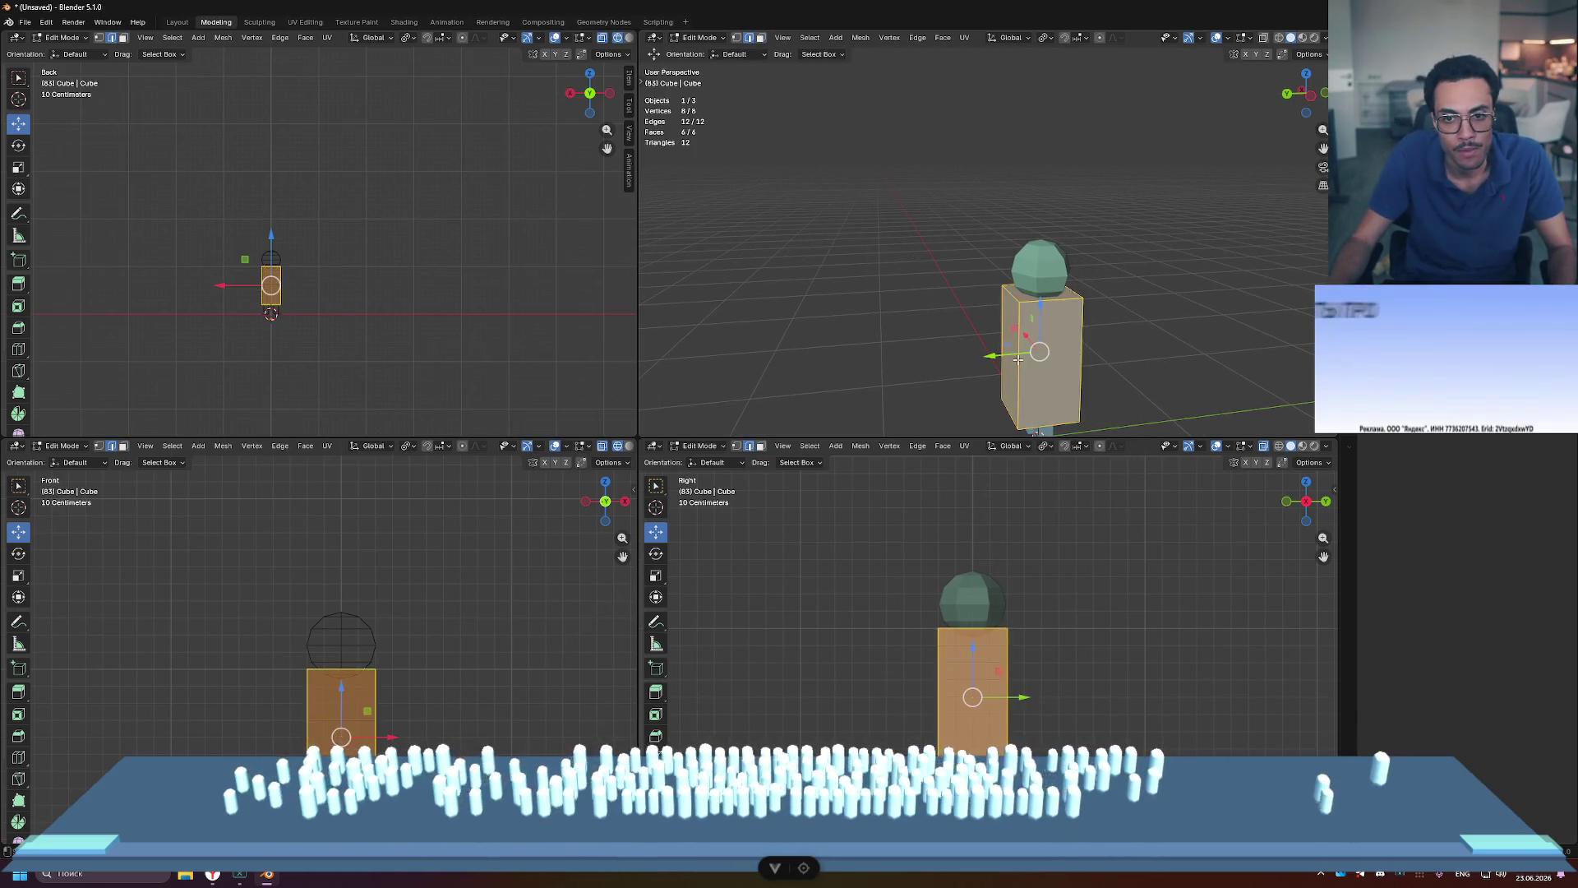
{"action": "left_click", "coordinate": [1006, 355]}
{"action": "mouse_move", "coordinate": [1006, 355]}
{"action": "middle_mouse_down"}
{"action": "mouse_move", "coordinate": [1068, 357]}
{"action": "mouse_move", "coordinate": [925, 341]}
{"action": "mouse_move", "coordinate": [987, 280]}
{"action": "mouse_move", "coordinate": [1015, 276]}
{"action": "middle_mouse_up"}
{"action": "left_click", "coordinate": [938, 343], "text": "shift"}
{"action": "left_click", "coordinate": [874, 300], "text": "shift"}
{"action": "key", "text": "ctrl+b"}
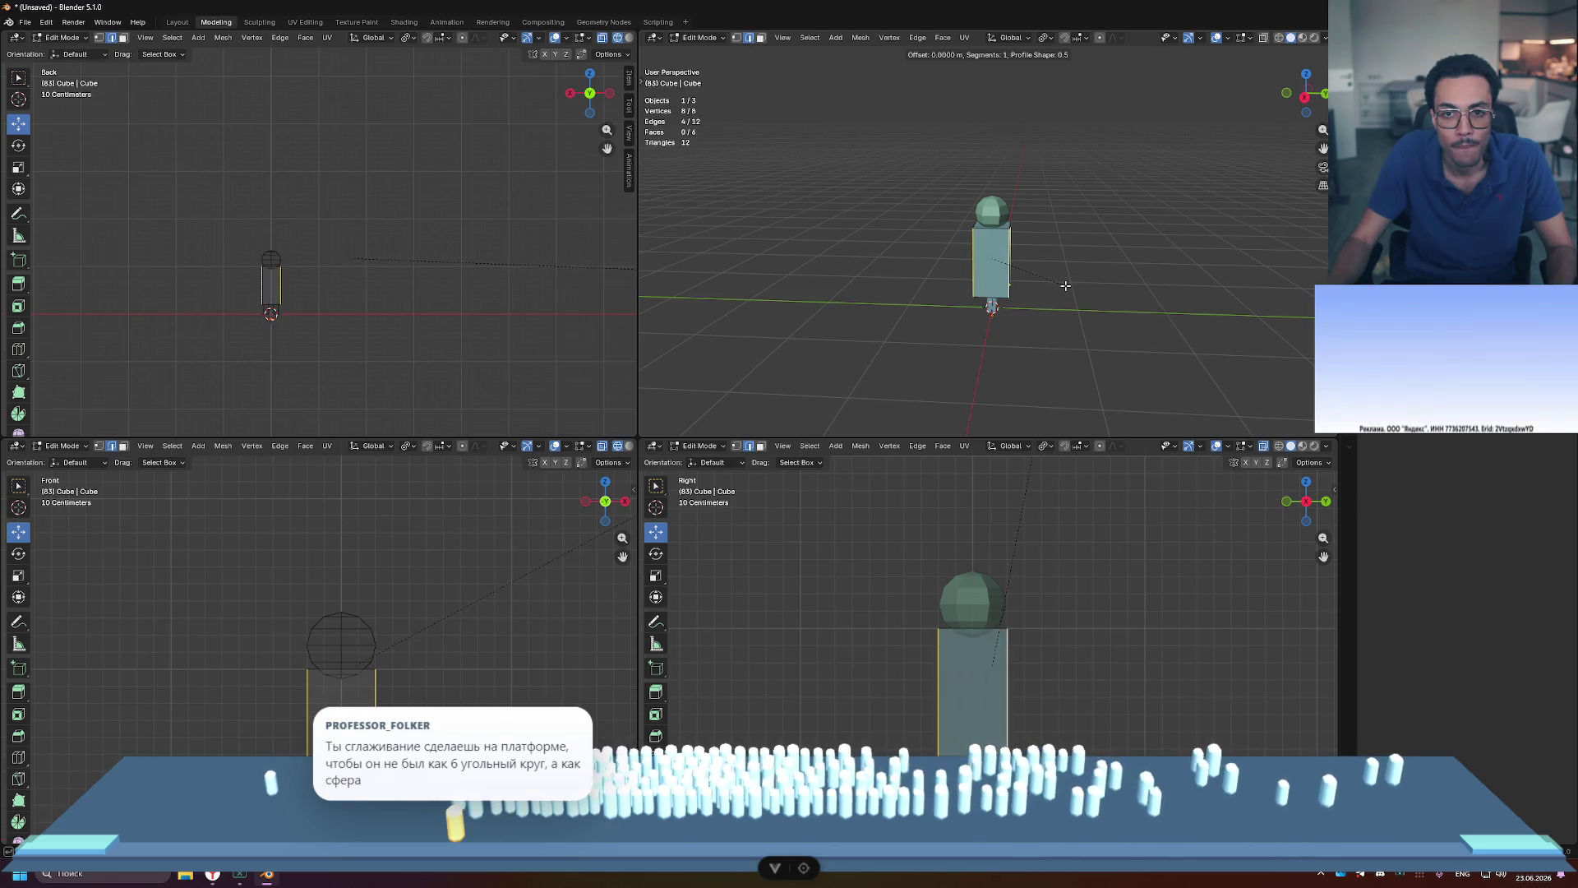
{"action": "left_click", "coordinate": [1072, 282]}
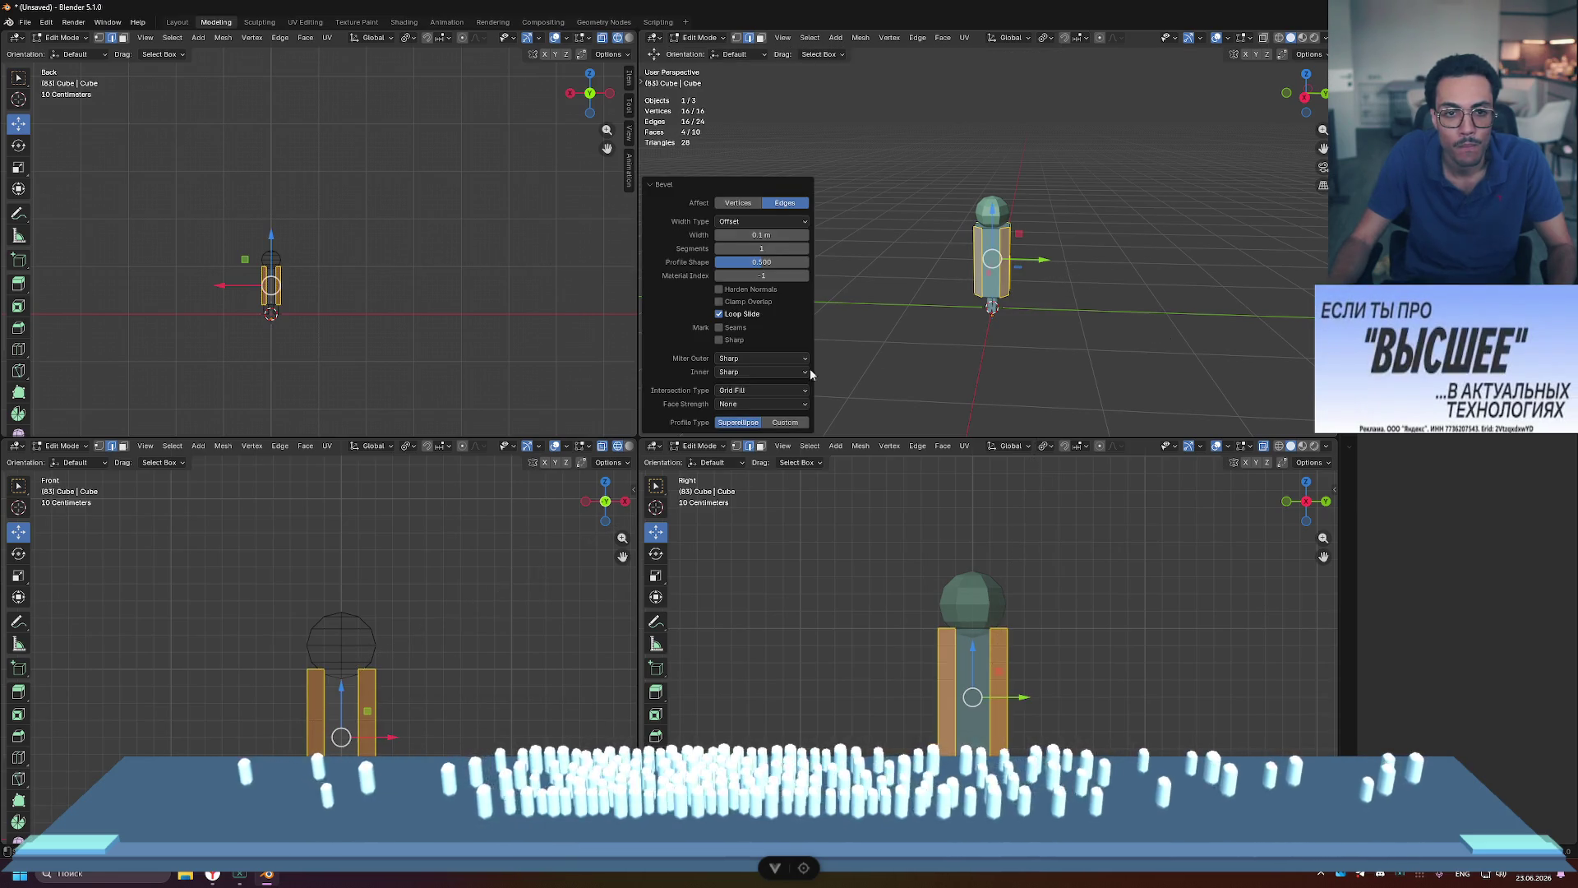
Step: Inspect the bevel, then undo it while keeping the four vertical edges selected
{"action": "left_click", "coordinate": [879, 277]}
{"action": "middle_click_drag", "start_coordinate": [879, 278], "coordinate": [937, 265]}
{"action": "scroll", "coordinate": [937, 265], "scroll_direction": "up", "scroll_amount": 5}
{"action": "scroll", "coordinate": [995, 252], "scroll_direction": "up", "scroll_amount": 1}
{"action": "key", "text": "ctrl+e"}
{"action": "key", "text": "ctrl+z"}
{"action": "key", "text": "ctrl+z"}
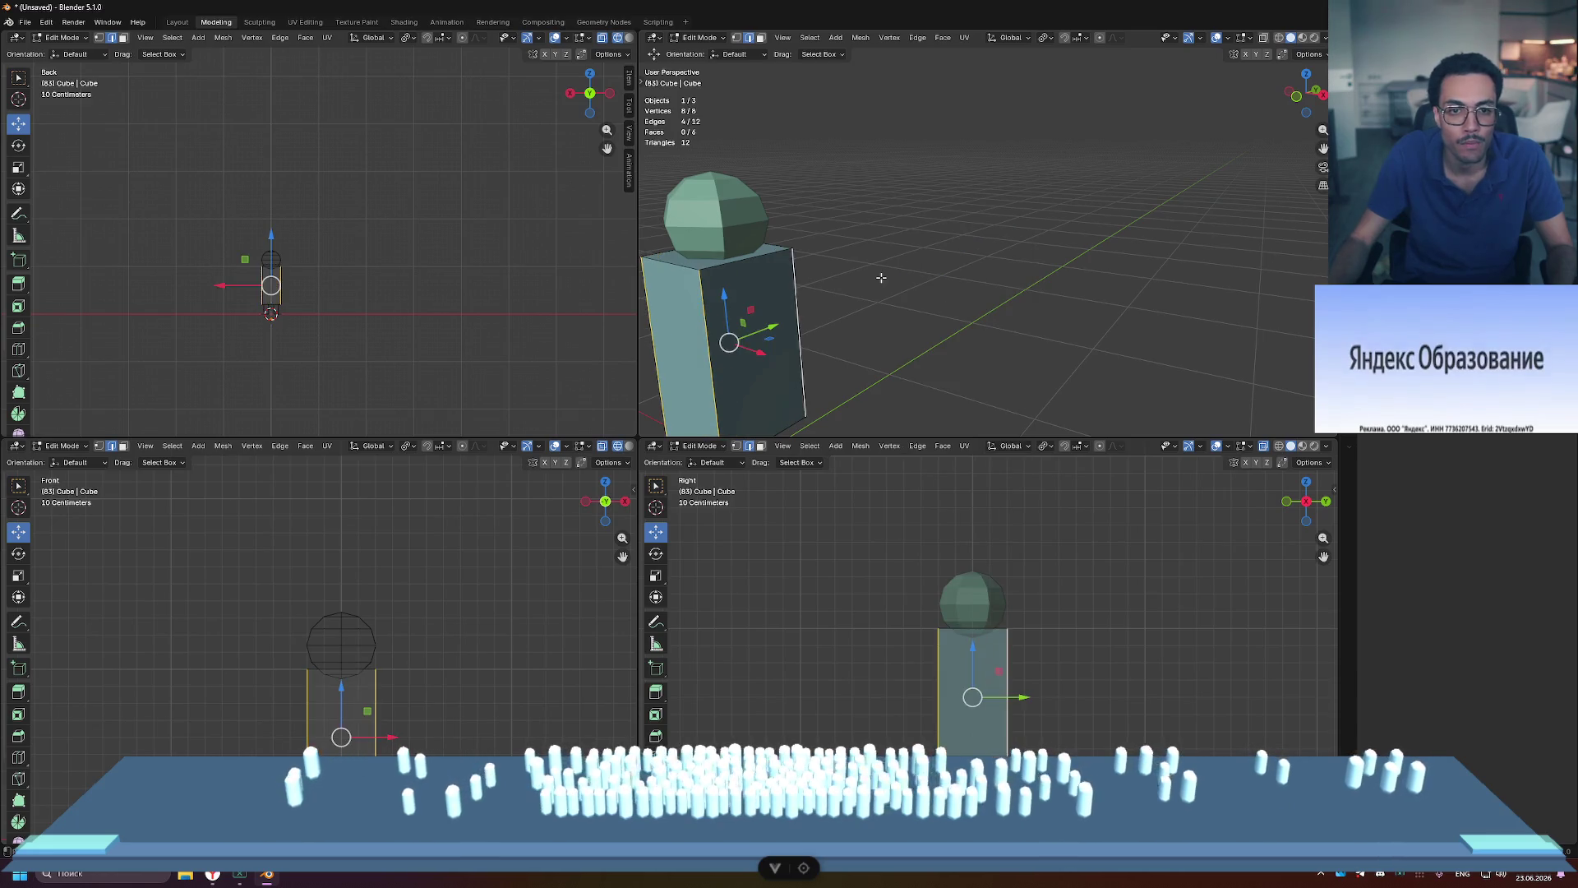
Step: Re-bevel the four vertical edges about 0.033 m with one segment and check the corners
{"action": "left_click", "coordinate": [870, 277]}
{"action": "left_click", "coordinate": [908, 292]}
{"action": "scroll", "coordinate": [927, 297], "scroll_direction": "up", "scroll_amount": 3}
{"action": "scroll", "coordinate": [927, 297], "scroll_direction": "down", "scroll_amount": 3}
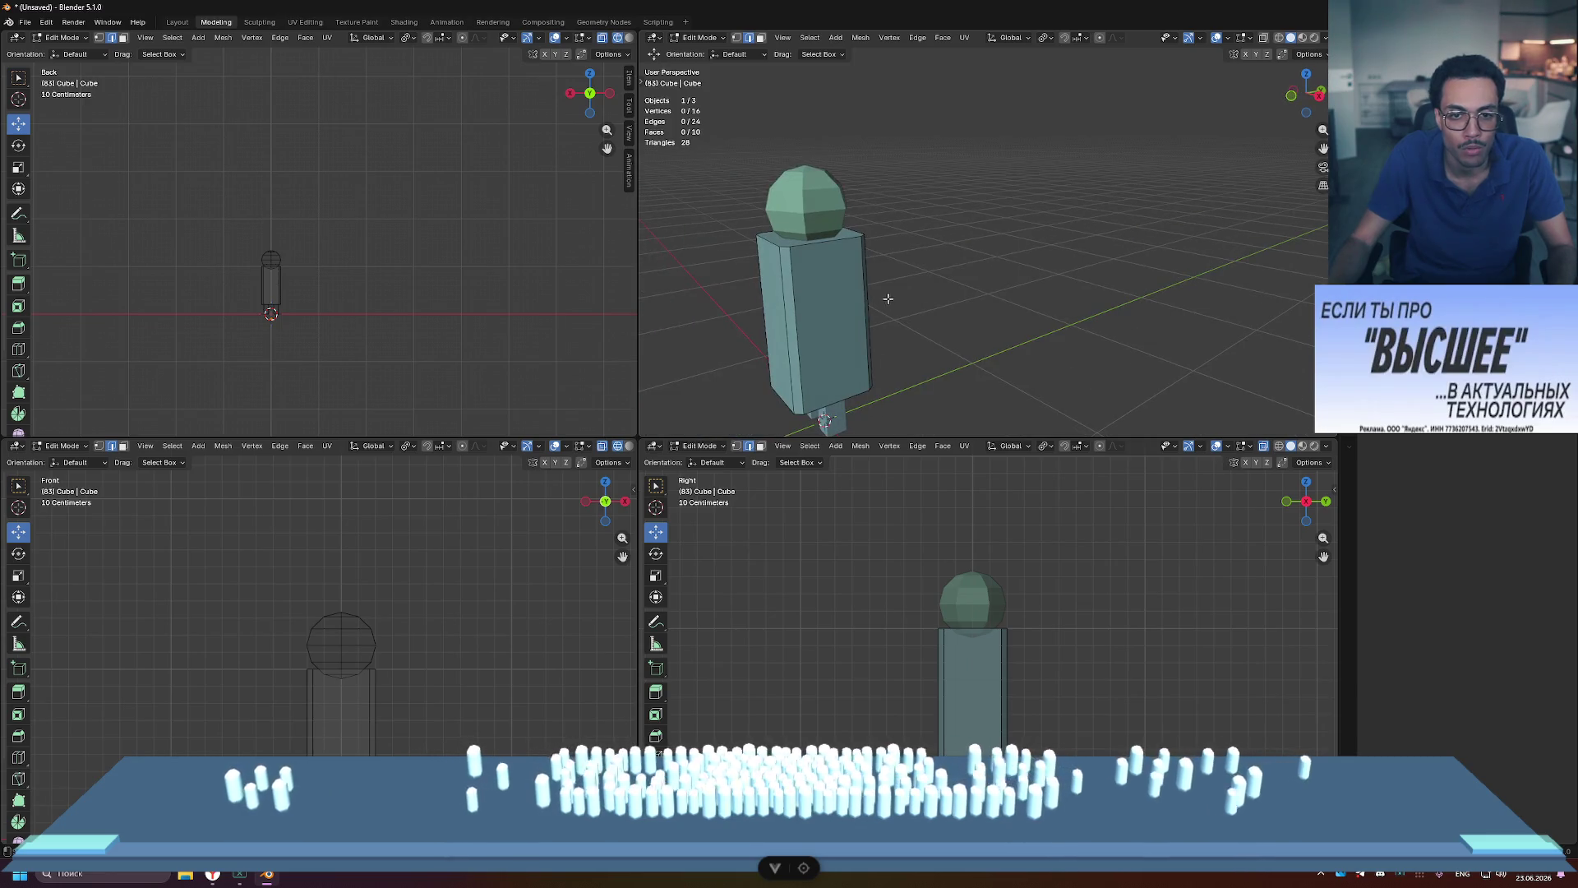
{"action": "key", "text": "a"}
{"action": "mouse_move", "coordinate": [916, 310]}
{"action": "middle_mouse_down"}
{"action": "mouse_move", "coordinate": [848, 309]}
{"action": "mouse_move", "coordinate": [877, 253]}
{"action": "mouse_move", "coordinate": [970, 263]}
{"action": "mouse_move", "coordinate": [1022, 239]}
{"action": "mouse_move", "coordinate": [1082, 299]}
{"action": "middle_mouse_up"}
{"action": "left_click", "coordinate": [1082, 299]}
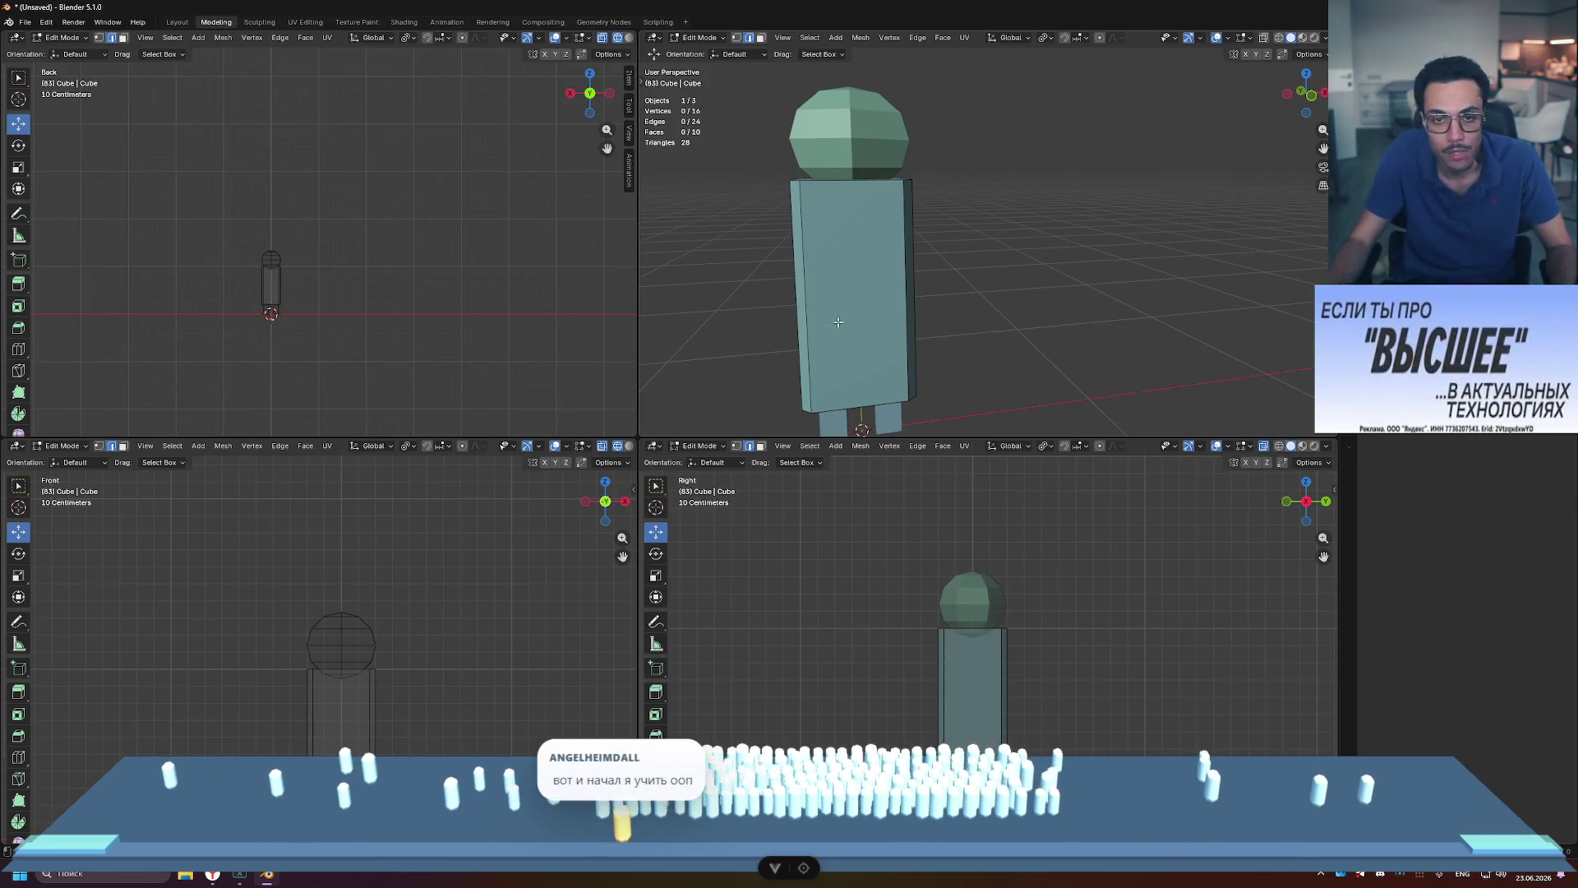
Step: Browse the Ctrl+E edge menu for a smoothing option, close it, and return to Object Mode
{"action": "key", "text": "ctrl+e"}
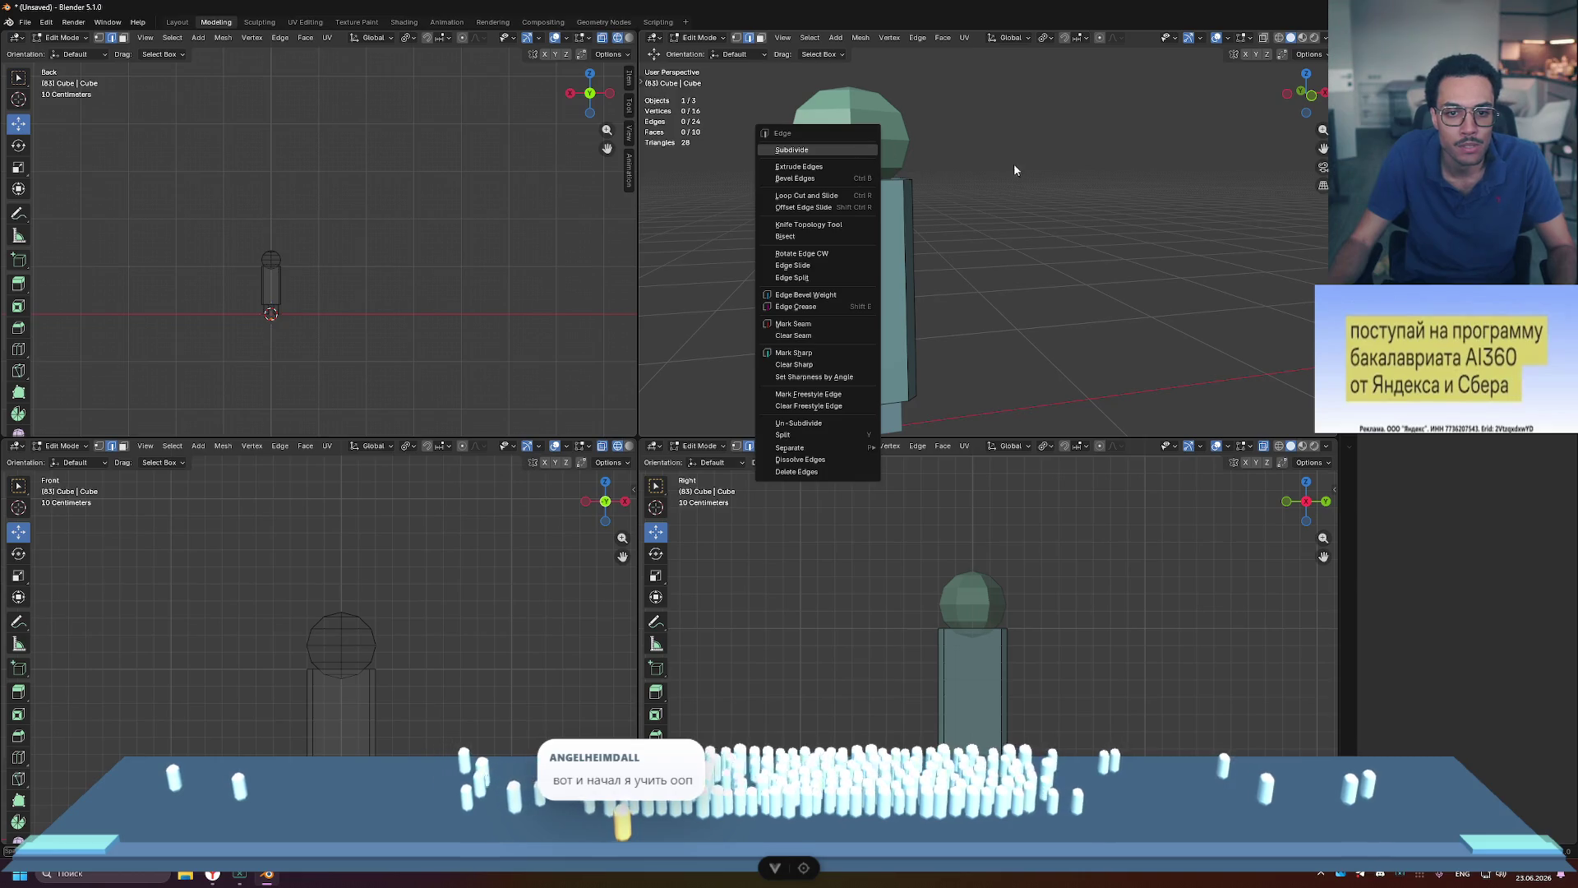
{"action": "key", "text": "Escape"}
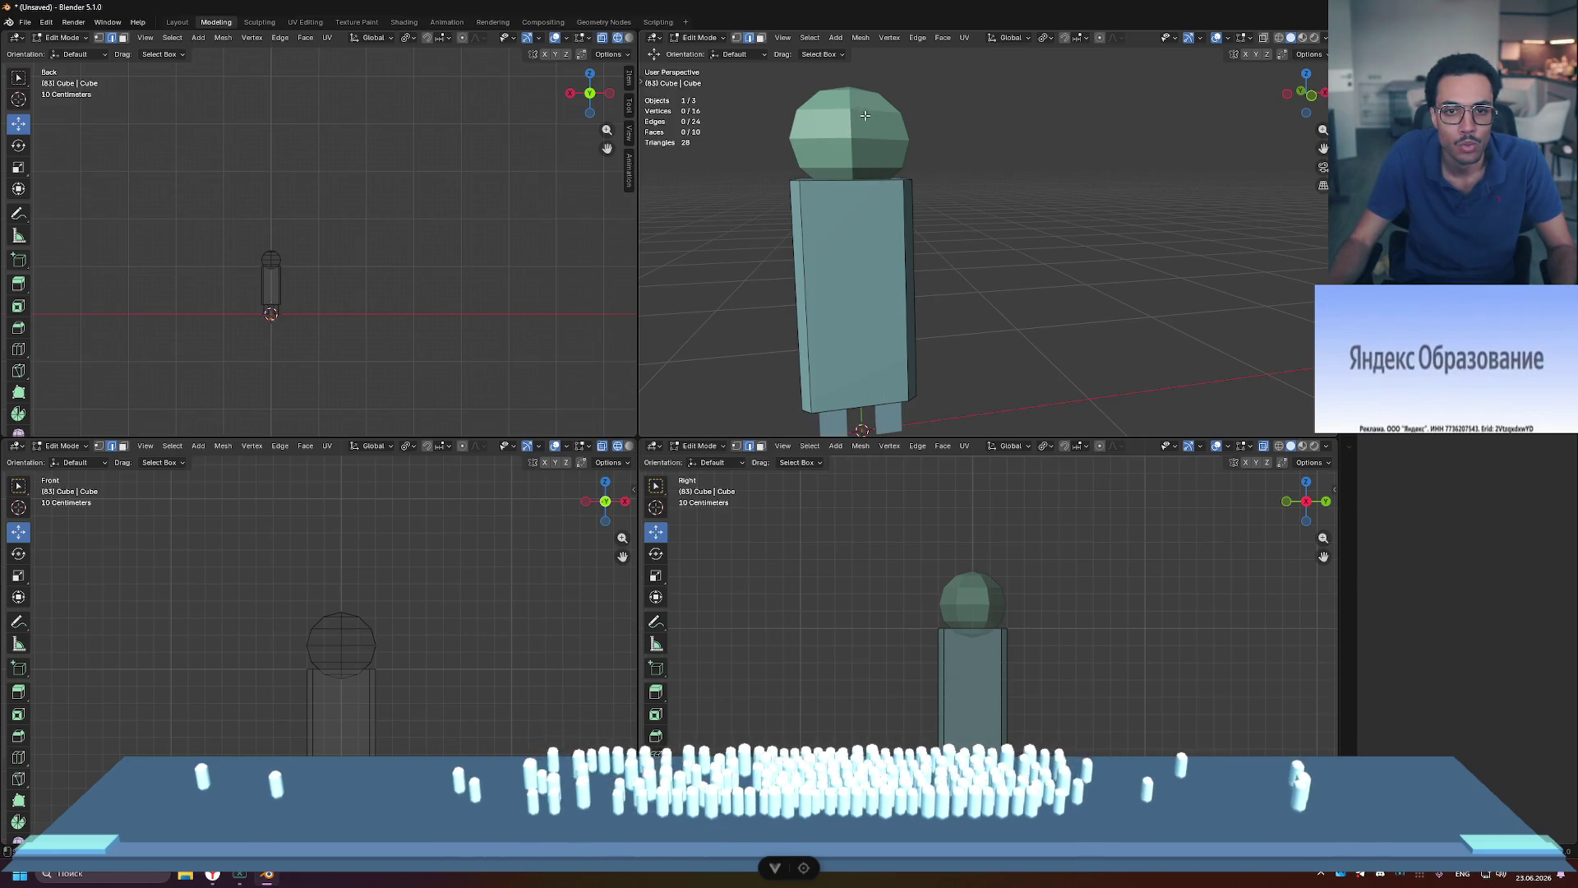
{"action": "key", "text": "ctrl+e"}
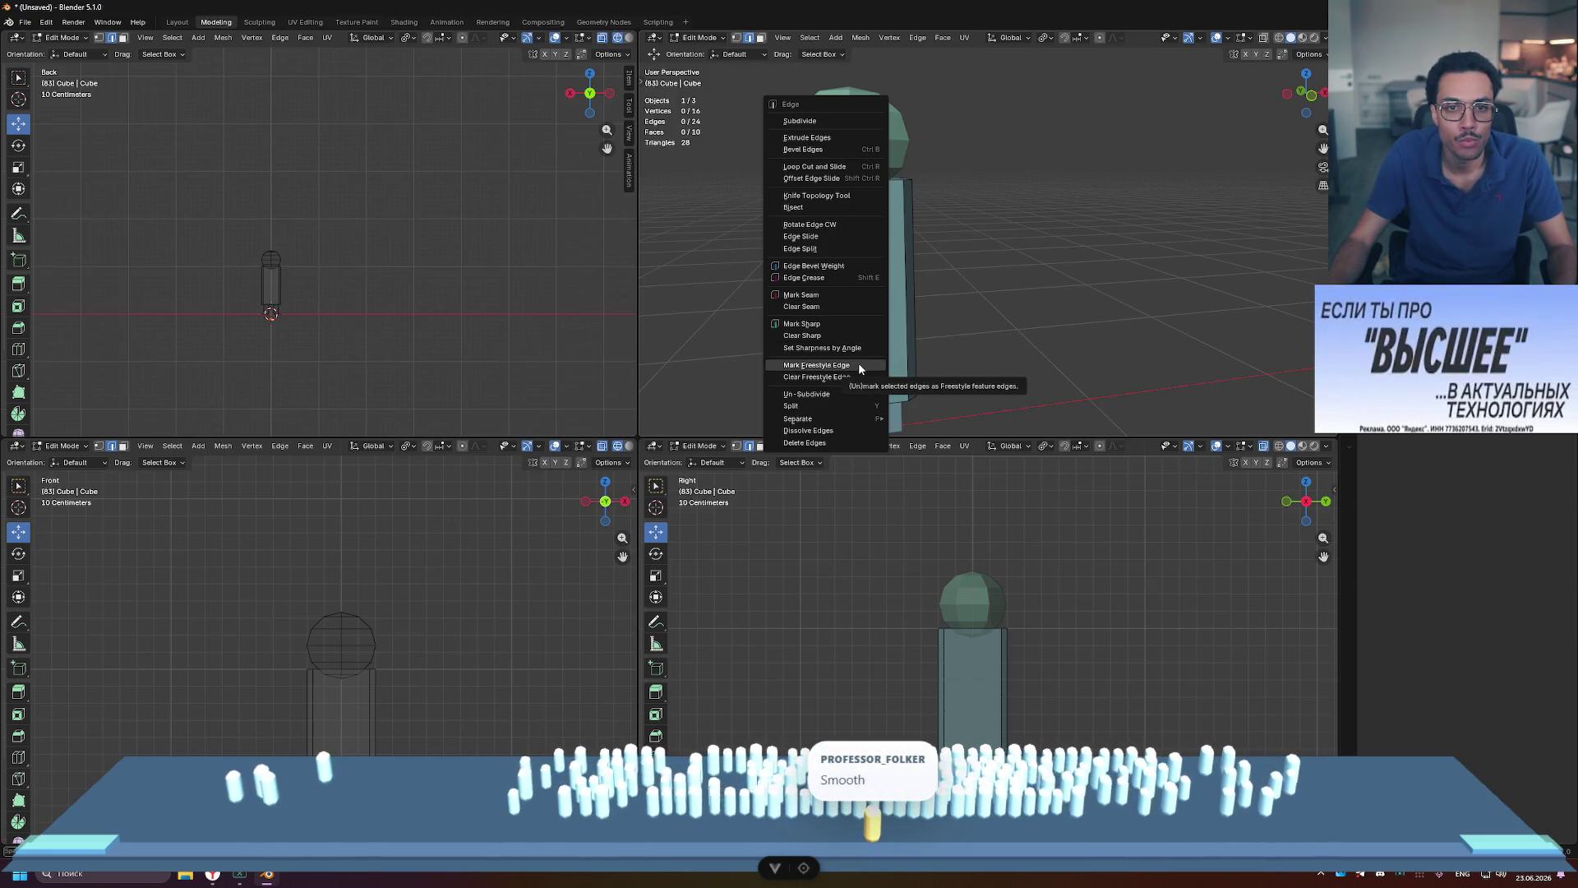
{"action": "key", "text": "Escape"}
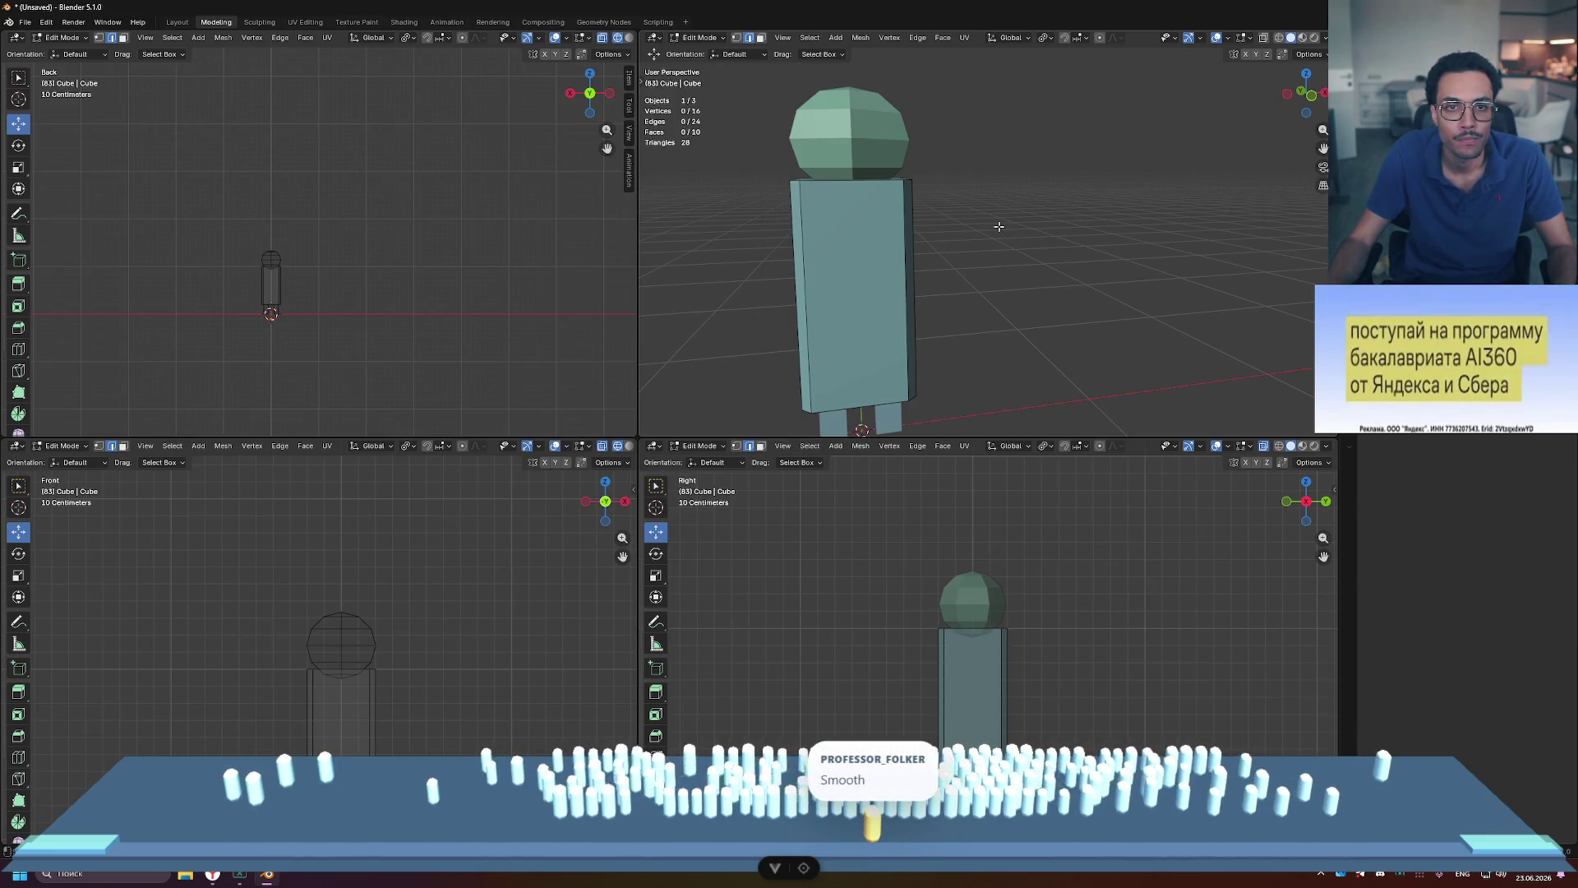
{"action": "key", "text": "Tab"}
Step: Apply Shade Smooth and then Shade Auto Smooth to the torso
{"action": "right_click", "coordinate": [853, 227]}
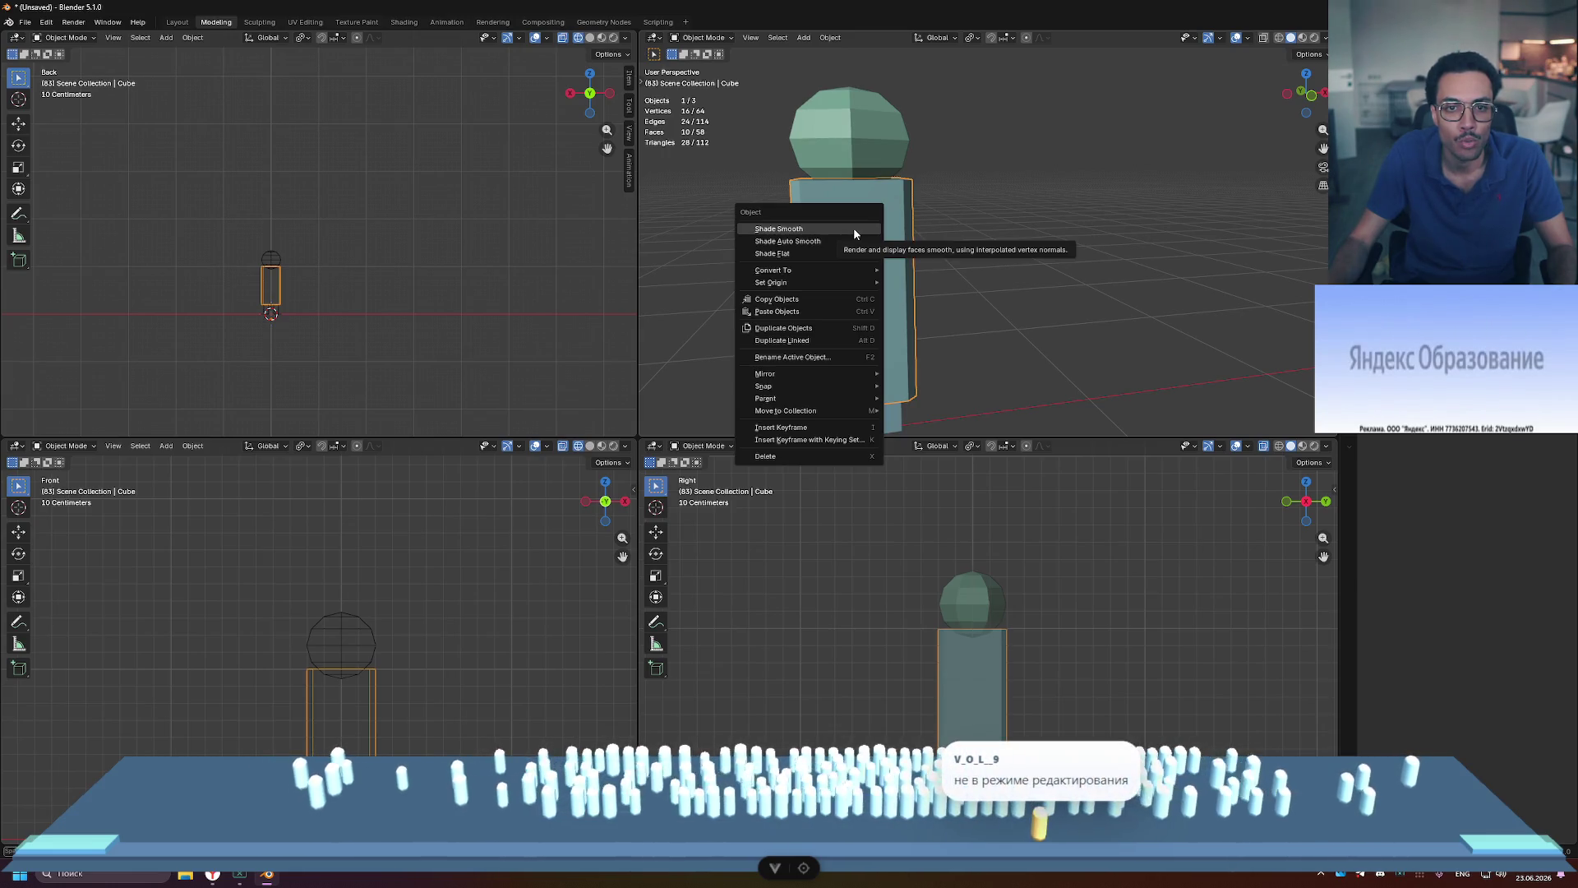
{"action": "left_click", "coordinate": [849, 228]}
{"action": "mouse_move", "coordinate": [1059, 211]}
{"action": "middle_mouse_down"}
{"action": "mouse_move", "coordinate": [1094, 247]}
{"action": "mouse_move", "coordinate": [1046, 300]}
{"action": "mouse_move", "coordinate": [881, 288]}
{"action": "middle_mouse_up"}
{"action": "scroll", "coordinate": [1123, 275], "scroll_direction": "down", "scroll_amount": 5}
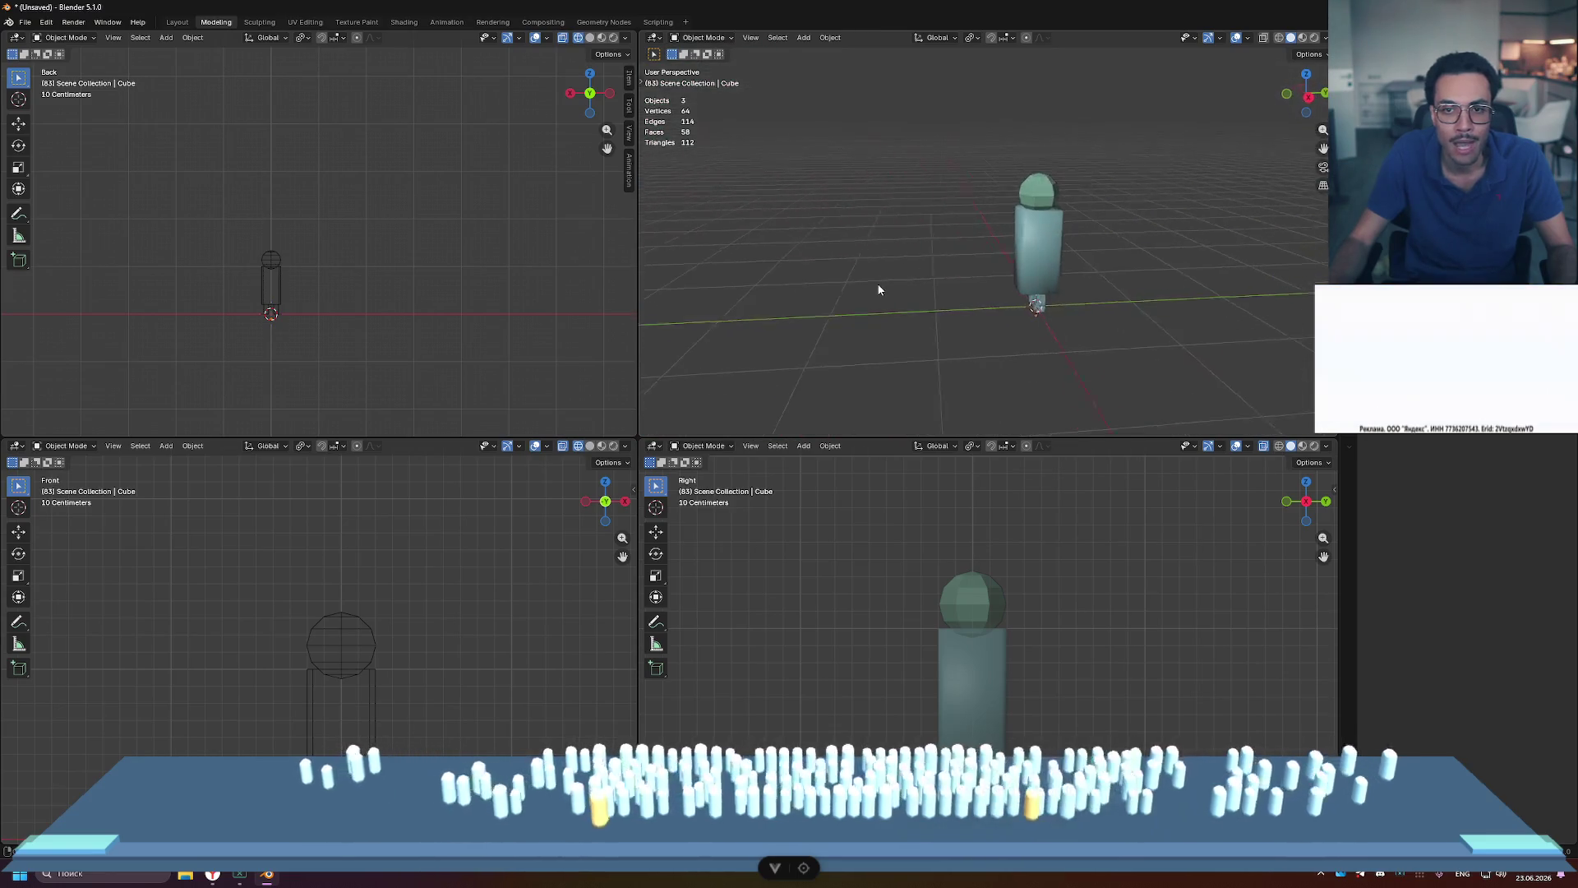
{"action": "scroll", "coordinate": [1019, 205], "scroll_direction": "up", "scroll_amount": 3}
{"action": "mouse_move", "coordinate": [1018, 205]}
{"action": "middle_mouse_down"}
{"action": "mouse_move", "coordinate": [1079, 185]}
{"action": "mouse_move", "coordinate": [916, 136]}
{"action": "middle_mouse_up"}
{"action": "right_click", "coordinate": [906, 105]}
{"action": "left_click", "coordinate": [904, 106]}
{"action": "right_click", "coordinate": [903, 107]}
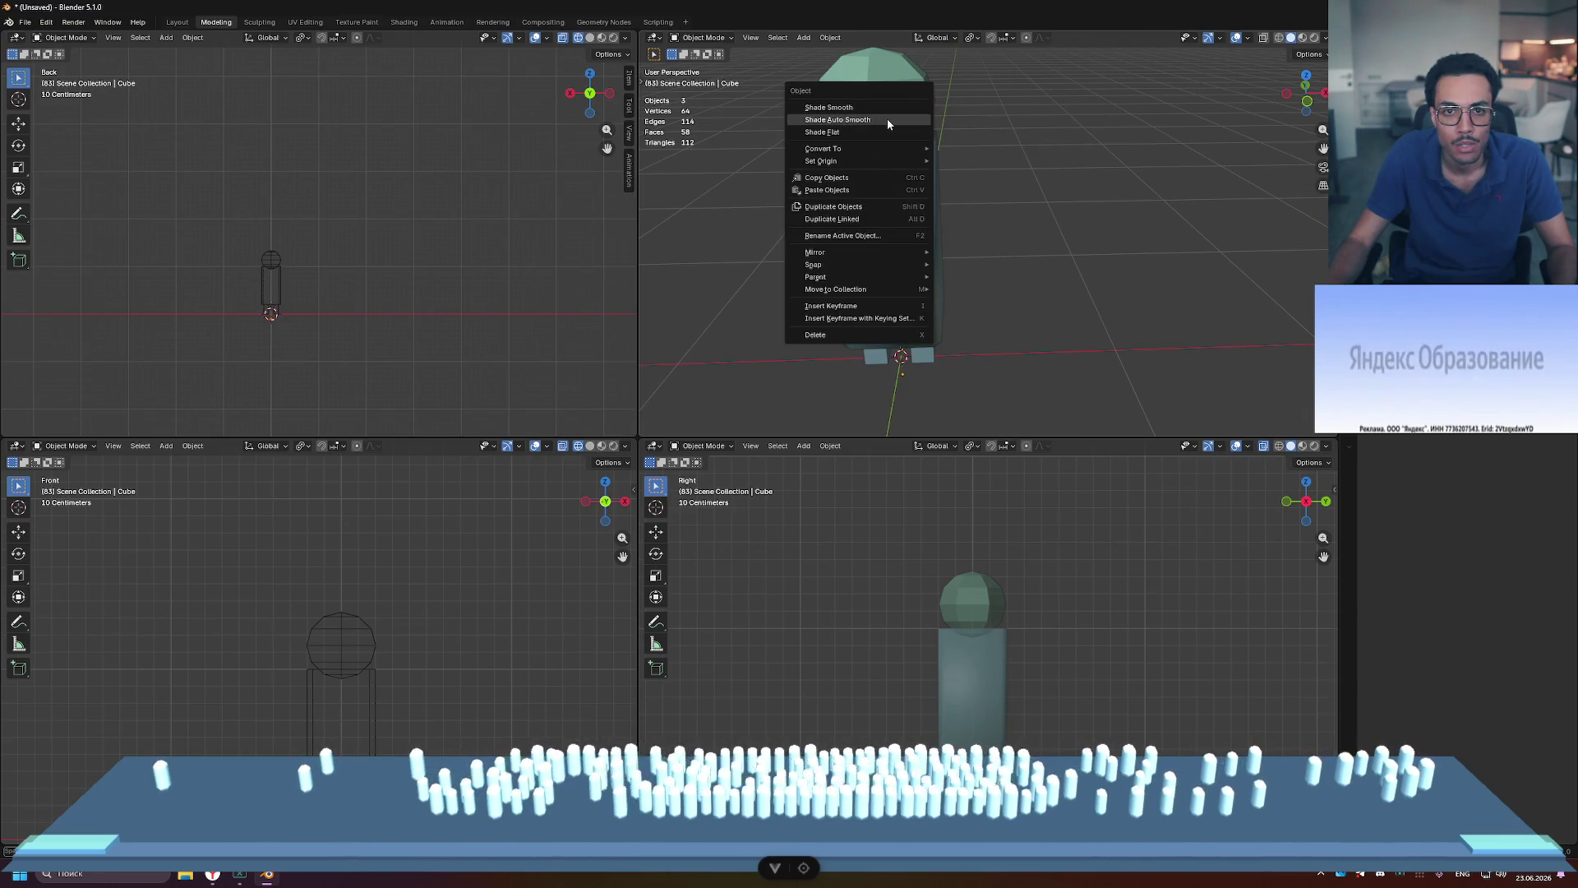
{"action": "left_click", "coordinate": [886, 119]}
Step: Select the head sphere and apply Shade Smooth to it
{"action": "left_click", "coordinate": [875, 113]}
{"action": "right_click", "coordinate": [875, 113]}
{"action": "left_click", "coordinate": [855, 97]}
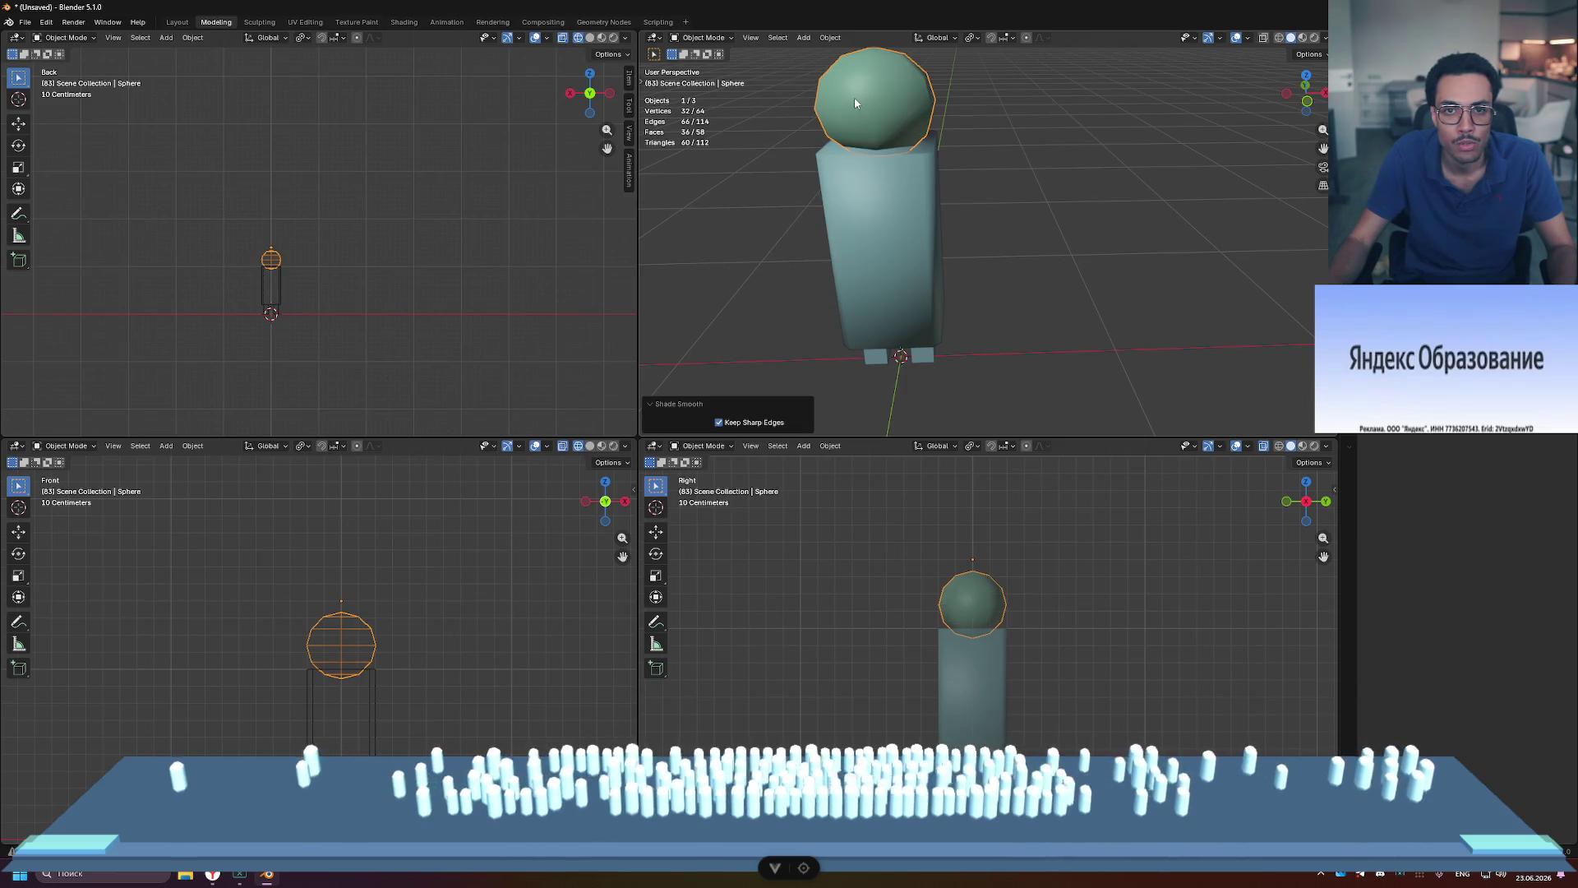
{"action": "mouse_move", "coordinate": [879, 101]}
{"action": "middle_mouse_down"}
{"action": "mouse_move", "coordinate": [958, 289]}
{"action": "mouse_move", "coordinate": [1018, 282]}
{"action": "mouse_move", "coordinate": [986, 200]}
{"action": "mouse_move", "coordinate": [1011, 337]}
{"action": "mouse_move", "coordinate": [998, 368]}
{"action": "middle_mouse_up"}
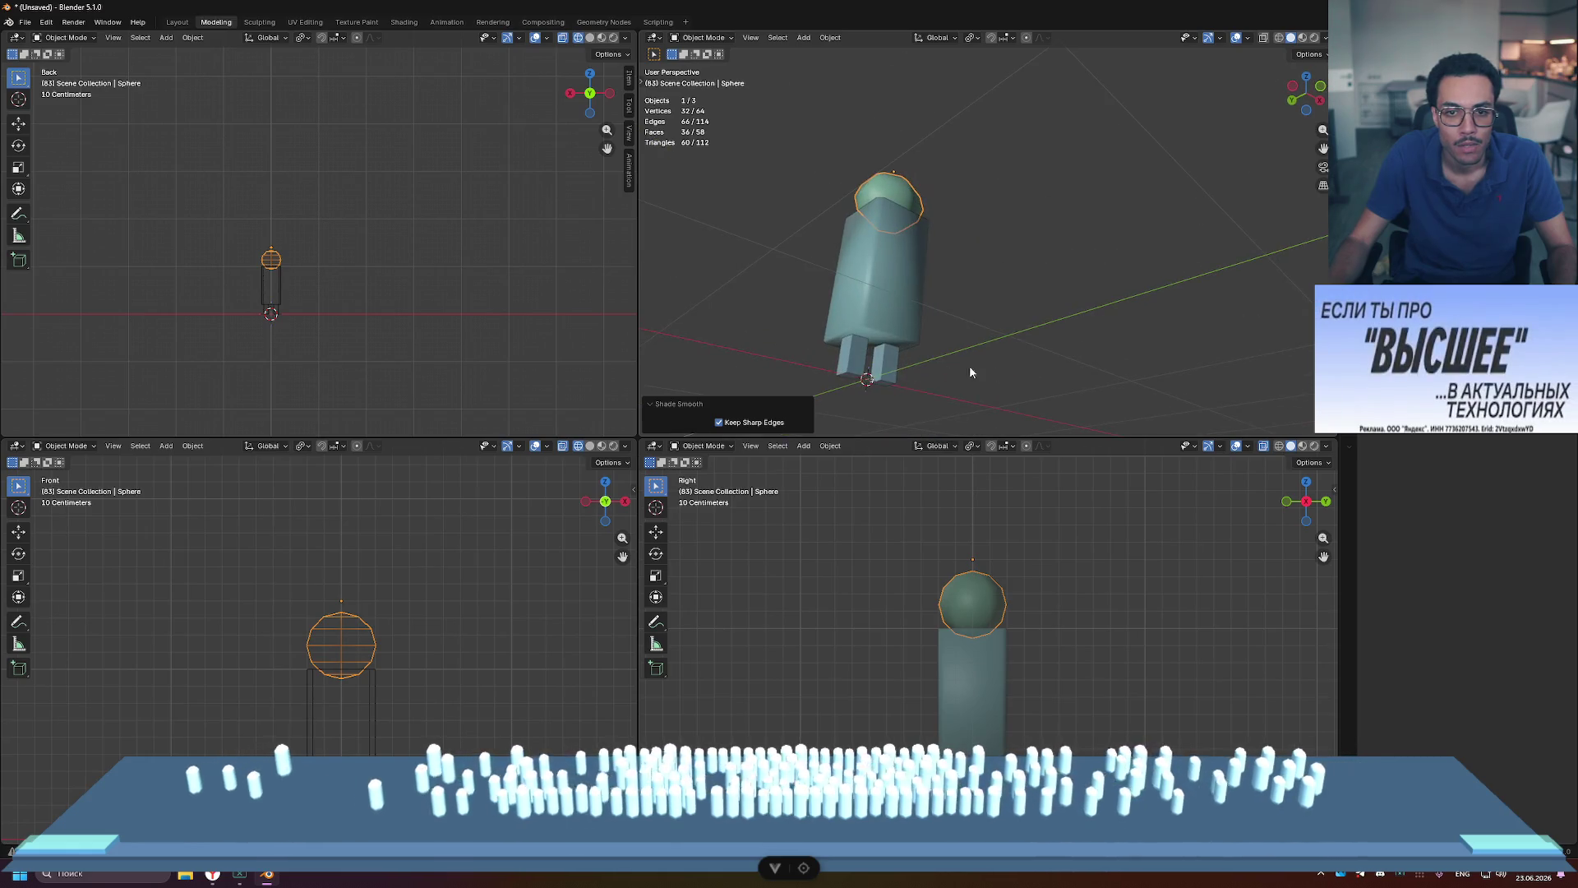
Step: Select the legs and then the torso, inspecting the smooth-shaded figure from several angles
{"action": "left_click", "coordinate": [864, 365]}
{"action": "mouse_move", "coordinate": [863, 366]}
{"action": "middle_mouse_down"}
{"action": "mouse_move", "coordinate": [1003, 353]}
{"action": "mouse_move", "coordinate": [860, 427]}
{"action": "mouse_move", "coordinate": [926, 423]}
{"action": "middle_mouse_up"}
{"action": "left_click", "coordinate": [892, 253]}
{"action": "mouse_move", "coordinate": [892, 253]}
{"action": "middle_mouse_down"}
{"action": "mouse_move", "coordinate": [1278, 238]}
{"action": "mouse_move", "coordinate": [1019, 252]}
{"action": "middle_mouse_up"}
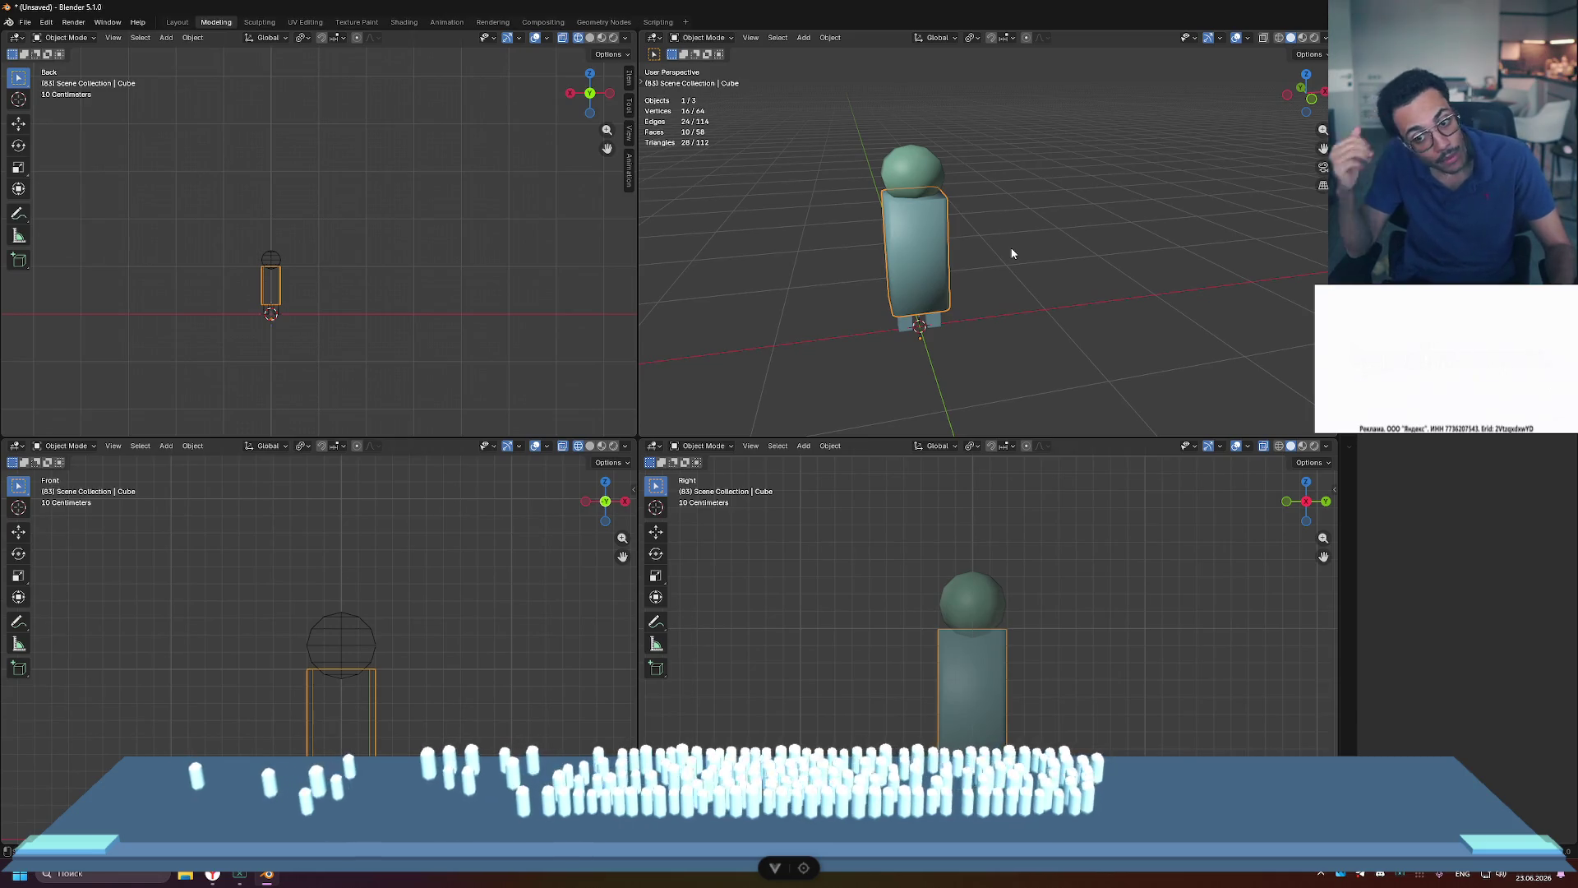
{"action": "mouse_move", "coordinate": [1027, 275]}
{"action": "middle_mouse_down"}
{"action": "mouse_move", "coordinate": [1064, 253]}
{"action": "mouse_move", "coordinate": [1001, 294]}
{"action": "middle_mouse_up"}
{"action": "scroll", "coordinate": [1001, 294], "scroll_direction": "down", "scroll_amount": 3}
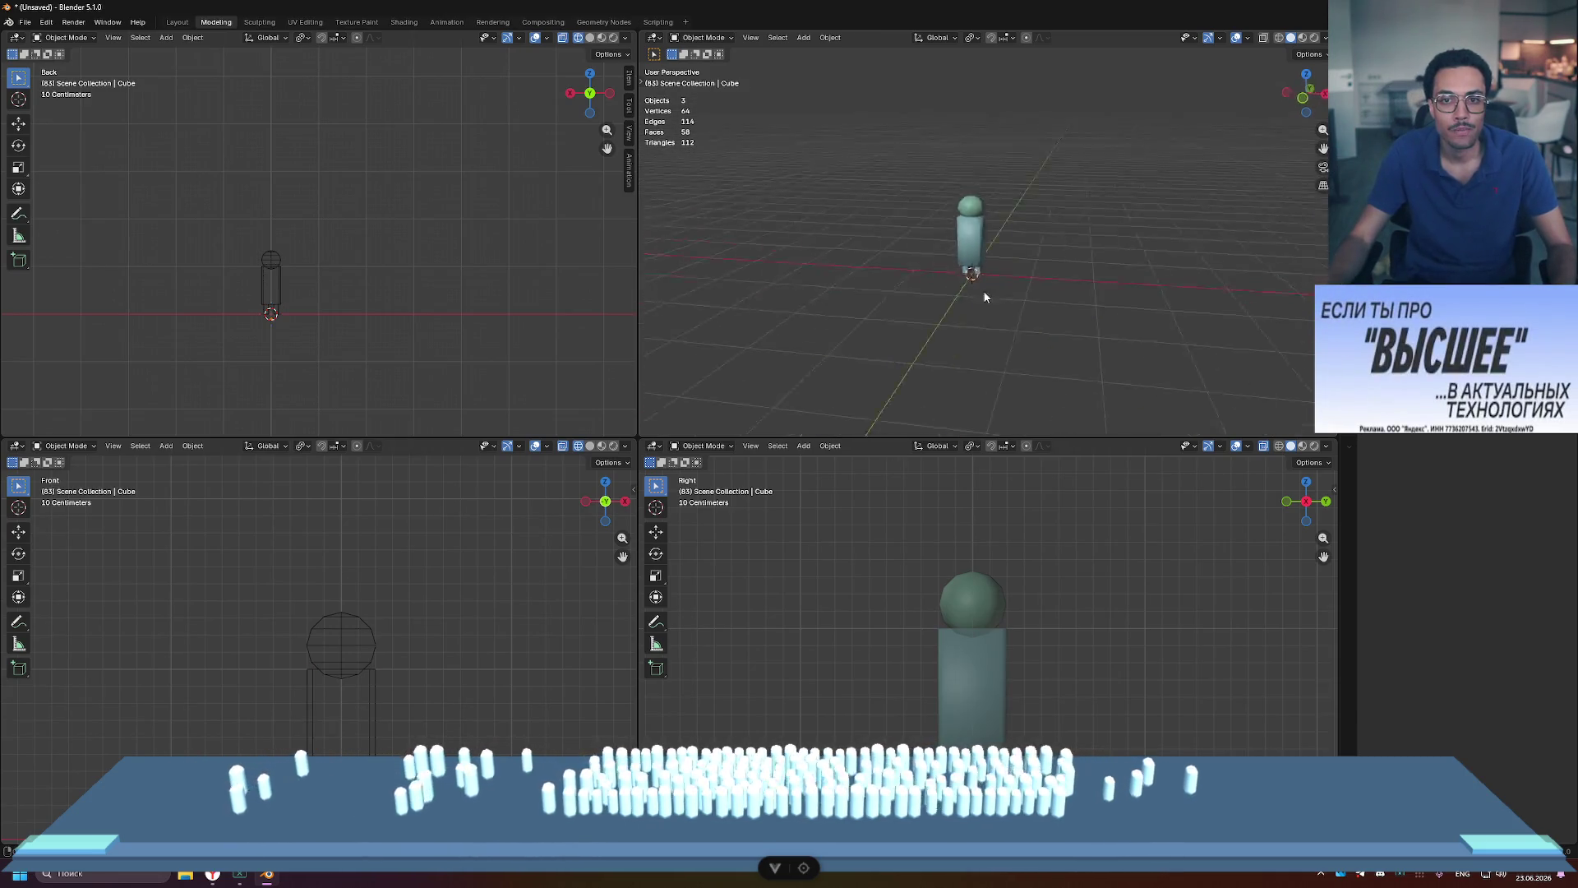
{"action": "mouse_move", "coordinate": [820, 296]}
{"action": "middle_mouse_down"}
{"action": "mouse_move", "coordinate": [698, 293]}
{"action": "mouse_move", "coordinate": [921, 291]}
{"action": "mouse_move", "coordinate": [915, 278]}
{"action": "middle_mouse_up"}
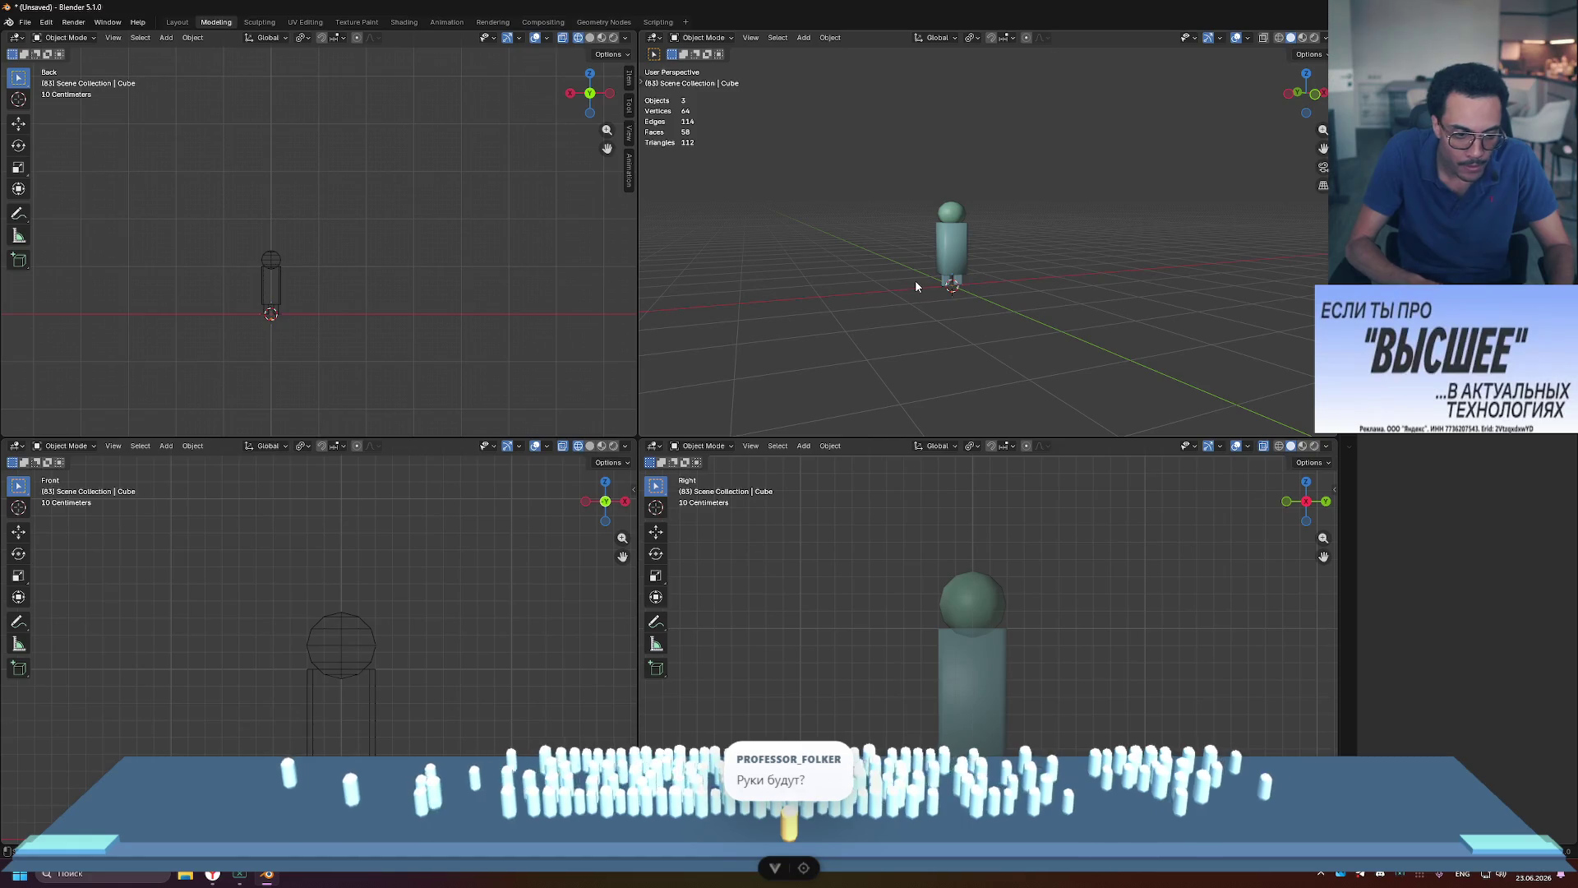
Step: Duplicate the leg blocks (Cube.001) and drop the copy on the front of the torso
{"action": "left_click", "coordinate": [952, 280]}
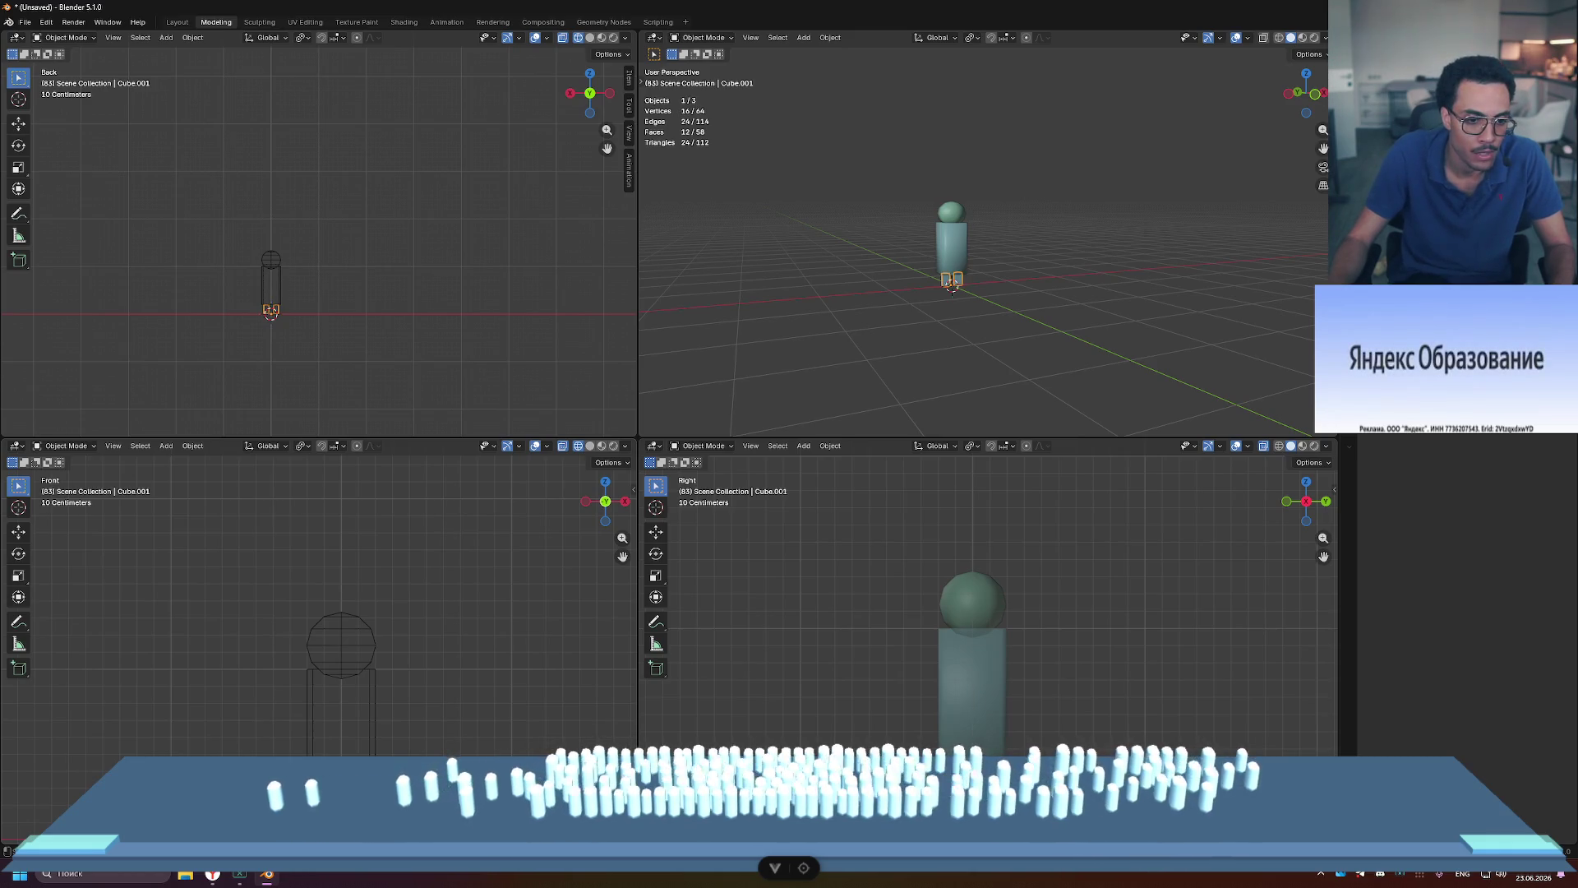
{"action": "key", "text": "ctrl+z"}
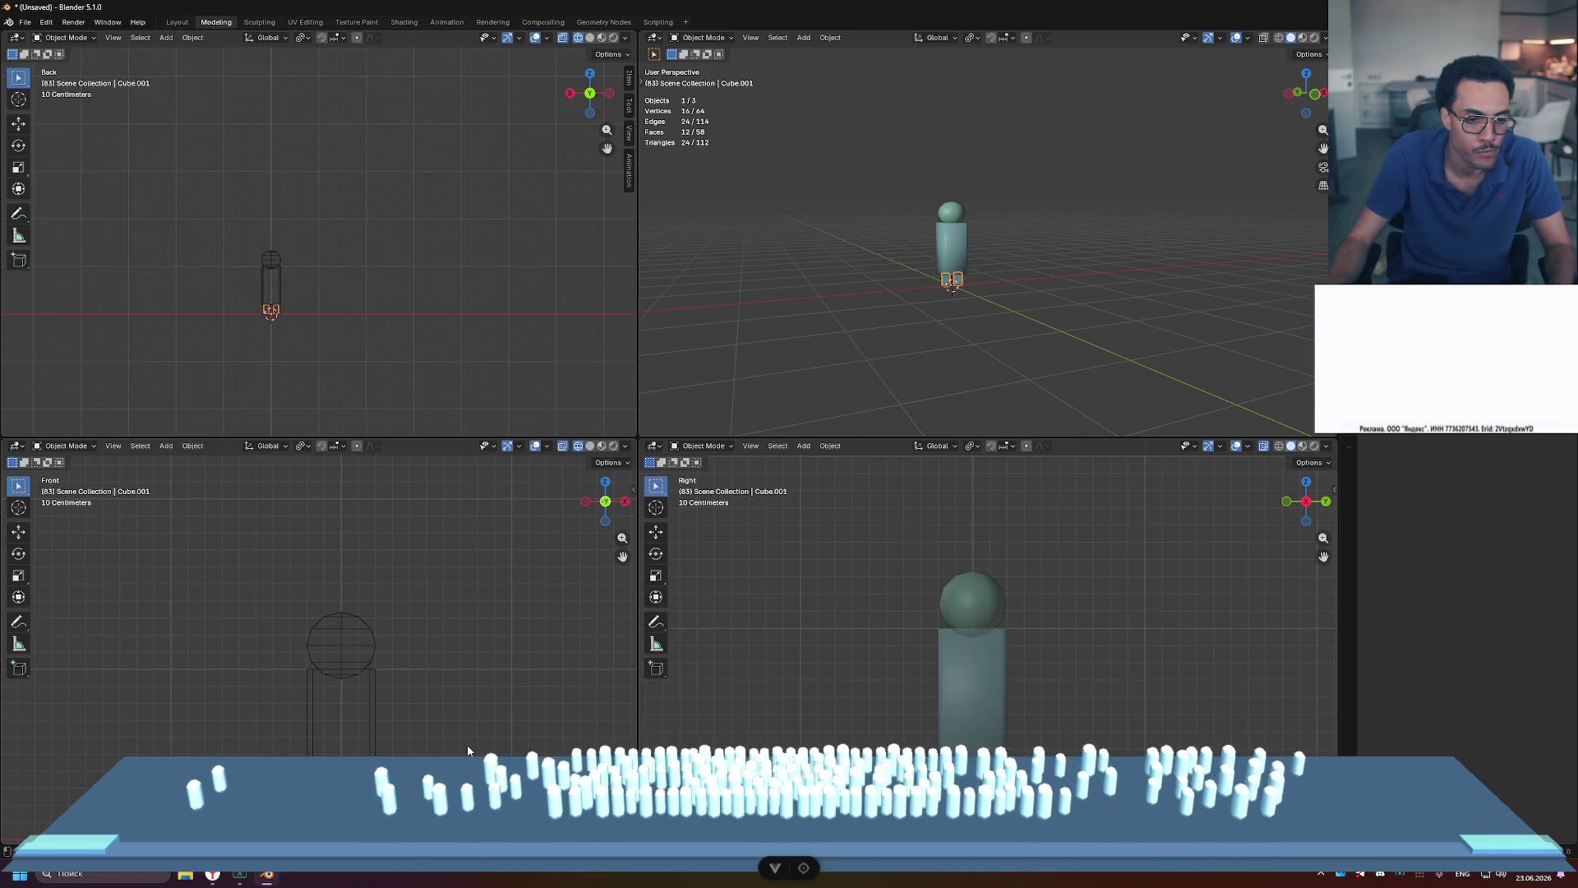
{"action": "key", "text": "shift+d"}
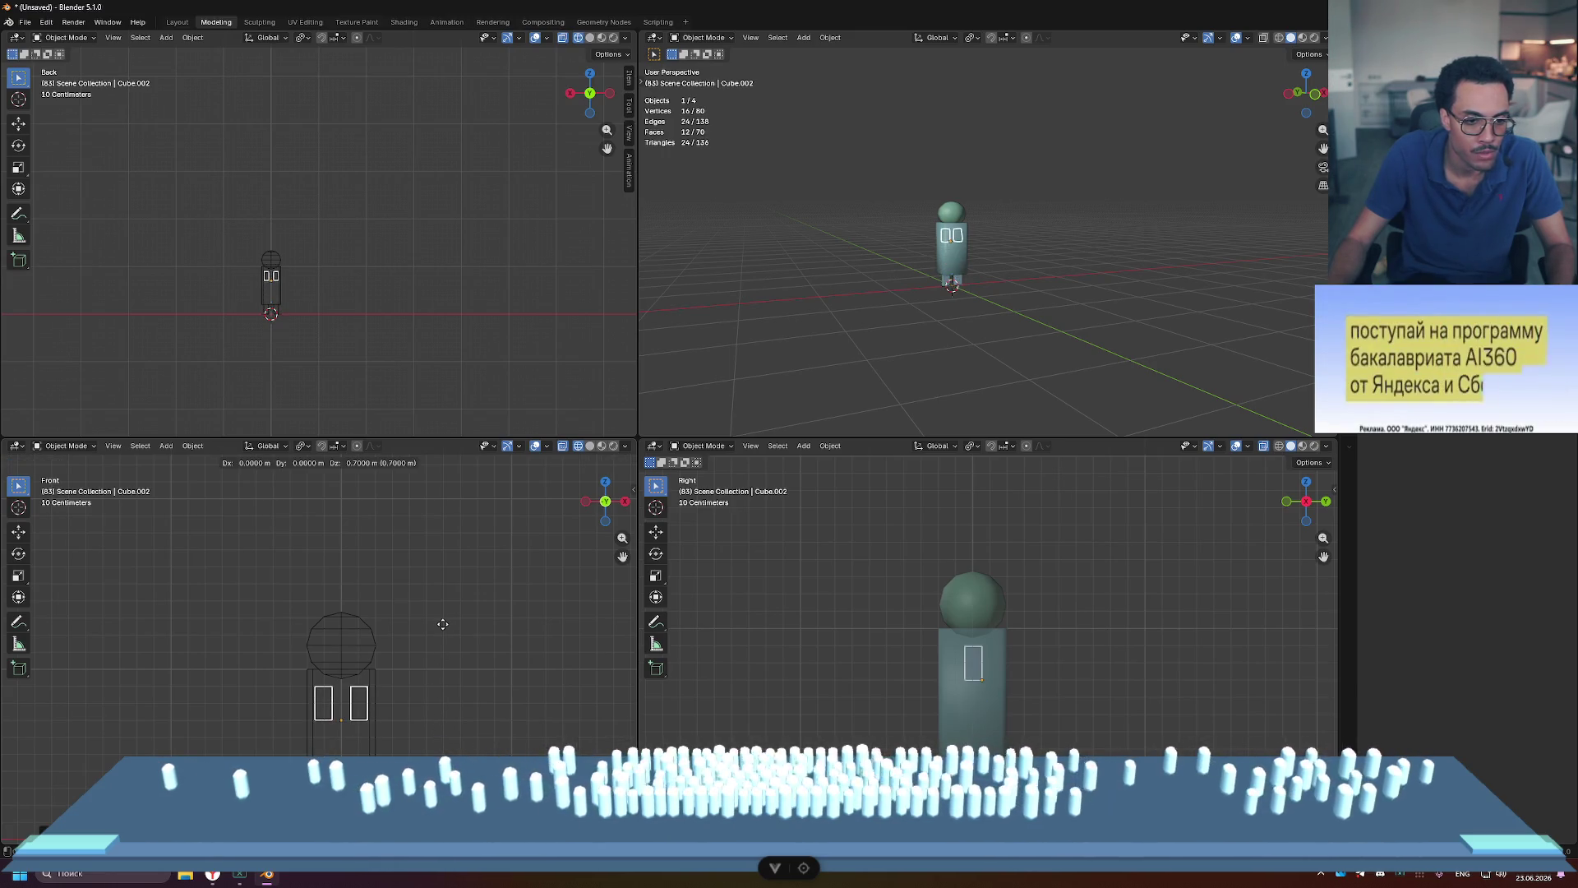
{"action": "left_click", "coordinate": [442, 618]}
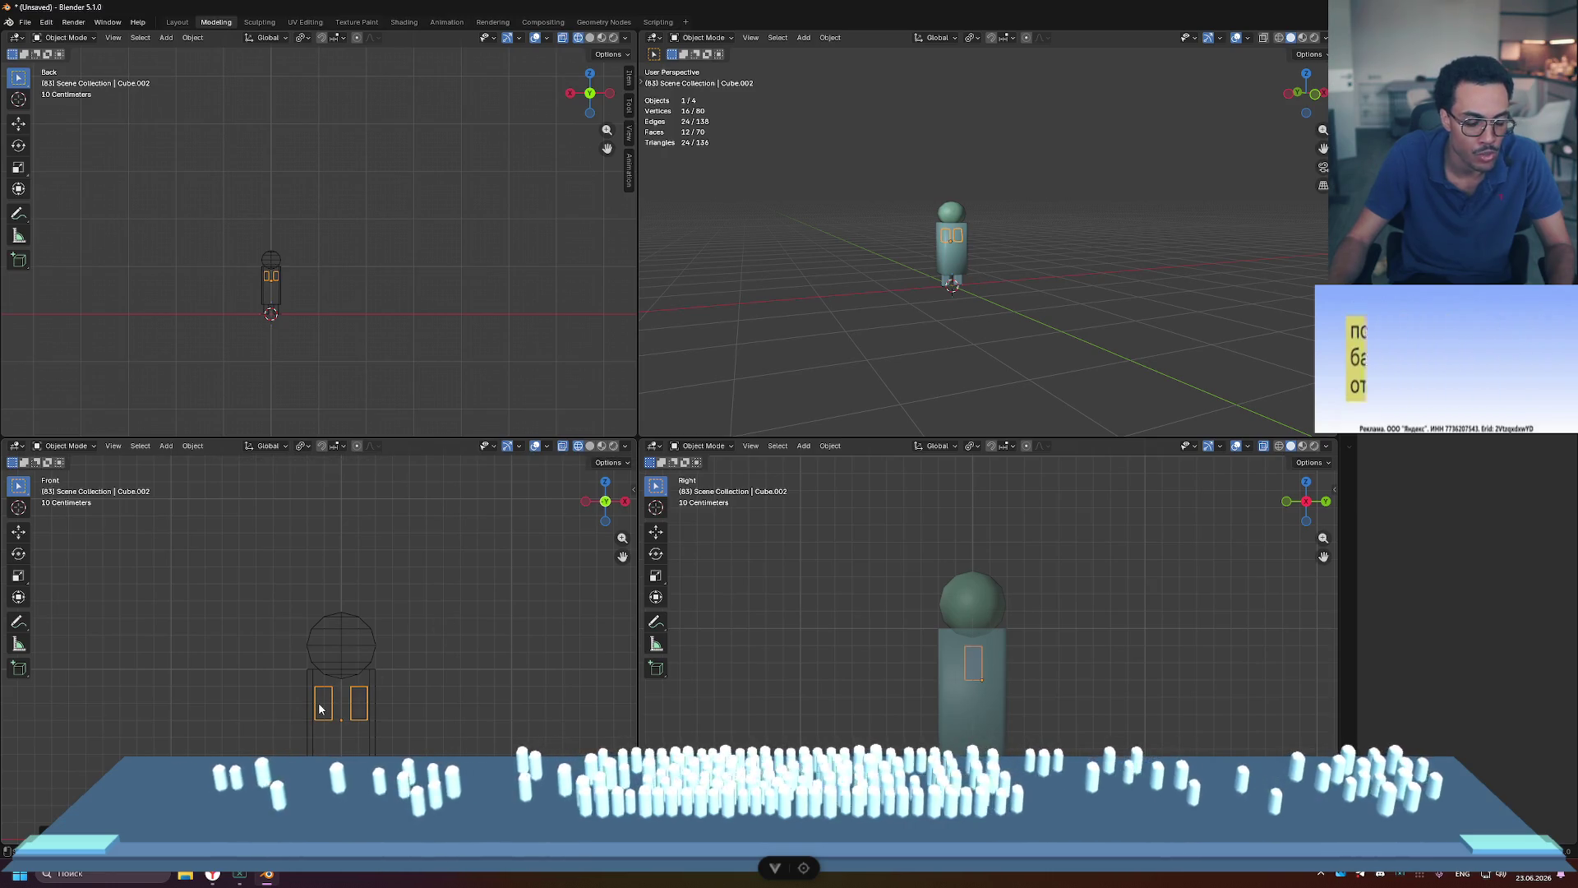
{"action": "key", "text": "g"}
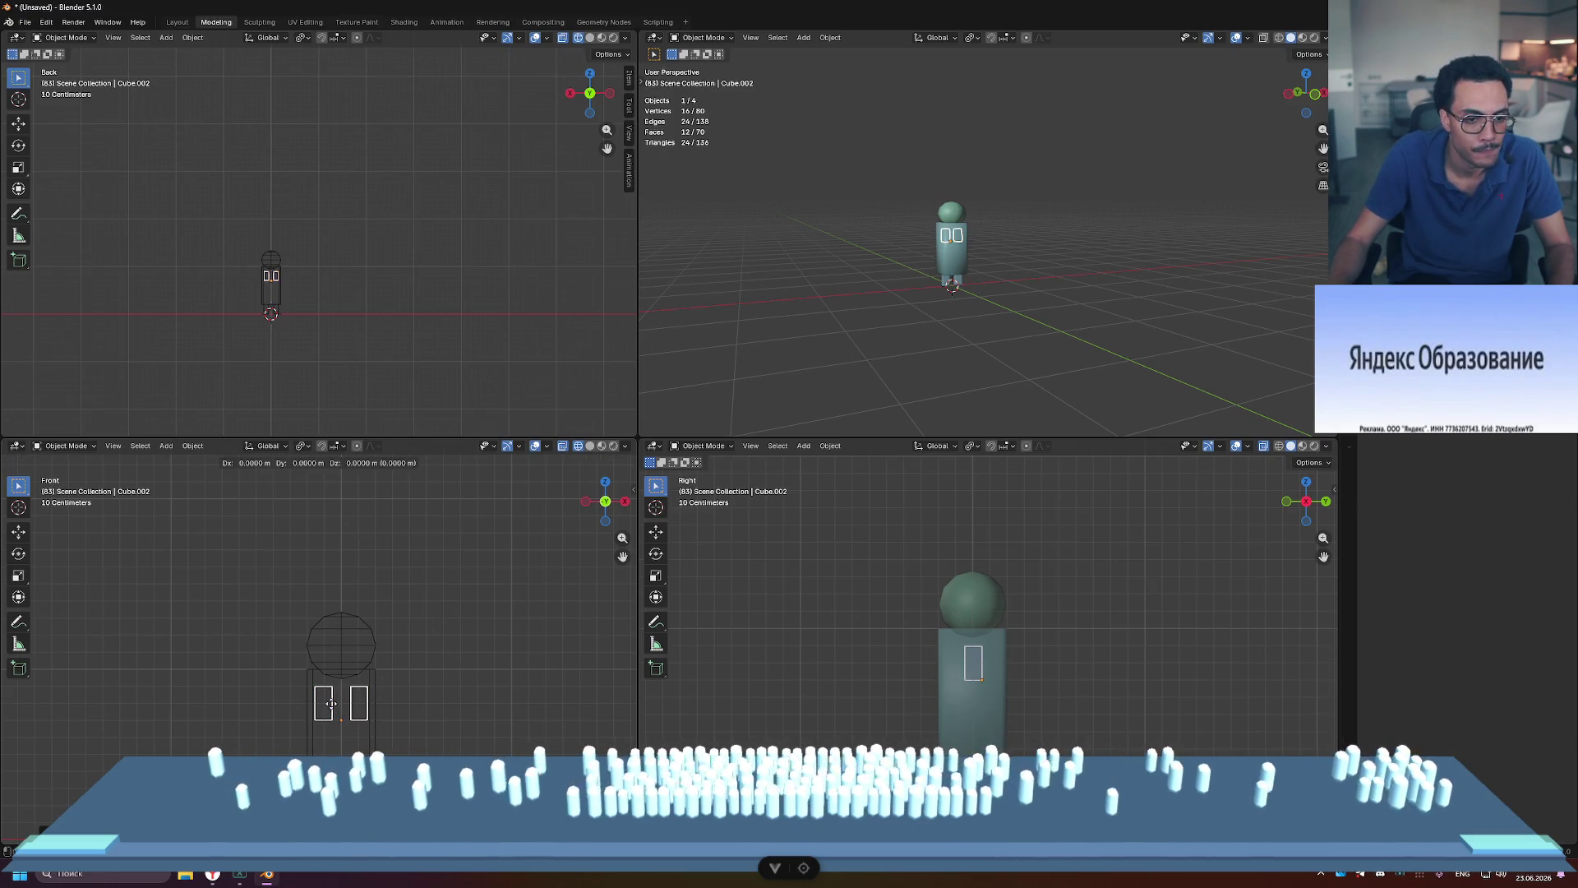
{"action": "key", "text": "Escape"}
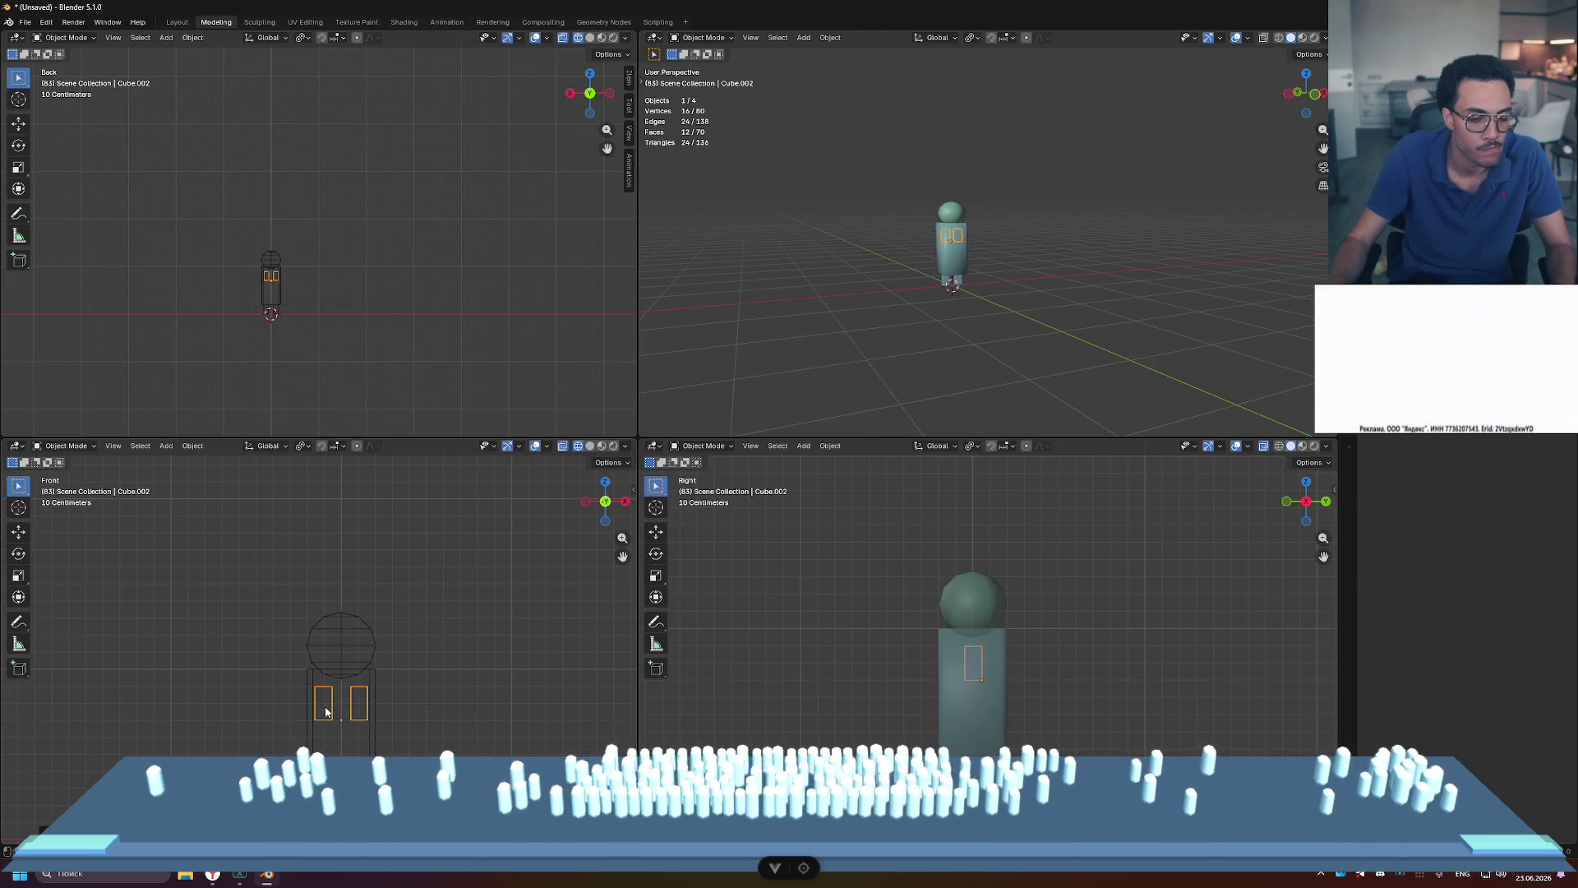
Step: Select all of the copy's geometry in Edit Mode and slide it left toward the torso
{"action": "key", "text": "Tab"}
{"action": "key", "text": "a"}
{"action": "left_click_drag", "start_coordinate": [369, 705], "coordinate": [362, 706]}
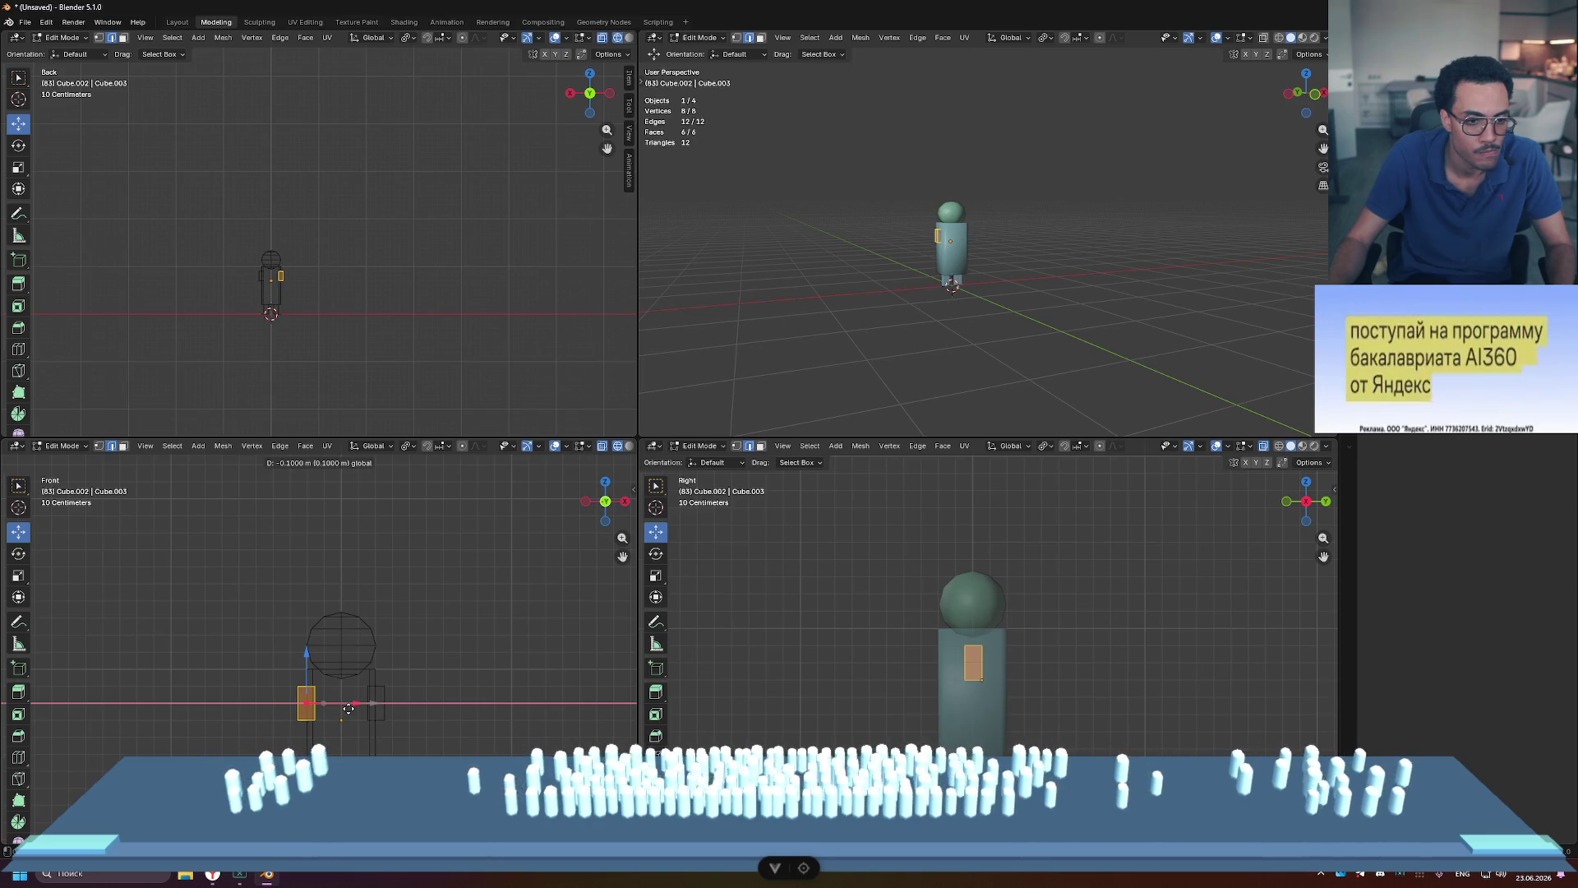
Step: Push the copied block further left beside the torso, box-select the left arm's outer edge, and exit Edit Mode
{"action": "left_click_drag", "start_coordinate": [346, 709], "coordinate": [344, 709]}
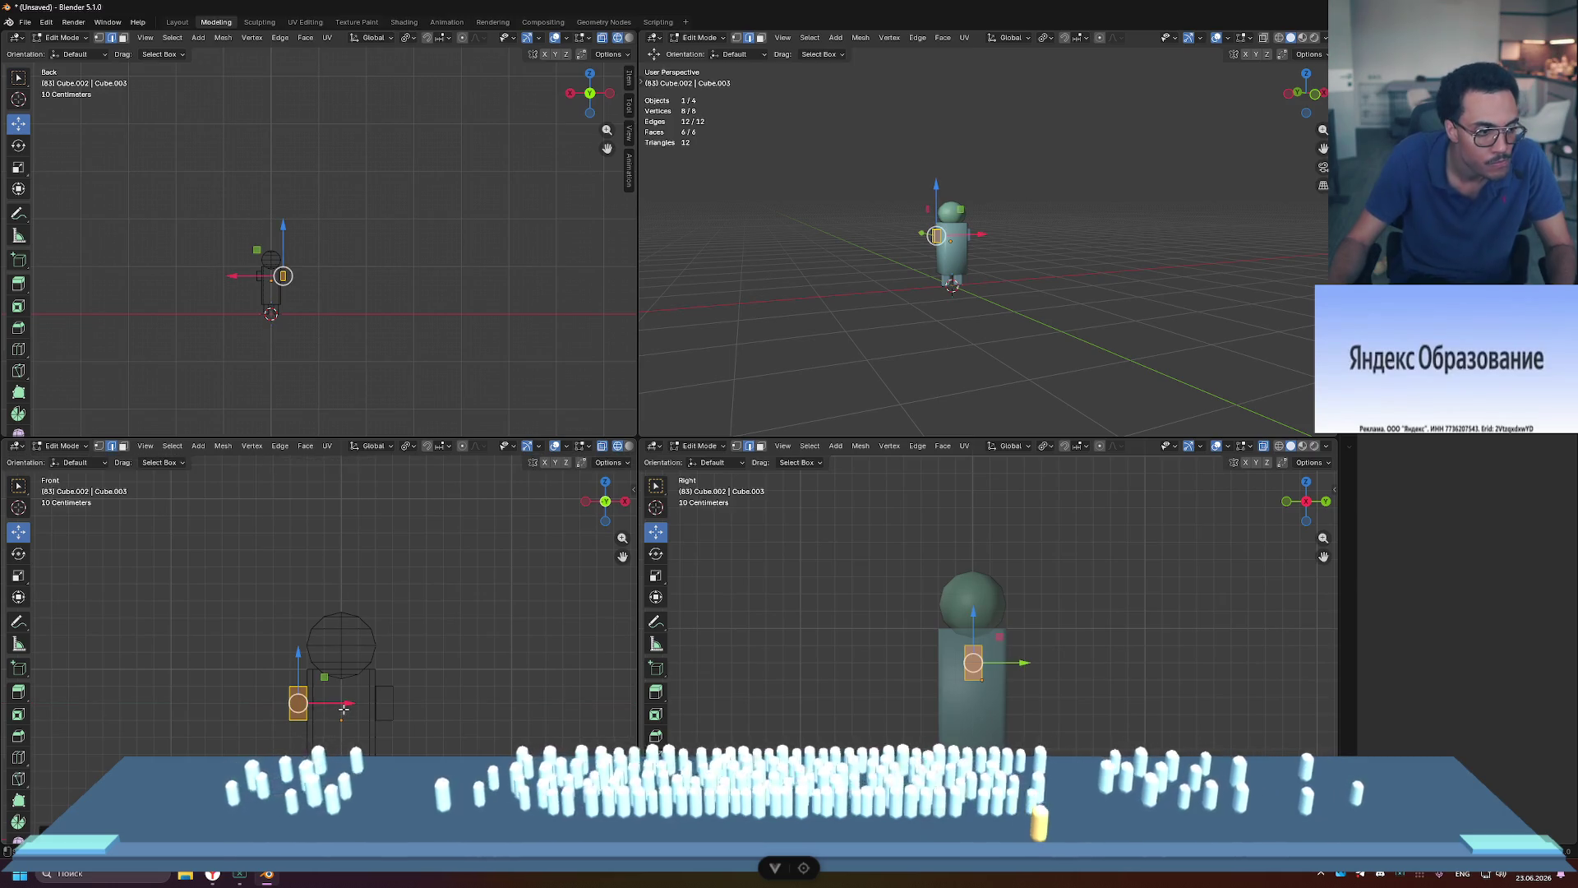
{"action": "scroll", "coordinate": [329, 715], "scroll_direction": "up", "scroll_amount": 4}
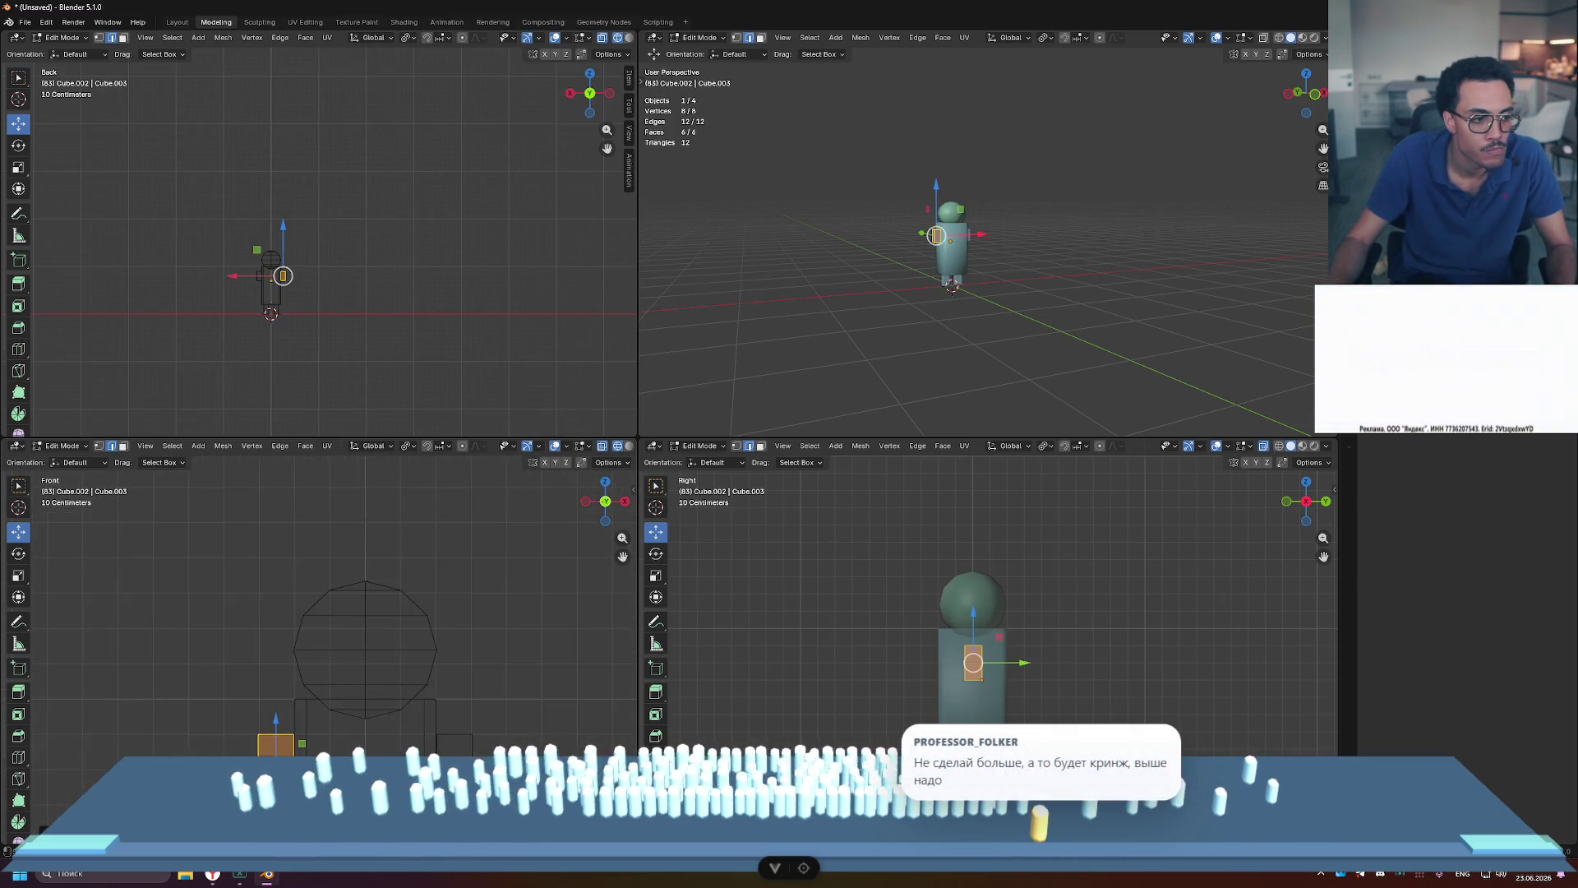
{"action": "left_click", "coordinate": [370, 707]}
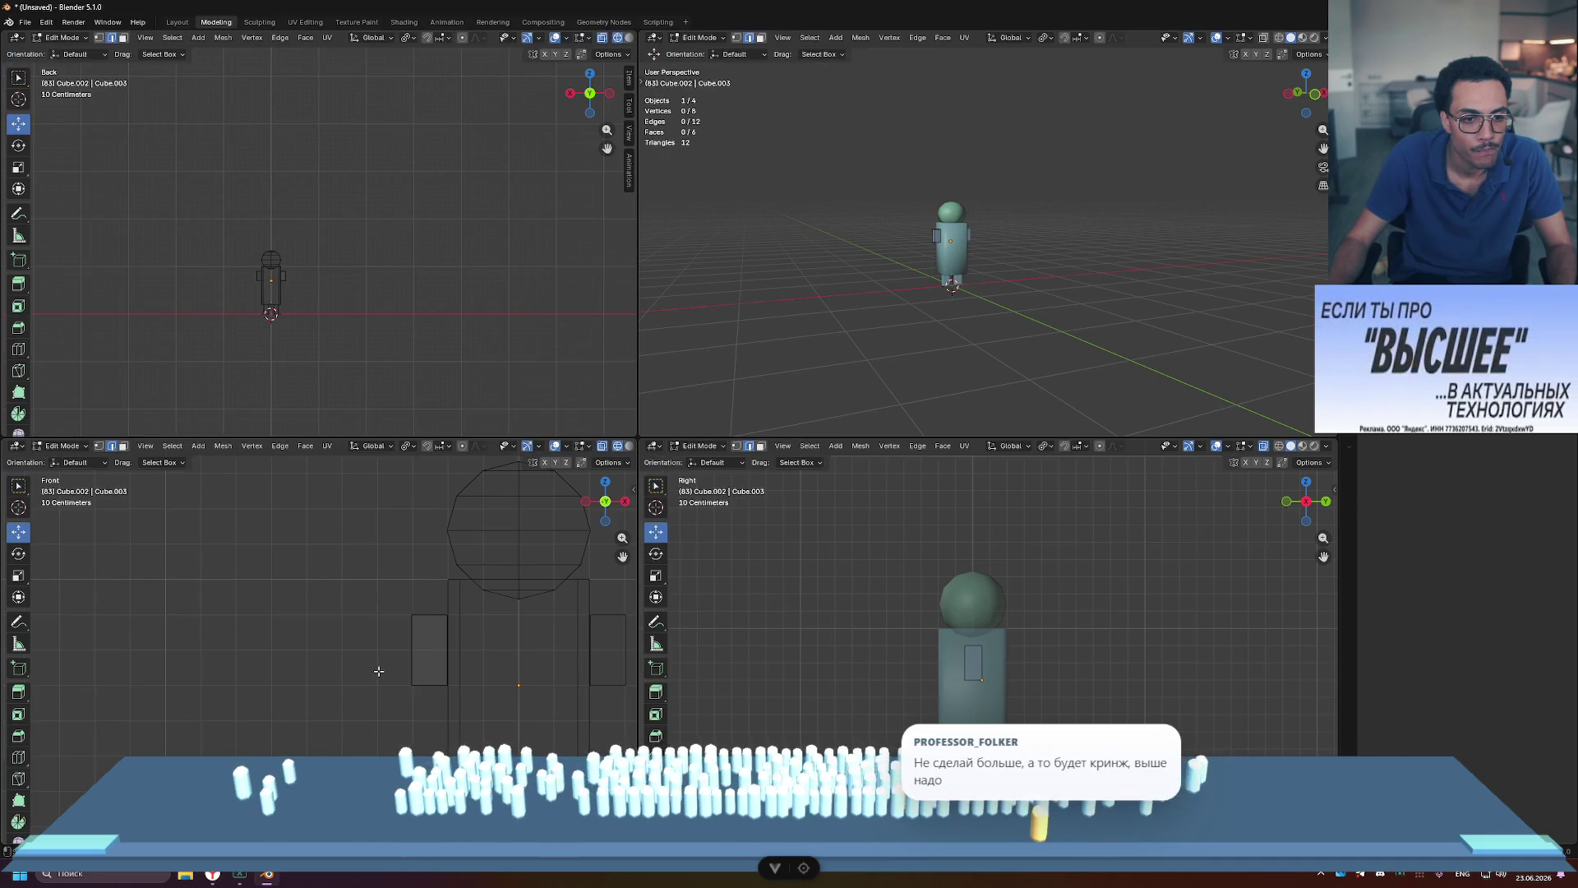
{"action": "left_click_drag", "start_coordinate": [400, 601], "coordinate": [440, 689]}
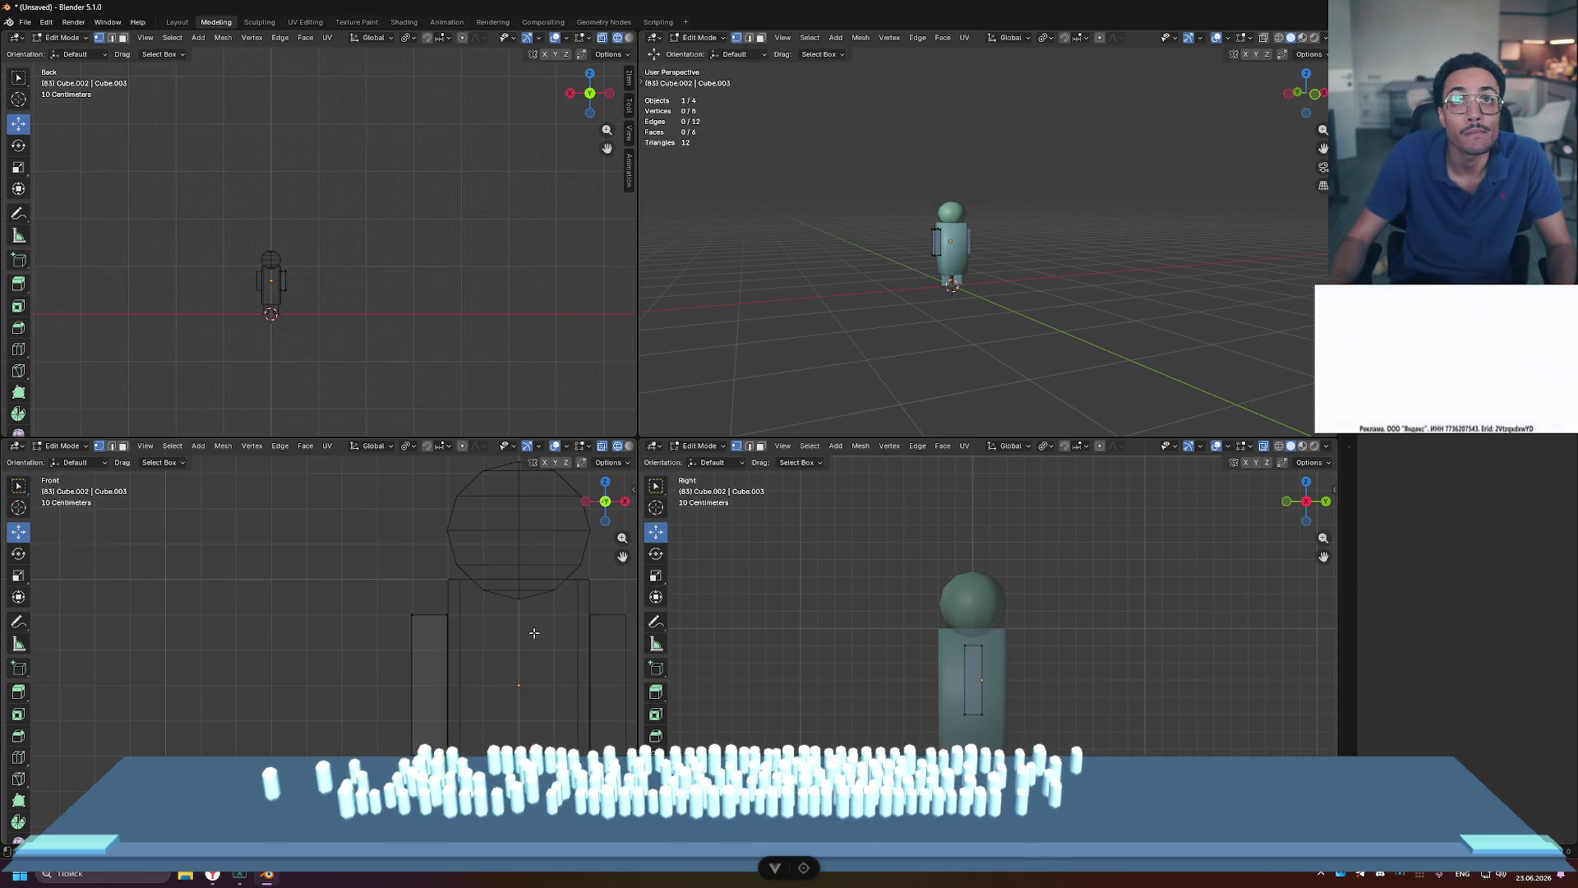
{"action": "scroll", "coordinate": [365, 658], "scroll_direction": "down", "scroll_amount": 4}
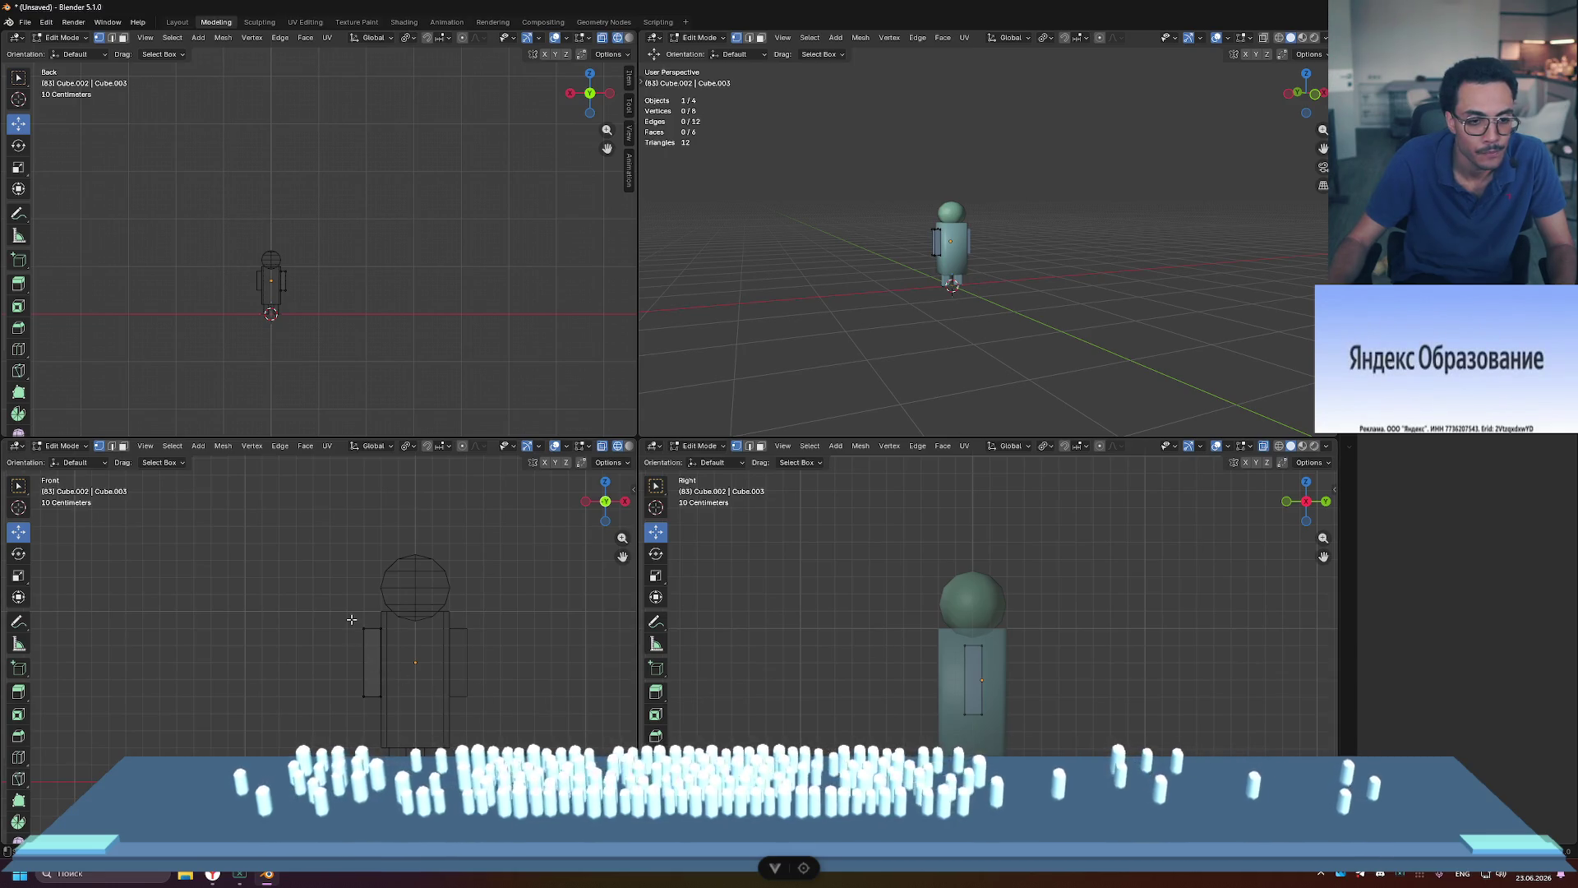
{"action": "key", "text": "Tab"}
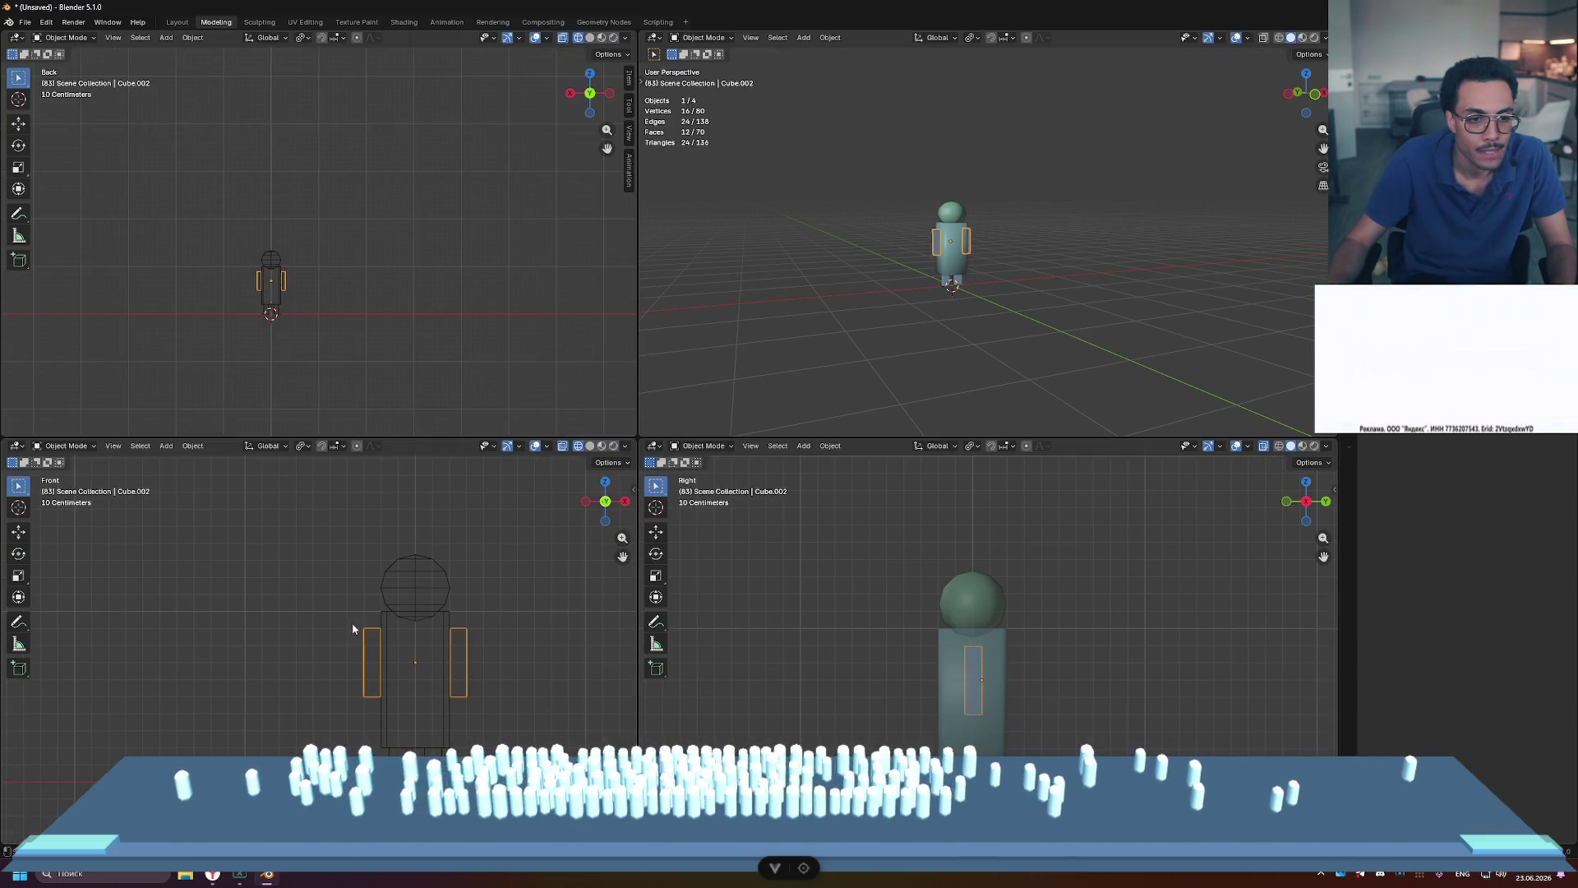
Step: Lower the arm mesh by 0.1 m in Edit Mode
{"action": "key", "text": "Tab"}
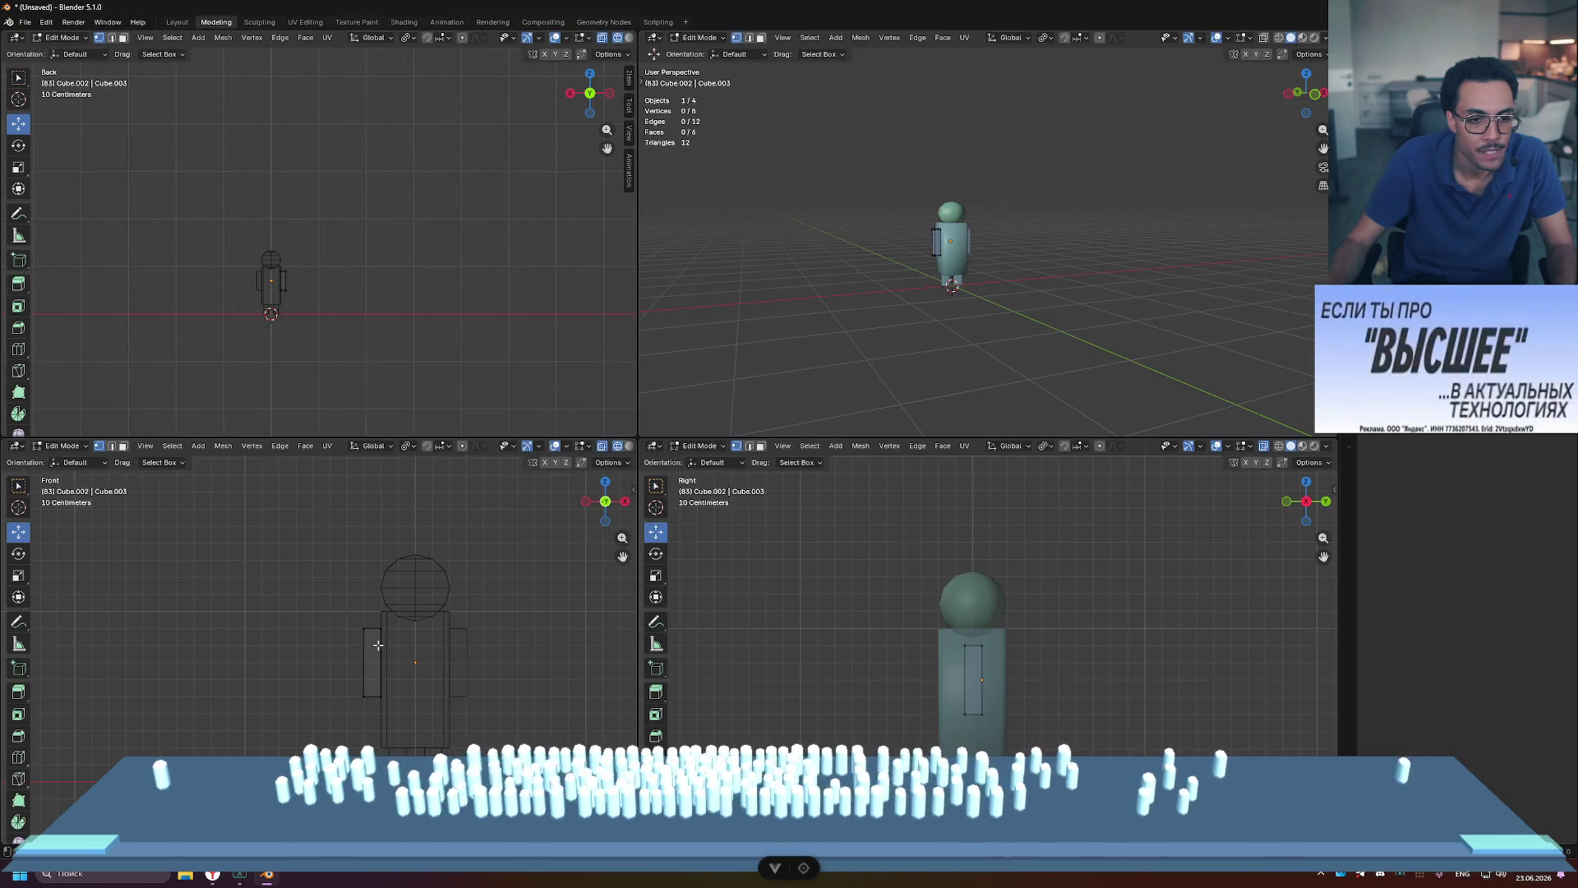
{"action": "left_click_drag", "start_coordinate": [373, 614], "coordinate": [374, 633]}
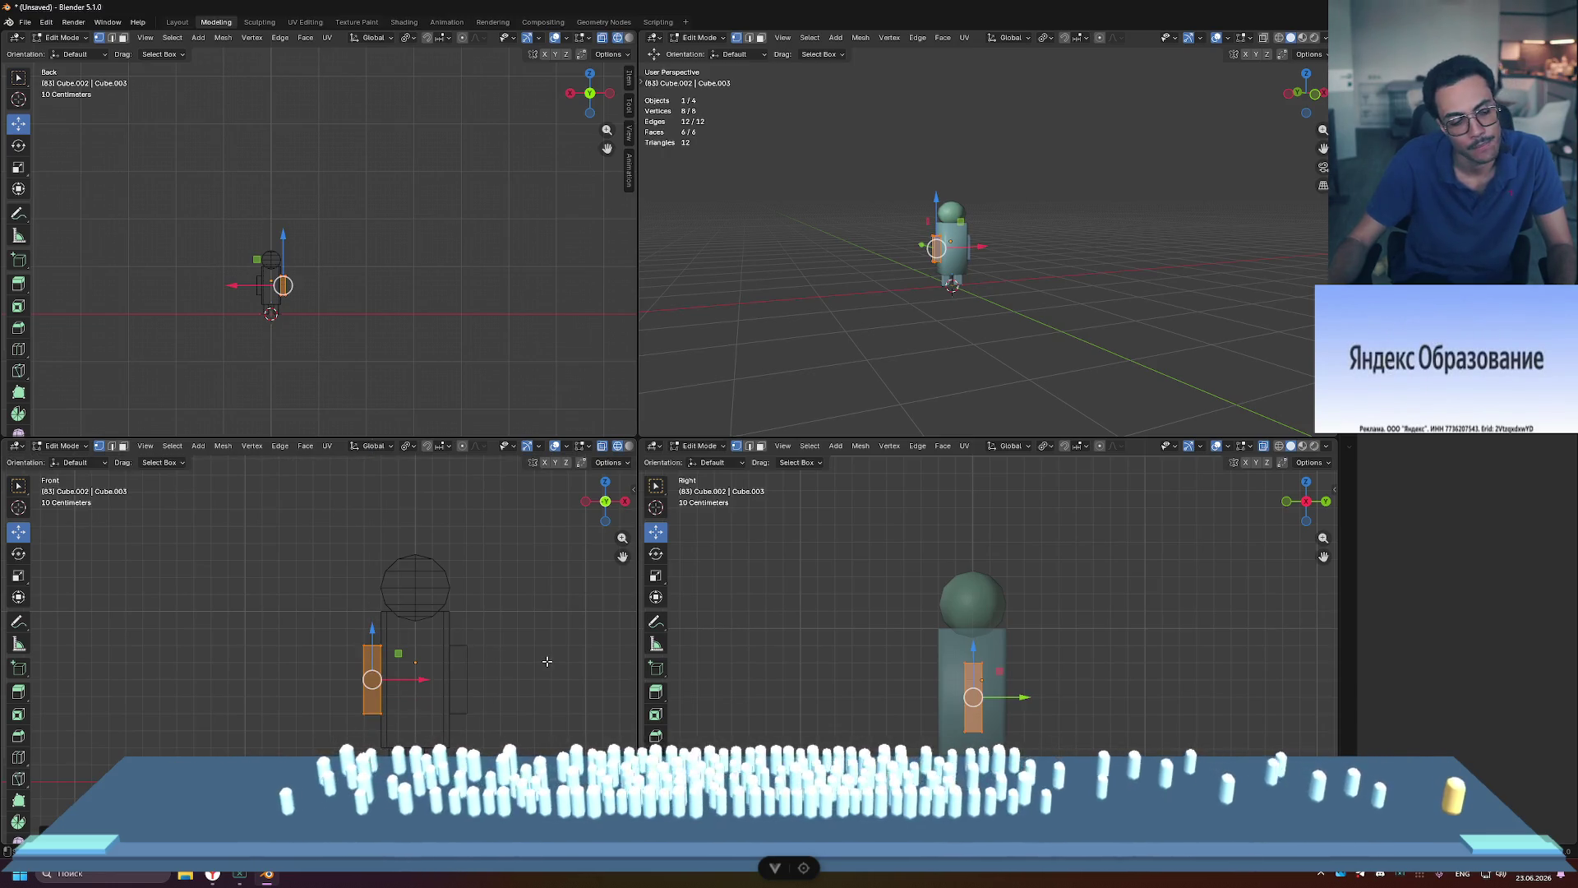
{"action": "key", "text": "Tab"}
Step: Lower the torso's top shoulder vertices, then select the head sphere and begin moving it
{"action": "left_click", "coordinate": [382, 617]}
{"action": "key", "text": "Tab"}
{"action": "left_click_drag", "start_coordinate": [361, 597], "coordinate": [509, 626]}
{"action": "left_click", "coordinate": [489, 585]}
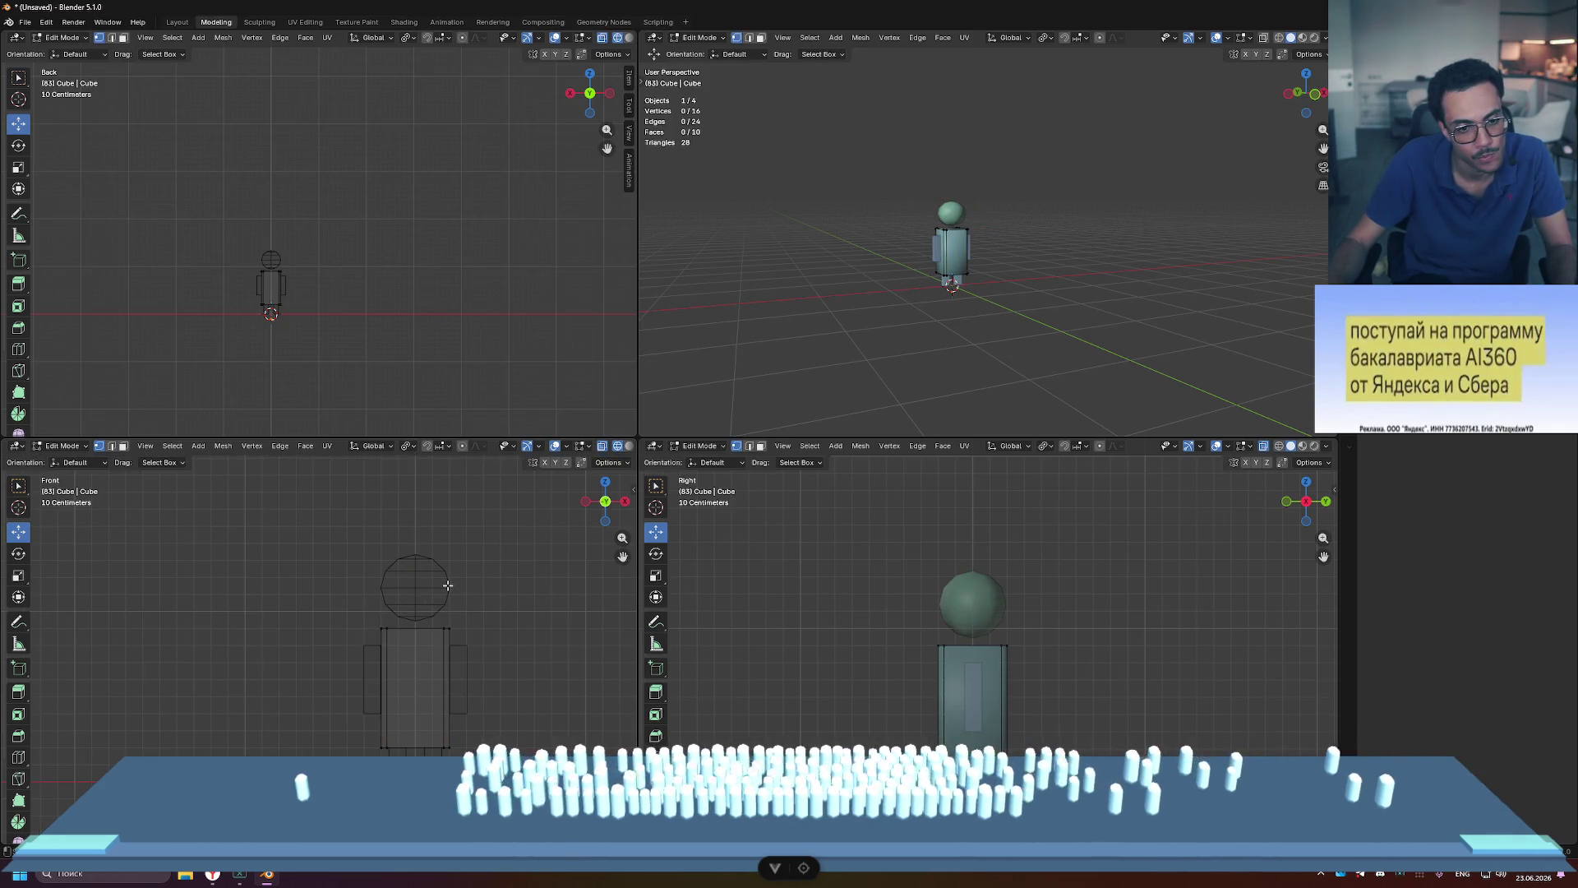
{"action": "key", "text": "Tab"}
{"action": "left_click", "coordinate": [422, 575]}
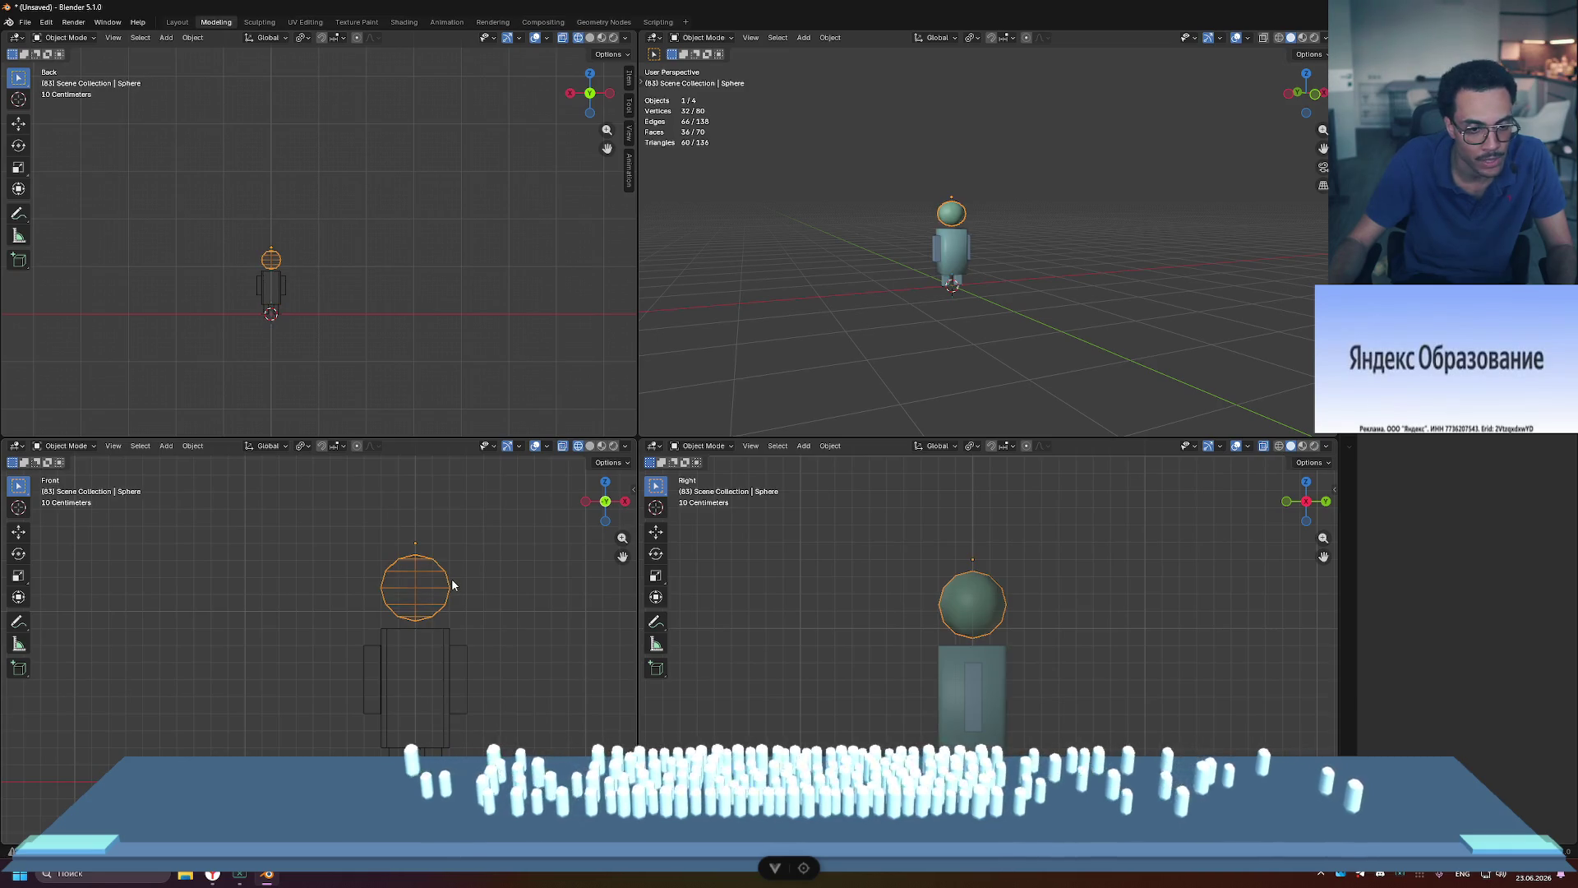
{"action": "key", "text": "g"}
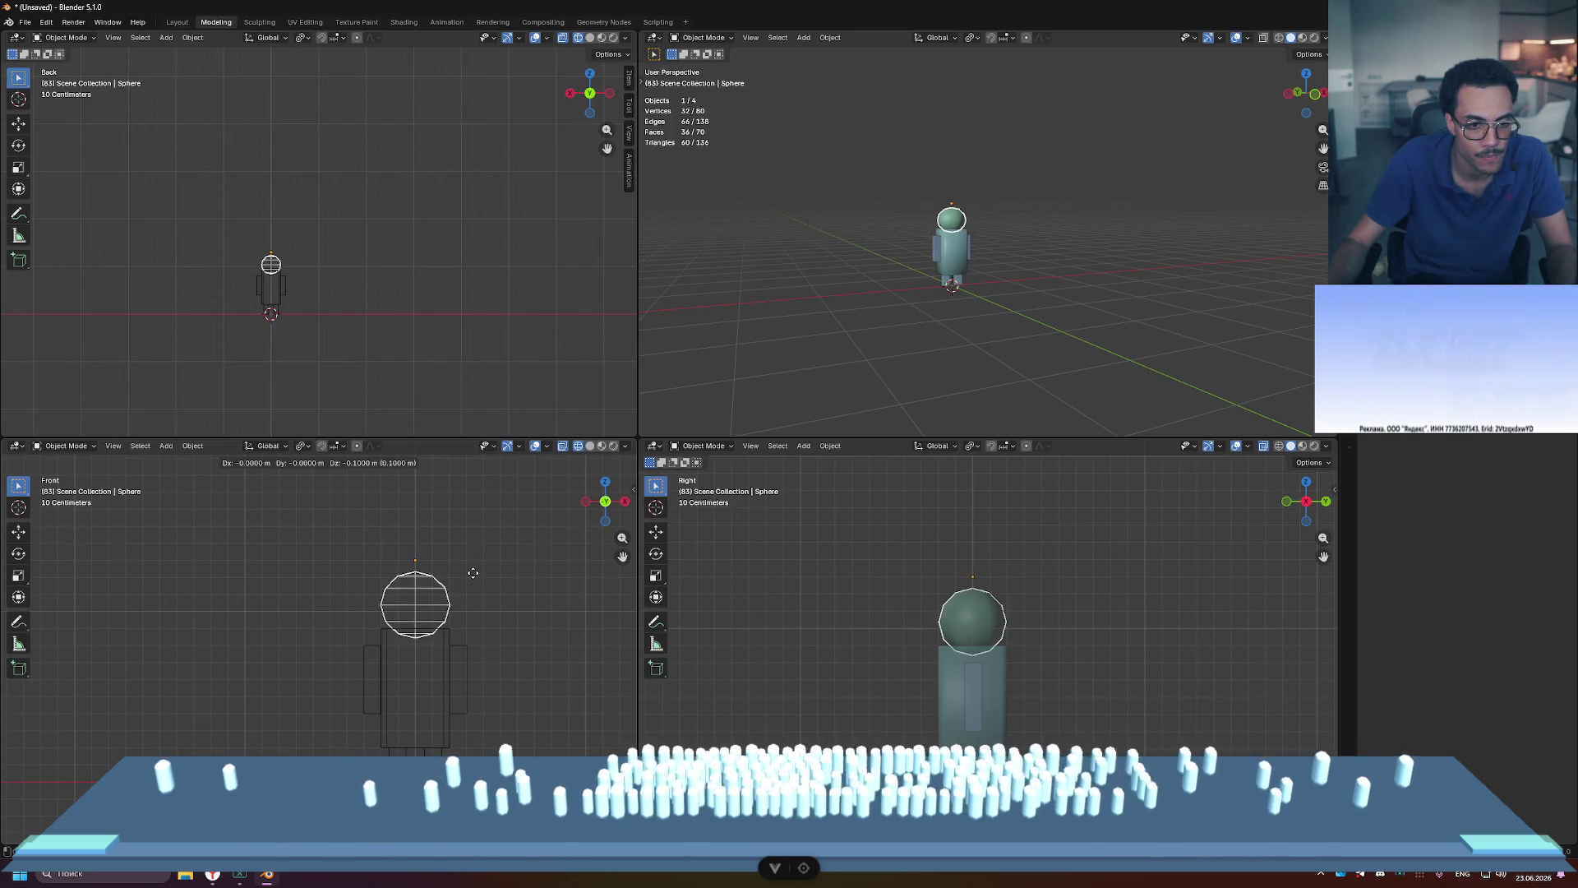
Step: Set the head sphere lower onto the body and orbit closer around the character
{"action": "left_click", "coordinate": [512, 589]}
{"action": "left_click", "coordinate": [930, 665]}
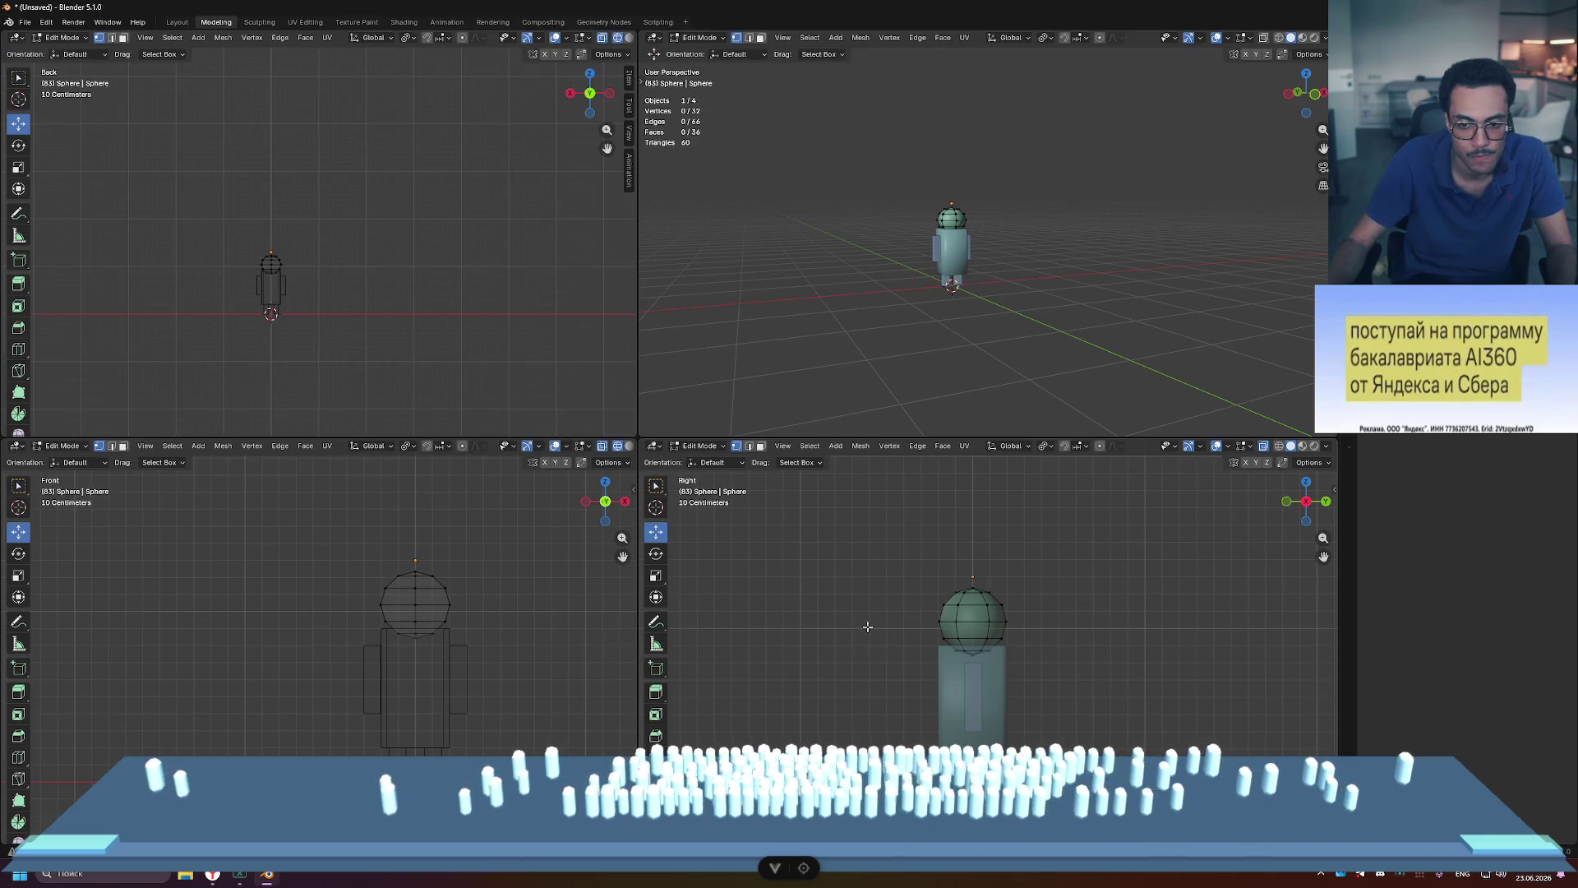
{"action": "mouse_move", "coordinate": [983, 310]}
{"action": "middle_mouse_down"}
{"action": "mouse_move", "coordinate": [1113, 342]}
{"action": "mouse_move", "coordinate": [975, 304]}
{"action": "mouse_move", "coordinate": [904, 304]}
{"action": "middle_mouse_up"}
{"action": "scroll", "coordinate": [974, 304], "scroll_direction": "up", "scroll_amount": 4}
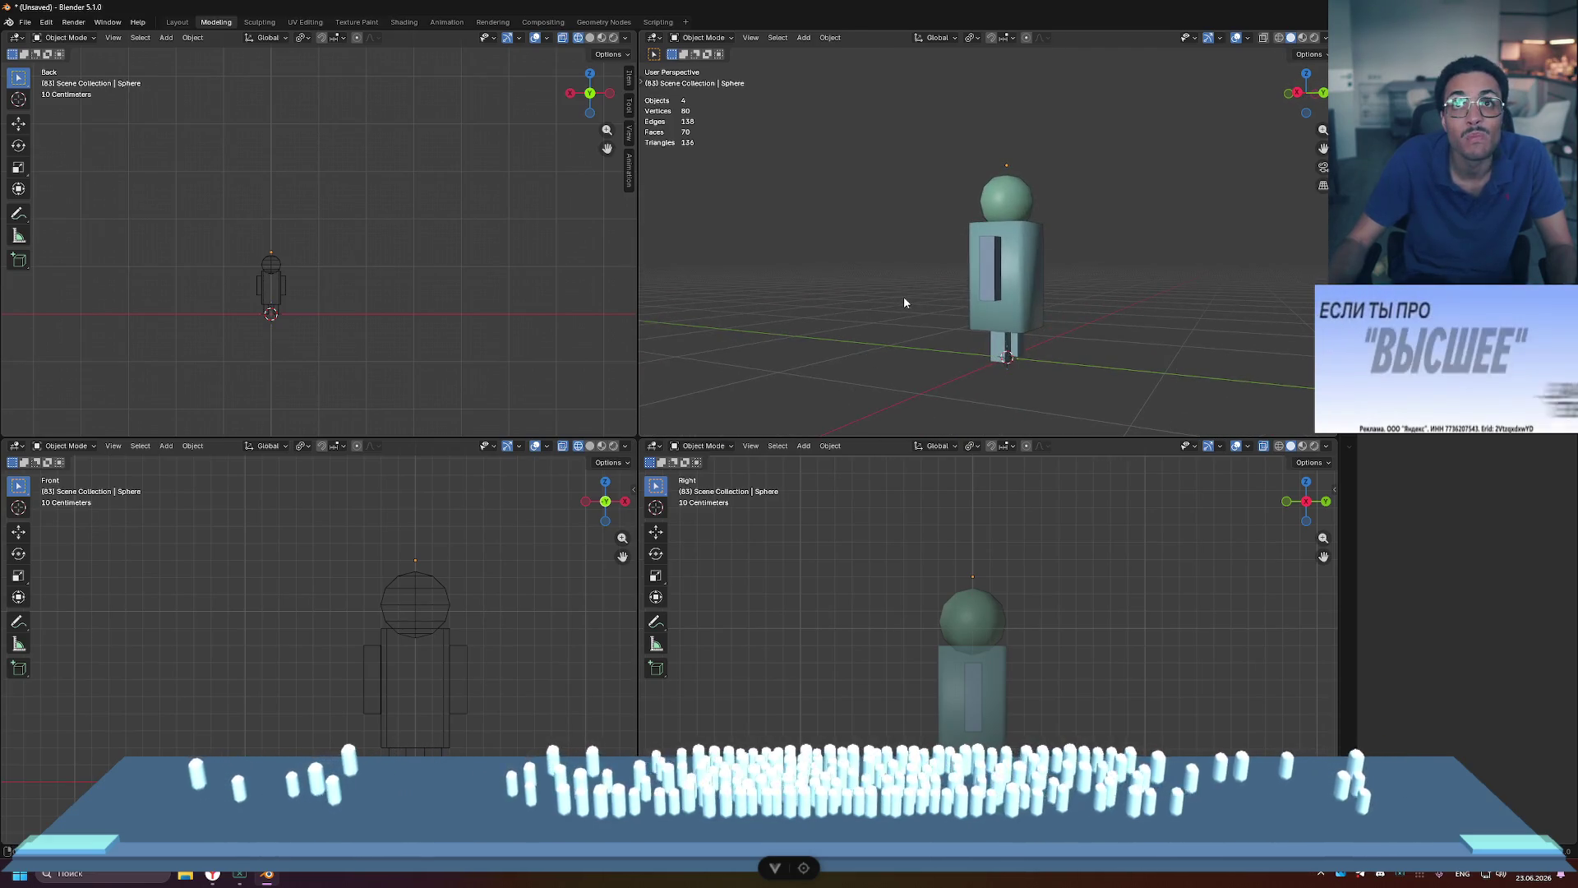
{"action": "middle_click_drag", "start_coordinate": [972, 306], "coordinate": [916, 312]}
Step: Select the arm object and apply Shade Smooth to it
{"action": "right_click", "coordinate": [998, 279]}
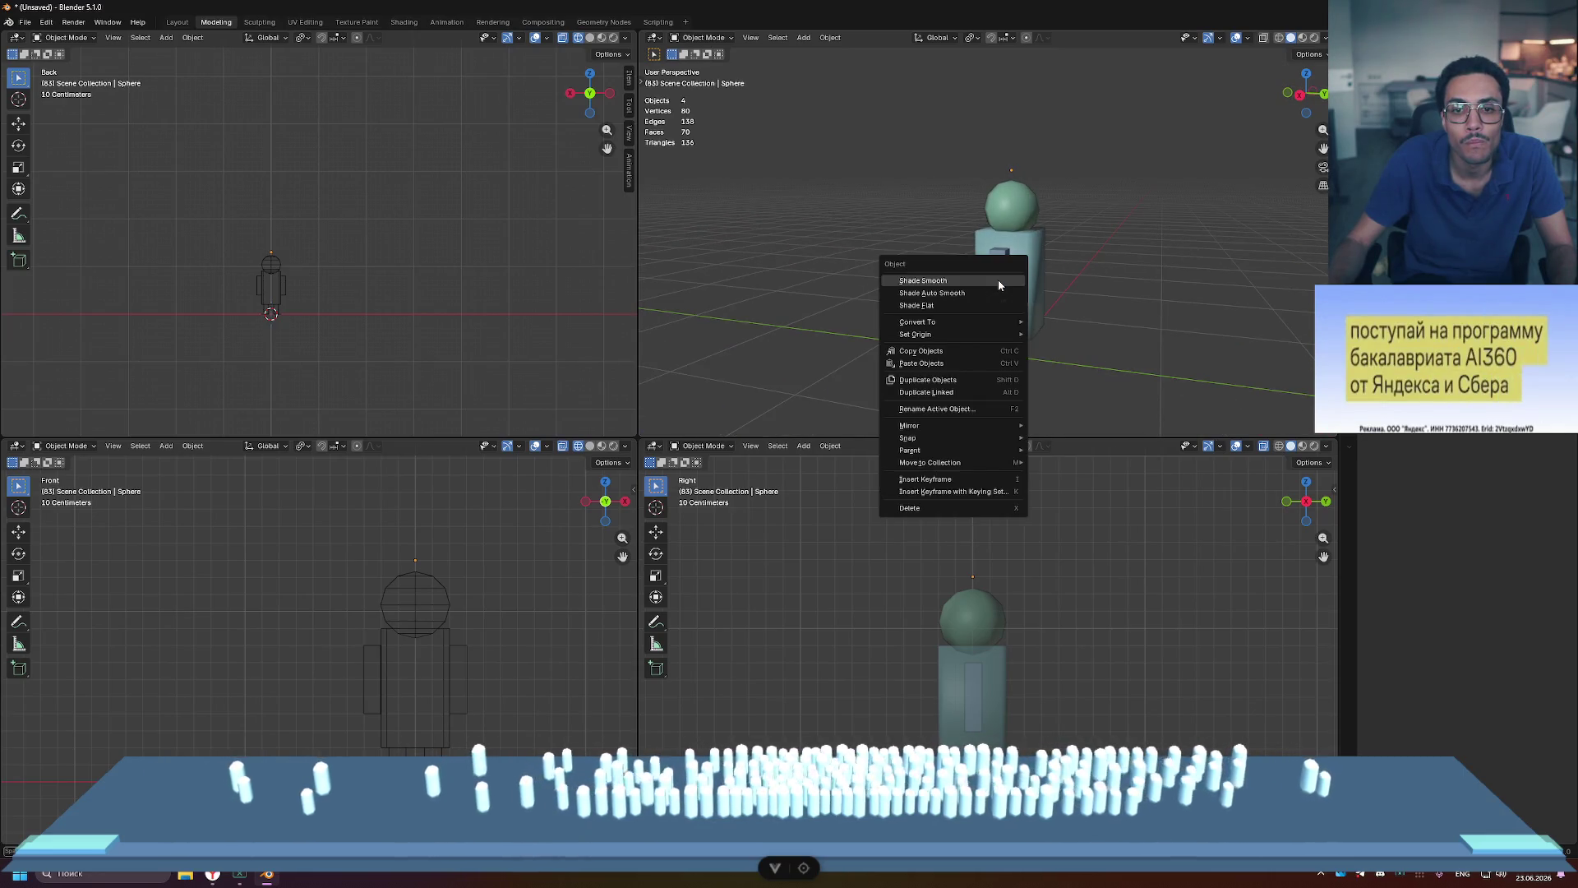
{"action": "left_click", "coordinate": [998, 284]}
{"action": "right_click", "coordinate": [998, 288]}
{"action": "left_click", "coordinate": [998, 290]}
{"action": "left_click", "coordinate": [953, 273]}
{"action": "mouse_move", "coordinate": [953, 273]}
{"action": "middle_mouse_down"}
{"action": "mouse_move", "coordinate": [940, 268]}
{"action": "mouse_move", "coordinate": [1092, 270]}
{"action": "mouse_move", "coordinate": [960, 238]}
{"action": "mouse_move", "coordinate": [830, 257]}
{"action": "mouse_move", "coordinate": [779, 247]}
{"action": "mouse_move", "coordinate": [1034, 259]}
{"action": "mouse_move", "coordinate": [950, 268]}
{"action": "middle_mouse_up"}
{"action": "scroll", "coordinate": [1033, 253], "scroll_direction": "up", "scroll_amount": 5}
{"action": "left_click", "coordinate": [861, 317]}
Step: Select the arm's vertical edges in Edit Mode and give them a small bevel
{"action": "left_click", "coordinate": [874, 284]}
{"action": "key", "text": "Tab"}
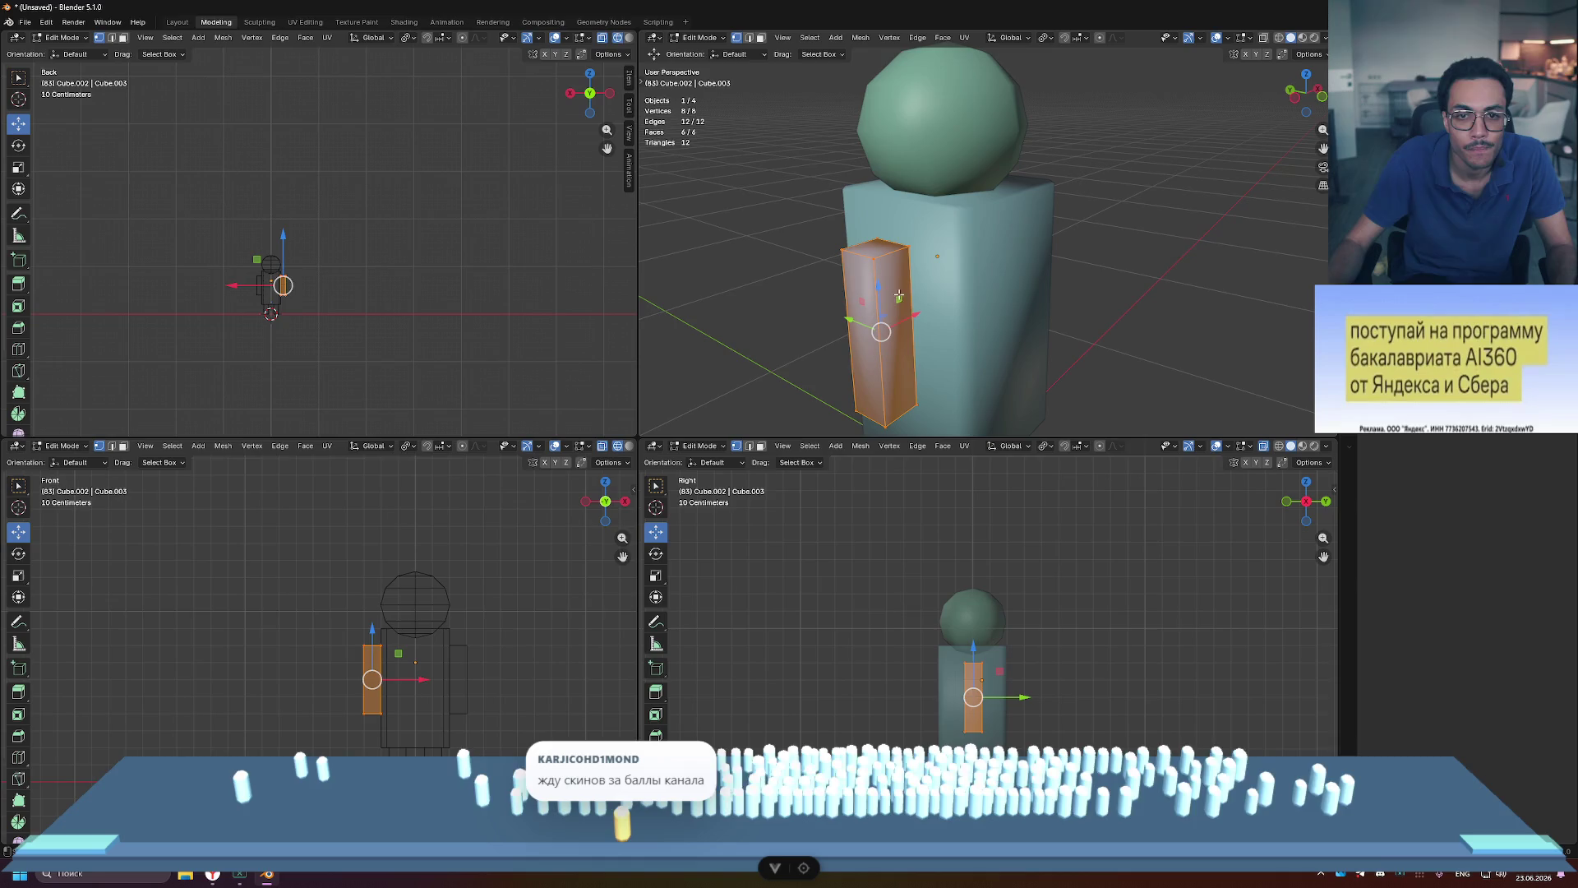
{"action": "left_click", "coordinate": [874, 284]}
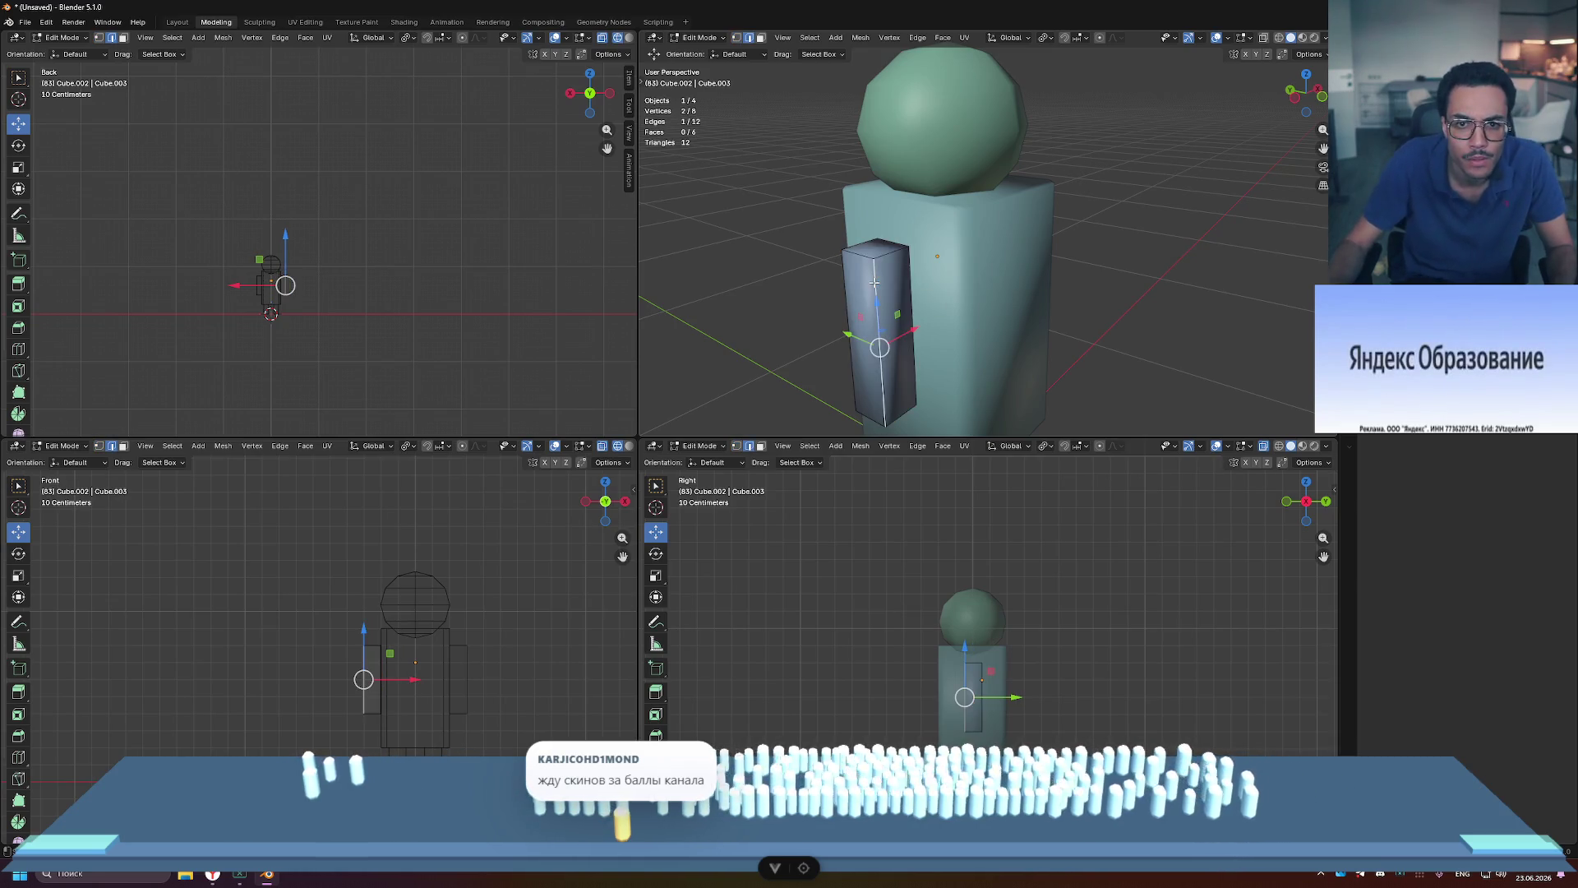
{"action": "mouse_move", "coordinate": [817, 287]}
{"action": "middle_mouse_down"}
{"action": "mouse_move", "coordinate": [1026, 291]}
{"action": "mouse_move", "coordinate": [1085, 318]}
{"action": "middle_mouse_up"}
{"action": "left_click", "coordinate": [1011, 291], "text": "shift"}
{"action": "key", "text": "ctrl+b"}
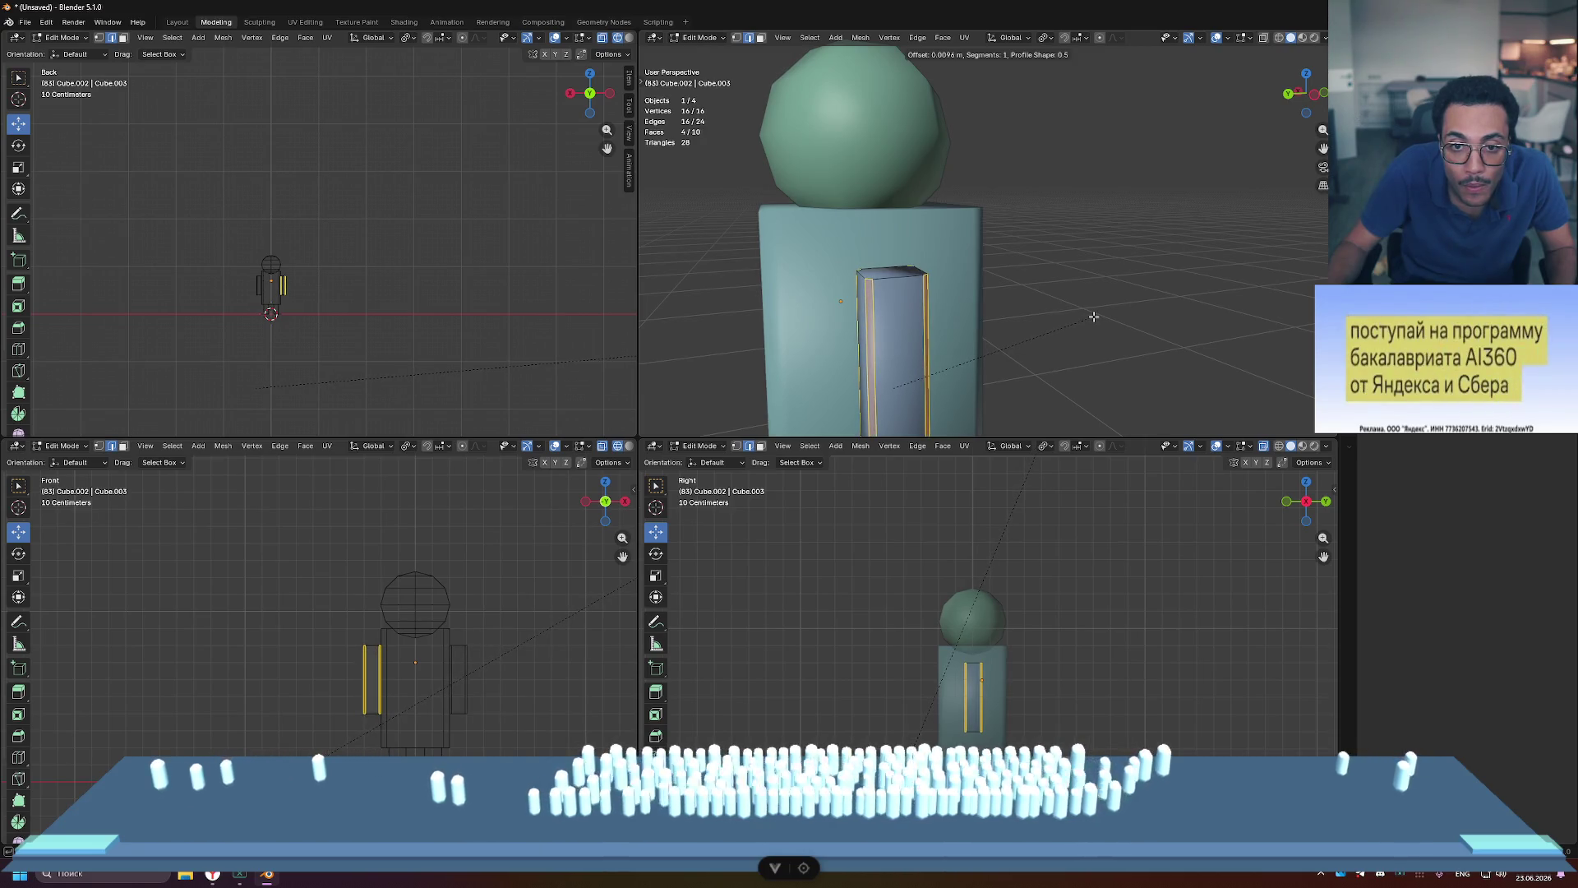
{"action": "left_click", "coordinate": [1091, 316]}
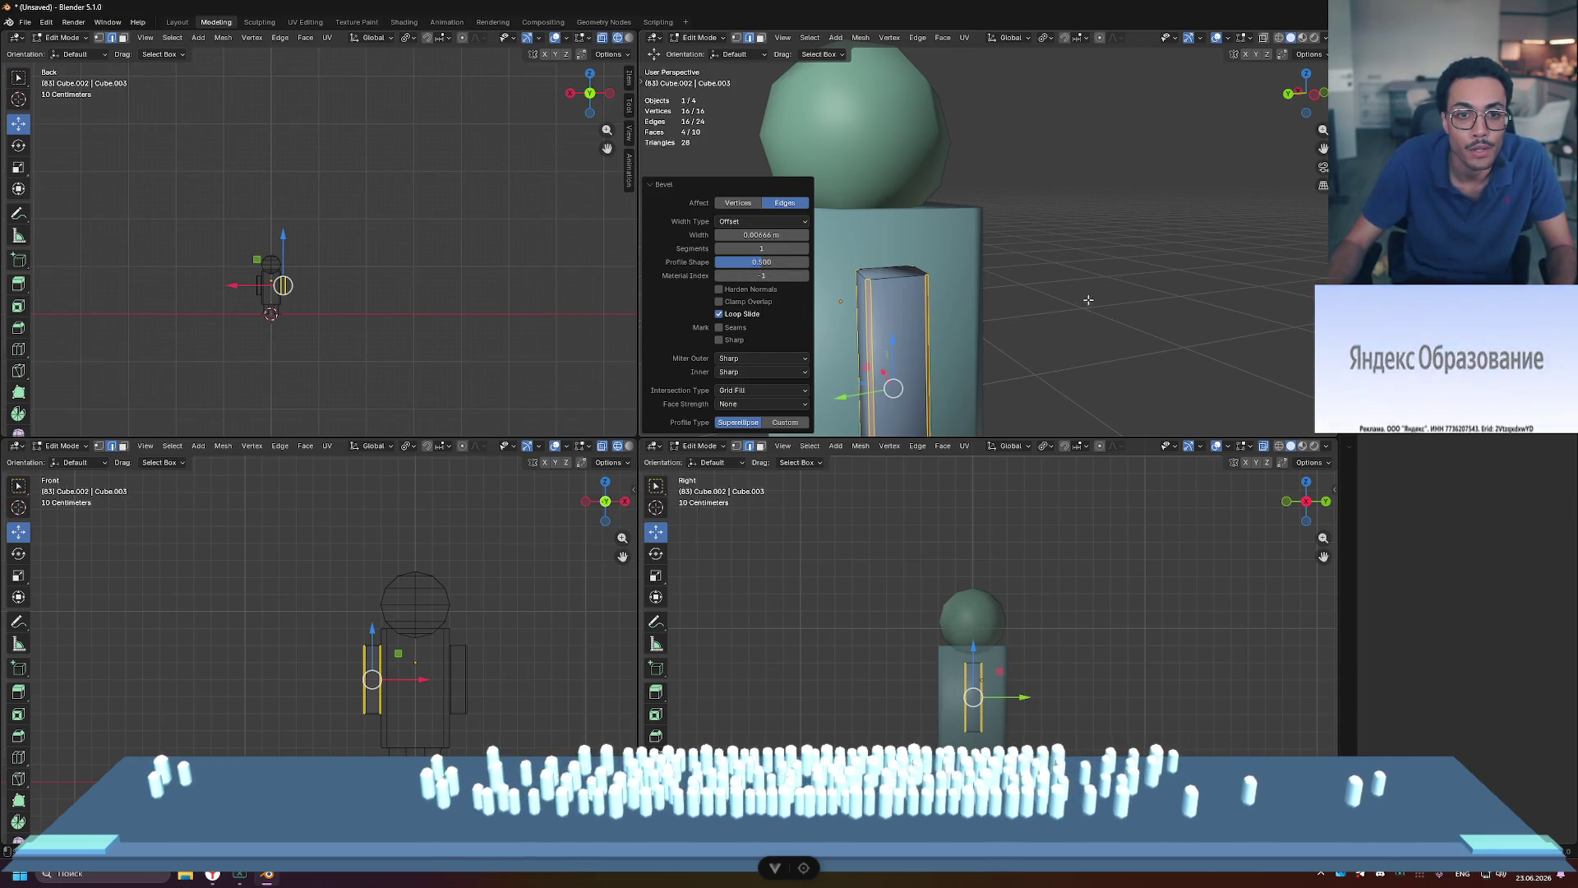
{"action": "key", "text": "Tab"}
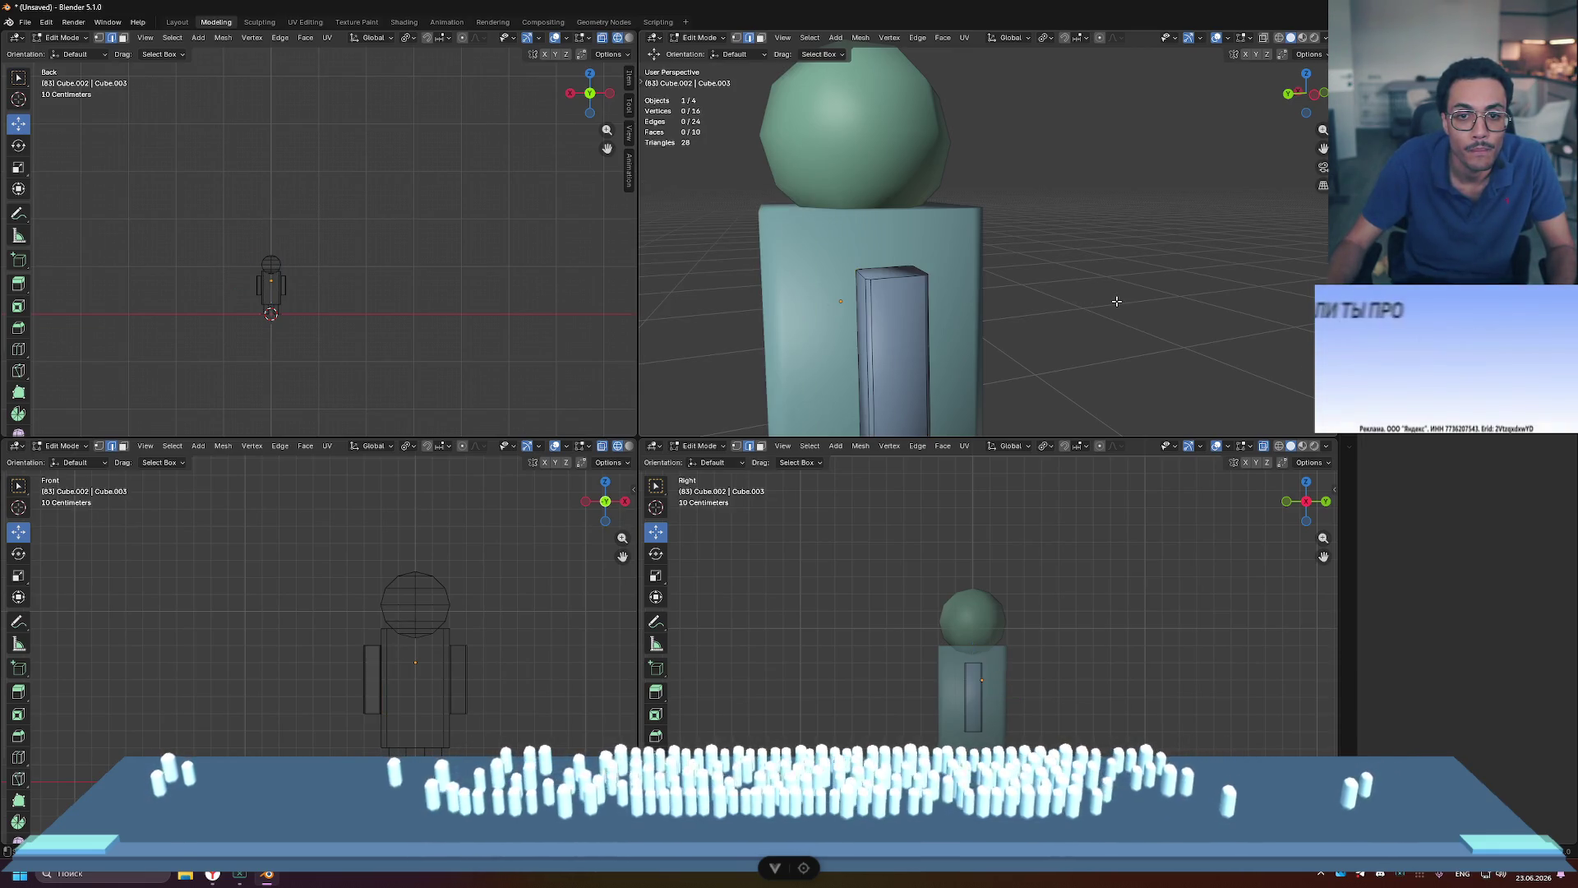
{"action": "left_click", "coordinate": [1113, 300]}
Step: Bevel every arm edge about 0.0073 m with one segment, then select the torso
{"action": "mouse_move", "coordinate": [1143, 310]}
{"action": "middle_mouse_down"}
{"action": "mouse_move", "coordinate": [1052, 309]}
{"action": "mouse_move", "coordinate": [976, 341]}
{"action": "mouse_move", "coordinate": [977, 328]}
{"action": "mouse_move", "coordinate": [1093, 338]}
{"action": "mouse_move", "coordinate": [915, 348]}
{"action": "mouse_move", "coordinate": [966, 338]}
{"action": "middle_mouse_up"}
{"action": "scroll", "coordinate": [1093, 339], "scroll_direction": "up", "scroll_amount": 3}
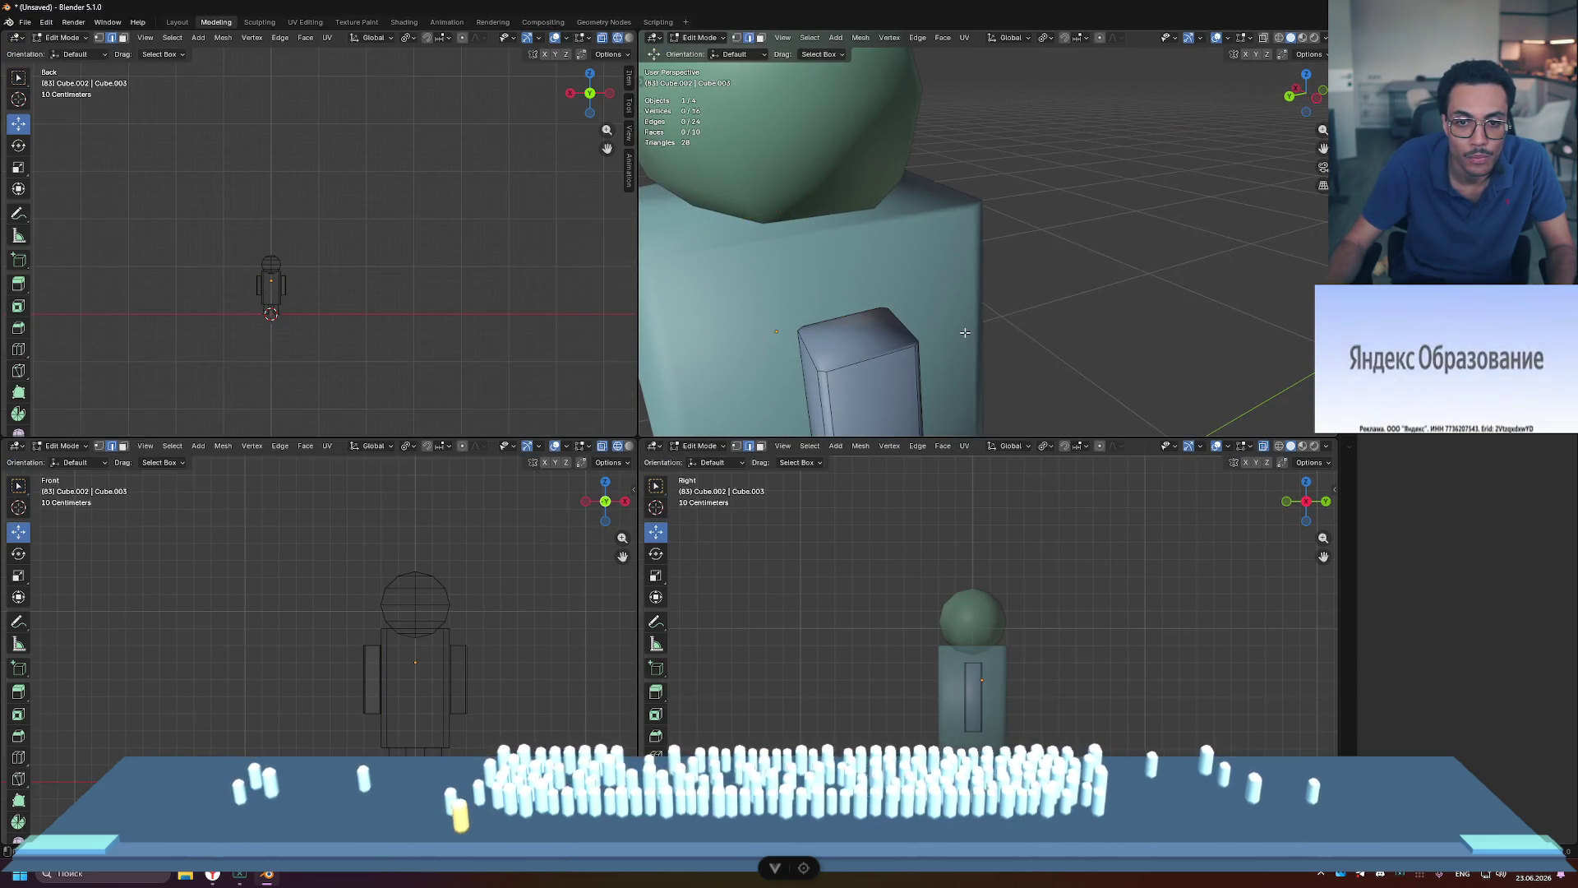
{"action": "key", "text": "Tab"}
{"action": "key", "text": "a"}
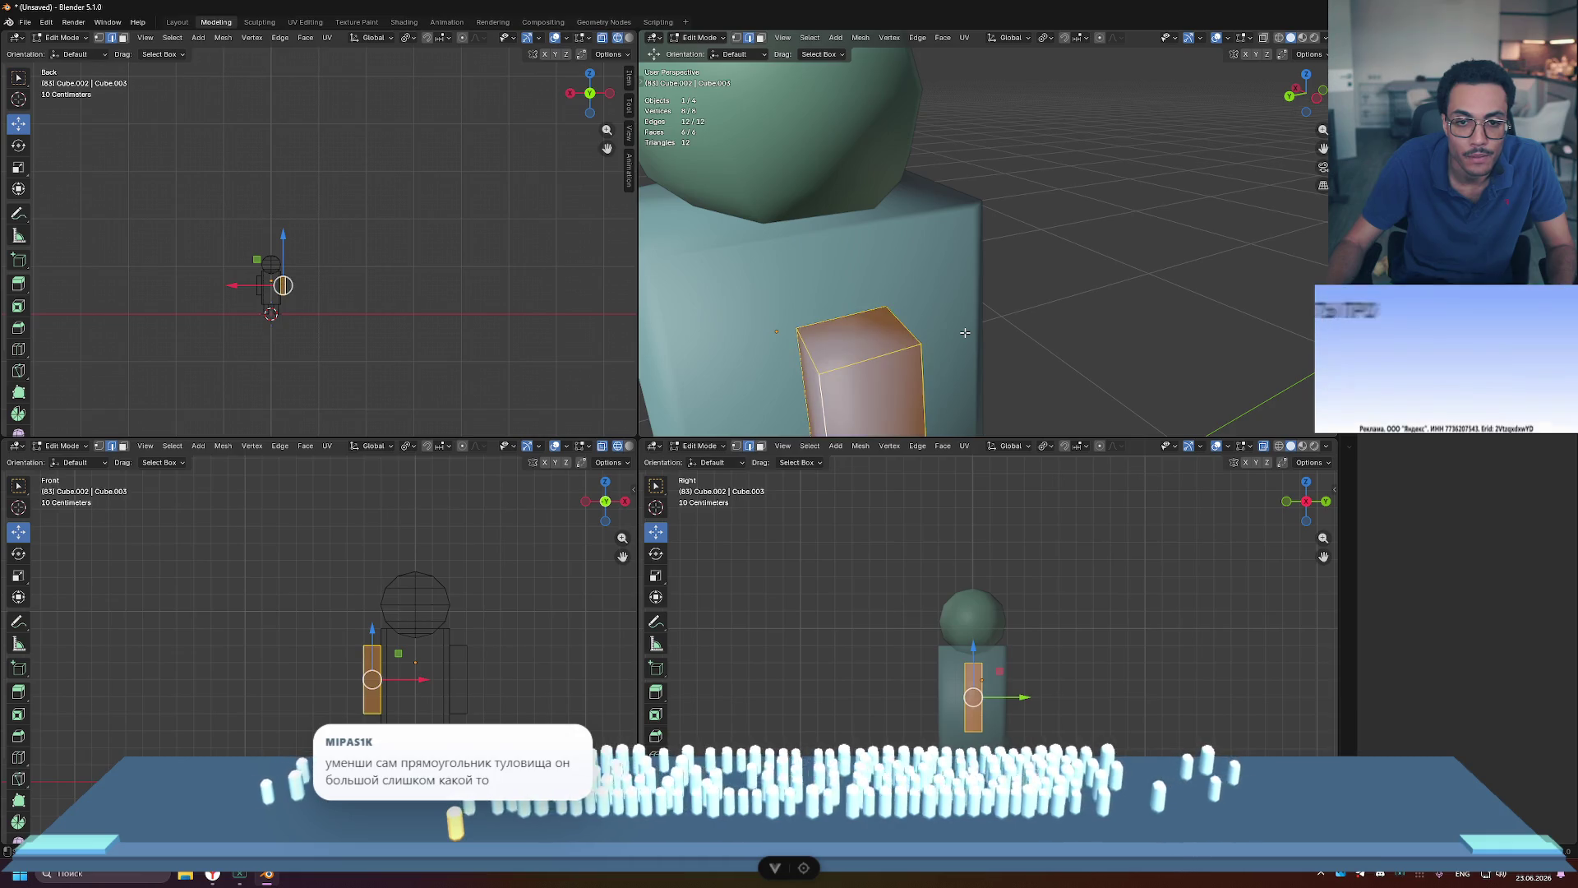
{"action": "key", "text": "ctrl+b"}
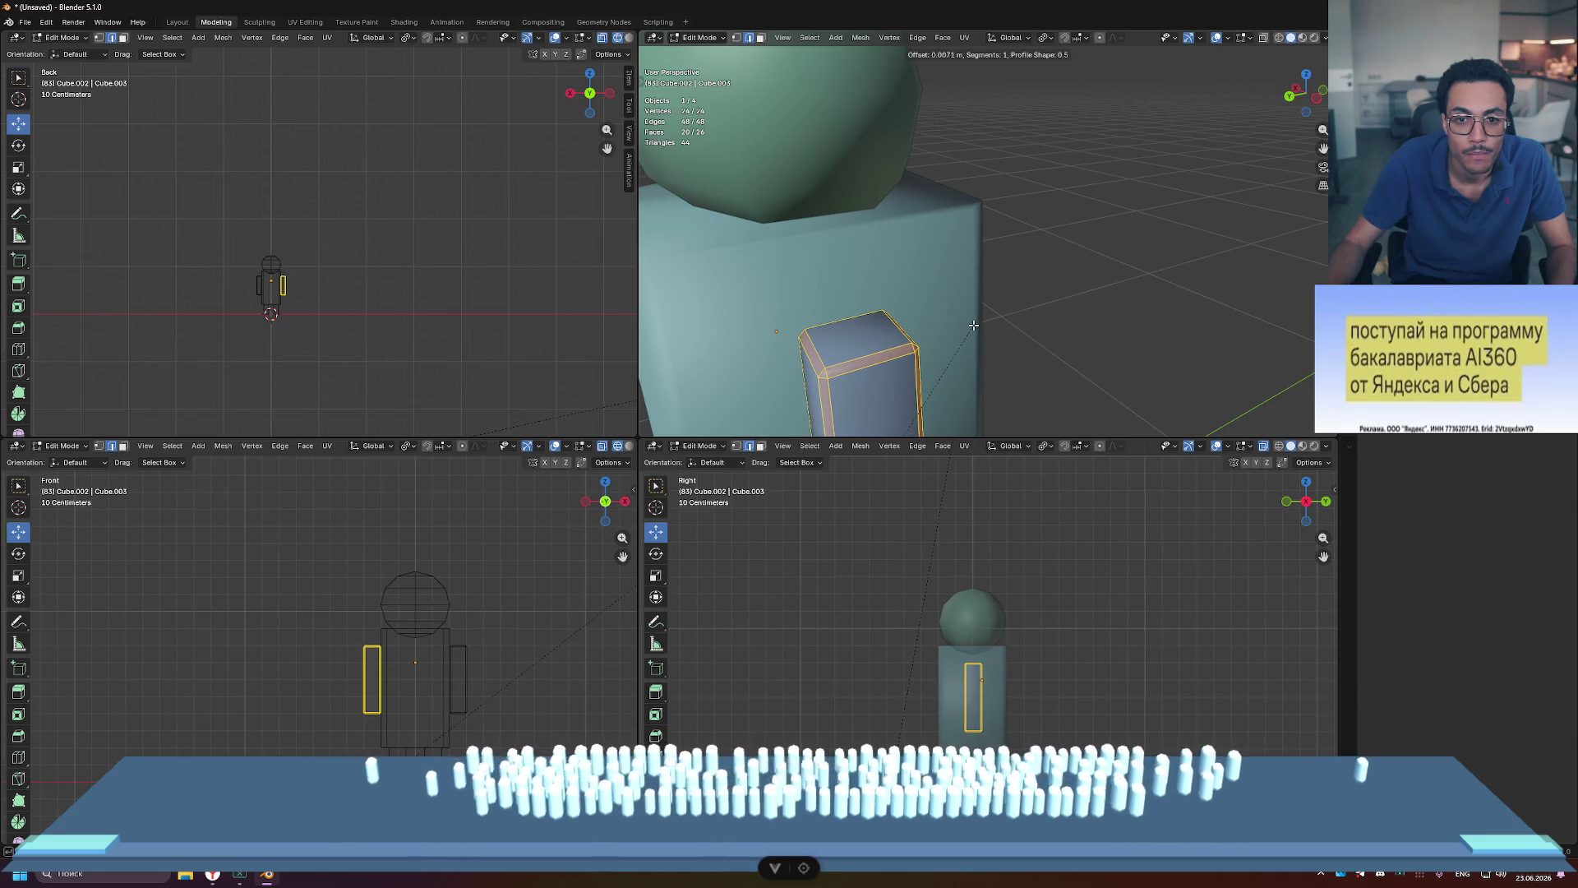
{"action": "left_click", "coordinate": [973, 324]}
{"action": "left_click", "coordinate": [1066, 321]}
{"action": "key", "text": "Tab"}
{"action": "left_click", "coordinate": [1107, 329]}
{"action": "mouse_move", "coordinate": [1107, 329]}
{"action": "middle_mouse_down"}
{"action": "mouse_move", "coordinate": [1153, 339]}
{"action": "mouse_move", "coordinate": [975, 303]}
{"action": "mouse_move", "coordinate": [1068, 322]}
{"action": "mouse_move", "coordinate": [1054, 320]}
{"action": "middle_mouse_up"}
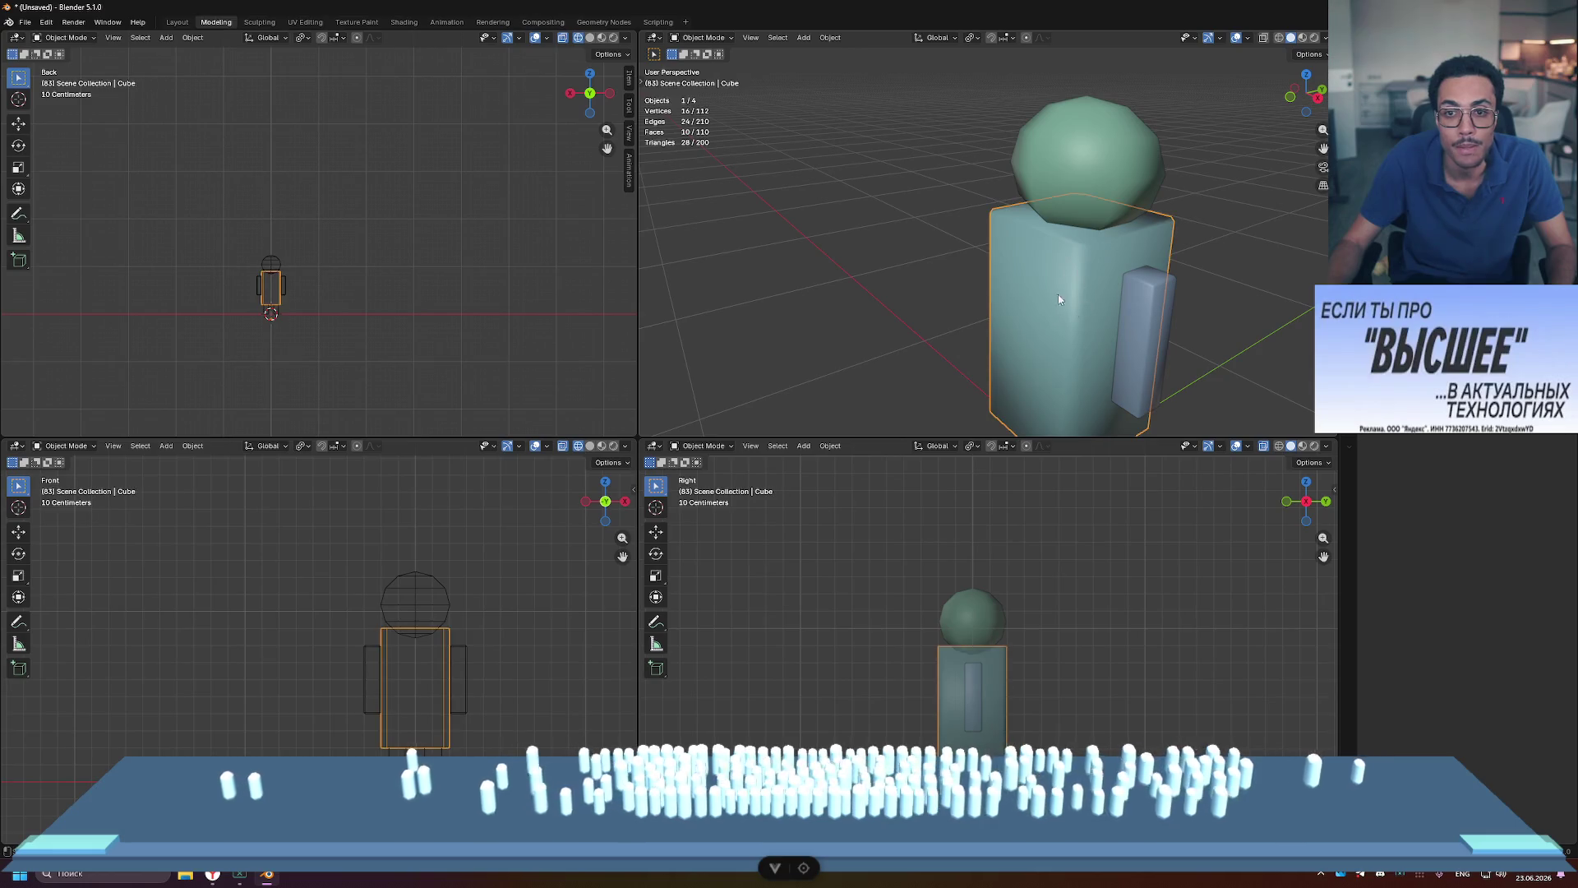
Step: Bevel the torso's top edge loop in Edit Mode to round the shoulders
{"action": "key", "text": "Tab"}
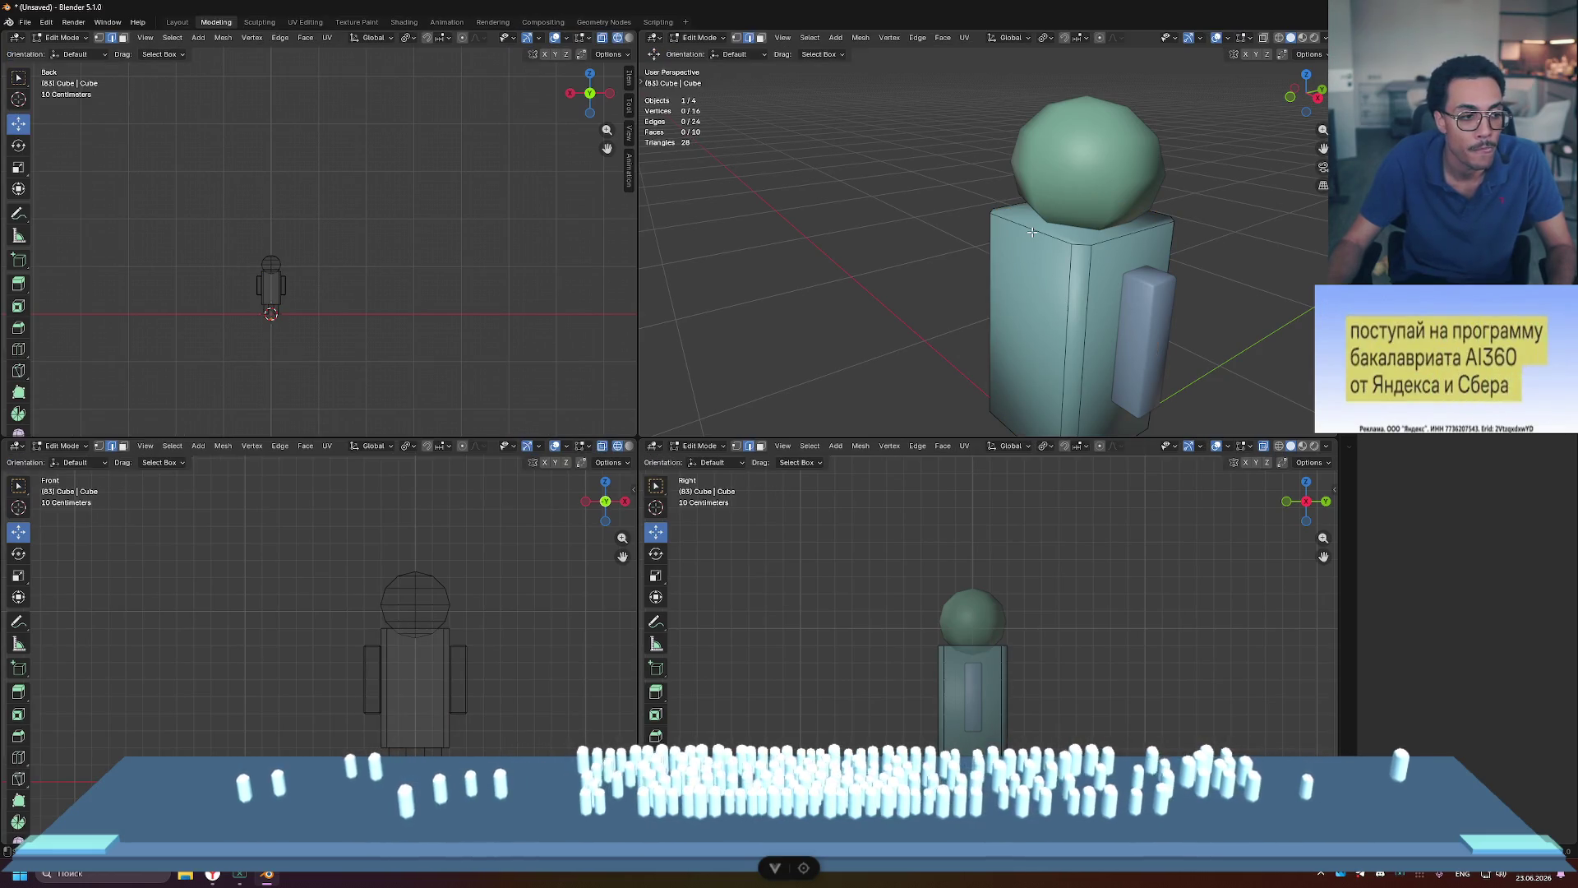
{"action": "left_click", "coordinate": [1033, 233], "text": "alt"}
{"action": "middle_click_drag", "start_coordinate": [1066, 268], "coordinate": [1196, 278]}
{"action": "key", "text": "ctrl+b"}
{"action": "left_click", "coordinate": [1208, 278]}
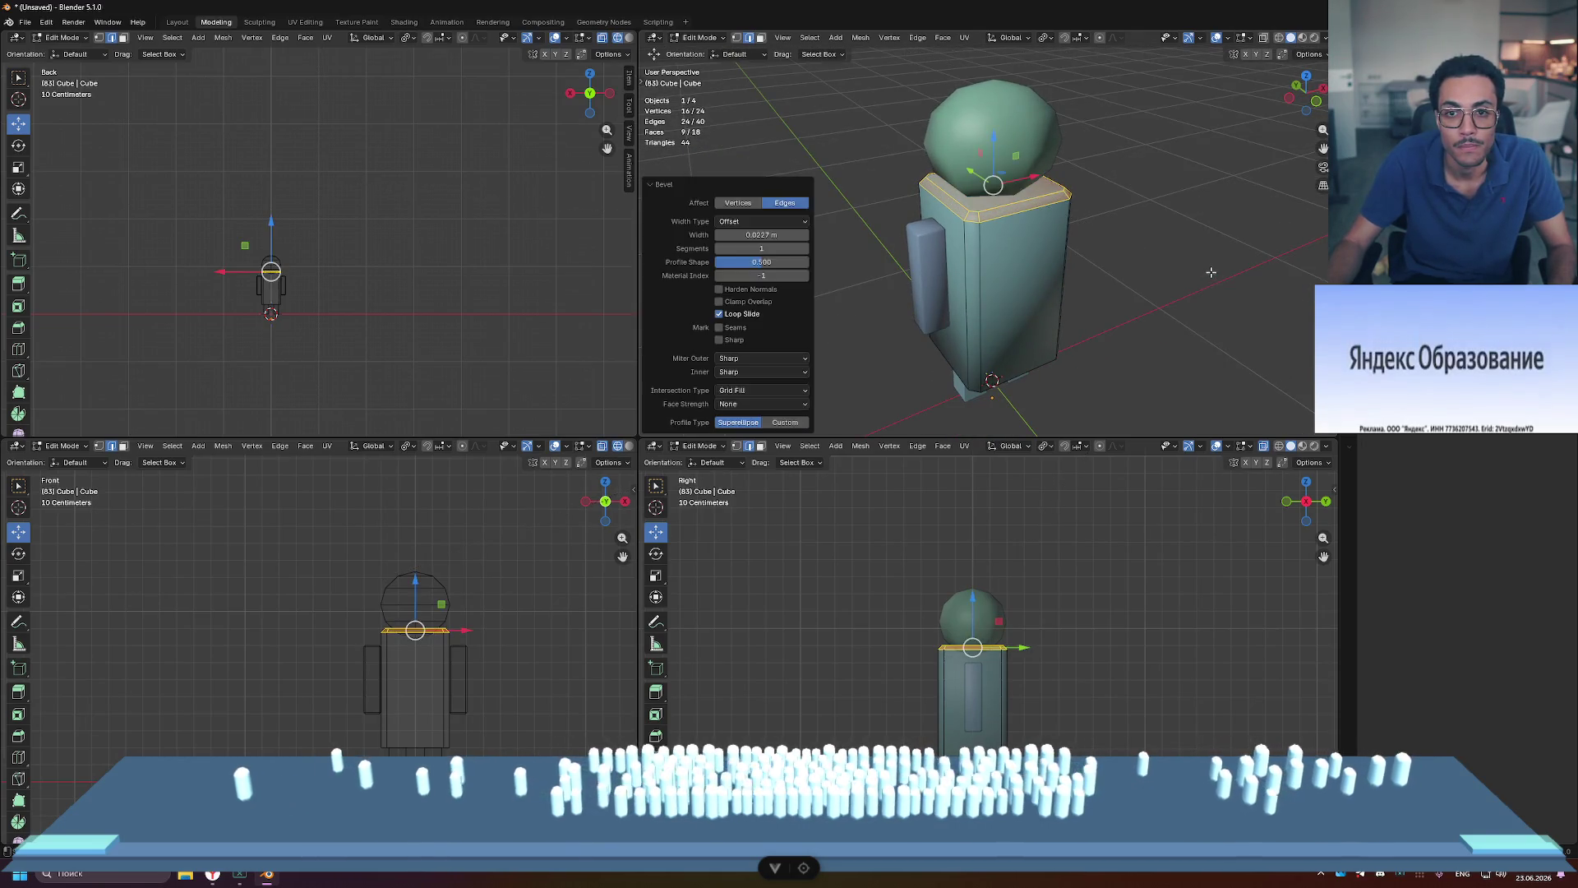
{"action": "key", "text": "Tab"}
Step: Try a bevel on the torso's bottom edge loop, cancel it, and return to Object Mode
{"action": "mouse_move", "coordinate": [1164, 303]}
{"action": "middle_mouse_down"}
{"action": "mouse_move", "coordinate": [1131, 224]}
{"action": "mouse_move", "coordinate": [1095, 375]}
{"action": "middle_mouse_up"}
{"action": "key", "text": "Tab"}
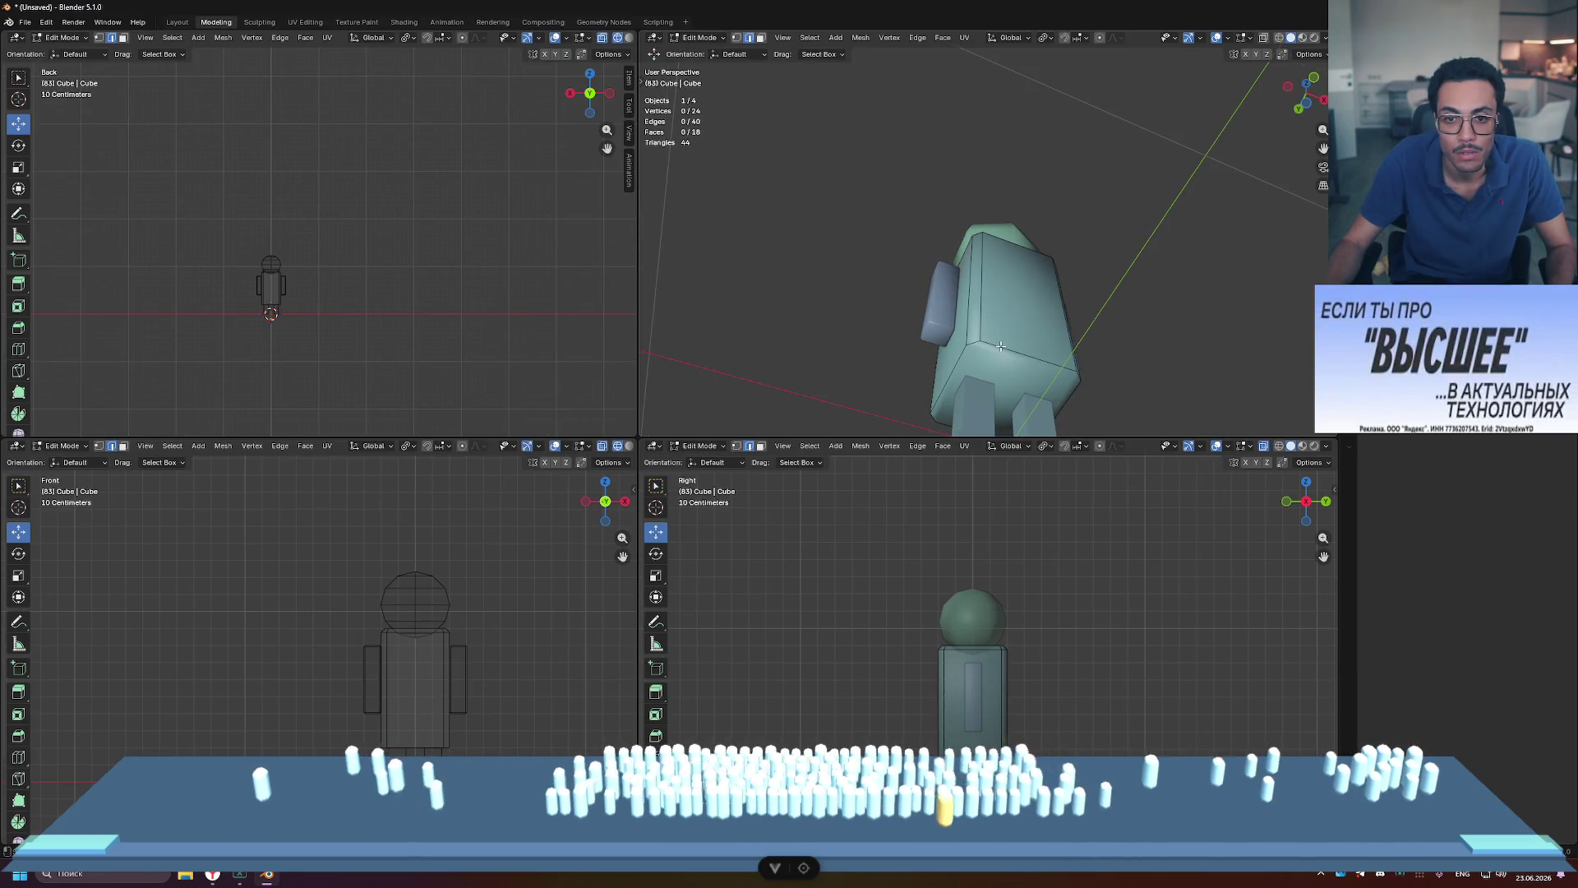
{"action": "left_click", "coordinate": [1002, 348], "text": "alt"}
{"action": "key", "text": "ctrl+b"}
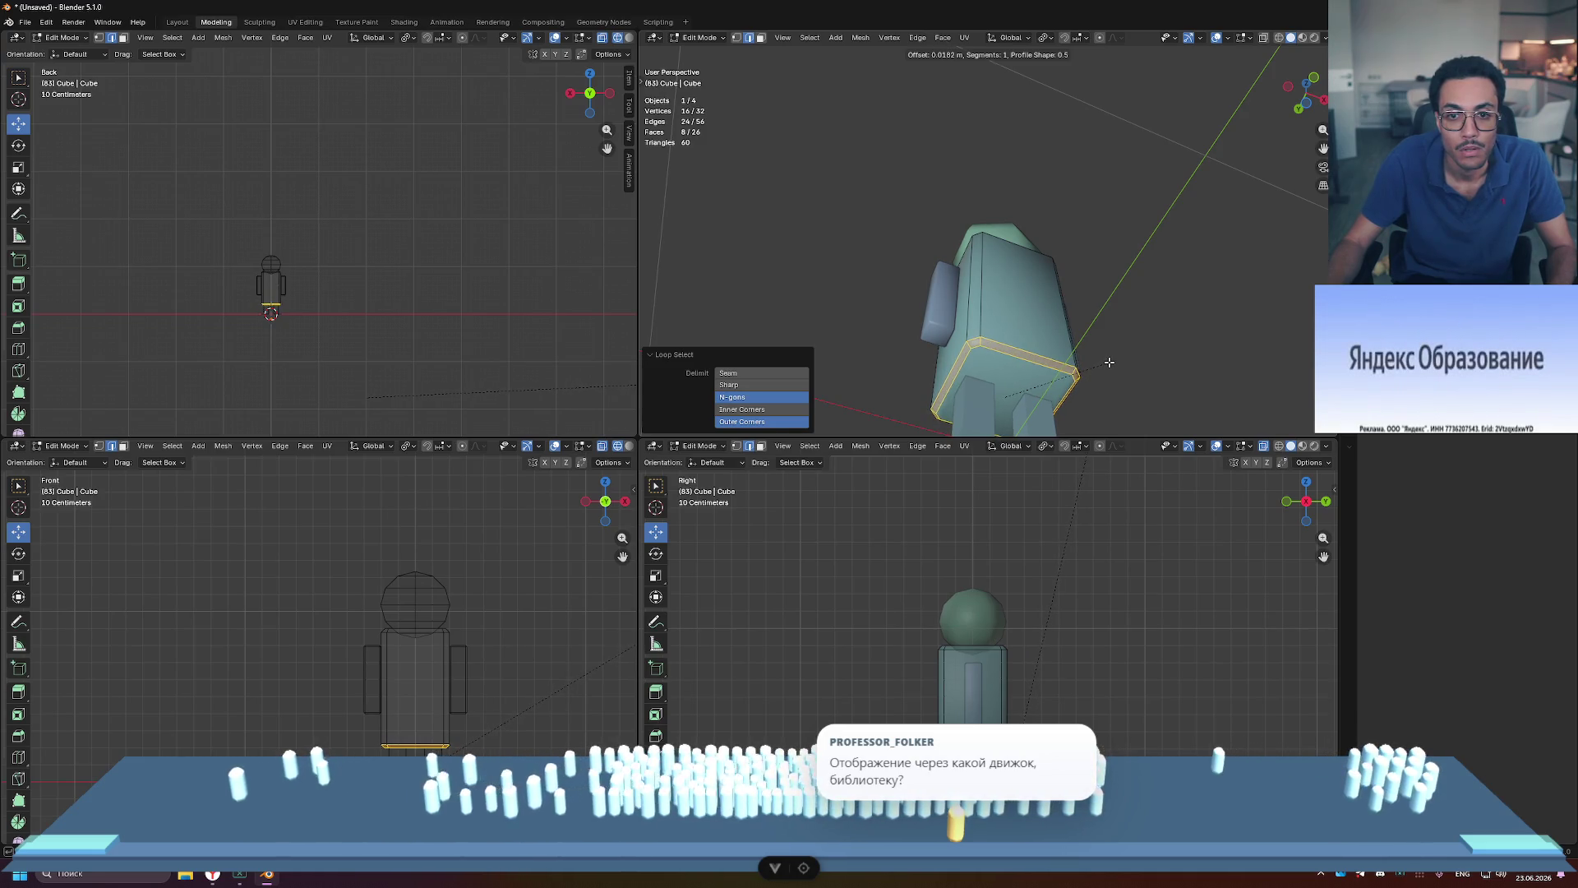
{"action": "right_click", "coordinate": [1109, 362]}
{"action": "left_click", "coordinate": [1142, 345]}
{"action": "mouse_move", "coordinate": [1142, 345]}
{"action": "middle_mouse_down"}
{"action": "mouse_move", "coordinate": [1103, 351]}
{"action": "mouse_move", "coordinate": [1177, 348]}
{"action": "mouse_move", "coordinate": [953, 324]}
{"action": "mouse_move", "coordinate": [1102, 265]}
{"action": "mouse_move", "coordinate": [893, 268]}
{"action": "mouse_move", "coordinate": [835, 288]}
{"action": "mouse_move", "coordinate": [817, 323]}
{"action": "mouse_move", "coordinate": [1095, 273]}
{"action": "middle_mouse_up"}
{"action": "key", "text": "Tab"}
Step: Zoom the view, then briefly select and deselect the head sphere
{"action": "scroll", "coordinate": [870, 343], "scroll_direction": "down", "scroll_amount": 8}
{"action": "scroll", "coordinate": [893, 267], "scroll_direction": "up", "scroll_amount": 3}
{"action": "left_click", "coordinate": [999, 197]}
{"action": "left_click", "coordinate": [1145, 268]}
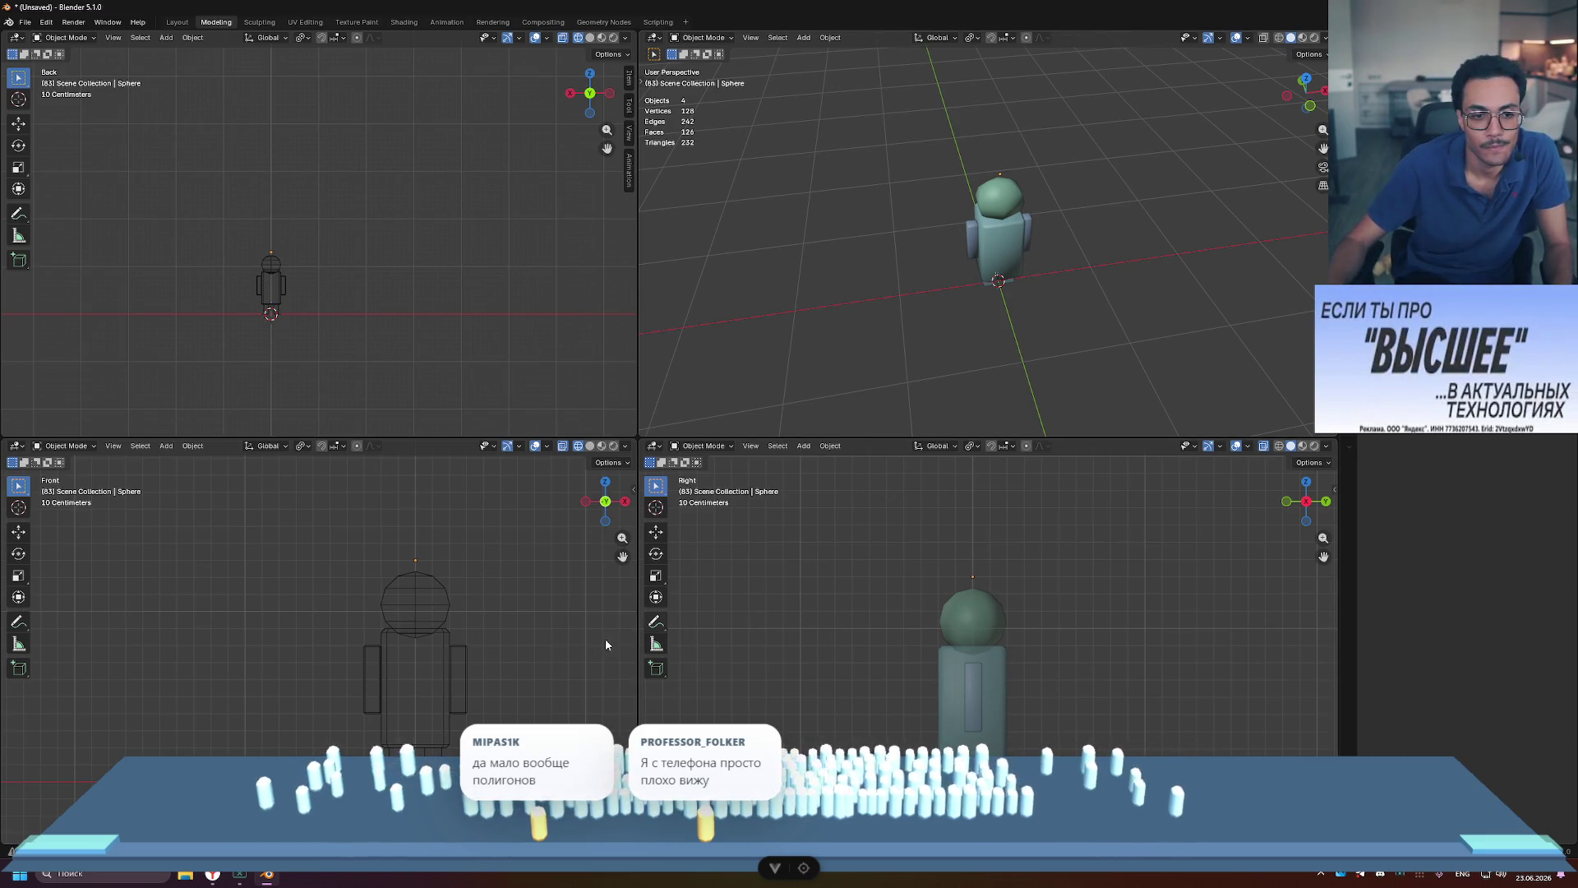
Step: Orbit and pan around the figure to a top-down view and select the head sphere
{"action": "mouse_move", "coordinate": [1084, 263]}
{"action": "middle_mouse_down"}
{"action": "mouse_move", "coordinate": [1037, 202]}
{"action": "mouse_move", "coordinate": [950, 187]}
{"action": "mouse_move", "coordinate": [983, 561]}
{"action": "middle_mouse_up"}
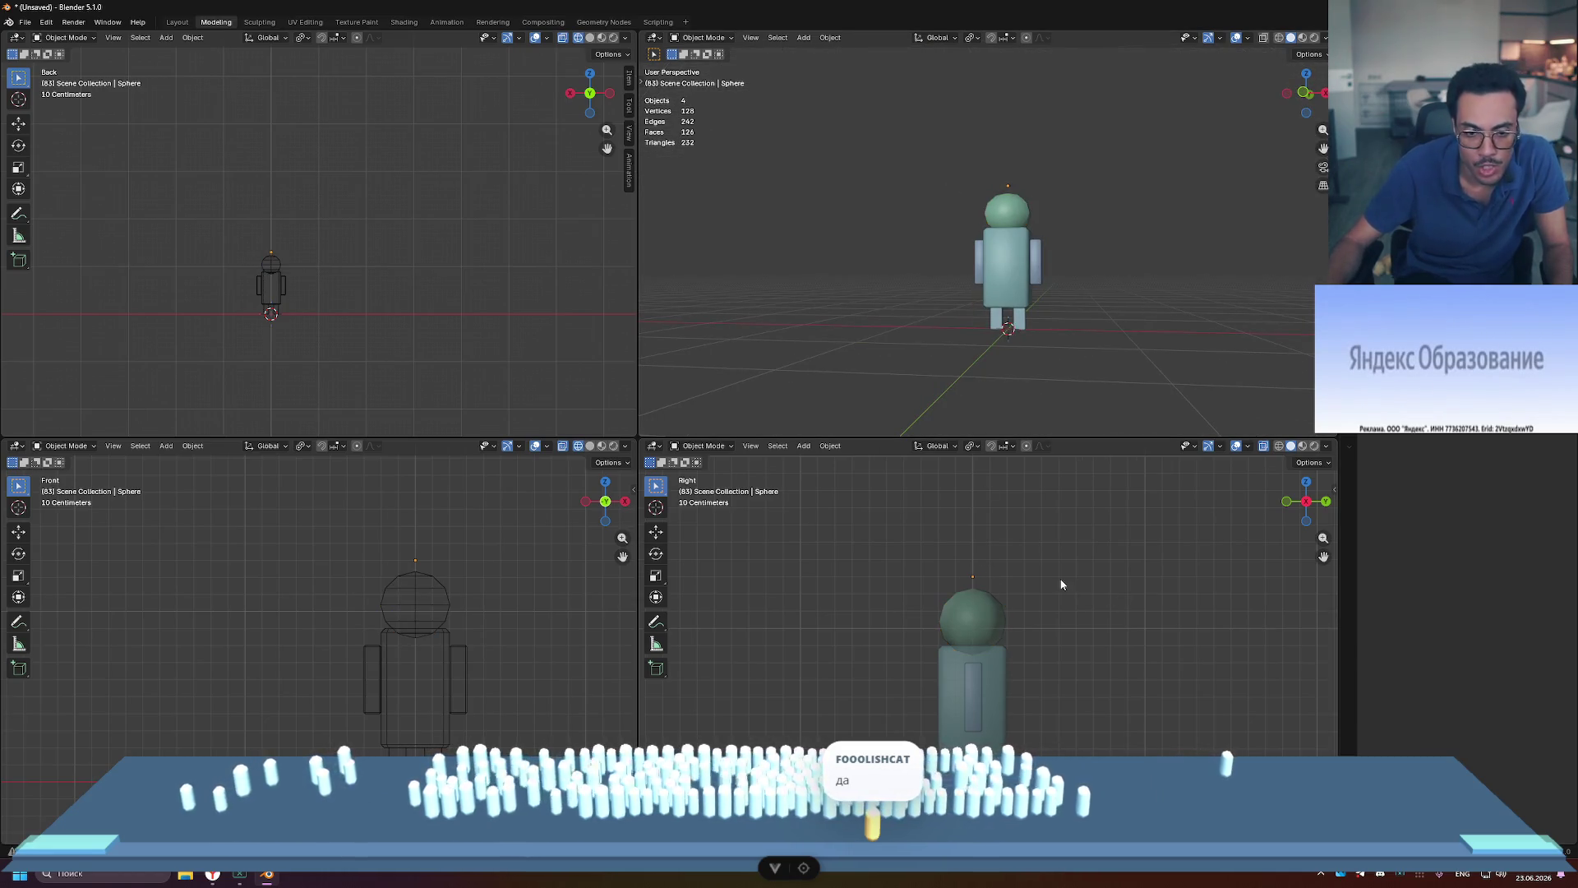
{"action": "middle_click_drag", "start_coordinate": [615, 601], "coordinate": [542, 587], "text": "shift"}
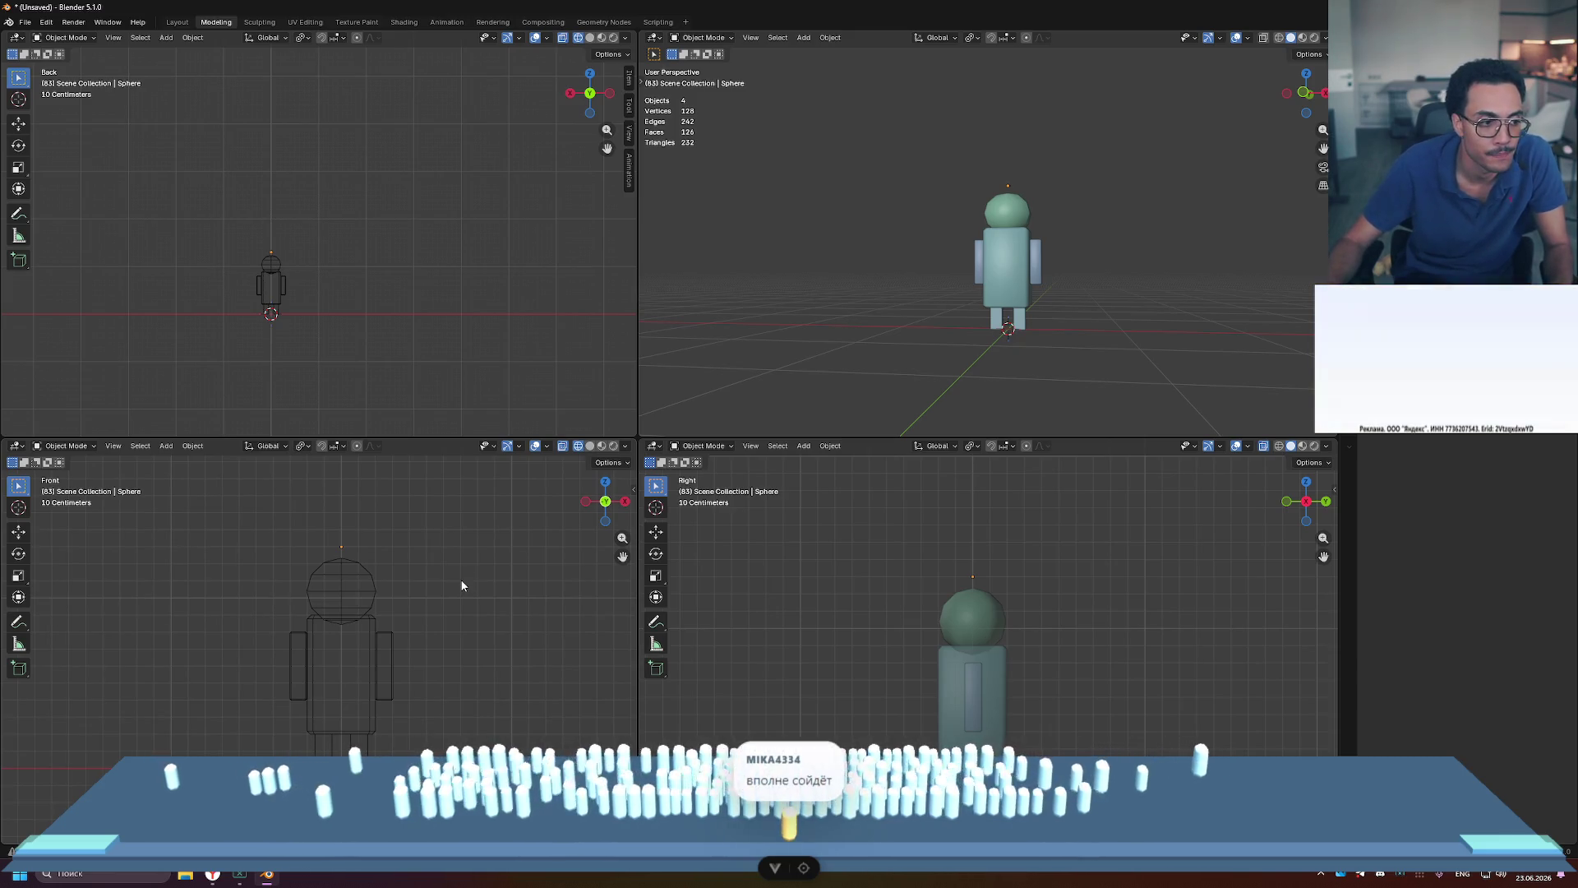
{"action": "mouse_move", "coordinate": [1057, 317]}
{"action": "middle_mouse_down"}
{"action": "mouse_move", "coordinate": [1035, 422]}
{"action": "mouse_move", "coordinate": [1003, 52]}
{"action": "mouse_move", "coordinate": [934, 87]}
{"action": "mouse_move", "coordinate": [915, 62]}
{"action": "mouse_move", "coordinate": [907, 83]}
{"action": "middle_mouse_up"}
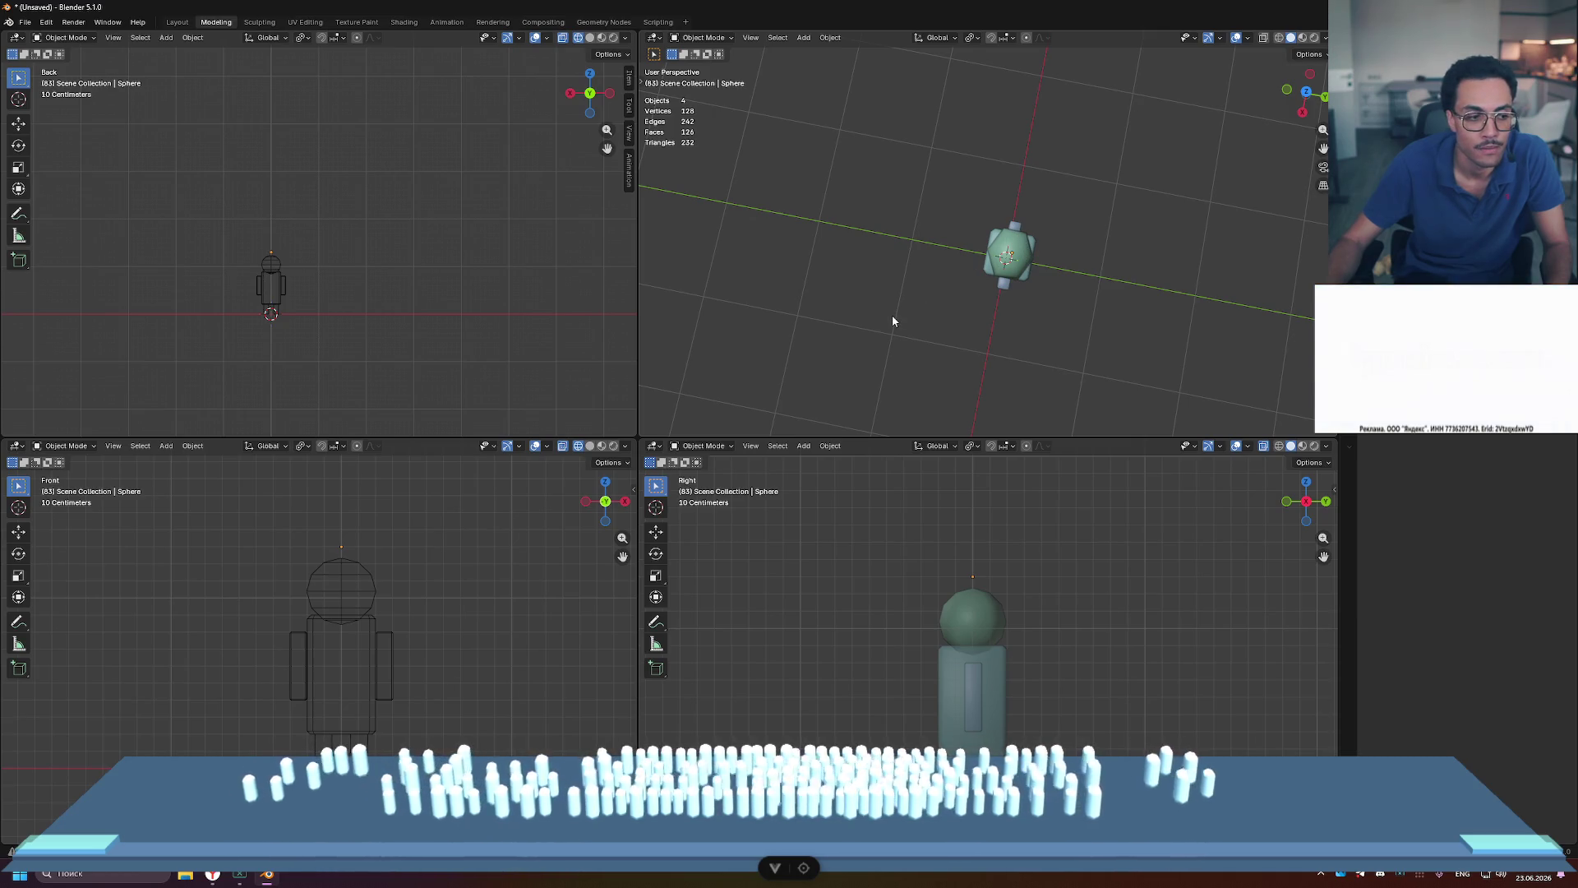
{"action": "left_click", "coordinate": [977, 623]}
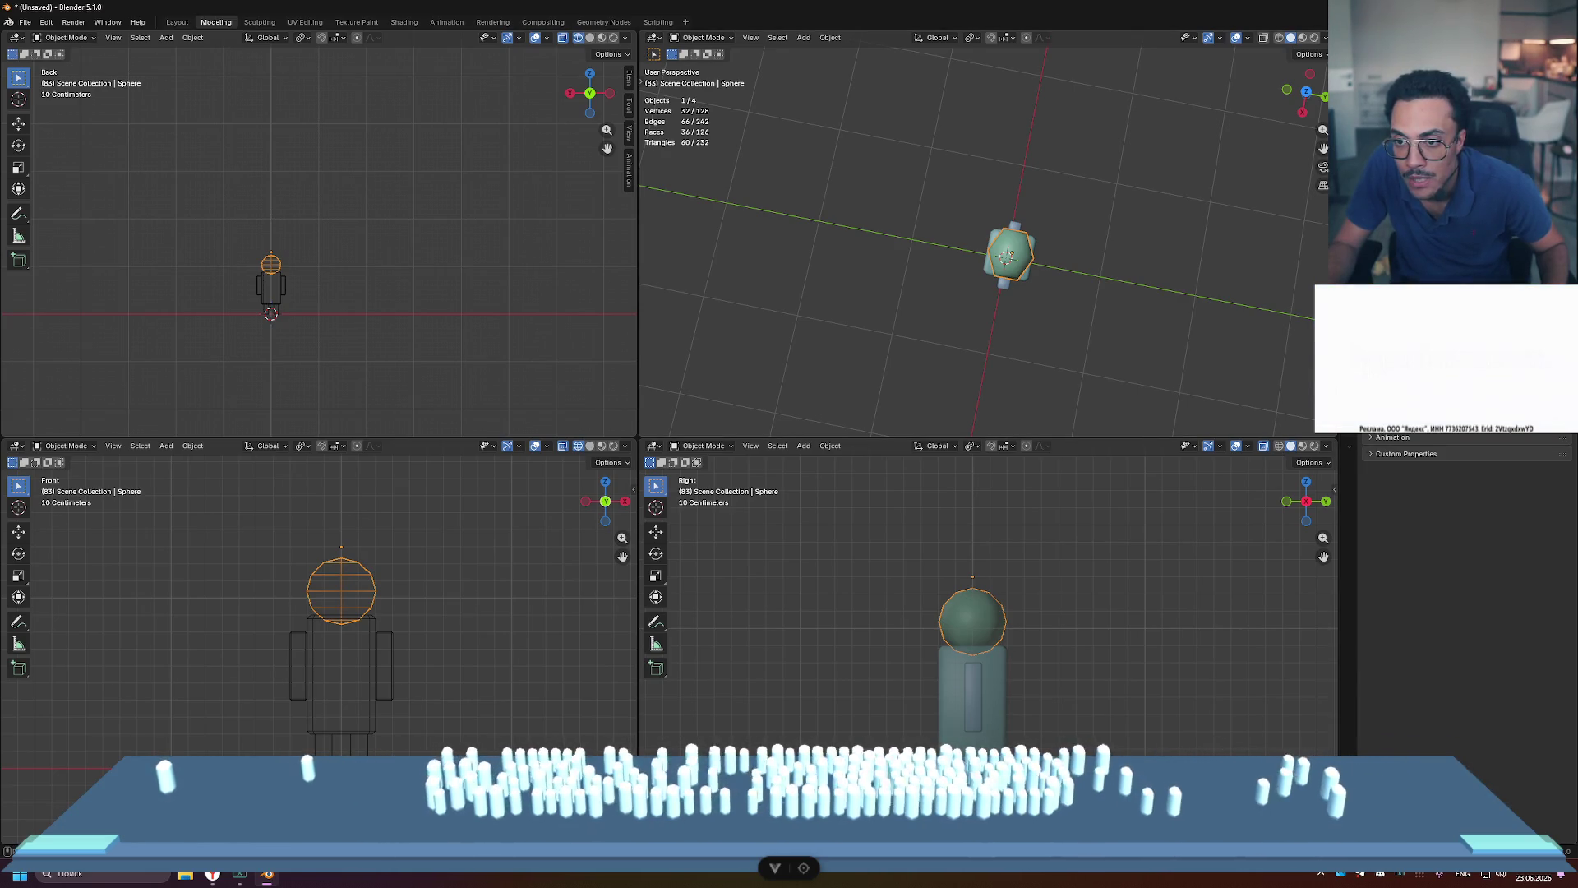
{"action": "scroll", "coordinate": [1468, 625], "scroll_direction": "up", "scroll_amount": 10}
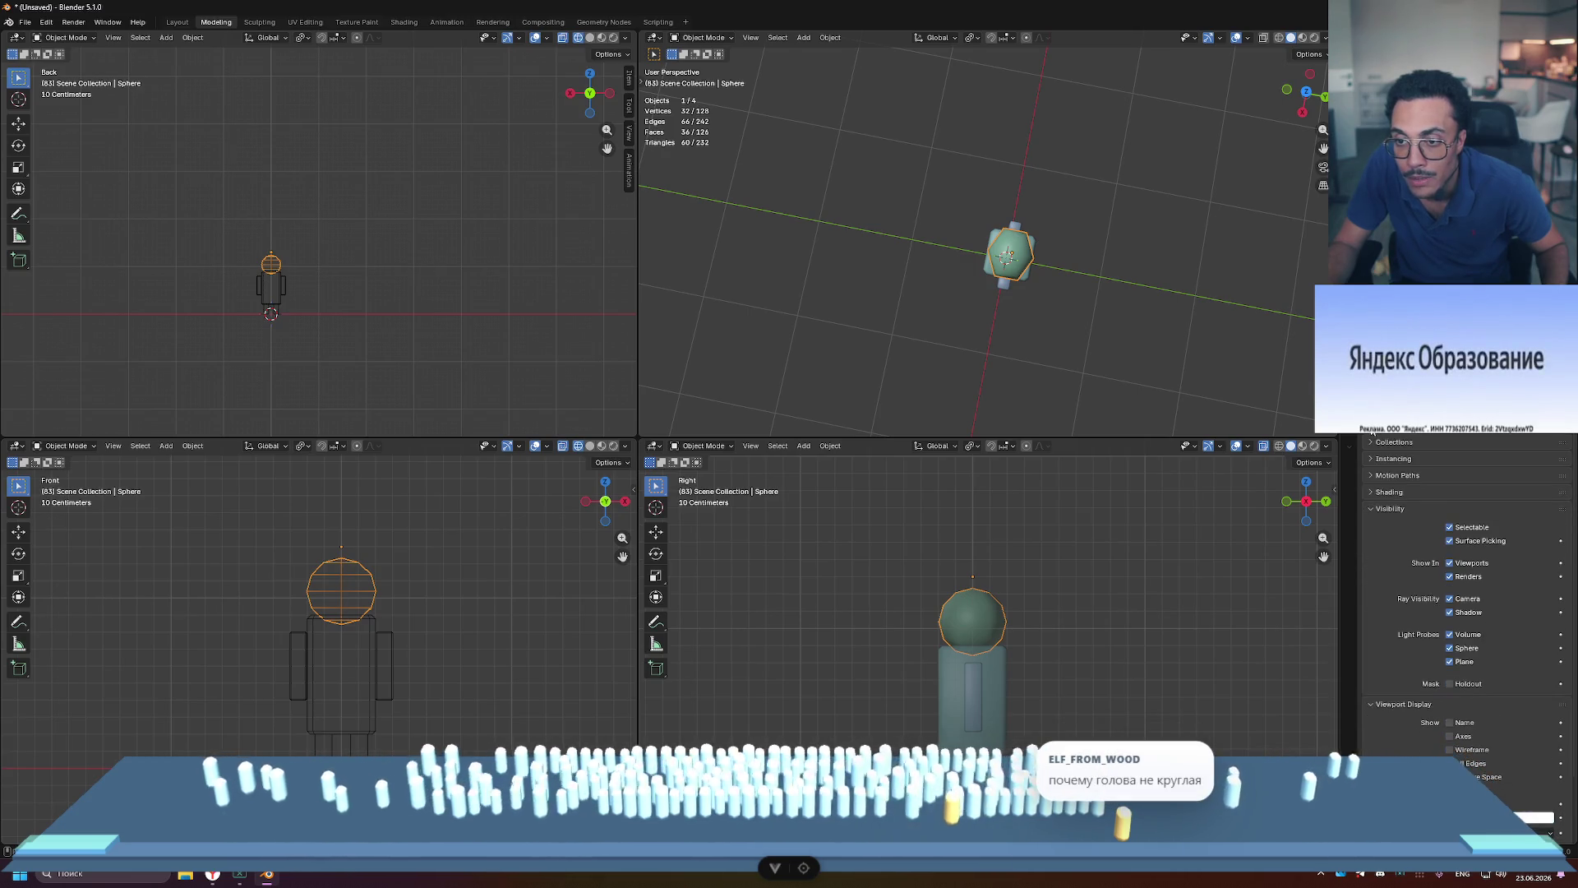
Step: Look through the render and output properties, return to the head's object properties, then deselect it
{"action": "left_click", "coordinate": [1349, 329]}
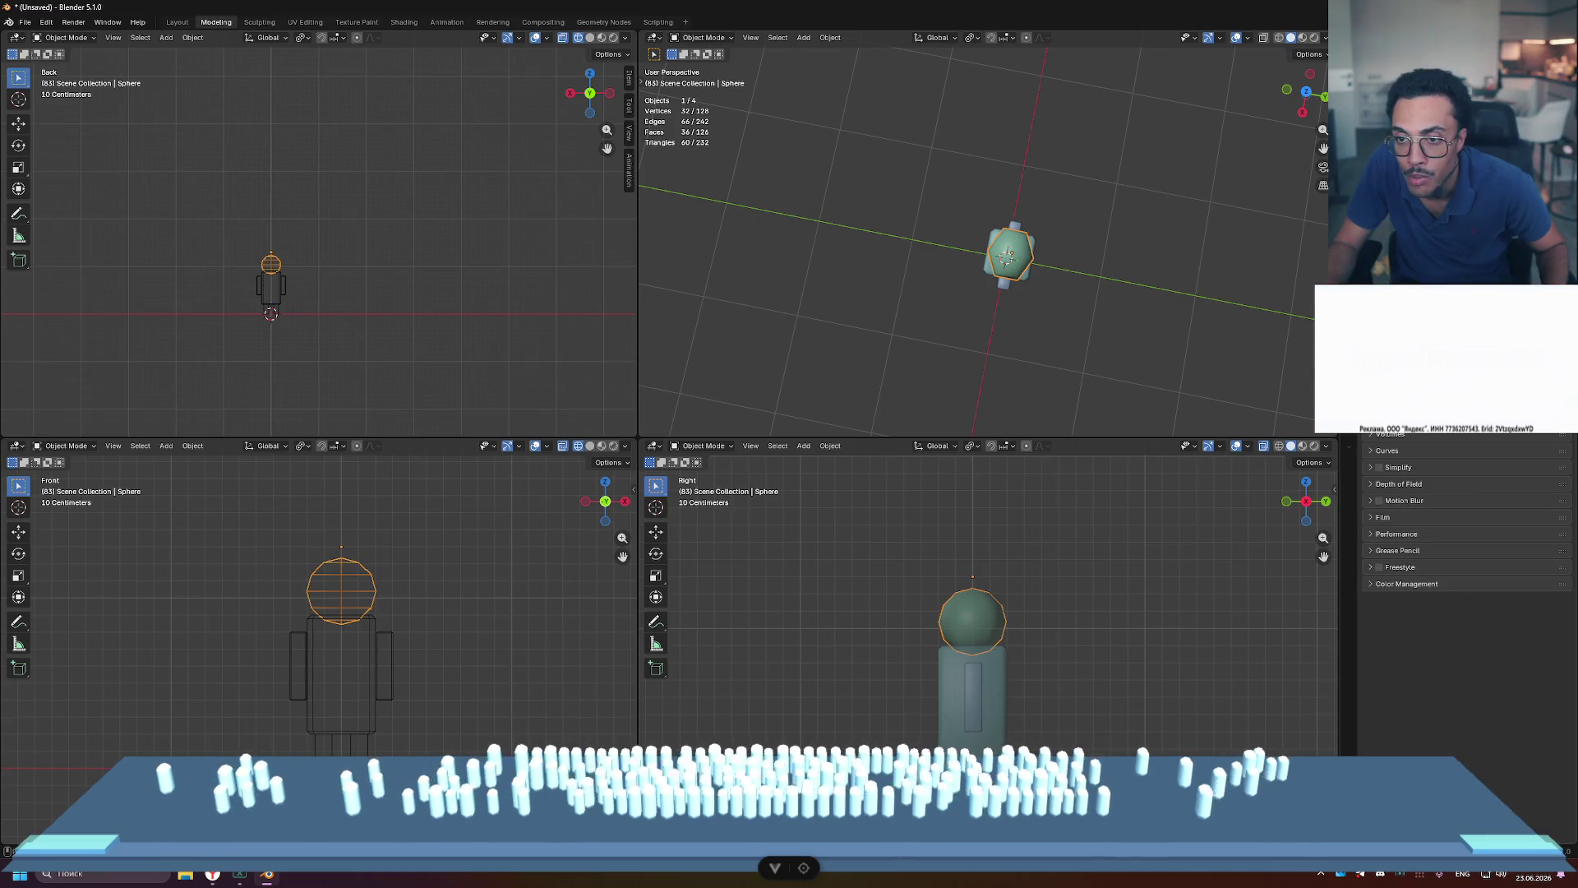
{"action": "left_click", "coordinate": [1349, 347]}
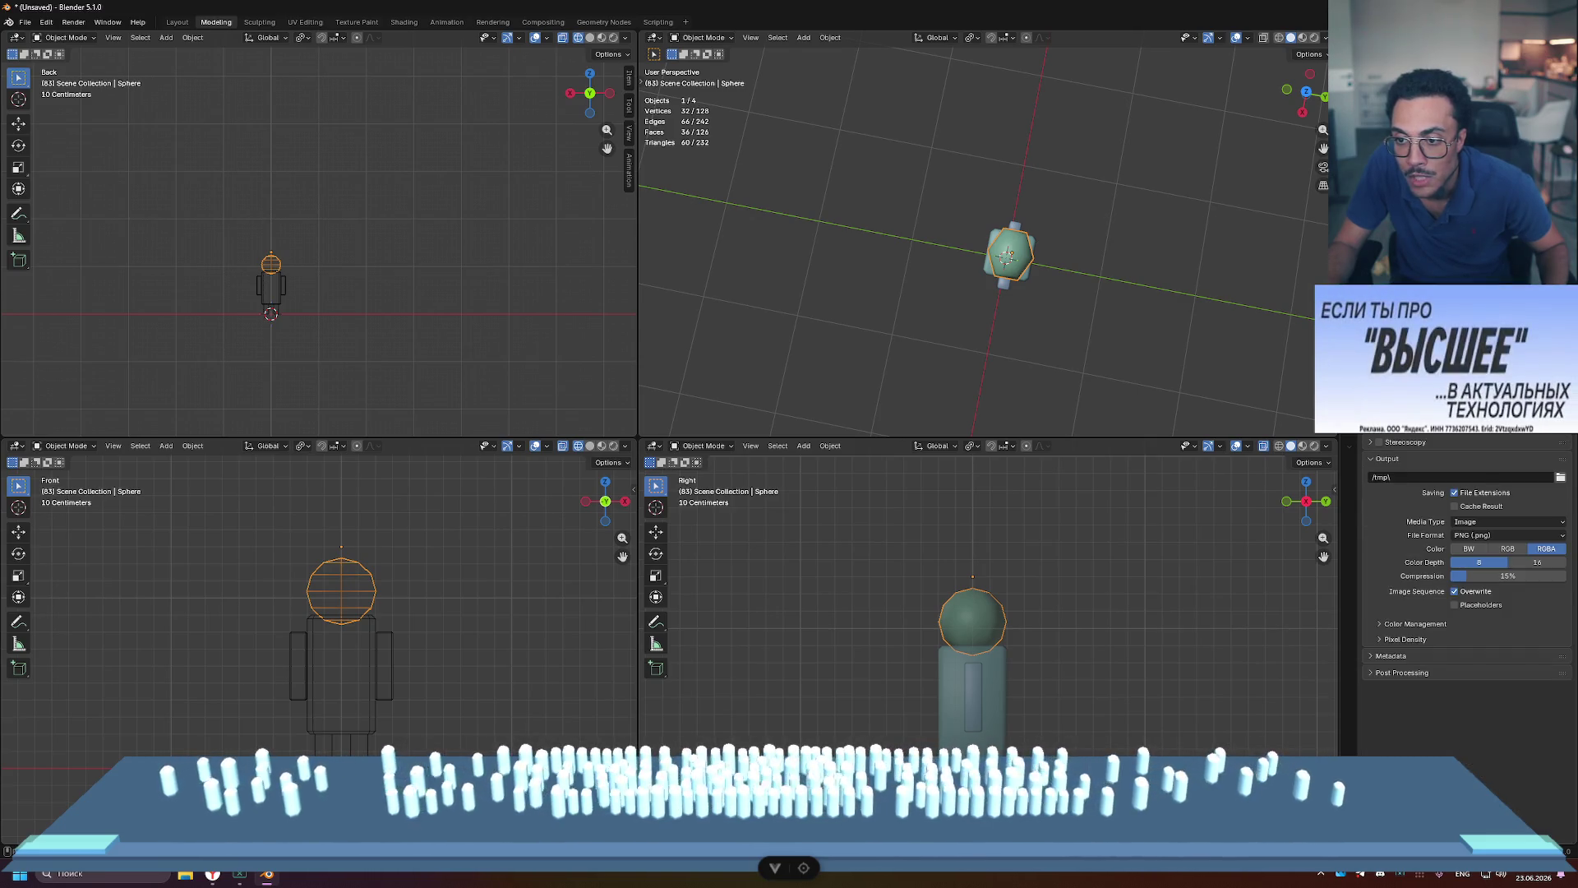
{"action": "left_click", "coordinate": [1348, 383]}
{"action": "scroll", "coordinate": [1468, 637], "scroll_direction": "up", "scroll_amount": 10}
{"action": "scroll", "coordinate": [1451, 434], "scroll_direction": "down", "scroll_amount": 2}
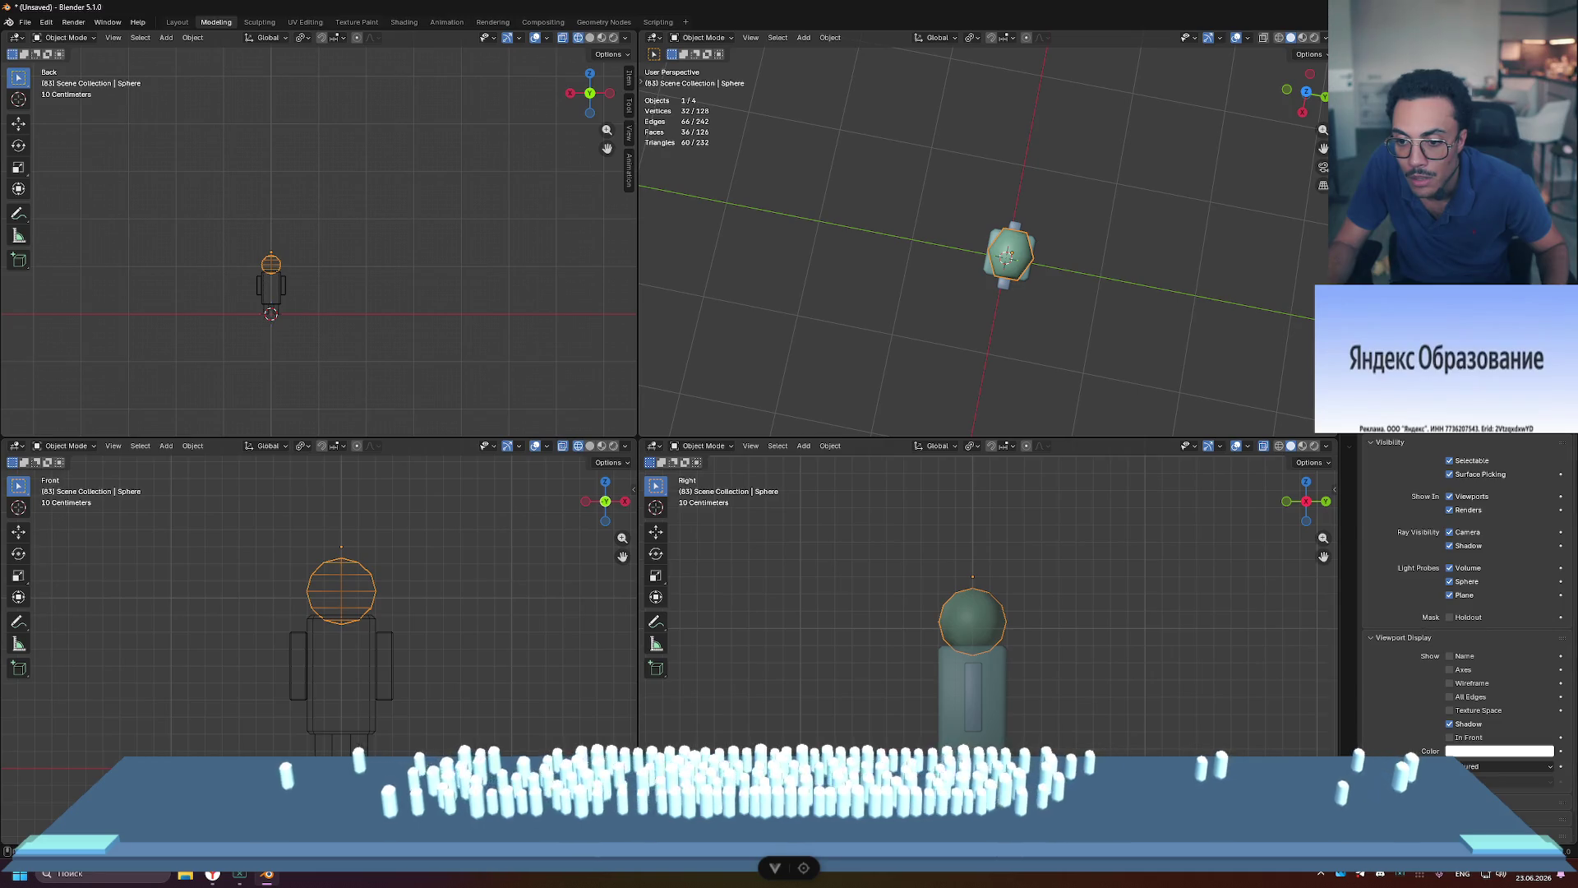
{"action": "scroll", "coordinate": [1463, 624], "scroll_direction": "down", "scroll_amount": 1}
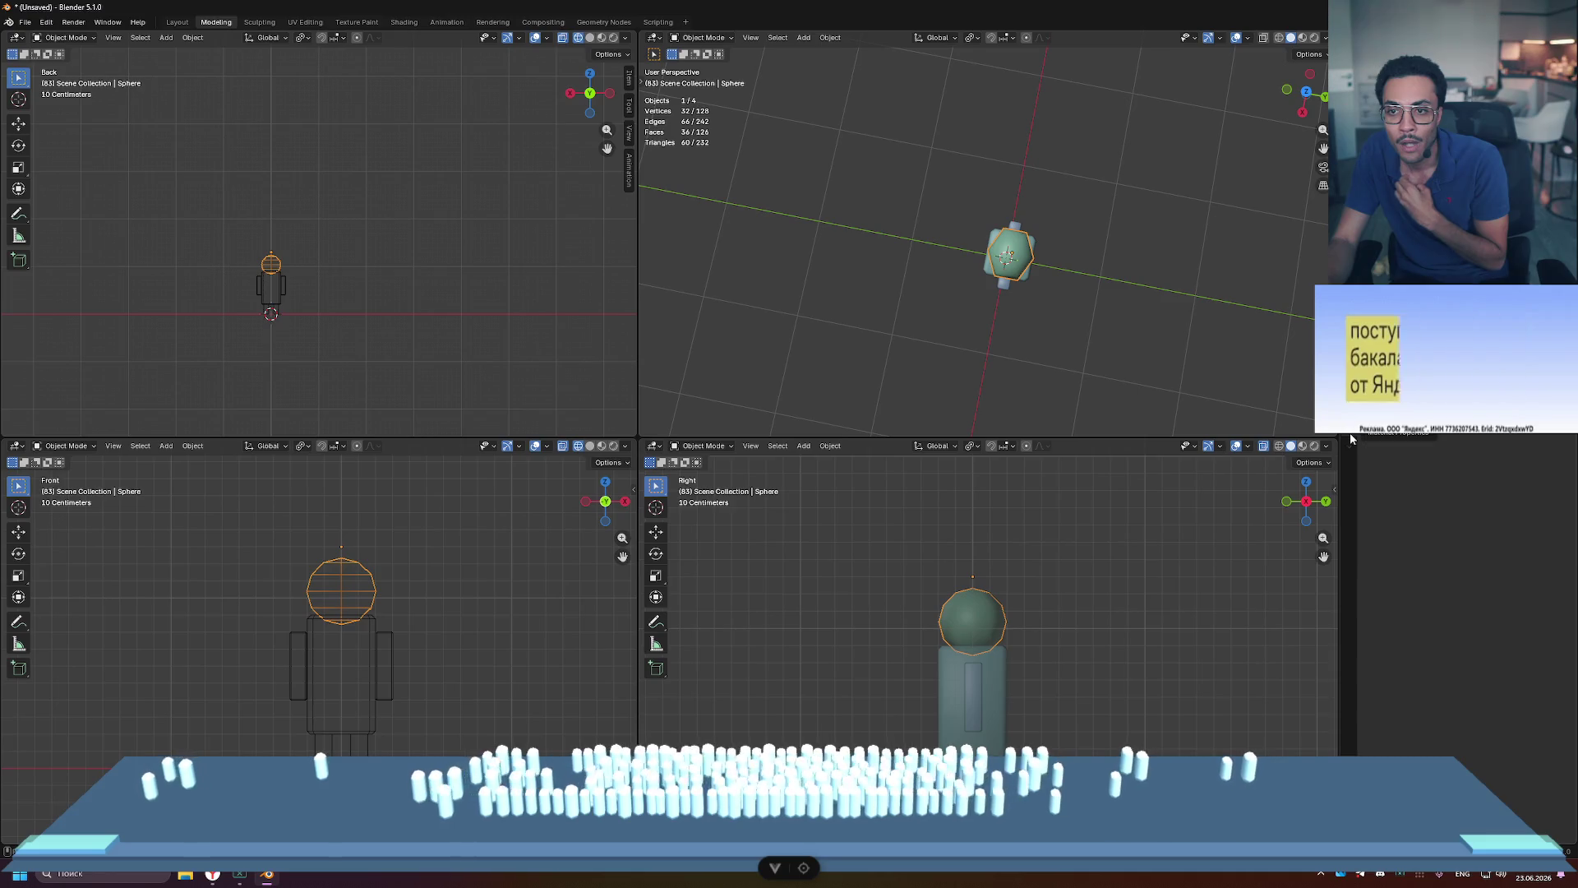
{"action": "left_click", "coordinate": [1118, 319]}
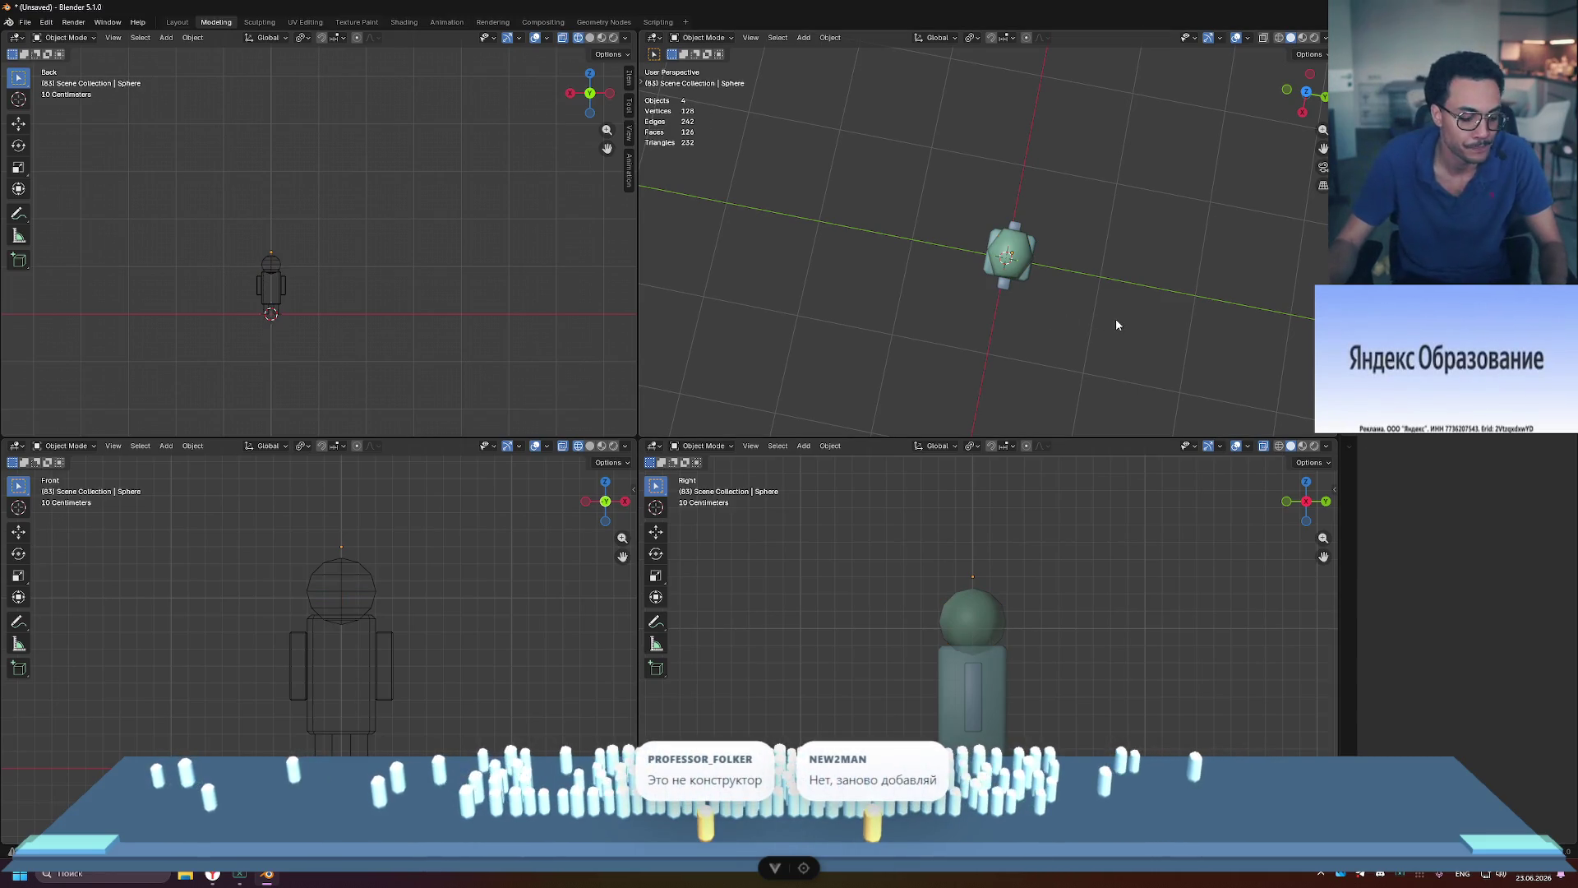
Step: Add a UV sphere with 8 segments and 0.2 m radius, and begin moving it upward
{"action": "key", "text": "ctrl+a"}
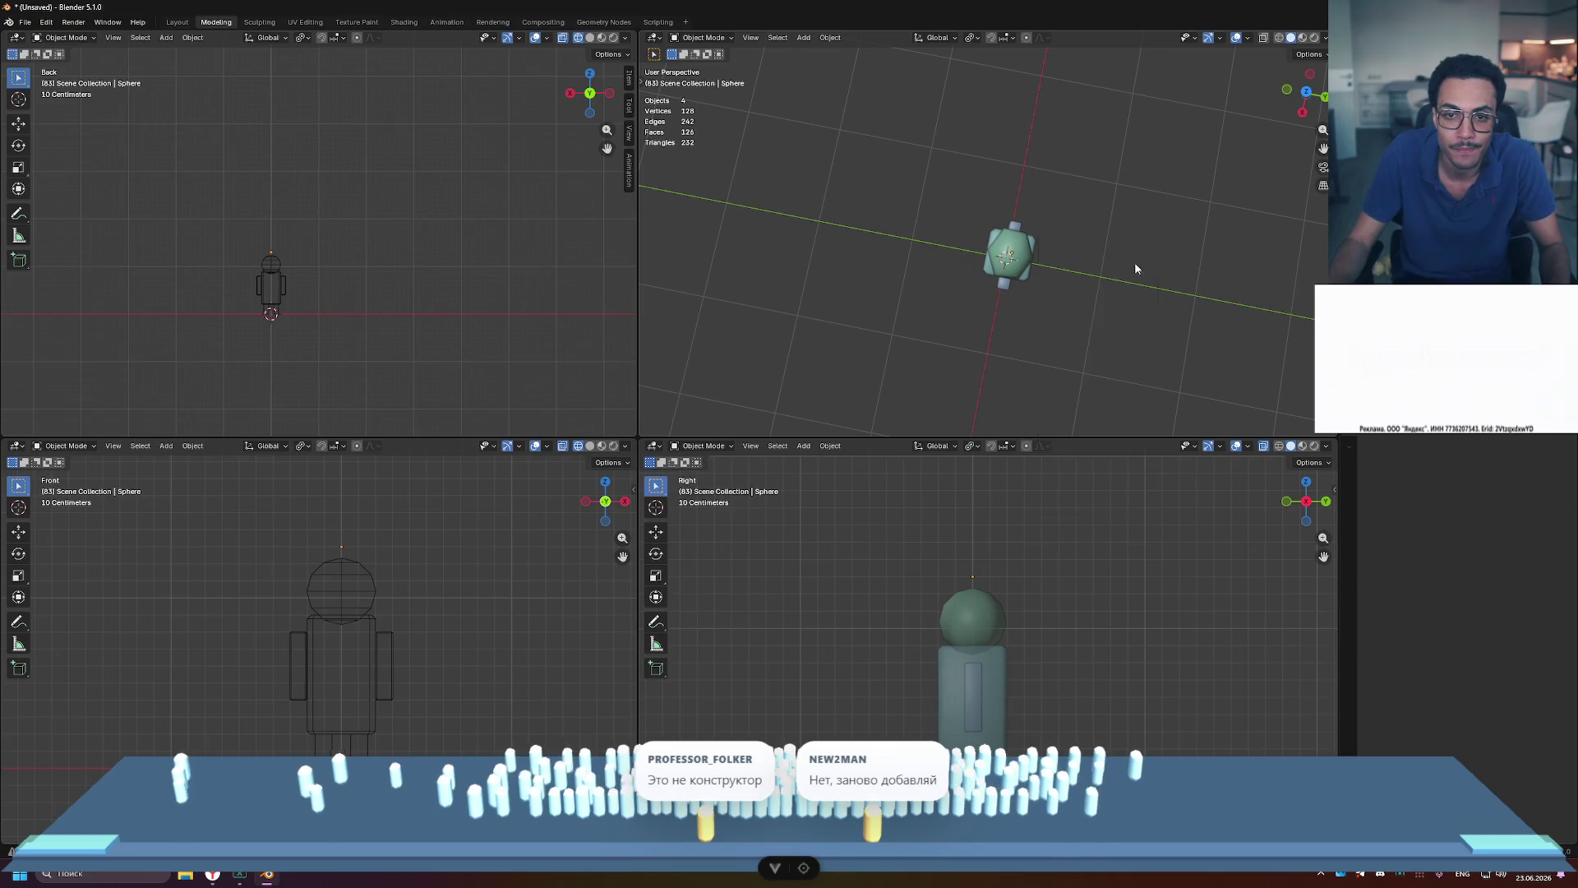
{"action": "key", "text": "shift+a"}
{"action": "mouse_move", "coordinate": [1113, 264]}
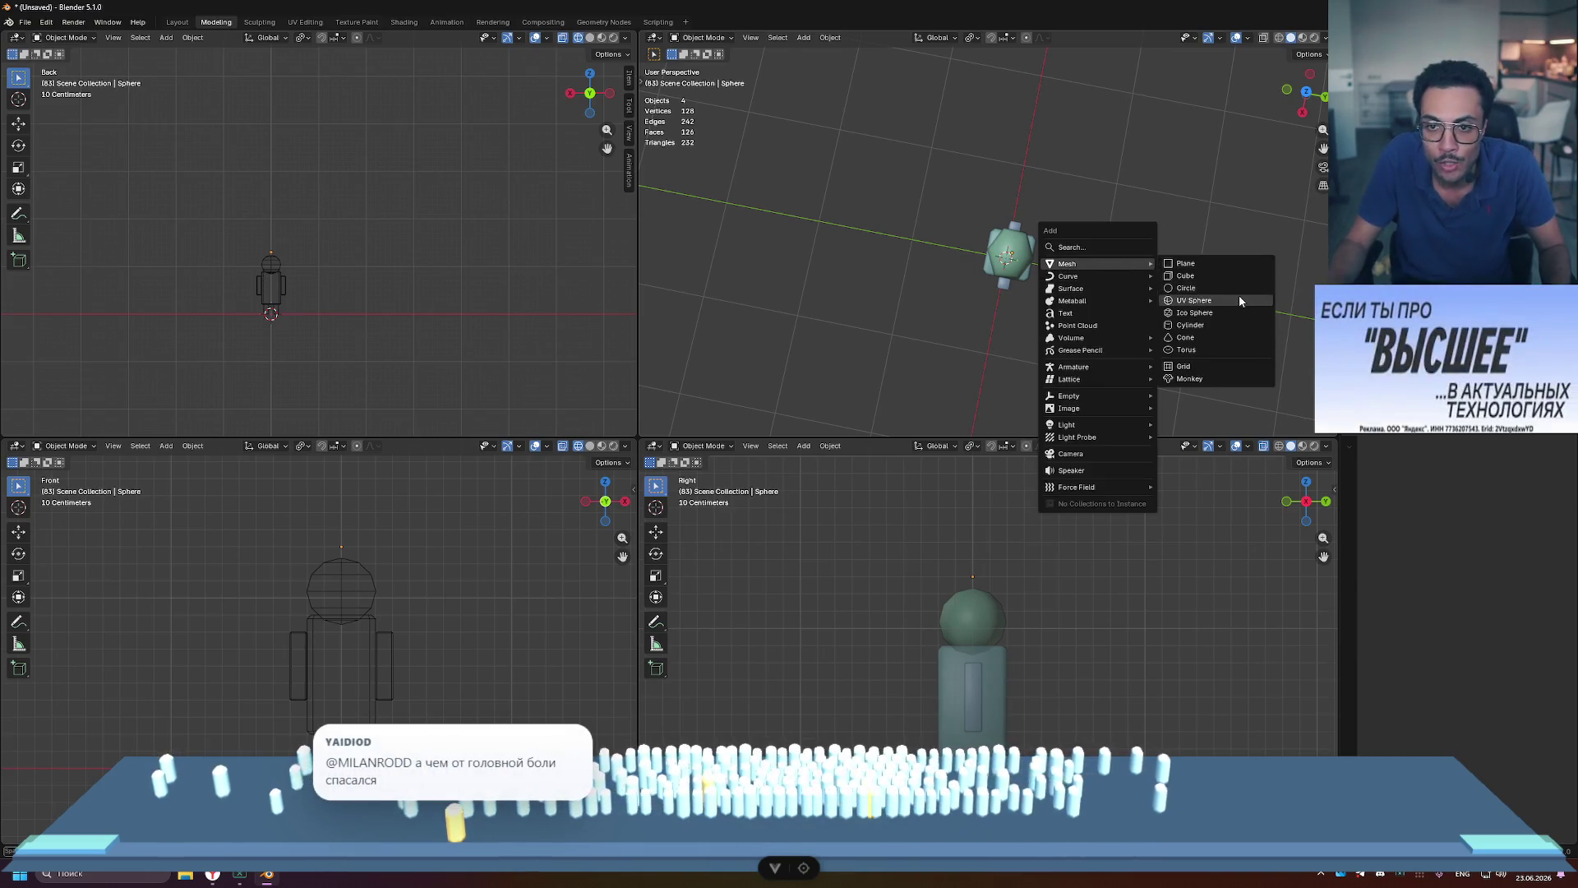
{"action": "left_click", "coordinate": [1240, 300]}
{"action": "left_click", "coordinate": [788, 293]}
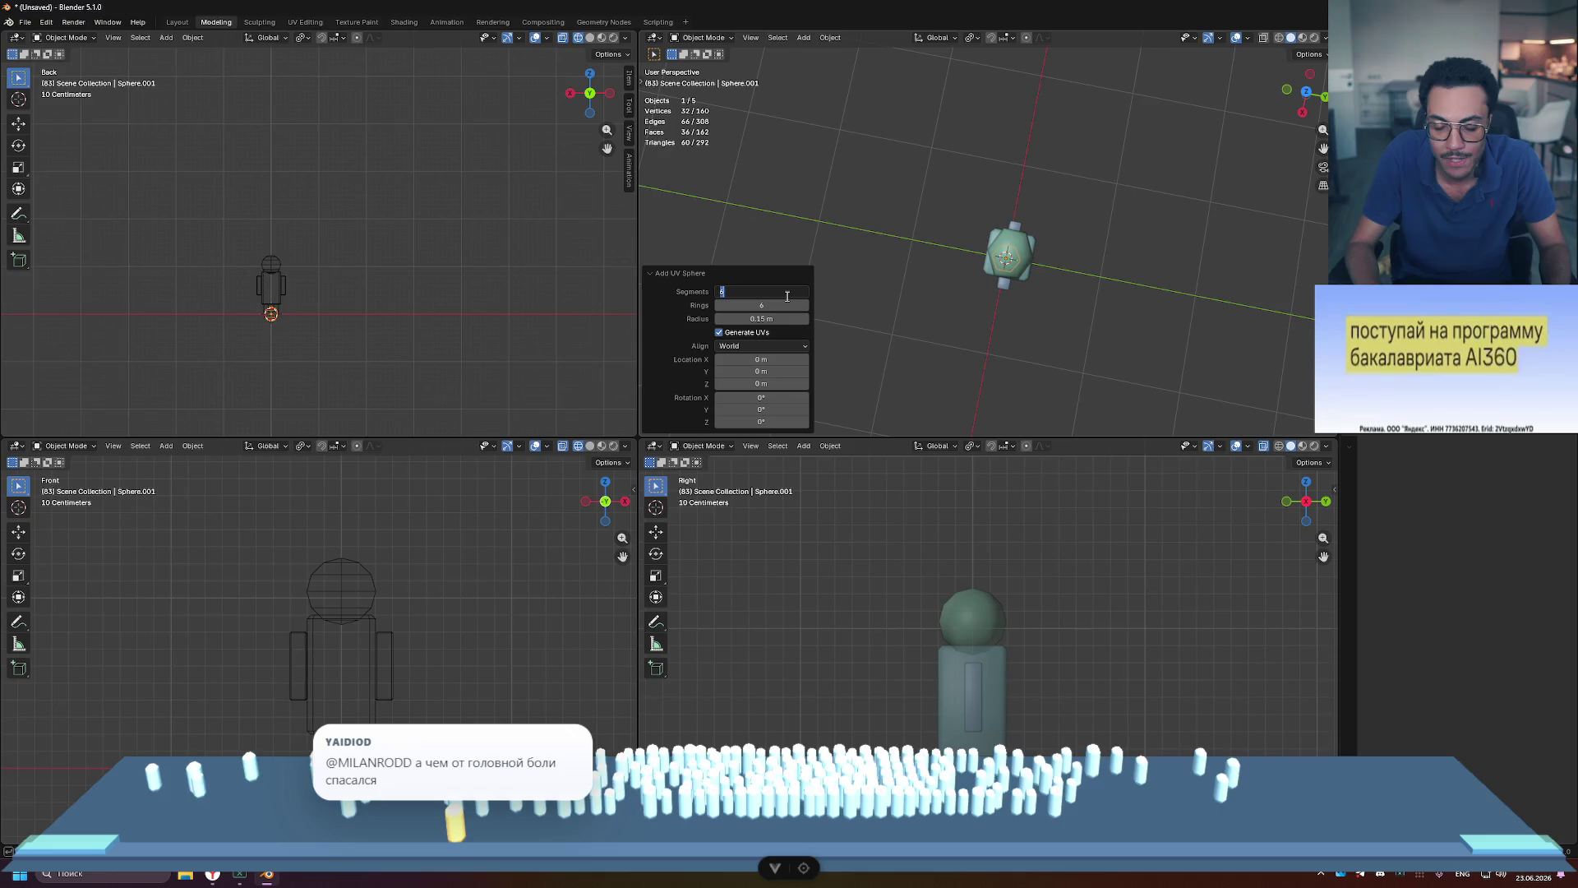
{"action": "type", "text": "8"}
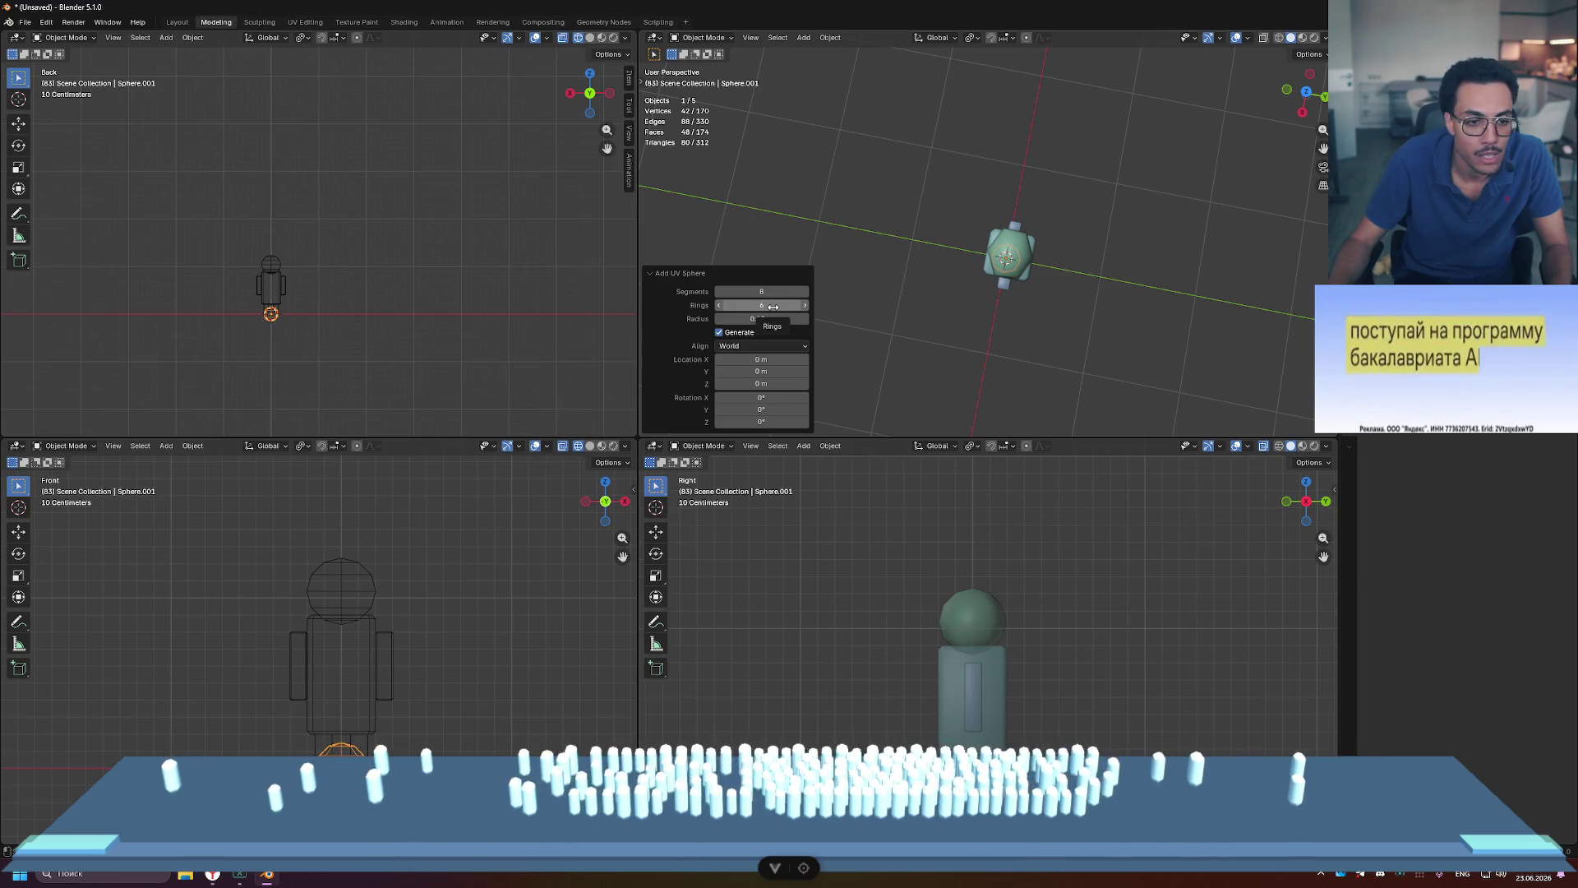
{"action": "type", "text": "0"}
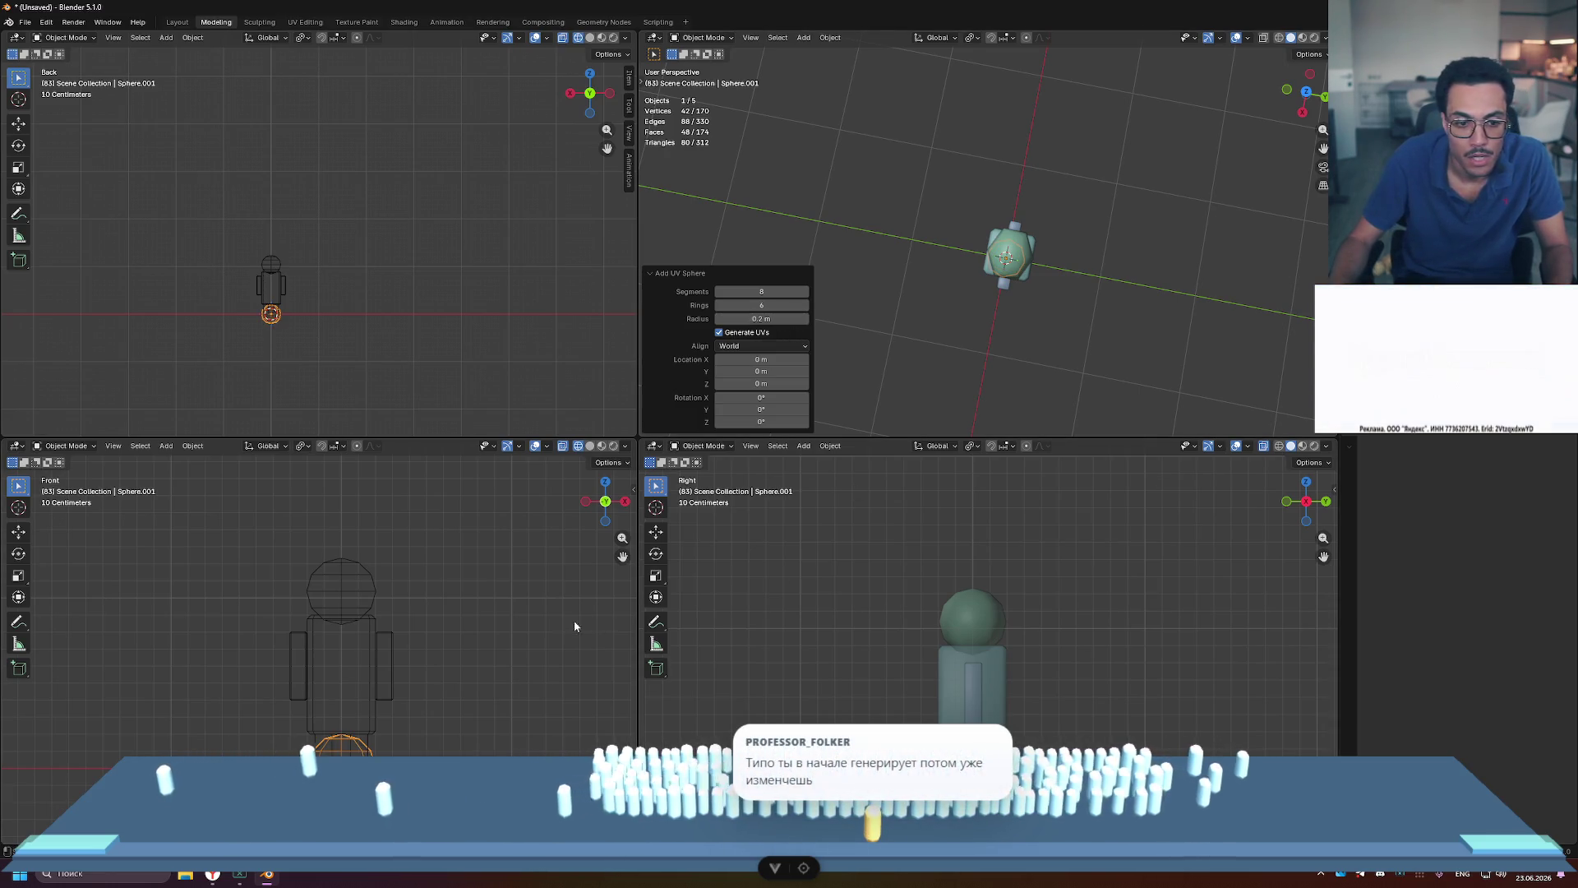
{"action": "left_click", "coordinate": [651, 275]}
{"action": "key", "text": "g"}
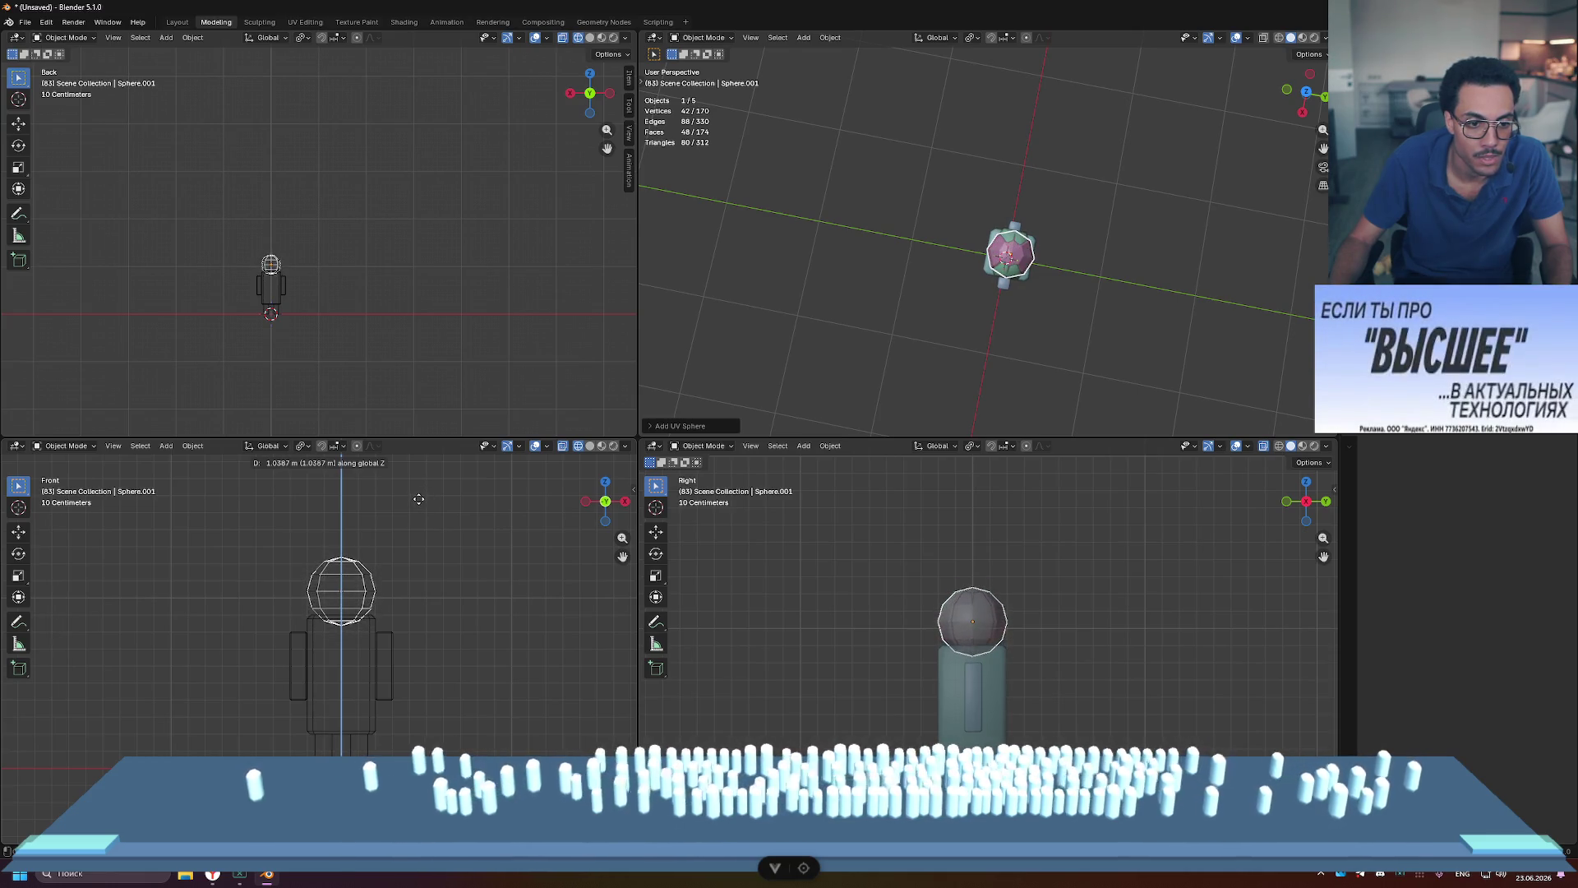
Step: Place the new sphere at head height and remove the old green head
{"action": "left_click", "coordinate": [419, 498]}
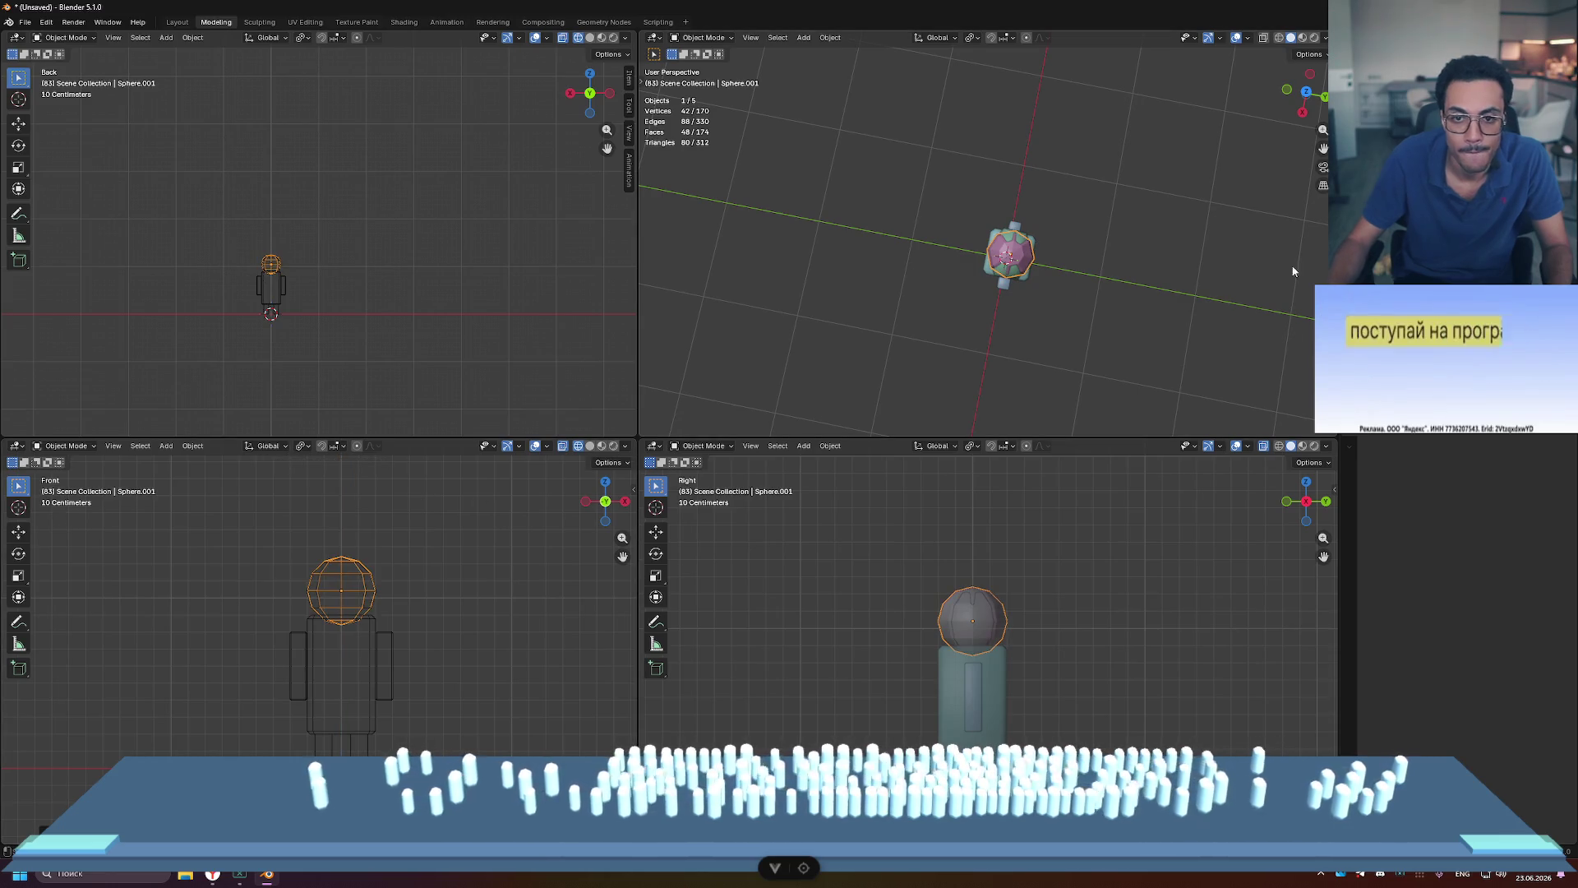
{"action": "scroll", "coordinate": [1070, 276], "scroll_direction": "up", "scroll_amount": 4}
{"action": "mouse_move", "coordinate": [1226, 296]}
{"action": "middle_mouse_down"}
{"action": "mouse_move", "coordinate": [1081, 239]}
{"action": "mouse_move", "coordinate": [995, 243]}
{"action": "mouse_move", "coordinate": [1086, 149]}
{"action": "mouse_move", "coordinate": [1043, 132]}
{"action": "mouse_move", "coordinate": [774, 140]}
{"action": "mouse_move", "coordinate": [1037, 156]}
{"action": "mouse_move", "coordinate": [1019, 173]}
{"action": "middle_mouse_up"}
{"action": "mouse_move", "coordinate": [1078, 250]}
{"action": "middle_mouse_down"}
{"action": "mouse_move", "coordinate": [1132, 228]}
{"action": "mouse_move", "coordinate": [1031, 216]}
{"action": "mouse_move", "coordinate": [1026, 194]}
{"action": "mouse_move", "coordinate": [978, 226]}
{"action": "mouse_move", "coordinate": [1054, 303]}
{"action": "mouse_move", "coordinate": [1105, 262]}
{"action": "mouse_move", "coordinate": [1049, 237]}
{"action": "mouse_move", "coordinate": [1053, 211]}
{"action": "middle_mouse_up"}
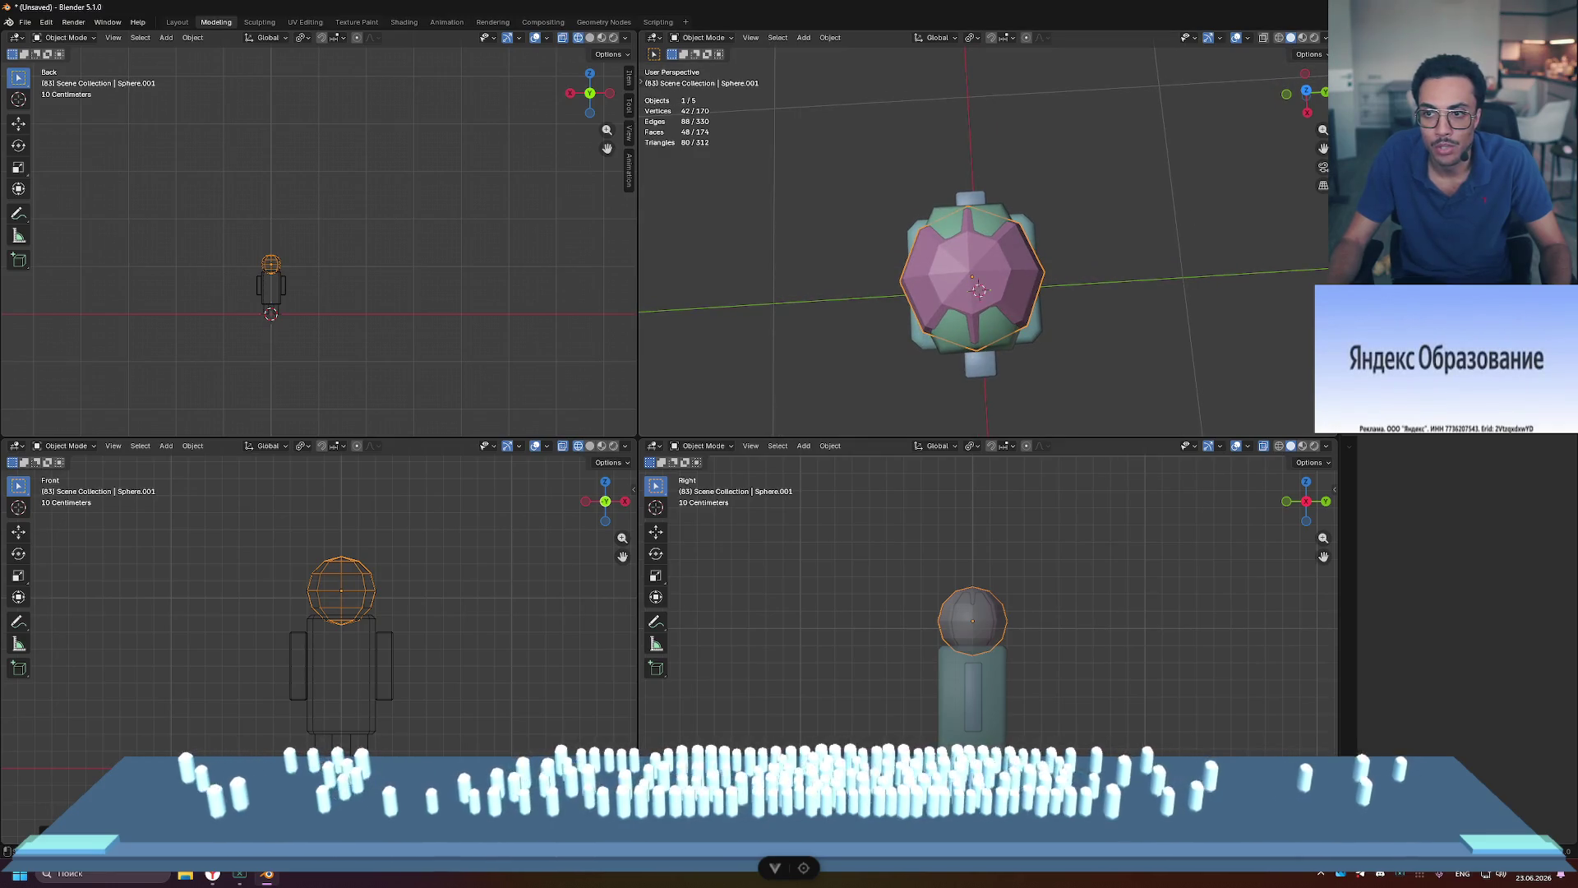
{"action": "key", "text": "ctrl+z"}
{"action": "scroll", "coordinate": [1195, 251], "scroll_direction": "down", "scroll_amount": 5}
{"action": "mouse_move", "coordinate": [1195, 251]}
{"action": "middle_mouse_down"}
{"action": "mouse_move", "coordinate": [1172, 186]}
{"action": "mouse_move", "coordinate": [1218, 158]}
{"action": "mouse_move", "coordinate": [1149, 184]}
{"action": "middle_mouse_up"}
{"action": "scroll", "coordinate": [983, 234], "scroll_direction": "up", "scroll_amount": 3}
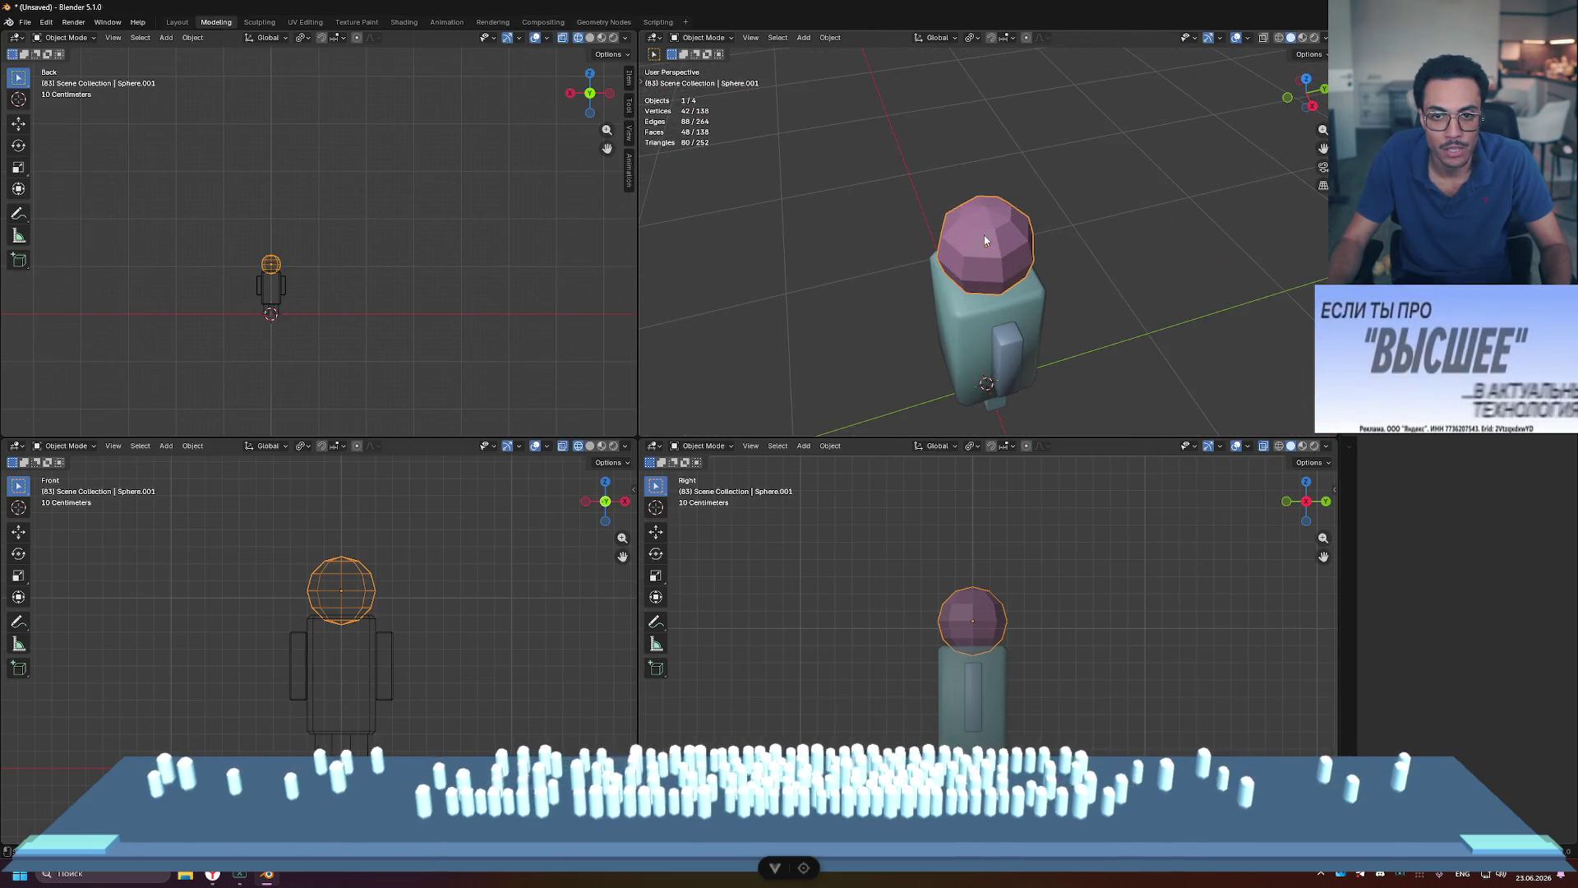
Step: Apply Shade Smooth to the new head sphere and deselect everything
{"action": "right_click", "coordinate": [983, 234]}
{"action": "left_click", "coordinate": [983, 235]}
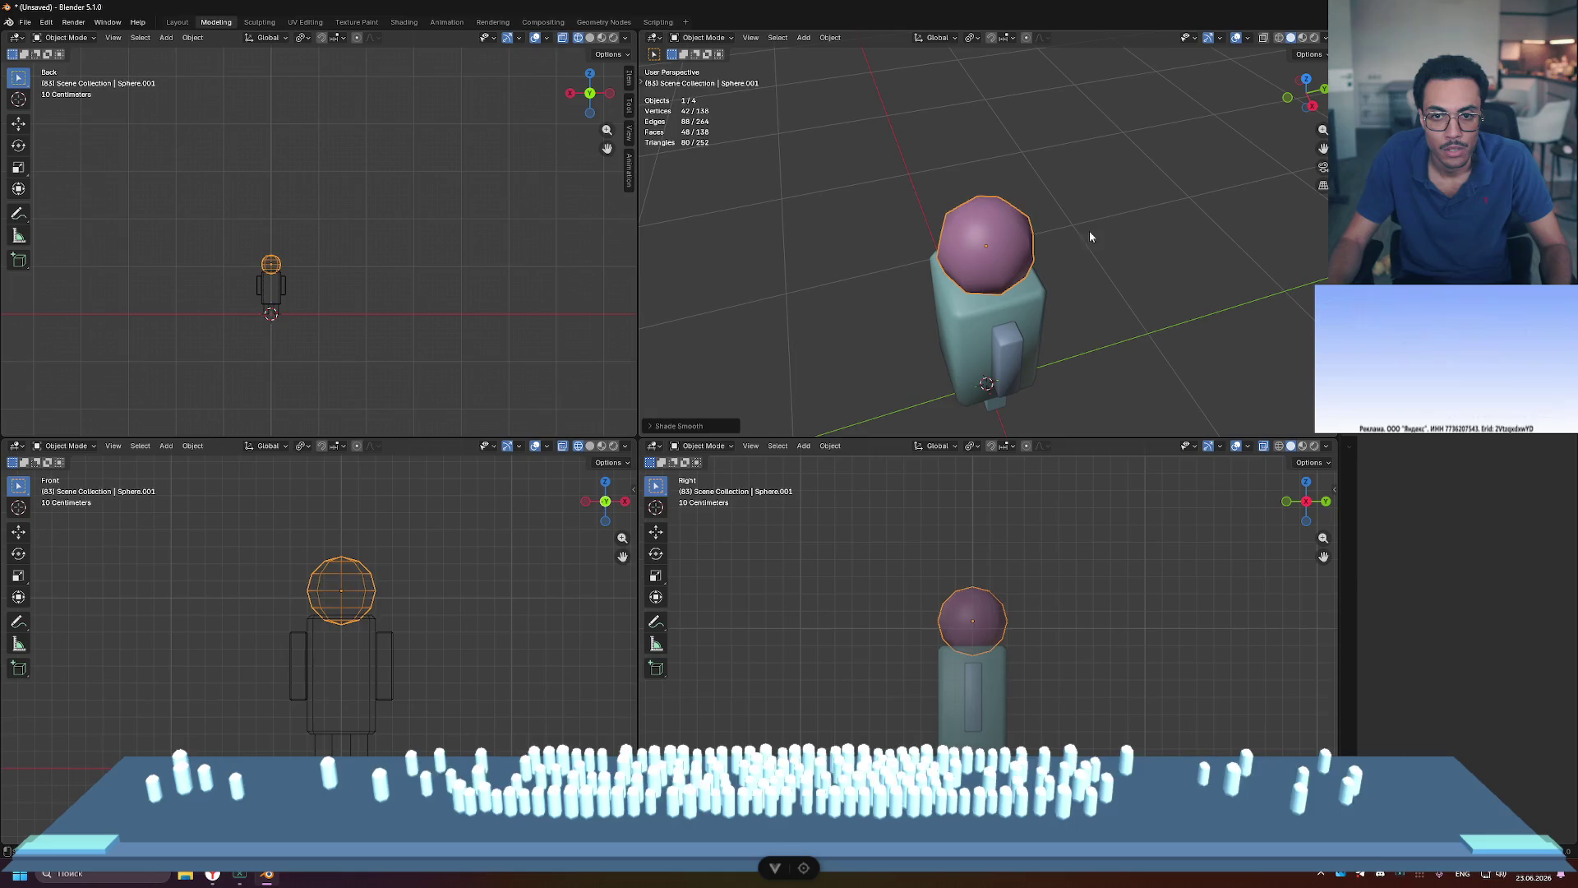
{"action": "key", "text": "alt+a"}
{"action": "mouse_move", "coordinate": [1175, 246]}
{"action": "middle_mouse_down"}
{"action": "mouse_move", "coordinate": [1175, 293]}
{"action": "mouse_move", "coordinate": [1127, 234]}
{"action": "mouse_move", "coordinate": [1157, 310]}
{"action": "mouse_move", "coordinate": [1113, 203]}
{"action": "mouse_move", "coordinate": [1070, 194]}
{"action": "mouse_move", "coordinate": [1141, 184]}
{"action": "mouse_move", "coordinate": [1088, 273]}
{"action": "middle_mouse_up"}
{"action": "scroll", "coordinate": [1177, 299], "scroll_direction": "down", "scroll_amount": 3}
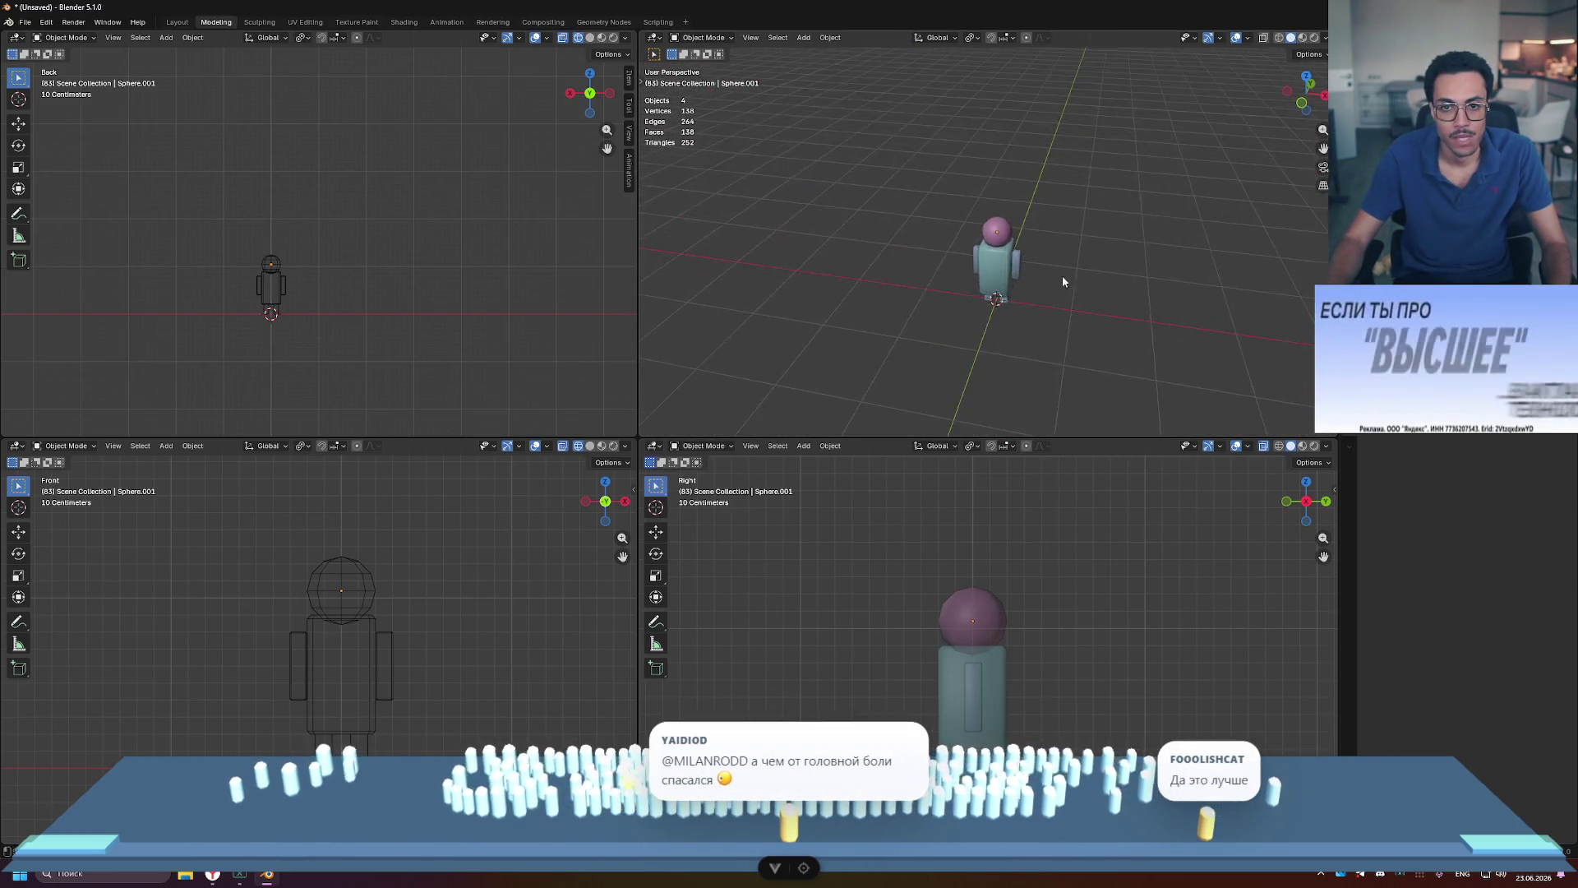
{"action": "scroll", "coordinate": [1052, 230], "scroll_direction": "up", "scroll_amount": 5}
Step: Select the pink head sphere and enter Edit Mode on it
{"action": "left_click", "coordinate": [1006, 202]}
{"action": "key", "text": "Tab"}
{"action": "middle_click_drag", "start_coordinate": [1006, 202], "coordinate": [1152, 226]}
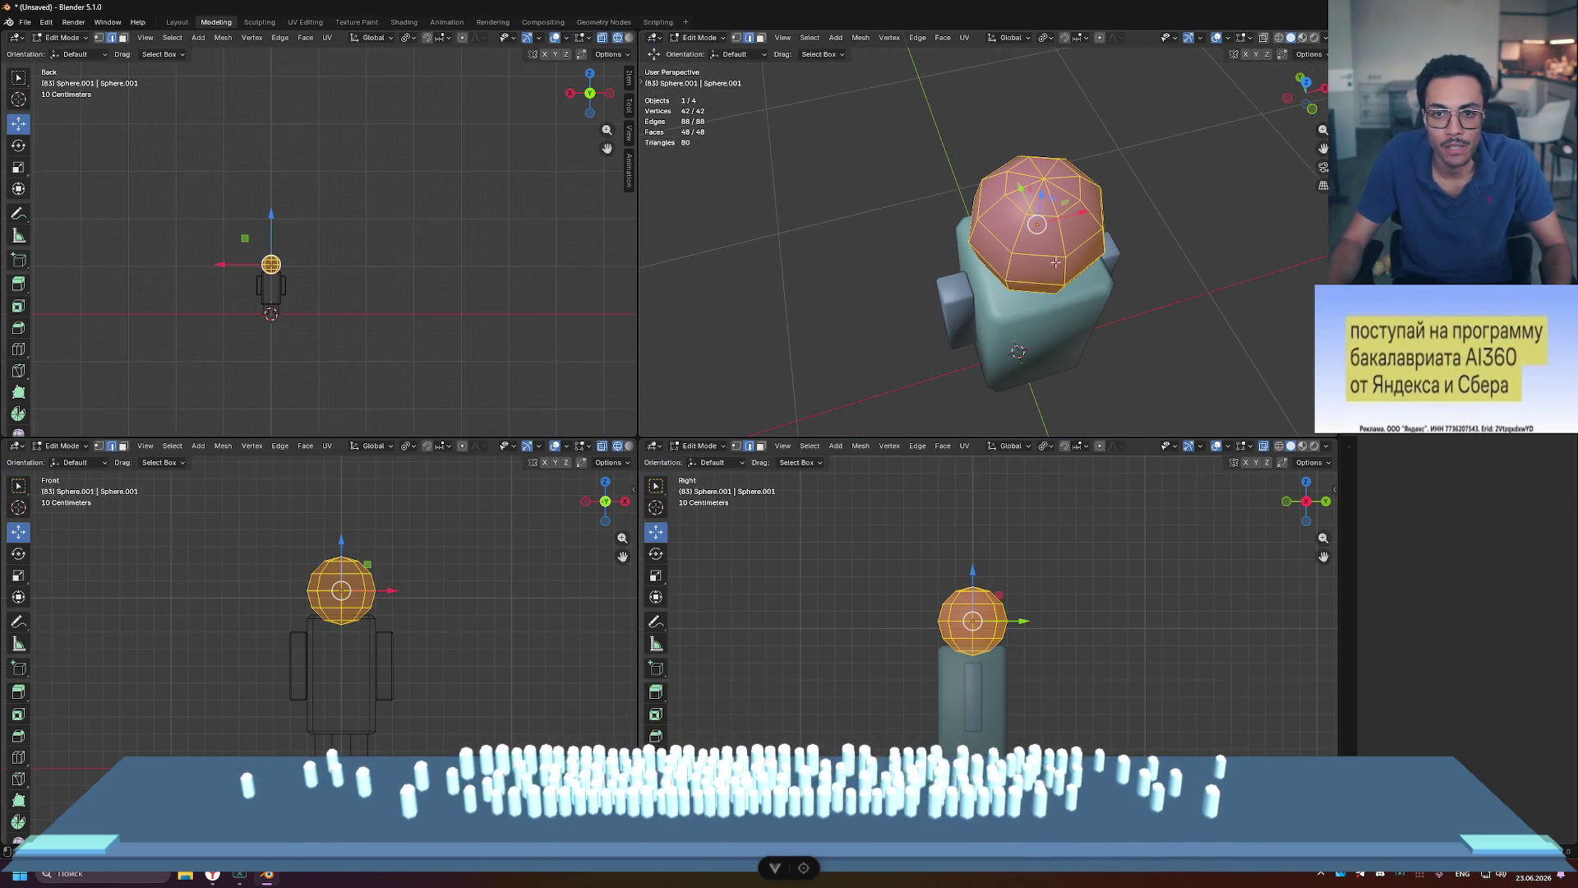
Step: Select all of the head's geometry, bevel its edges, and return to Object Mode
{"action": "key", "text": "Tab"}
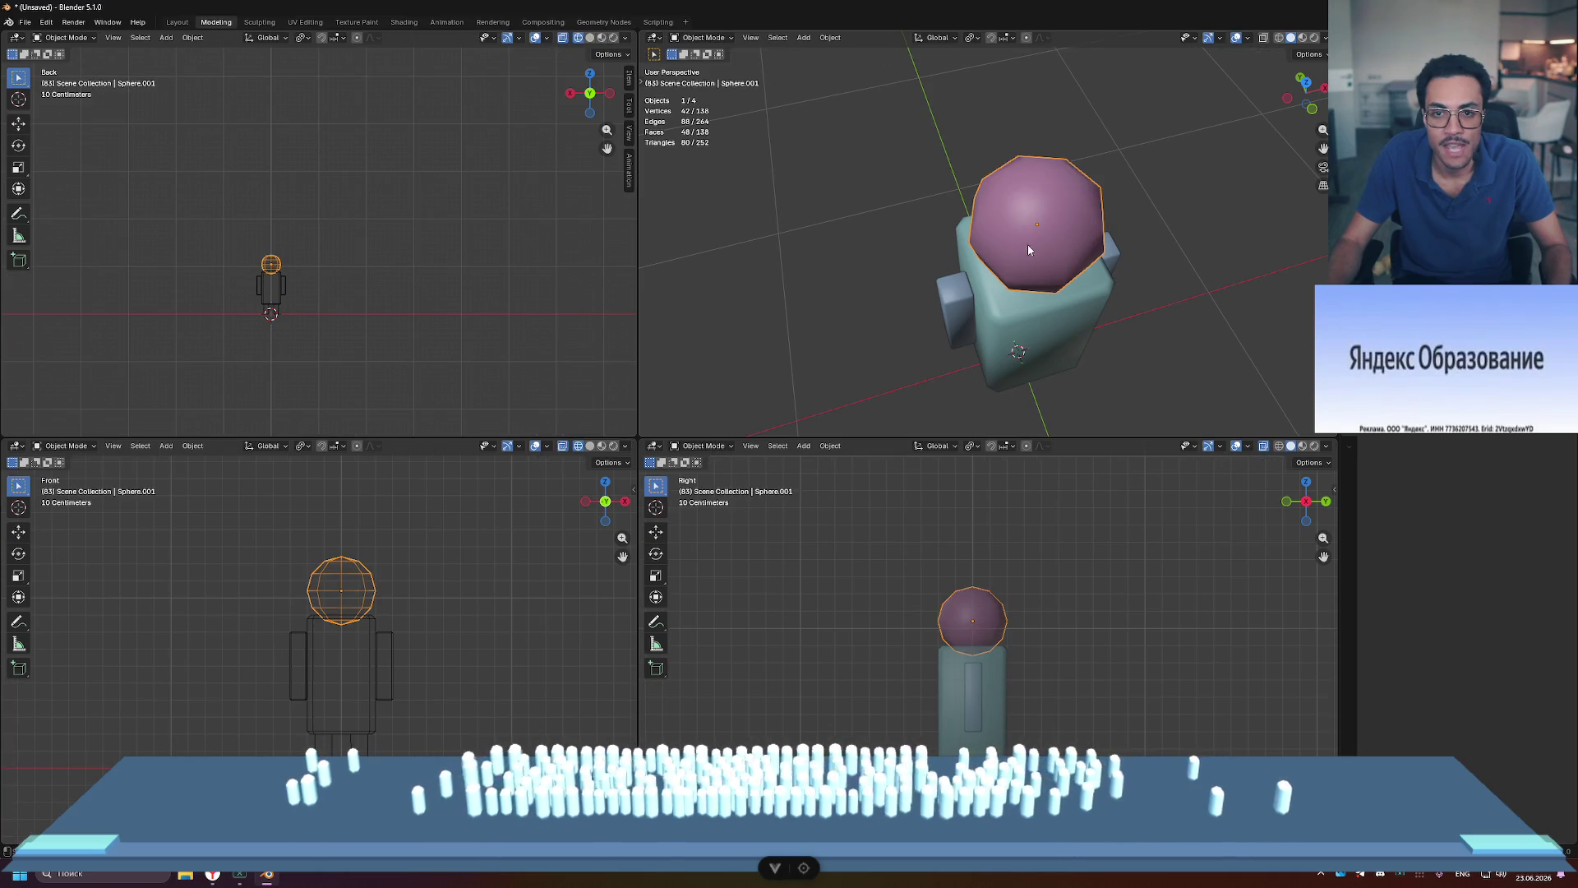
{"action": "key", "text": "Tab"}
{"action": "key", "text": "a"}
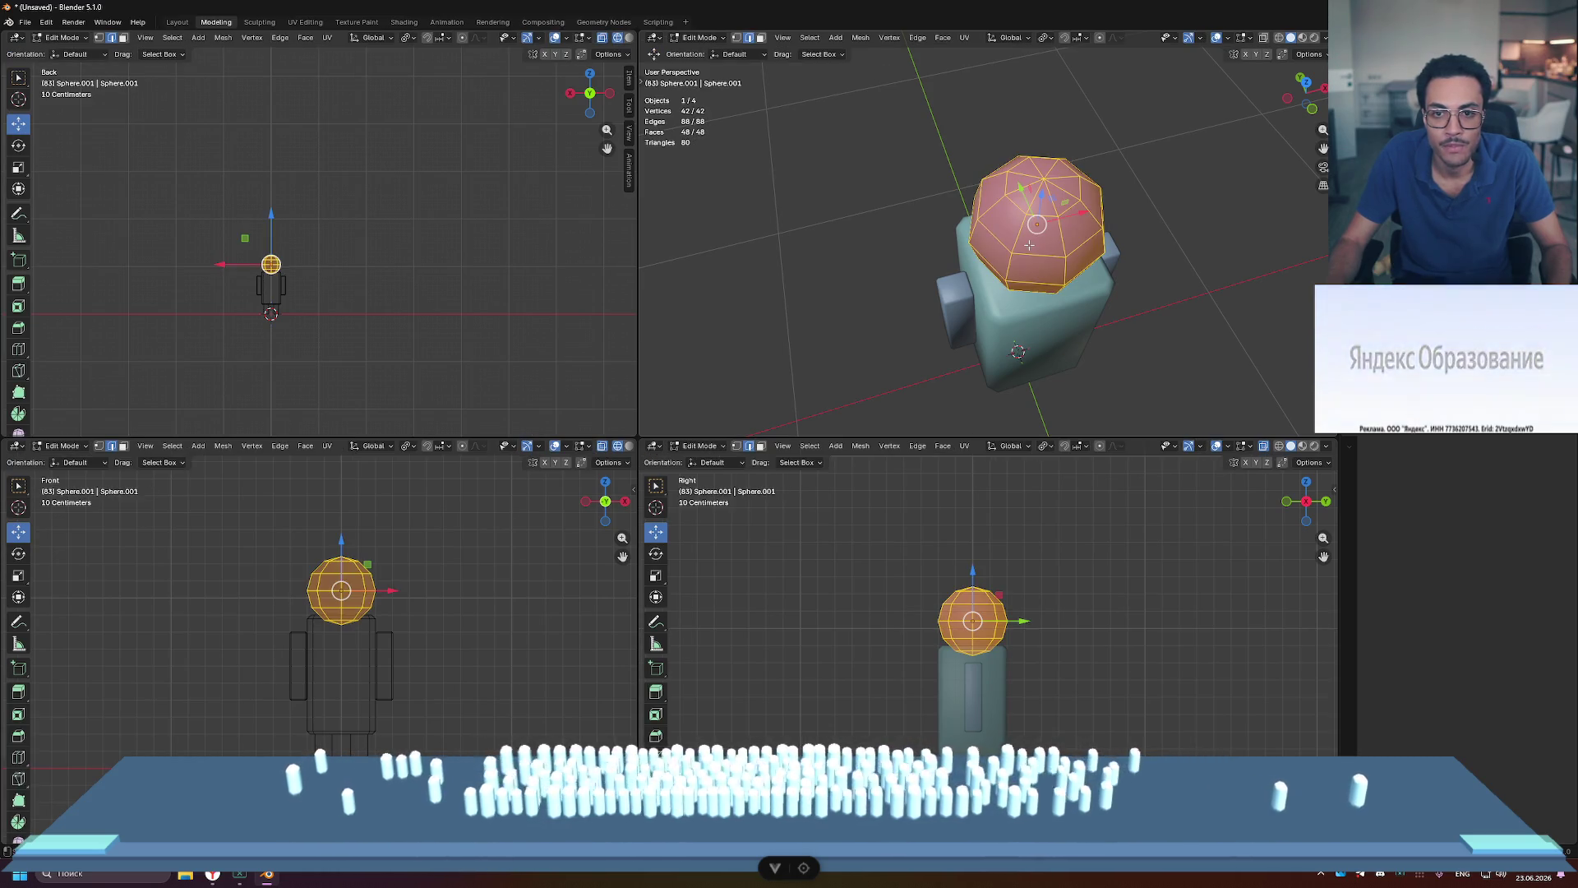
{"action": "key", "text": "ctrl+b"}
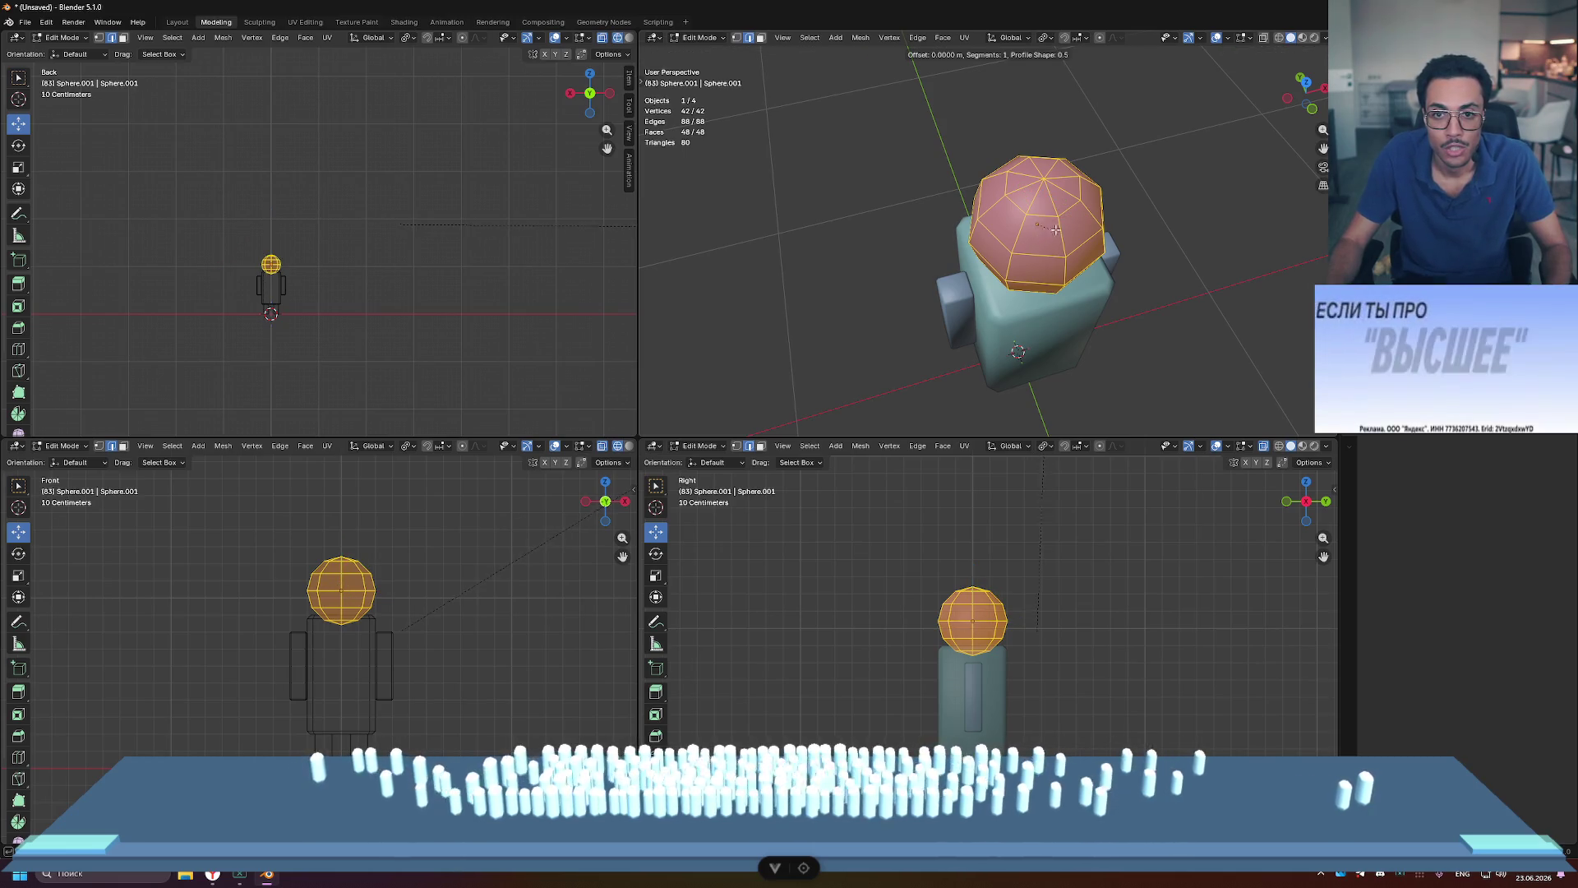
{"action": "key", "text": "Escape"}
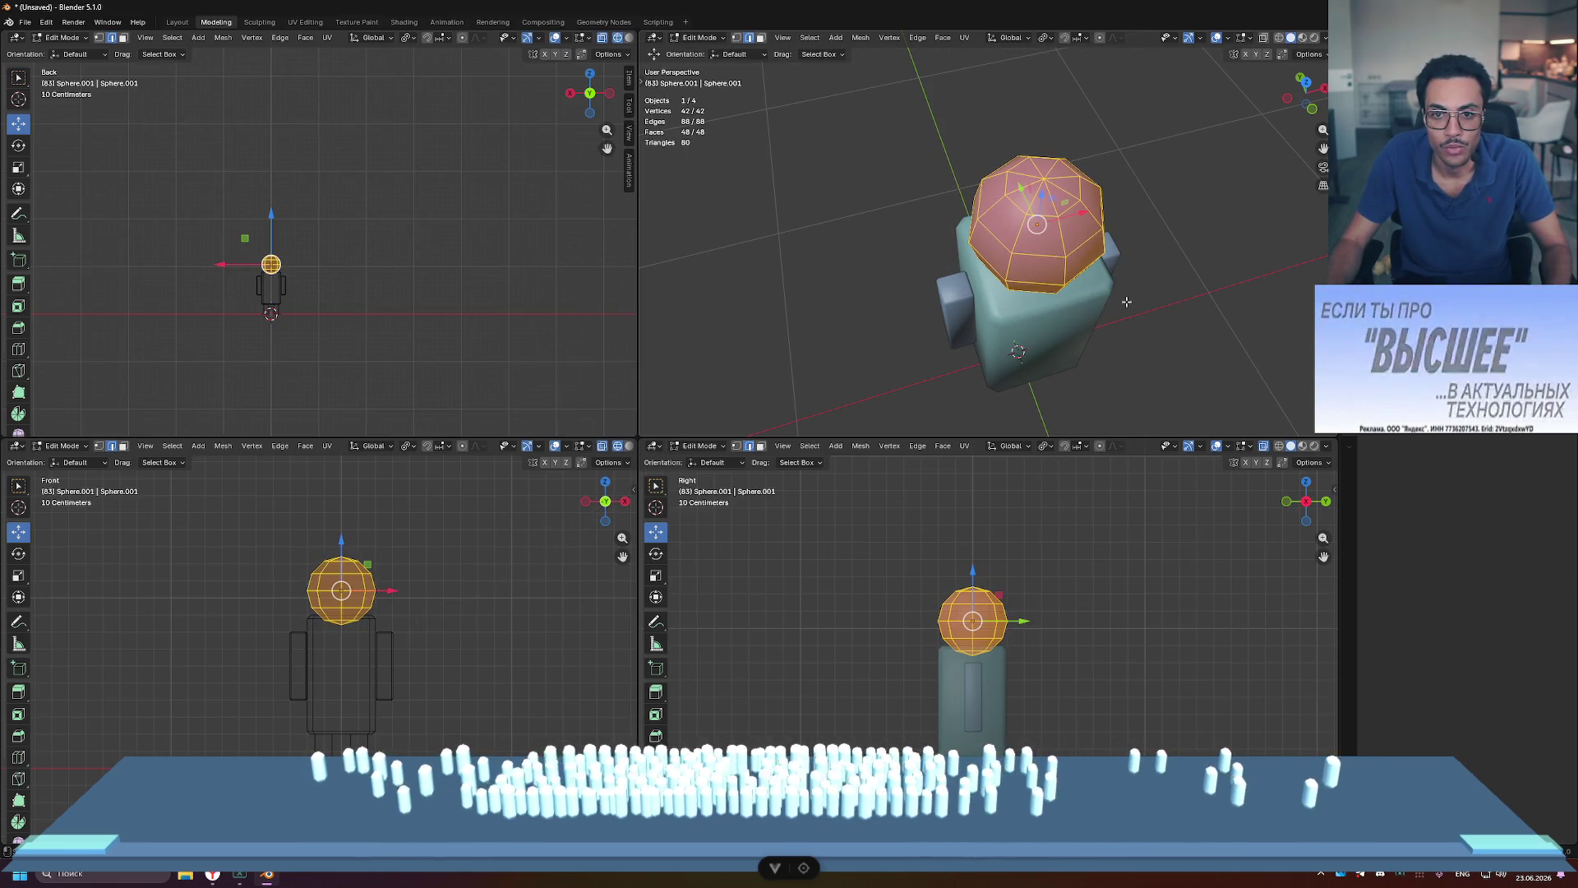
{"action": "key", "text": "ctrl+b"}
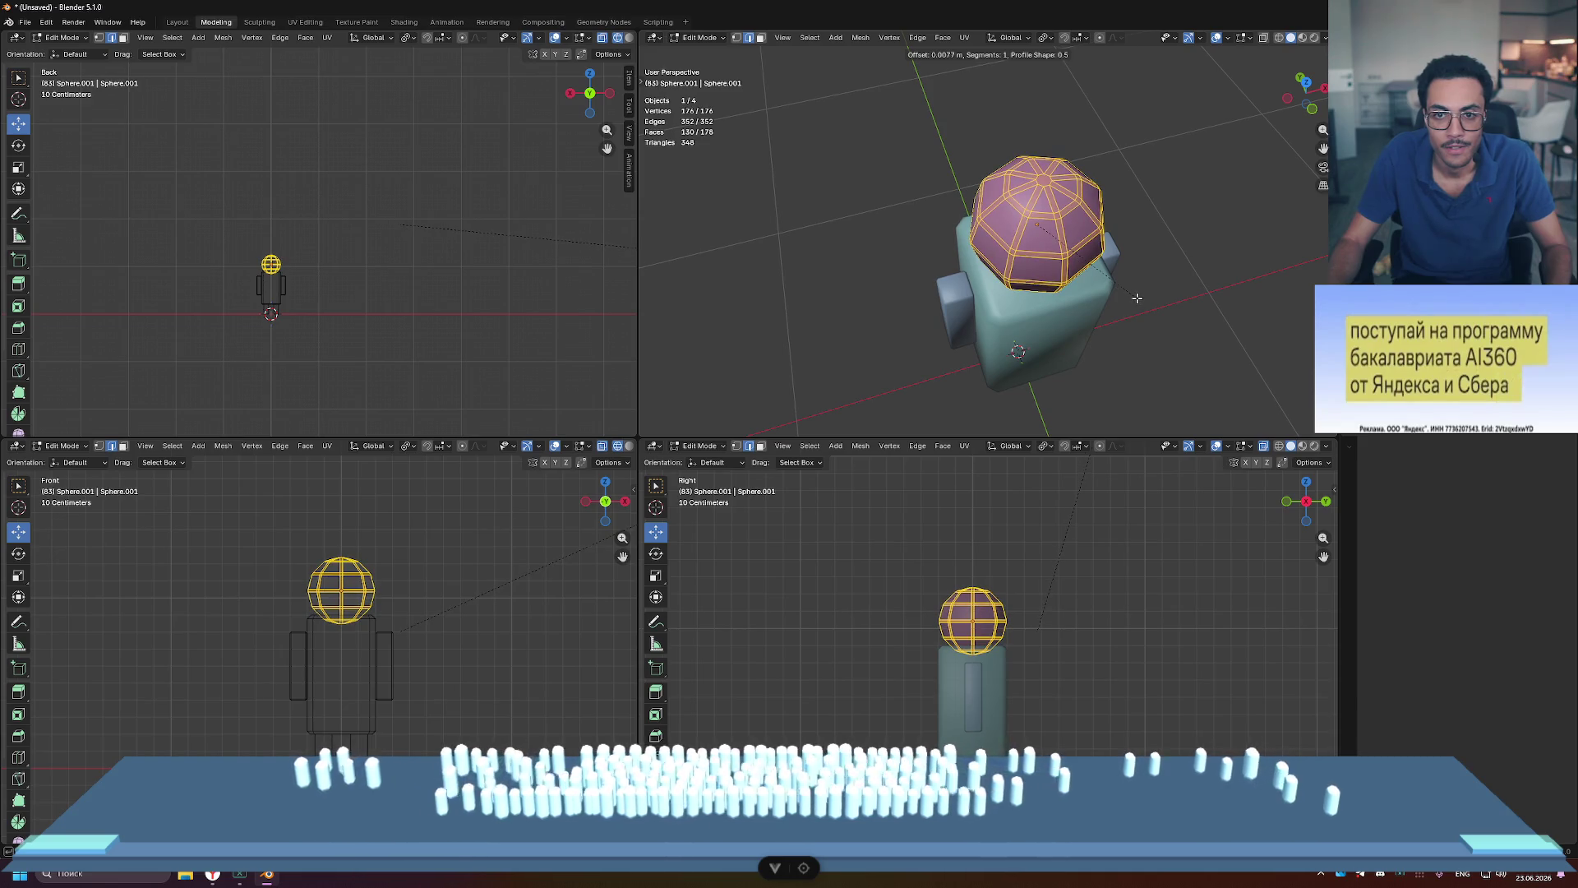
{"action": "left_click", "coordinate": [1137, 298]}
{"action": "key", "text": "alt+a"}
{"action": "mouse_move", "coordinate": [1137, 298]}
{"action": "middle_mouse_down"}
{"action": "mouse_move", "coordinate": [1193, 247]}
{"action": "mouse_move", "coordinate": [1136, 292]}
{"action": "mouse_move", "coordinate": [1107, 234]}
{"action": "mouse_move", "coordinate": [1109, 184]}
{"action": "mouse_move", "coordinate": [1039, 217]}
{"action": "middle_mouse_up"}
{"action": "key", "text": "Tab"}
Step: Undo the head bevel and reselect all of the head's geometry in Edit Mode
{"action": "scroll", "coordinate": [1136, 292], "scroll_direction": "down", "scroll_amount": 2}
{"action": "key", "text": "alt+a"}
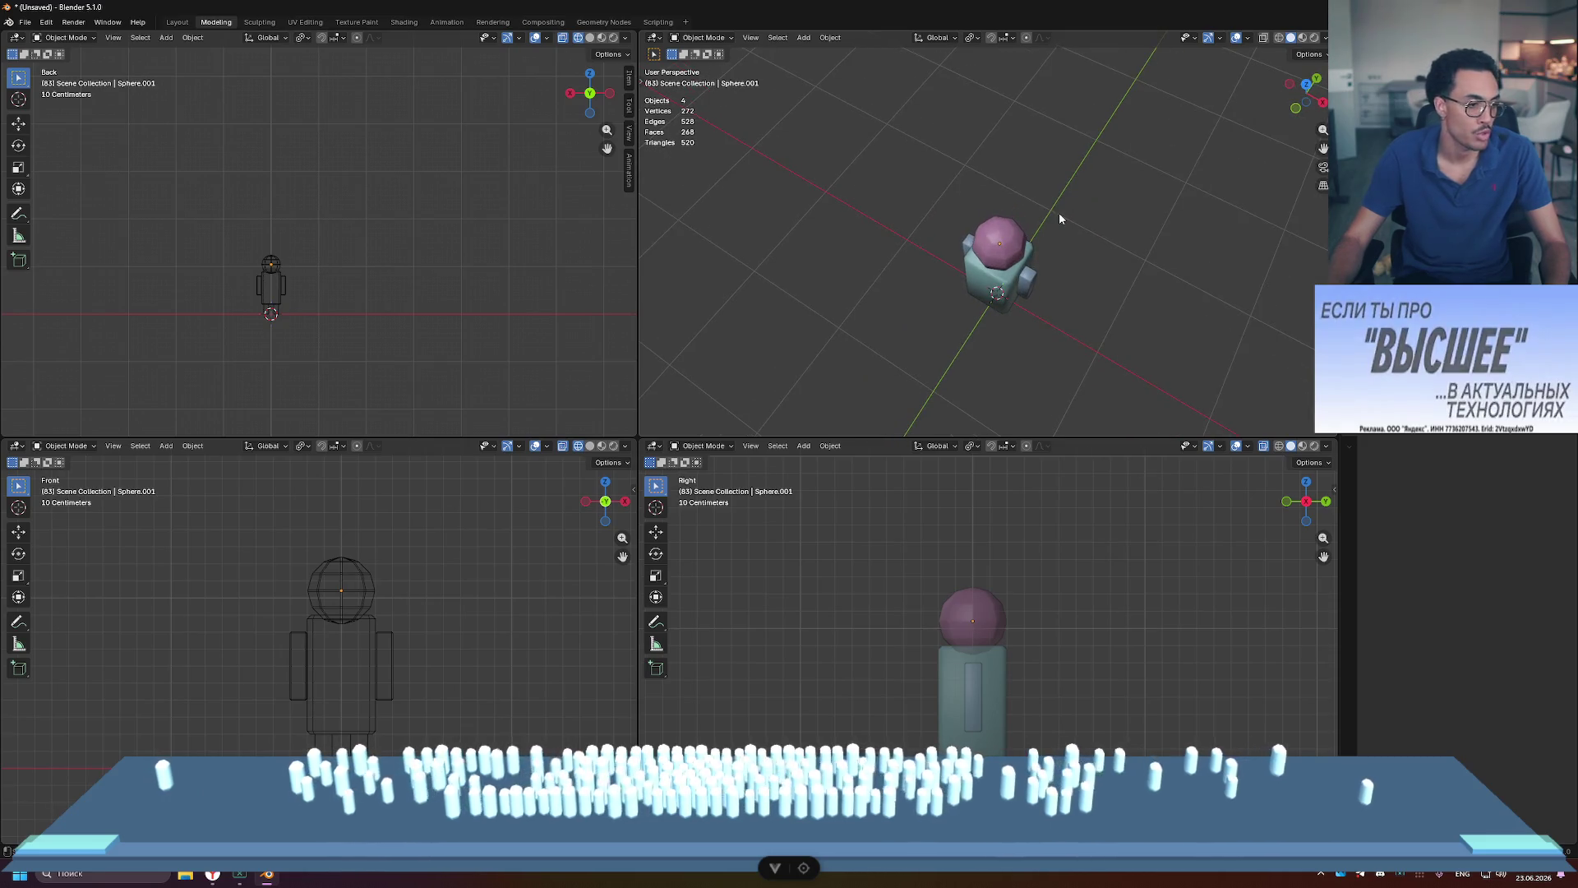
{"action": "scroll", "coordinate": [1082, 253], "scroll_direction": "up", "scroll_amount": 3}
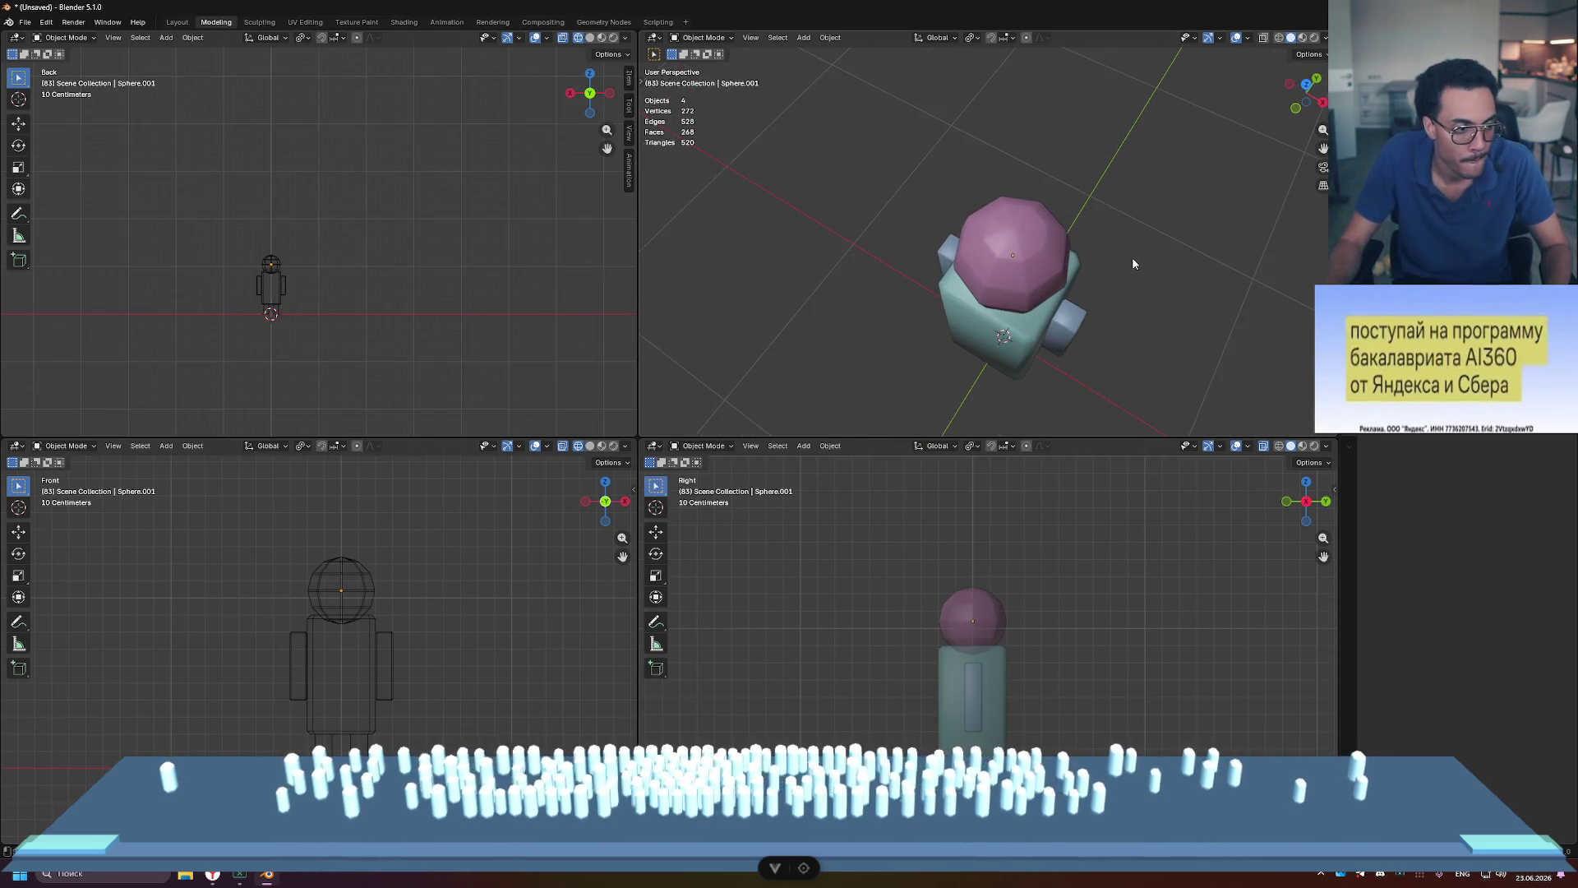
{"action": "key", "text": "ctrl+z"}
{"action": "key", "text": "Tab"}
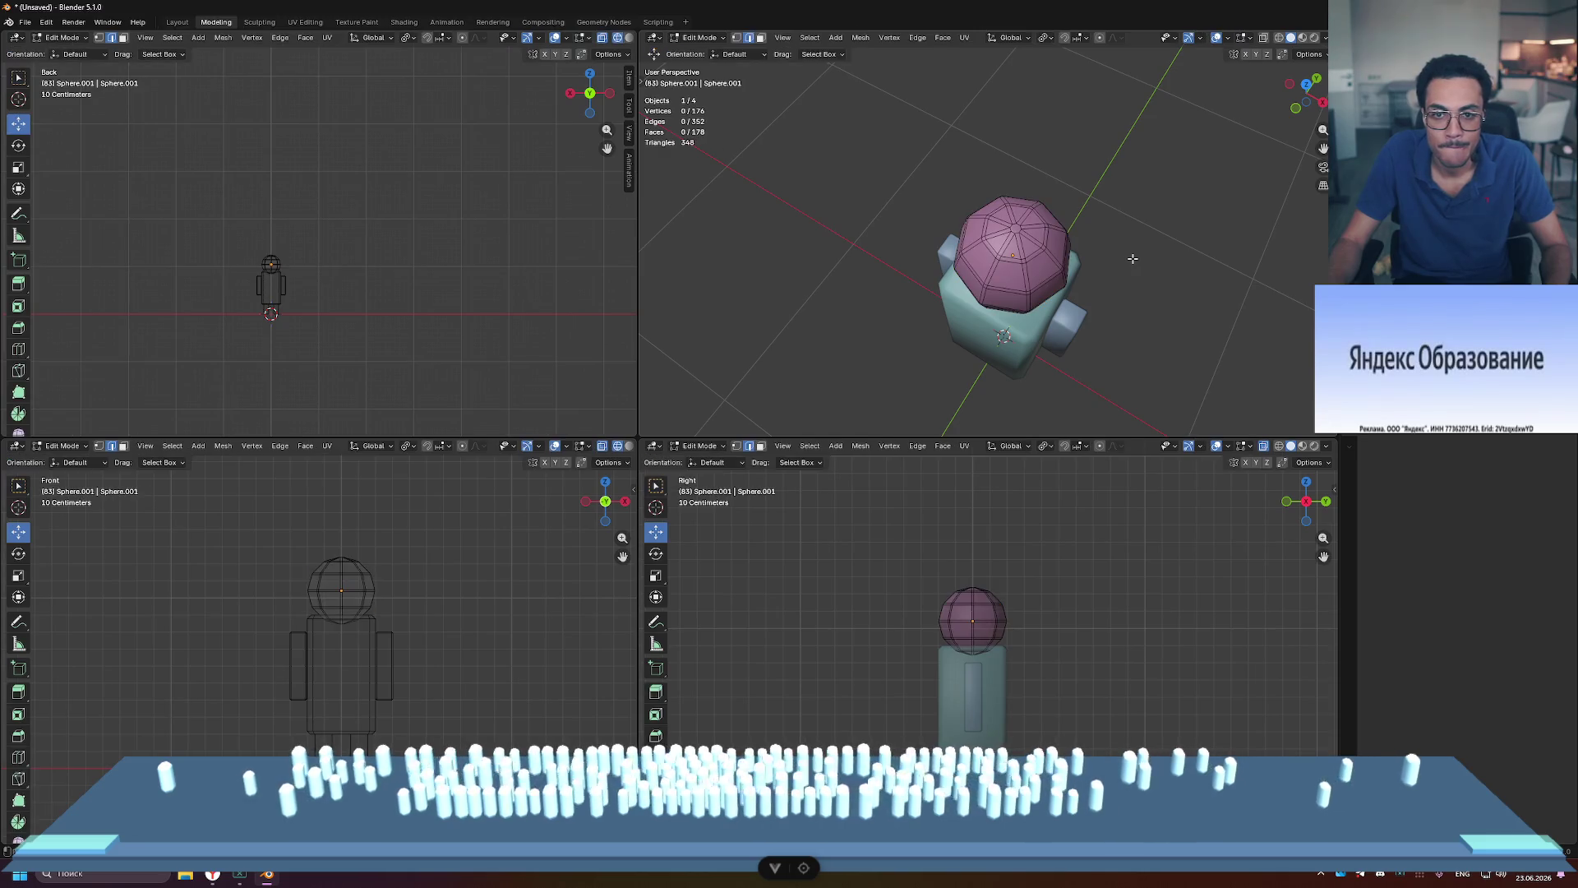
{"action": "key", "text": "a"}
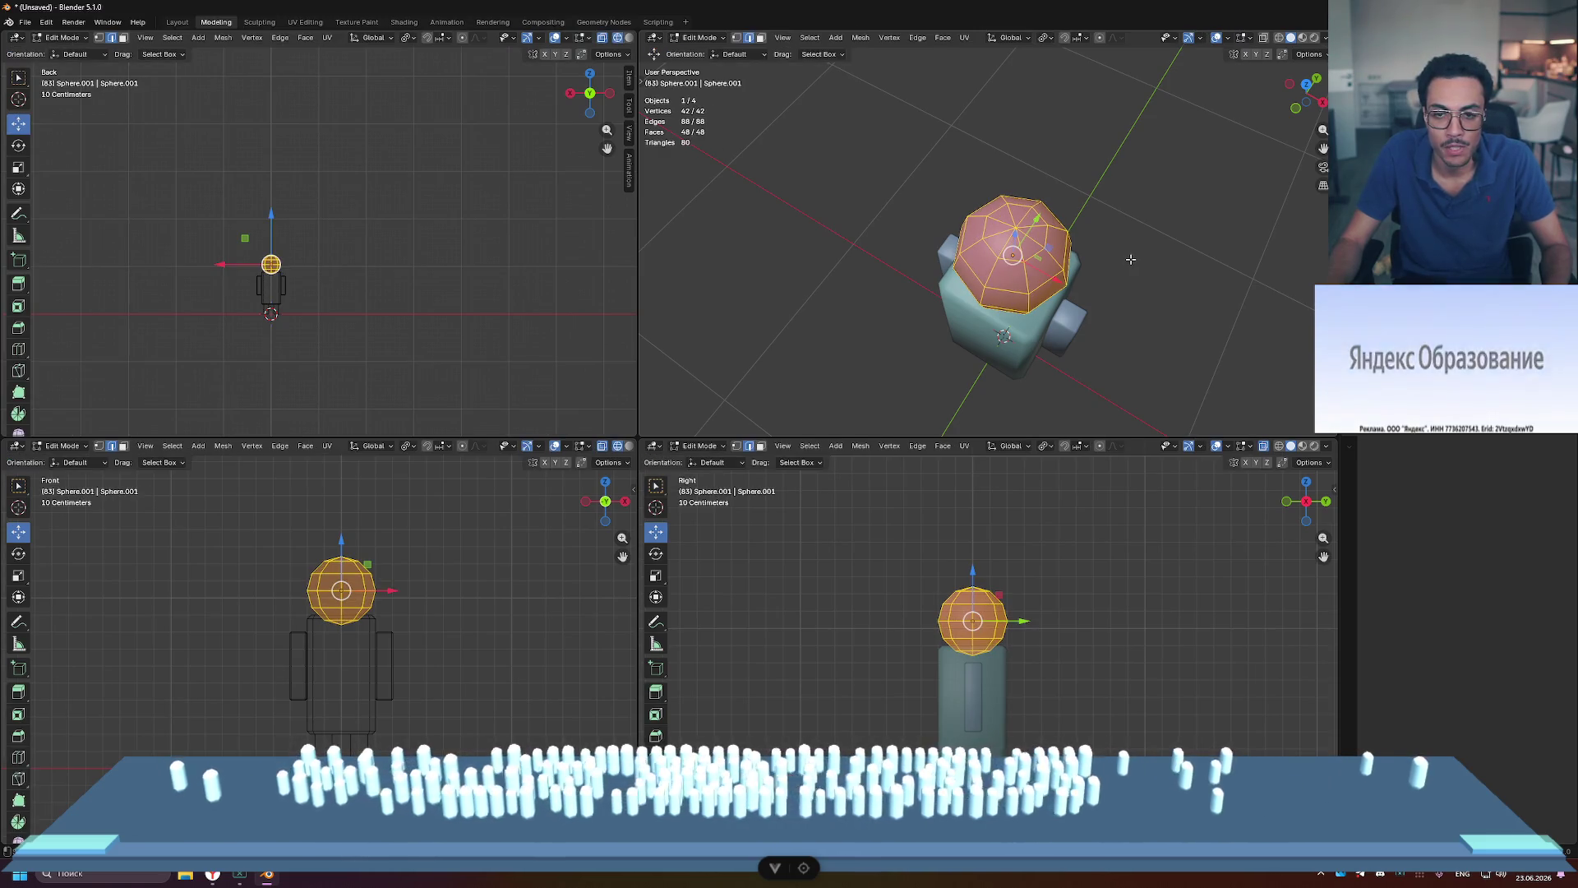
Step: Bevel the head's edges again and return to Object Mode with nothing selected
{"action": "key", "text": "ctrl+b"}
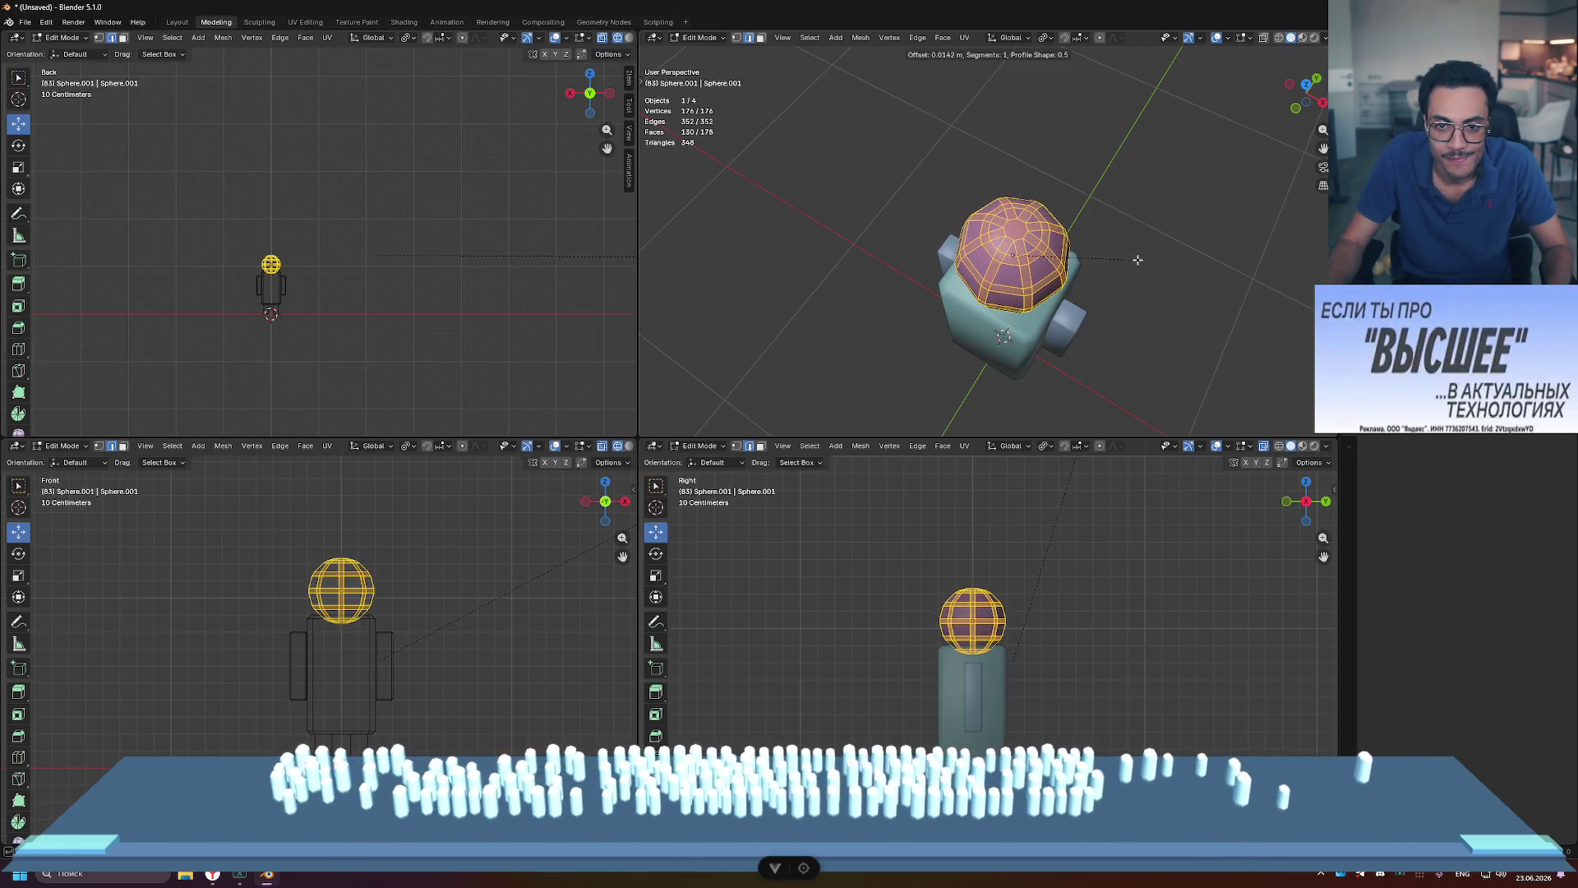
{"action": "left_click", "coordinate": [1139, 259]}
{"action": "key", "text": "alt+a"}
{"action": "mouse_move", "coordinate": [1174, 232]}
{"action": "middle_mouse_down"}
{"action": "mouse_move", "coordinate": [1159, 240]}
{"action": "mouse_move", "coordinate": [1085, 198]}
{"action": "mouse_move", "coordinate": [1085, 268]}
{"action": "middle_mouse_up"}
{"action": "scroll", "coordinate": [1085, 268], "scroll_direction": "down", "scroll_amount": 4}
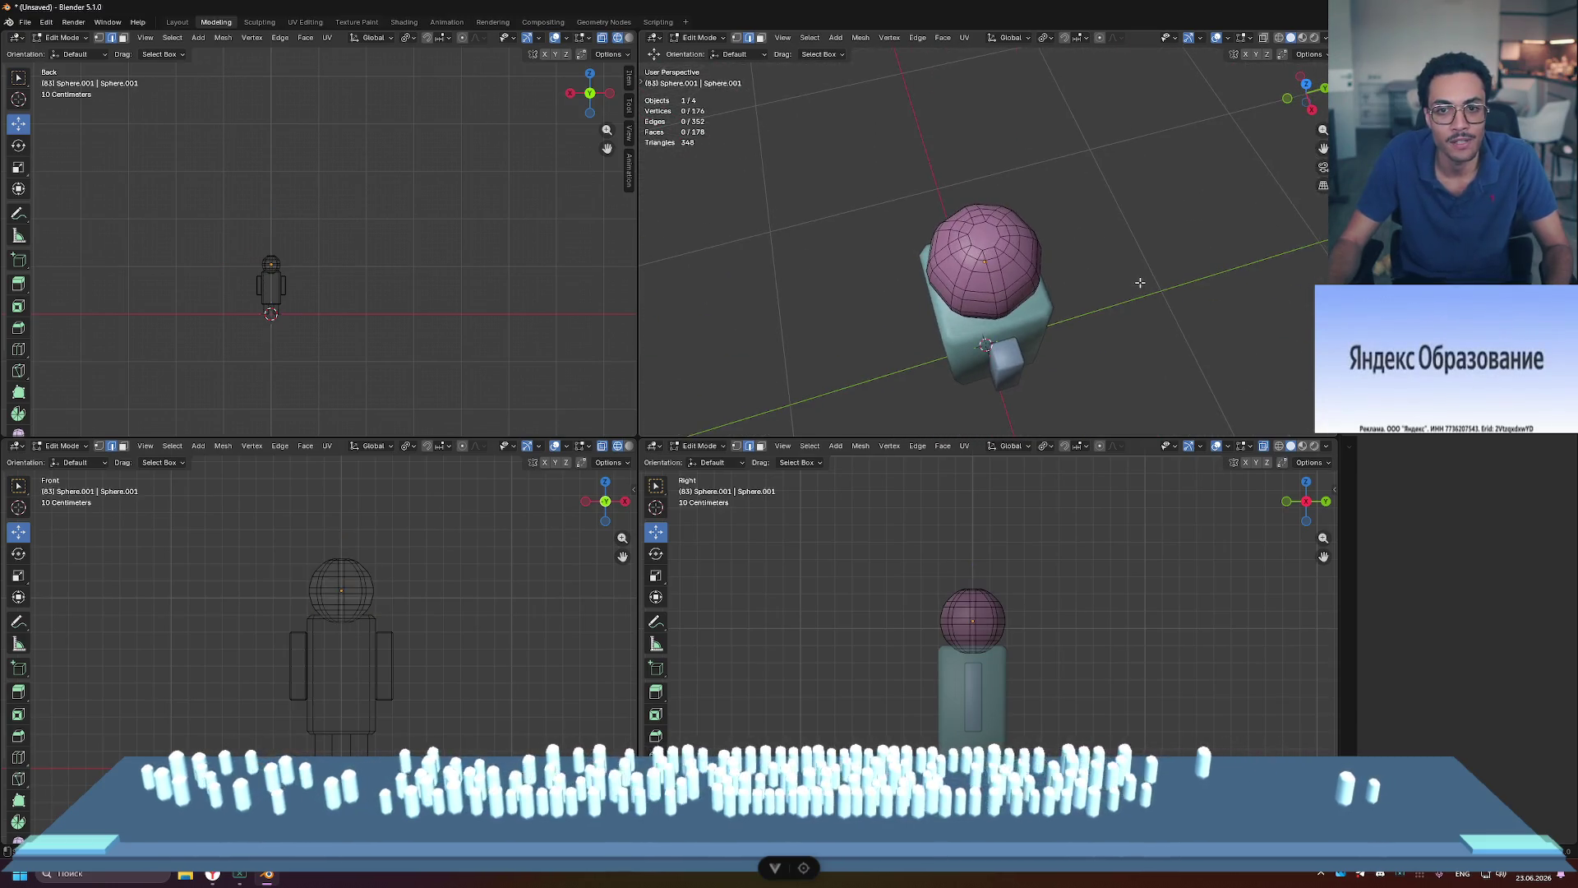
{"action": "key", "text": "Tab"}
{"action": "key", "text": "alt+a"}
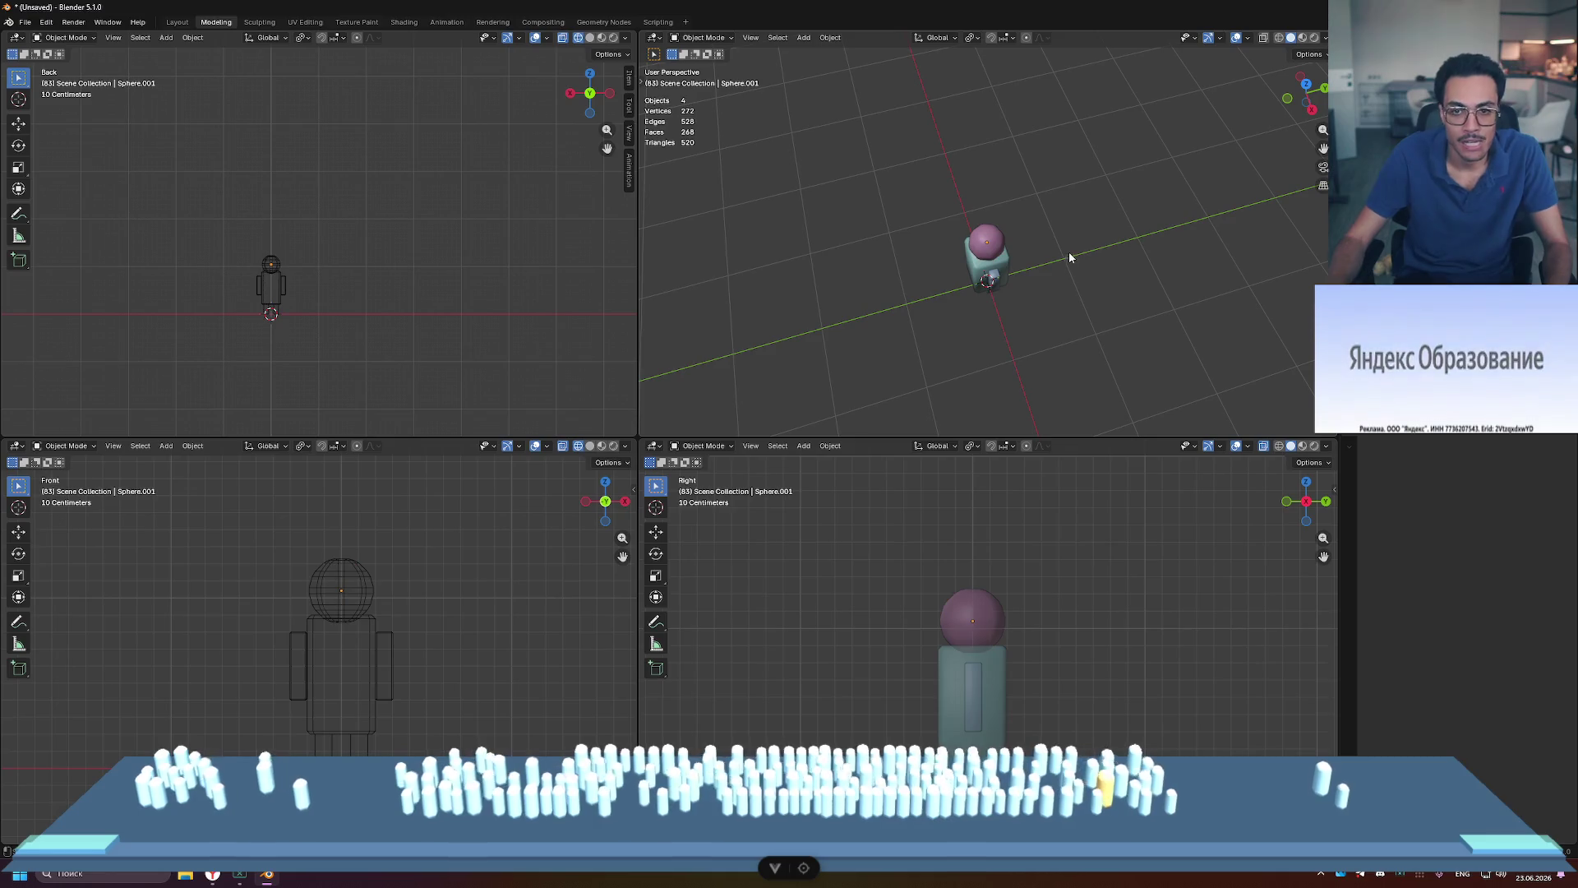
{"action": "scroll", "coordinate": [1086, 269], "scroll_direction": "up", "scroll_amount": 2}
{"action": "mouse_move", "coordinate": [1078, 217]}
{"action": "middle_mouse_down"}
{"action": "mouse_move", "coordinate": [1086, 269]}
{"action": "mouse_move", "coordinate": [1137, 264]}
{"action": "mouse_move", "coordinate": [1171, 237]}
{"action": "mouse_move", "coordinate": [1209, 274]}
{"action": "mouse_move", "coordinate": [1209, 231]}
{"action": "middle_mouse_up"}
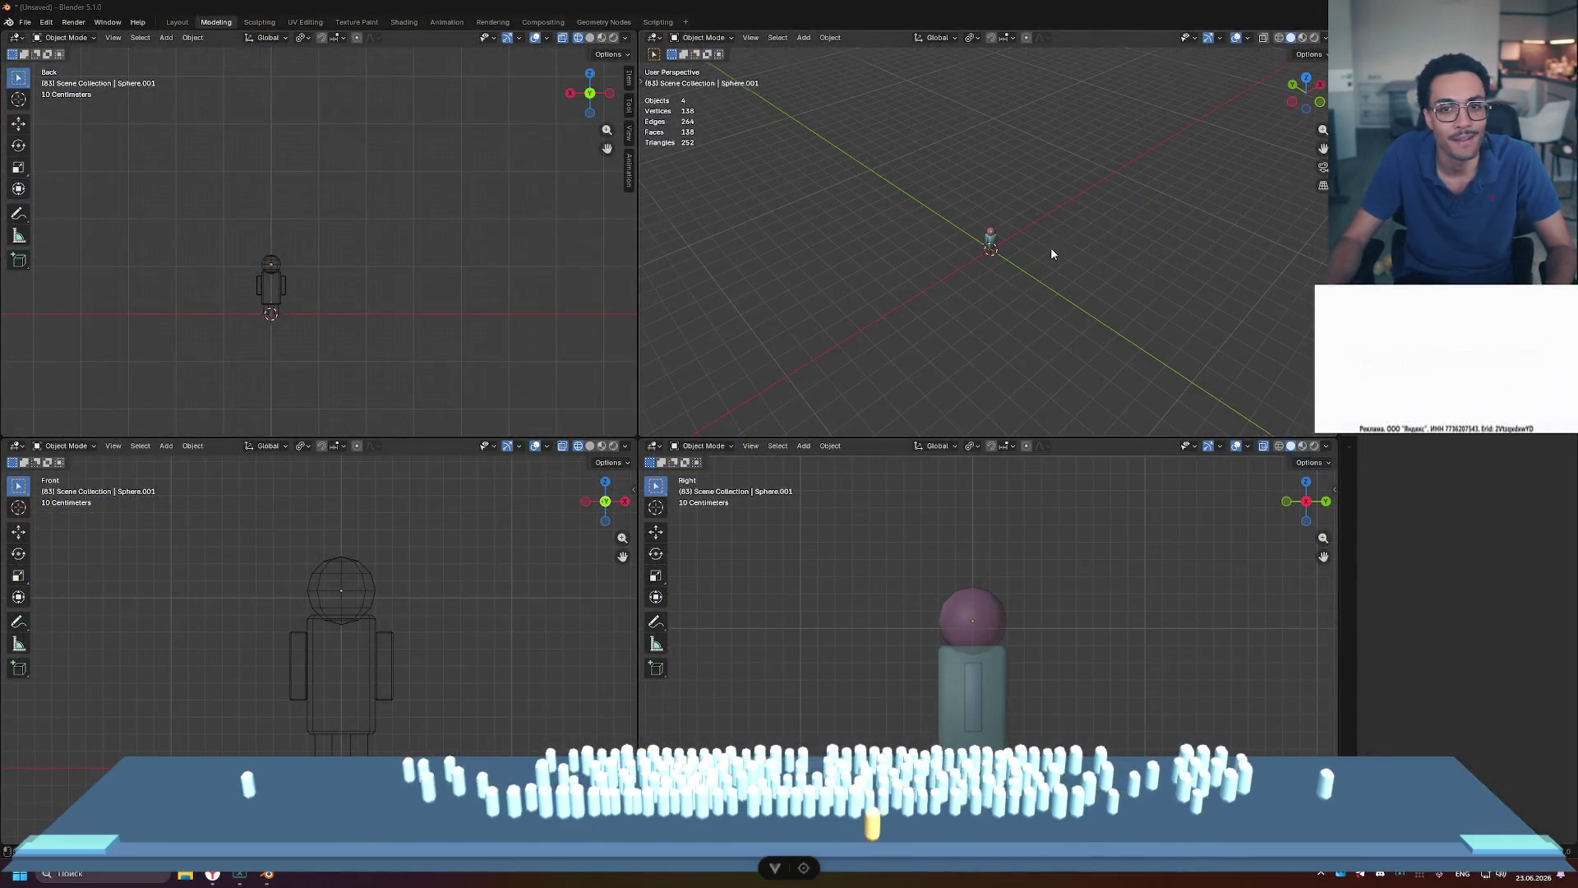
{"action": "key", "text": "KP_Decimal"}
{"action": "middle_click_drag", "start_coordinate": [1107, 288], "coordinate": [1013, 209]}
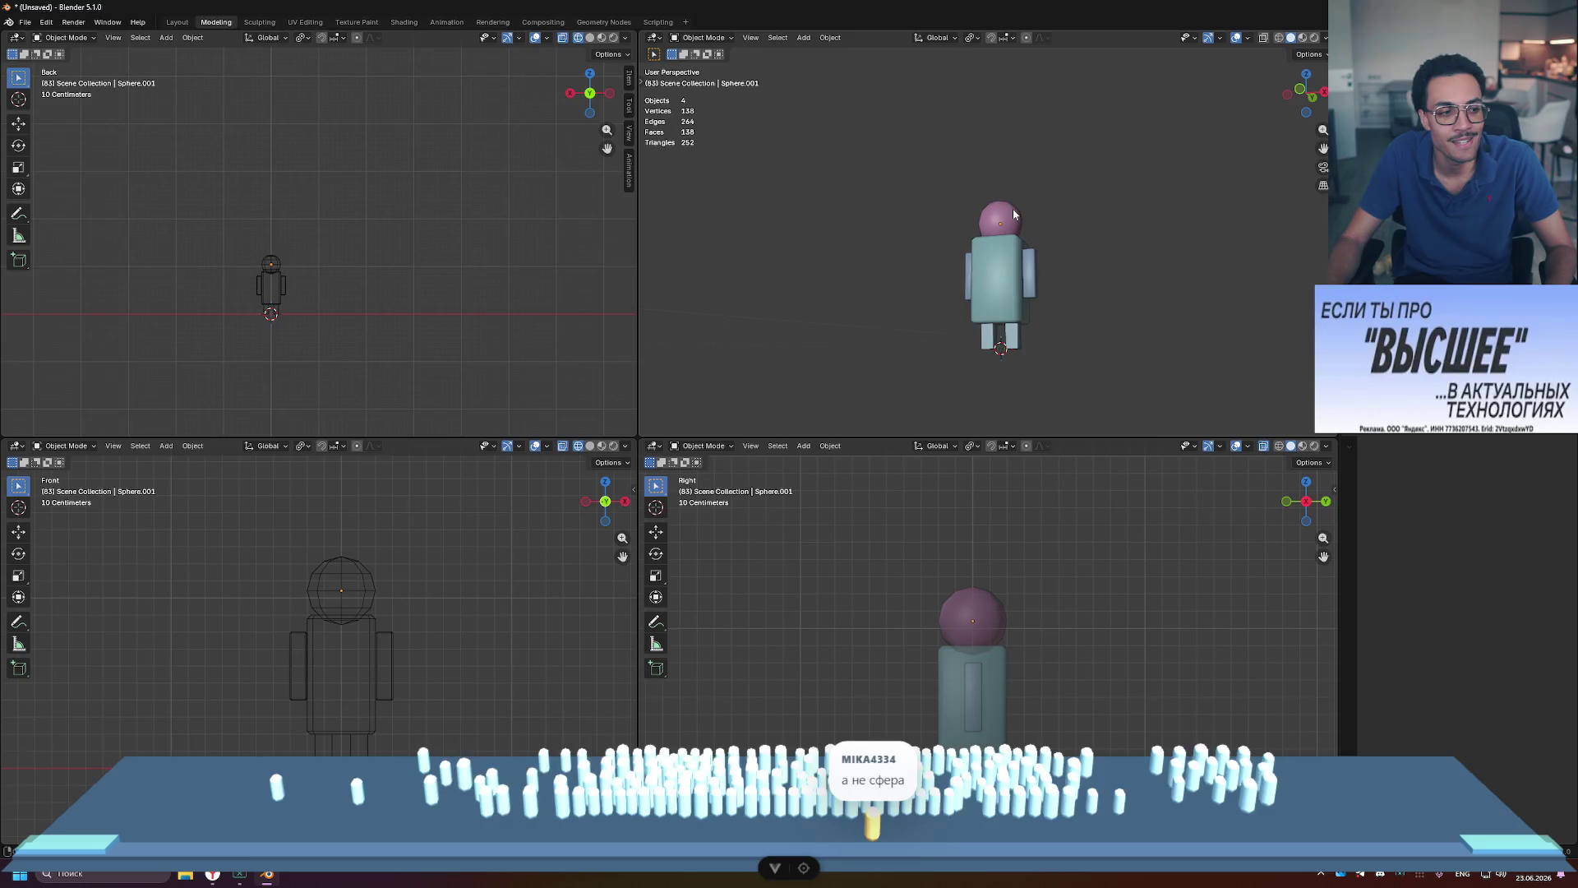
{"action": "scroll", "coordinate": [963, 352], "scroll_direction": "up", "scroll_amount": 3}
{"action": "mouse_move", "coordinate": [963, 352]}
{"action": "middle_mouse_down"}
{"action": "mouse_move", "coordinate": [972, 271]}
{"action": "mouse_move", "coordinate": [915, 270]}
{"action": "middle_mouse_up"}
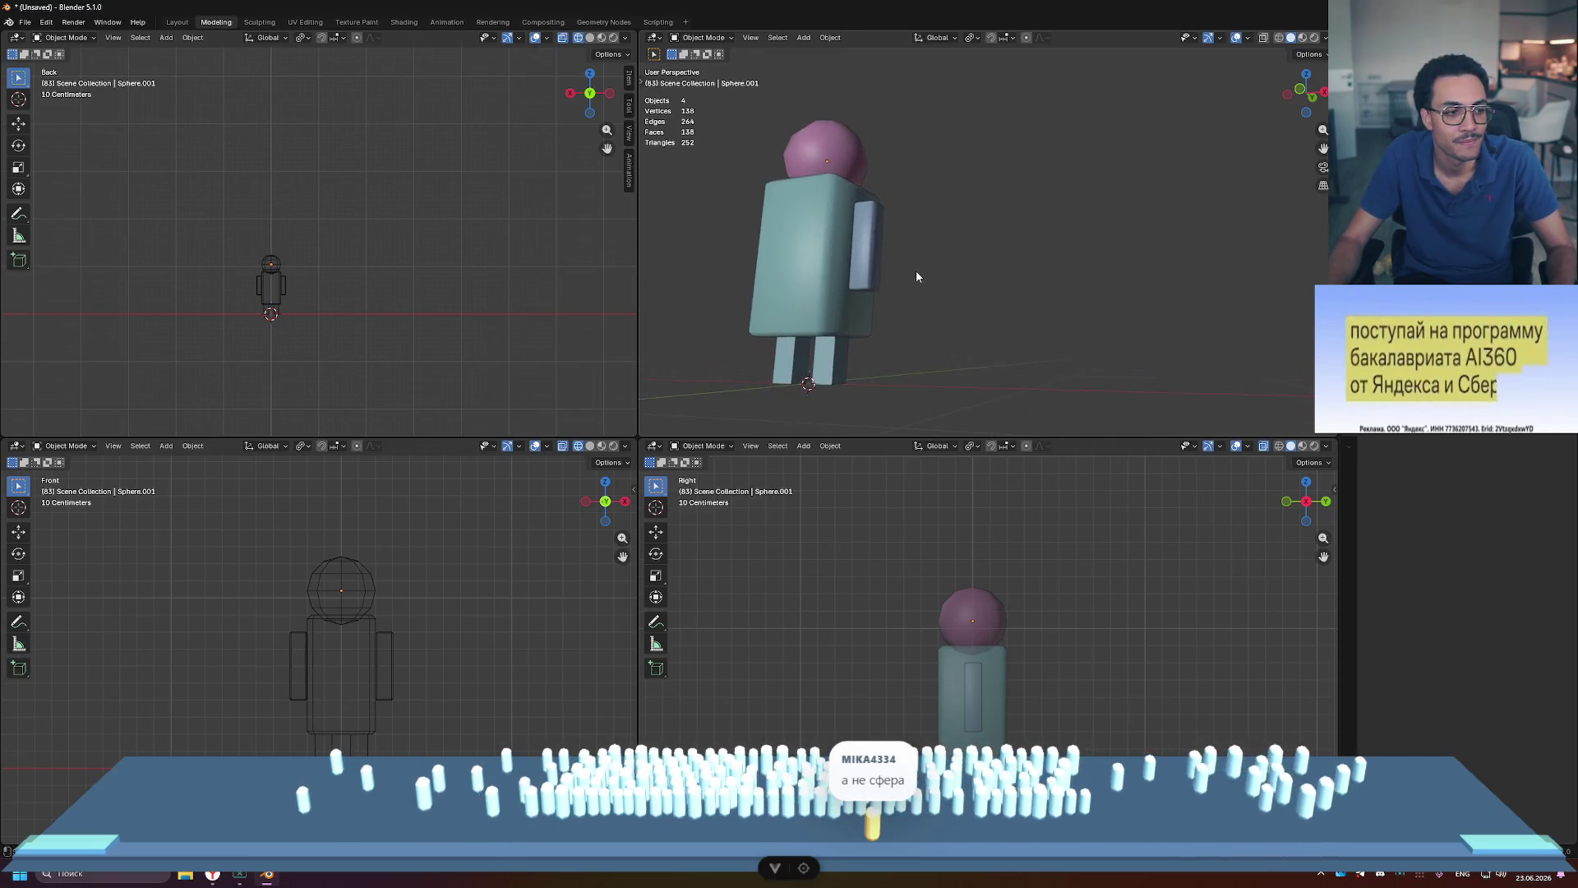
{"action": "scroll", "coordinate": [769, 347], "scroll_direction": "up", "scroll_amount": 3}
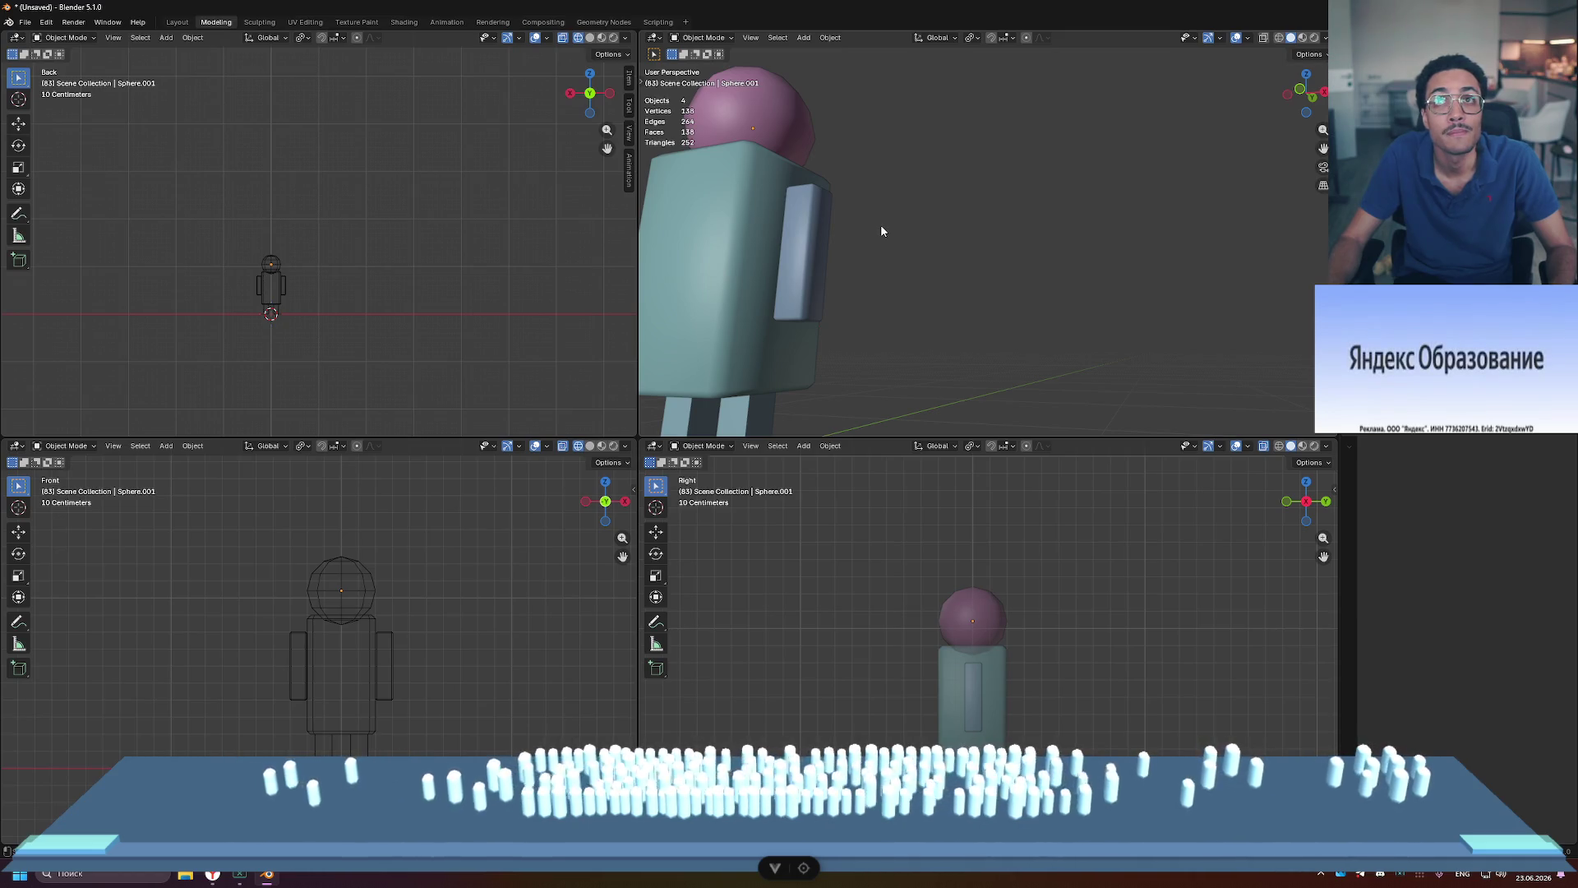
Step: Bevel all edges of leg block Cube.001 by about 0.013 m with one segment
{"action": "mouse_move", "coordinate": [880, 224]}
{"action": "middle_mouse_down"}
{"action": "mouse_move", "coordinate": [1093, 158]}
{"action": "mouse_move", "coordinate": [1060, 247]}
{"action": "mouse_move", "coordinate": [1088, 333]}
{"action": "mouse_move", "coordinate": [1208, 328]}
{"action": "middle_mouse_up"}
{"action": "left_click", "coordinate": [1034, 342]}
{"action": "key", "text": "Tab"}
{"action": "key", "text": "a"}
{"action": "scroll", "coordinate": [957, 350], "scroll_direction": "up", "scroll_amount": 3}
{"action": "middle_click_drag", "start_coordinate": [957, 350], "coordinate": [1093, 374]}
{"action": "key", "text": "ctrl+b"}
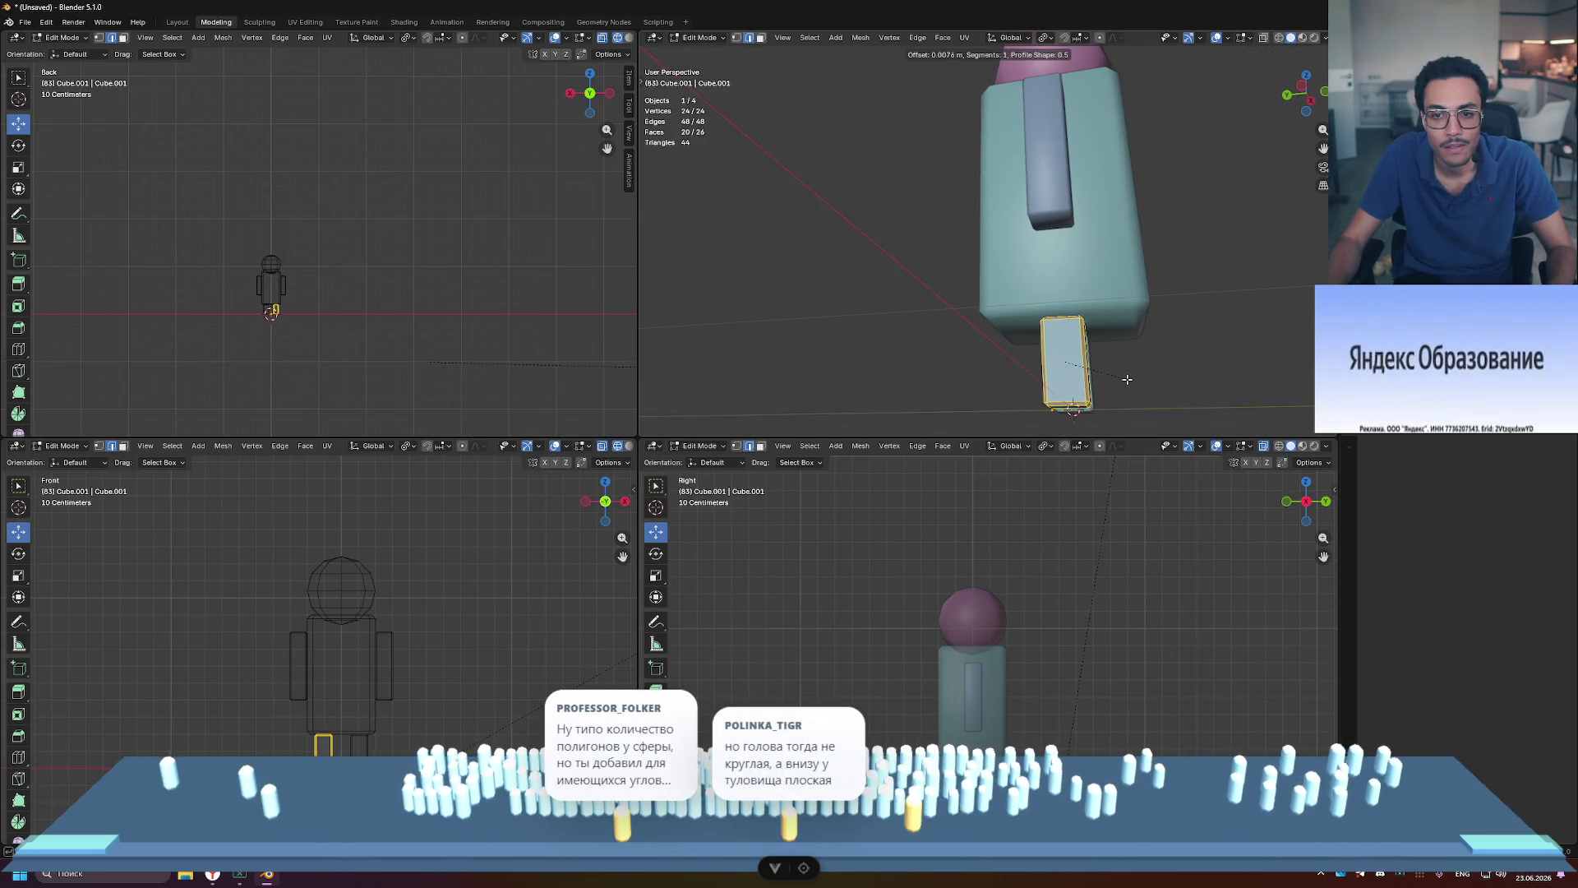
{"action": "left_click", "coordinate": [1128, 379]}
{"action": "left_click", "coordinate": [1179, 364]}
{"action": "key", "text": "Tab"}
{"action": "mouse_move", "coordinate": [1200, 368]}
{"action": "middle_mouse_down"}
{"action": "mouse_move", "coordinate": [1111, 378]}
{"action": "mouse_move", "coordinate": [1182, 368]}
{"action": "middle_mouse_up"}
{"action": "scroll", "coordinate": [1052, 358], "scroll_direction": "up", "scroll_amount": 6}
{"action": "right_click", "coordinate": [906, 387]}
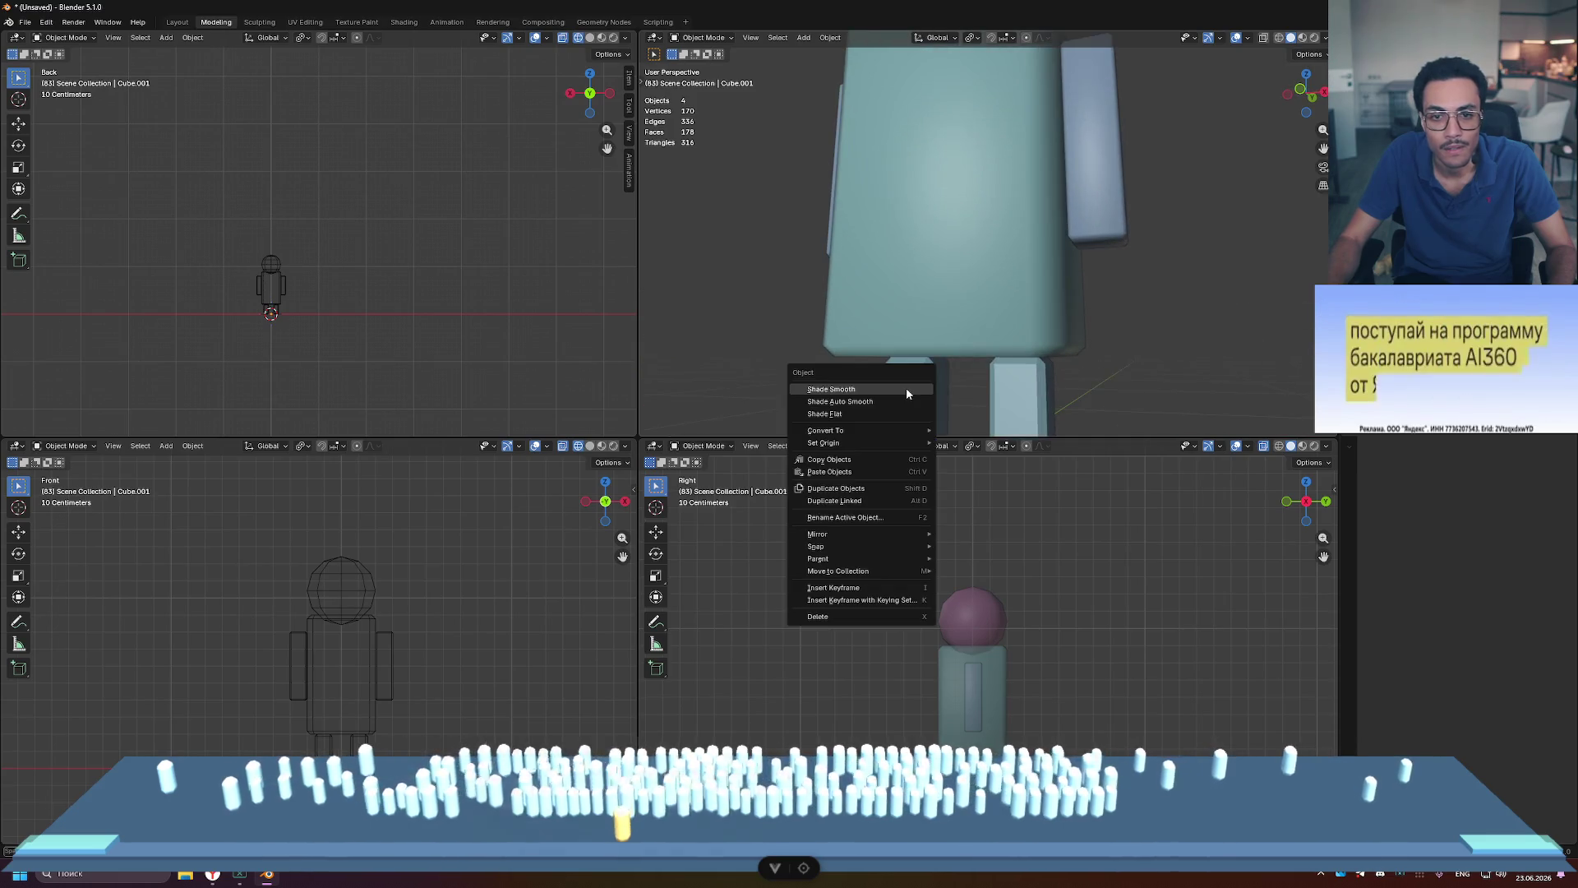
Step: Apply Shade Smooth to the mirrored leg blocks, then deselect them
{"action": "left_click", "coordinate": [905, 387]}
{"action": "left_click", "coordinate": [915, 387]}
{"action": "right_click", "coordinate": [914, 383]}
{"action": "left_click", "coordinate": [914, 385]}
{"action": "scroll", "coordinate": [1172, 378], "scroll_direction": "down", "scroll_amount": 4}
{"action": "mouse_move", "coordinate": [1172, 378]}
{"action": "middle_mouse_down"}
{"action": "mouse_move", "coordinate": [1087, 309]}
{"action": "mouse_move", "coordinate": [963, 328]}
{"action": "mouse_move", "coordinate": [1085, 271]}
{"action": "mouse_move", "coordinate": [1162, 312]}
{"action": "mouse_move", "coordinate": [1091, 309]}
{"action": "middle_mouse_up"}
{"action": "scroll", "coordinate": [1004, 299], "scroll_direction": "up", "scroll_amount": 4}
{"action": "scroll", "coordinate": [1132, 328], "scroll_direction": "down", "scroll_amount": 4}
{"action": "left_click", "coordinate": [1111, 294]}
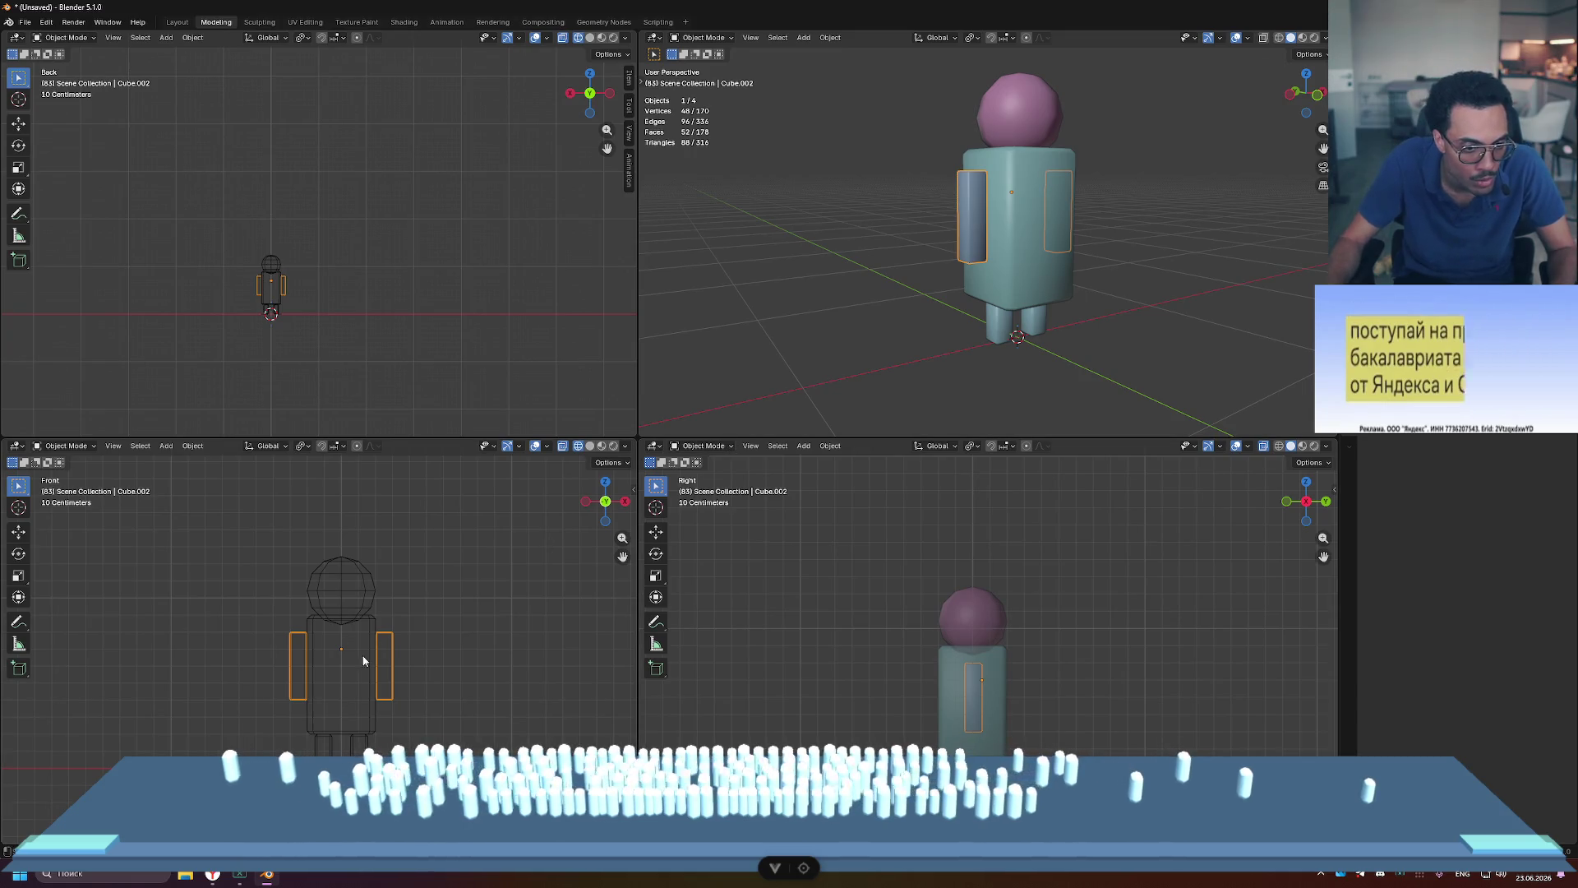
Step: Lower the arm block's geometry about 0.043 m along Z in Edit Mode
{"action": "key", "text": "Tab"}
{"action": "key", "text": "a"}
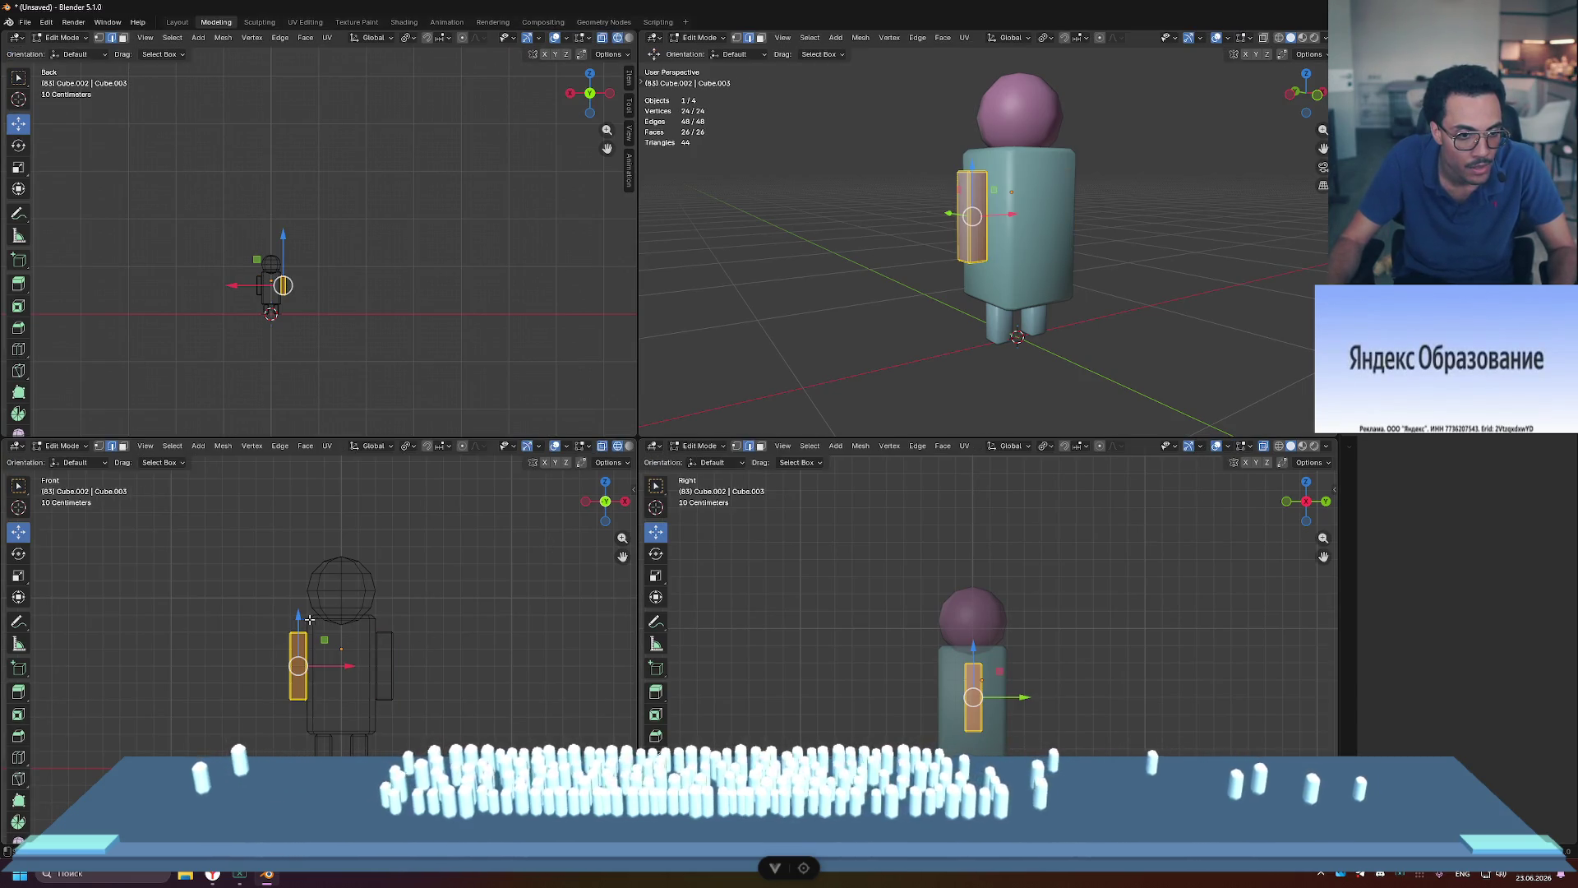
{"action": "left_click_drag", "start_coordinate": [298, 617], "coordinate": [298, 626]}
{"action": "left_click_drag", "start_coordinate": [296, 628], "coordinate": [297, 629]}
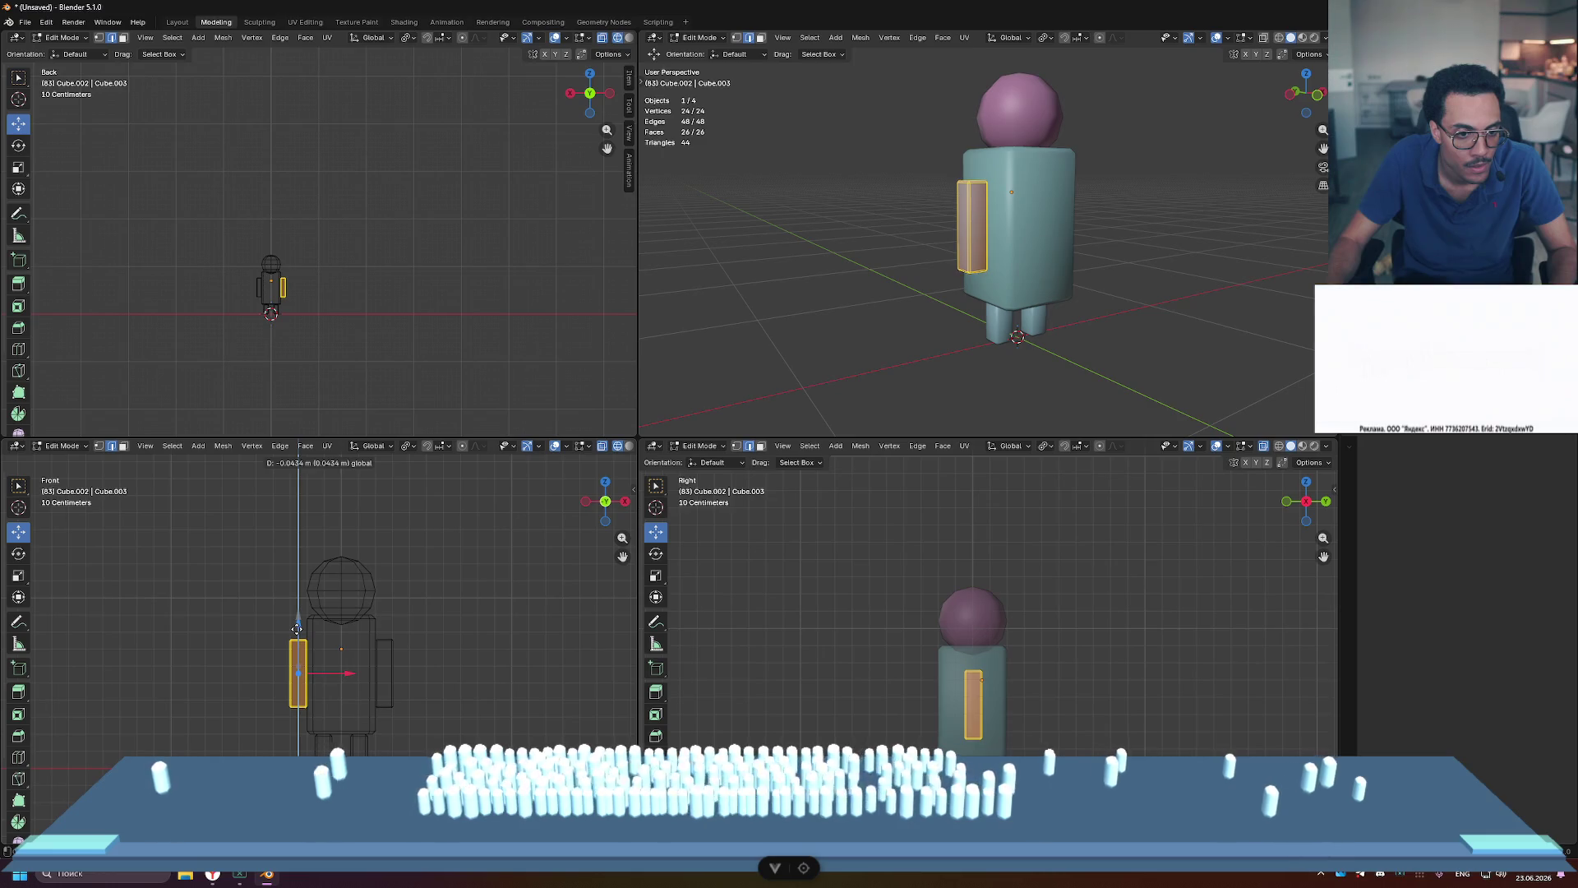
{"action": "key", "text": "Tab"}
{"action": "left_click", "coordinate": [528, 627]}
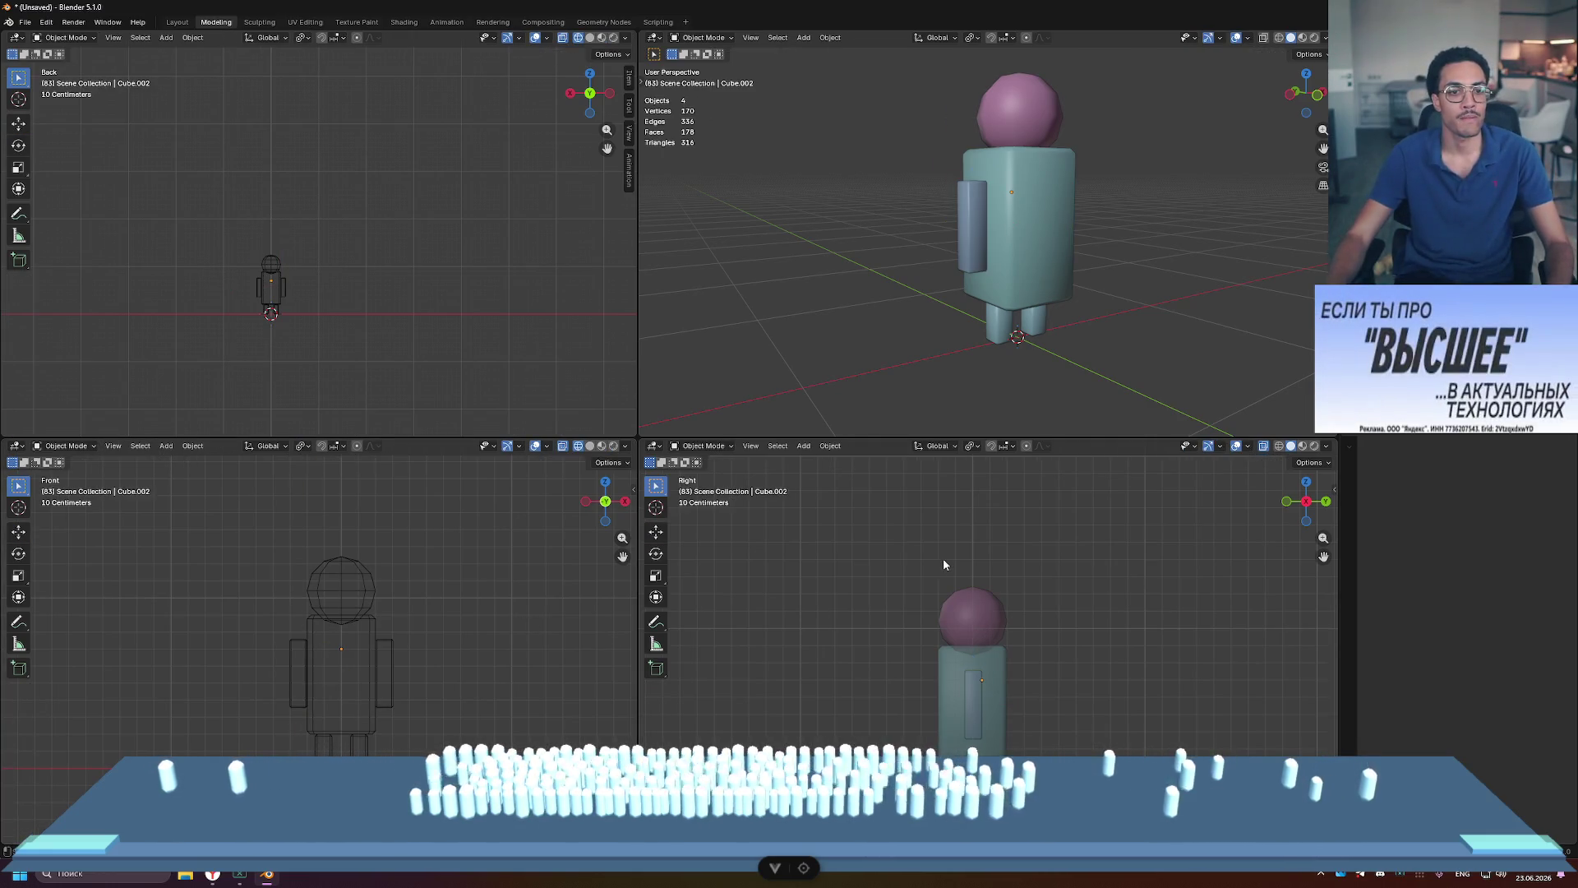
Step: Maximize the perspective viewport to fill the window and orbit to face the character
{"action": "middle_click_drag", "start_coordinate": [1069, 370], "coordinate": [1162, 307]}
{"action": "scroll", "coordinate": [1162, 308], "scroll_direction": "down", "scroll_amount": 5}
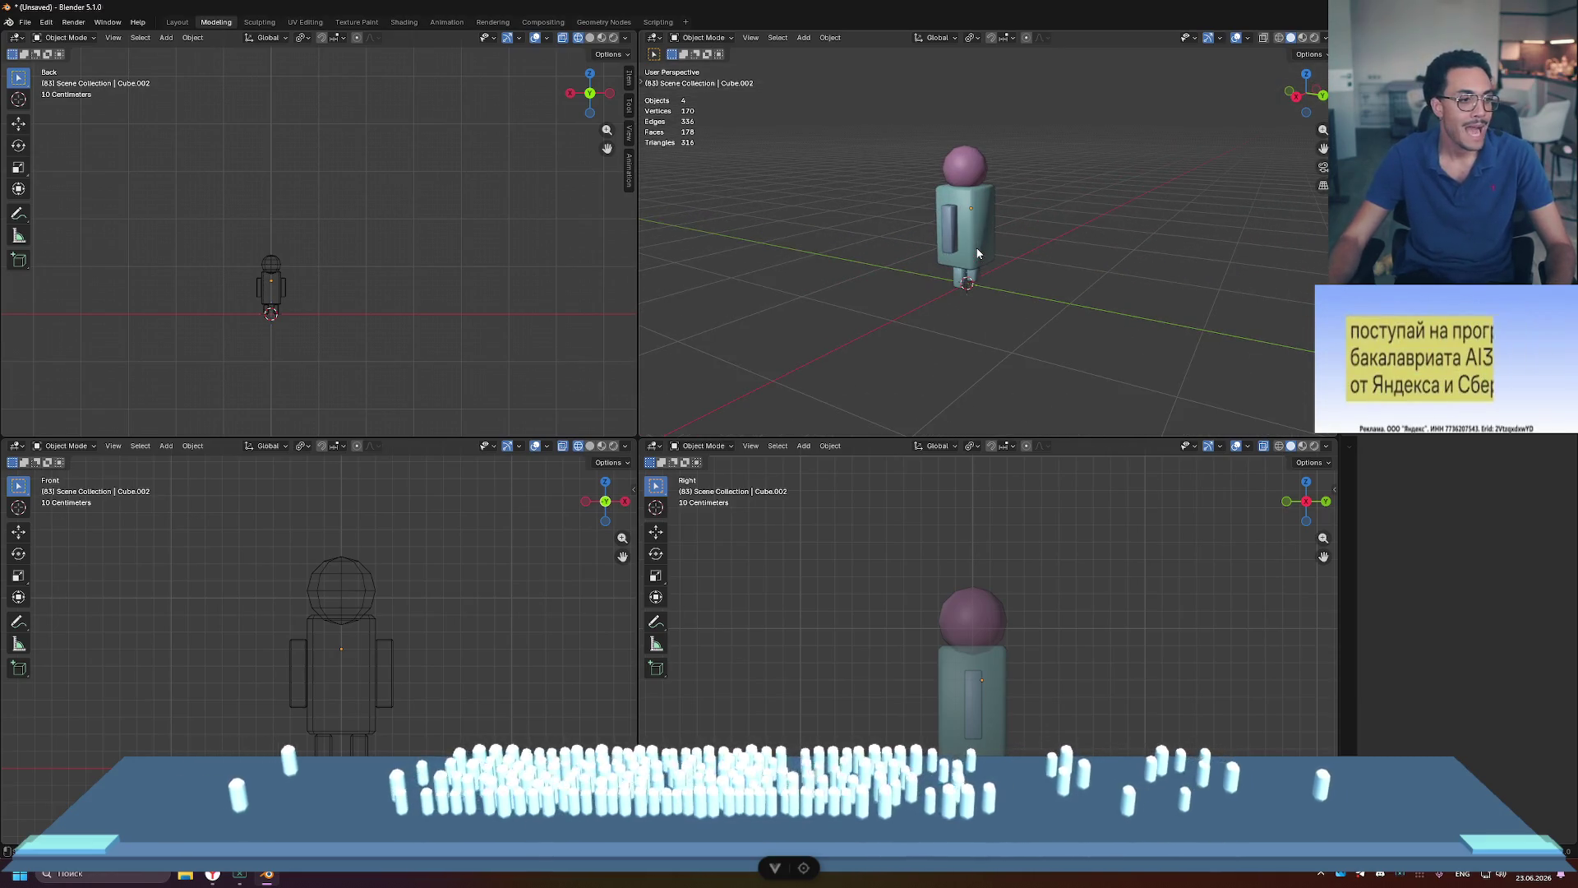
{"action": "scroll", "coordinate": [977, 253], "scroll_direction": "up", "scroll_amount": 4}
{"action": "key", "text": "ctrl+space"}
{"action": "middle_click_drag", "start_coordinate": [899, 263], "coordinate": [1057, 257]}
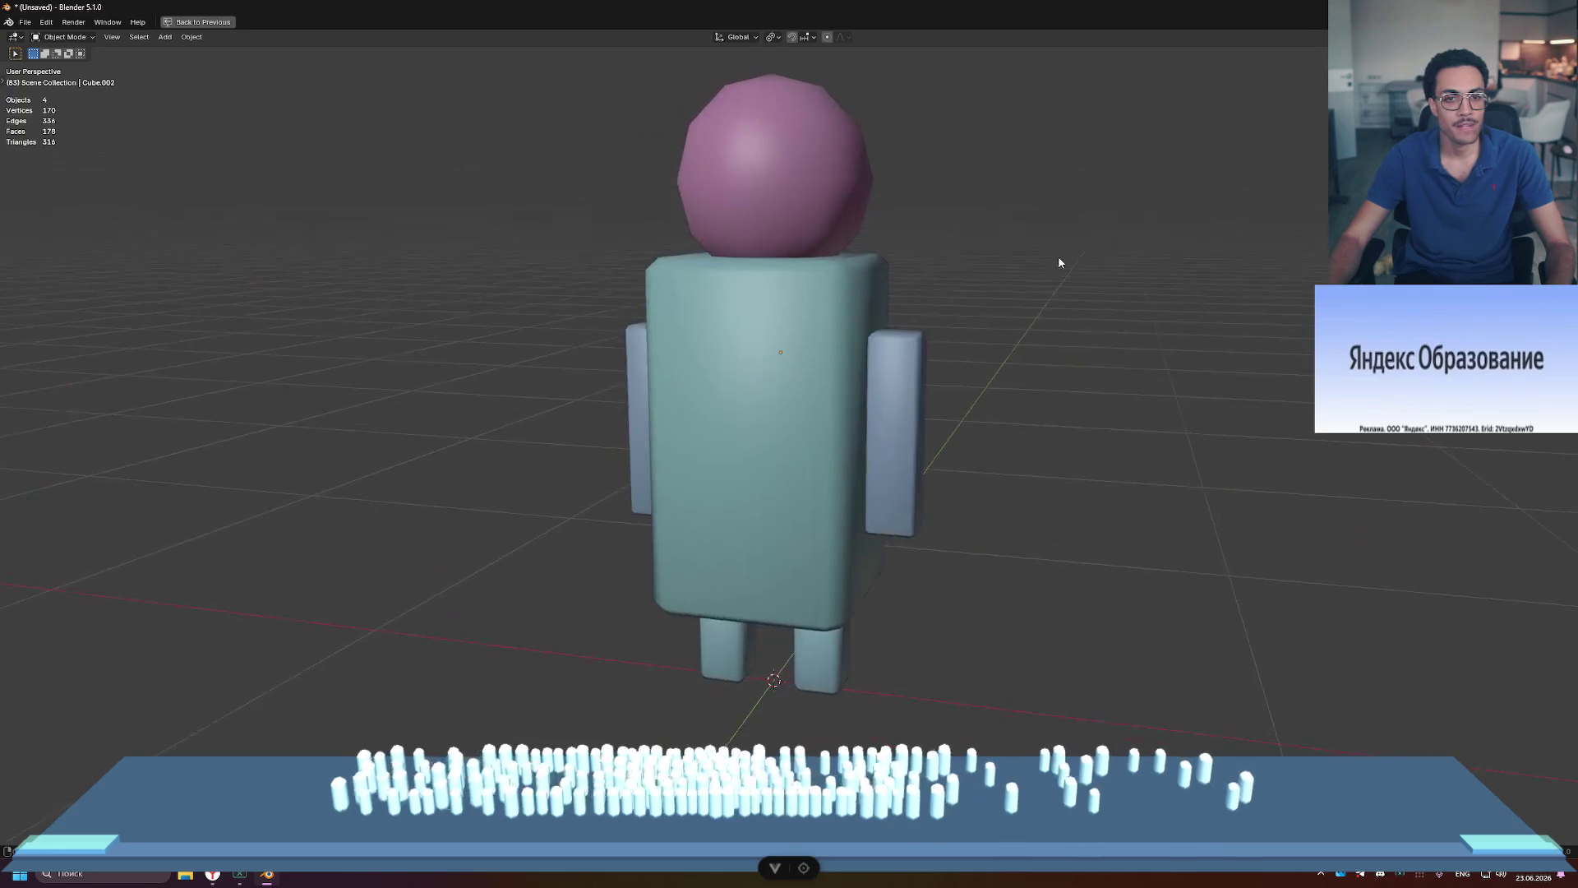
Step: Restore the four-viewport layout from the maximized view and select the torso
{"action": "scroll", "coordinate": [1041, 276], "scroll_direction": "down", "scroll_amount": 3}
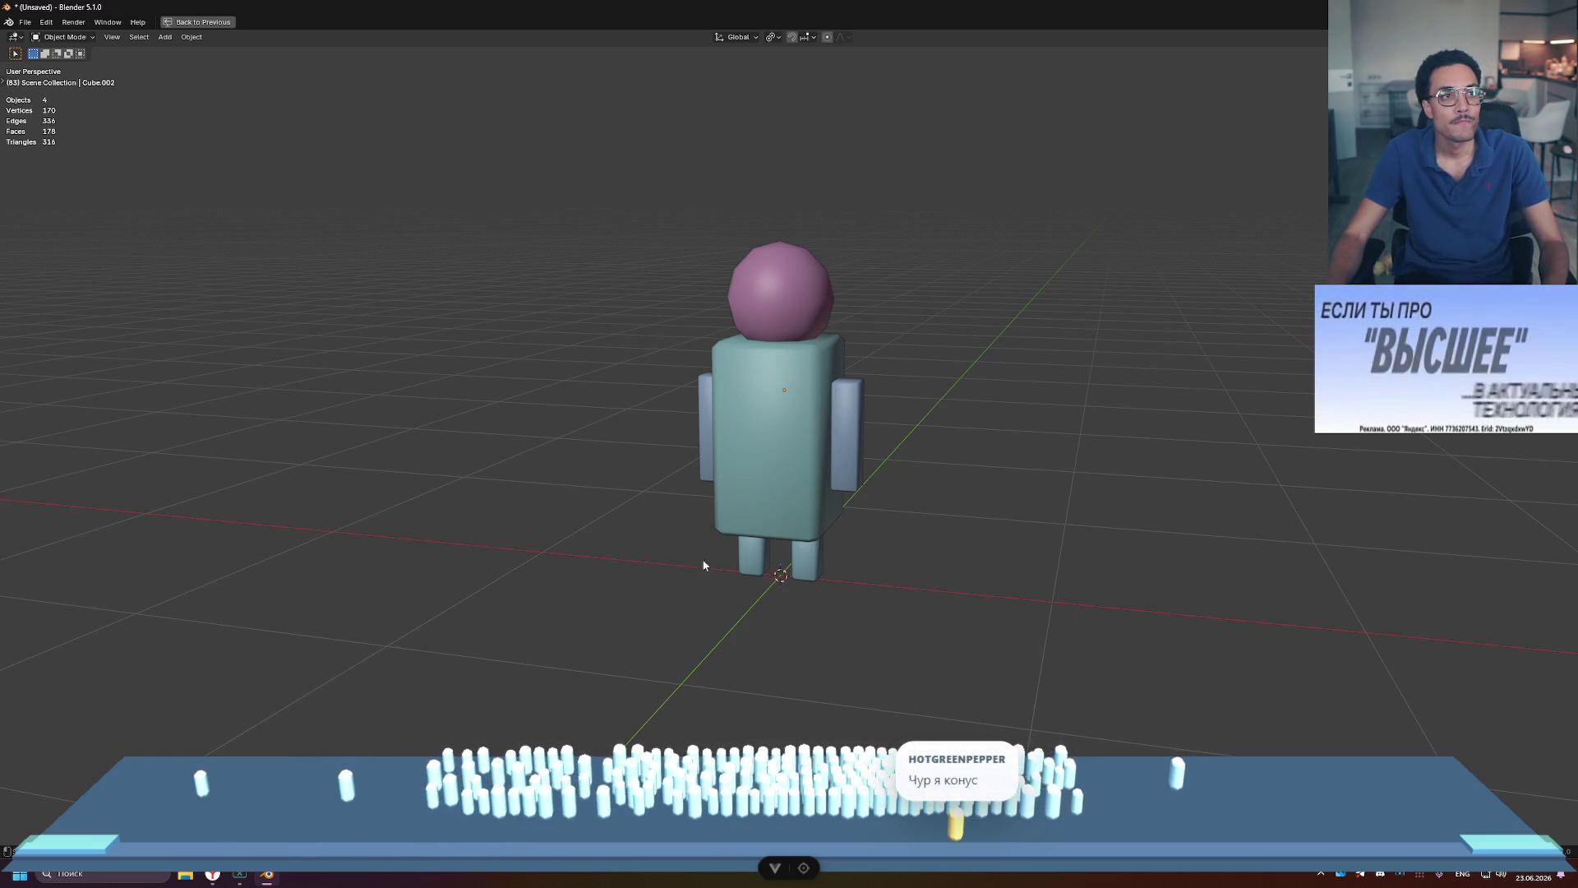
{"action": "key", "text": "ctrl+alt+space"}
{"action": "left_click", "coordinate": [972, 674]}
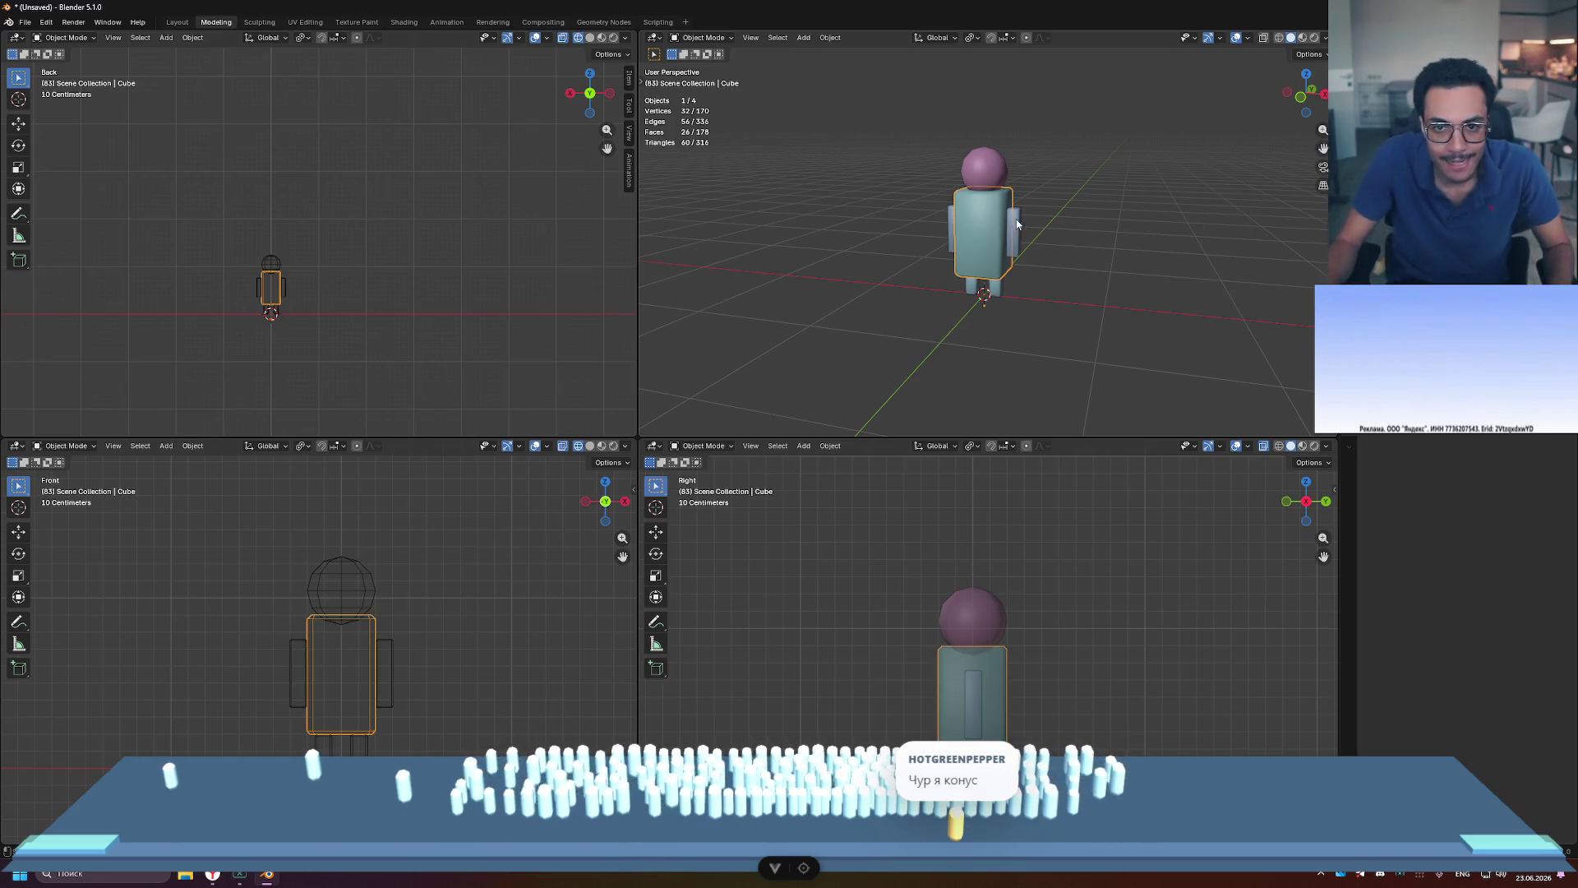
Step: Reframe the side view on the body, briefly selecting and deselecting the torso and legs
{"action": "scroll", "coordinate": [961, 602], "scroll_direction": "up", "scroll_amount": 3}
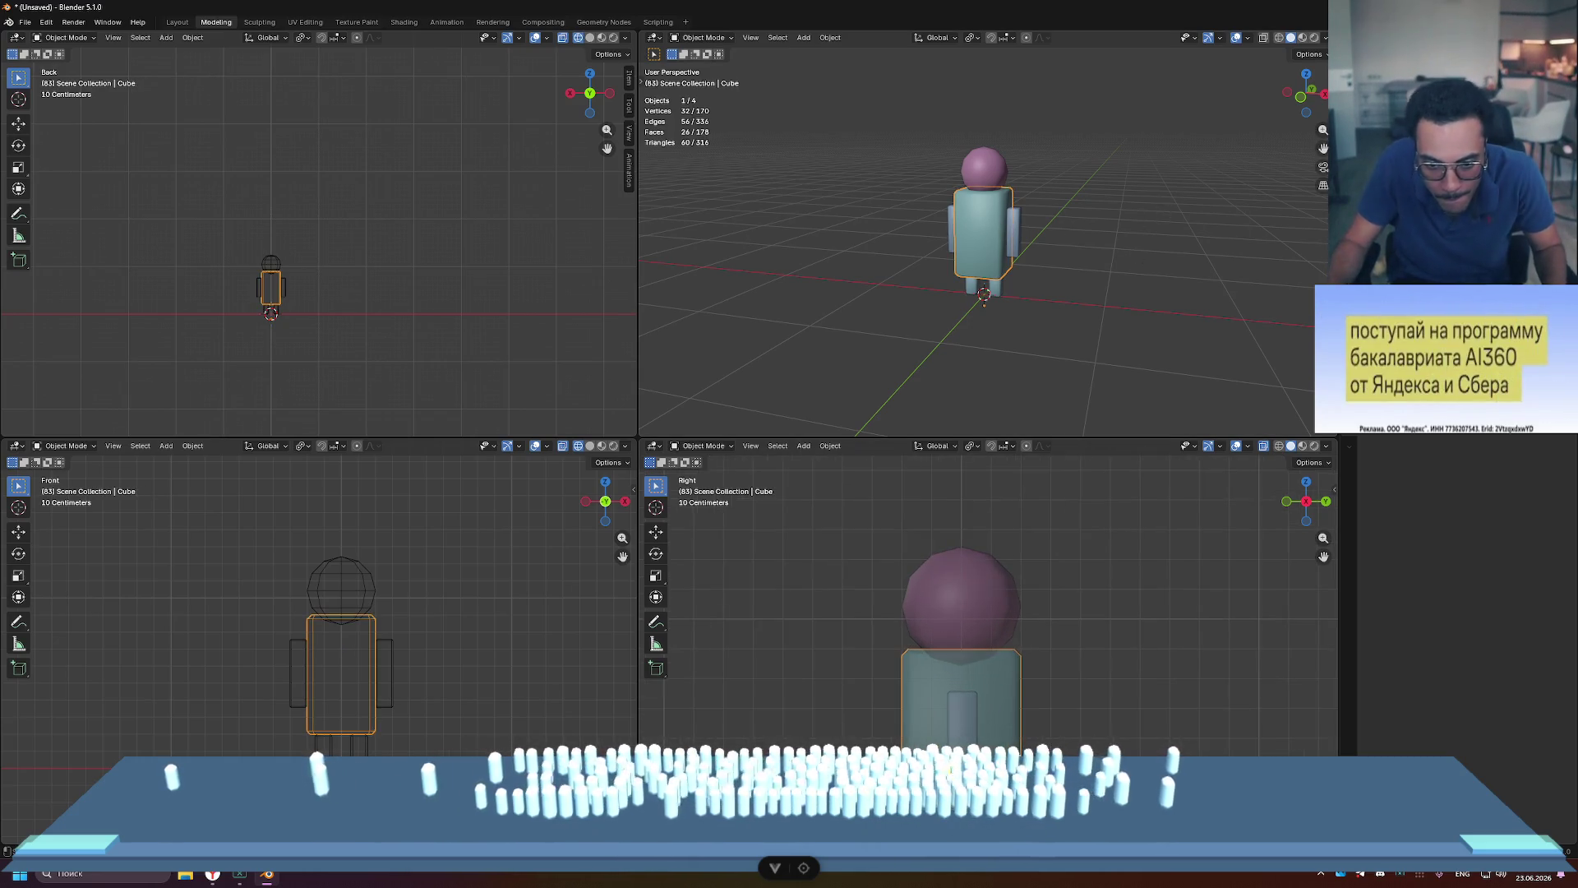
{"action": "mouse_move", "coordinate": [1044, 503]}
{"action": "middle_mouse_down", "text": "shift"}
{"action": "mouse_move", "coordinate": [1057, 623]}
{"action": "mouse_move", "coordinate": [1060, 605]}
{"action": "middle_mouse_up", "text": "shift"}
{"action": "scroll", "coordinate": [1040, 598], "scroll_direction": "down", "scroll_amount": 3}
{"action": "left_click", "coordinate": [1042, 603]}
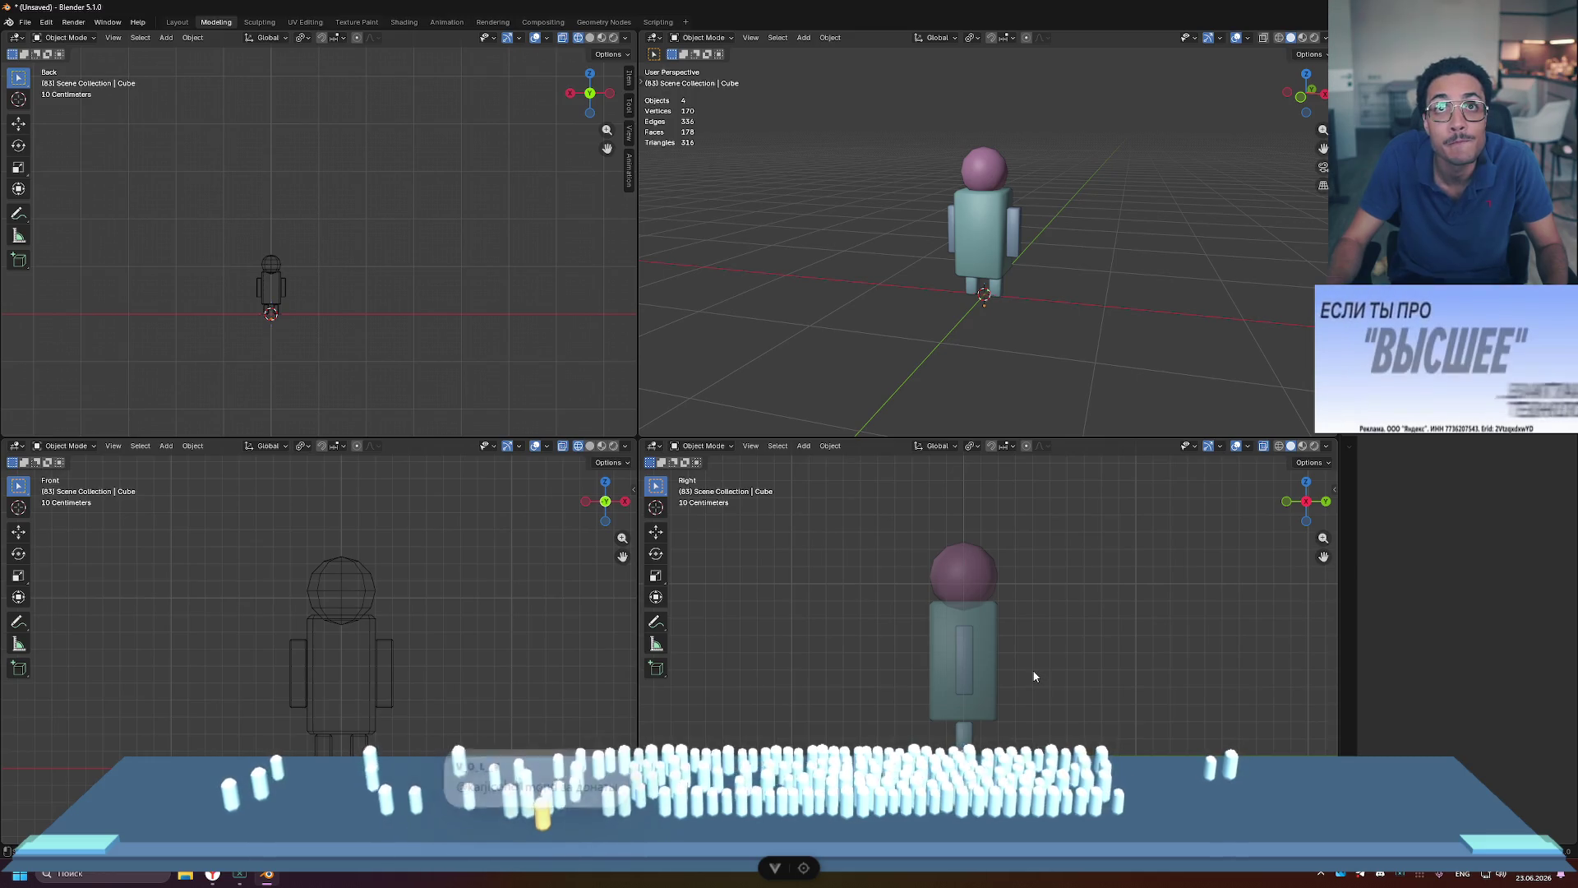
{"action": "left_click", "coordinate": [963, 742]}
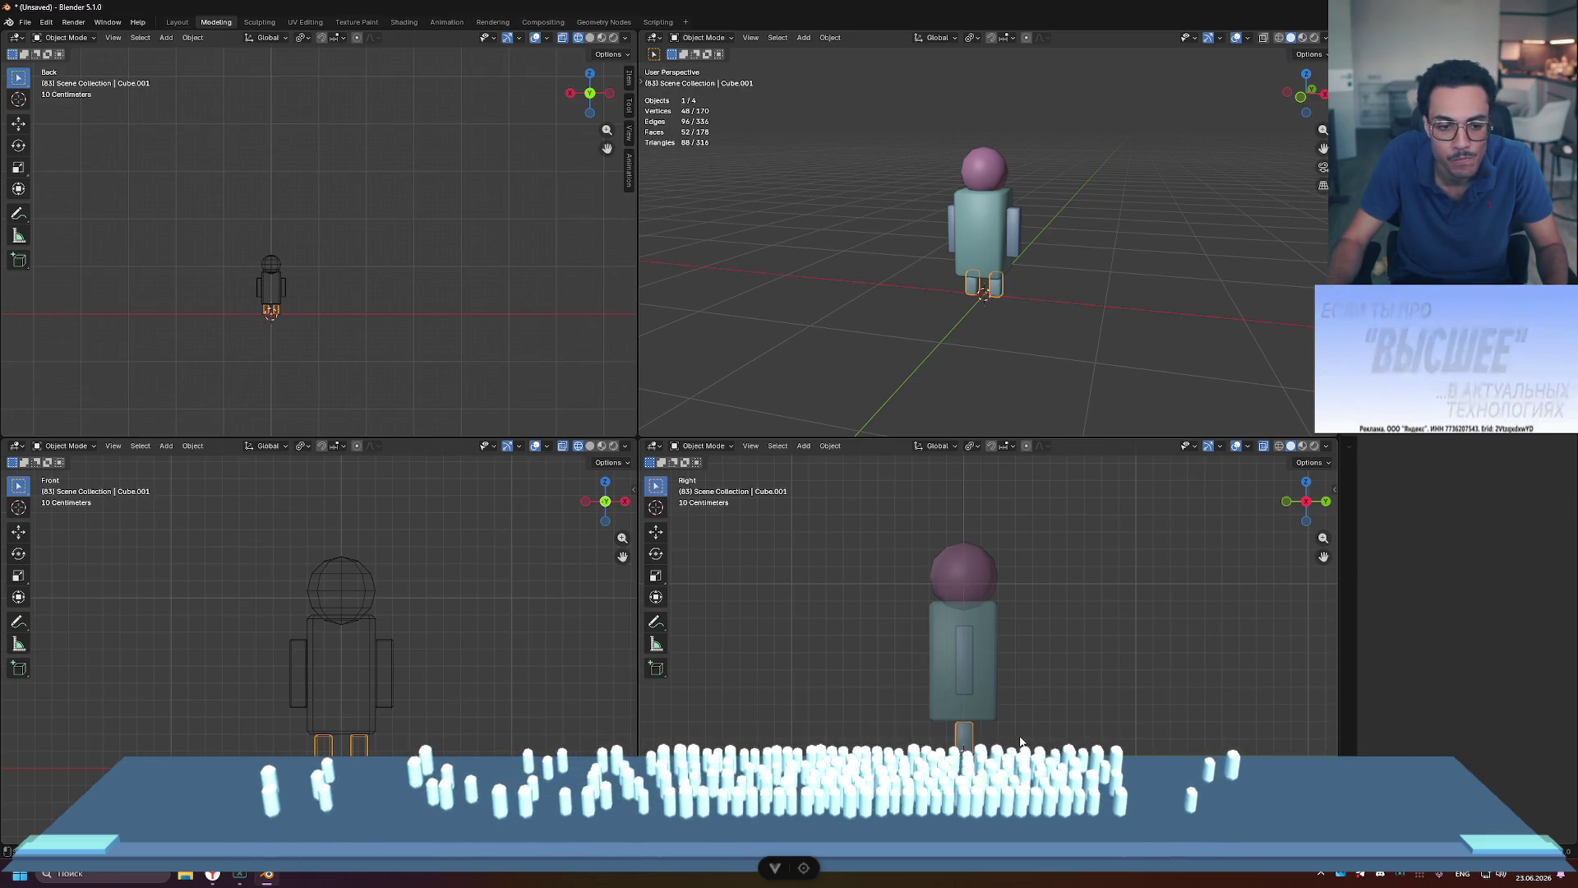
{"action": "left_click", "coordinate": [905, 699]}
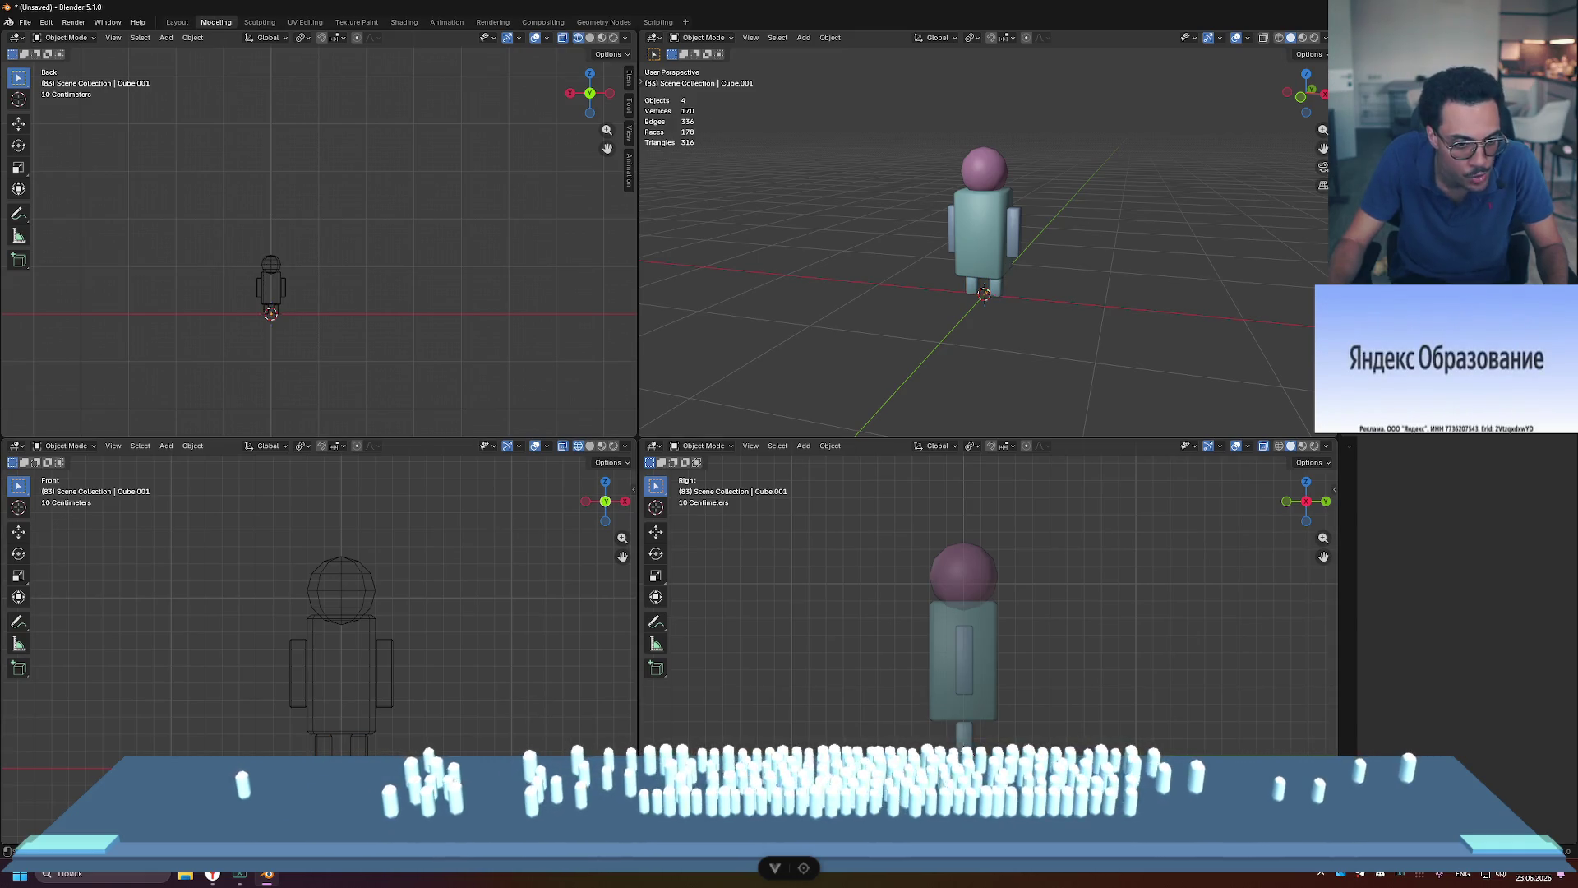
{"action": "scroll", "coordinate": [987, 625], "scroll_direction": "up", "scroll_amount": 3}
{"action": "scroll", "coordinate": [1054, 659], "scroll_direction": "down", "scroll_amount": 3}
Step: Switch the Right view to wireframe, zoom onto the legs, and select the leg block
{"action": "key", "text": "shift+z"}
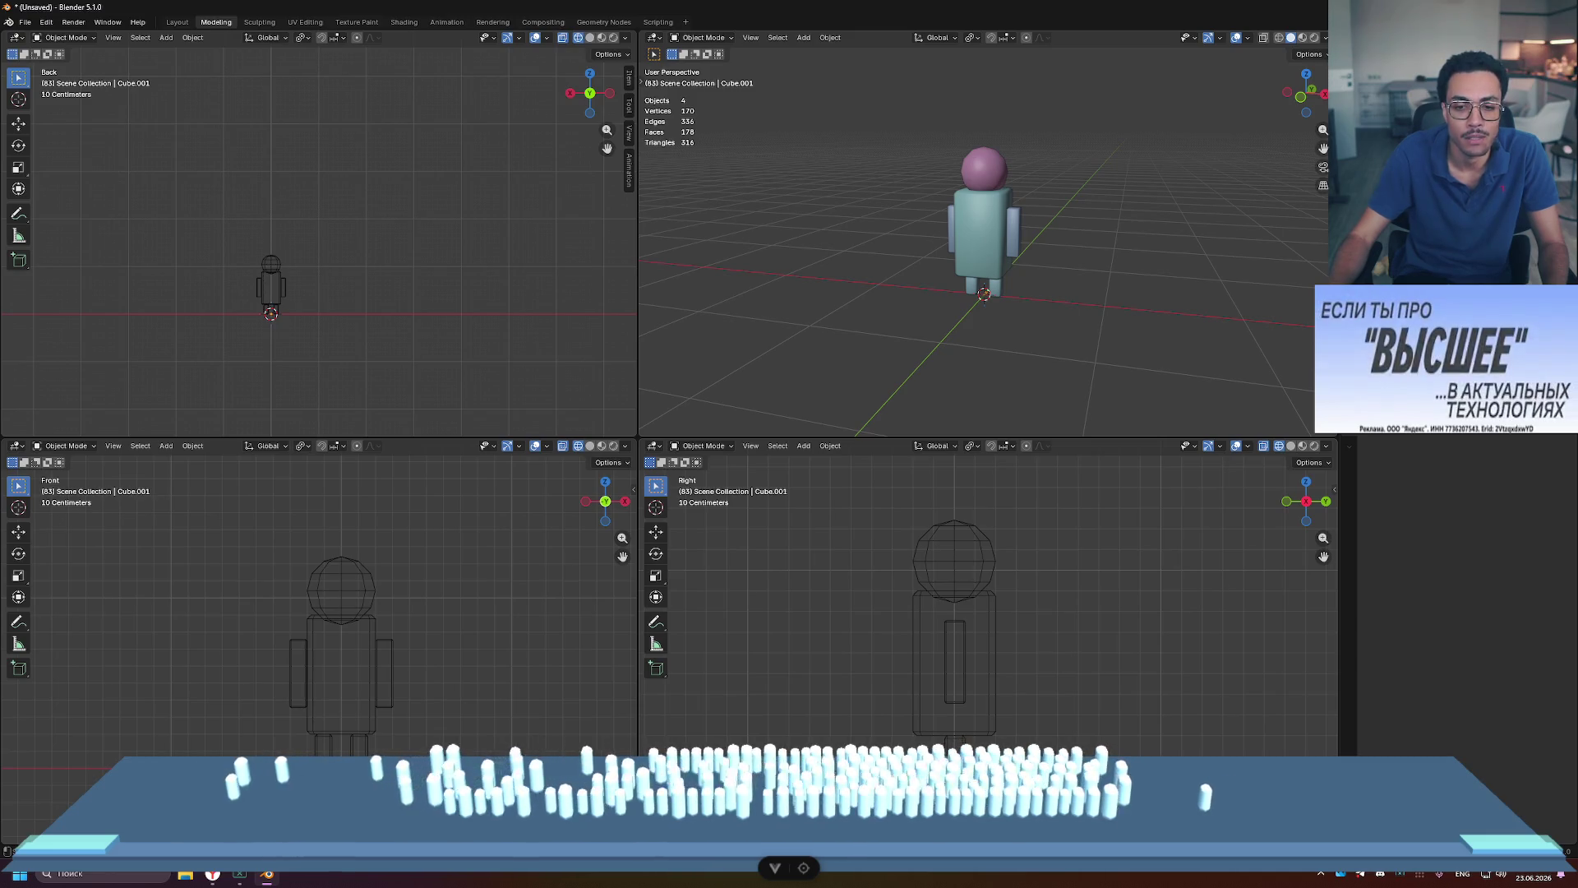
{"action": "middle_click_drag", "start_coordinate": [960, 743], "coordinate": [1010, 639], "text": "shift"}
{"action": "middle_click_drag", "start_coordinate": [1034, 529], "coordinate": [1022, 677], "text": "shift"}
{"action": "scroll", "coordinate": [1023, 677], "scroll_direction": "up", "scroll_amount": 3}
{"action": "left_click", "coordinate": [951, 555]}
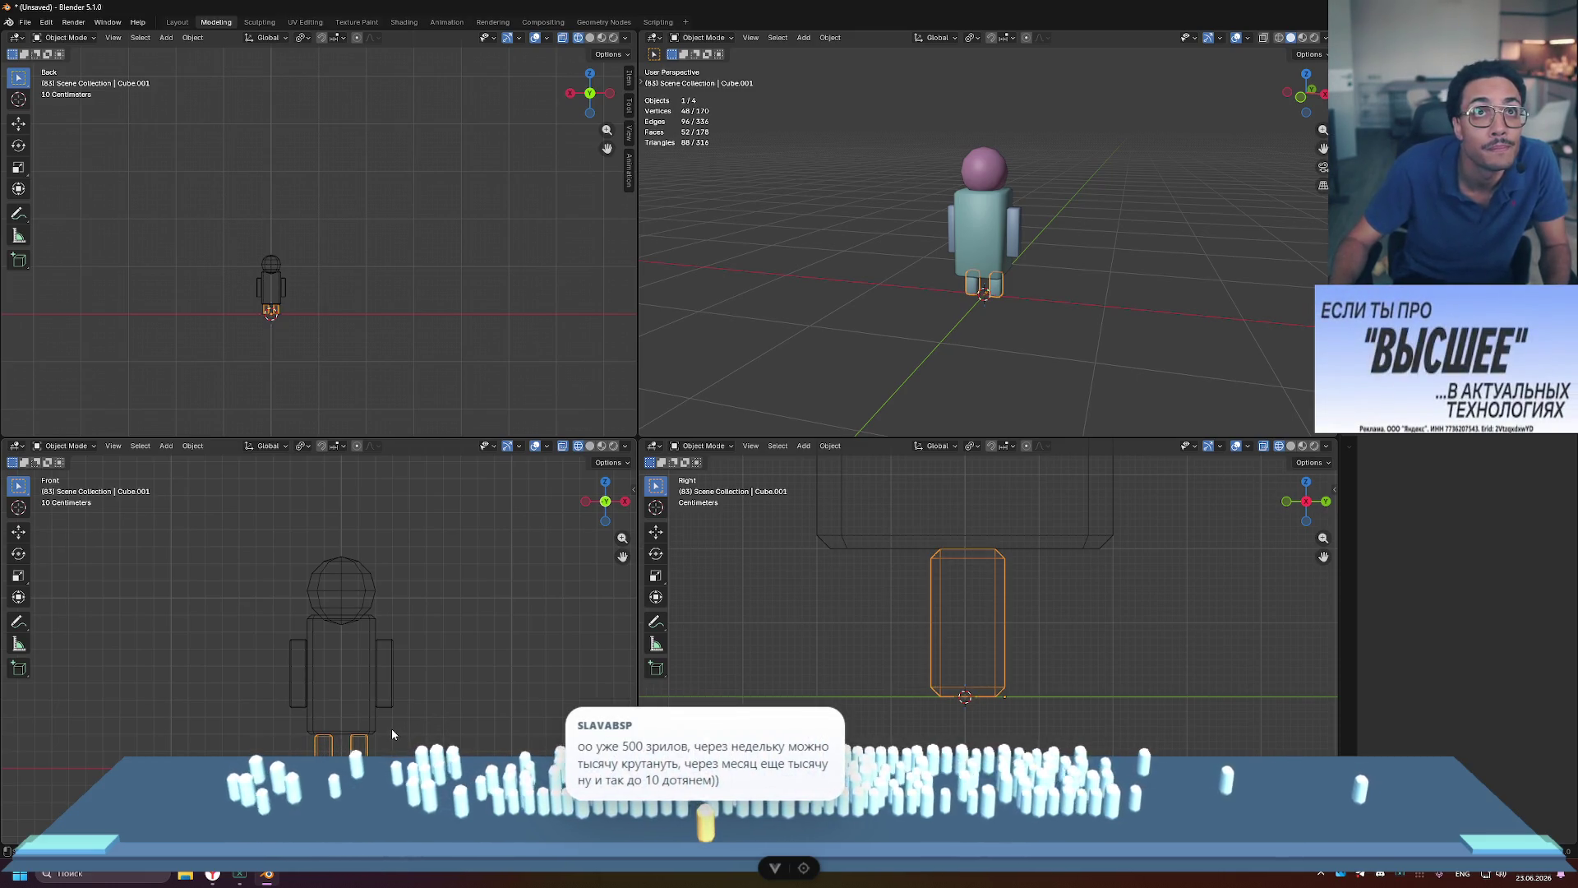
Step: Move all of the leg's geometry about 0.015 m along X, then deselect the leg
{"action": "key", "text": "Tab"}
{"action": "key", "text": "a"}
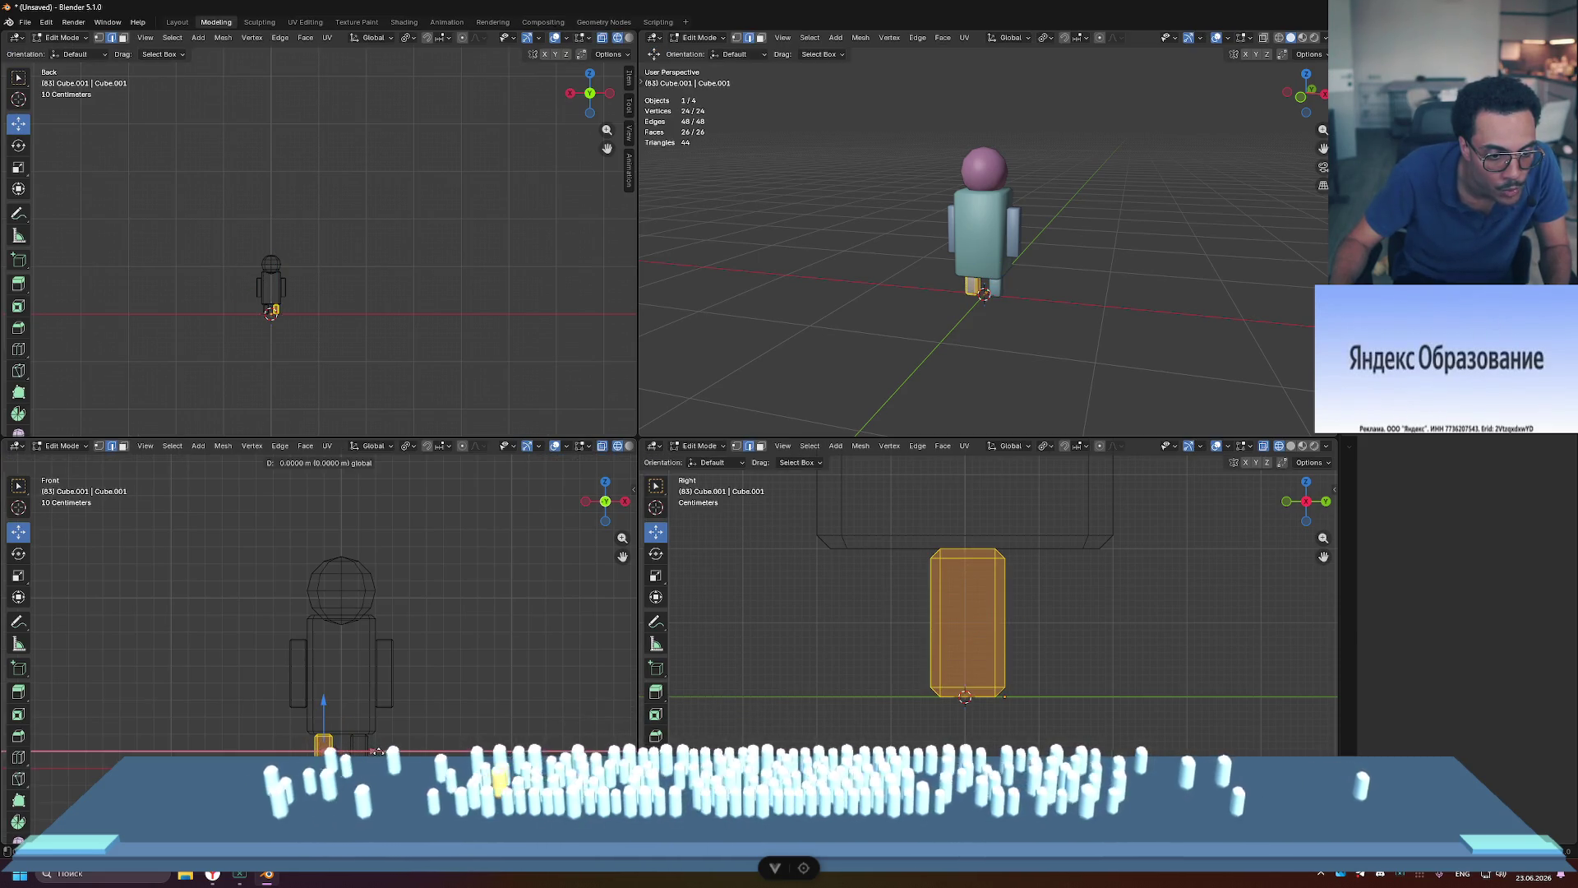
{"action": "left_click_drag", "start_coordinate": [374, 752], "coordinate": [377, 751]}
{"action": "key", "text": "Tab"}
{"action": "key", "text": "alt+a"}
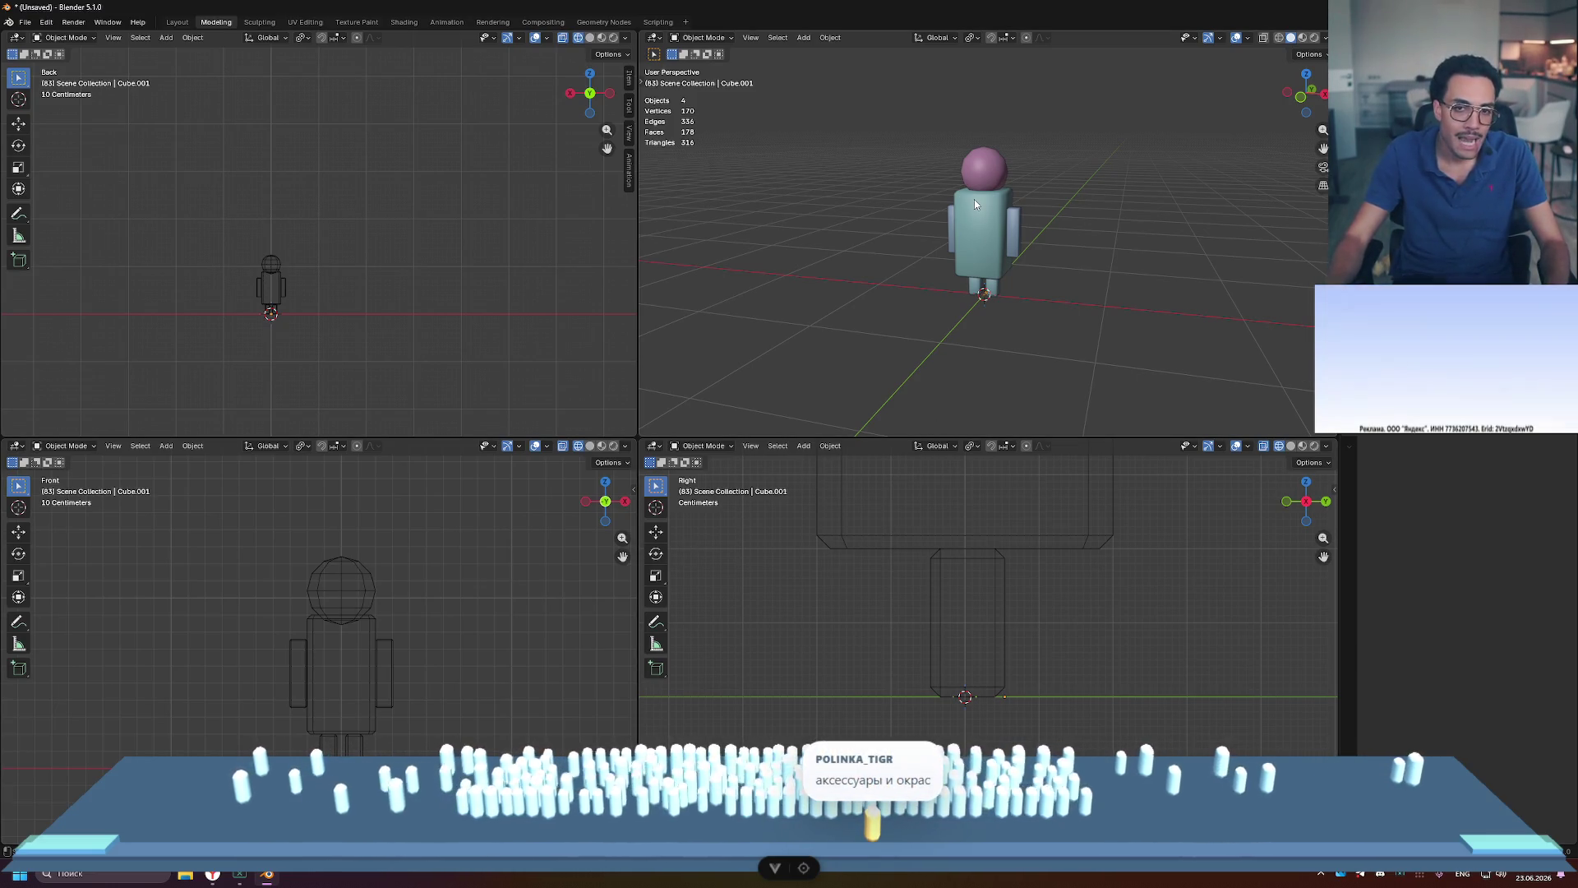
Step: Pan and zoom in on the character, then orbit to an angled view from behind
{"action": "mouse_move", "coordinate": [1023, 155]}
{"action": "middle_mouse_down", "text": "shift"}
{"action": "mouse_move", "coordinate": [953, 231]}
{"action": "mouse_move", "coordinate": [1026, 150]}
{"action": "middle_mouse_up", "text": "shift"}
{"action": "scroll", "coordinate": [891, 245], "scroll_direction": "up", "scroll_amount": 5}
{"action": "scroll", "coordinate": [960, 547], "scroll_direction": "up", "scroll_amount": 3, "text": "shift"}
{"action": "scroll", "coordinate": [1017, 576], "scroll_direction": "up", "scroll_amount": 1}
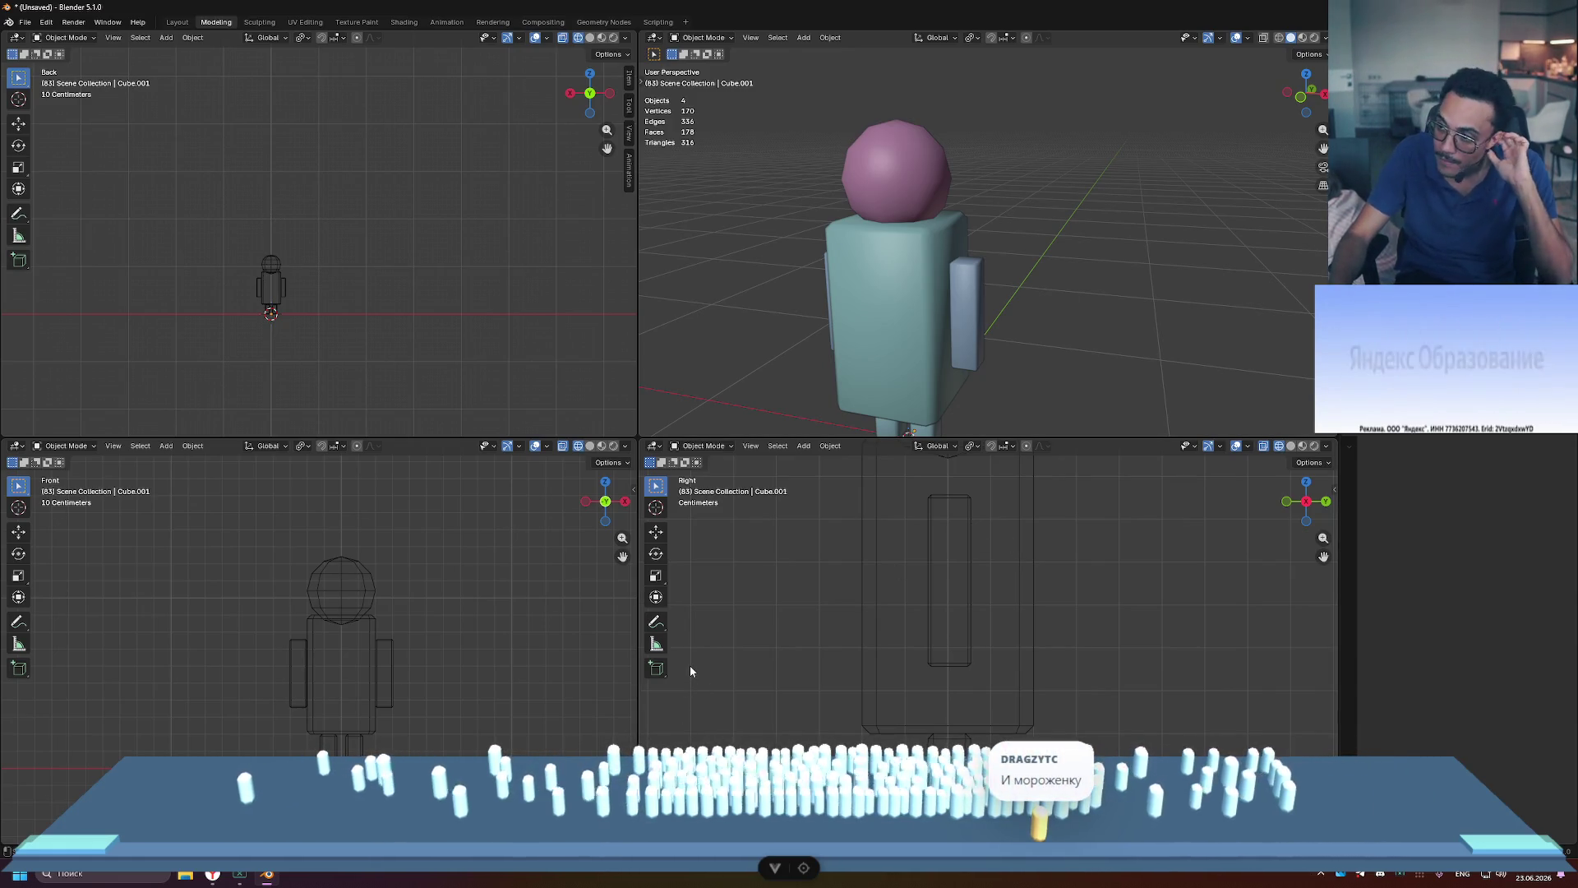
{"action": "mouse_move", "coordinate": [1034, 210]}
{"action": "middle_mouse_down"}
{"action": "mouse_move", "coordinate": [1053, 209]}
{"action": "mouse_move", "coordinate": [983, 219]}
{"action": "mouse_move", "coordinate": [940, 135]}
{"action": "mouse_move", "coordinate": [928, 209]}
{"action": "mouse_move", "coordinate": [1083, 229]}
{"action": "mouse_move", "coordinate": [1078, 255]}
{"action": "mouse_move", "coordinate": [1138, 247]}
{"action": "mouse_move", "coordinate": [1082, 245]}
{"action": "middle_mouse_up"}
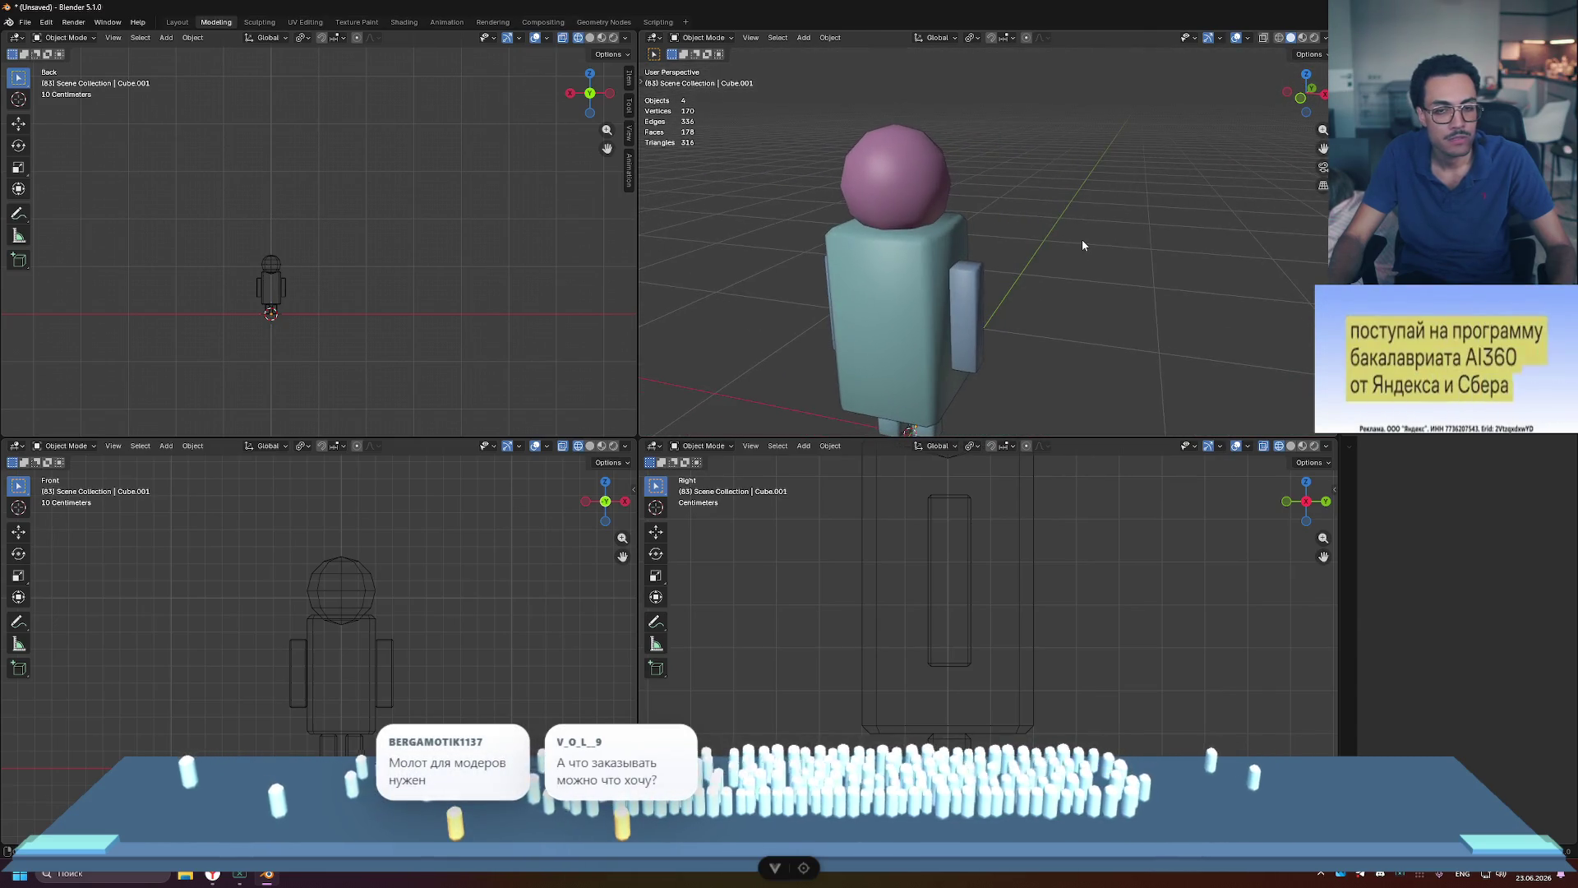
{"action": "left_click", "coordinate": [954, 549]}
{"action": "key", "text": "Tab"}
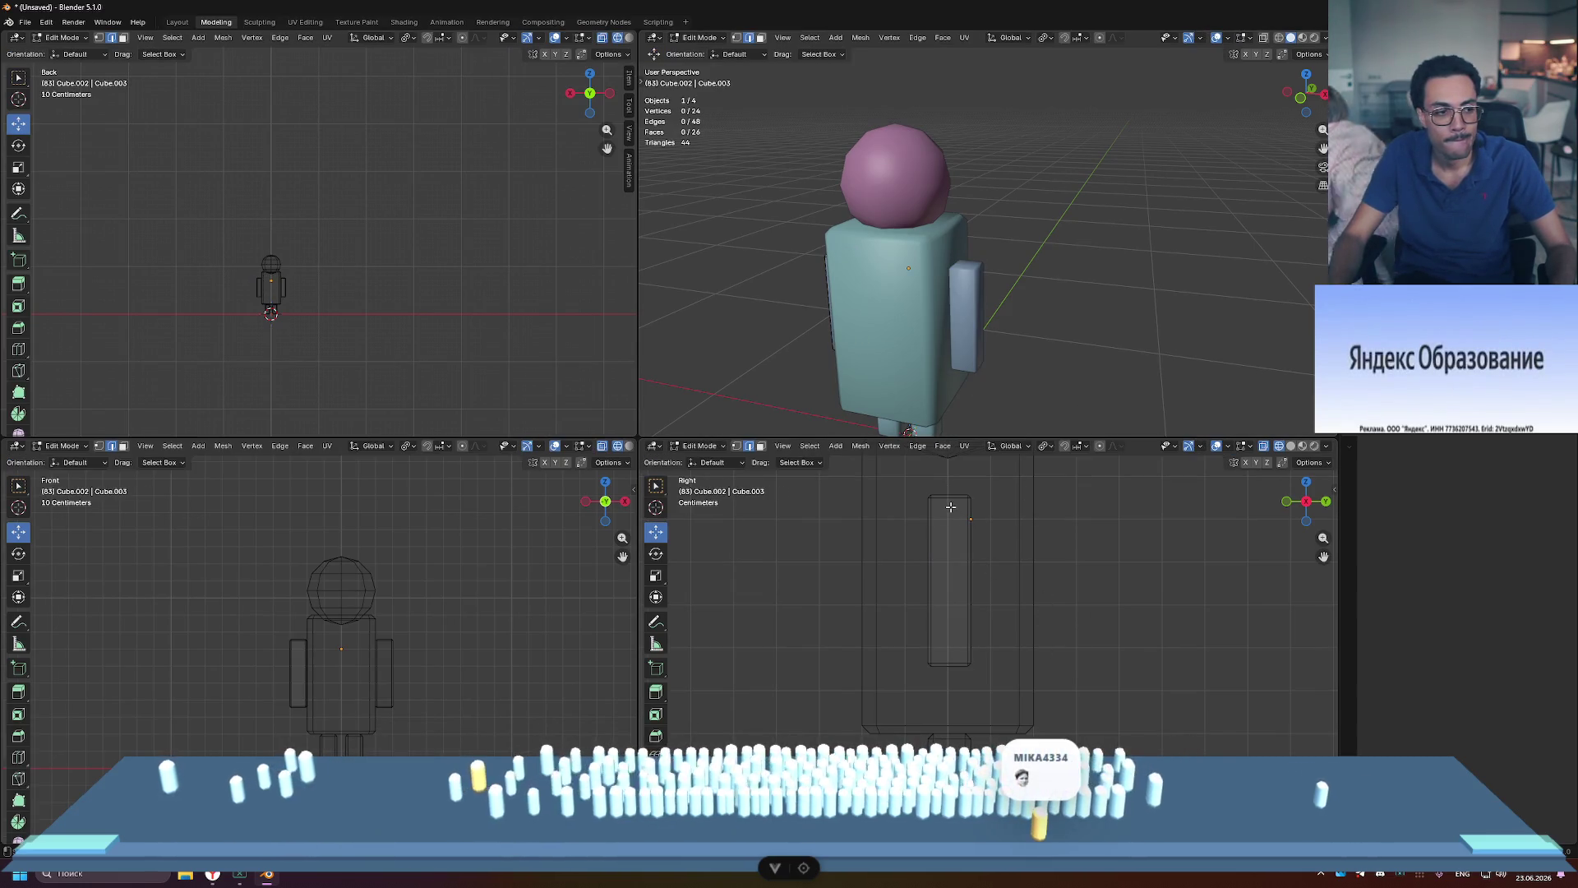
{"action": "key", "text": "Tab"}
{"action": "mouse_move", "coordinate": [1078, 316]}
{"action": "middle_mouse_down"}
{"action": "mouse_move", "coordinate": [1009, 298]}
{"action": "mouse_move", "coordinate": [811, 308]}
{"action": "mouse_move", "coordinate": [898, 283]}
{"action": "mouse_move", "coordinate": [1055, 309]}
{"action": "middle_mouse_up"}
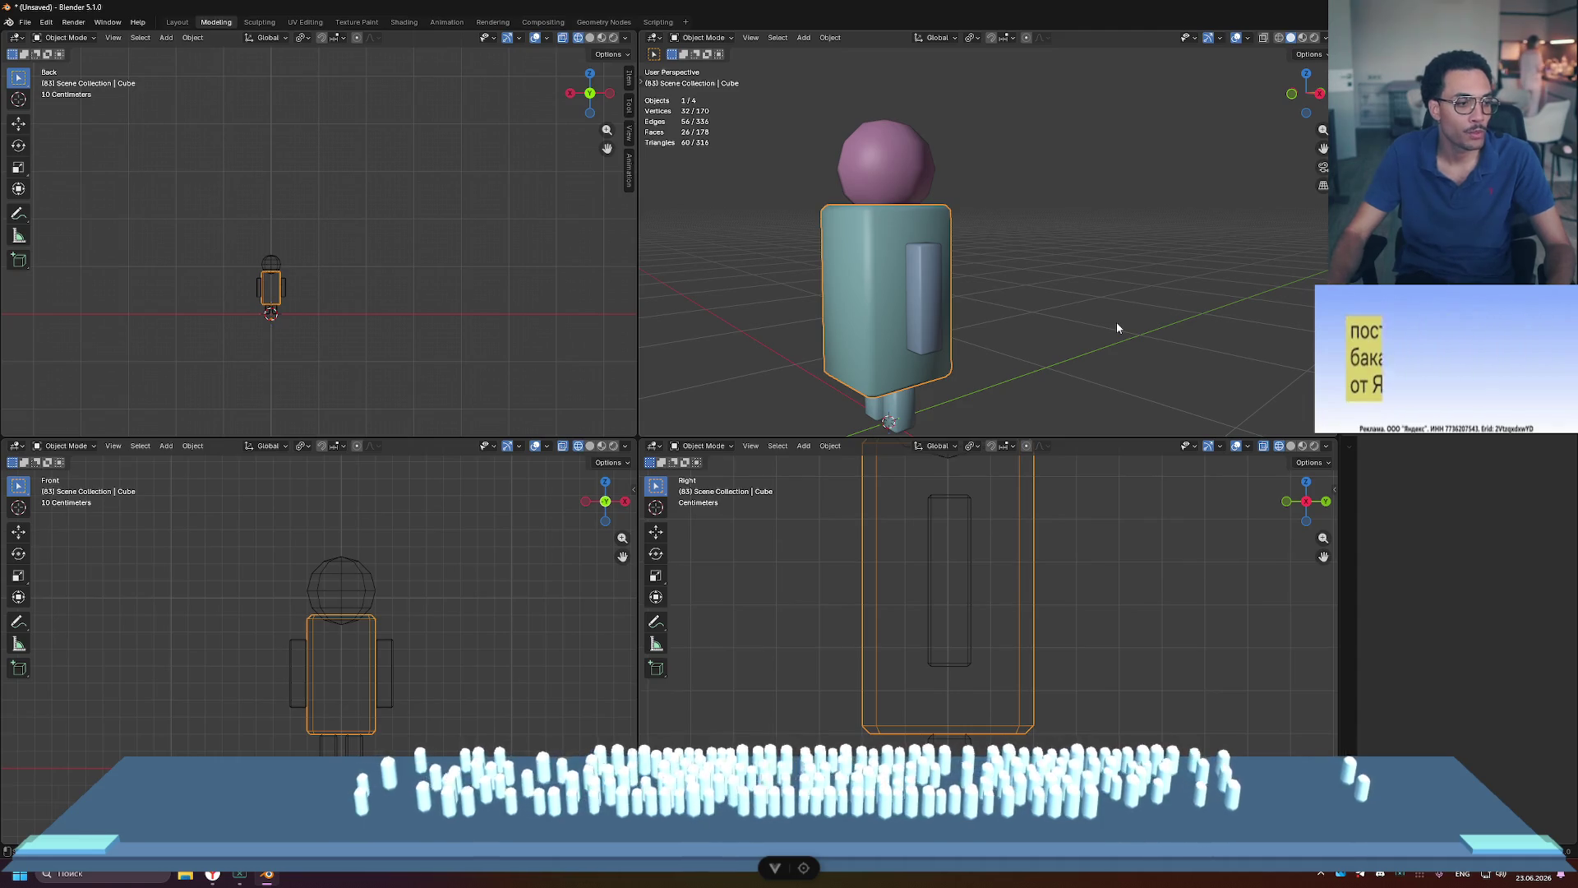
Step: Deselect the torso and orbit around the character, ending zoomed in on a straight back view
{"action": "left_click", "coordinate": [1180, 283]}
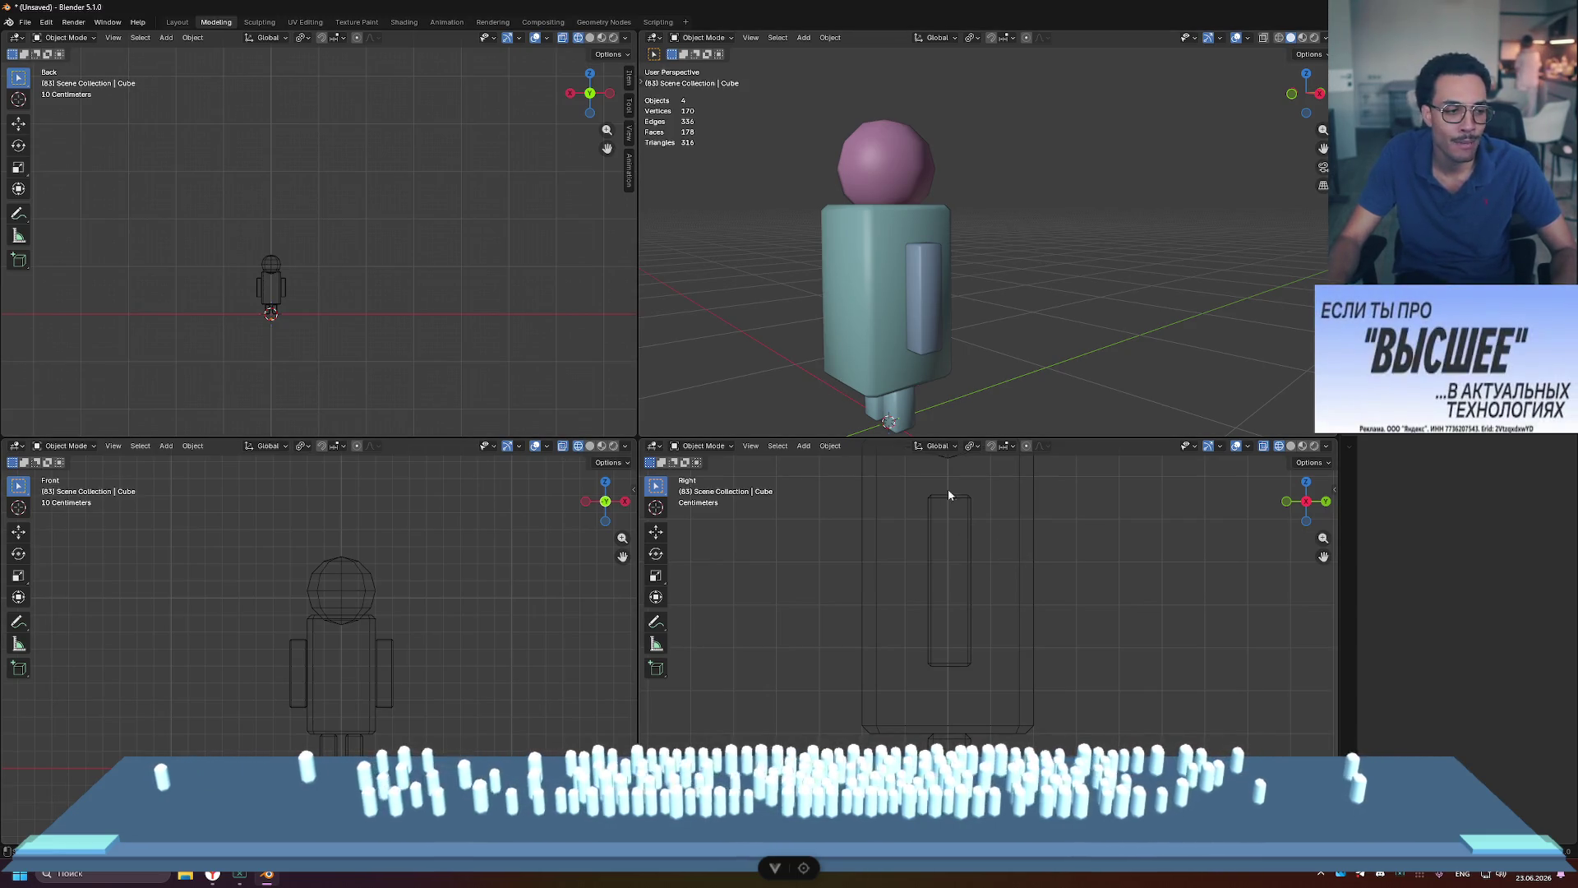
{"action": "middle_click_drag", "start_coordinate": [973, 273], "coordinate": [1081, 288], "text": "shift"}
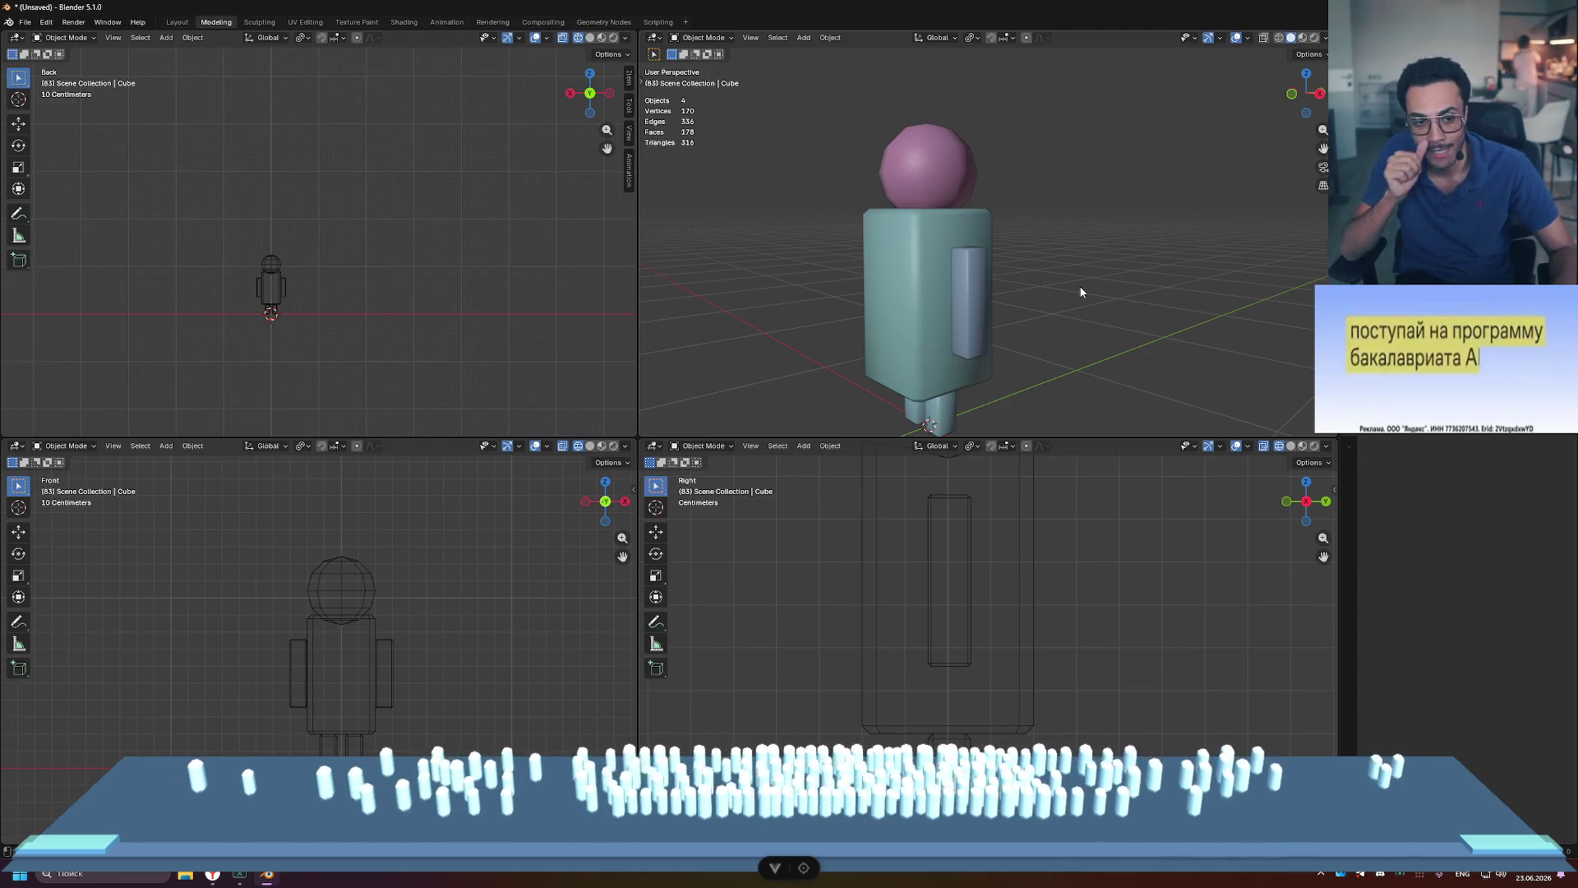
{"action": "mouse_move", "coordinate": [1079, 286]}
{"action": "middle_mouse_down"}
{"action": "mouse_move", "coordinate": [949, 248]}
{"action": "mouse_move", "coordinate": [1093, 250]}
{"action": "middle_mouse_up"}
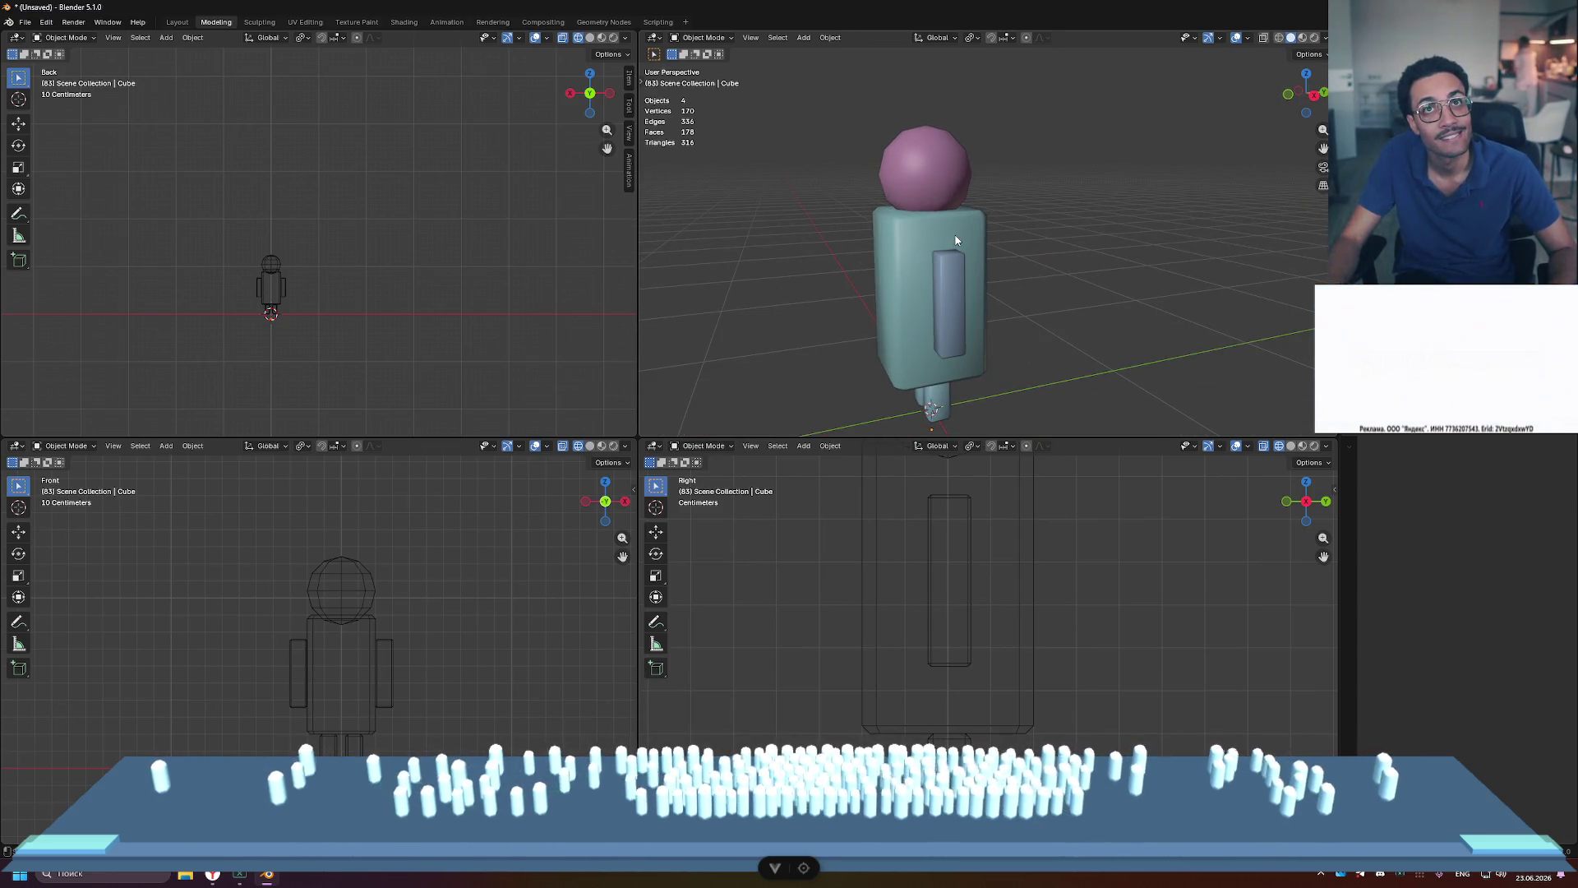
{"action": "mouse_move", "coordinate": [956, 240]}
{"action": "middle_mouse_down"}
{"action": "mouse_move", "coordinate": [1167, 280]}
{"action": "mouse_move", "coordinate": [1083, 346]}
{"action": "mouse_move", "coordinate": [1130, 362]}
{"action": "middle_mouse_up"}
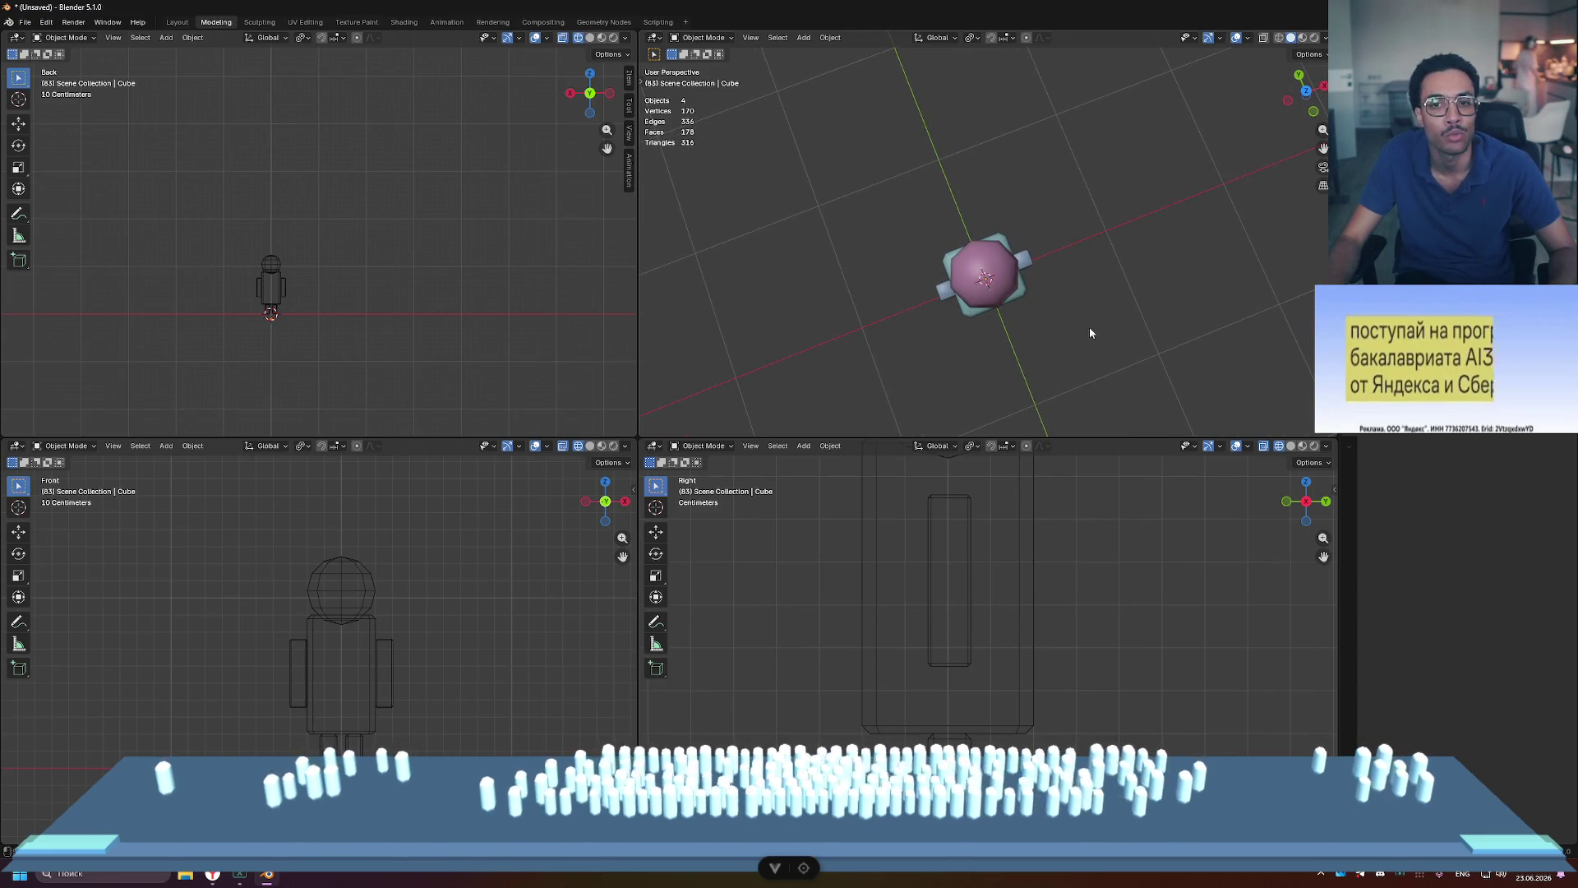
{"action": "mouse_move", "coordinate": [1086, 328]}
{"action": "middle_mouse_down"}
{"action": "mouse_move", "coordinate": [1109, 364]}
{"action": "mouse_move", "coordinate": [1099, 260]}
{"action": "mouse_move", "coordinate": [1029, 239]}
{"action": "mouse_move", "coordinate": [976, 267]}
{"action": "mouse_move", "coordinate": [982, 356]}
{"action": "mouse_move", "coordinate": [1047, 329]}
{"action": "mouse_move", "coordinate": [1260, 310]}
{"action": "mouse_move", "coordinate": [1186, 208]}
{"action": "mouse_move", "coordinate": [1059, 218]}
{"action": "mouse_move", "coordinate": [1116, 218]}
{"action": "middle_mouse_up"}
{"action": "scroll", "coordinate": [996, 290], "scroll_direction": "up", "scroll_amount": 2}
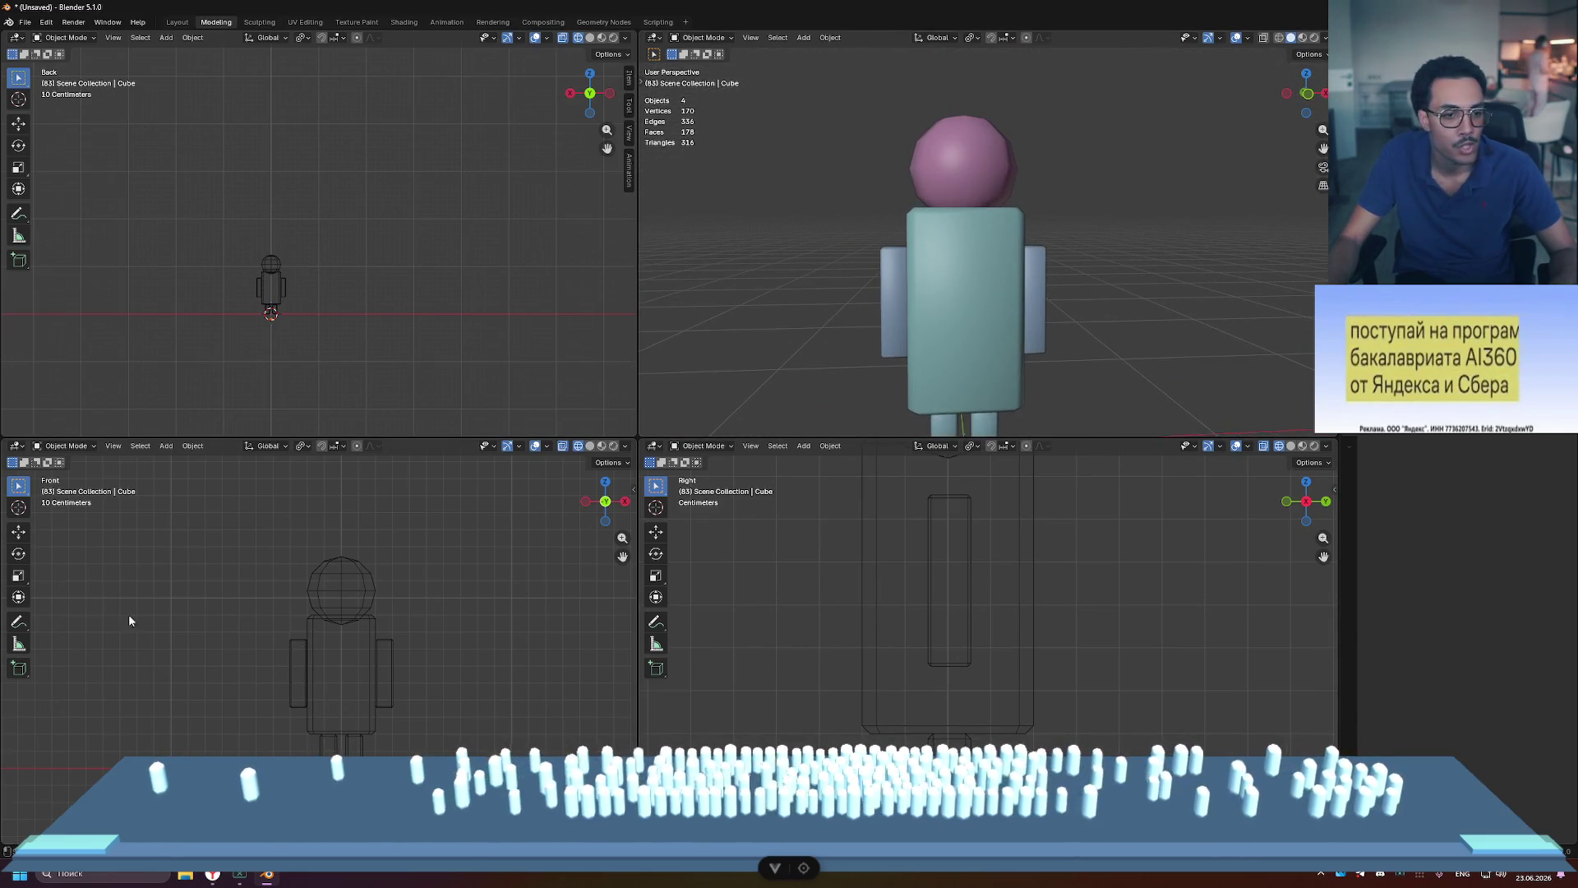
Step: Add a cylinder, shrink it, and raise it up into the figure's body
{"action": "key", "text": "shift+a"}
{"action": "mouse_move", "coordinate": [1102, 548]}
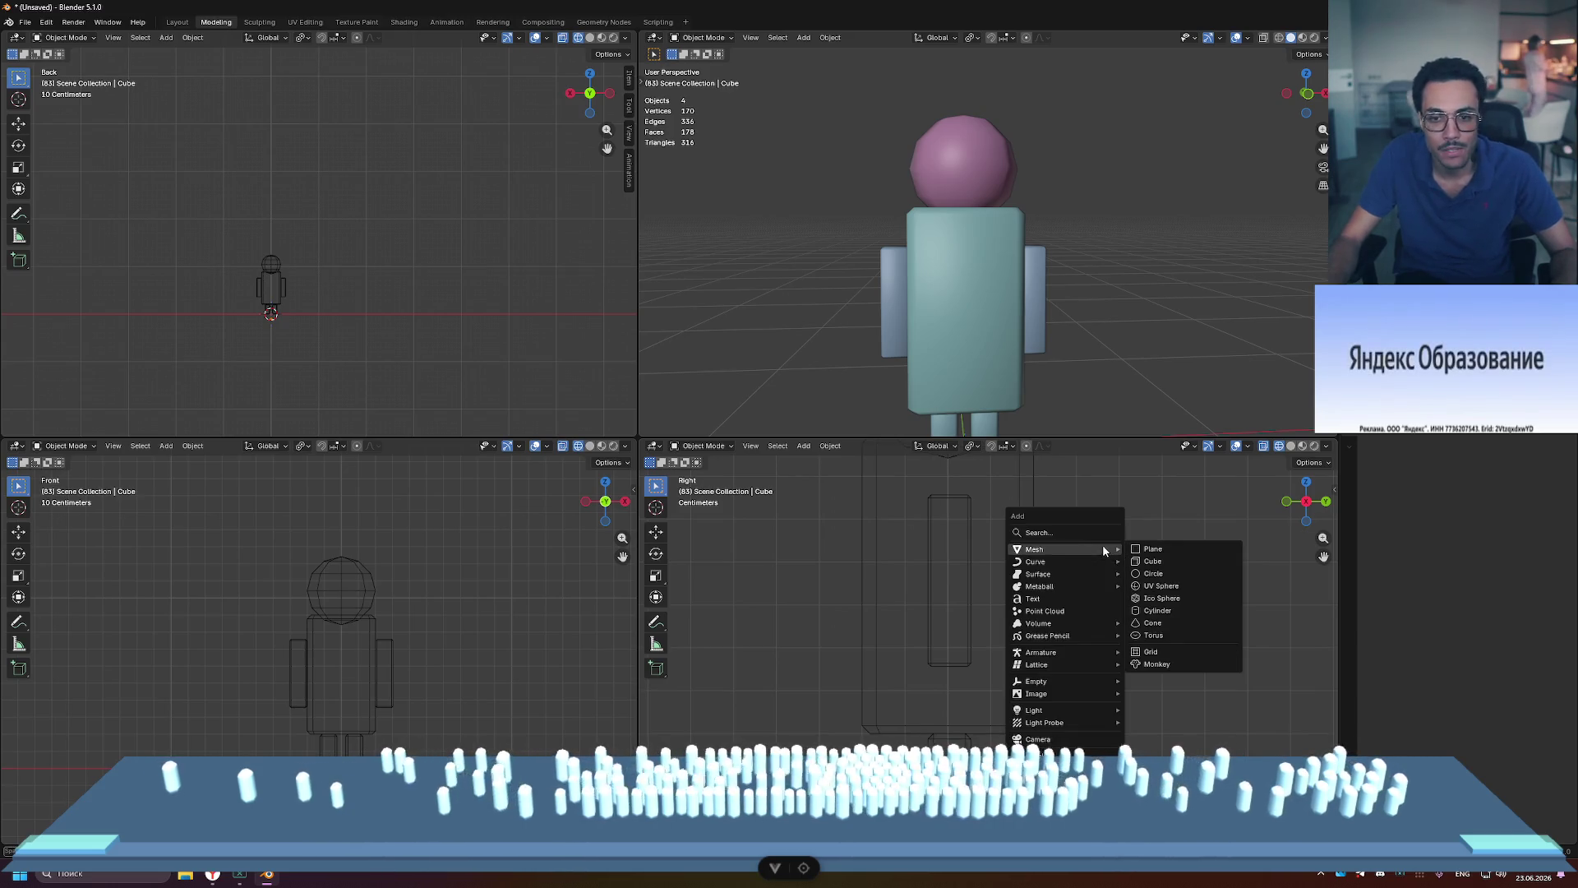
{"action": "left_click", "coordinate": [1158, 610]}
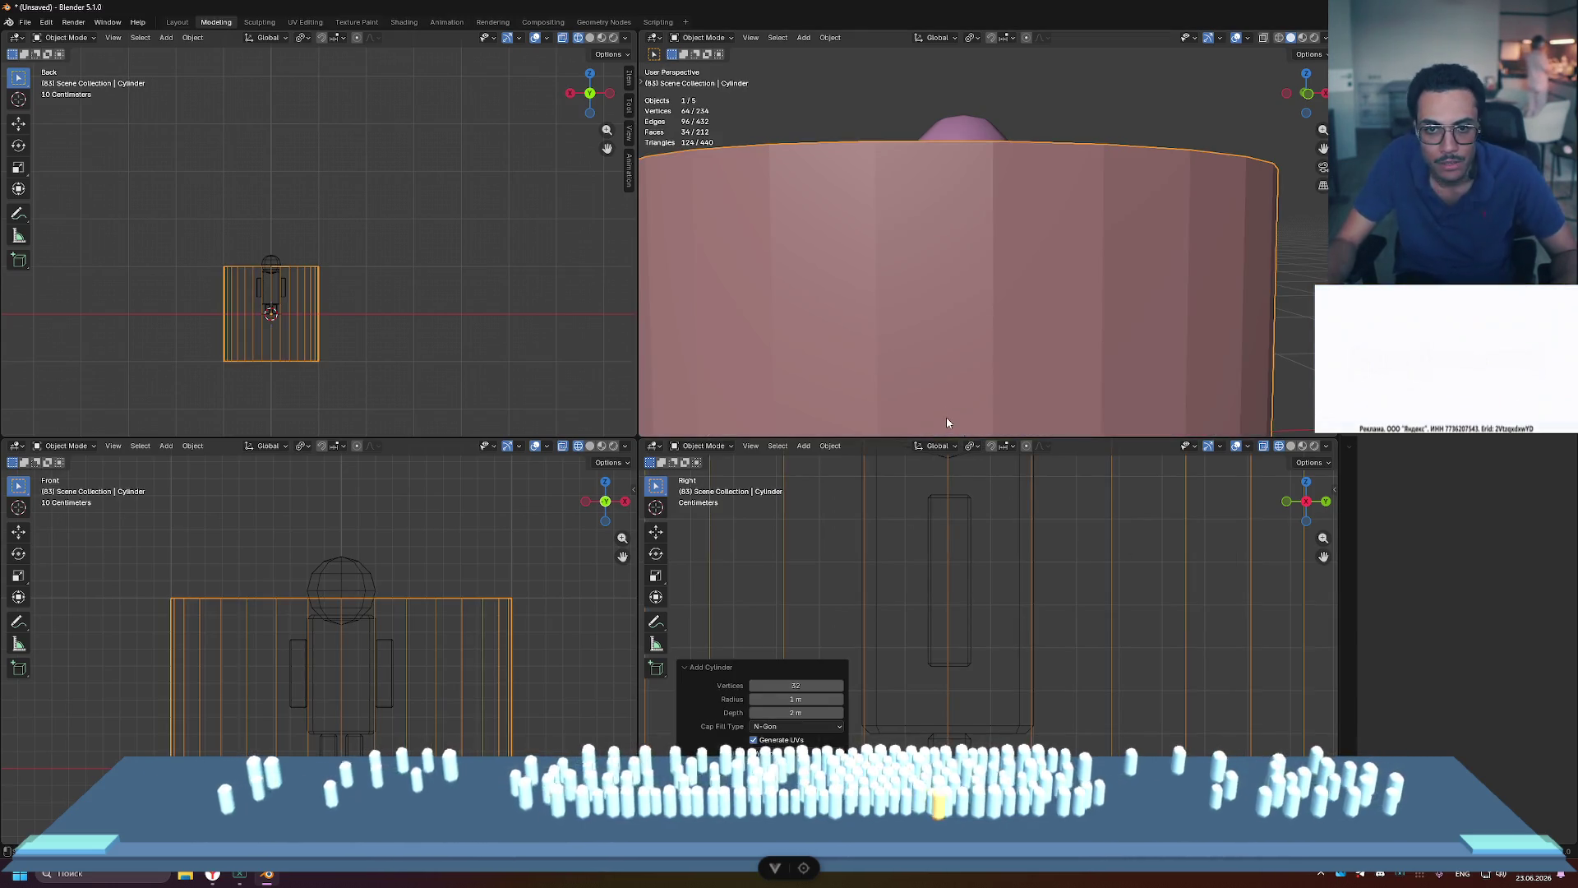
{"action": "scroll", "coordinate": [946, 417], "scroll_direction": "down", "scroll_amount": 3}
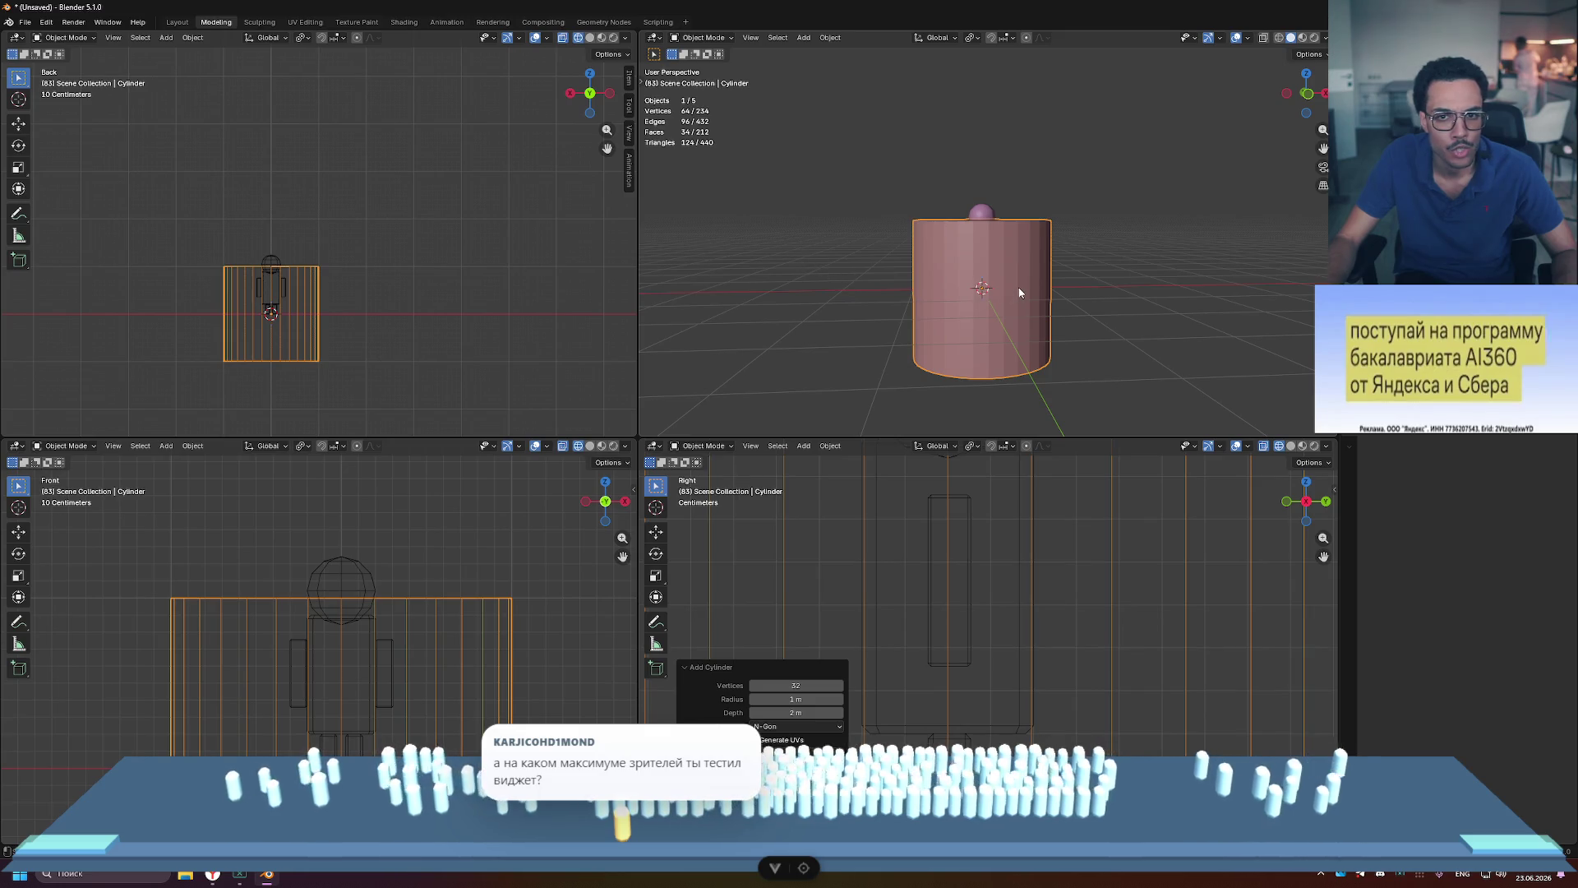
{"action": "key", "text": "Tab"}
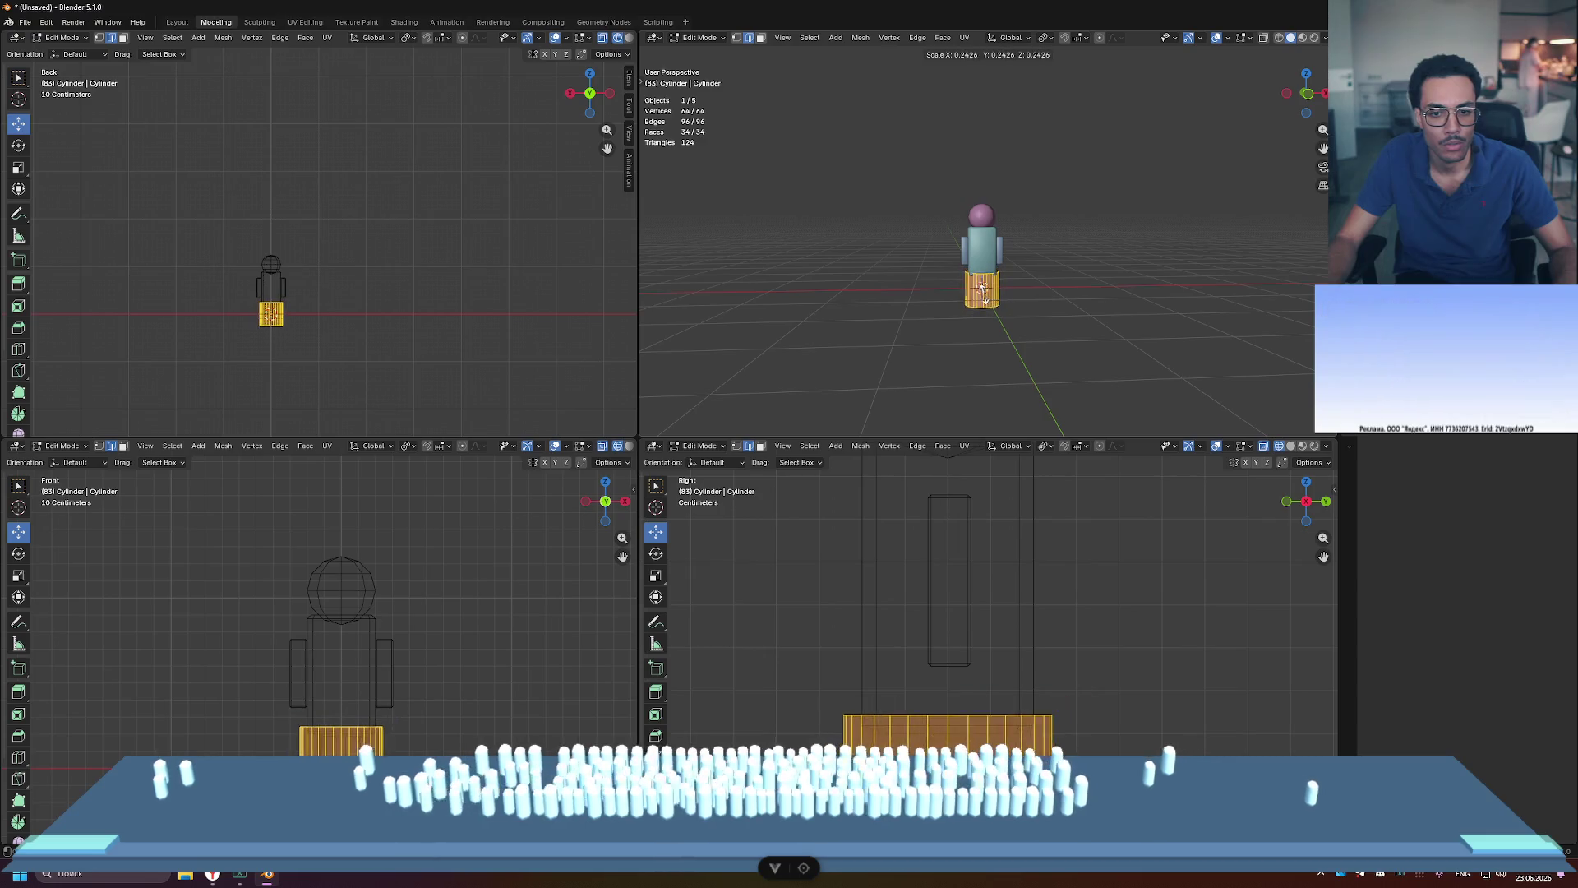
{"action": "left_click", "coordinate": [1015, 305]}
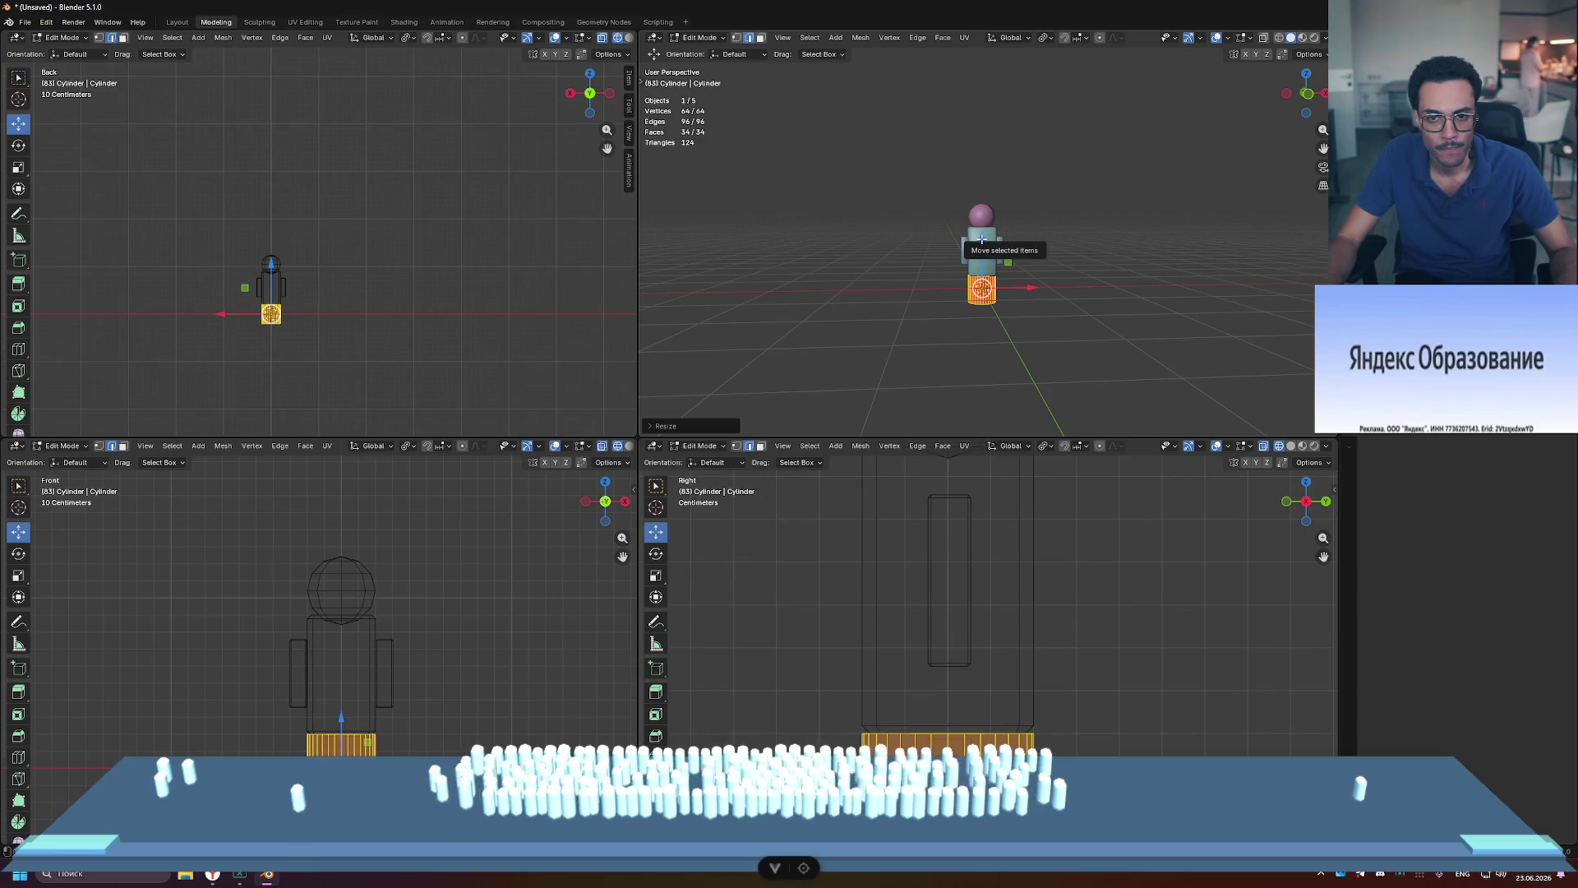
{"action": "mouse_move", "coordinate": [981, 239]}
{"action": "left_mouse_down"}
{"action": "mouse_move", "coordinate": [984, 164]}
{"action": "mouse_move", "coordinate": [1001, 279]}
{"action": "left_mouse_up"}
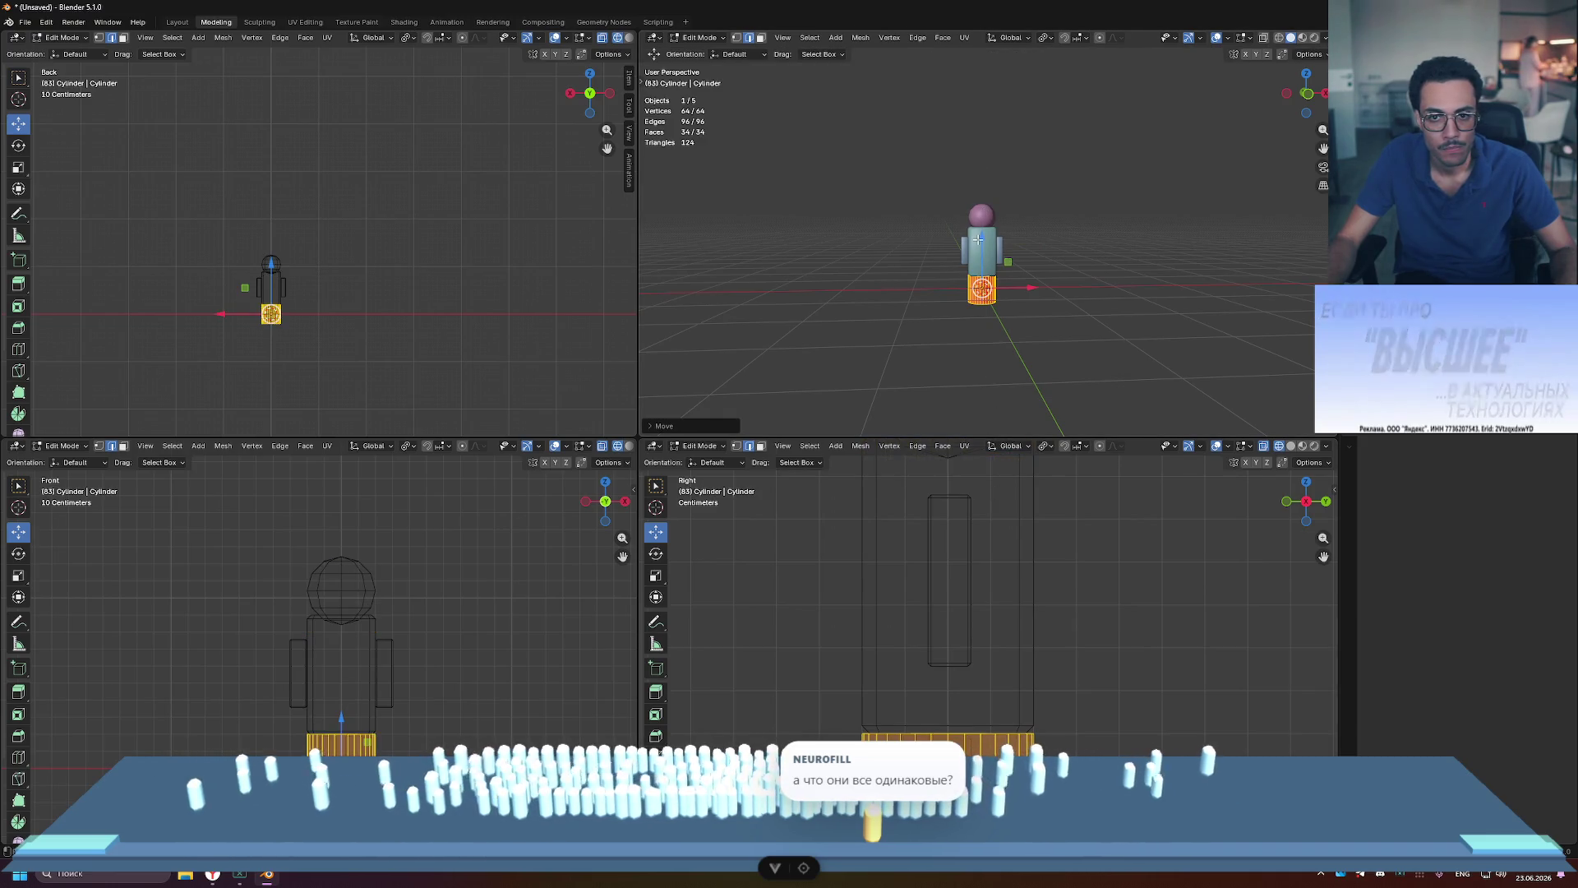
Step: Try raising the cylinder's bottom vertex ring, undo that, then scale the cylinder 5 times larger
{"action": "key", "text": "Tab"}
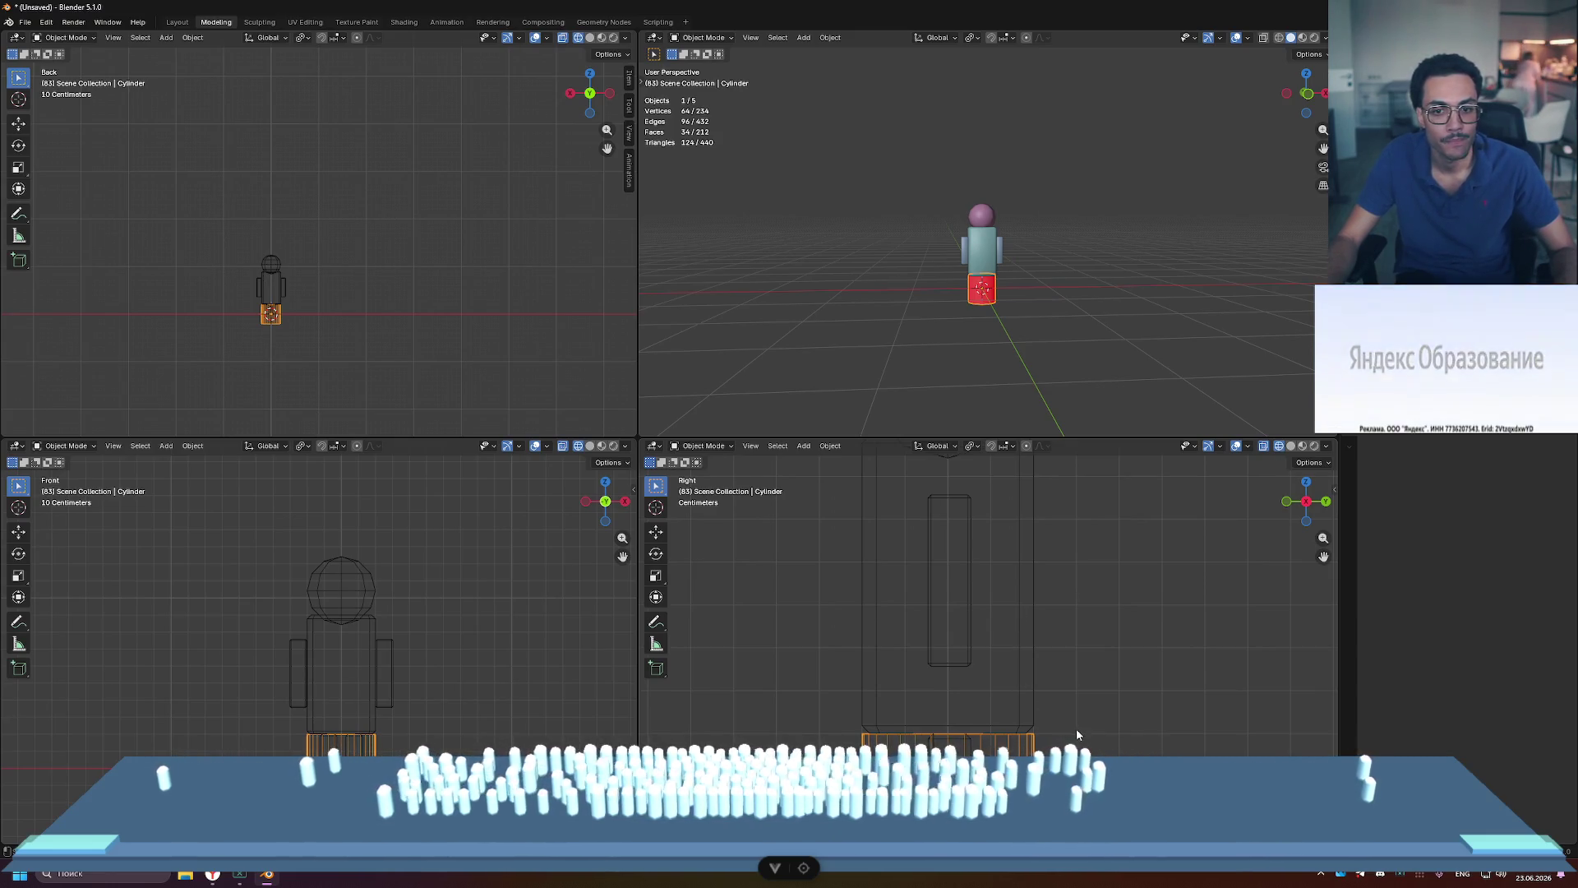
{"action": "key", "text": "Tab"}
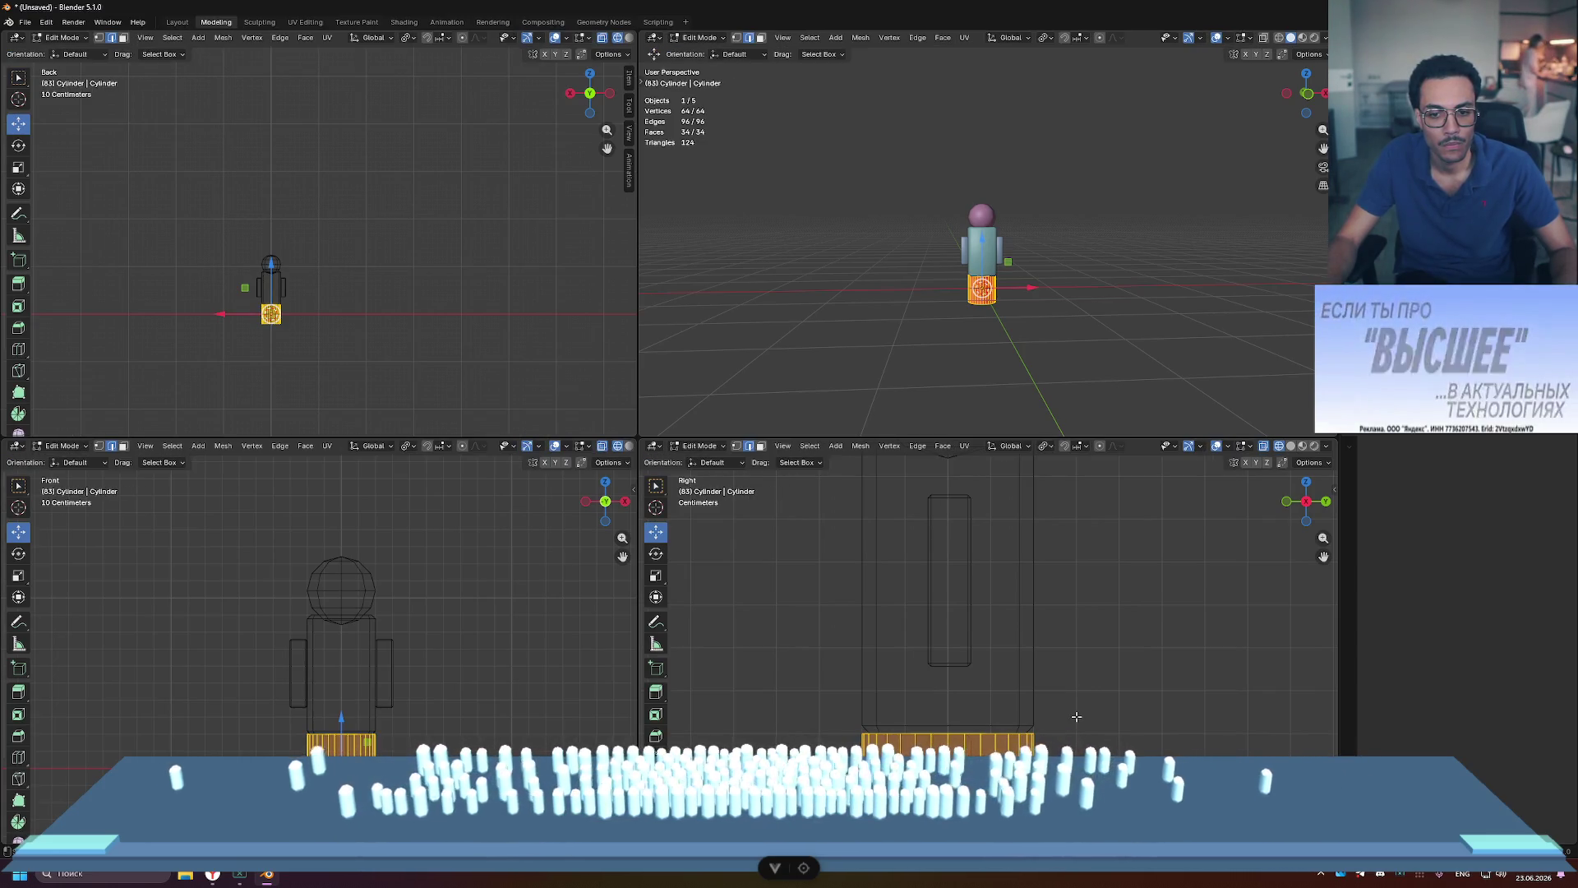
{"action": "key", "text": "1"}
{"action": "left_click_drag", "start_coordinate": [1073, 717], "coordinate": [830, 764]}
{"action": "left_click_drag", "start_coordinate": [950, 674], "coordinate": [951, 475]}
{"action": "scroll", "coordinate": [1061, 573], "scroll_direction": "down", "scroll_amount": 5}
{"action": "left_click_drag", "start_coordinate": [971, 541], "coordinate": [972, 513]}
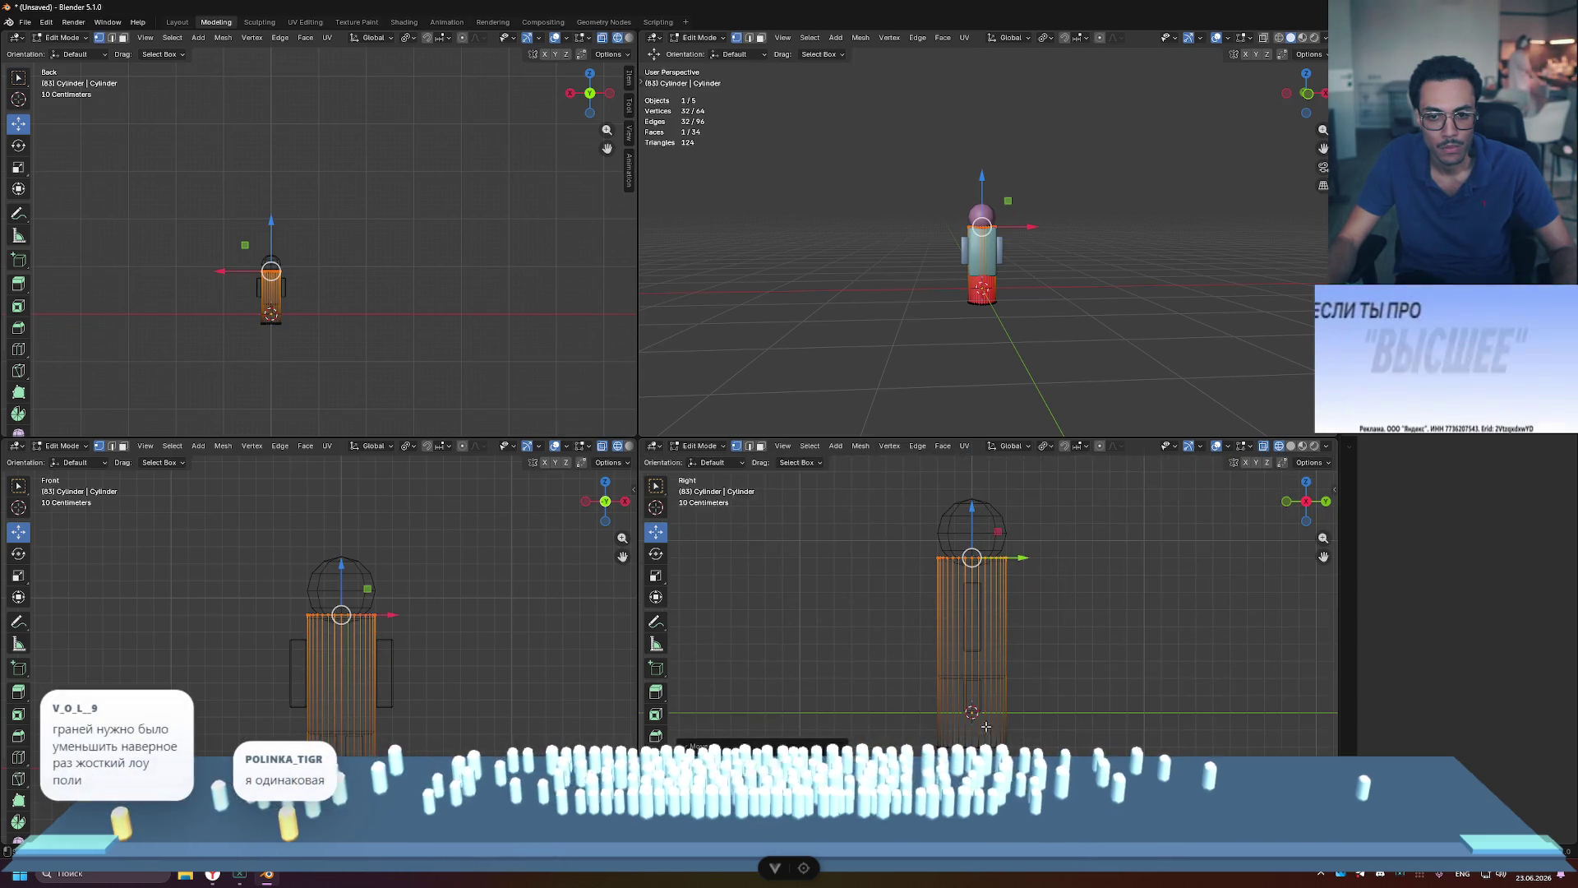
{"action": "left_click_drag", "start_coordinate": [971, 696], "coordinate": [974, 610]}
{"action": "scroll", "coordinate": [1002, 585], "scroll_direction": "up", "scroll_amount": 5}
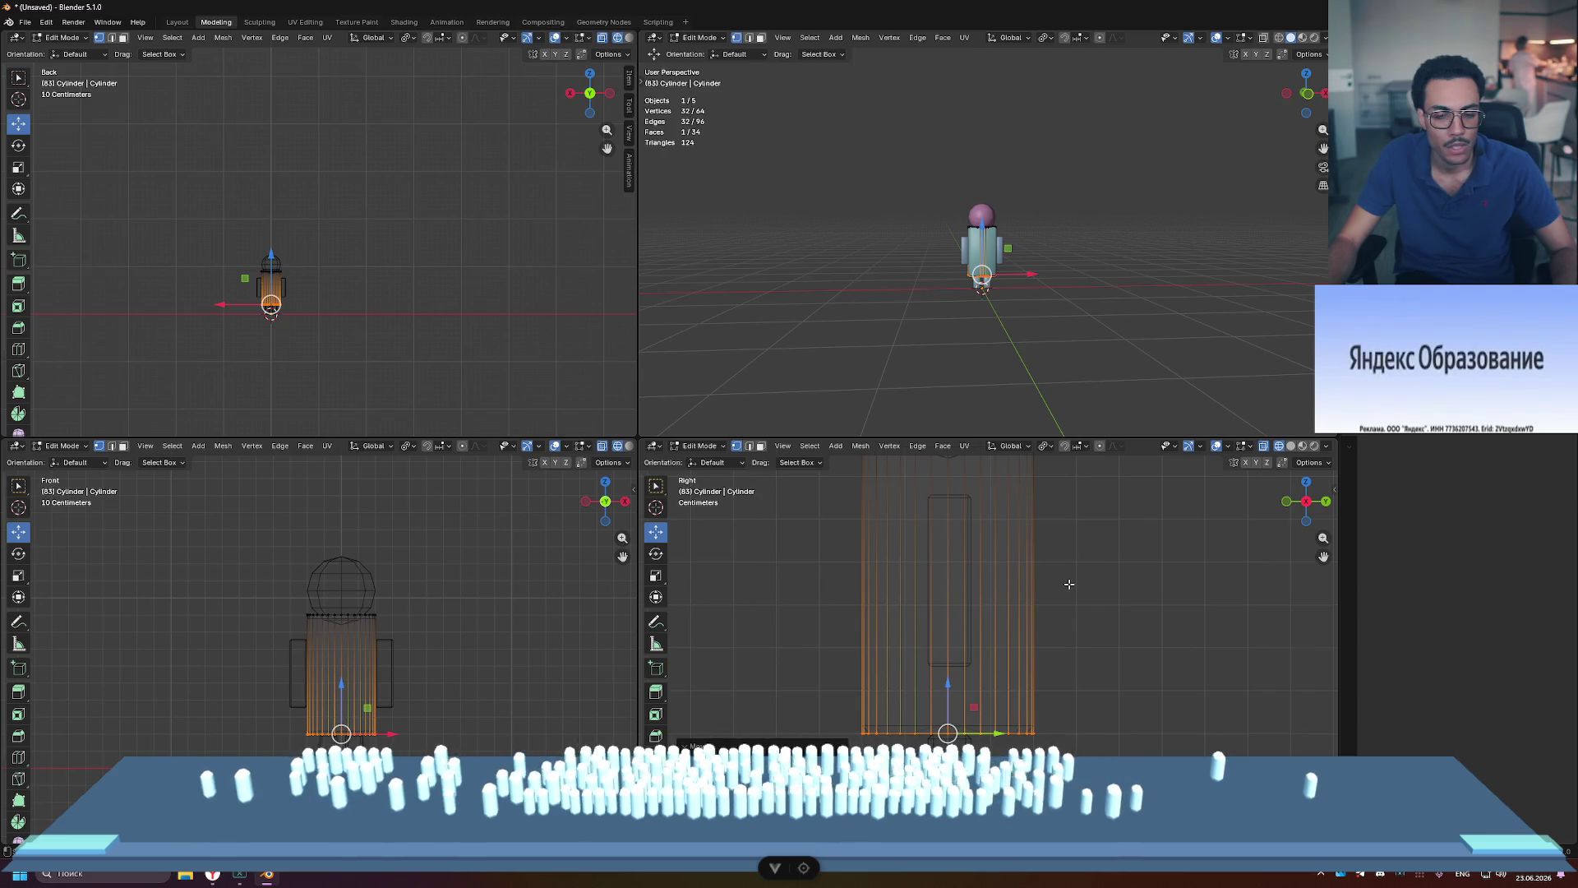
{"action": "scroll", "coordinate": [1068, 584], "scroll_direction": "down", "scroll_amount": 3}
{"action": "scroll", "coordinate": [1068, 584], "scroll_direction": "down", "scroll_amount": 1}
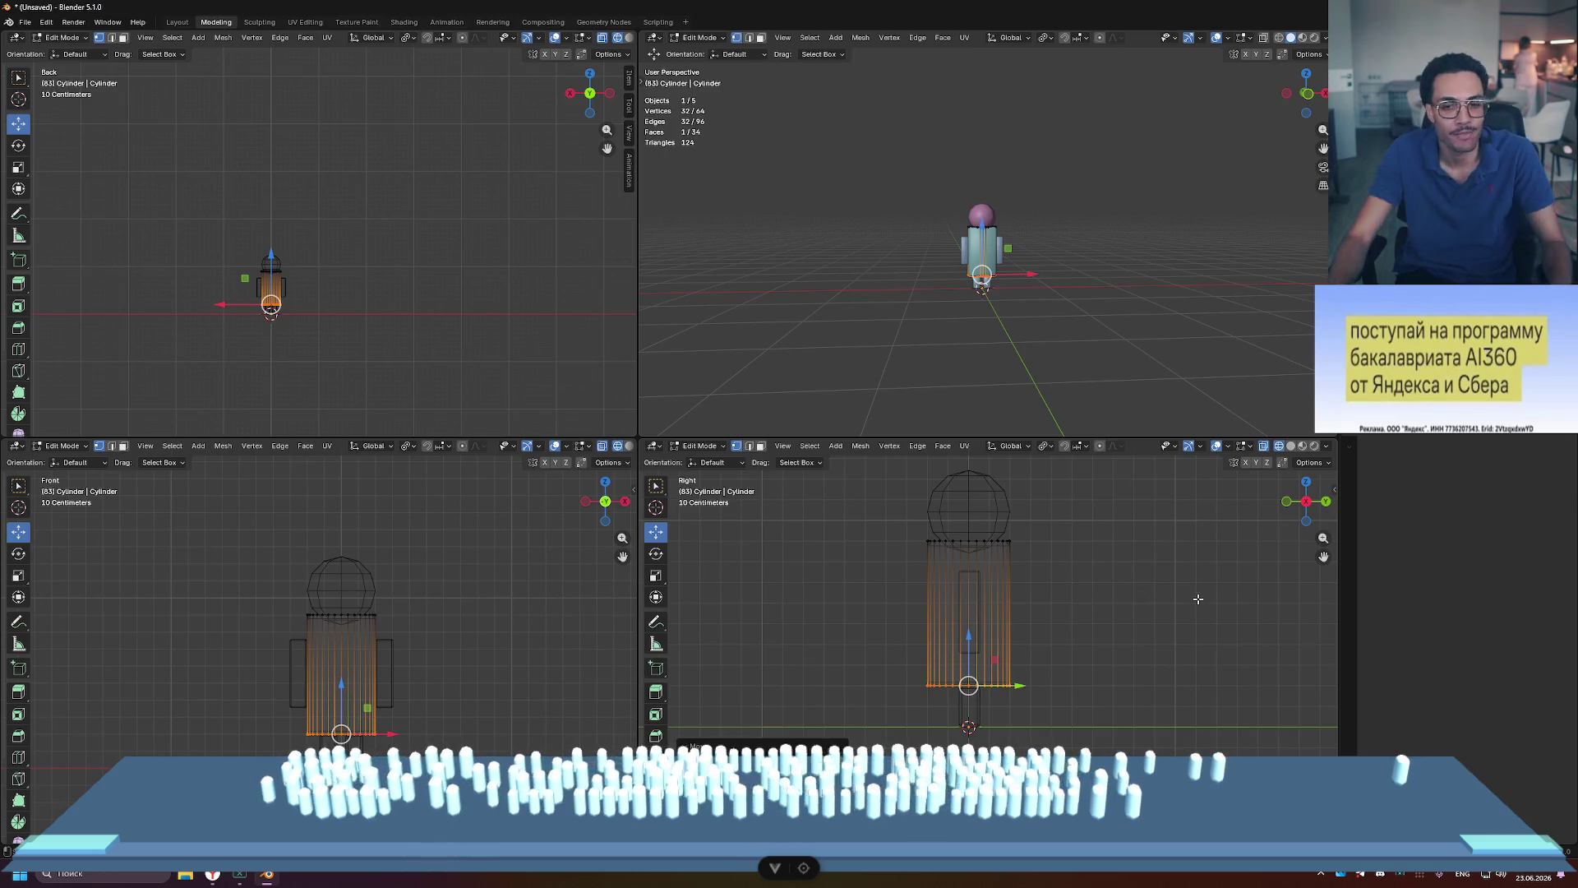
{"action": "key", "text": "ctrl+z"}
{"action": "key", "text": "ctrl+z"}
{"action": "key", "text": "ctrl+z"}
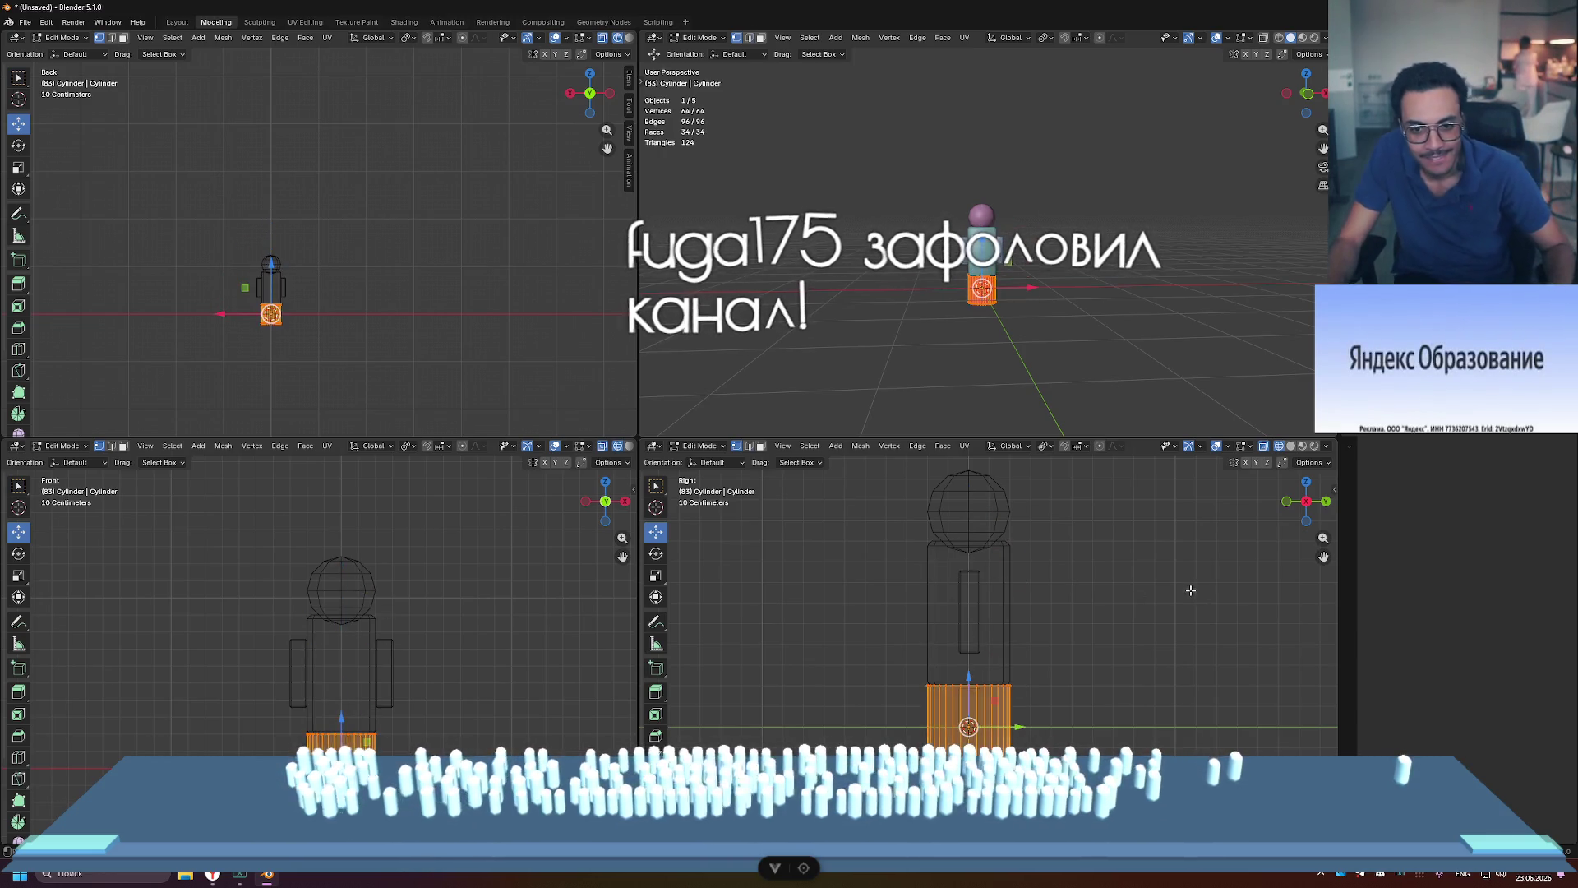
{"action": "type", "text": "2"}
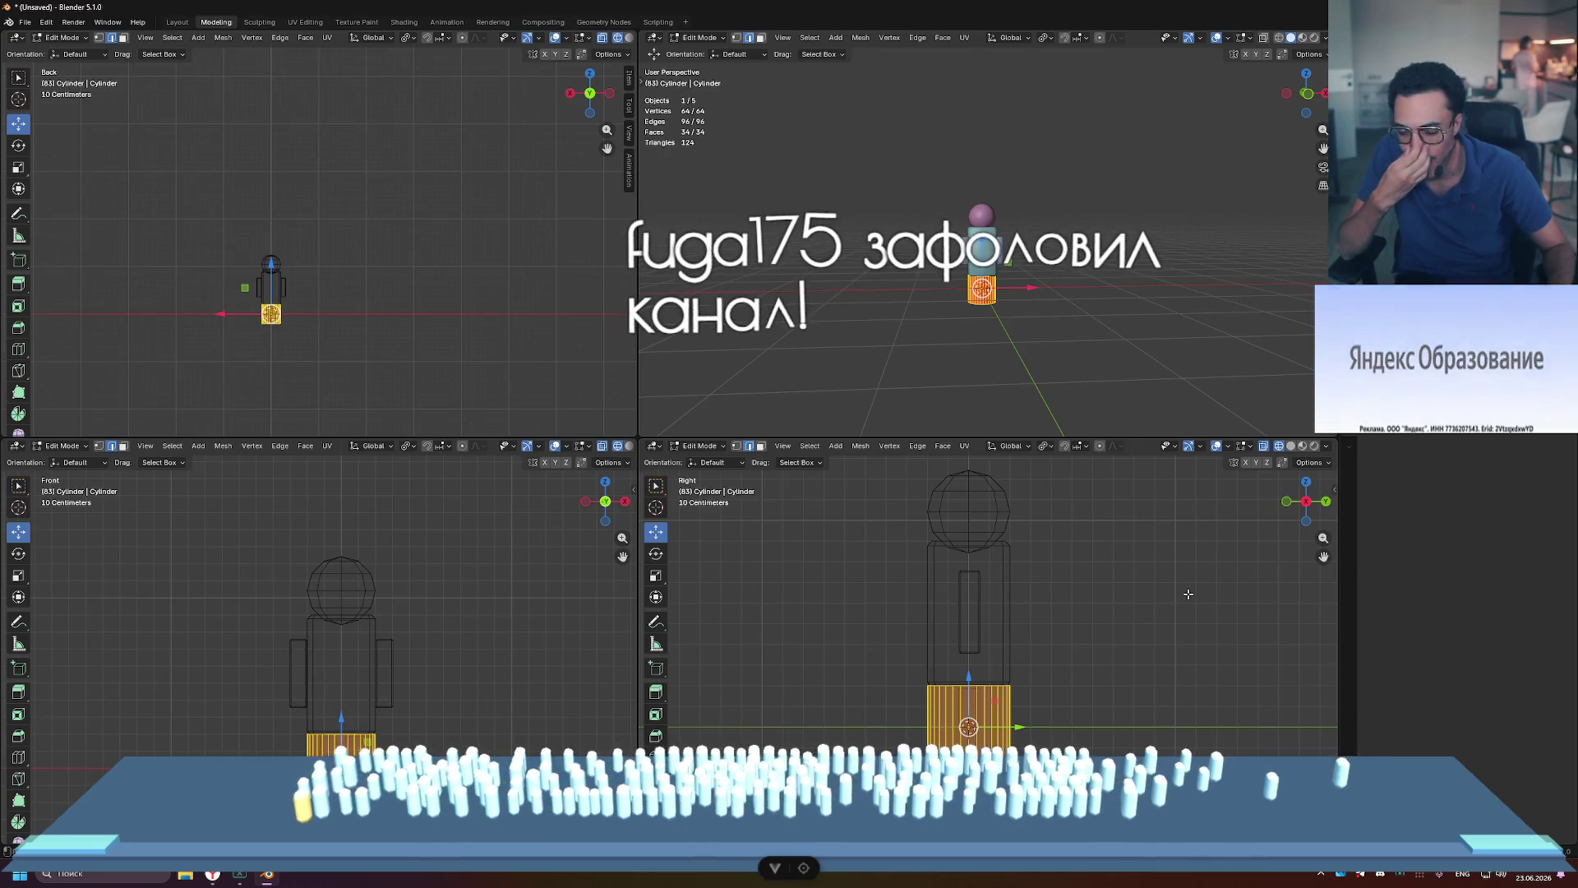
{"action": "type", "text": "s5"}
{"action": "key", "text": "Return"}
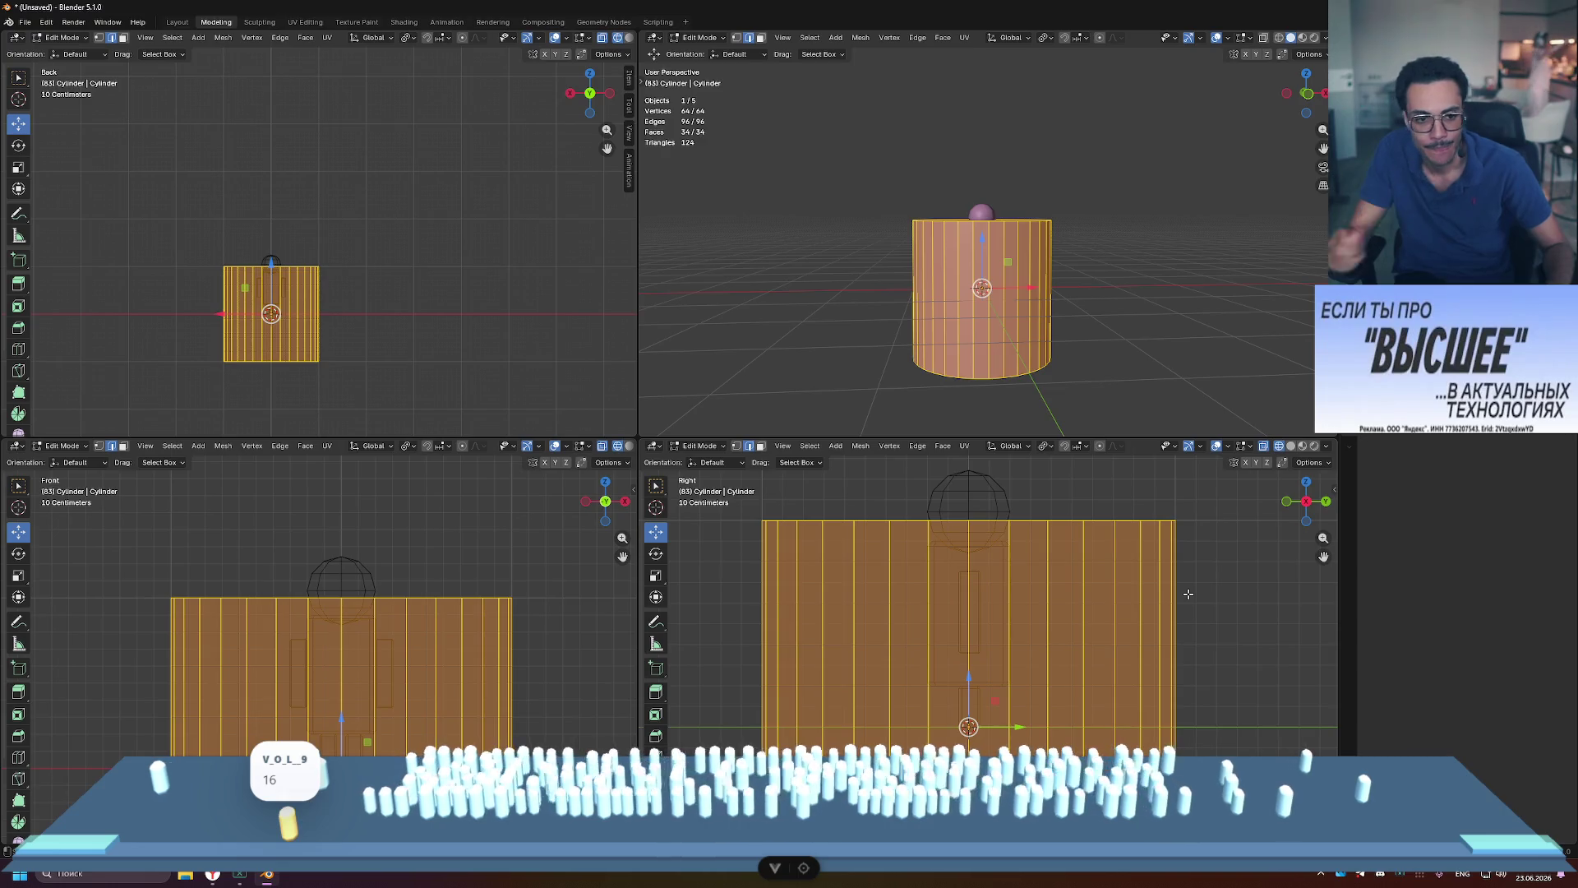
Step: Delete the oversized cylinder and add a new cylinder with 16 vertices
{"action": "key", "text": "Tab"}
{"action": "key", "text": "Delete"}
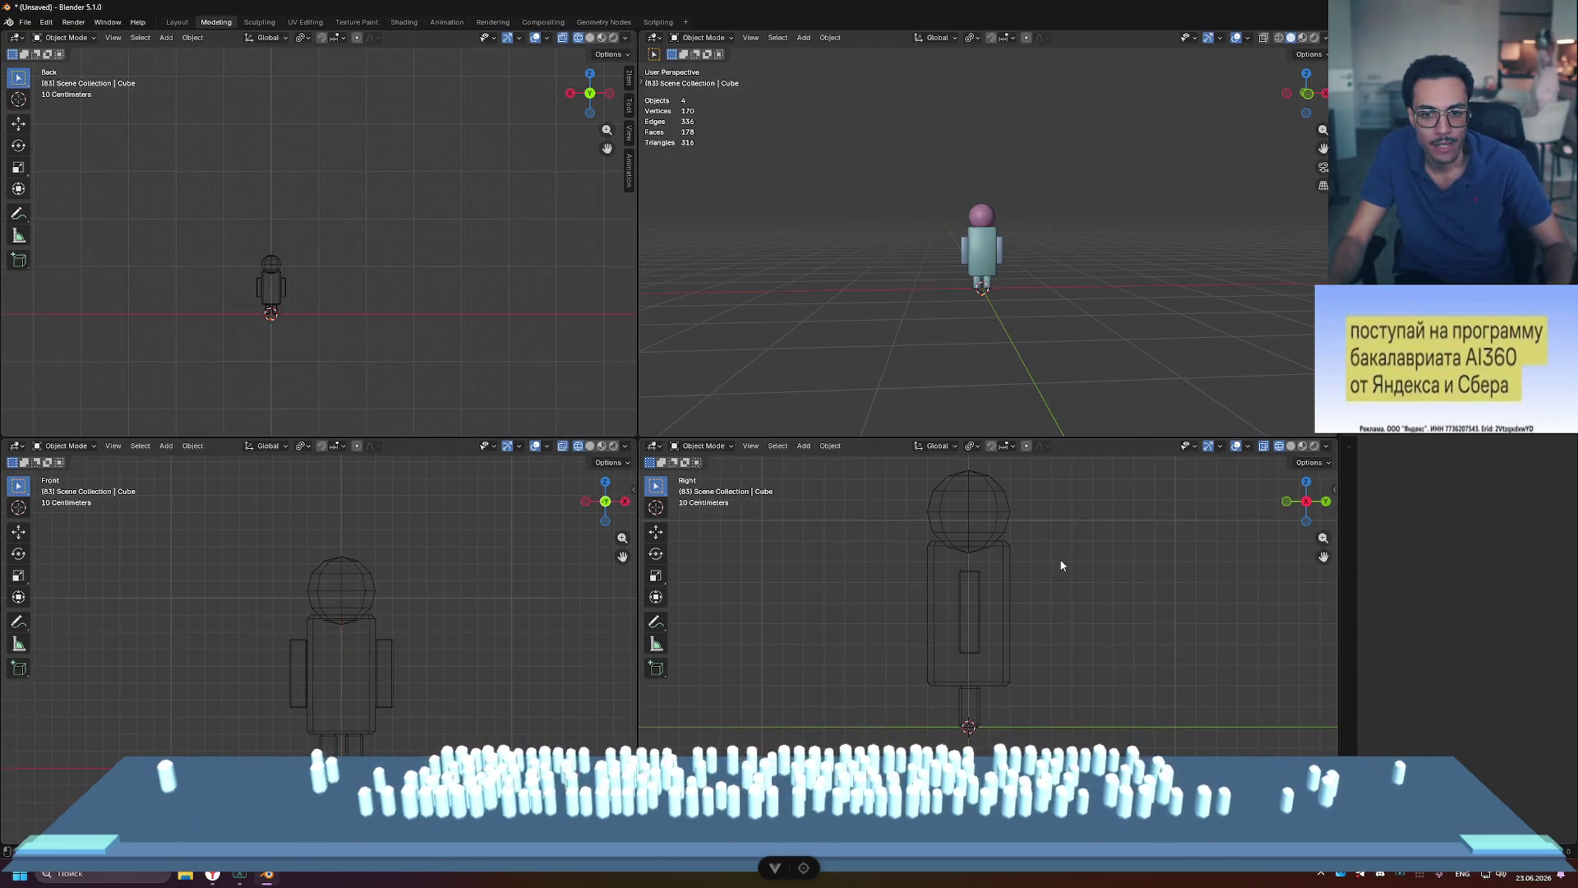
{"action": "key", "text": "shift+a"}
{"action": "mouse_move", "coordinate": [1041, 555]}
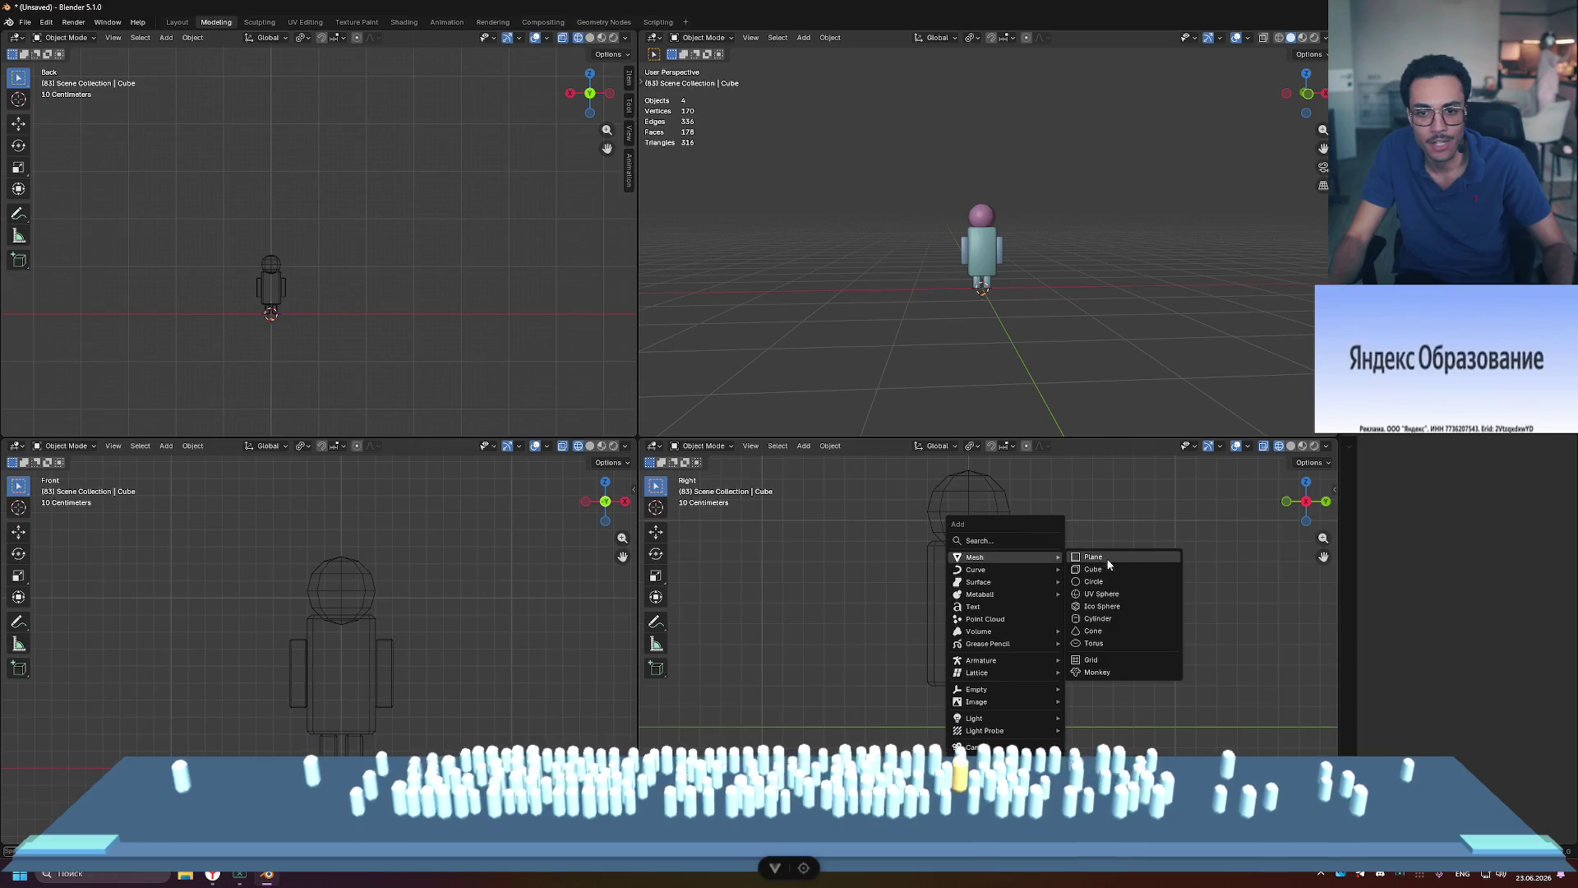
{"action": "left_click", "coordinate": [1118, 617]}
{"action": "left_click", "coordinate": [804, 686]}
{"action": "type", "text": "16"}
{"action": "key", "text": "Return"}
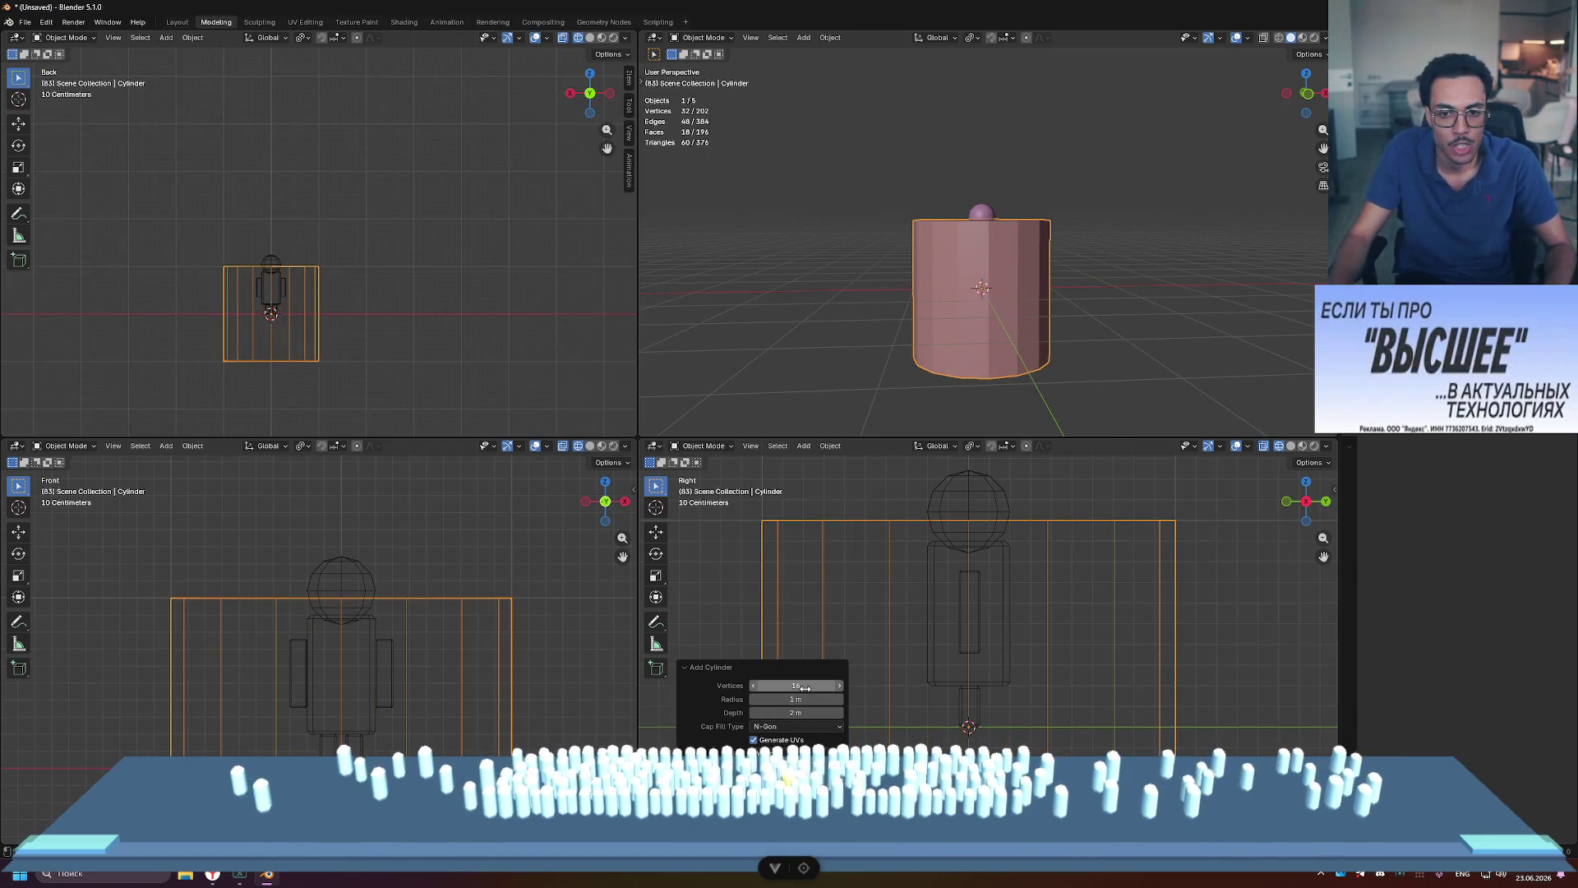
Step: Apply Shade Smooth to the new cylinder, then deselect it
{"action": "mouse_move", "coordinate": [1118, 250]}
{"action": "middle_mouse_down"}
{"action": "mouse_move", "coordinate": [1204, 311]}
{"action": "mouse_move", "coordinate": [1131, 302]}
{"action": "mouse_move", "coordinate": [1093, 273]}
{"action": "mouse_move", "coordinate": [1003, 296]}
{"action": "middle_mouse_up"}
{"action": "right_click", "coordinate": [1015, 282]}
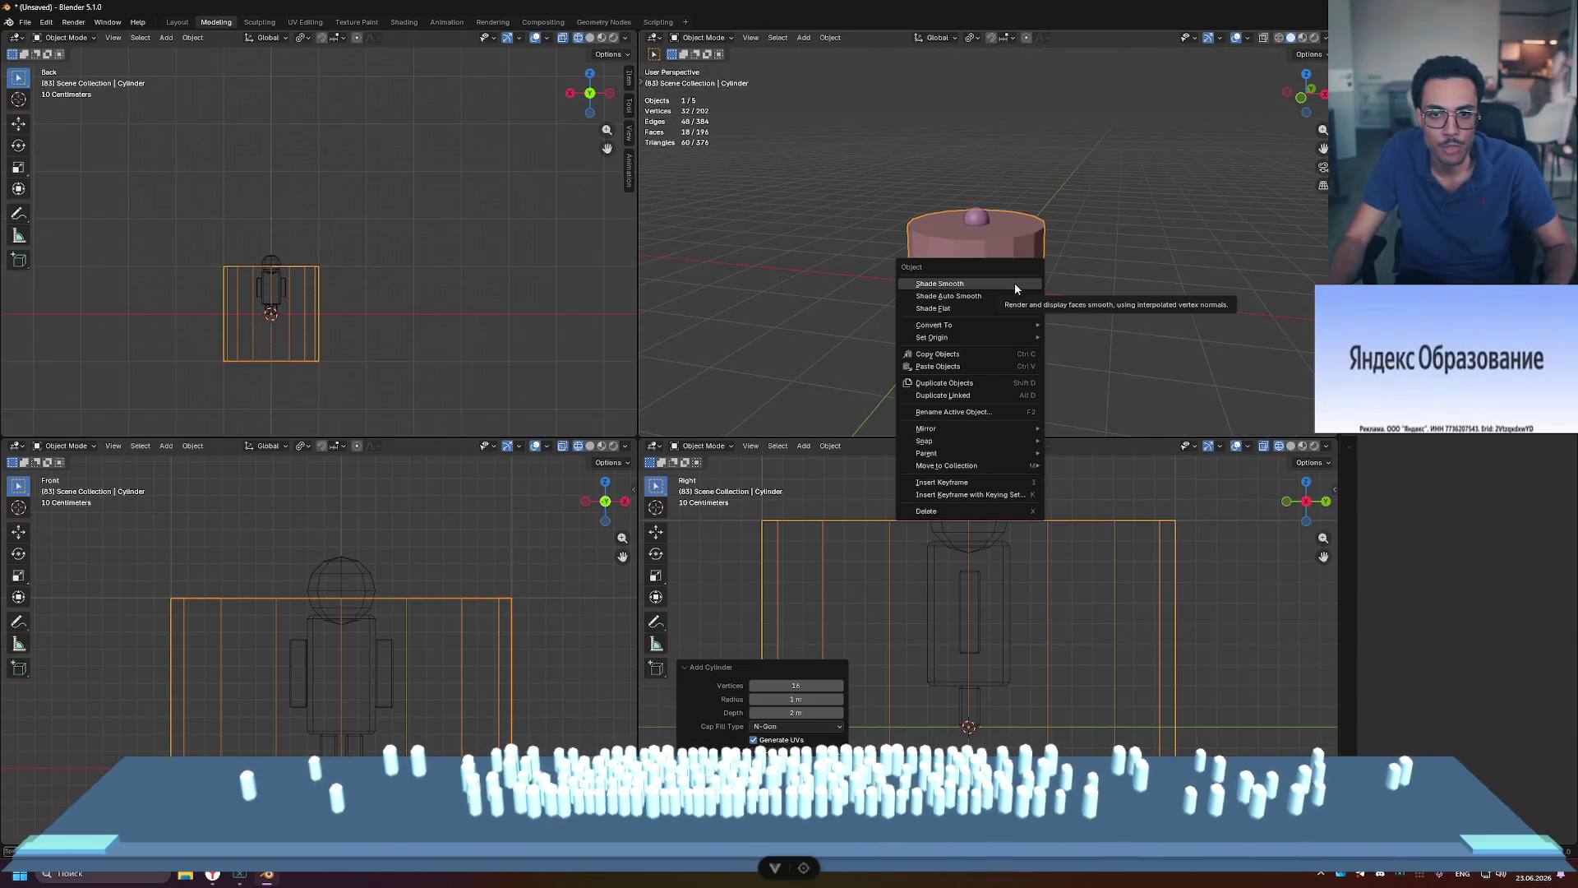
{"action": "left_click", "coordinate": [1015, 284]}
{"action": "left_click", "coordinate": [1146, 306]}
{"action": "mouse_move", "coordinate": [1088, 274]}
{"action": "middle_mouse_down"}
{"action": "mouse_move", "coordinate": [1074, 260]}
{"action": "mouse_move", "coordinate": [1208, 305]}
{"action": "mouse_move", "coordinate": [1131, 302]}
{"action": "mouse_move", "coordinate": [1104, 273]}
{"action": "middle_mouse_up"}
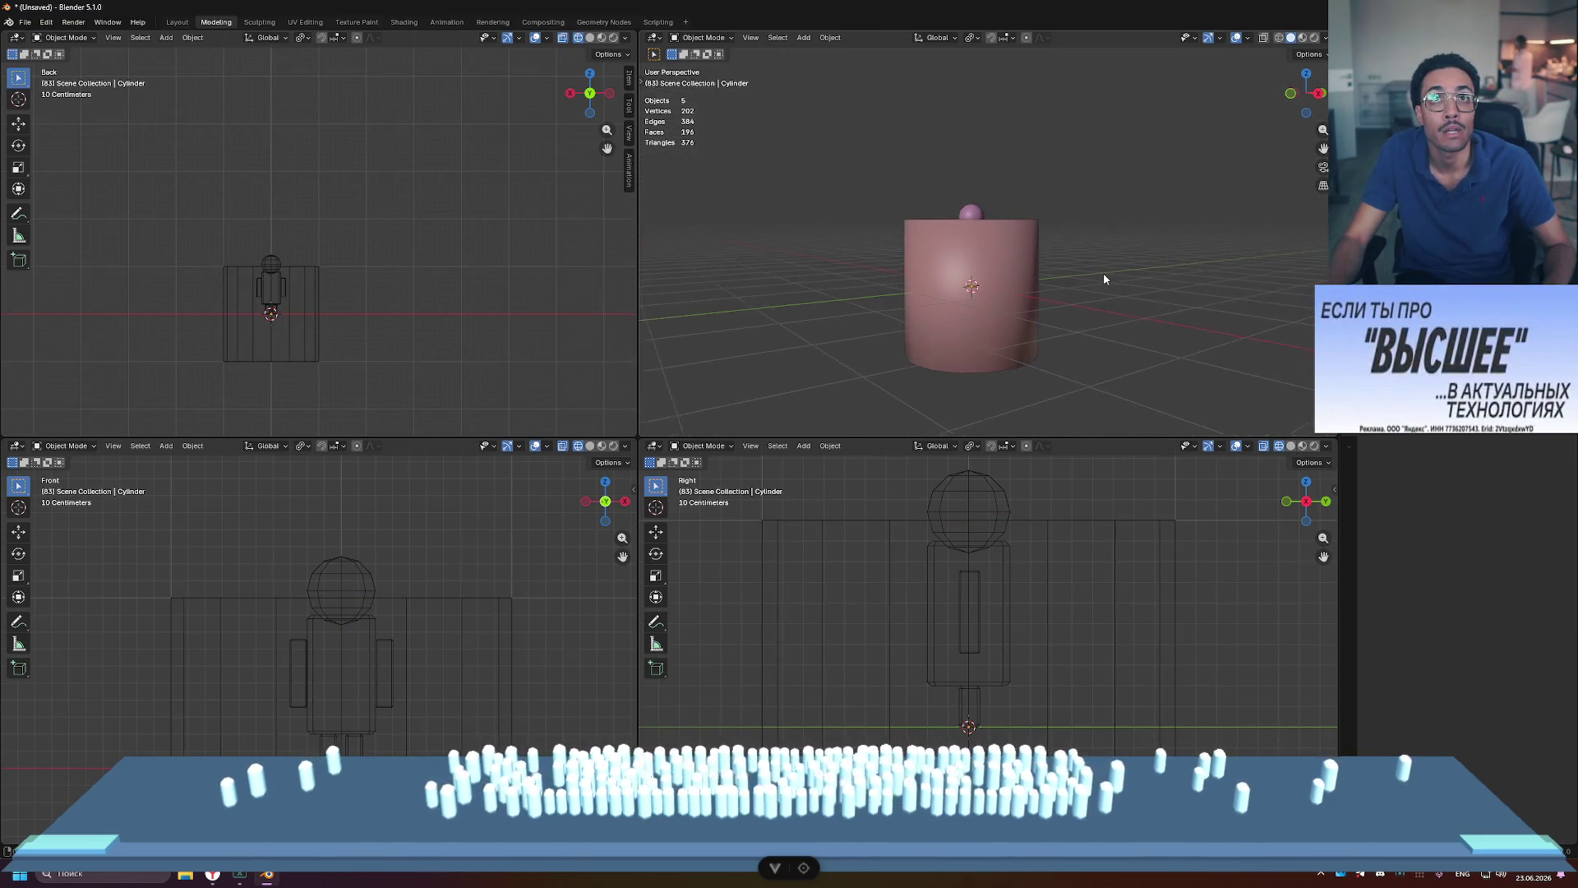
Step: Select the cylinder's top edge loop in Edit Mode and start a bevel, then cancel it
{"action": "left_click", "coordinate": [1016, 267]}
{"action": "key", "text": "Tab"}
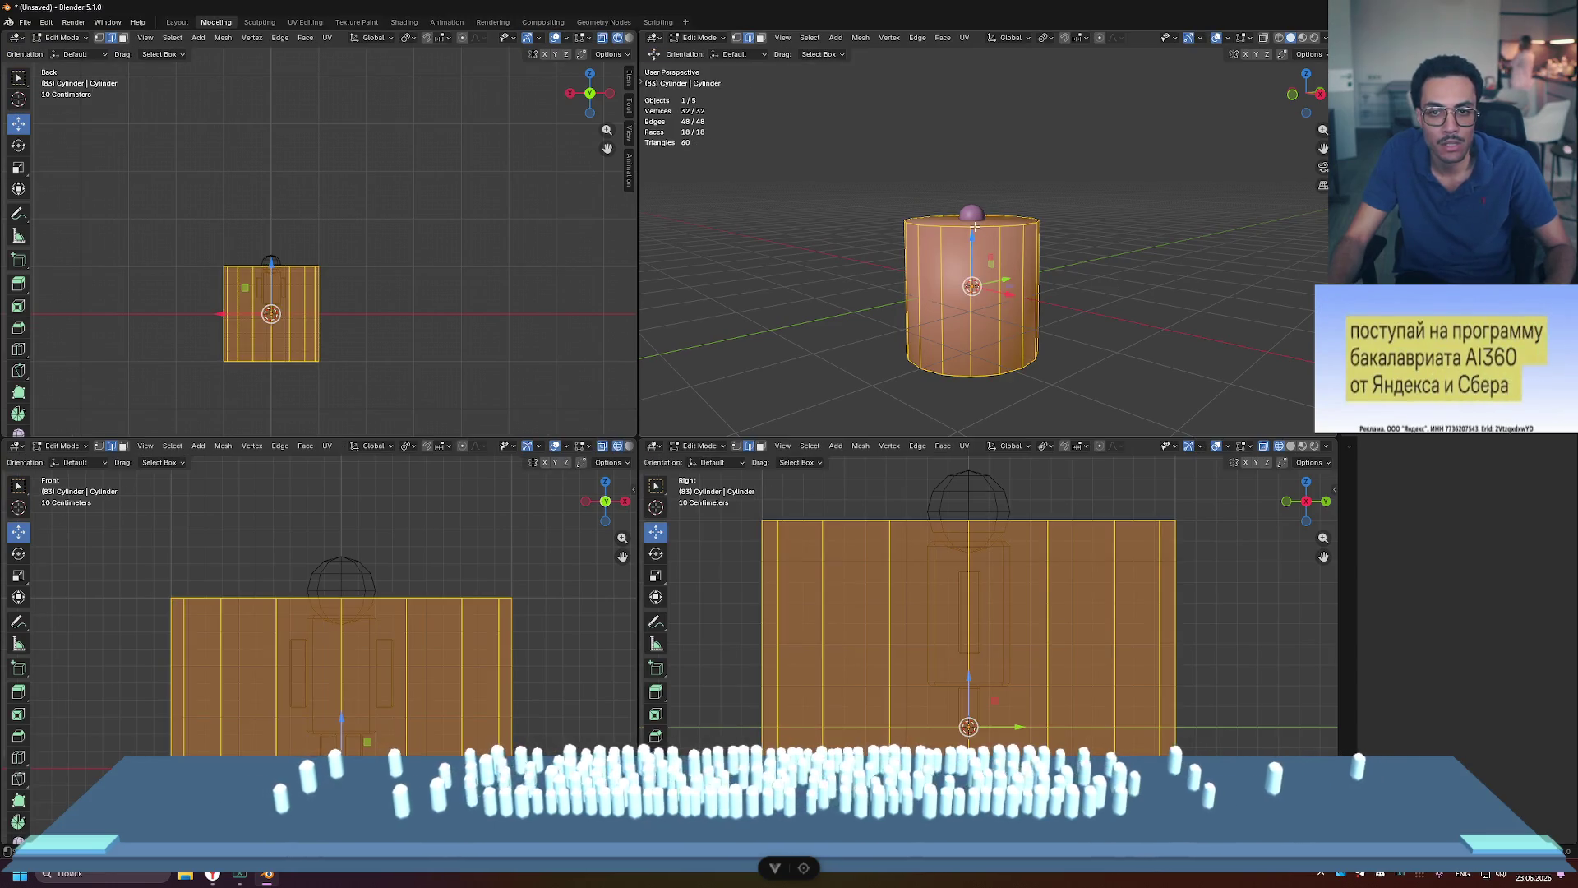
{"action": "left_click", "coordinate": [980, 227], "text": "alt"}
{"action": "key", "text": "ctrl+b"}
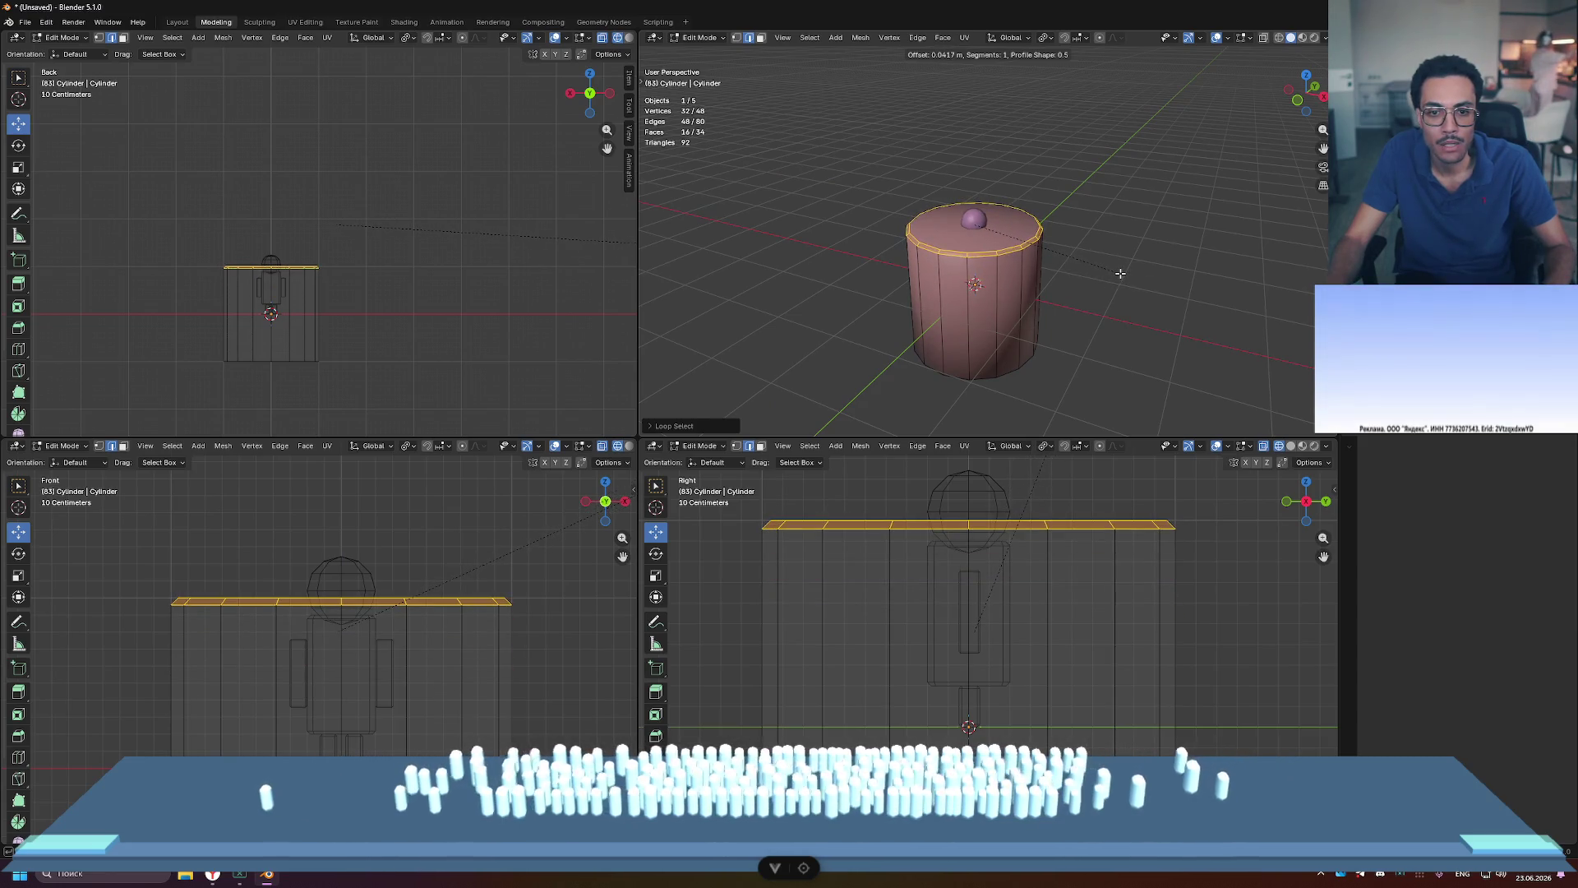
{"action": "key", "text": "Escape"}
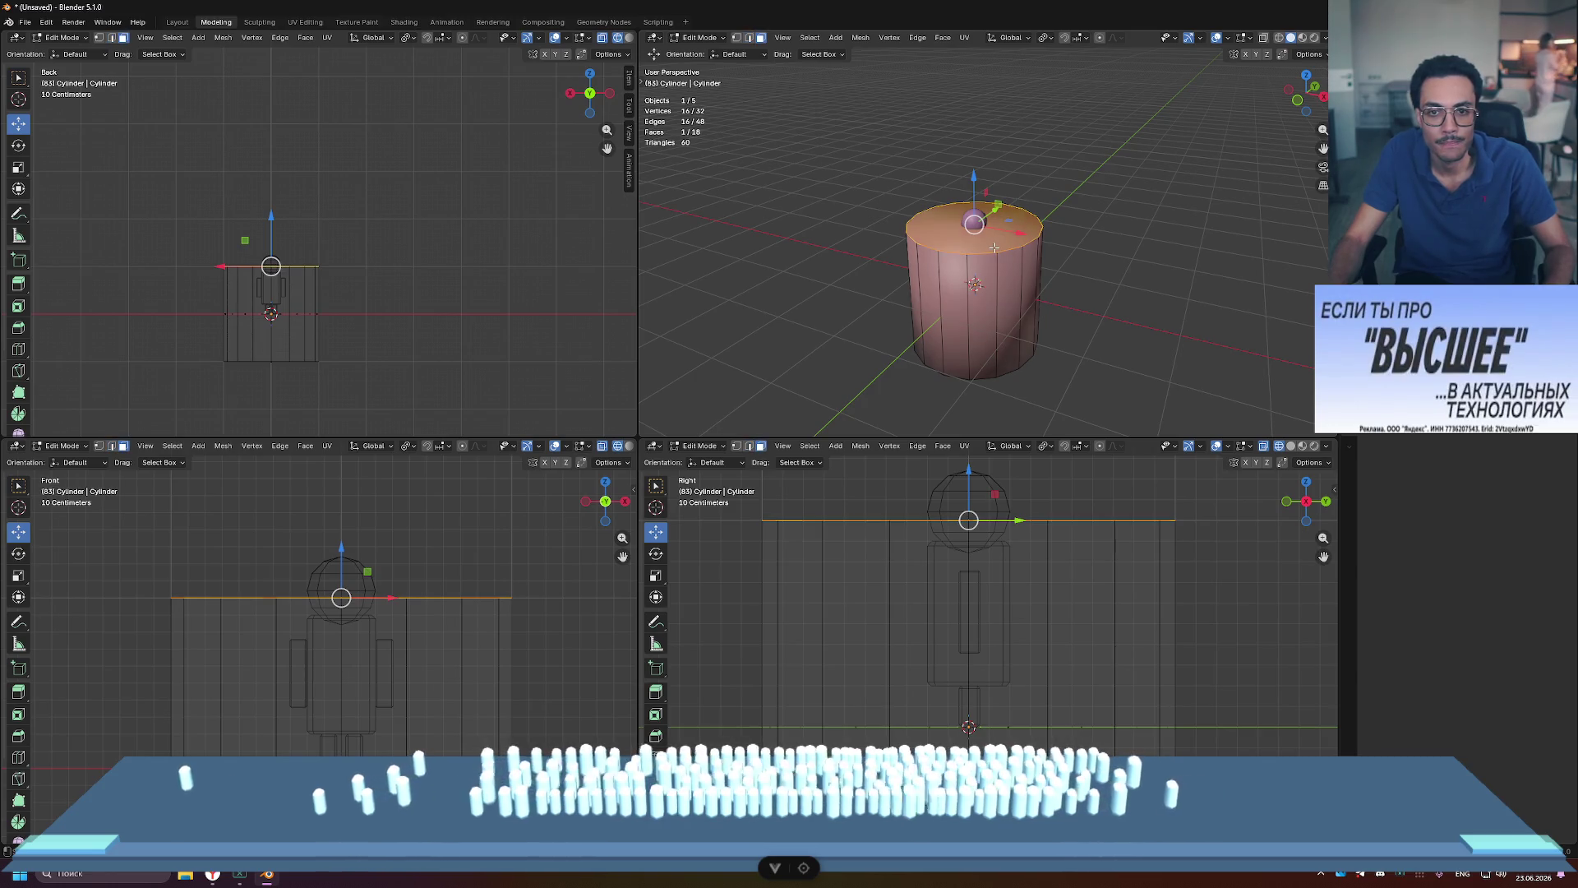
{"action": "scroll", "coordinate": [969, 279], "scroll_direction": "up", "scroll_amount": 4}
Step: Select the top and bottom rim loops and bevel them with one segment
{"action": "left_click", "coordinate": [967, 285]}
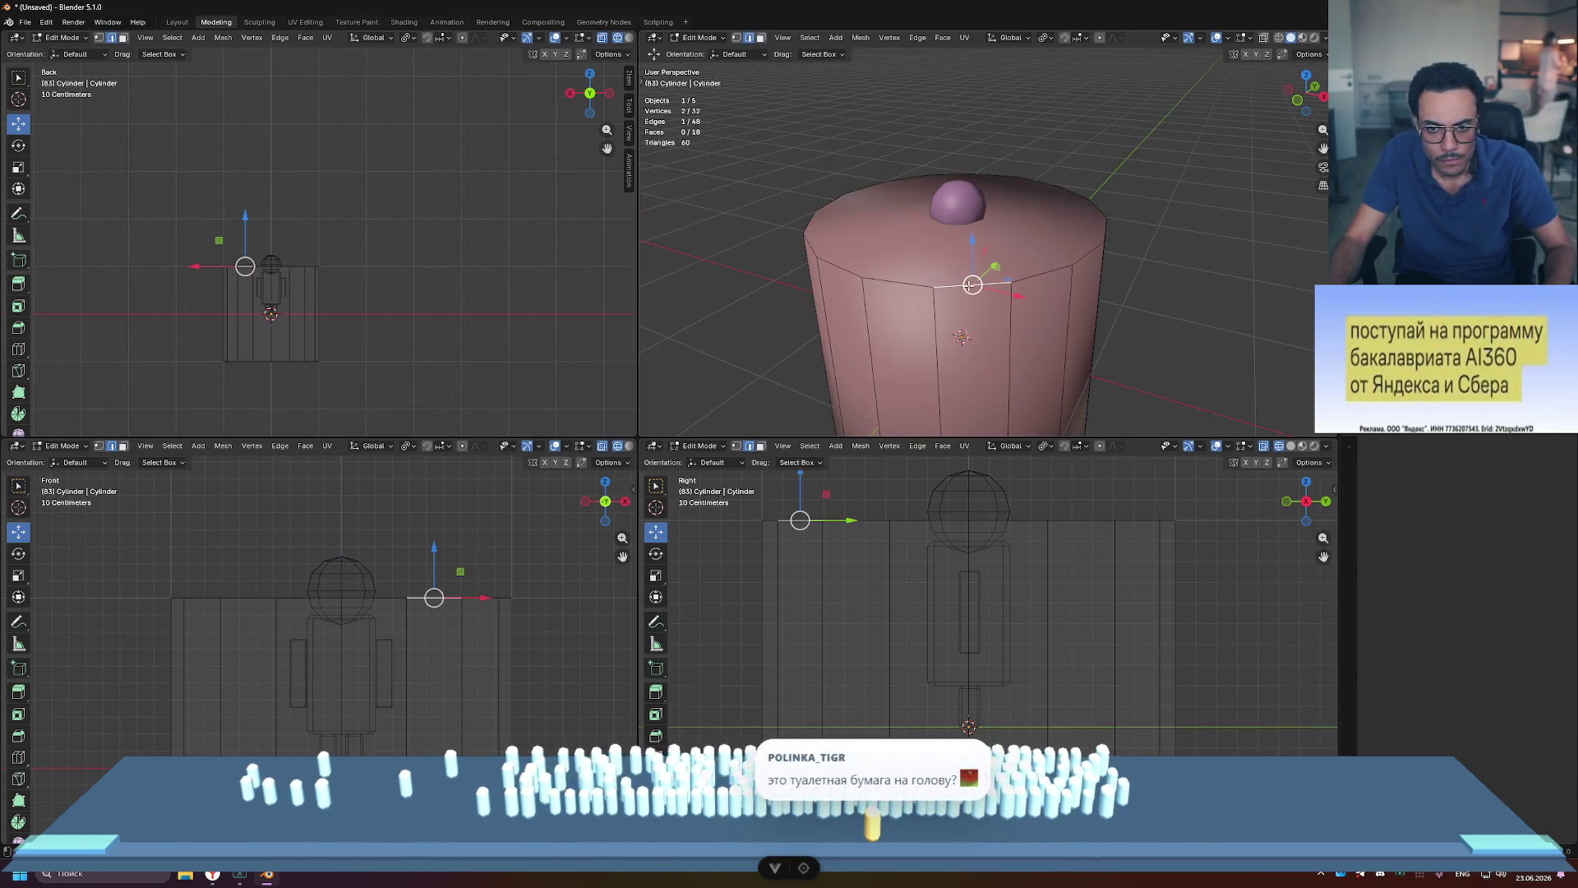
{"action": "left_click", "coordinate": [1029, 278], "text": "alt"}
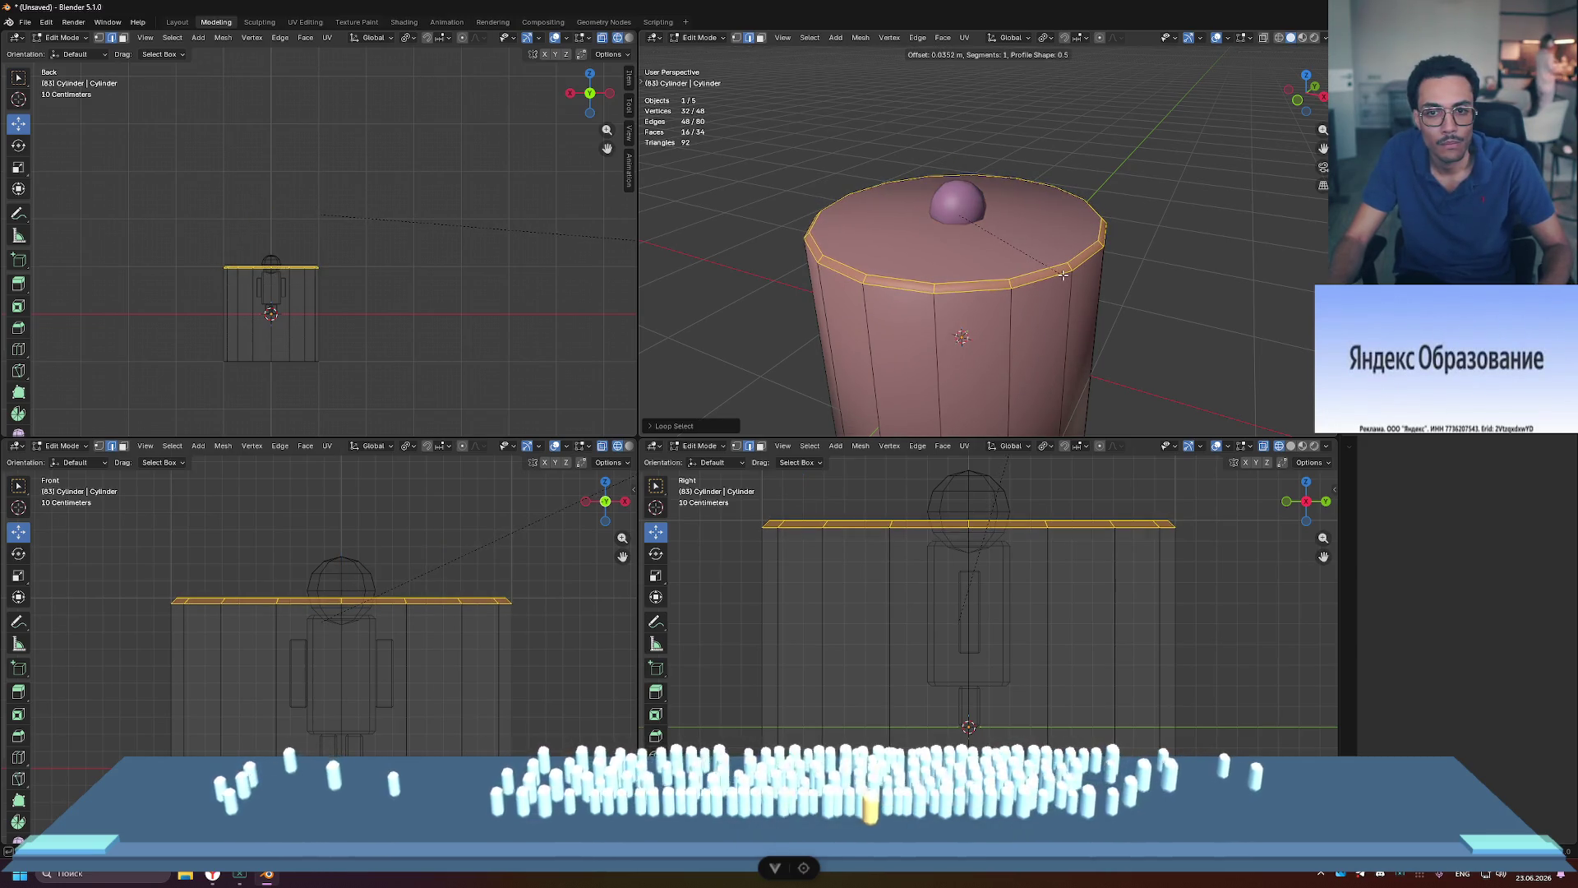
{"action": "right_click", "coordinate": [1060, 276]}
{"action": "scroll", "coordinate": [1058, 314], "scroll_direction": "down", "scroll_amount": 5}
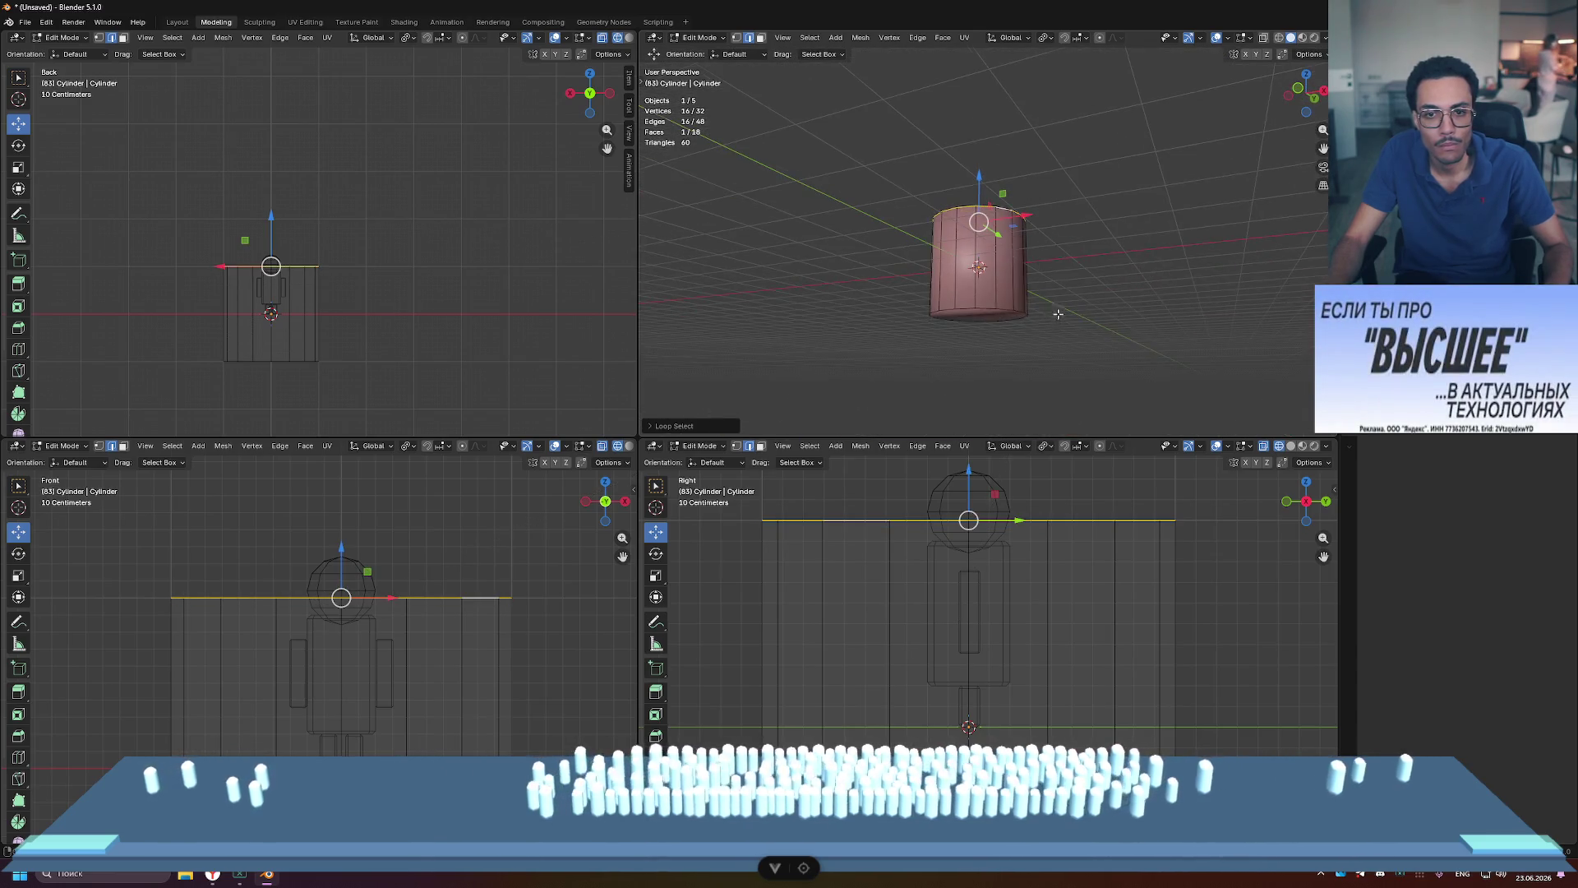
{"action": "left_click", "coordinate": [987, 311], "text": "alt"}
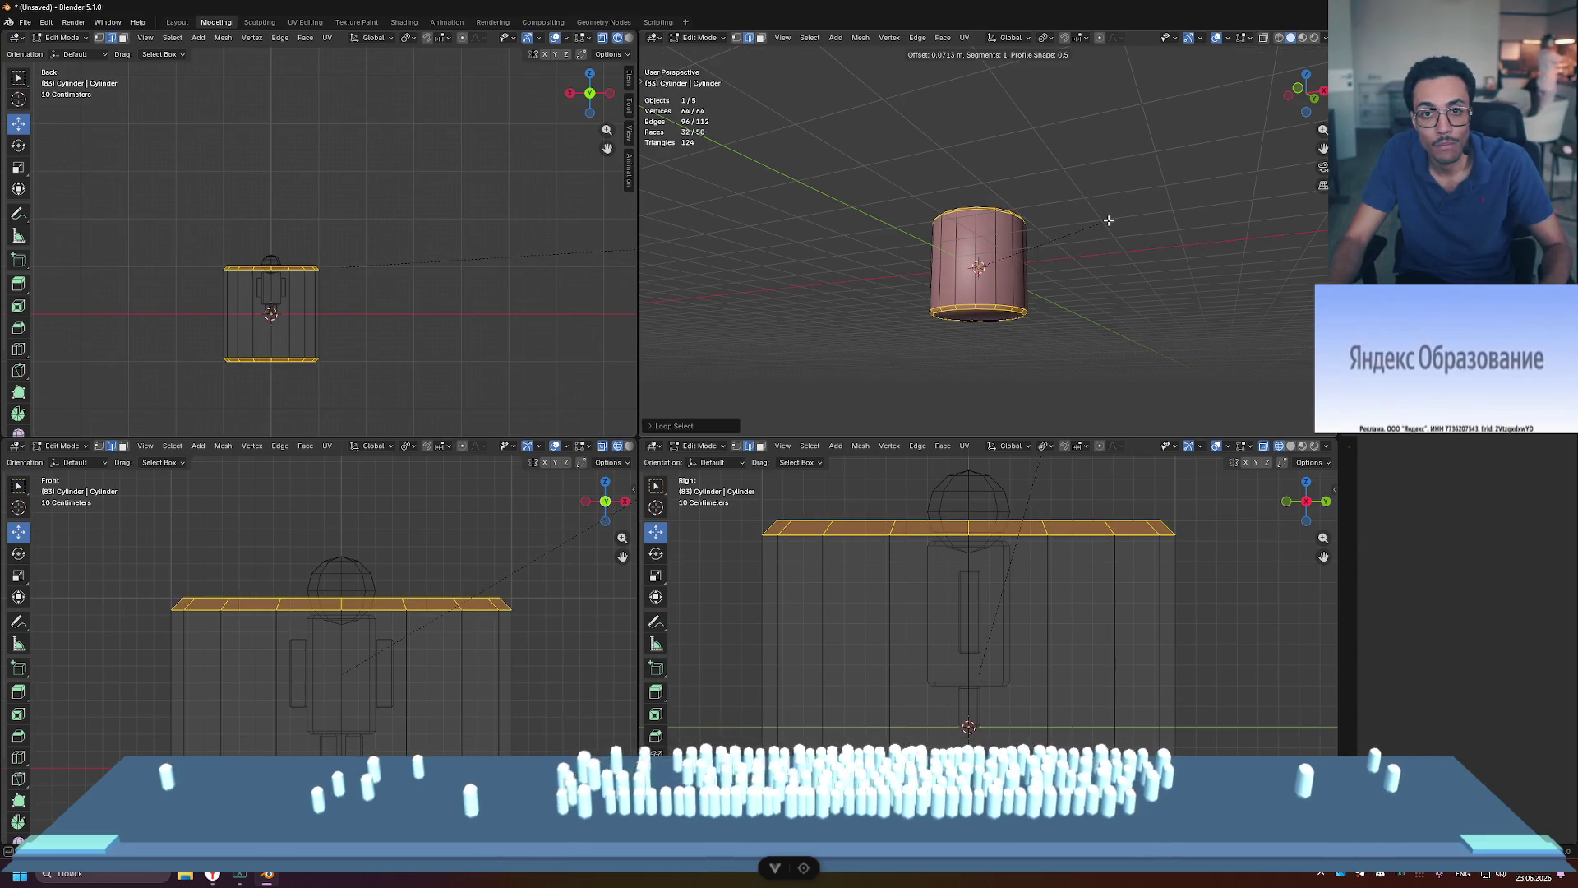
{"action": "left_click", "coordinate": [1111, 247]}
{"action": "left_click", "coordinate": [1113, 282]}
{"action": "mouse_move", "coordinate": [1113, 282]}
{"action": "middle_mouse_down"}
{"action": "mouse_move", "coordinate": [1151, 287]}
{"action": "mouse_move", "coordinate": [1099, 282]}
{"action": "mouse_move", "coordinate": [1083, 303]}
{"action": "mouse_move", "coordinate": [1166, 278]}
{"action": "middle_mouse_up"}
{"action": "key", "text": "Tab"}
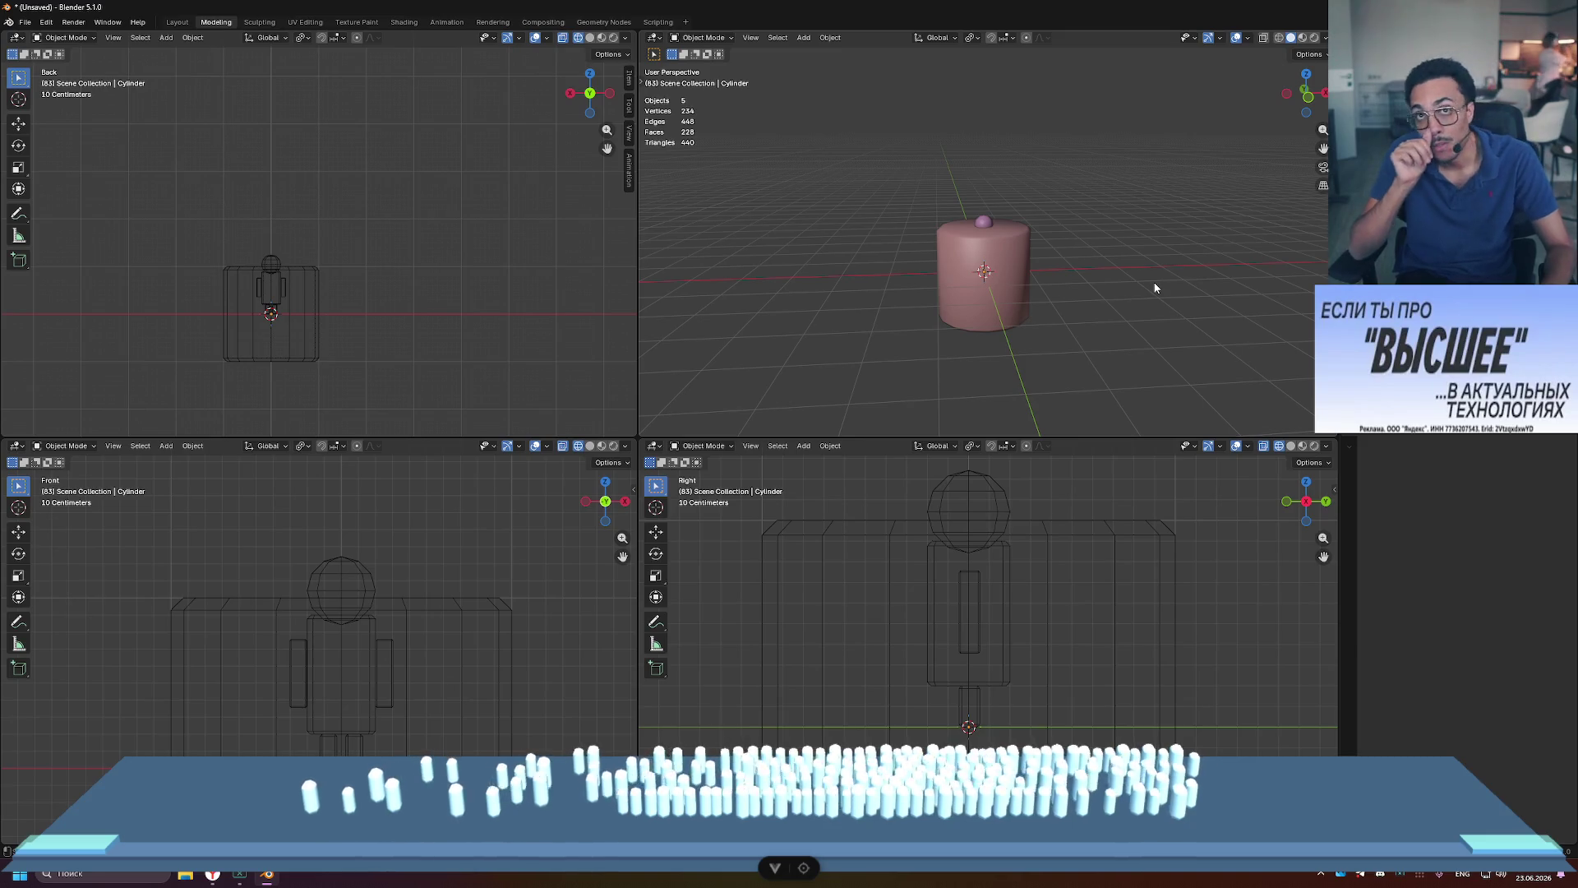
Step: Scale the whole beveled cylinder mesh down in Edit Mode
{"action": "left_click", "coordinate": [1002, 282]}
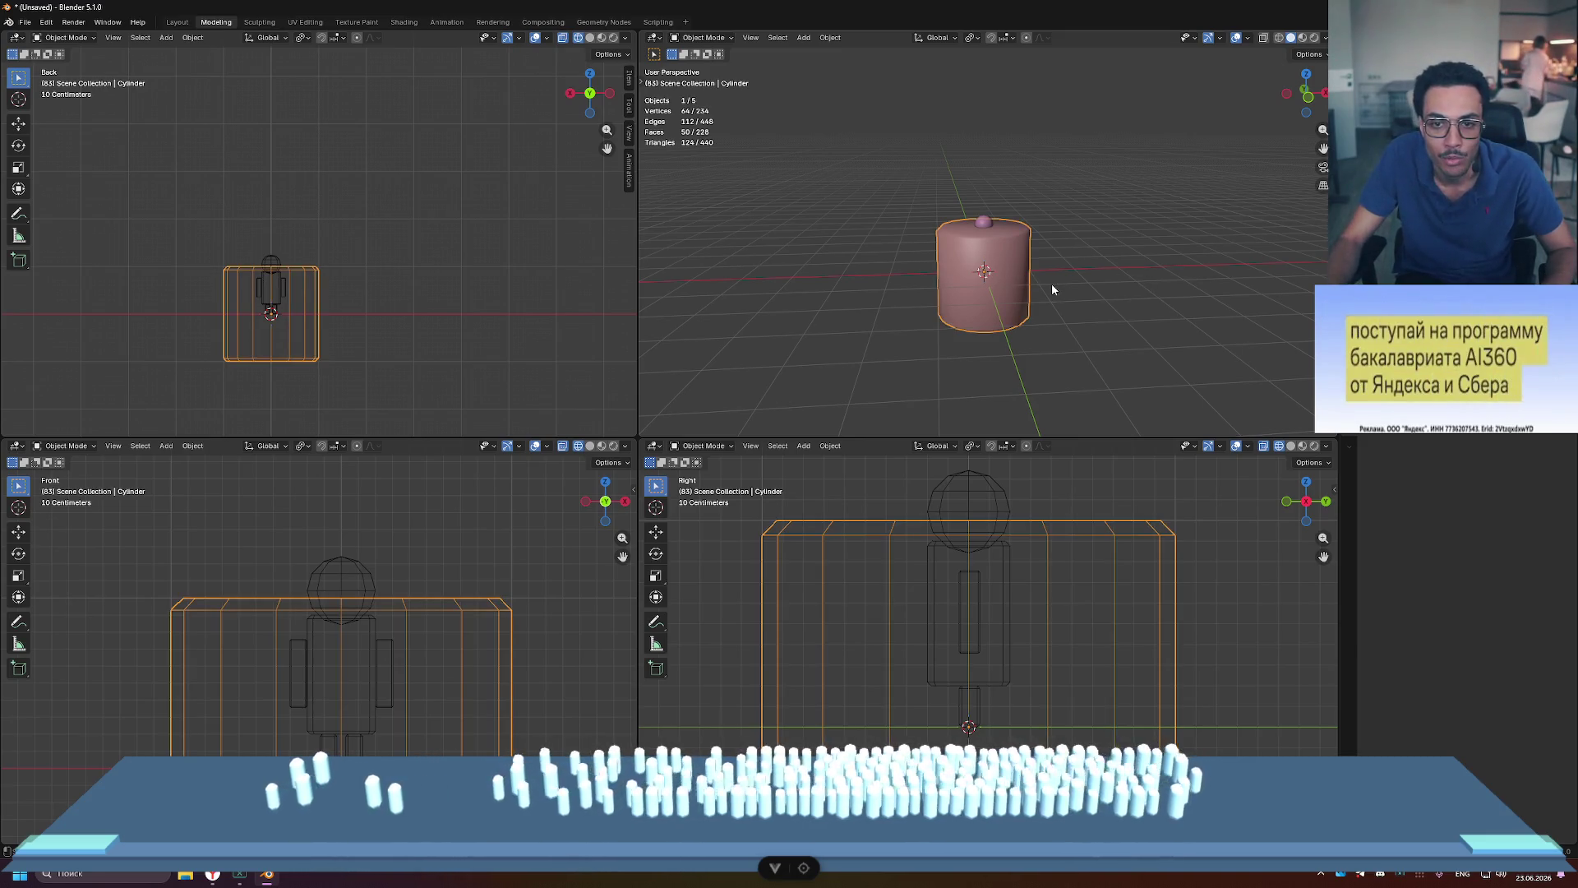
{"action": "key", "text": "Tab"}
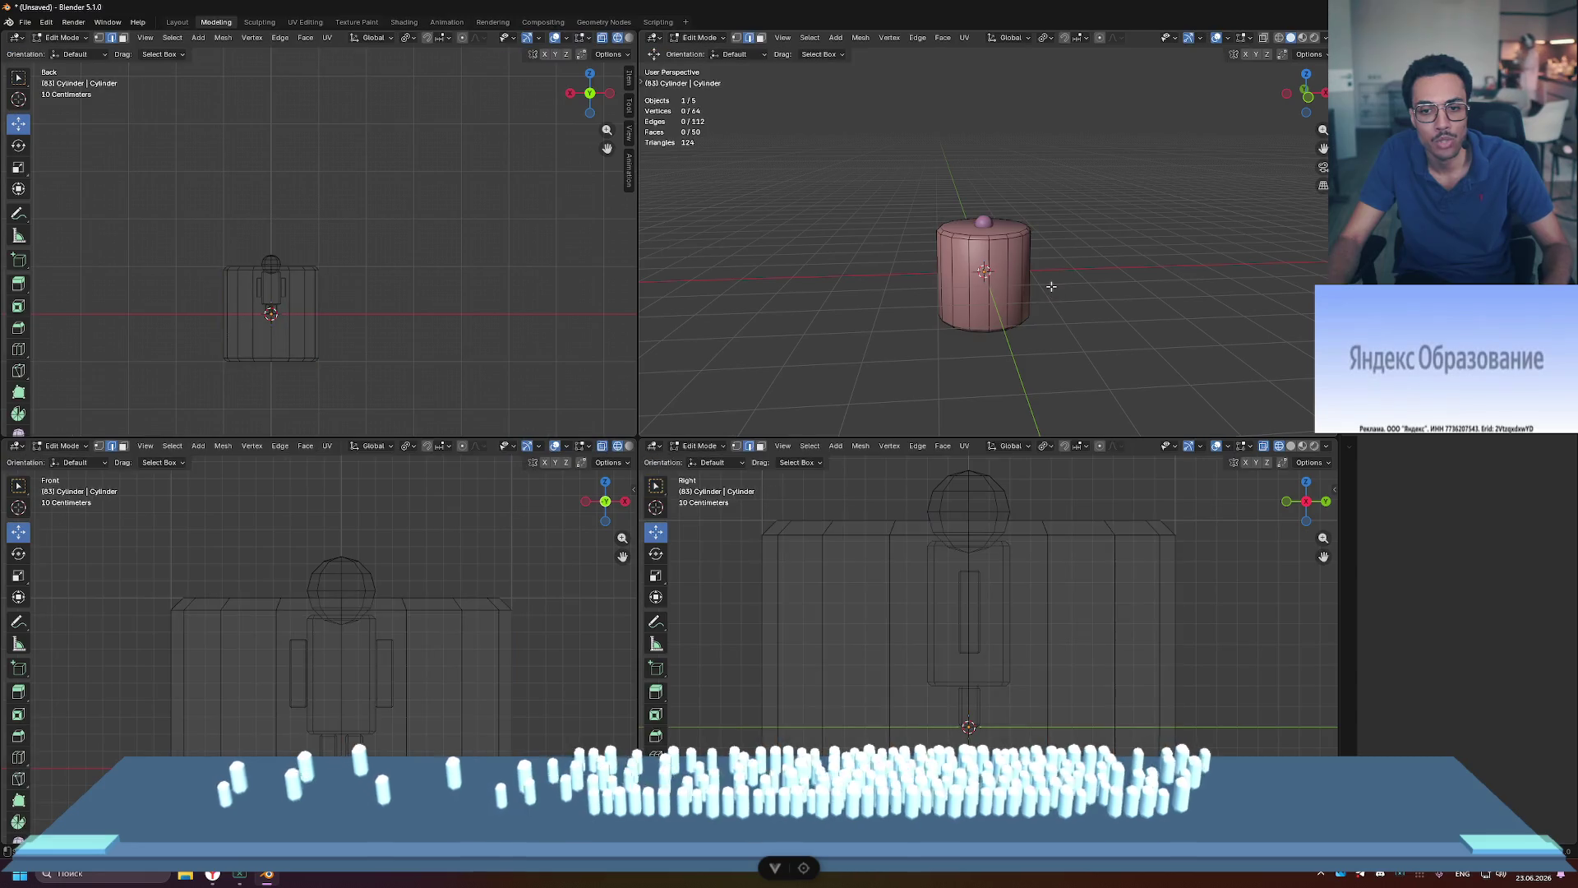
{"action": "key", "text": "1"}
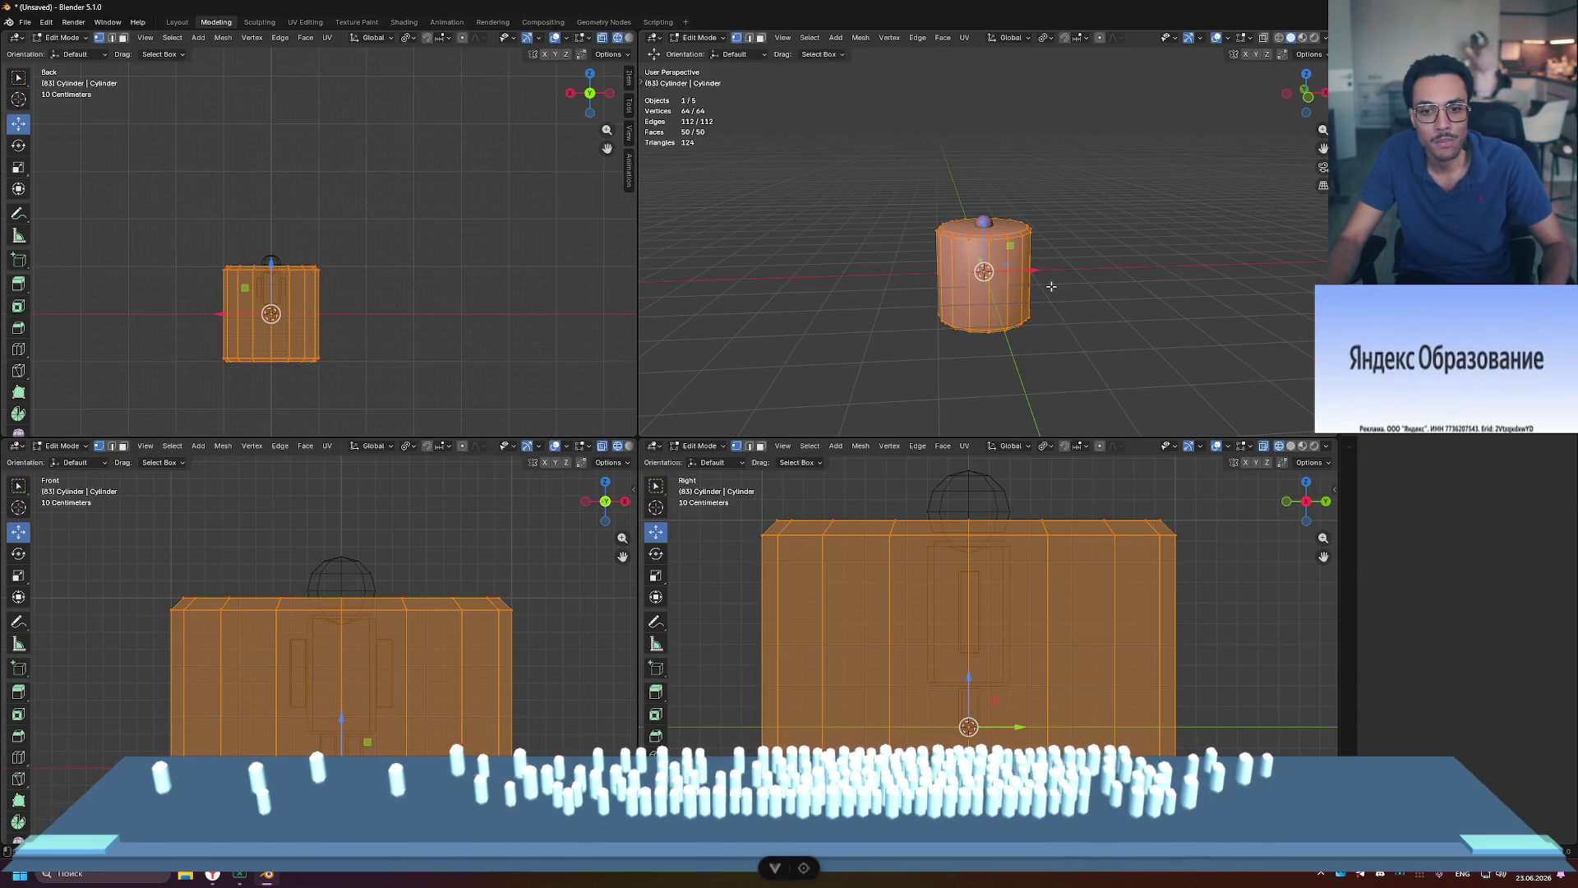
{"action": "key", "text": "s"}
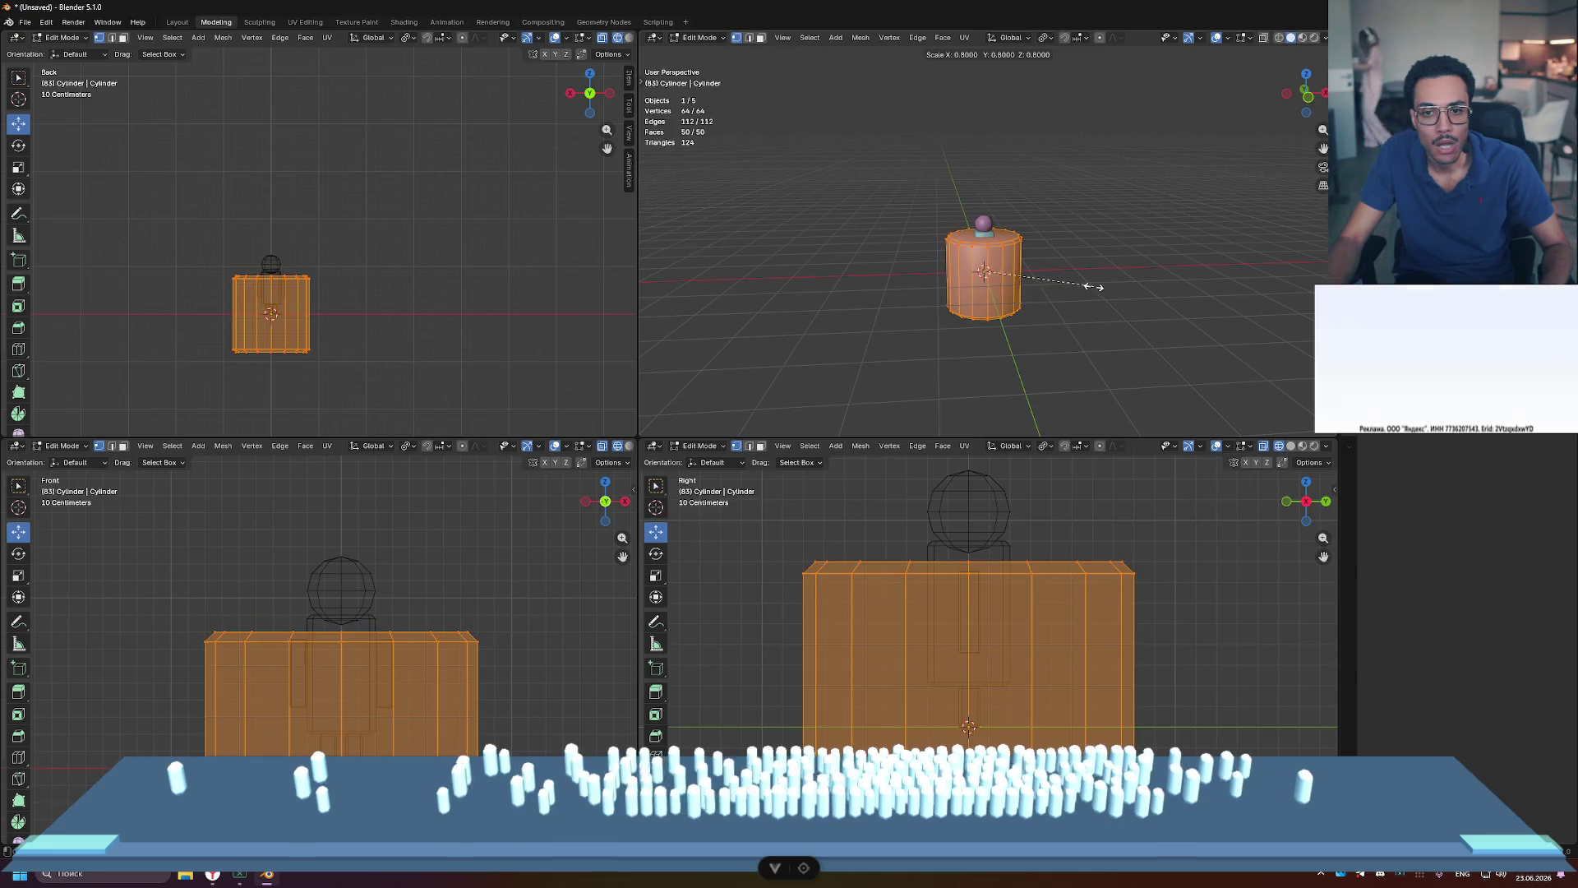
{"action": "left_click", "coordinate": [1011, 275]}
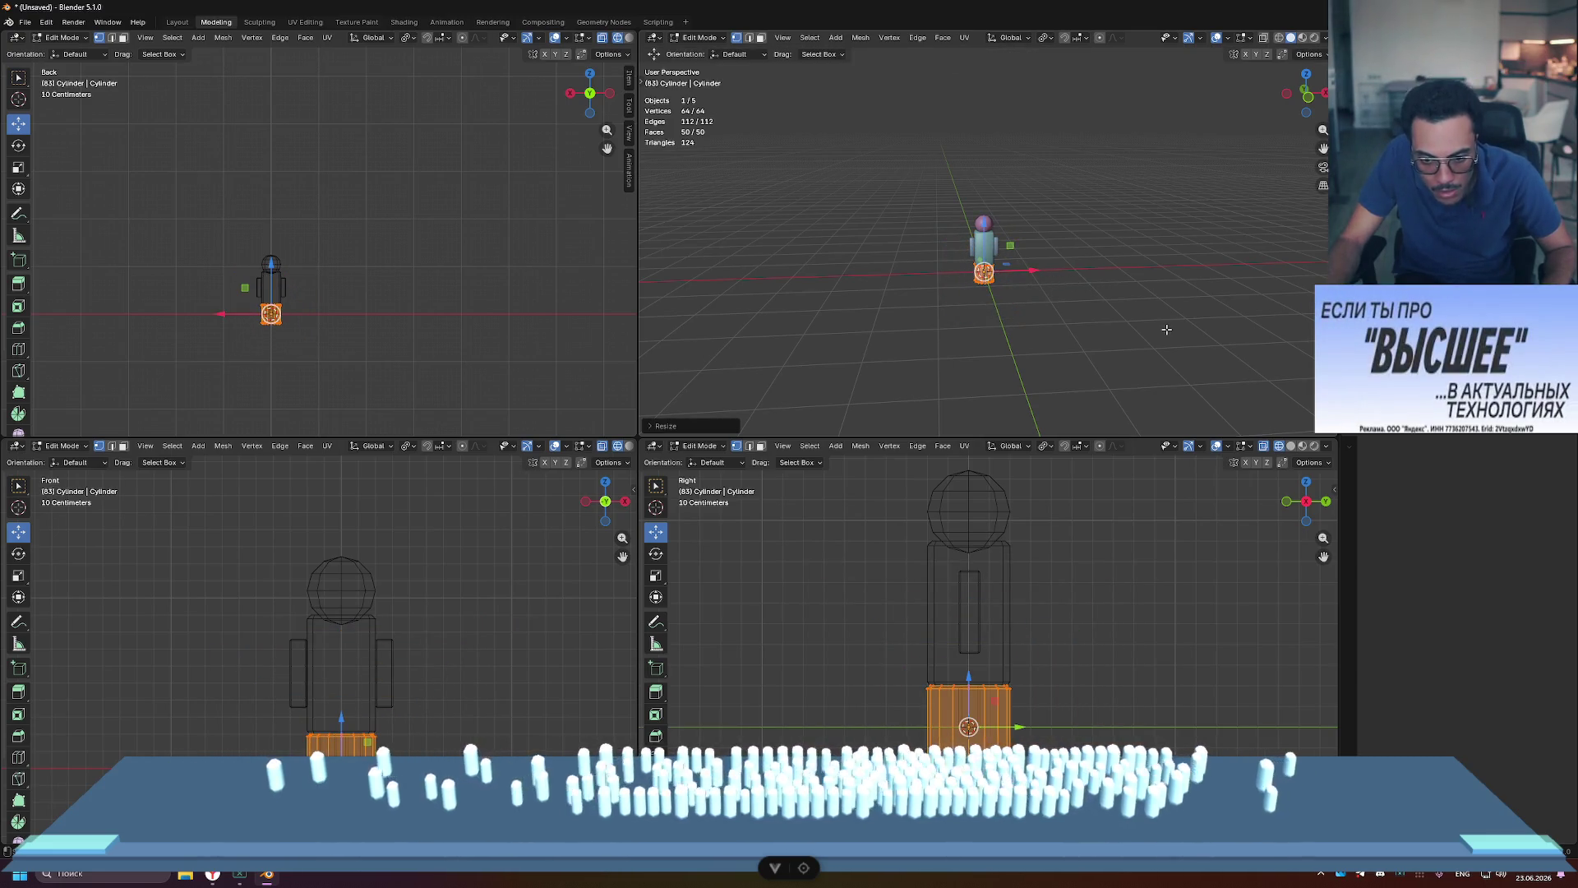
{"action": "left_click", "coordinate": [1024, 634]}
{"action": "key", "text": "a"}
Step: Raise the top vertex ring up to the head and lift the bottom ring slightly
{"action": "left_click_drag", "start_coordinate": [915, 668], "coordinate": [1020, 697]}
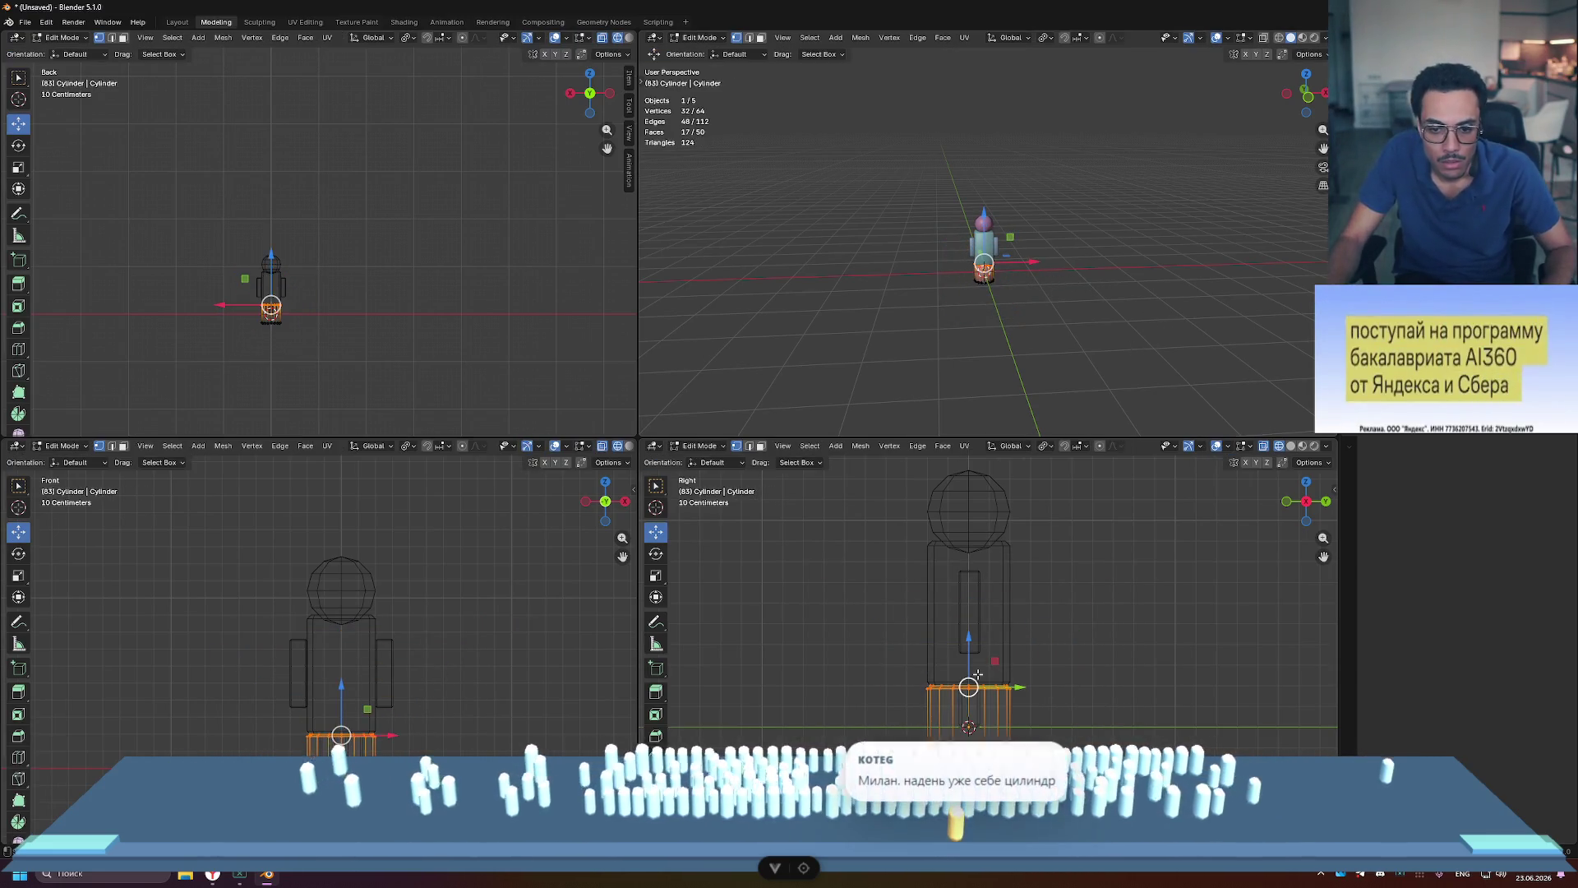
{"action": "left_click_drag", "start_coordinate": [969, 636], "coordinate": [968, 493]}
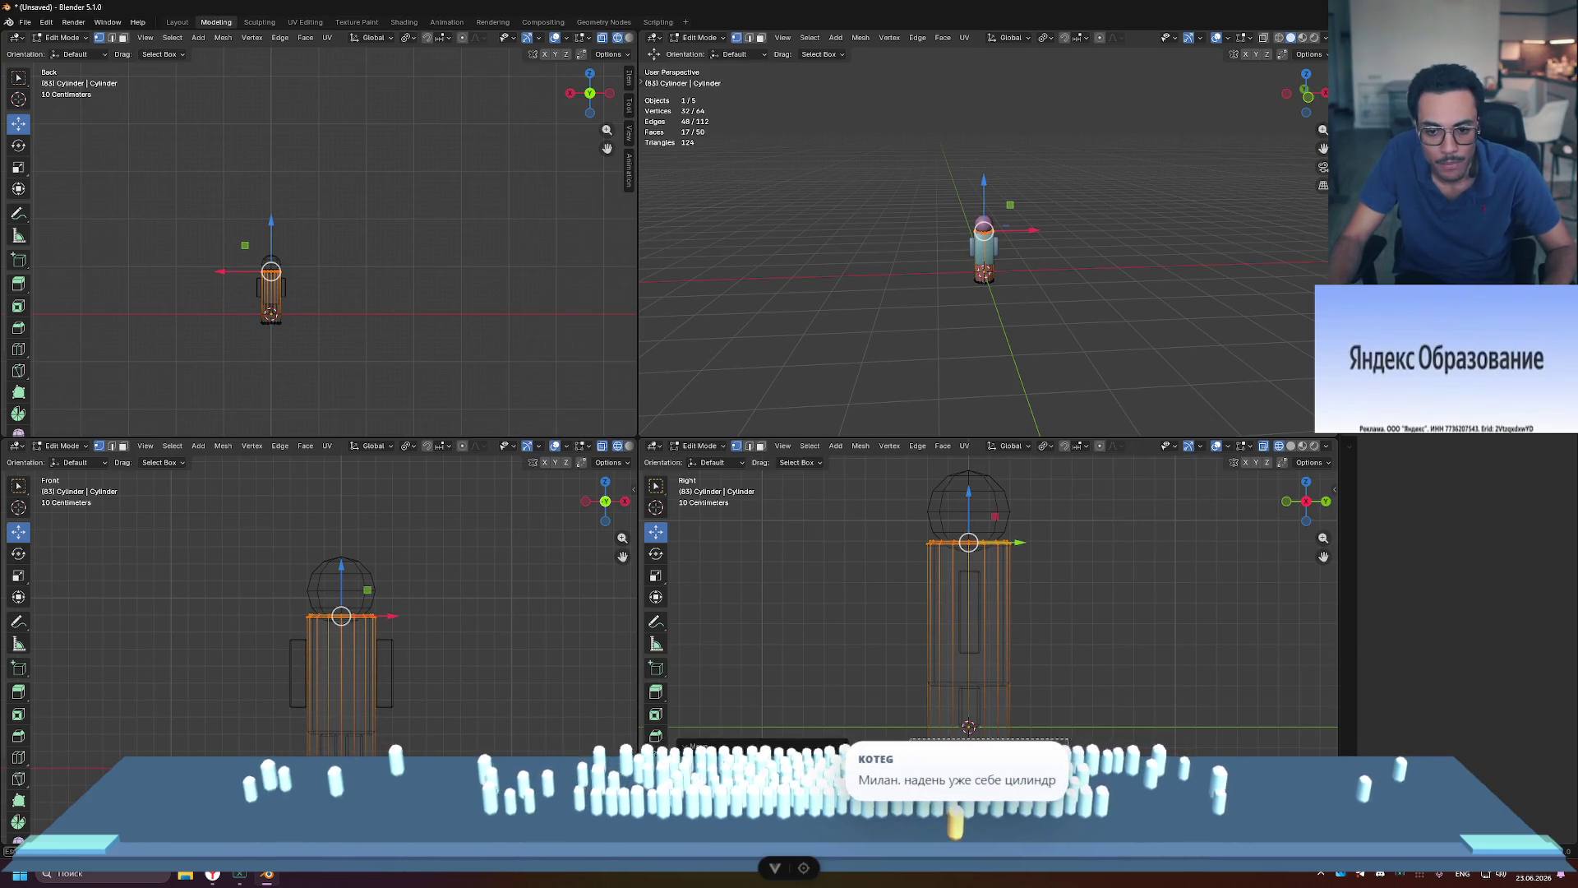
{"action": "left_click_drag", "start_coordinate": [910, 740], "coordinate": [1068, 768]}
{"action": "left_click_drag", "start_coordinate": [968, 682], "coordinate": [965, 634]}
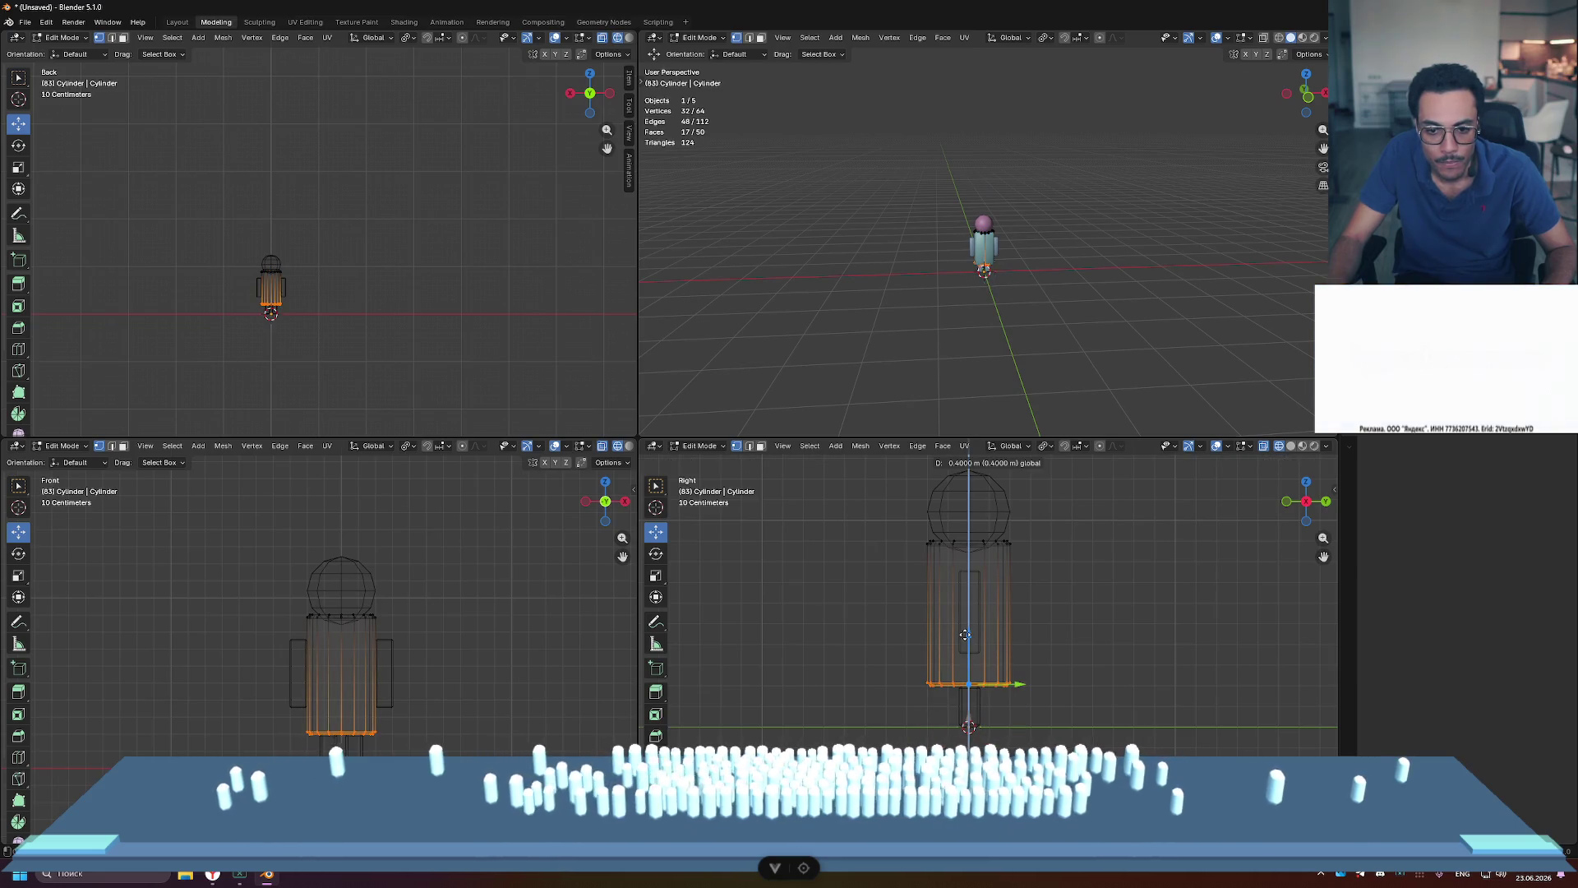
{"action": "left_click", "coordinate": [1129, 629]}
{"action": "scroll", "coordinate": [1056, 278], "scroll_direction": "up", "scroll_amount": 10}
{"action": "scroll", "coordinate": [1057, 278], "scroll_direction": "down", "scroll_amount": 1}
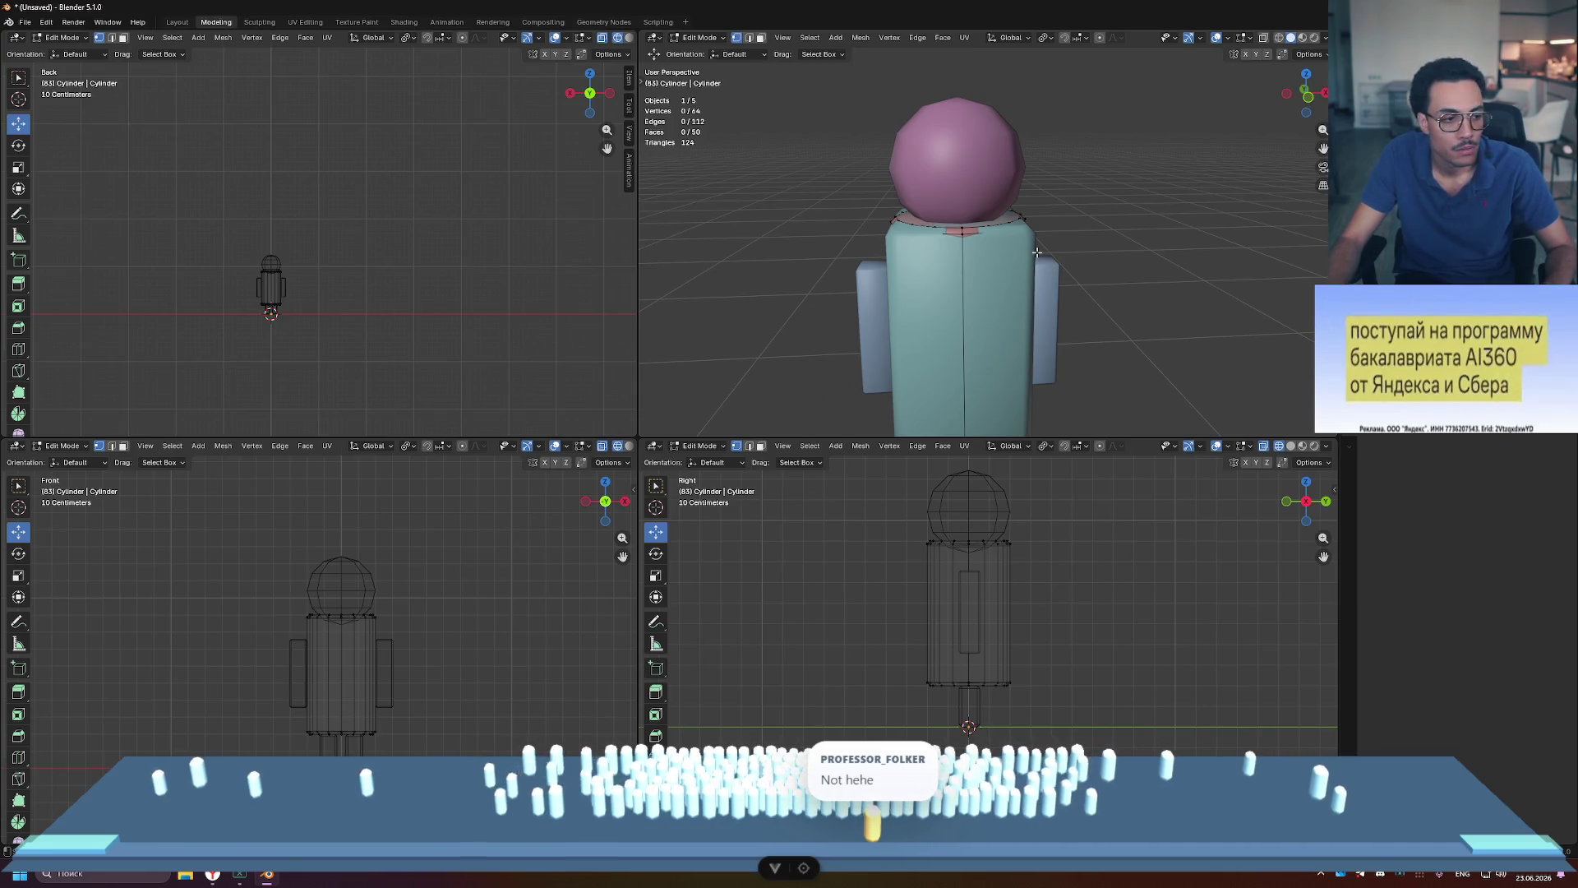
{"action": "key", "text": "Tab"}
{"action": "left_click", "coordinate": [904, 263]}
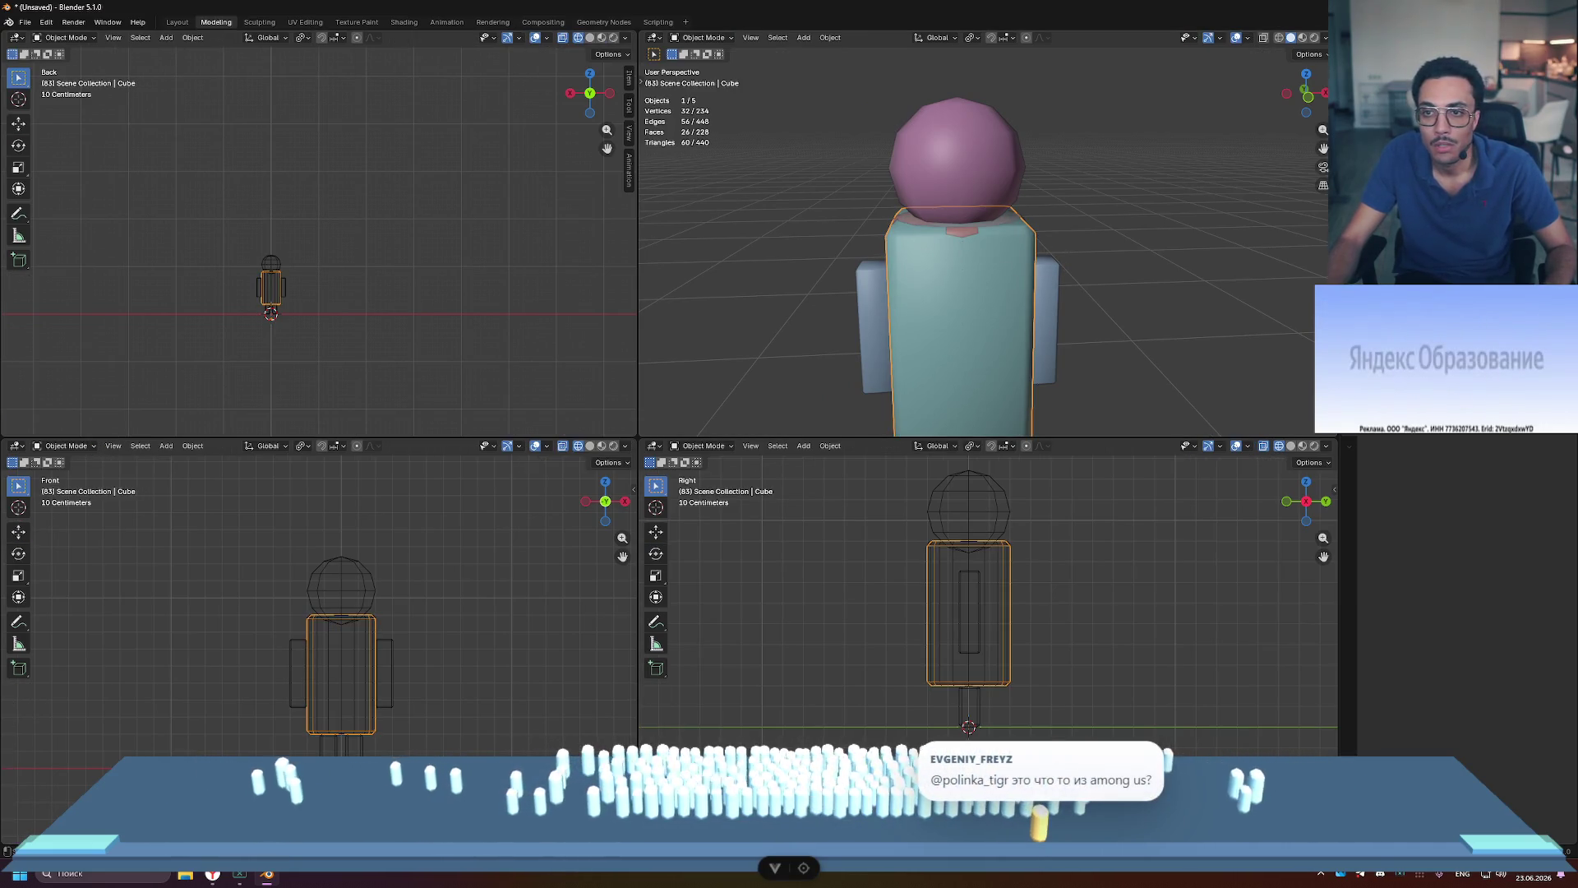
Step: Delete the teal box torso and orbit to check the figure from the side
{"action": "key", "text": "Delete"}
{"action": "scroll", "coordinate": [1231, 231], "scroll_direction": "down", "scroll_amount": 4}
{"action": "mouse_move", "coordinate": [1210, 231]}
{"action": "middle_mouse_down"}
{"action": "mouse_move", "coordinate": [1141, 189]}
{"action": "mouse_move", "coordinate": [895, 226]}
{"action": "middle_mouse_up"}
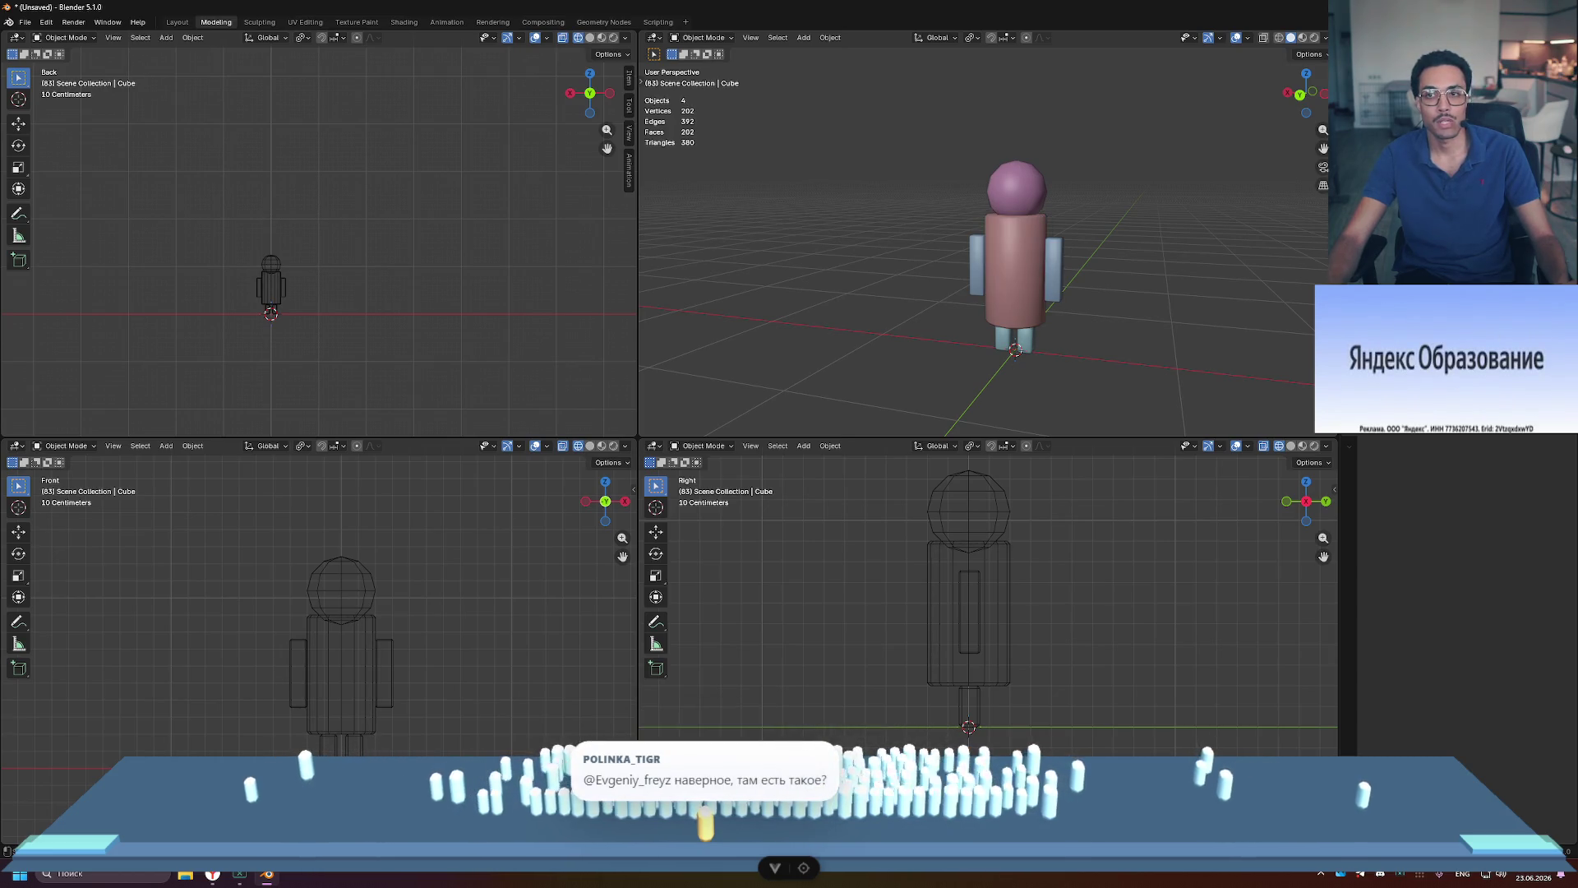
{"action": "mouse_move", "coordinate": [1167, 222]}
{"action": "middle_mouse_down"}
{"action": "mouse_move", "coordinate": [1323, 218]}
{"action": "mouse_move", "coordinate": [863, 226]}
{"action": "mouse_move", "coordinate": [1200, 235]}
{"action": "middle_mouse_up"}
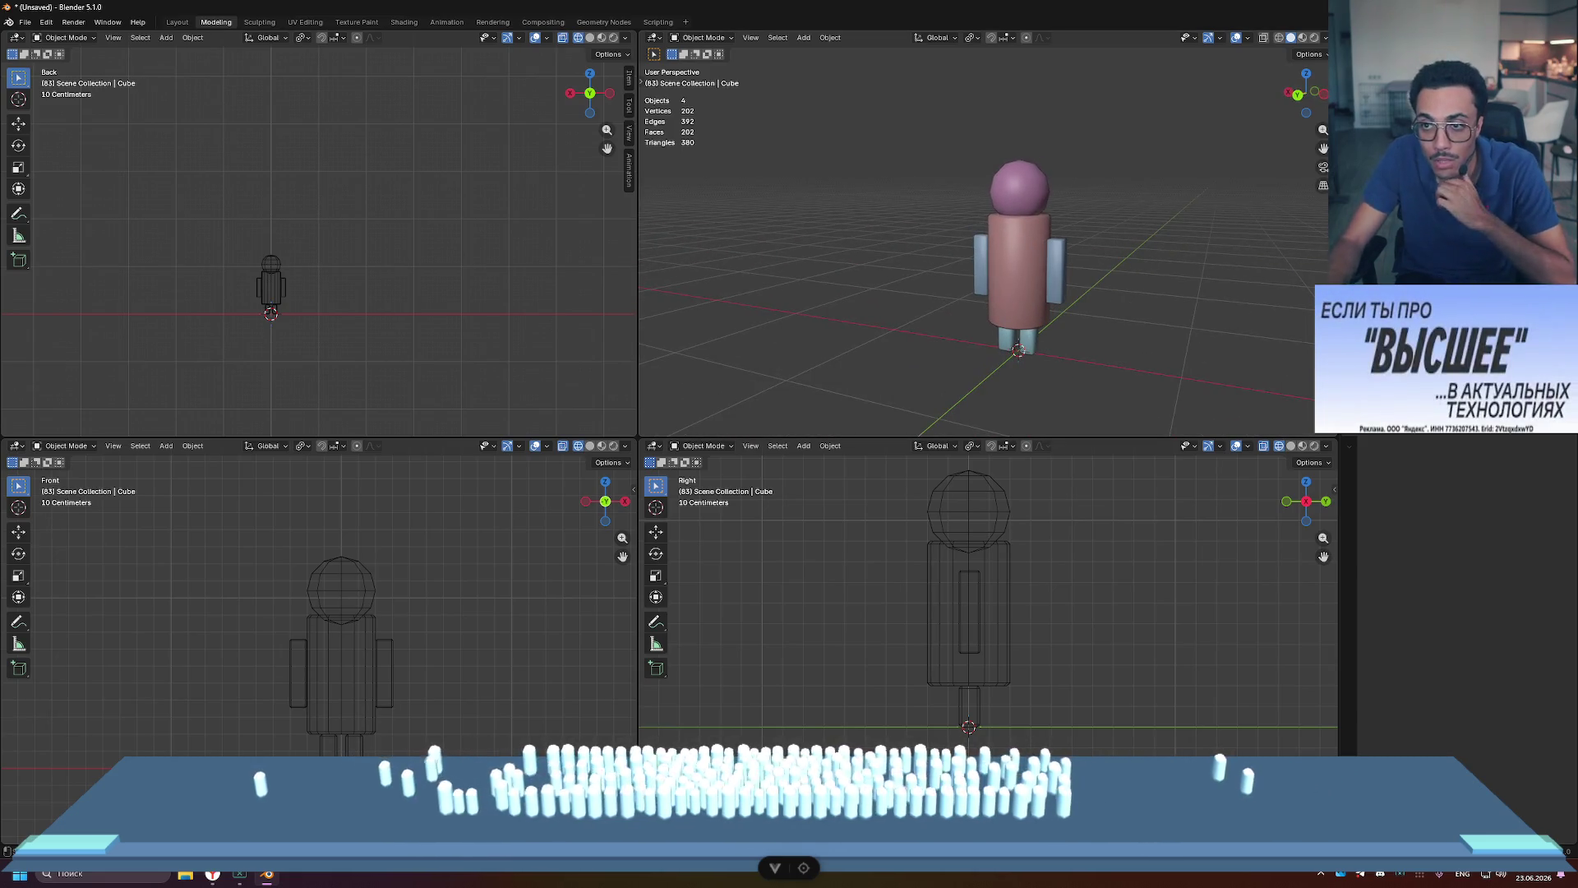
{"action": "key", "text": "ctrl+shift+z"}
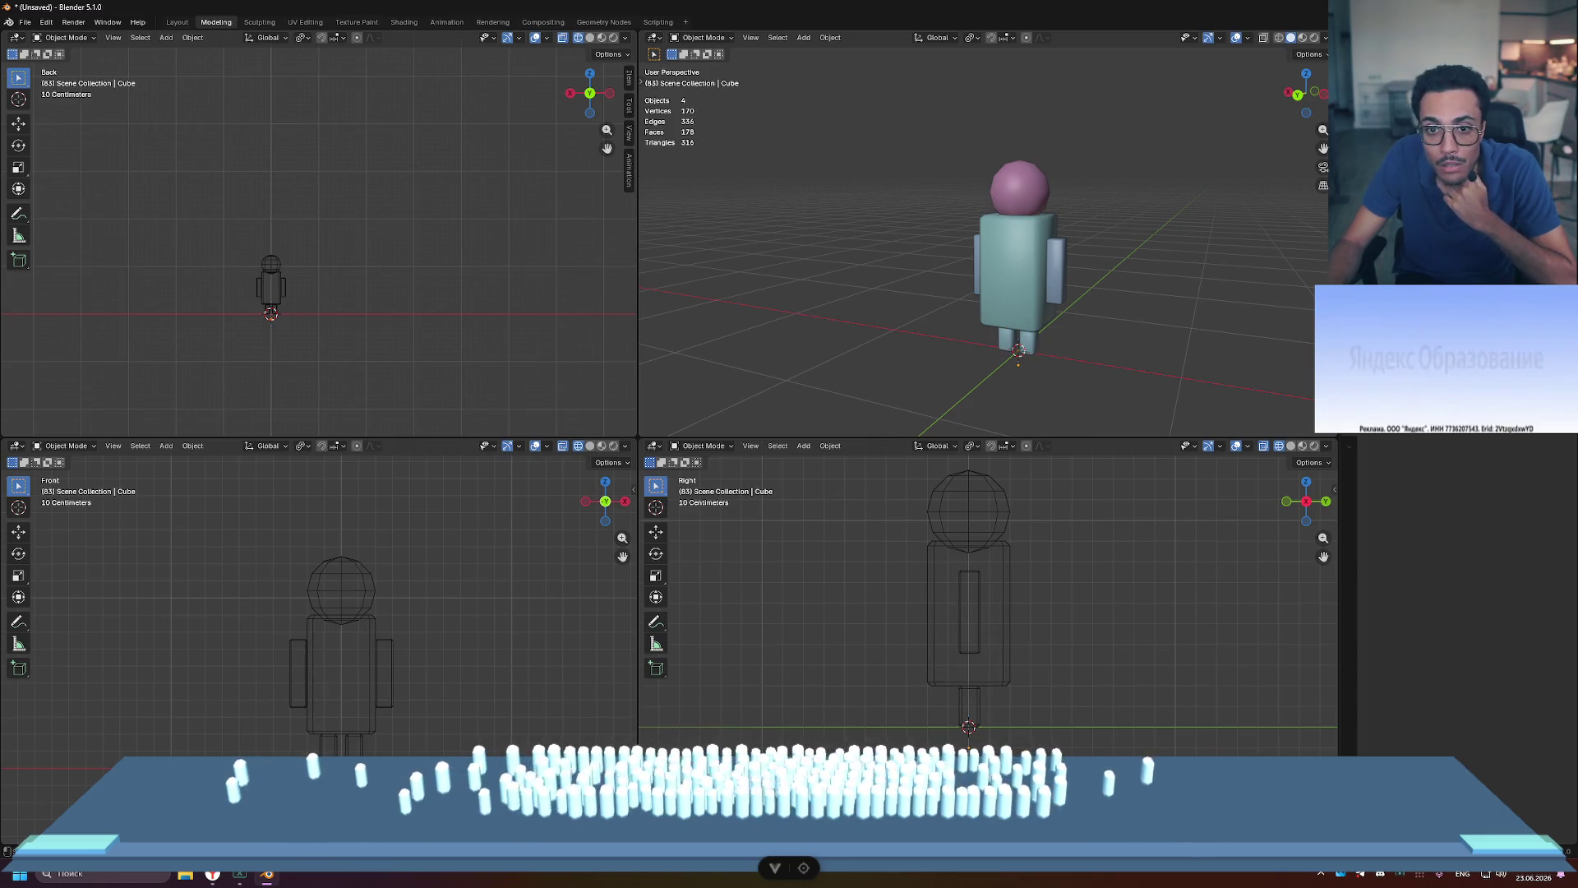
Step: Switch the viewport to plain Solid shading and orbit around the white figure
{"action": "left_click", "coordinate": [1301, 38]}
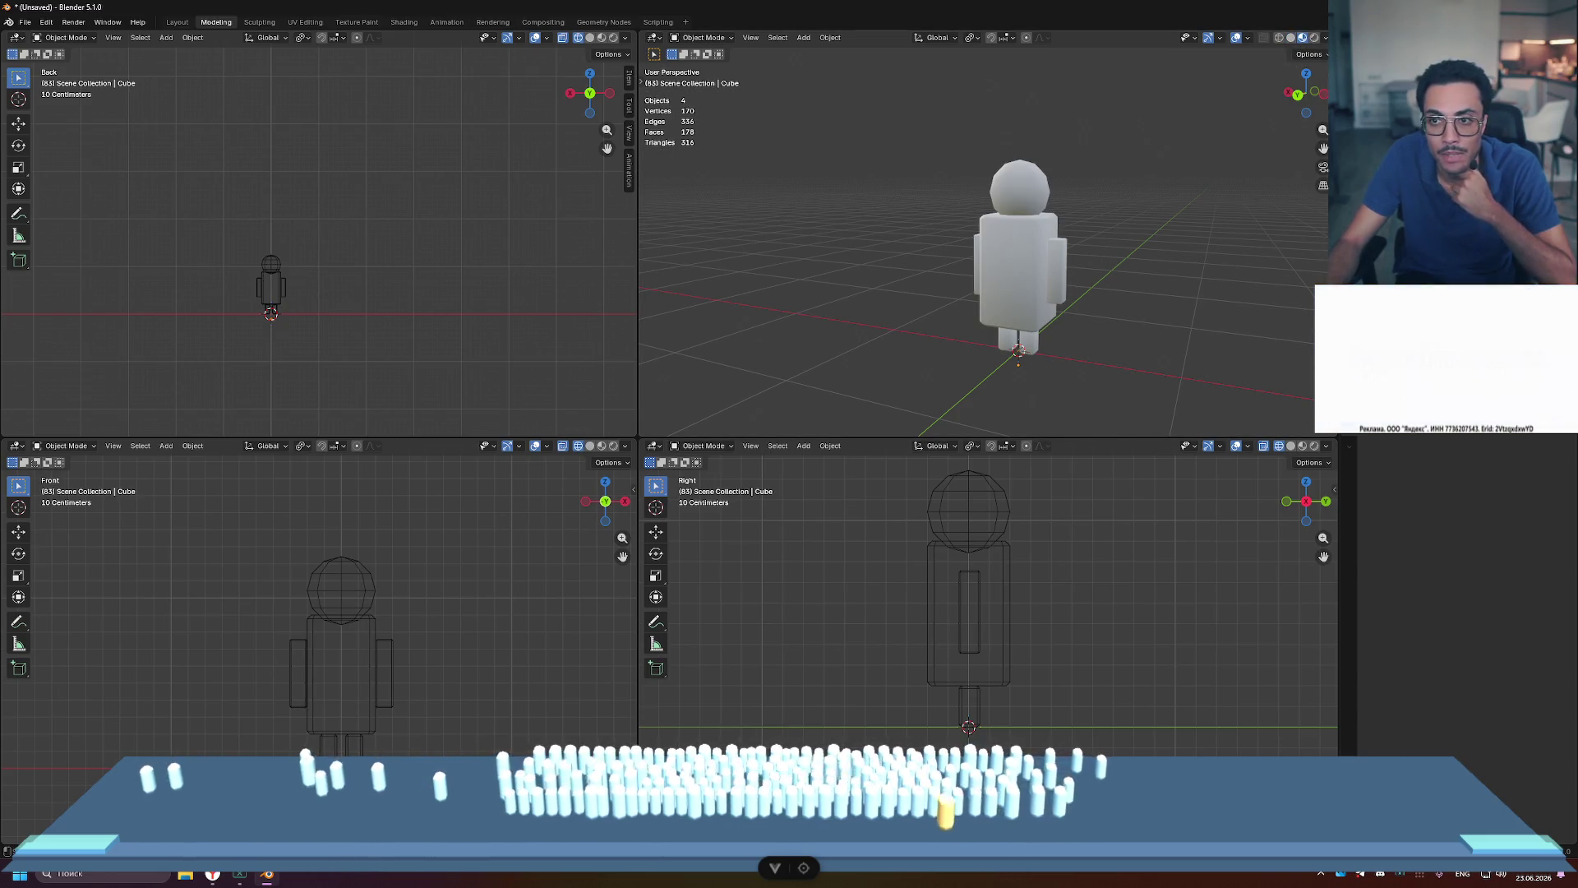
{"action": "mouse_move", "coordinate": [1079, 164]}
{"action": "middle_mouse_down"}
{"action": "mouse_move", "coordinate": [1182, 138]}
{"action": "mouse_move", "coordinate": [1286, 143]}
{"action": "mouse_move", "coordinate": [1085, 163]}
{"action": "mouse_move", "coordinate": [996, 197]}
{"action": "middle_mouse_up"}
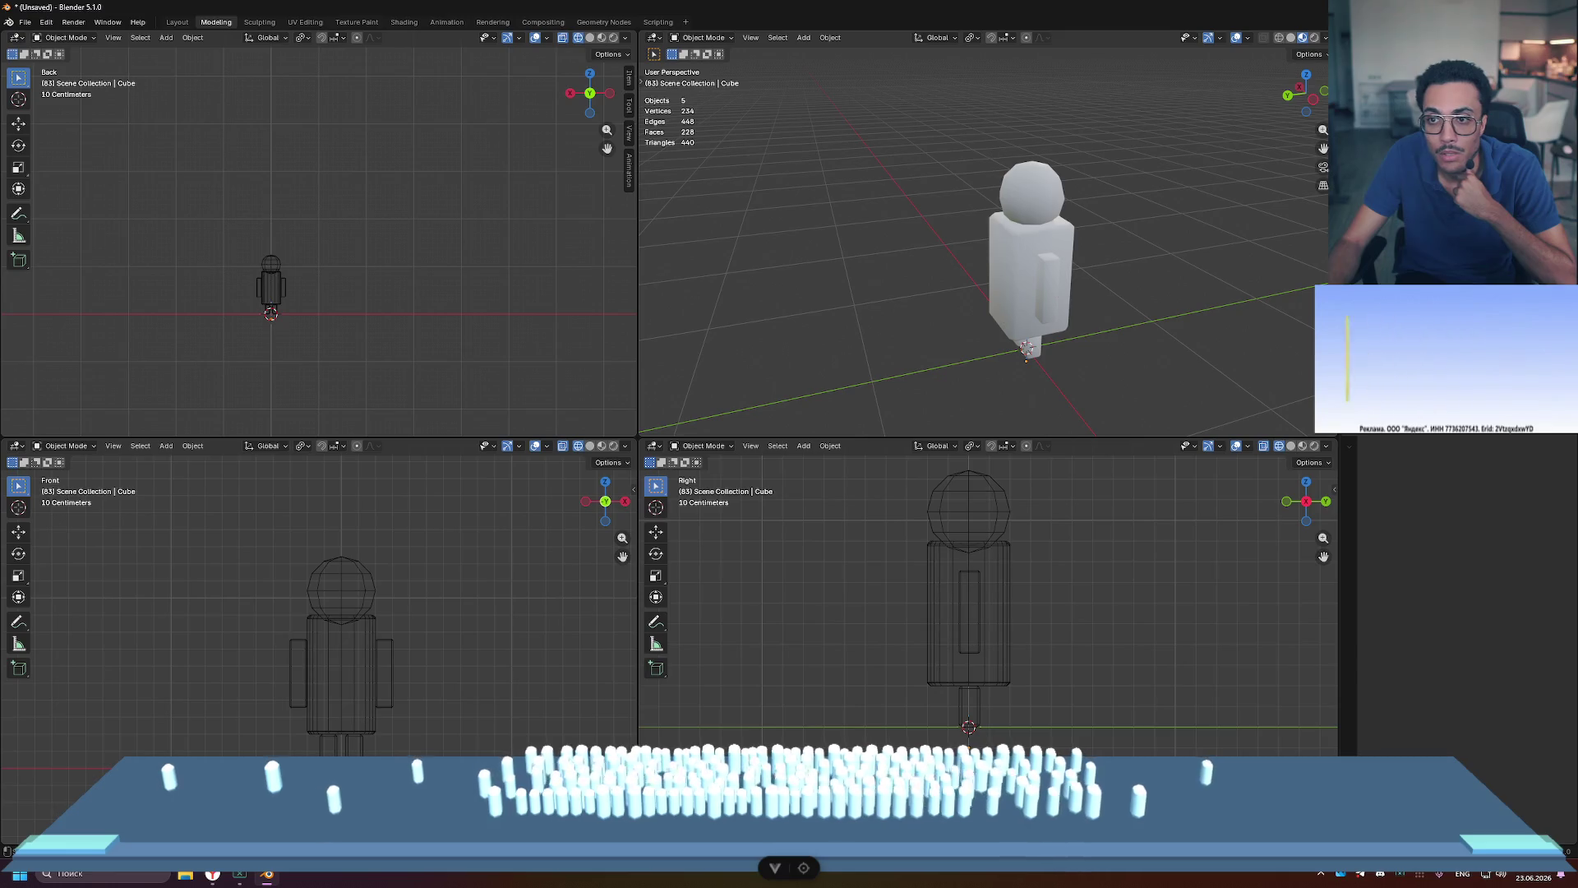
{"action": "mouse_move", "coordinate": [1134, 263]}
{"action": "middle_mouse_down"}
{"action": "mouse_move", "coordinate": [1251, 223]}
{"action": "mouse_move", "coordinate": [1104, 254]}
{"action": "mouse_move", "coordinate": [1053, 220]}
{"action": "middle_mouse_up"}
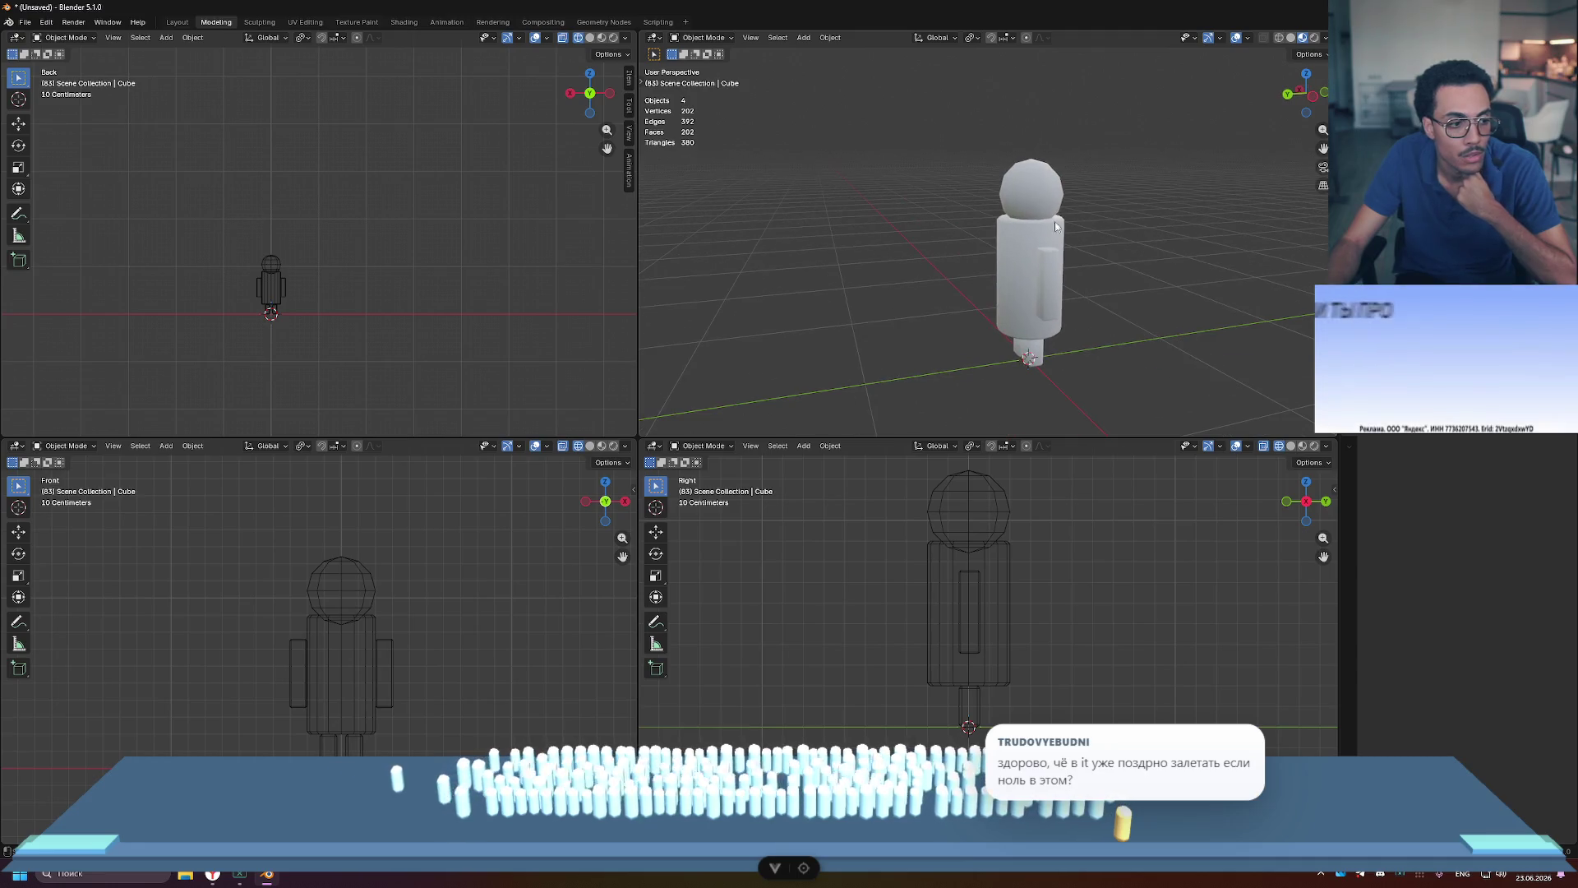
{"action": "left_click", "coordinate": [1033, 172]}
{"action": "right_click", "coordinate": [1033, 175]}
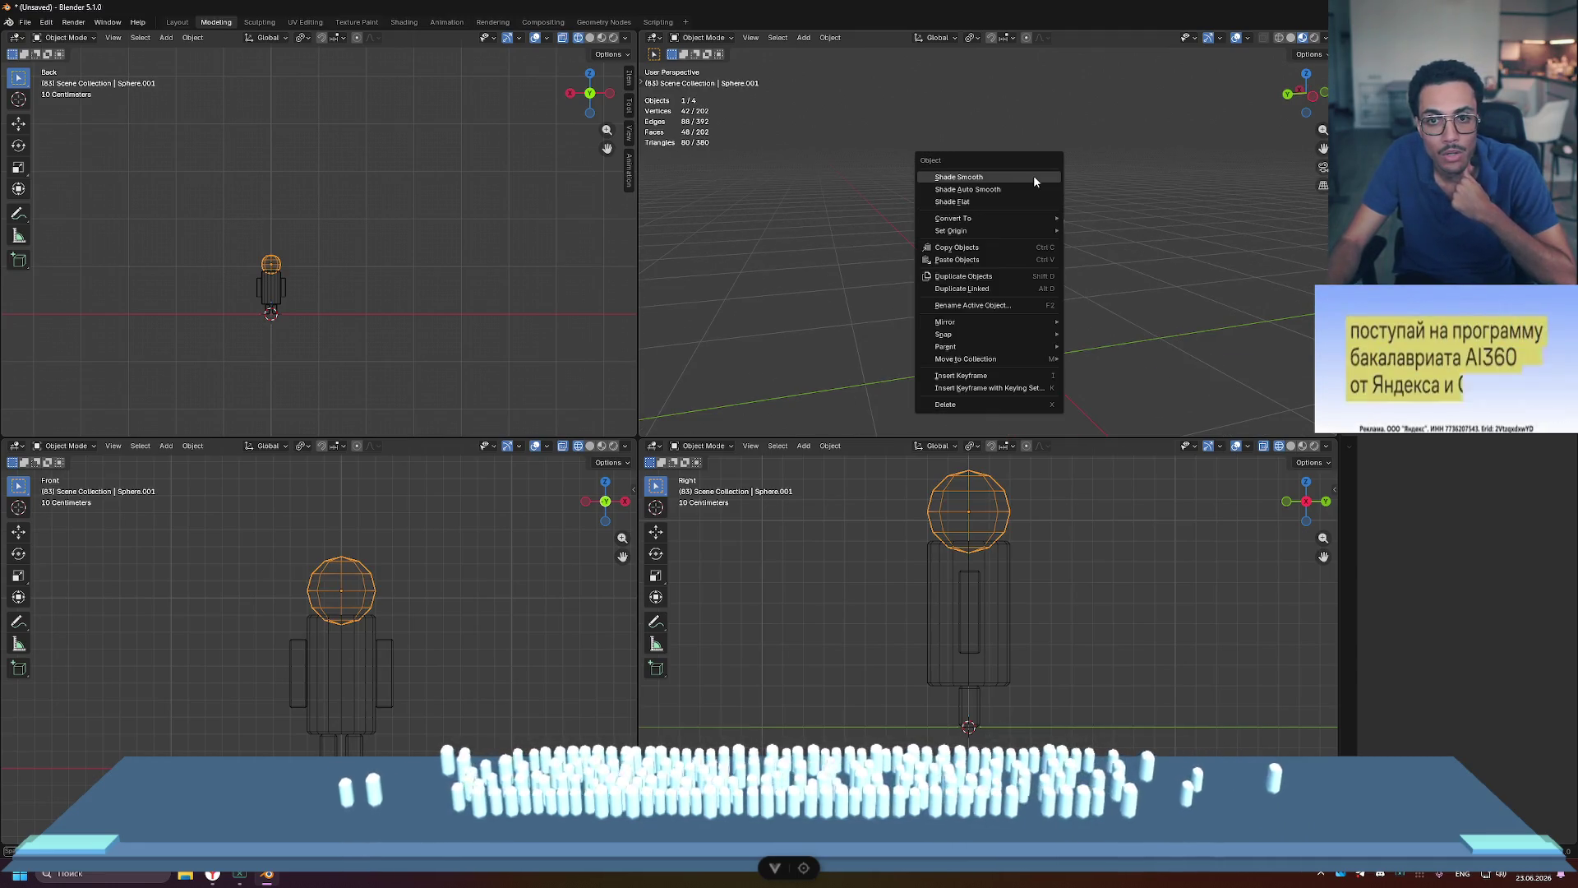
{"action": "key", "text": "Escape"}
{"action": "scroll", "coordinate": [1145, 191], "scroll_direction": "up", "scroll_amount": 3}
{"action": "mouse_move", "coordinate": [1144, 191]}
{"action": "middle_mouse_down"}
{"action": "mouse_move", "coordinate": [970, 188]}
{"action": "mouse_move", "coordinate": [901, 250]}
{"action": "mouse_move", "coordinate": [1152, 150]}
{"action": "mouse_move", "coordinate": [1235, 180]}
{"action": "middle_mouse_up"}
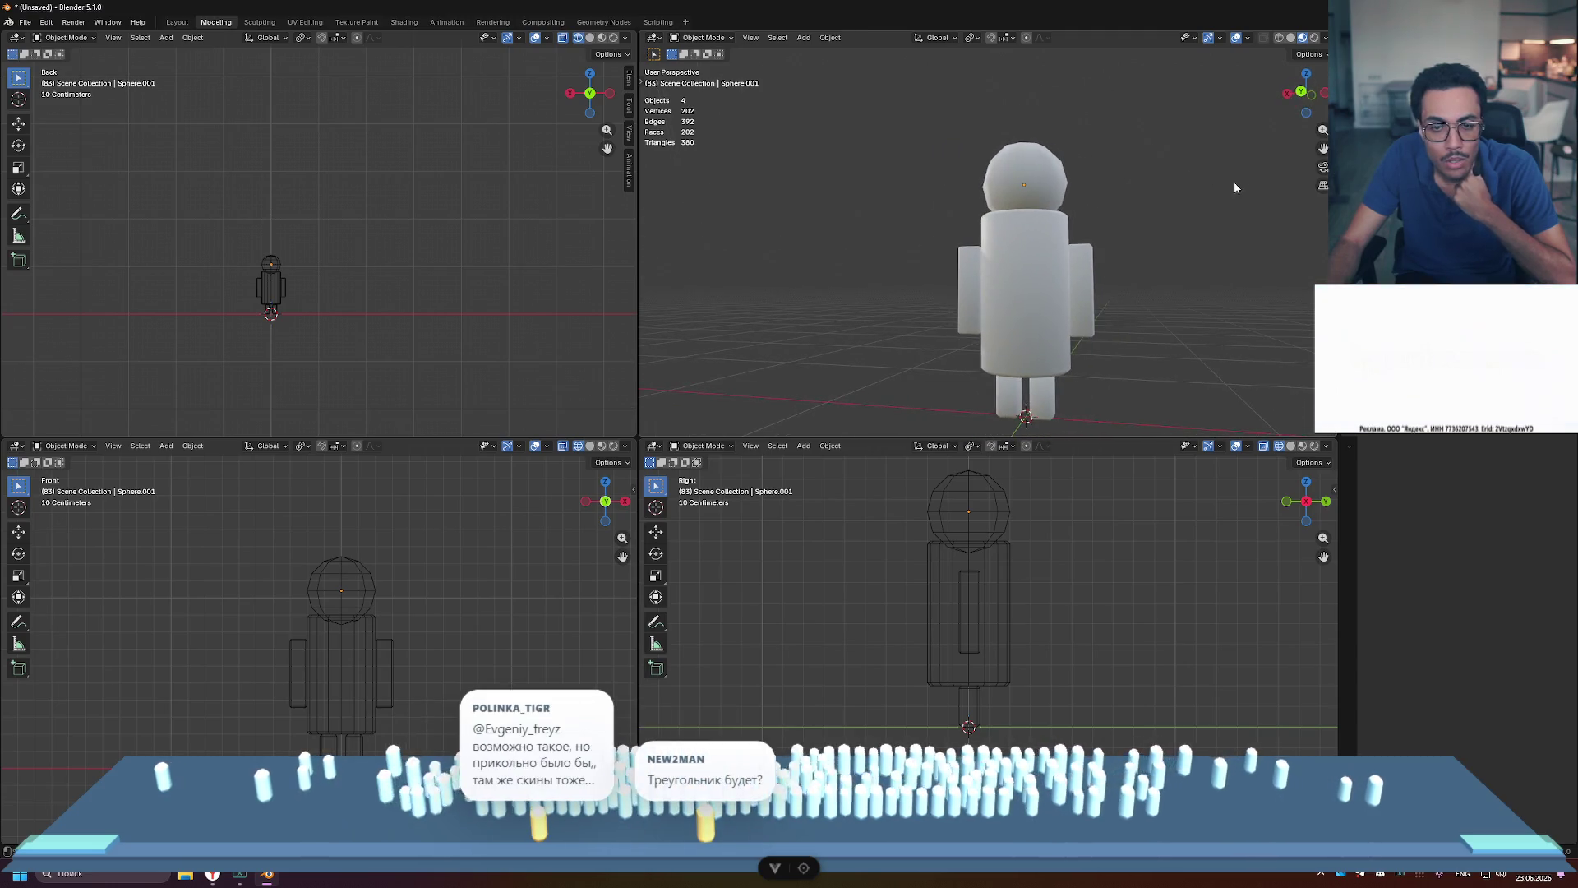
{"action": "scroll", "coordinate": [1094, 245], "scroll_direction": "down", "scroll_amount": 2}
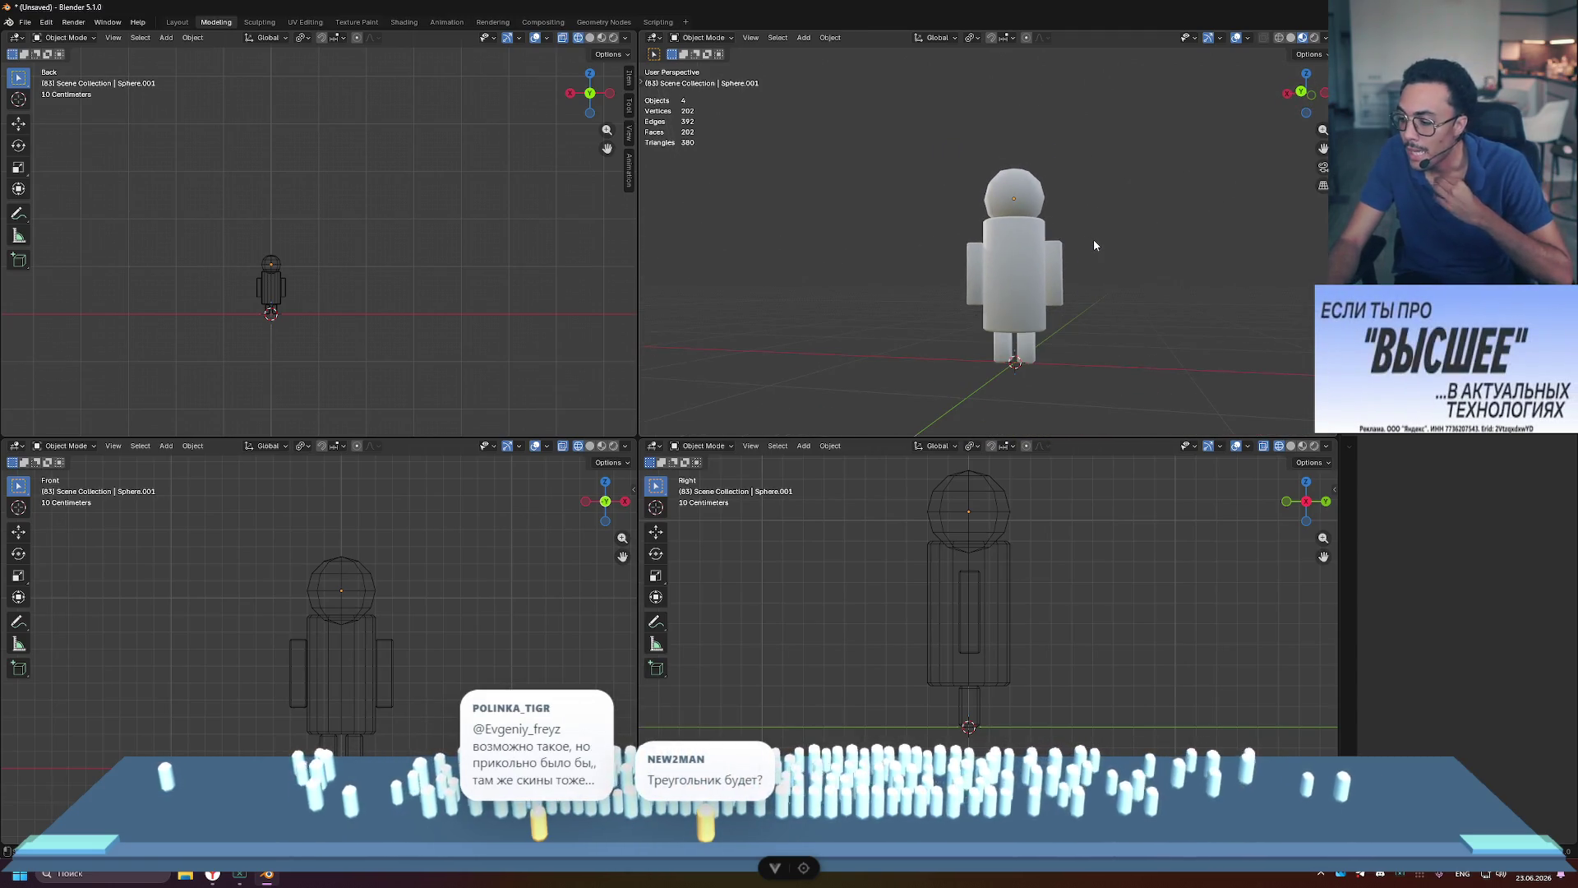
{"action": "left_click", "coordinate": [1043, 289]}
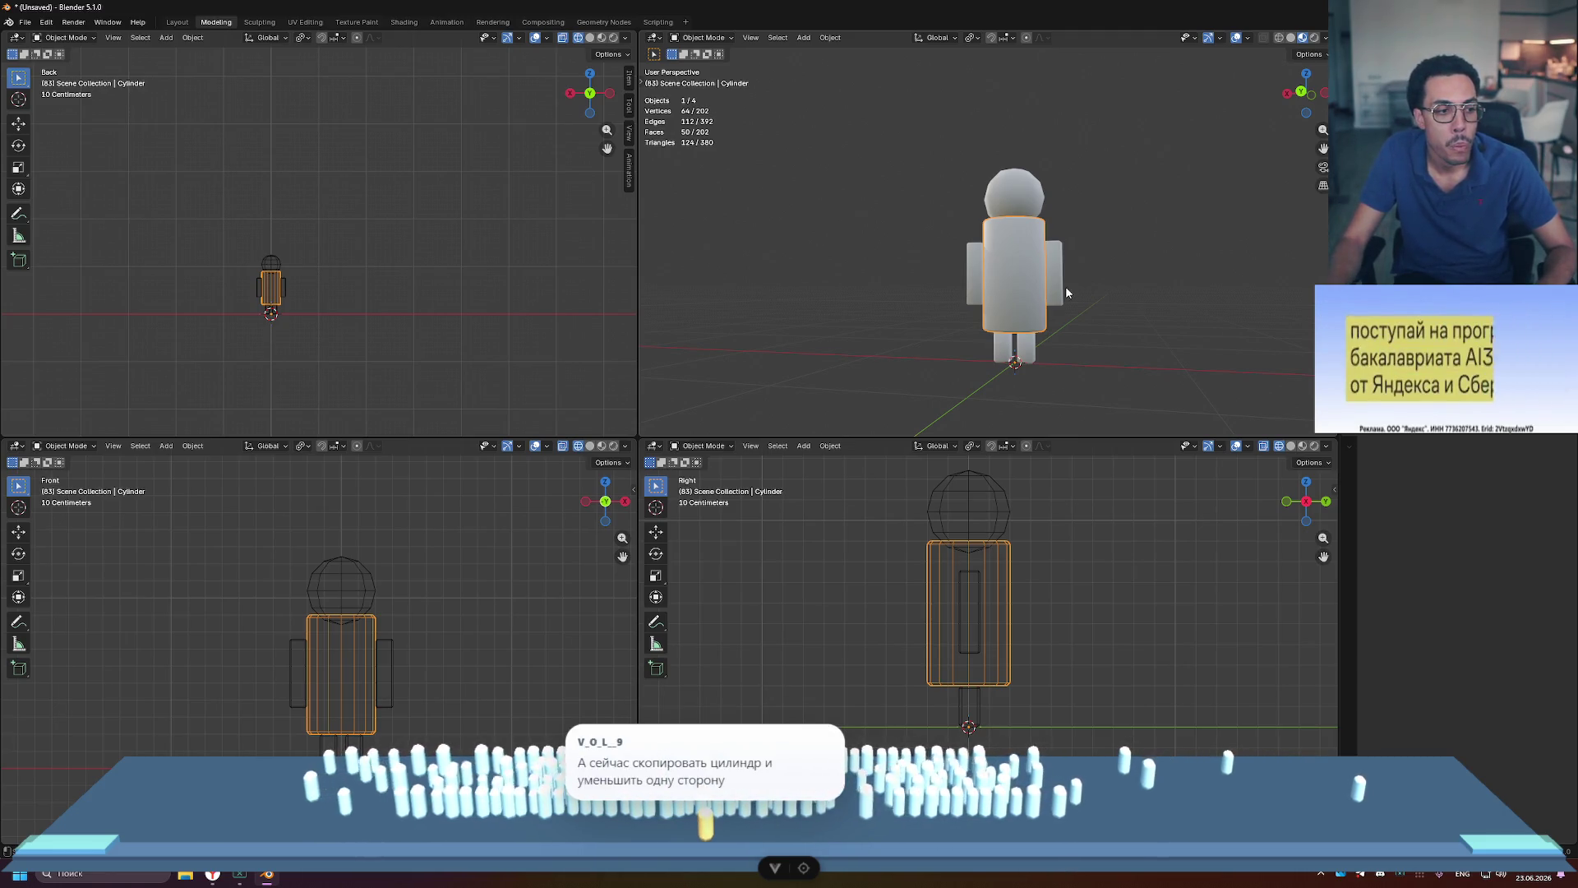
Step: Duplicate the torso cylinder in place and select the copy's top vertex ring from a top view
{"action": "scroll", "coordinate": [1068, 294], "scroll_direction": "up", "scroll_amount": 3}
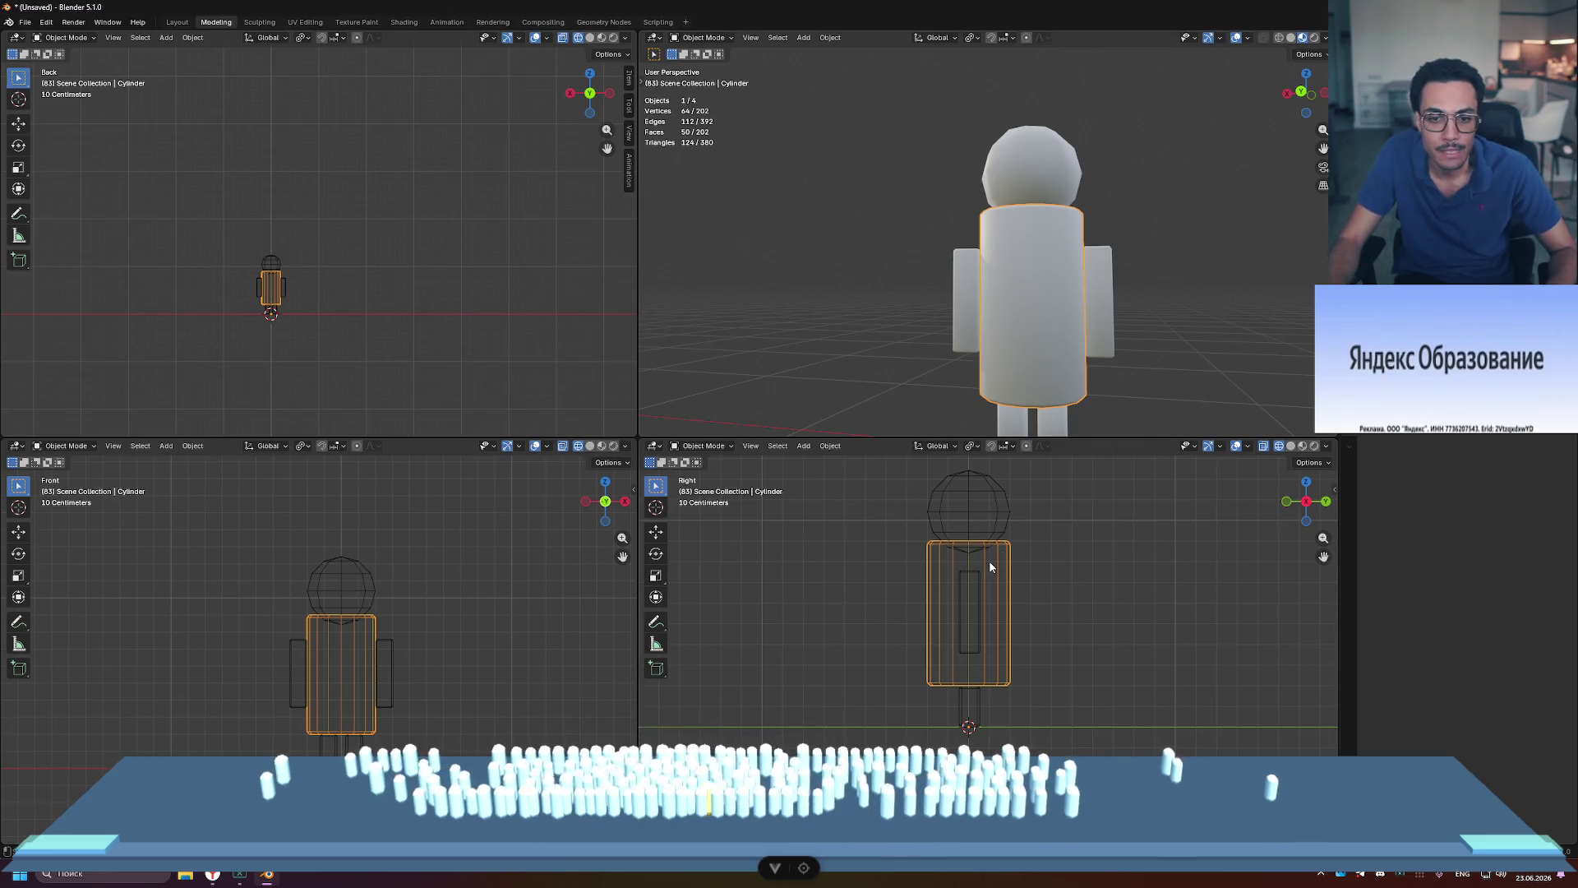
{"action": "key", "text": "shift+d"}
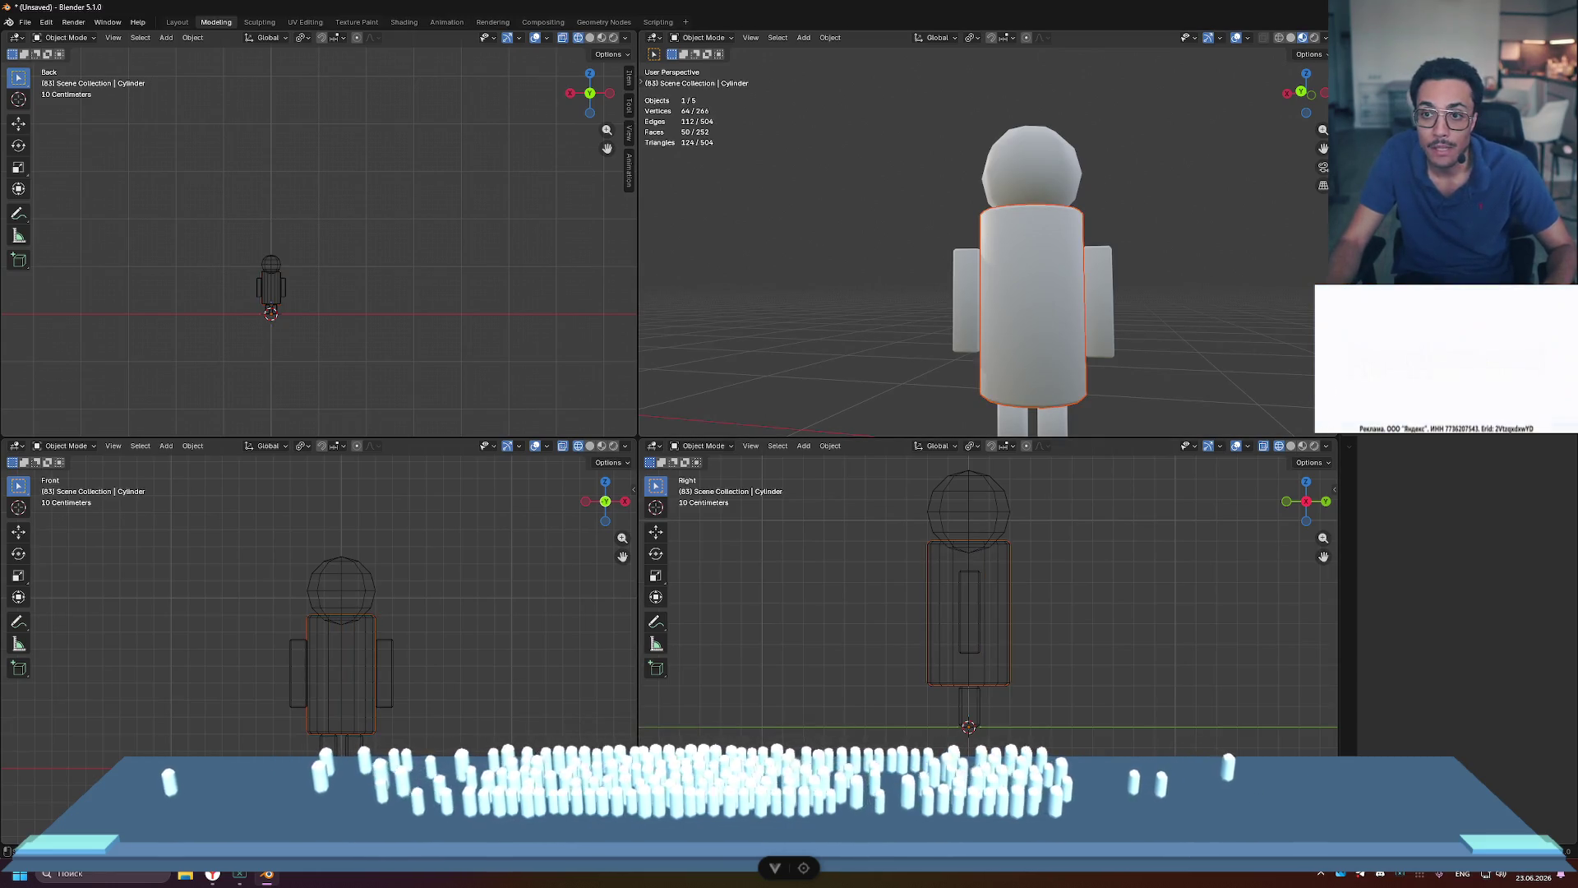
{"action": "left_click", "coordinate": [1195, 304]}
{"action": "key", "text": "Tab"}
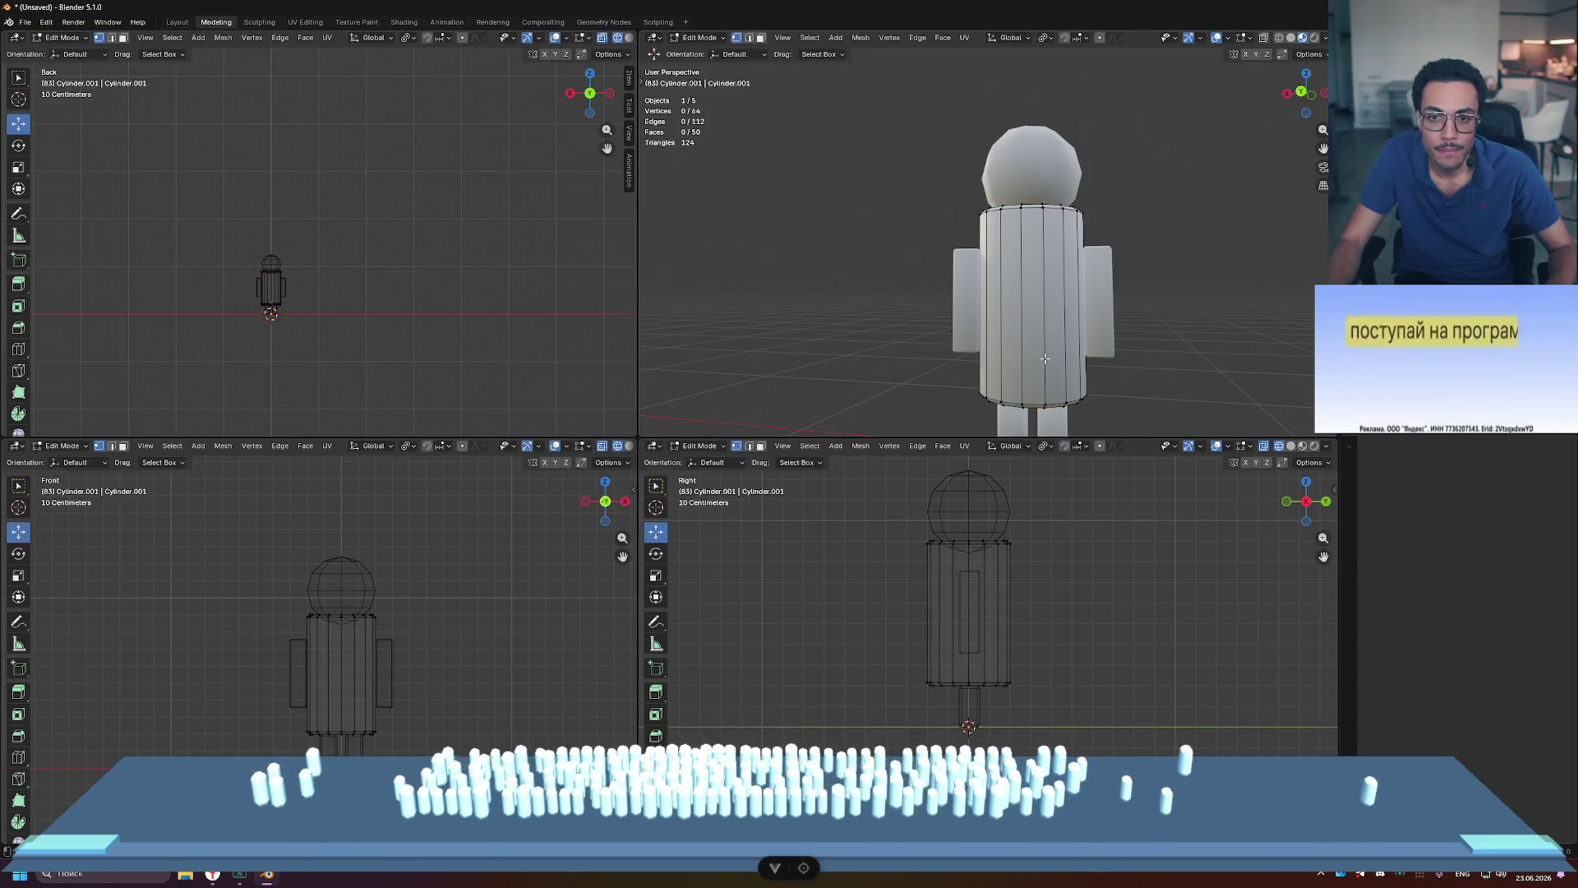
{"action": "left_click_drag", "start_coordinate": [1023, 693], "coordinate": [1023, 693]}
{"action": "left_click_drag", "start_coordinate": [907, 521], "coordinate": [1057, 564]}
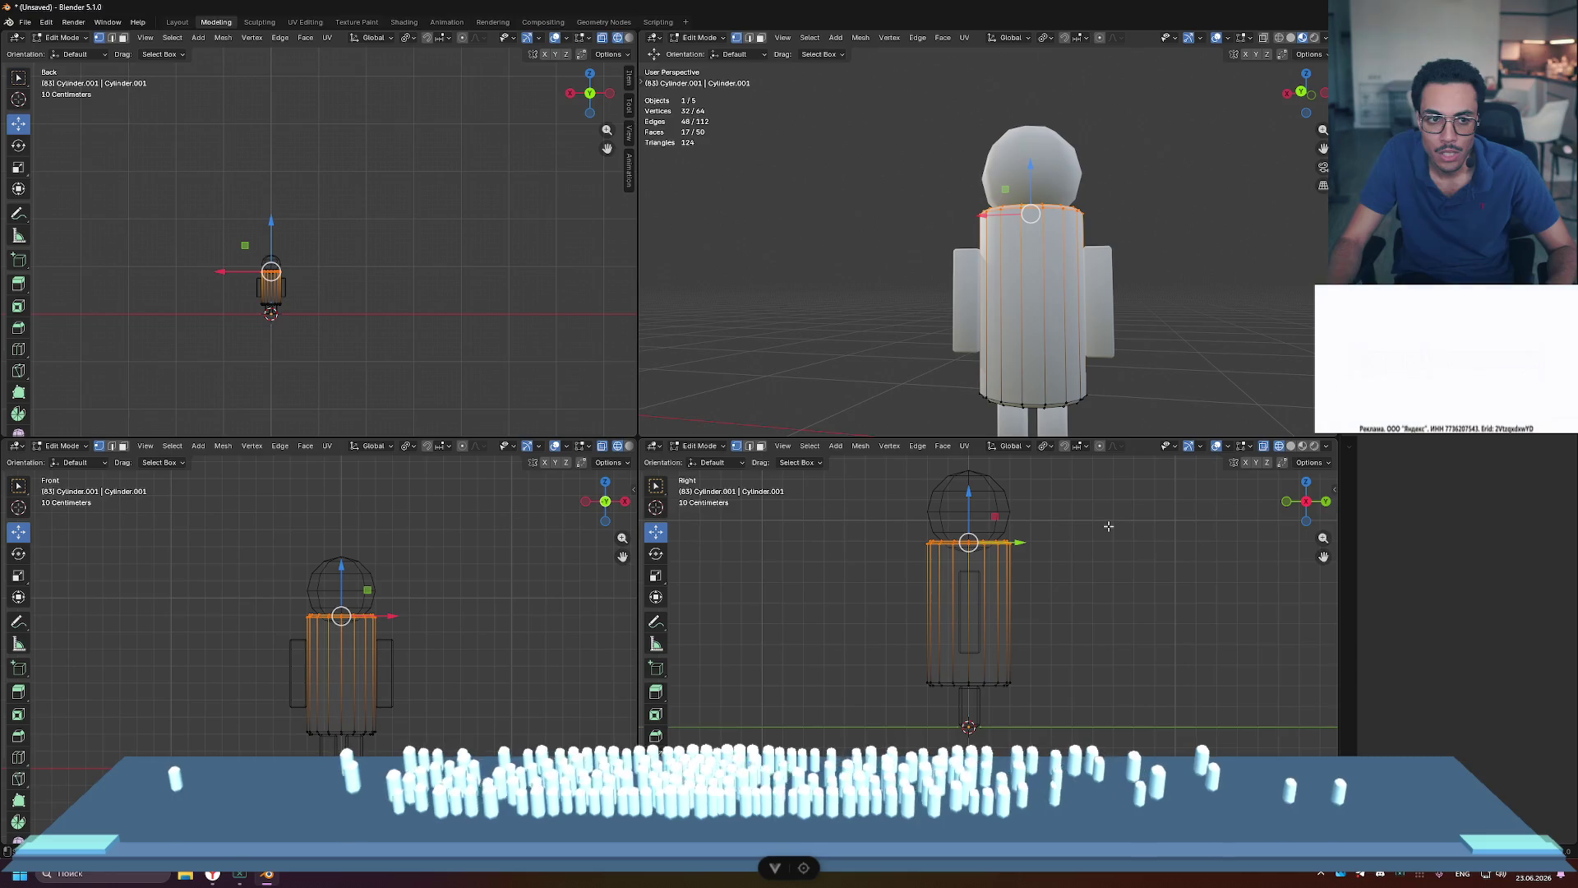
{"action": "scroll", "coordinate": [441, 342], "scroll_direction": "up", "scroll_amount": 3}
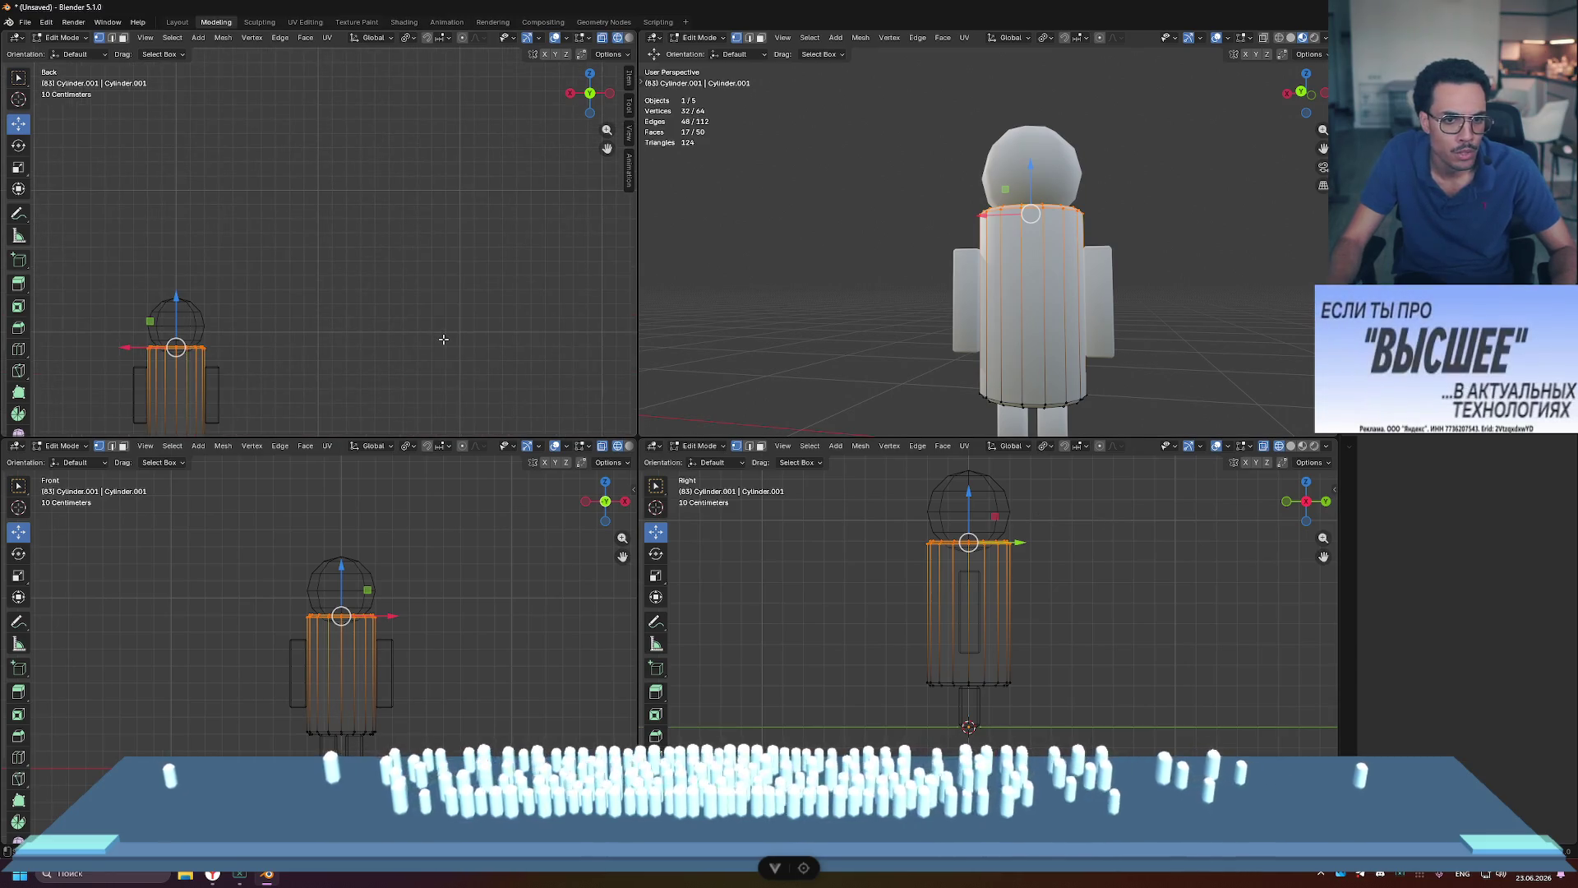
{"action": "middle_click_drag", "start_coordinate": [353, 305], "coordinate": [495, 291], "text": "shift"}
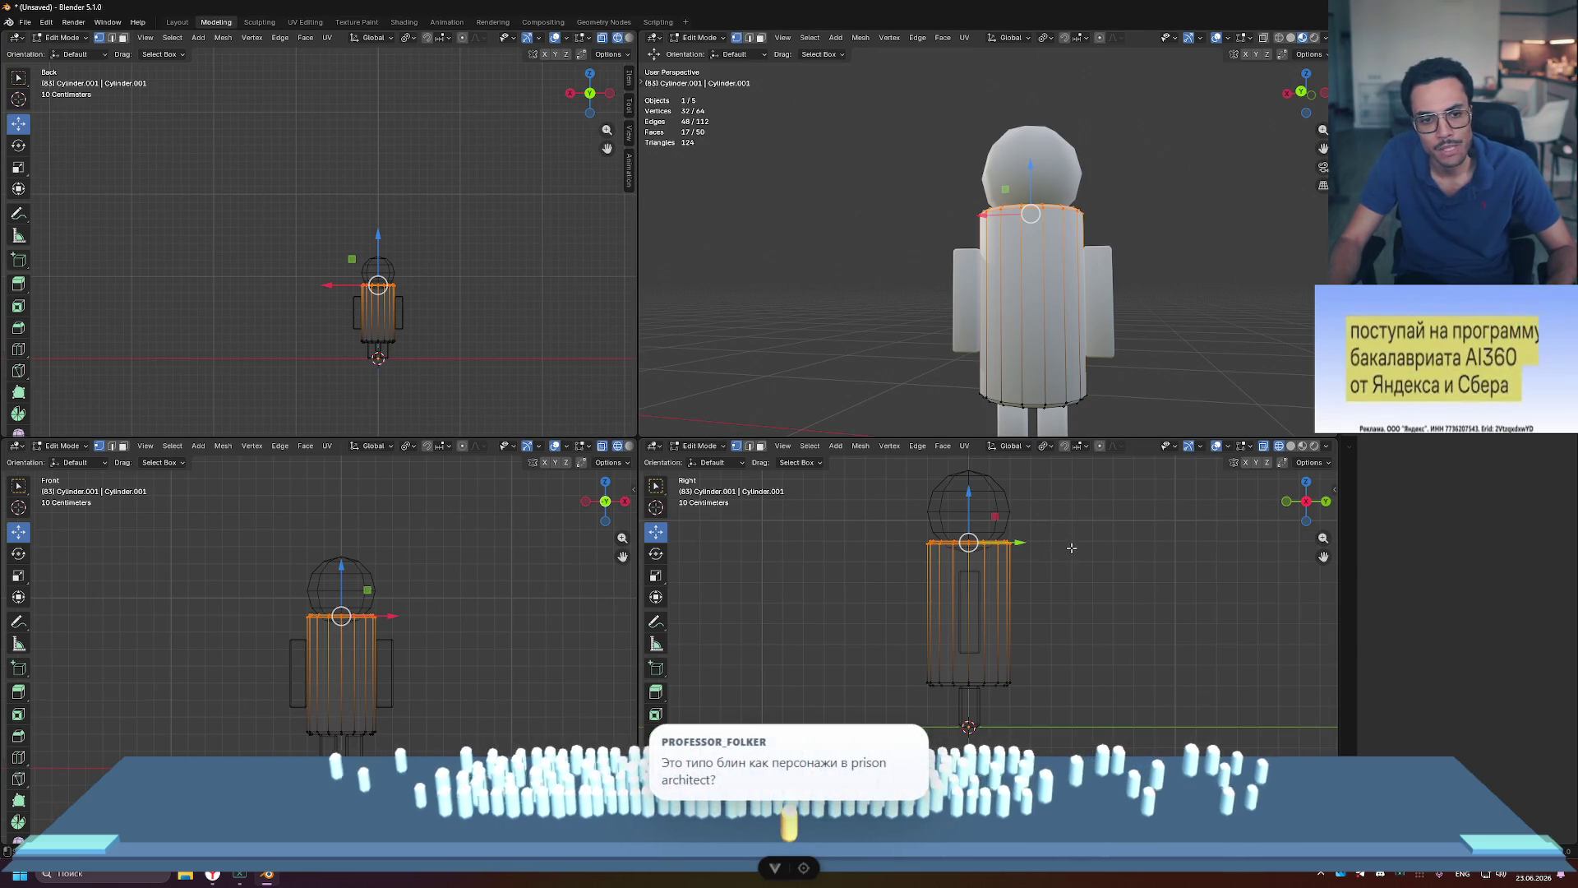
{"action": "left_click", "coordinate": [1303, 74]}
Step: Widen the top ring 1.2 times horizontally and shrink the bottom ring to 0.9
{"action": "key", "text": "s"}
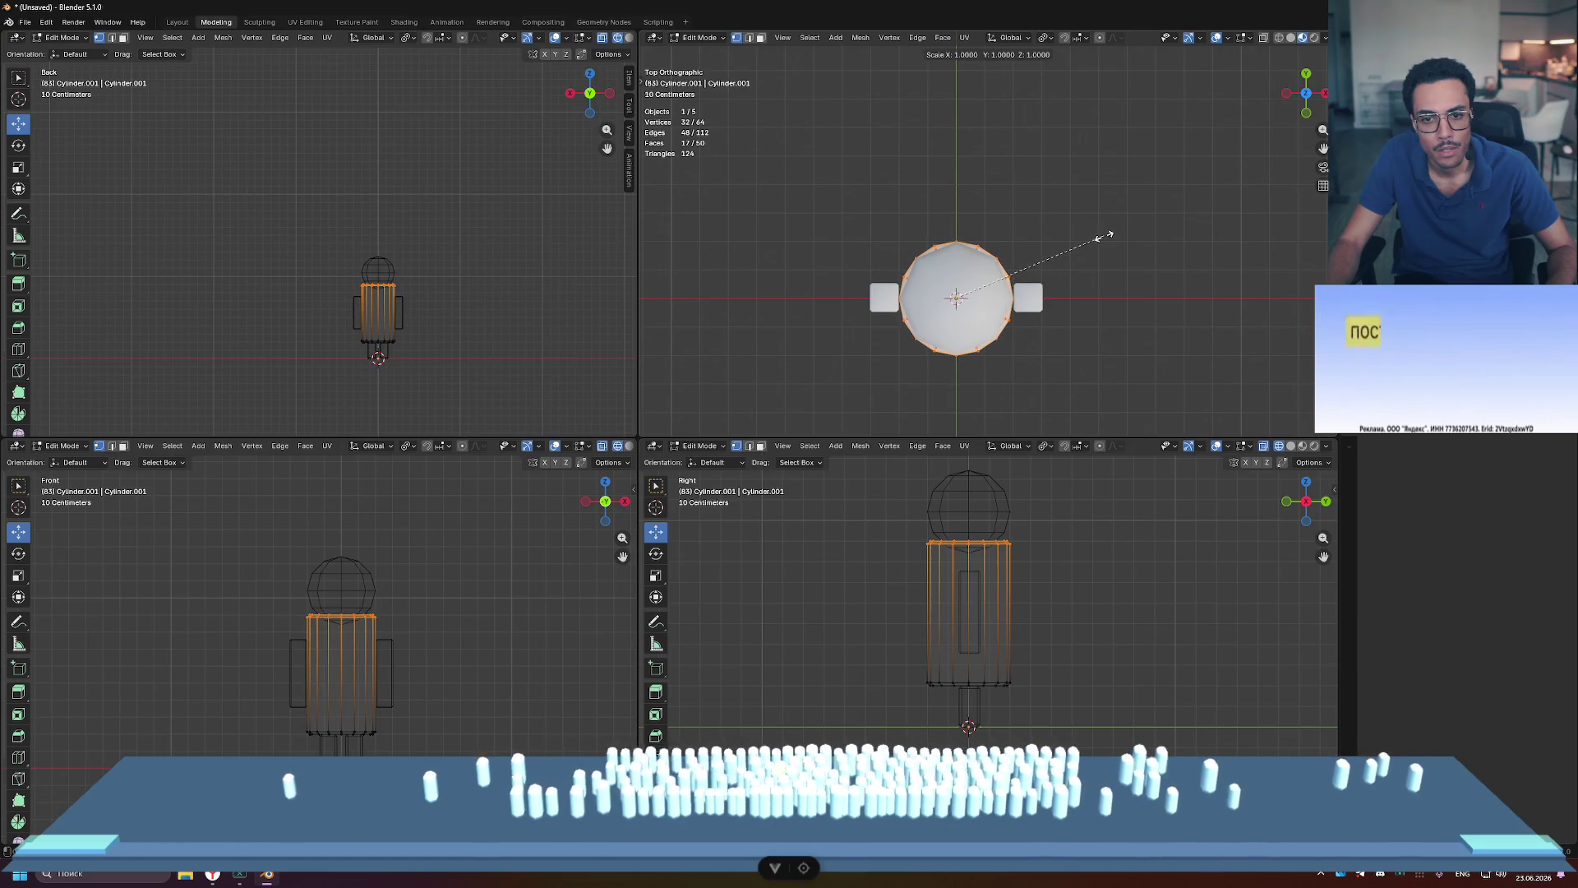
{"action": "key", "text": "shift+z"}
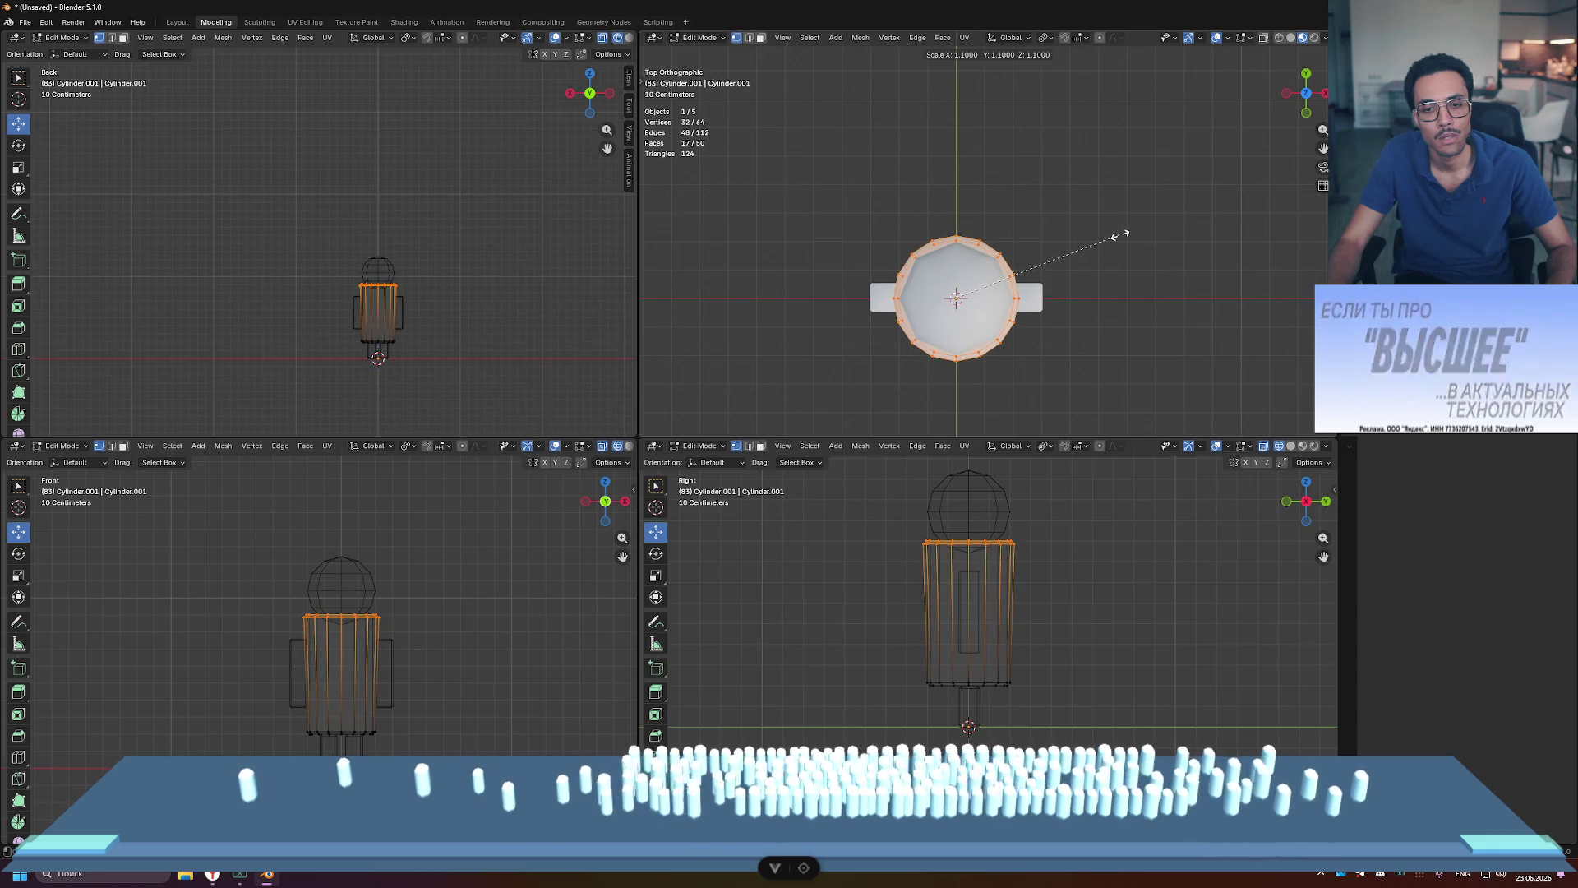
{"action": "left_click", "coordinate": [1130, 235]}
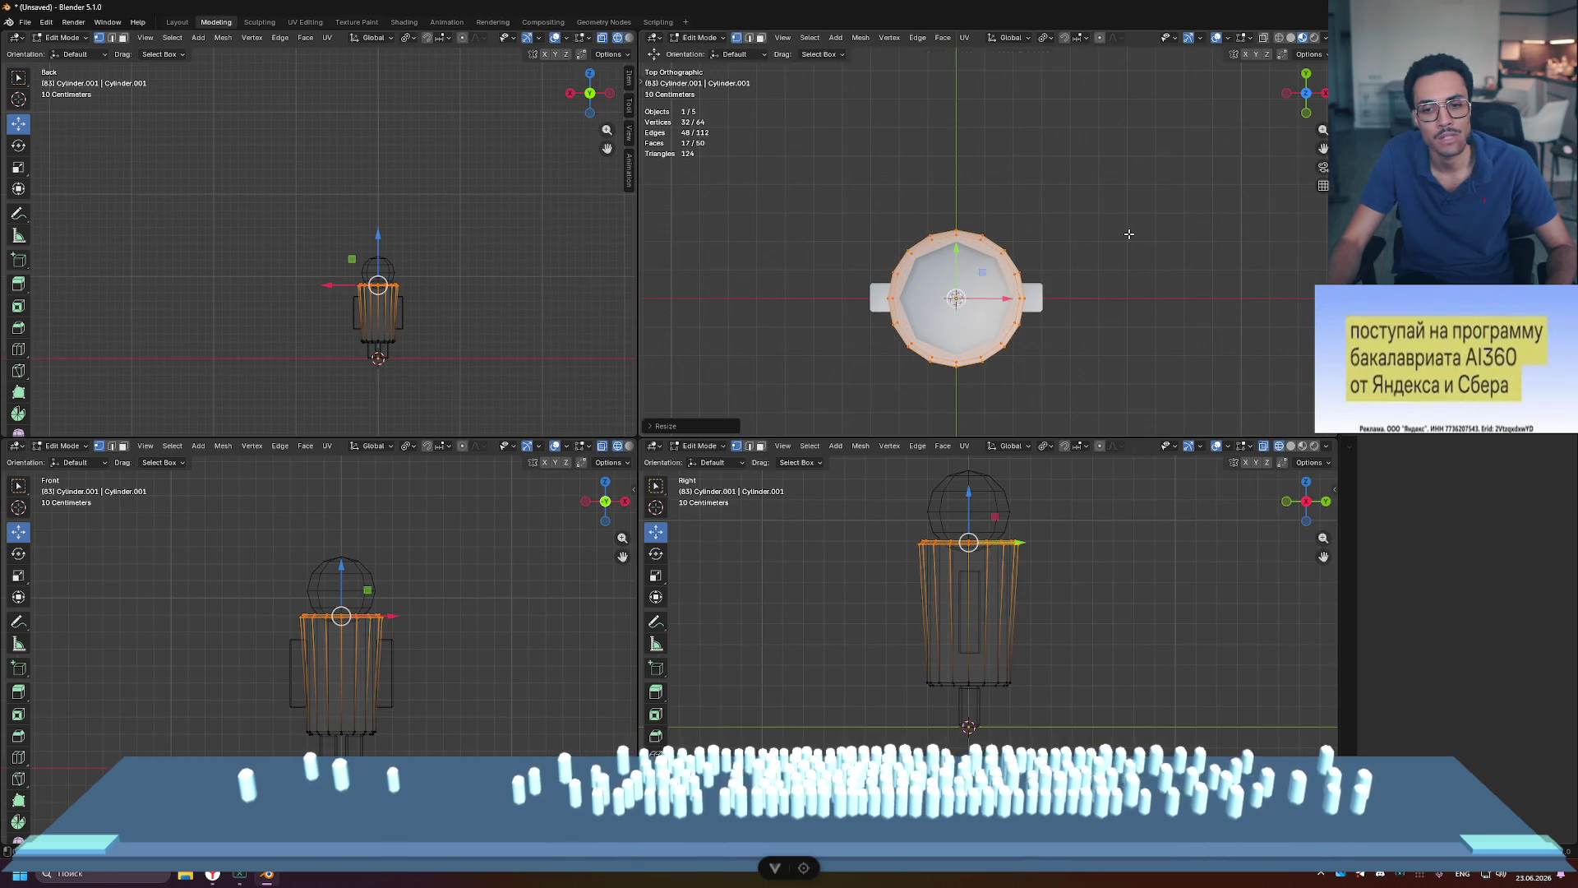
{"action": "left_click", "coordinate": [989, 682], "text": "alt"}
{"action": "key", "text": "s"}
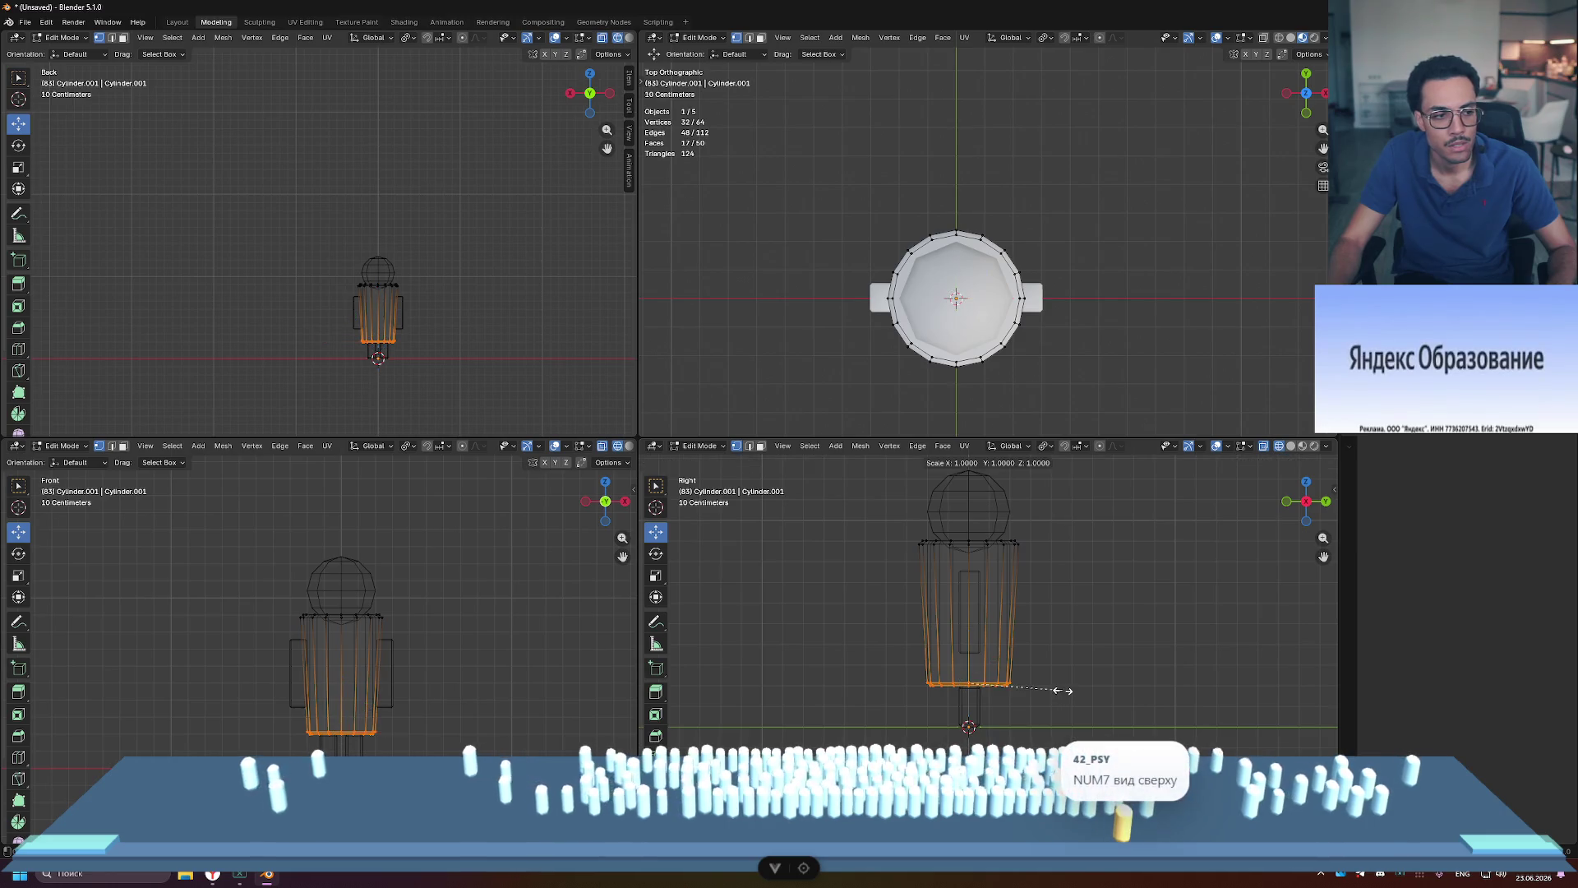
{"action": "left_click", "coordinate": [1040, 687]}
{"action": "key", "text": "alt+a"}
{"action": "mouse_move", "coordinate": [1034, 352]}
{"action": "middle_mouse_down"}
{"action": "mouse_move", "coordinate": [1203, 276]}
{"action": "mouse_move", "coordinate": [1154, 270]}
{"action": "middle_mouse_up"}
{"action": "key", "text": "Tab"}
{"action": "scroll", "coordinate": [1154, 270], "scroll_direction": "down", "scroll_amount": 3}
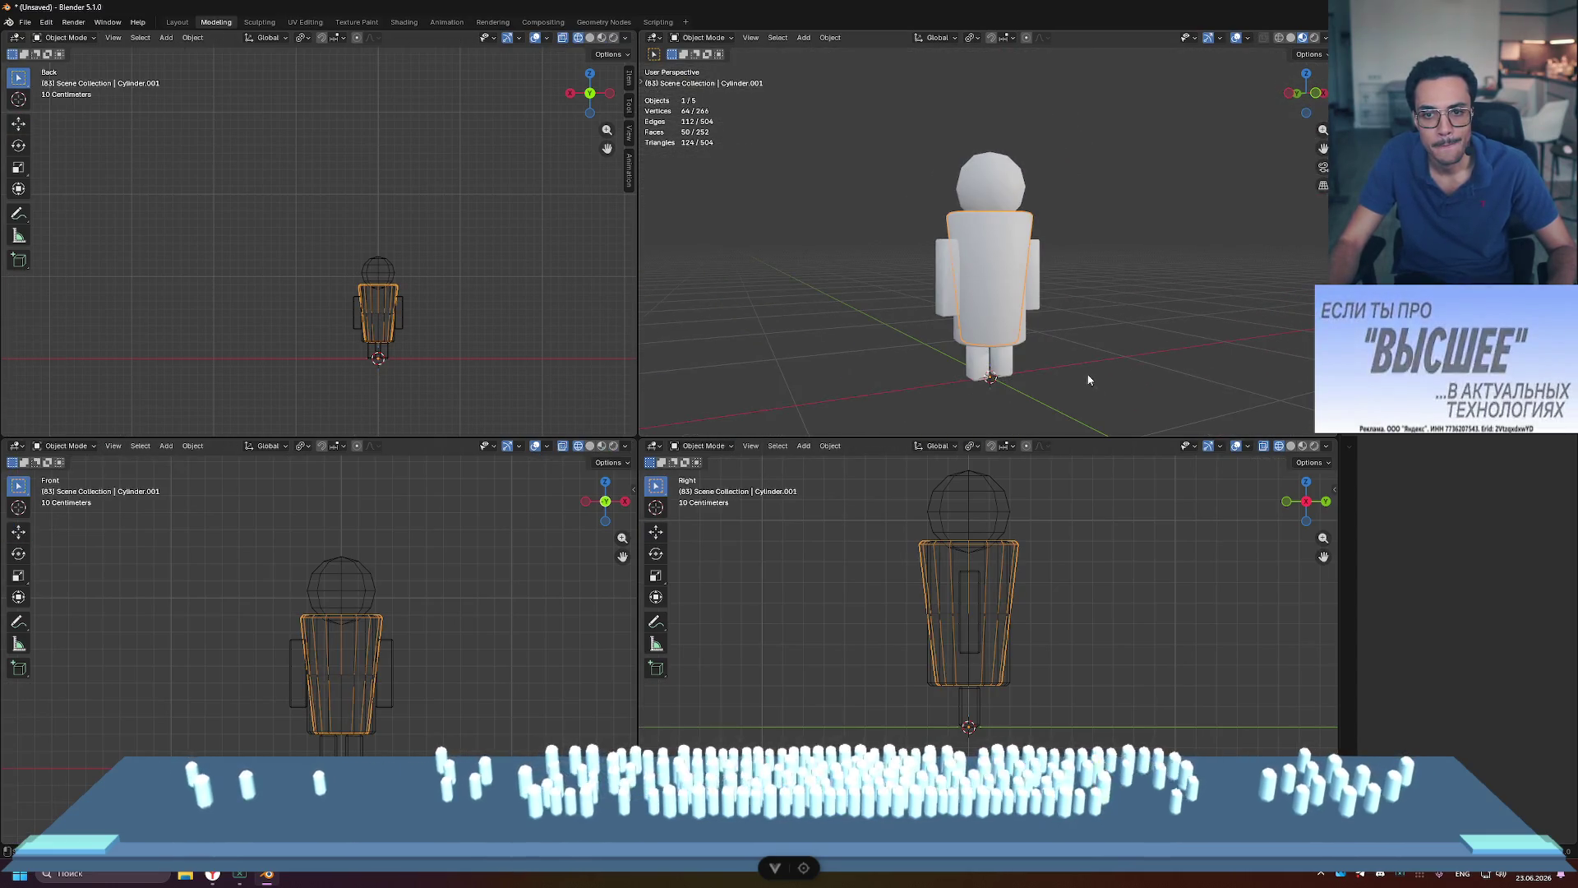
Step: Delete the original straight Cylinder and orbit to a near-front view of the figure
{"action": "left_click", "coordinate": [990, 280]}
{"action": "key", "text": "Delete"}
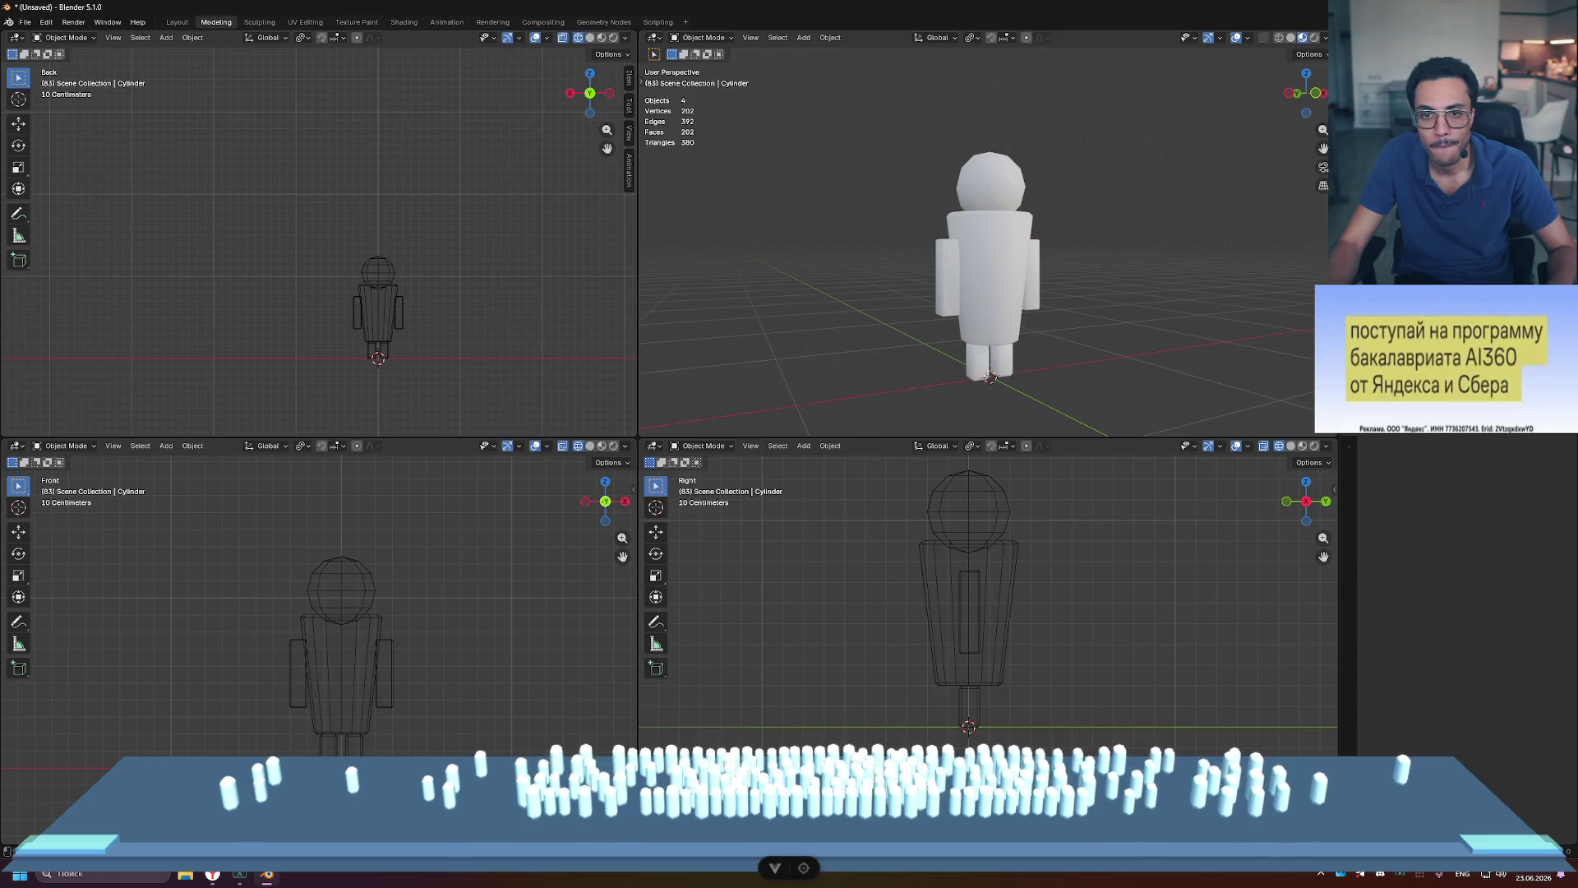
{"action": "mouse_move", "coordinate": [1233, 233]}
{"action": "middle_mouse_down"}
{"action": "mouse_move", "coordinate": [1159, 240]}
{"action": "mouse_move", "coordinate": [1189, 233]}
{"action": "middle_mouse_up"}
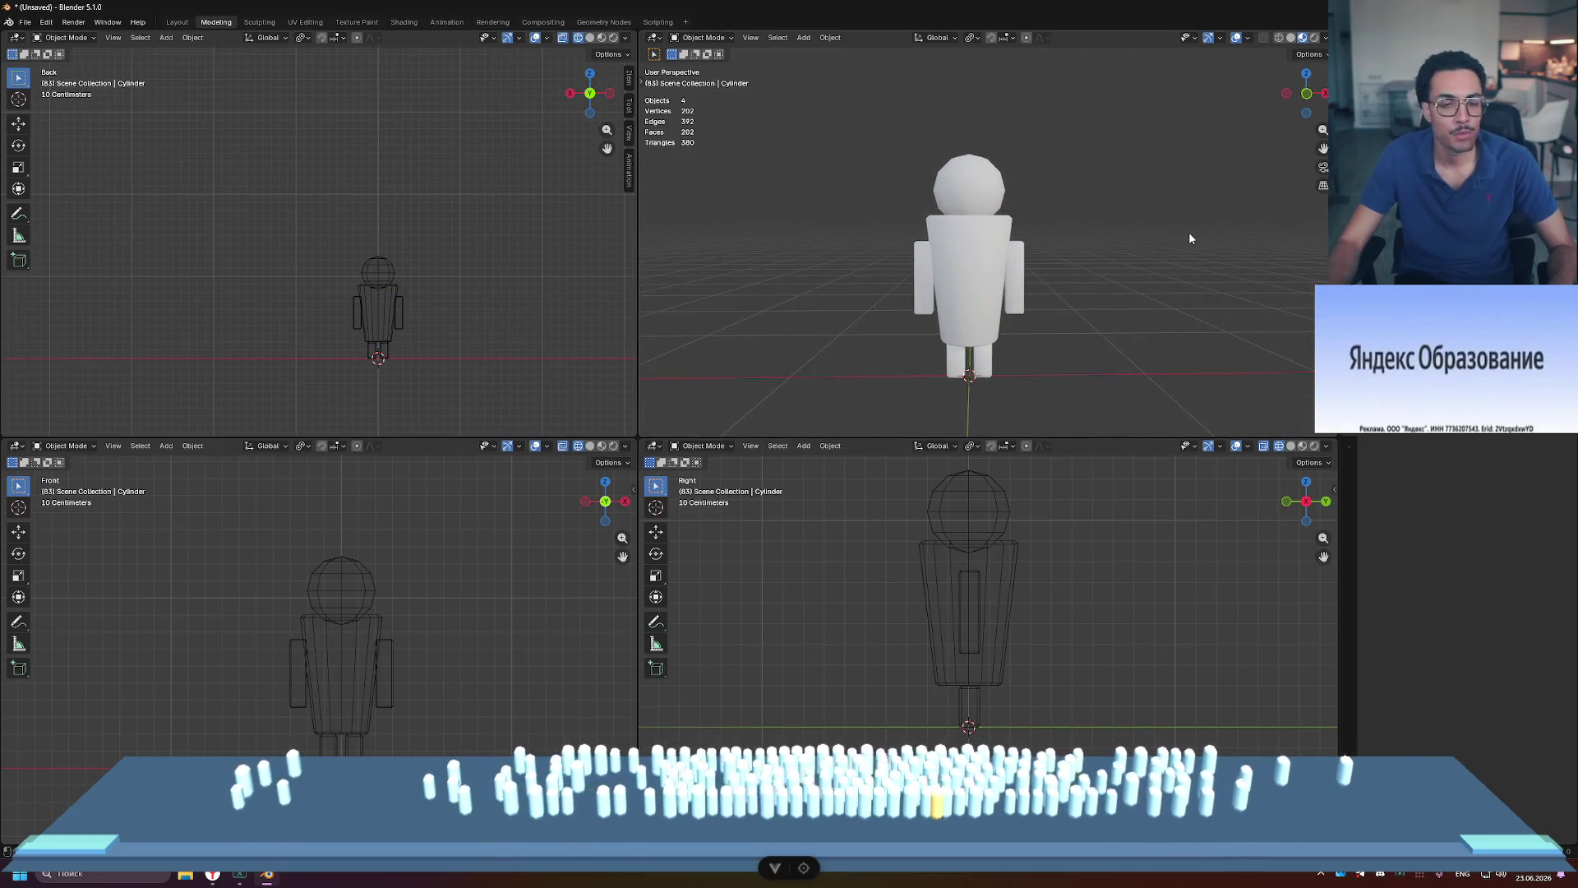
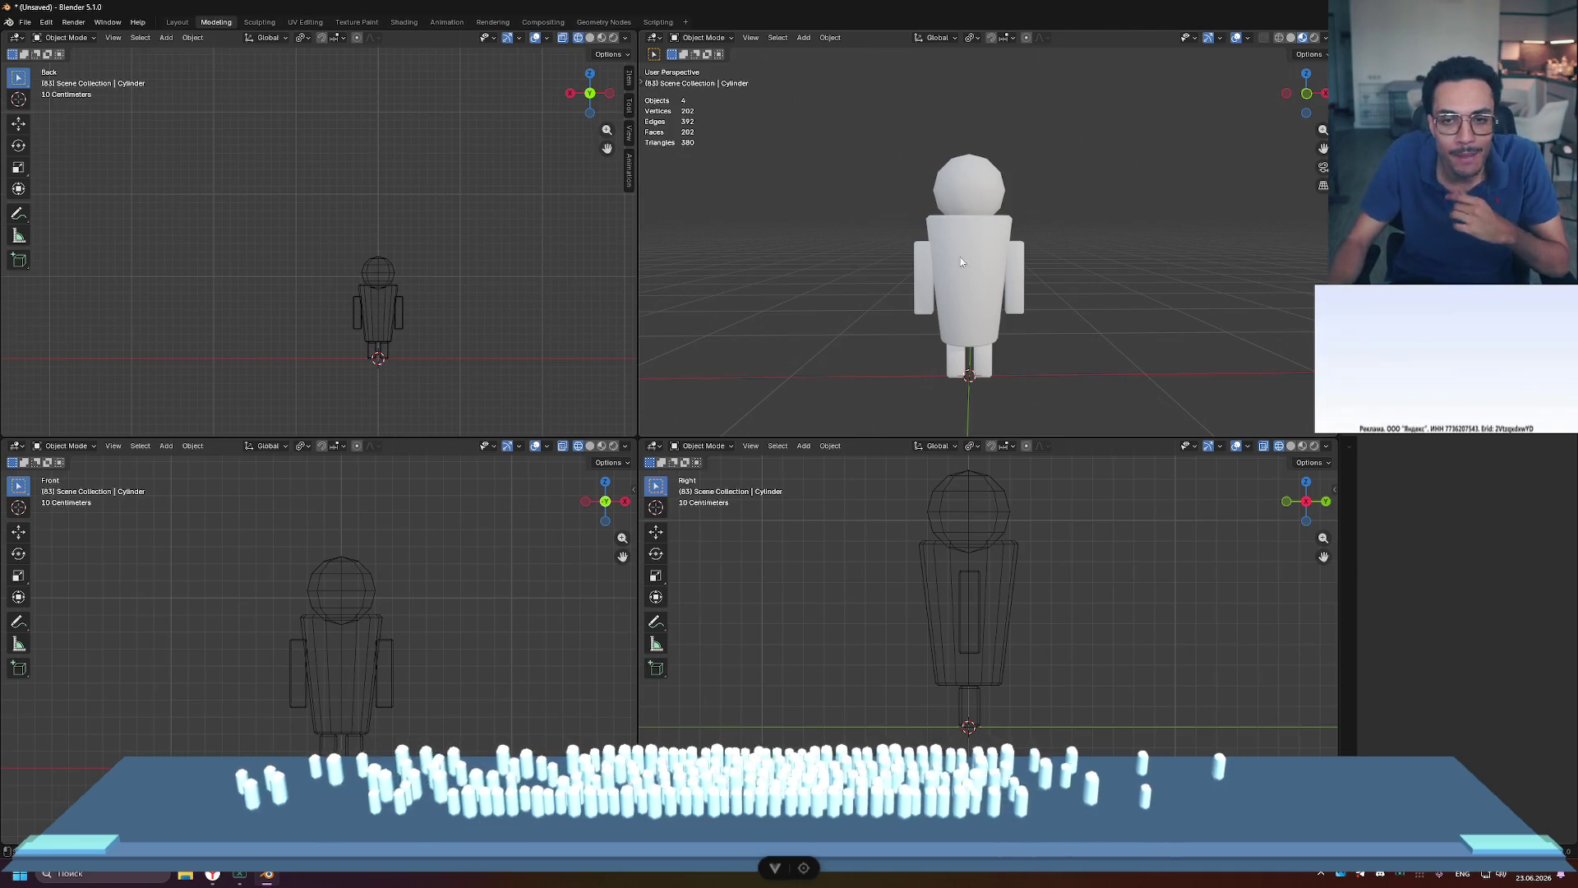
Step: Select the torso cylinder, discard an accidental copy, and enter Edit Mode on it
{"action": "mouse_move", "coordinate": [1093, 238]}
{"action": "middle_mouse_down"}
{"action": "mouse_move", "coordinate": [1135, 290]}
{"action": "mouse_move", "coordinate": [971, 239]}
{"action": "mouse_move", "coordinate": [1008, 250]}
{"action": "mouse_move", "coordinate": [962, 260]}
{"action": "middle_mouse_up"}
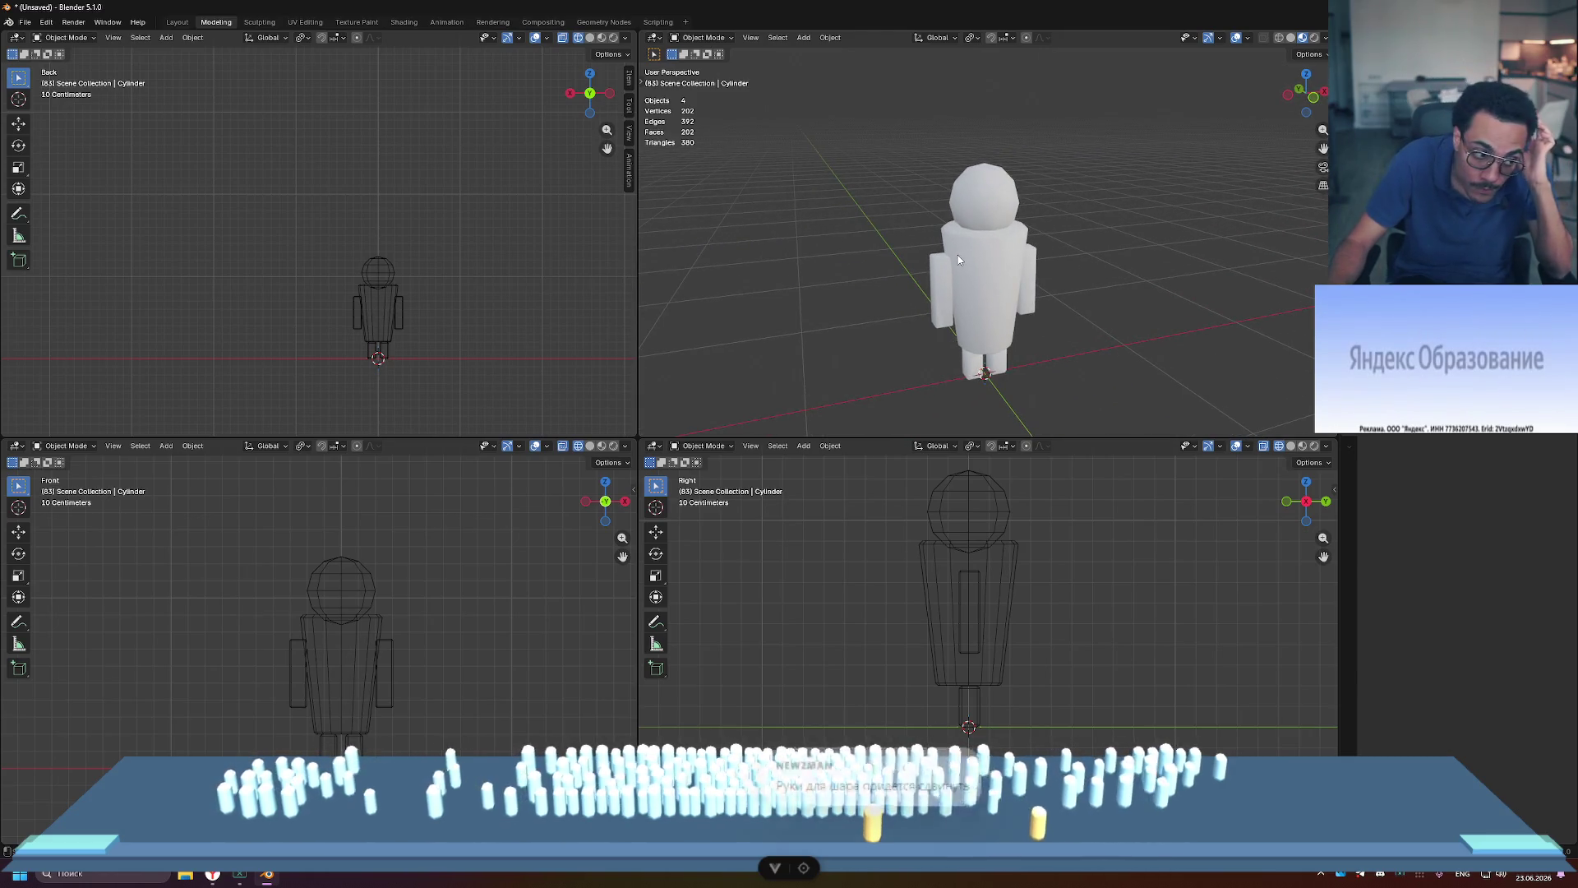
{"action": "mouse_move", "coordinate": [1133, 292]}
{"action": "middle_mouse_down"}
{"action": "mouse_move", "coordinate": [1072, 258]}
{"action": "mouse_move", "coordinate": [978, 248]}
{"action": "middle_mouse_up"}
{"action": "left_click", "coordinate": [975, 247]}
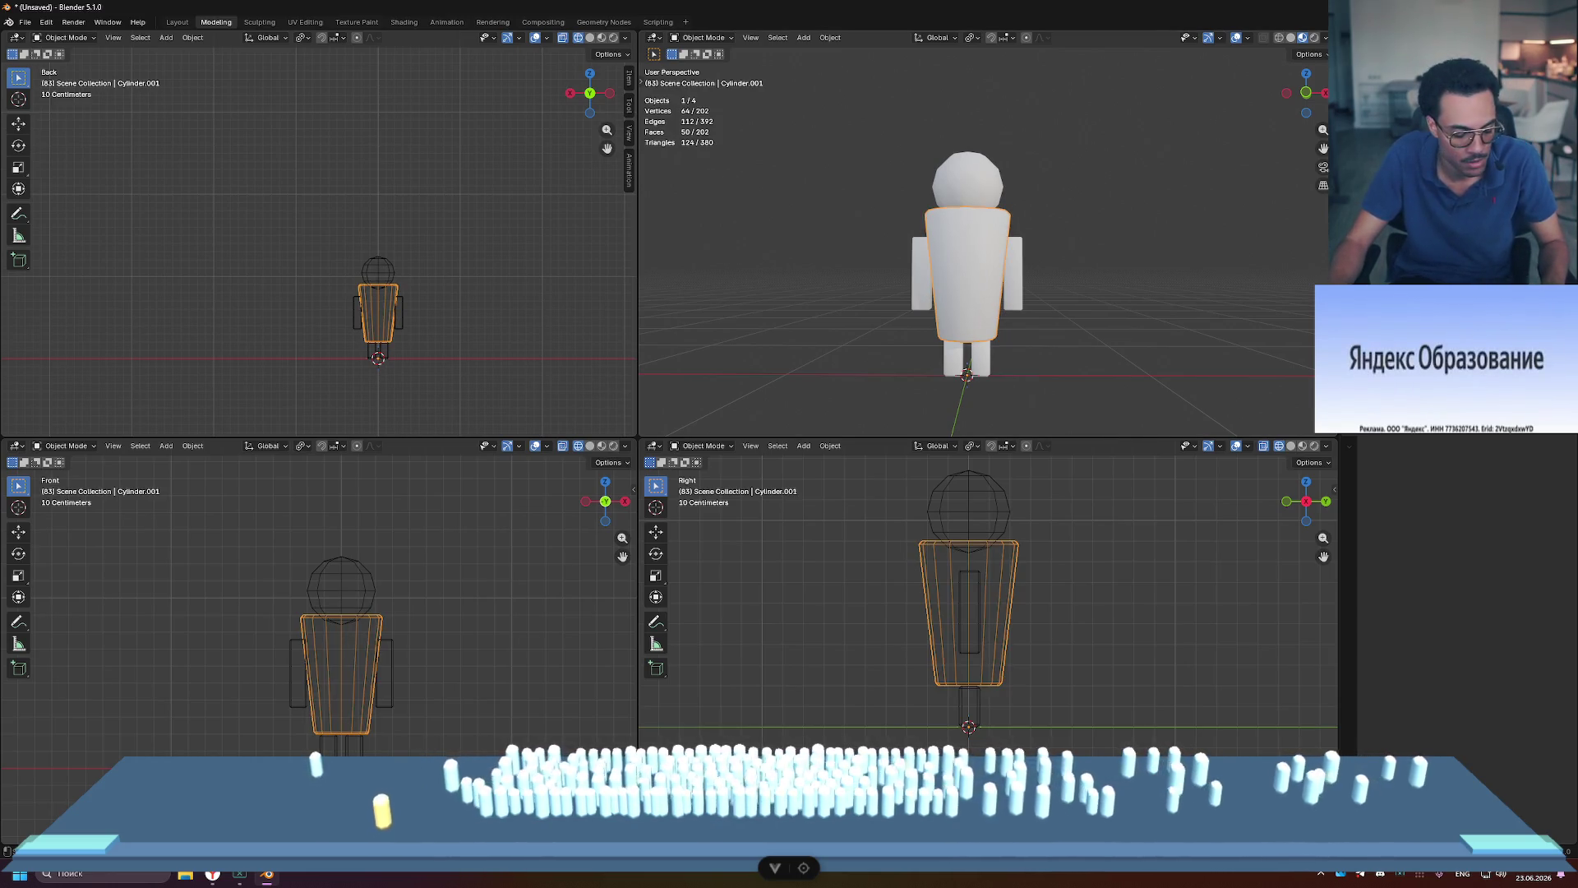
{"action": "key", "text": "ctrl+v"}
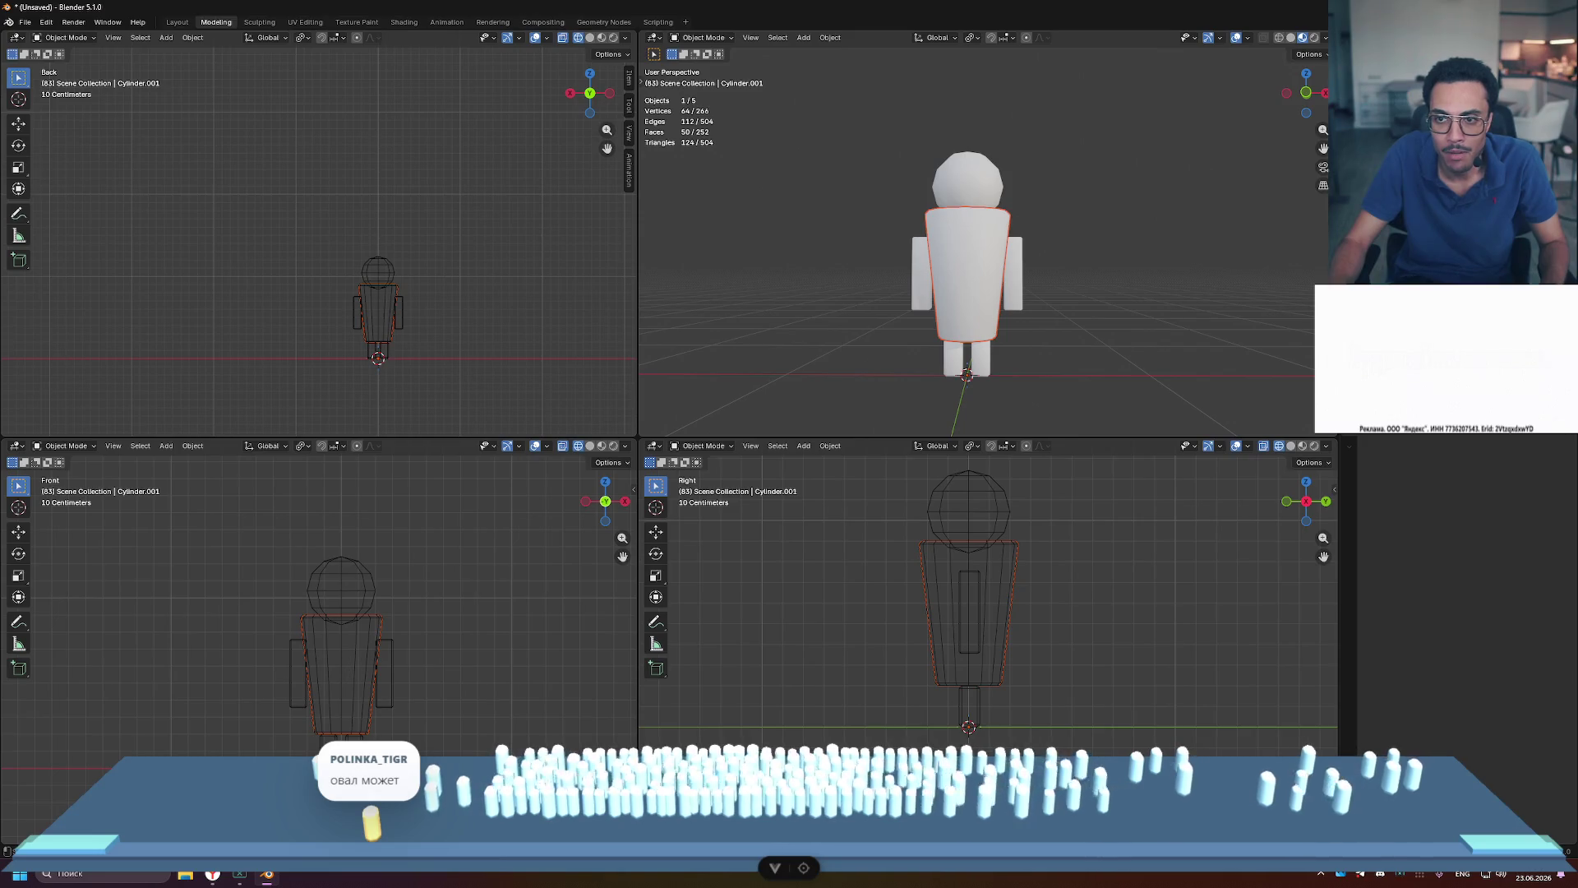
{"action": "key", "text": "ctrl+z"}
{"action": "key", "text": "ctrl+z"}
{"action": "key", "text": "ctrl+z"}
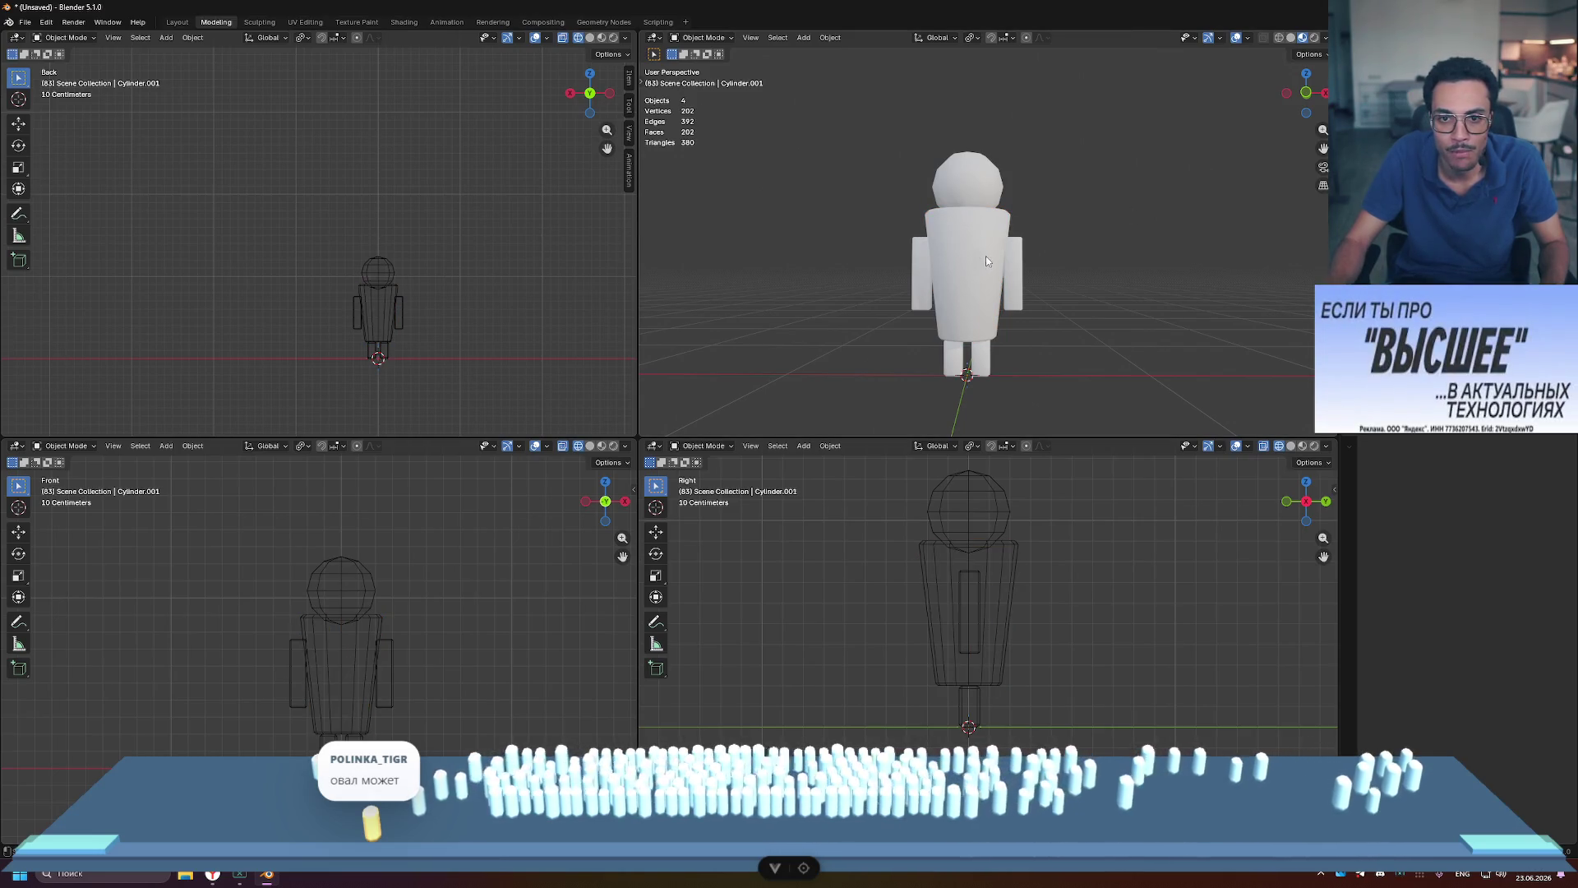
{"action": "left_click", "coordinate": [985, 258]}
{"action": "key", "text": "Tab"}
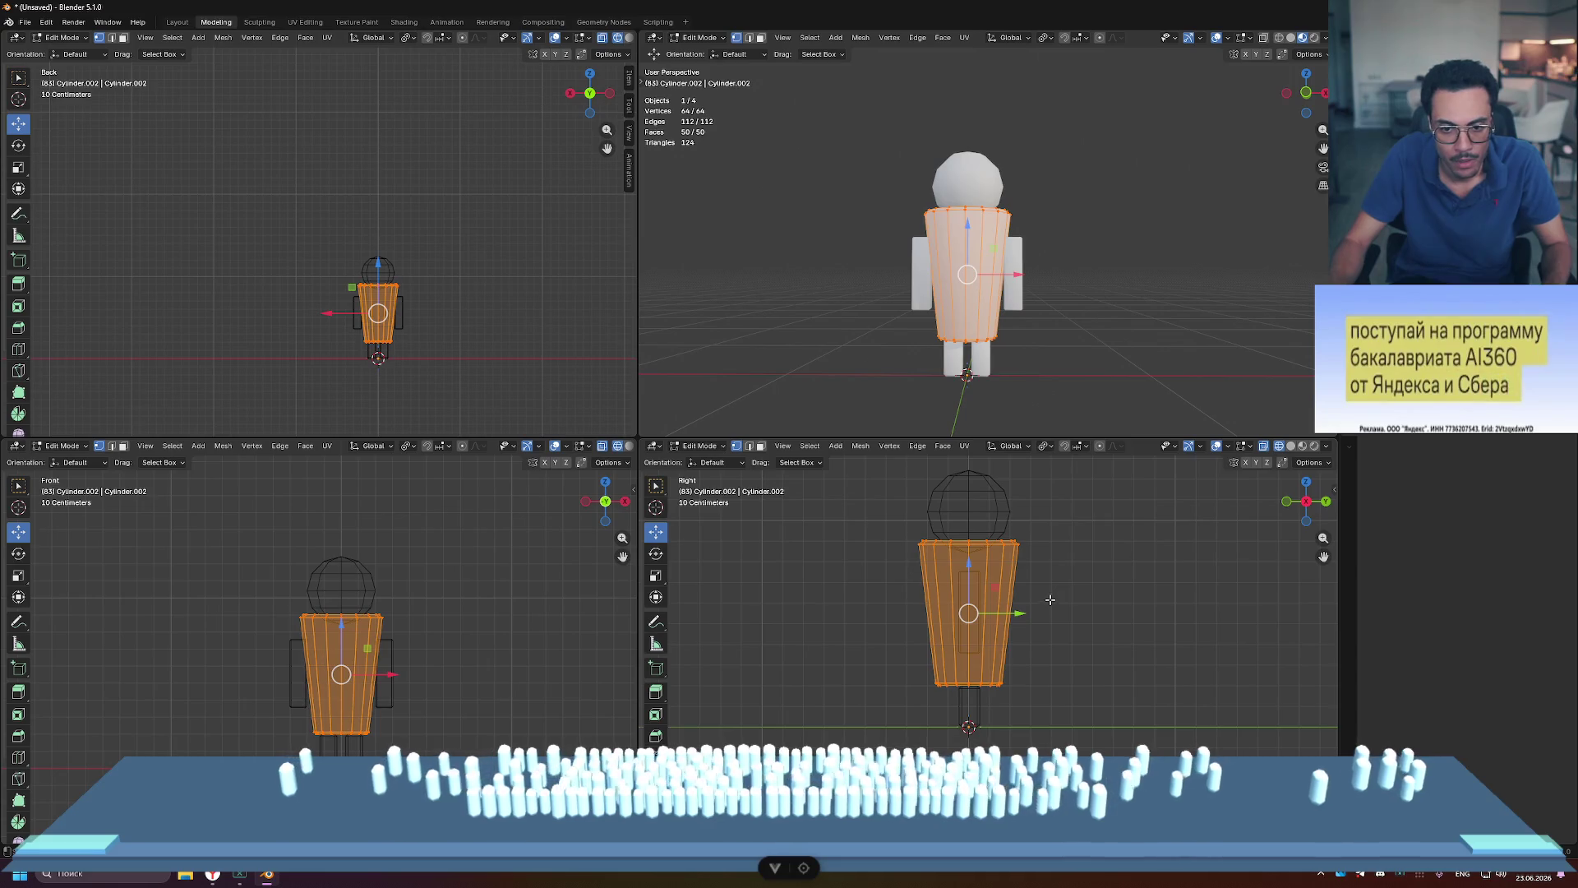
Step: Rotate the body mesh 180 degrees so it flares at the bottom, then return to Object Mode
{"action": "key", "text": "r"}
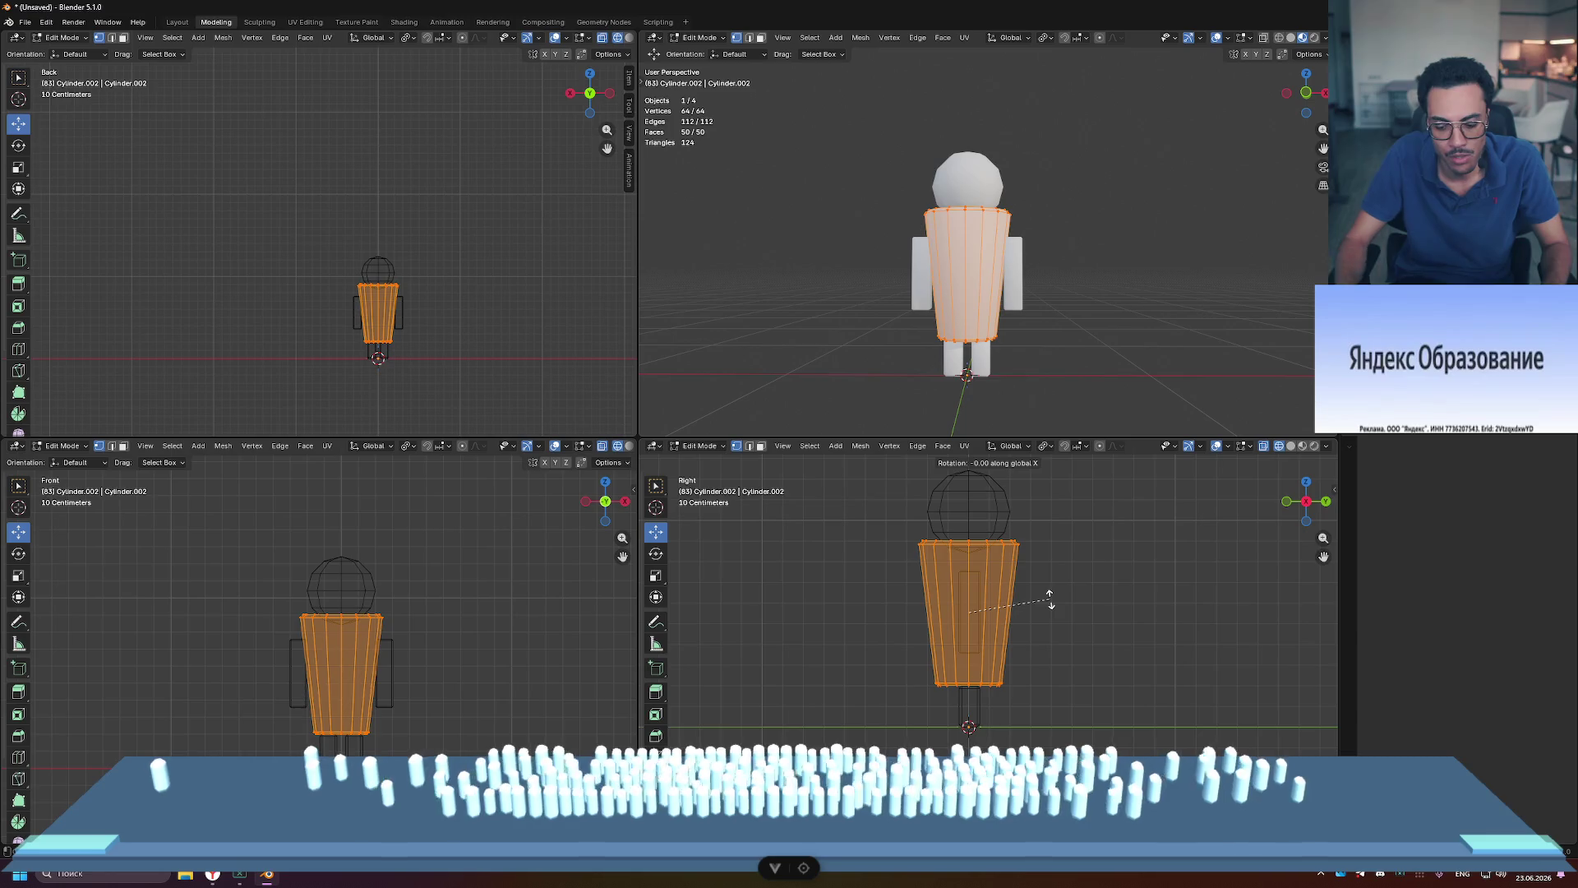
{"action": "type", "text": "180"}
{"action": "key", "text": "Return"}
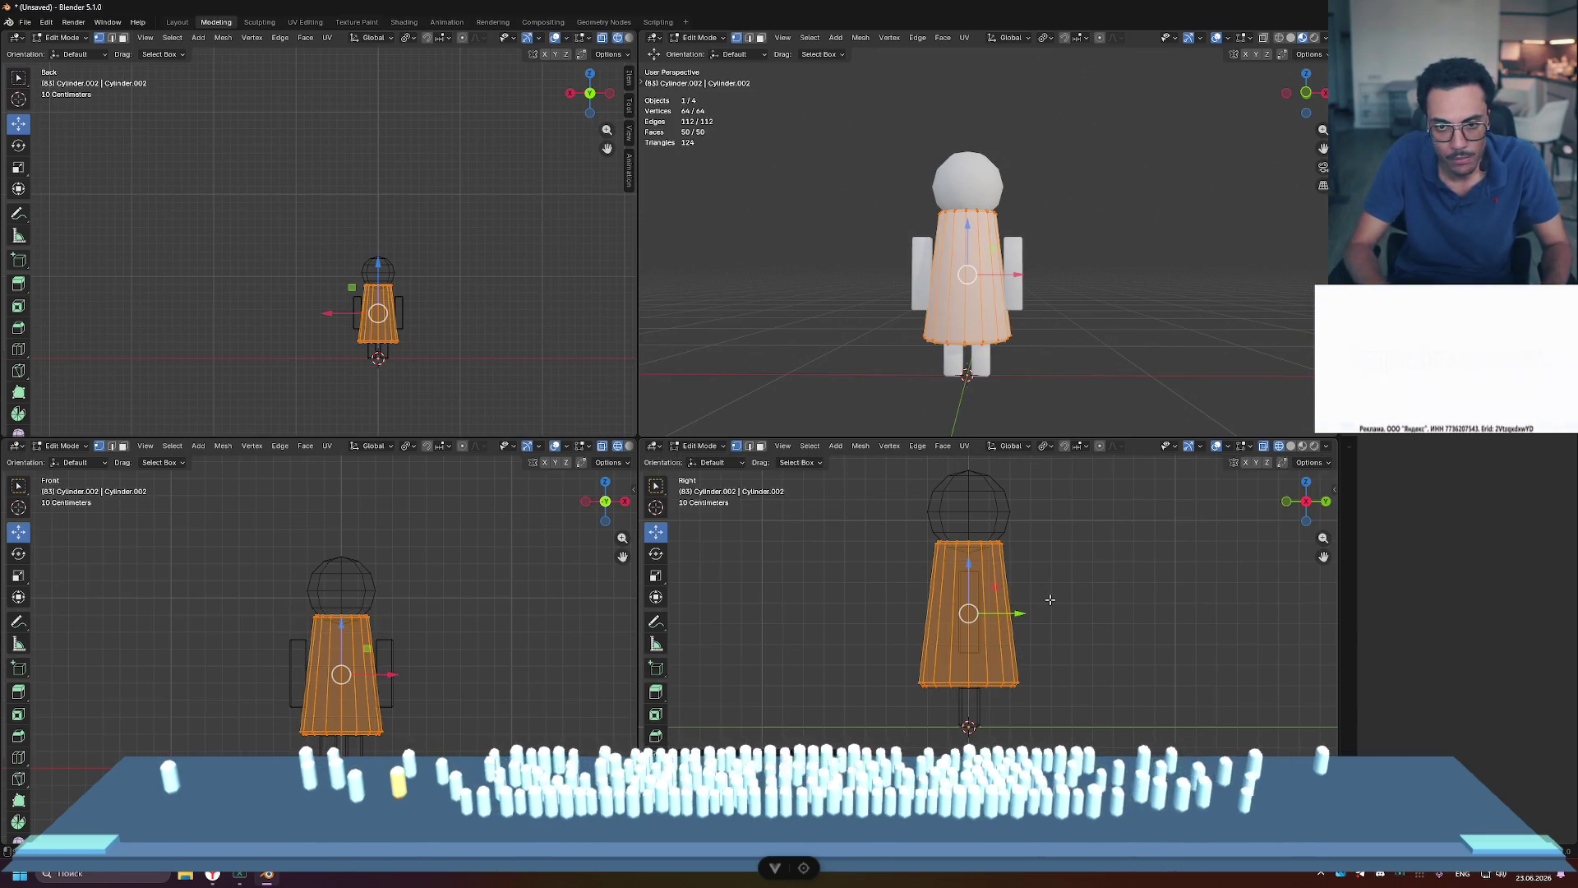
{"action": "key", "text": "alt+a"}
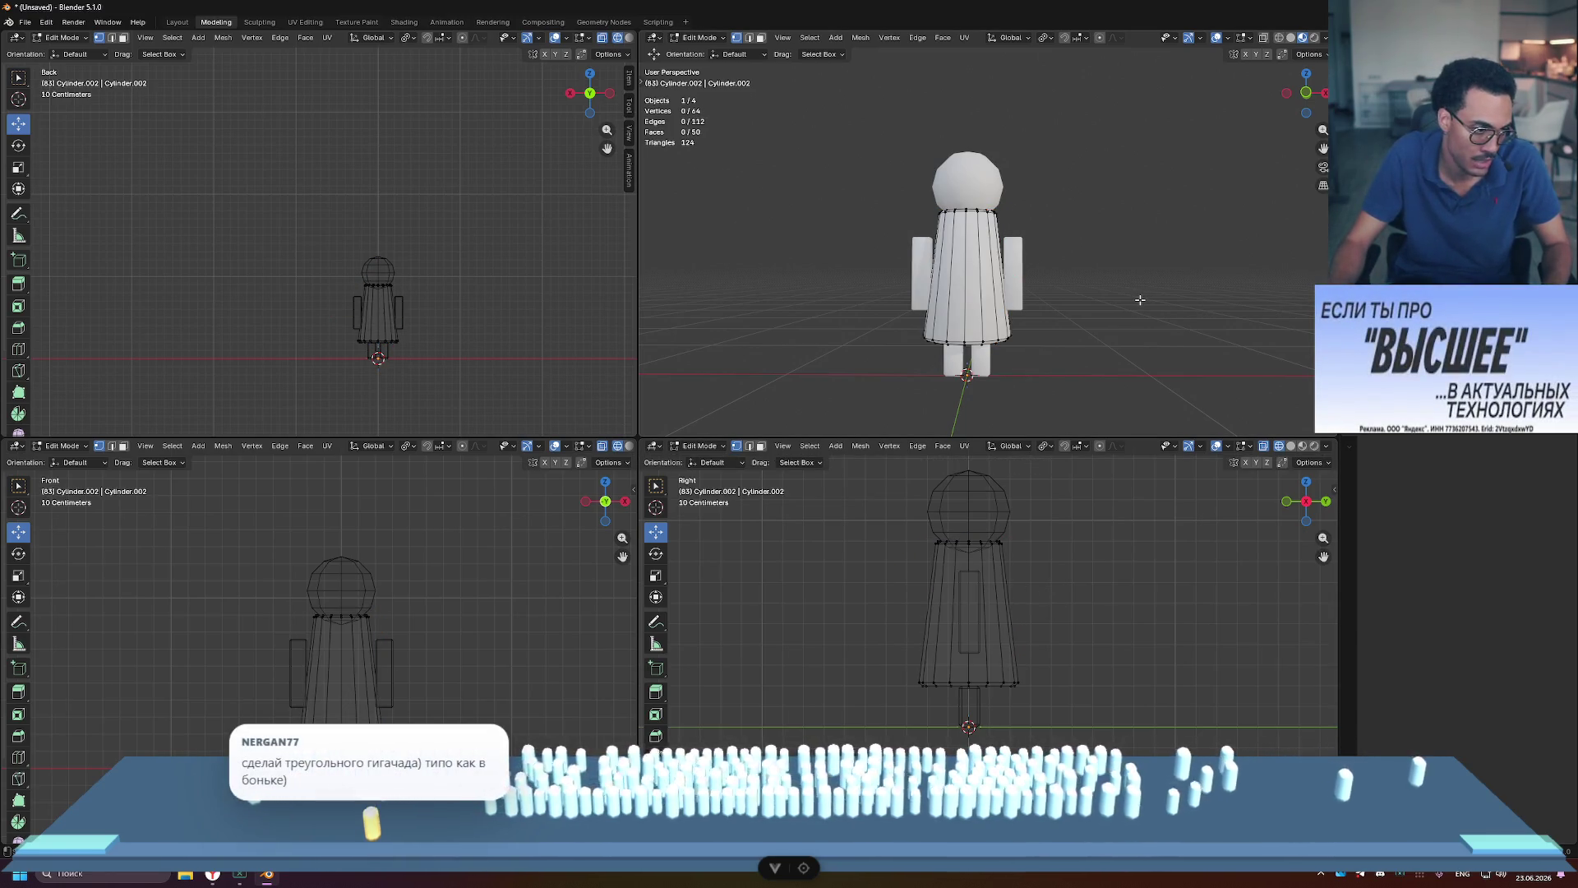
{"action": "mouse_move", "coordinate": [1141, 300]}
{"action": "middle_mouse_down"}
{"action": "mouse_move", "coordinate": [1088, 315]}
{"action": "mouse_move", "coordinate": [1240, 311]}
{"action": "mouse_move", "coordinate": [1101, 329]}
{"action": "mouse_move", "coordinate": [1088, 306]}
{"action": "mouse_move", "coordinate": [1101, 306]}
{"action": "middle_mouse_up"}
{"action": "key", "text": "Tab"}
{"action": "scroll", "coordinate": [1123, 319], "scroll_direction": "down", "scroll_amount": 3}
{"action": "scroll", "coordinate": [1100, 333], "scroll_direction": "down", "scroll_amount": 4}
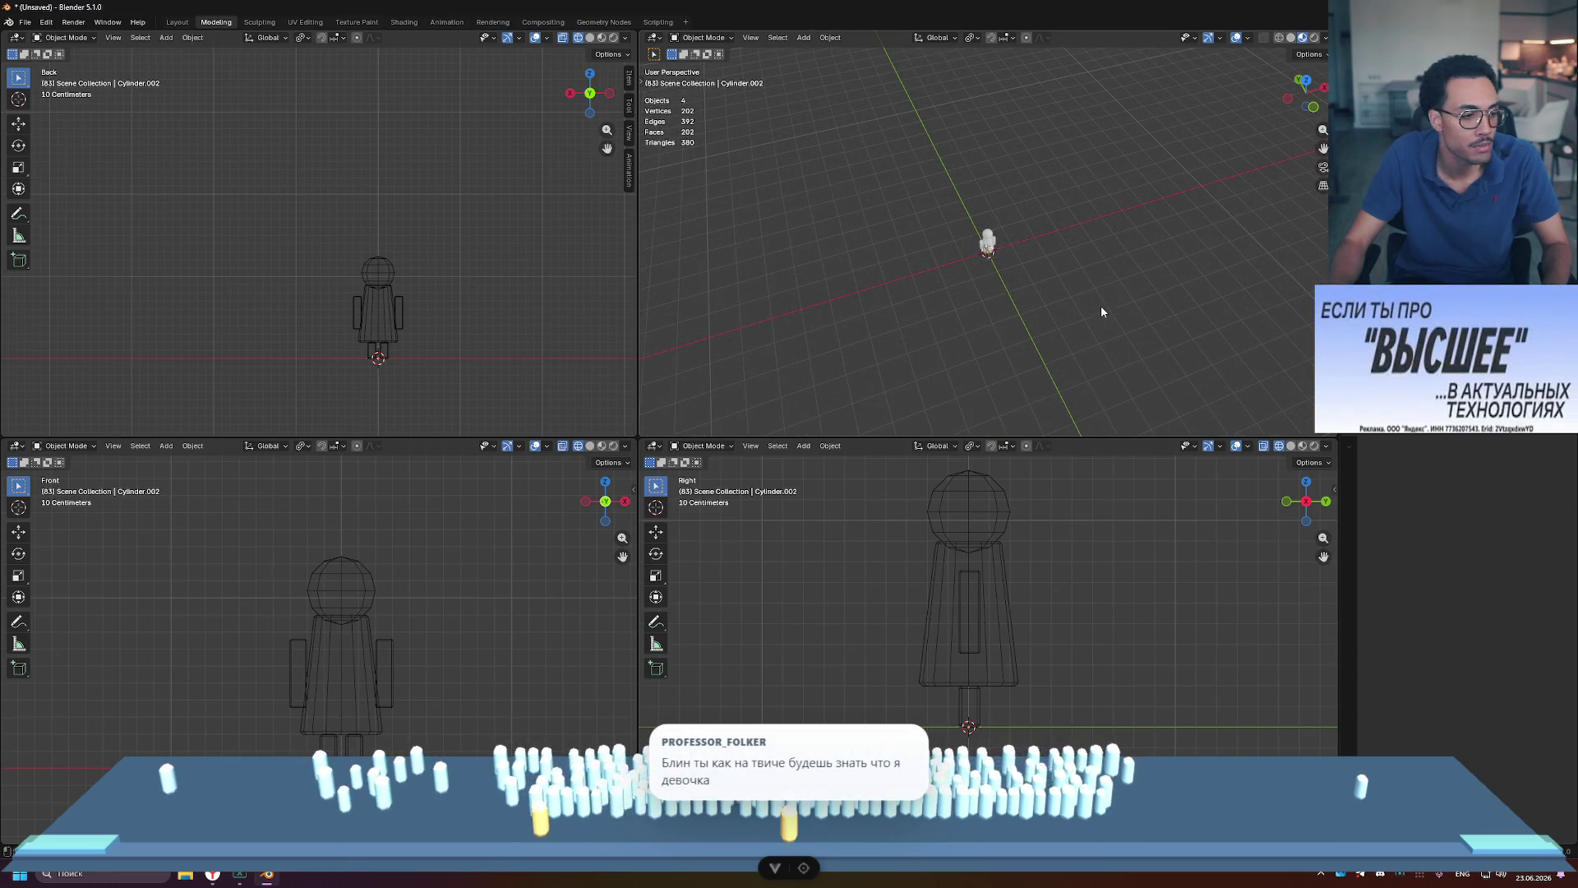
Step: Inspect the figure from low and top angles, then delete the flared body cylinder
{"action": "scroll", "coordinate": [1099, 306], "scroll_direction": "up", "scroll_amount": 3}
{"action": "mouse_move", "coordinate": [1098, 306]}
{"action": "middle_mouse_down"}
{"action": "mouse_move", "coordinate": [1092, 261]}
{"action": "mouse_move", "coordinate": [1020, 239]}
{"action": "mouse_move", "coordinate": [1132, 286]}
{"action": "mouse_move", "coordinate": [857, 259]}
{"action": "mouse_move", "coordinate": [989, 249]}
{"action": "middle_mouse_up"}
{"action": "scroll", "coordinate": [989, 249], "scroll_direction": "up", "scroll_amount": 3}
{"action": "scroll", "coordinate": [993, 230], "scroll_direction": "down", "scroll_amount": 4}
{"action": "mouse_move", "coordinate": [1220, 232]}
{"action": "middle_mouse_down"}
{"action": "mouse_move", "coordinate": [1152, 182]}
{"action": "mouse_move", "coordinate": [985, 268]}
{"action": "middle_mouse_up"}
{"action": "scroll", "coordinate": [1071, 223], "scroll_direction": "down", "scroll_amount": 2}
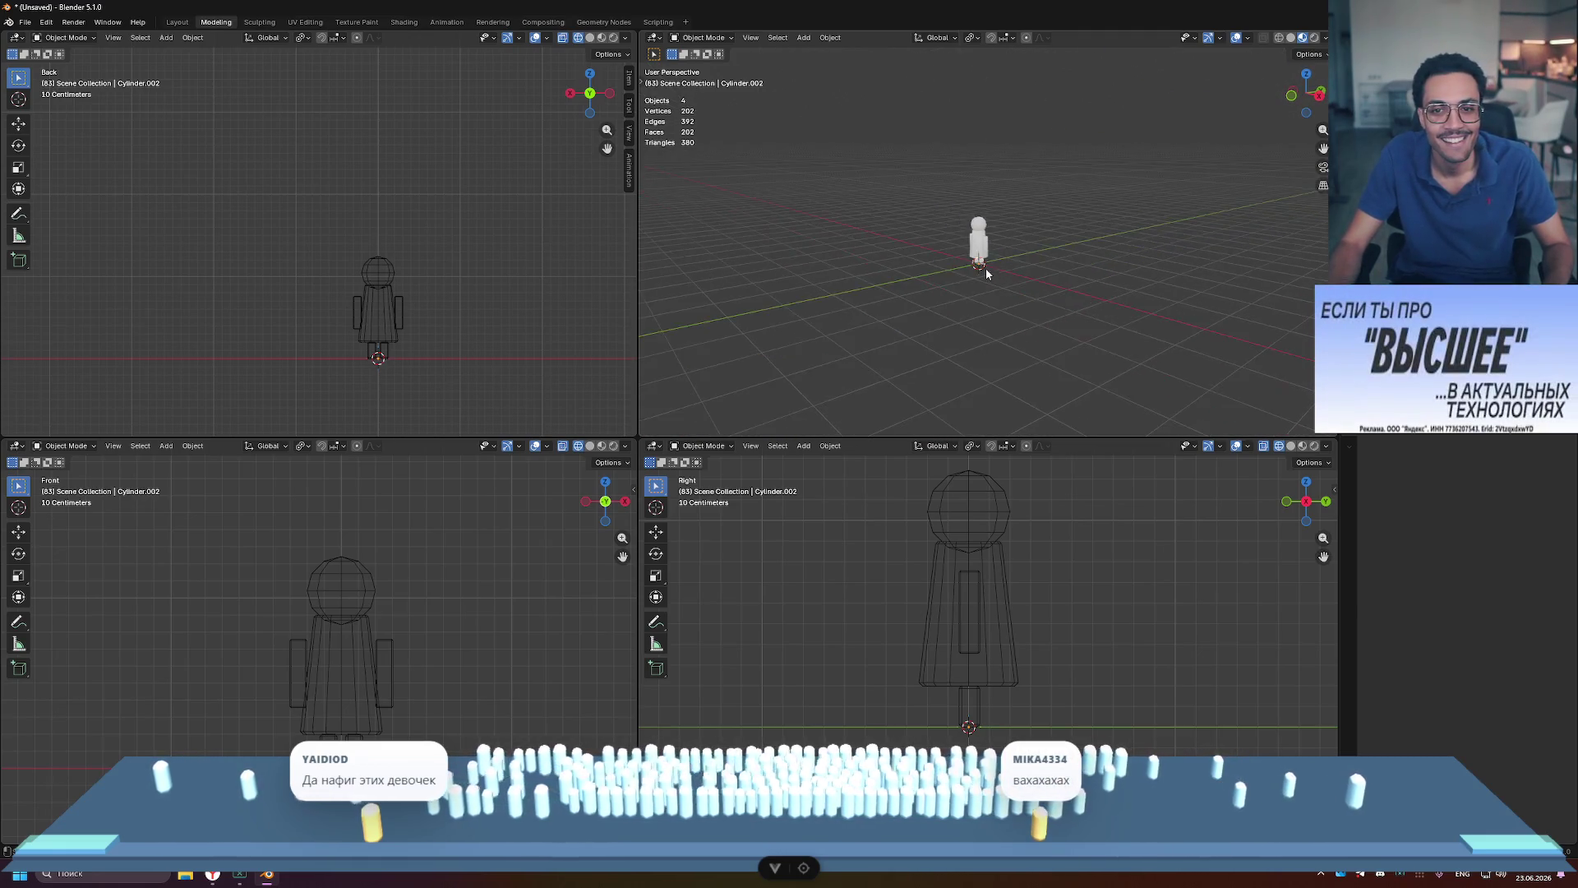
{"action": "middle_click_drag", "start_coordinate": [1077, 301], "coordinate": [1073, 293]}
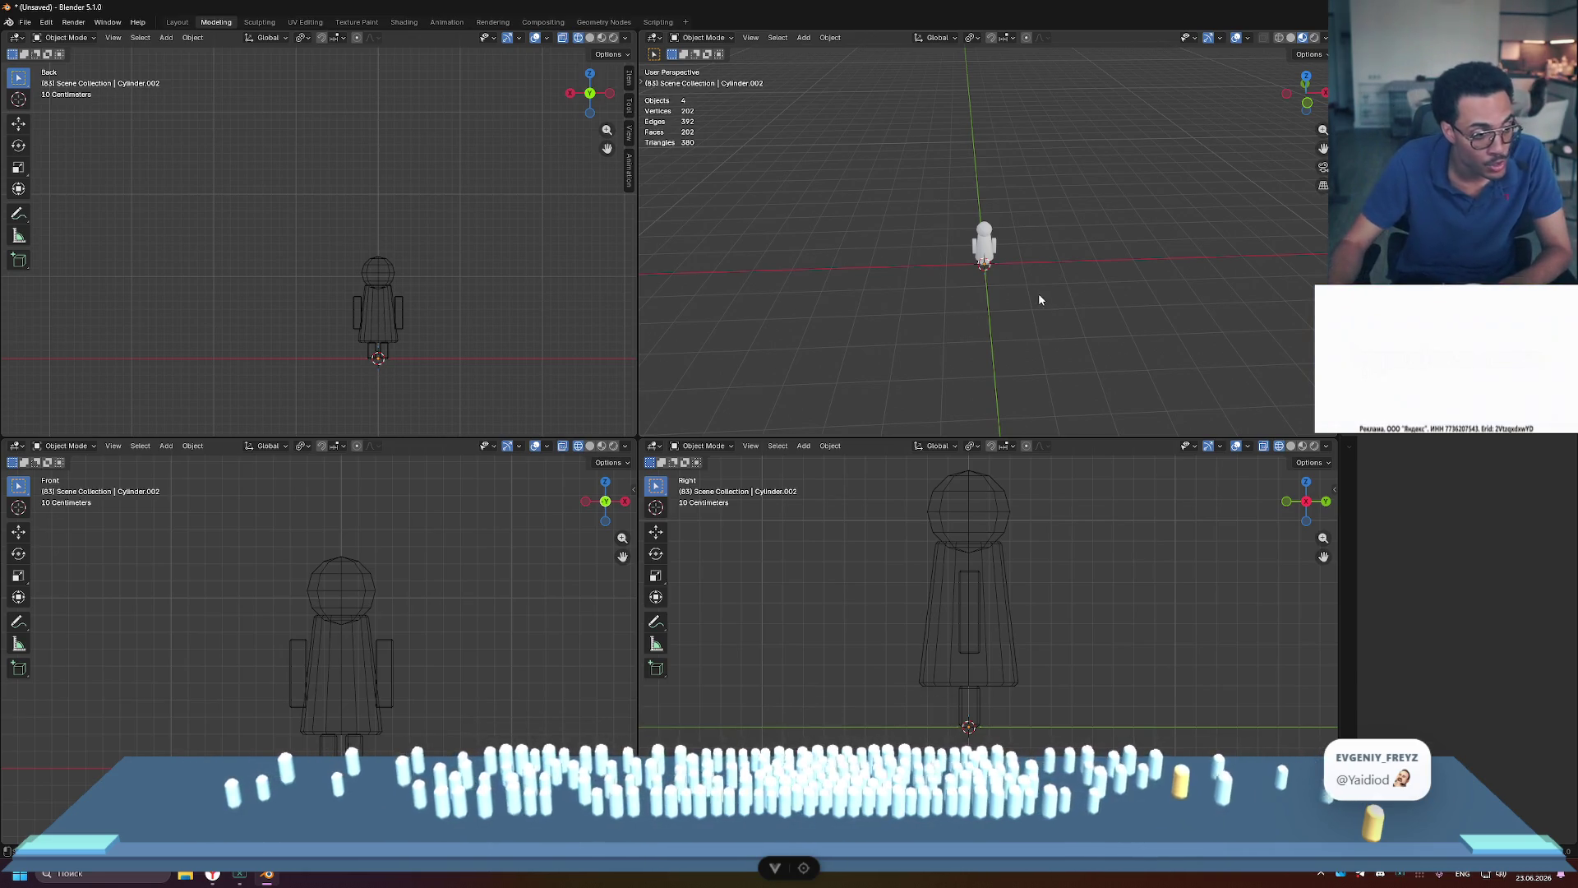
{"action": "mouse_move", "coordinate": [837, 412]}
{"action": "middle_mouse_down"}
{"action": "mouse_move", "coordinate": [938, 359]}
{"action": "mouse_move", "coordinate": [1096, 315]}
{"action": "middle_mouse_up"}
{"action": "scroll", "coordinate": [1083, 287], "scroll_direction": "up", "scroll_amount": 3}
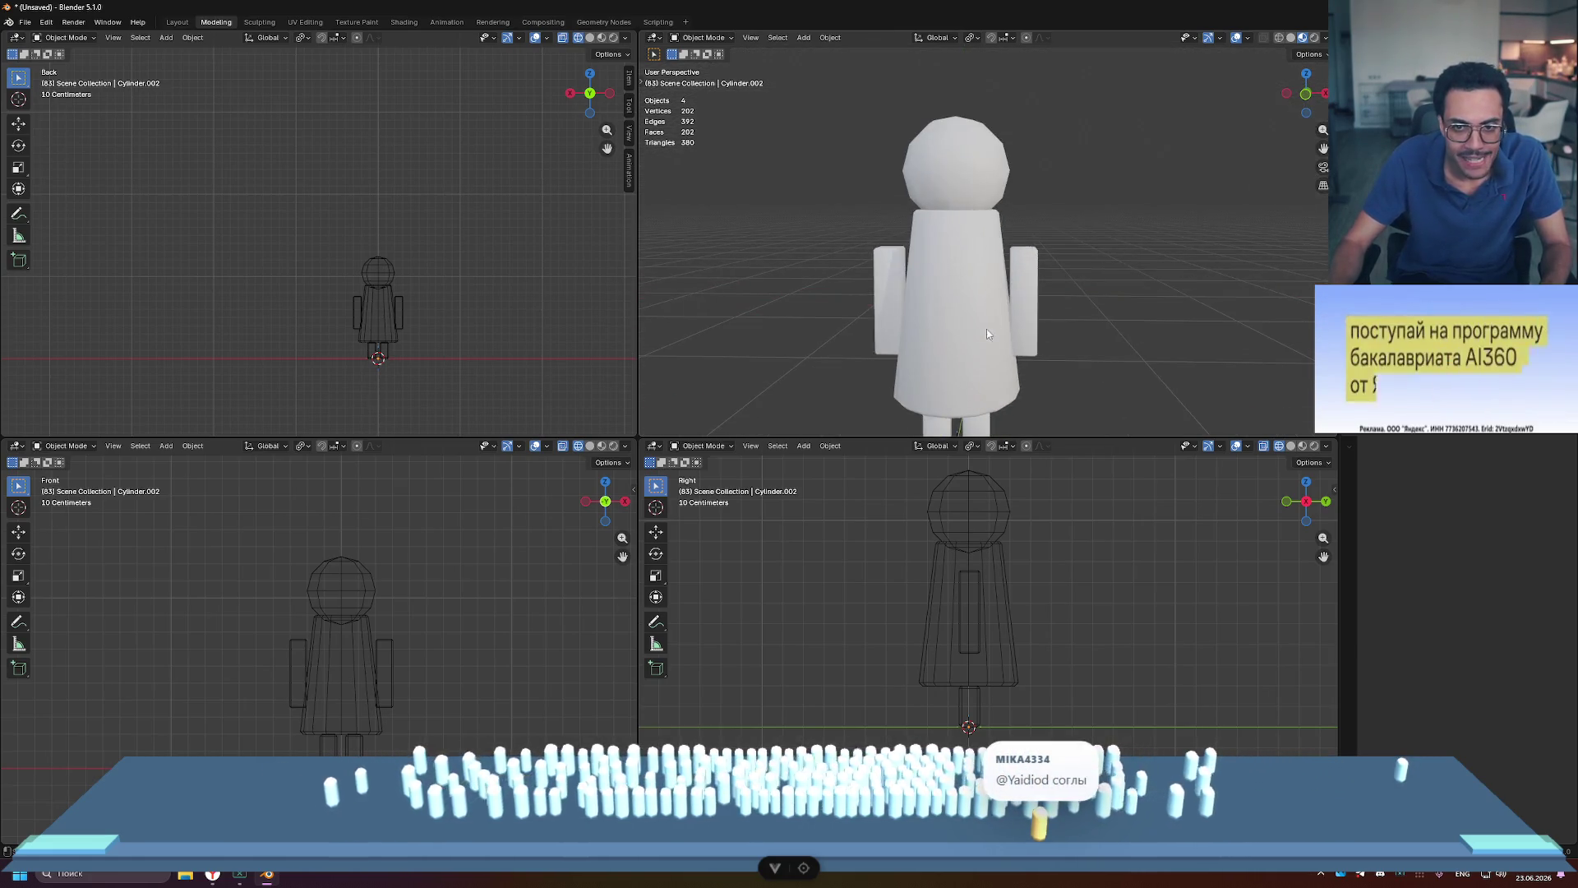
{"action": "middle_click_drag", "start_coordinate": [987, 329], "coordinate": [1055, 314]}
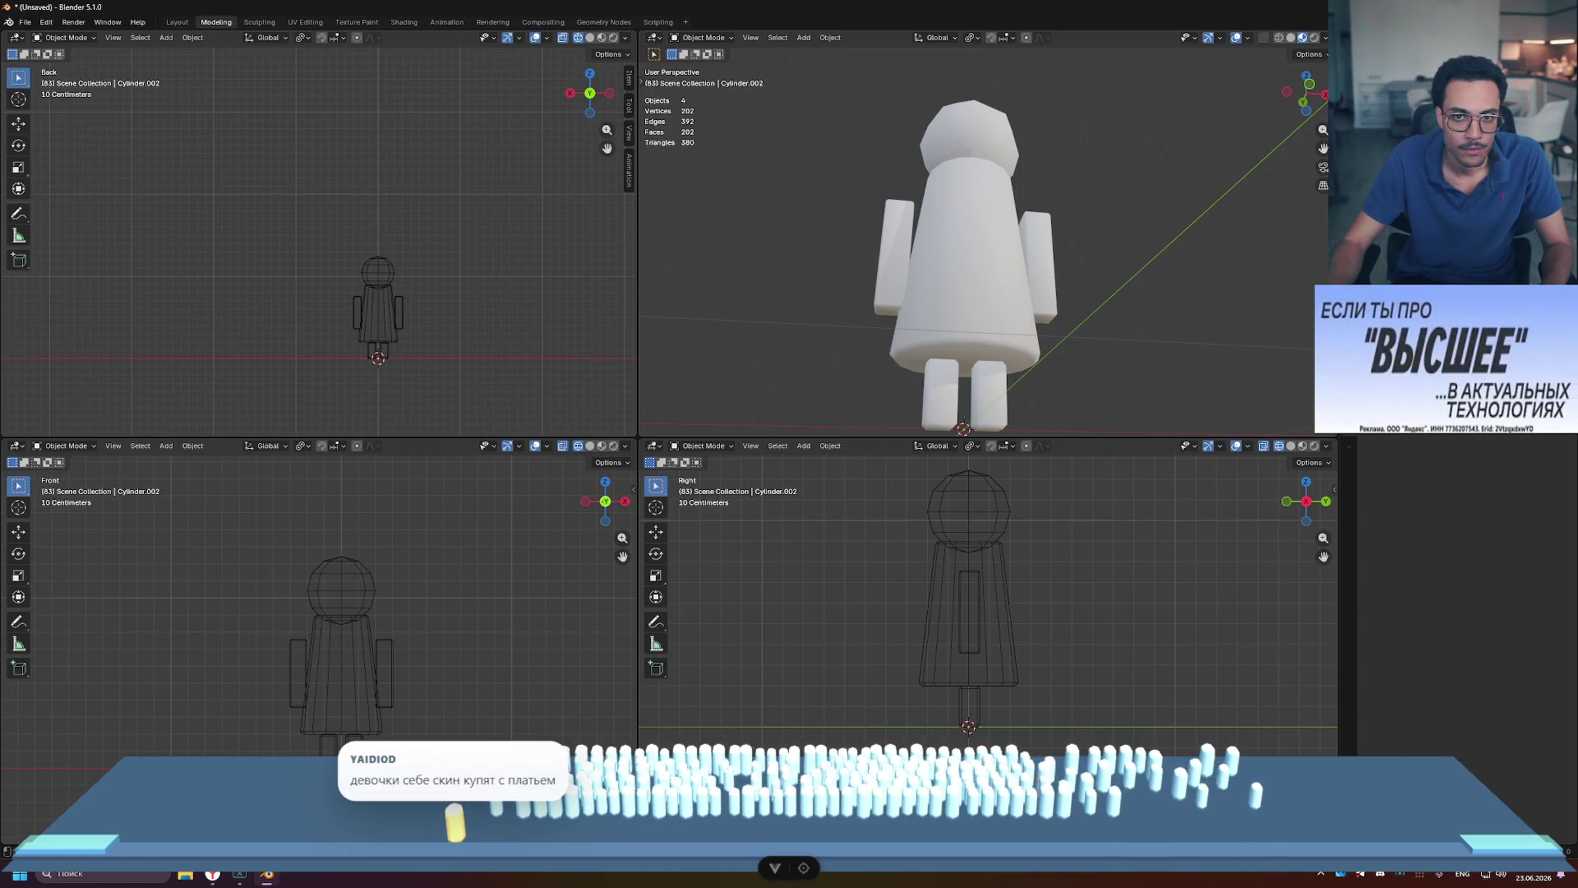
{"action": "key", "text": "Delete"}
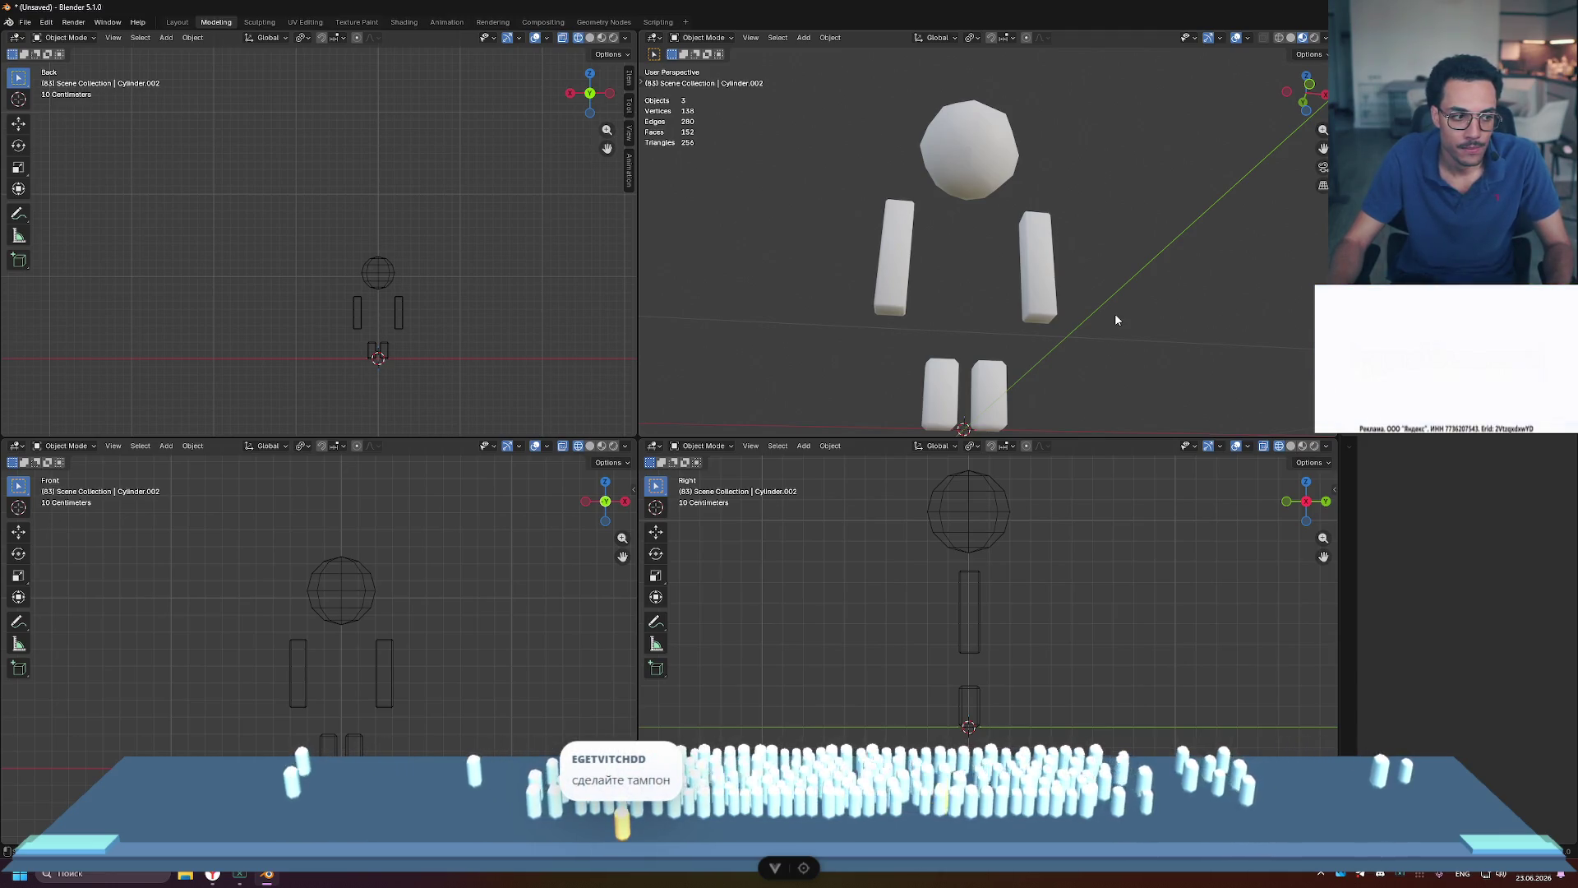
{"action": "key", "text": "shift+a"}
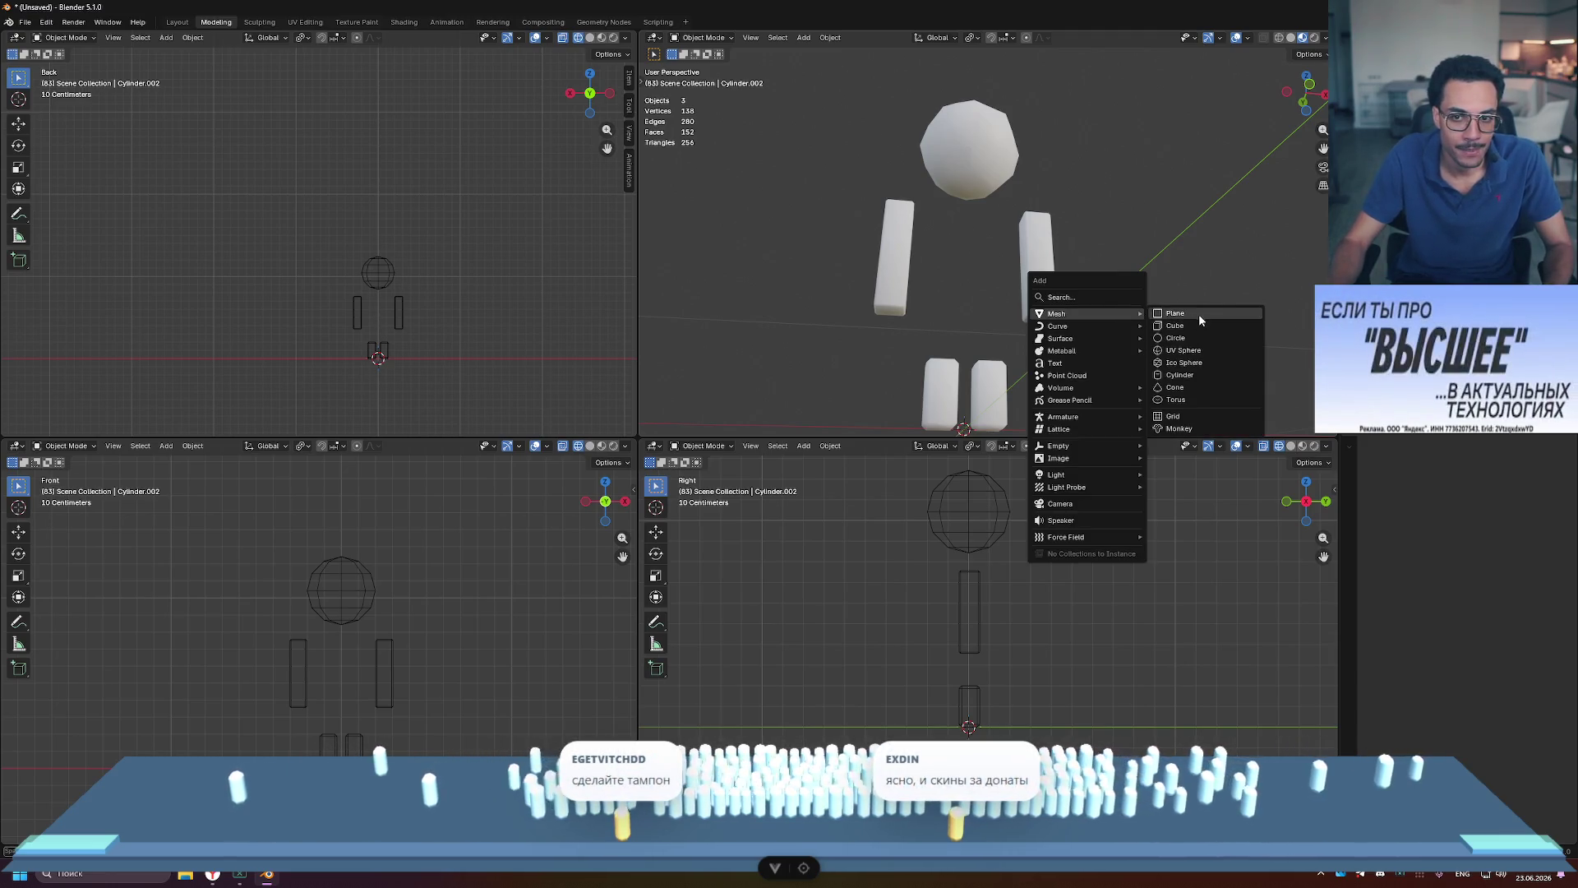
{"action": "left_click", "coordinate": [1206, 347]}
{"action": "scroll", "coordinate": [1069, 372], "scroll_direction": "down", "scroll_amount": 3}
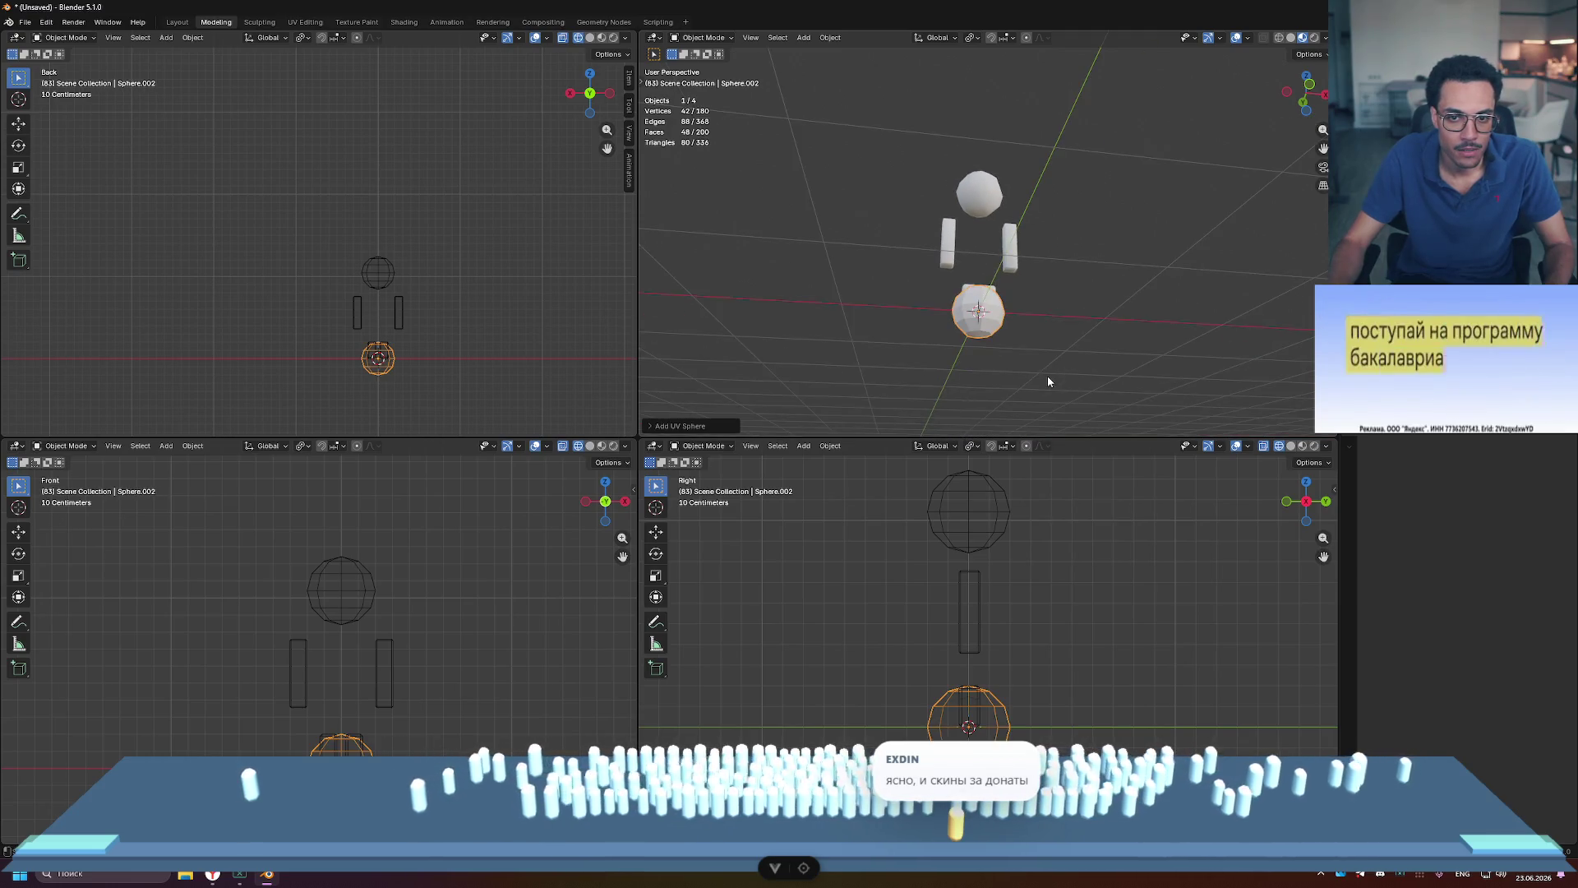
{"action": "scroll", "coordinate": [1048, 377], "scroll_direction": "up", "scroll_amount": 2}
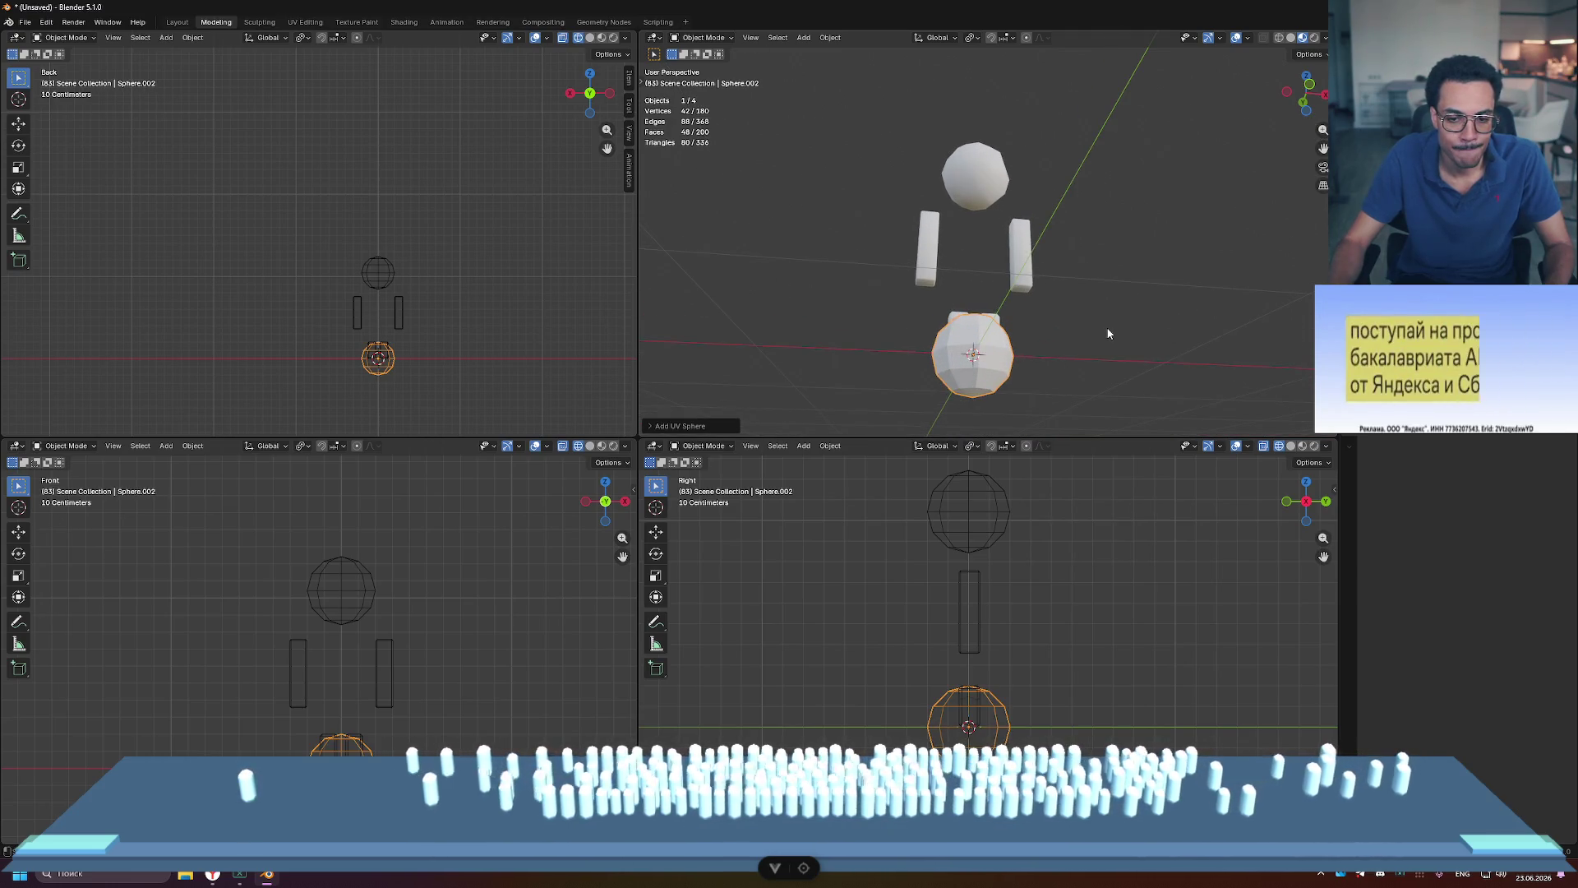
{"action": "key", "text": "Tab"}
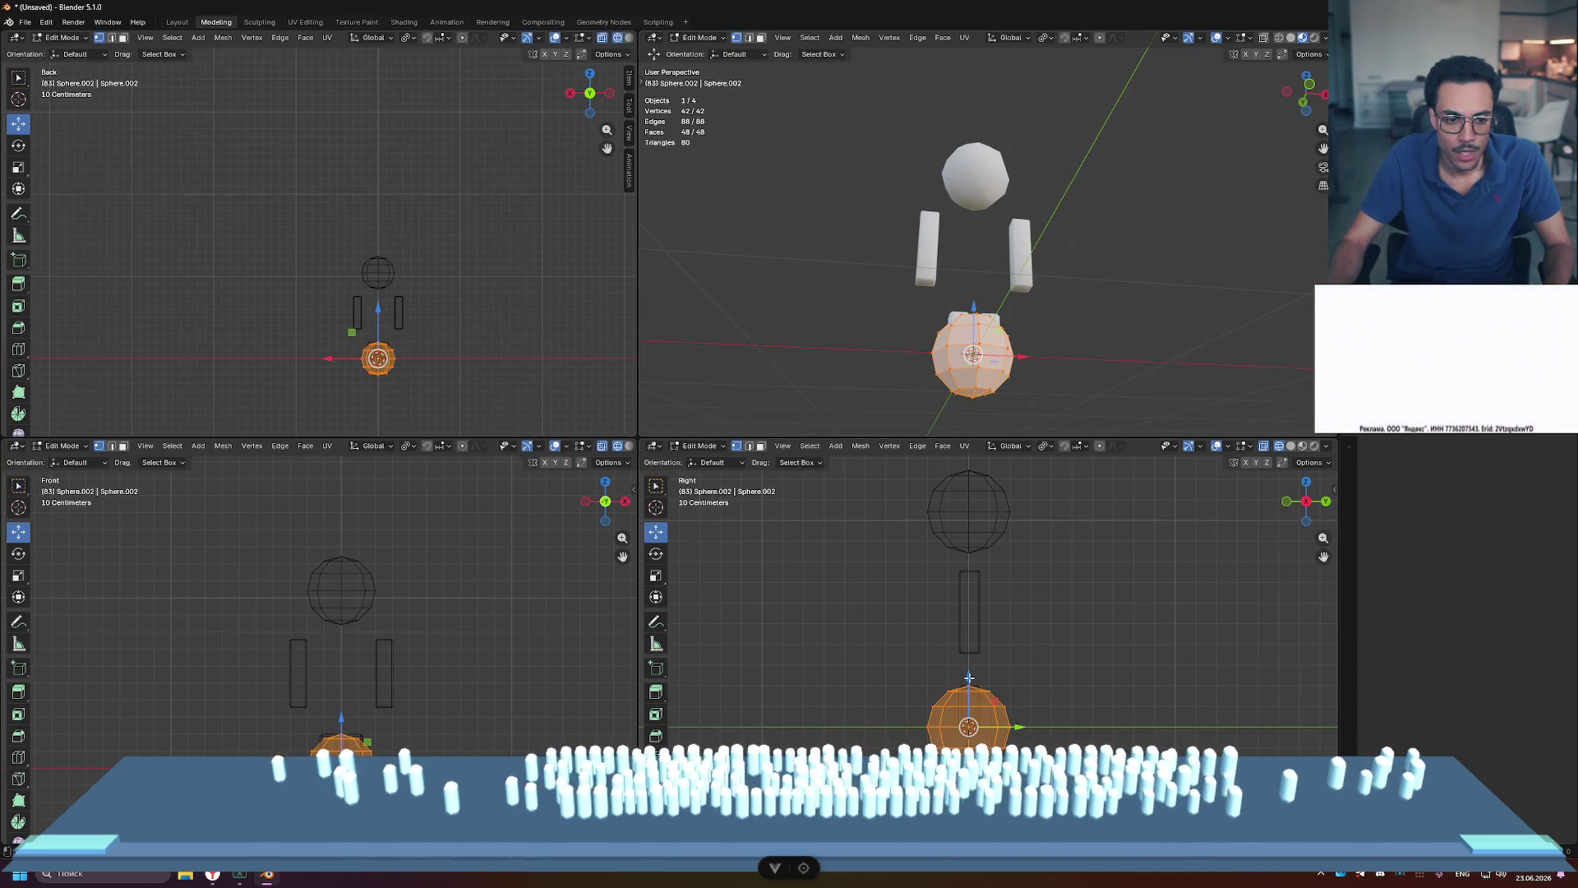
{"action": "left_click_drag", "start_coordinate": [968, 677], "coordinate": [984, 527]}
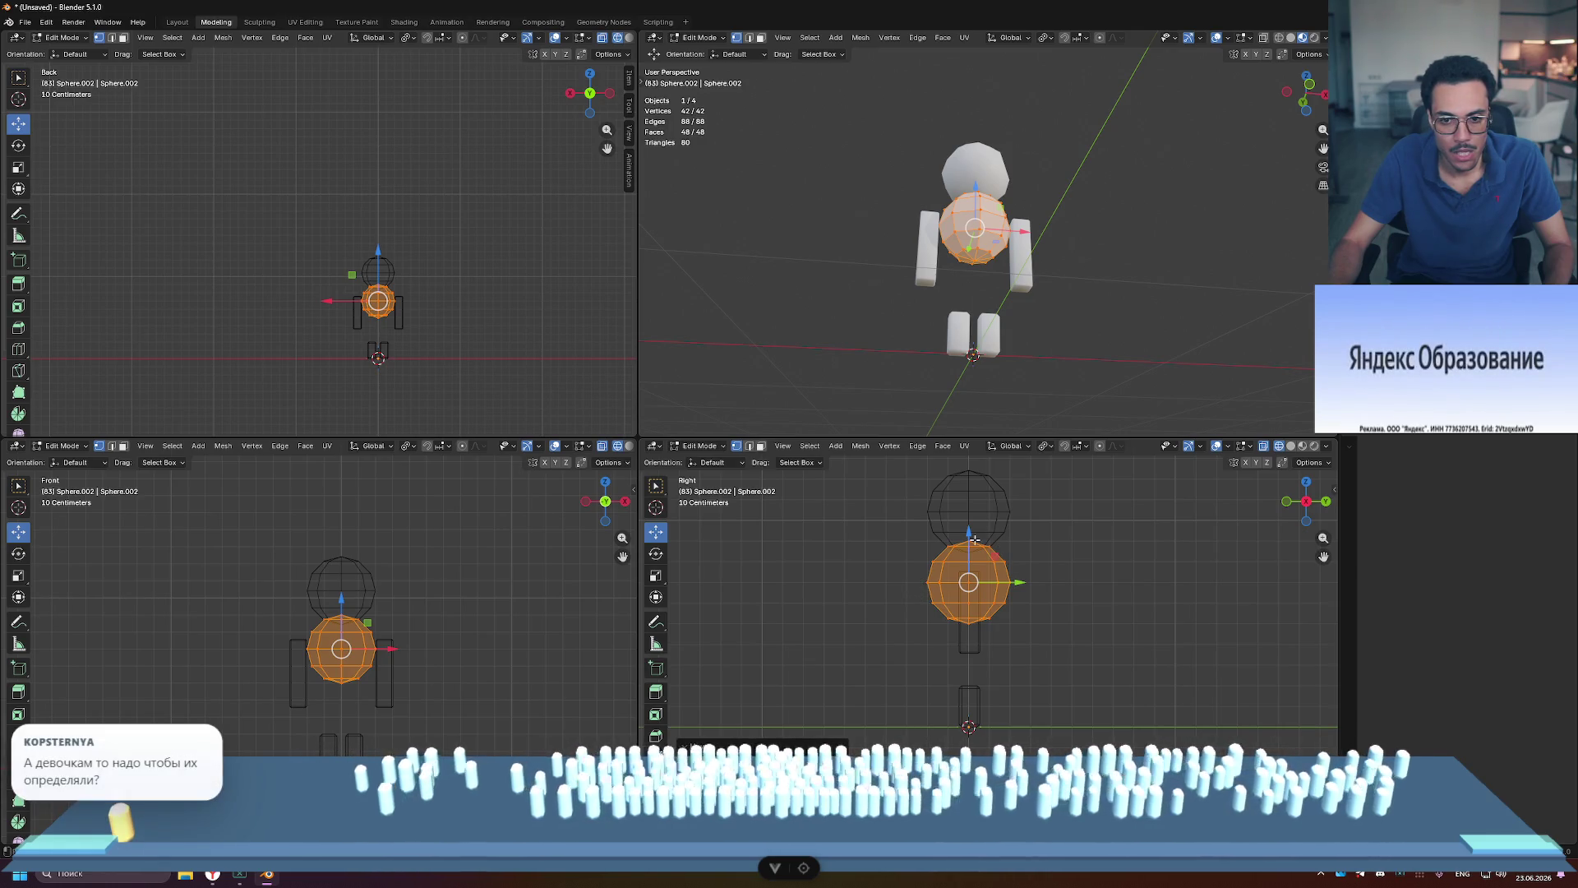
{"action": "left_click_drag", "start_coordinate": [969, 532], "coordinate": [967, 579]}
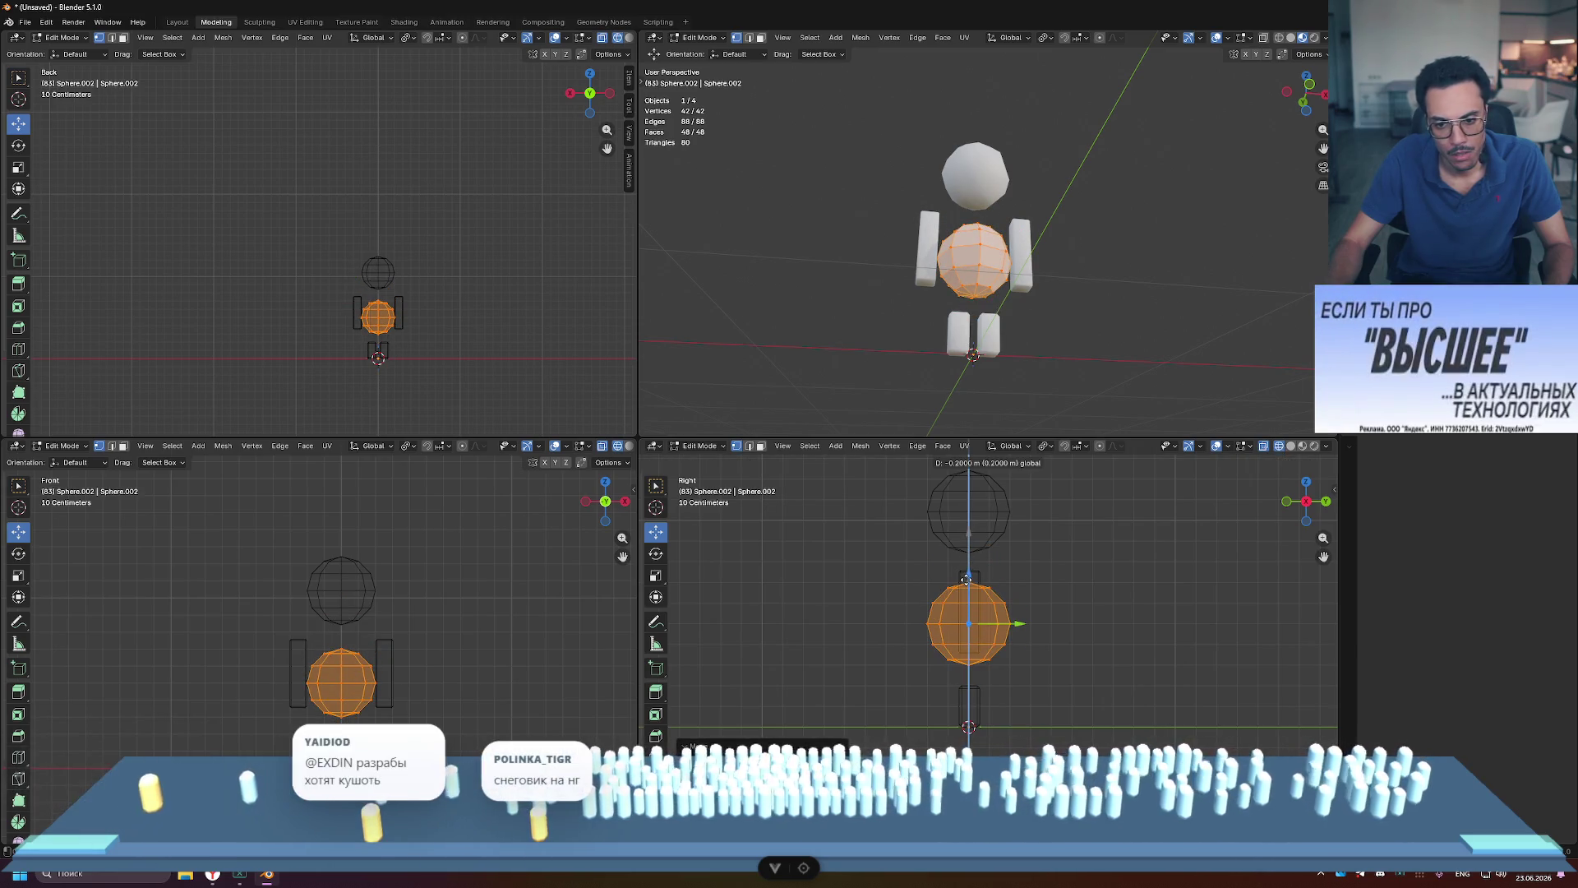
{"action": "left_click_drag", "start_coordinate": [966, 567], "coordinate": [970, 539]}
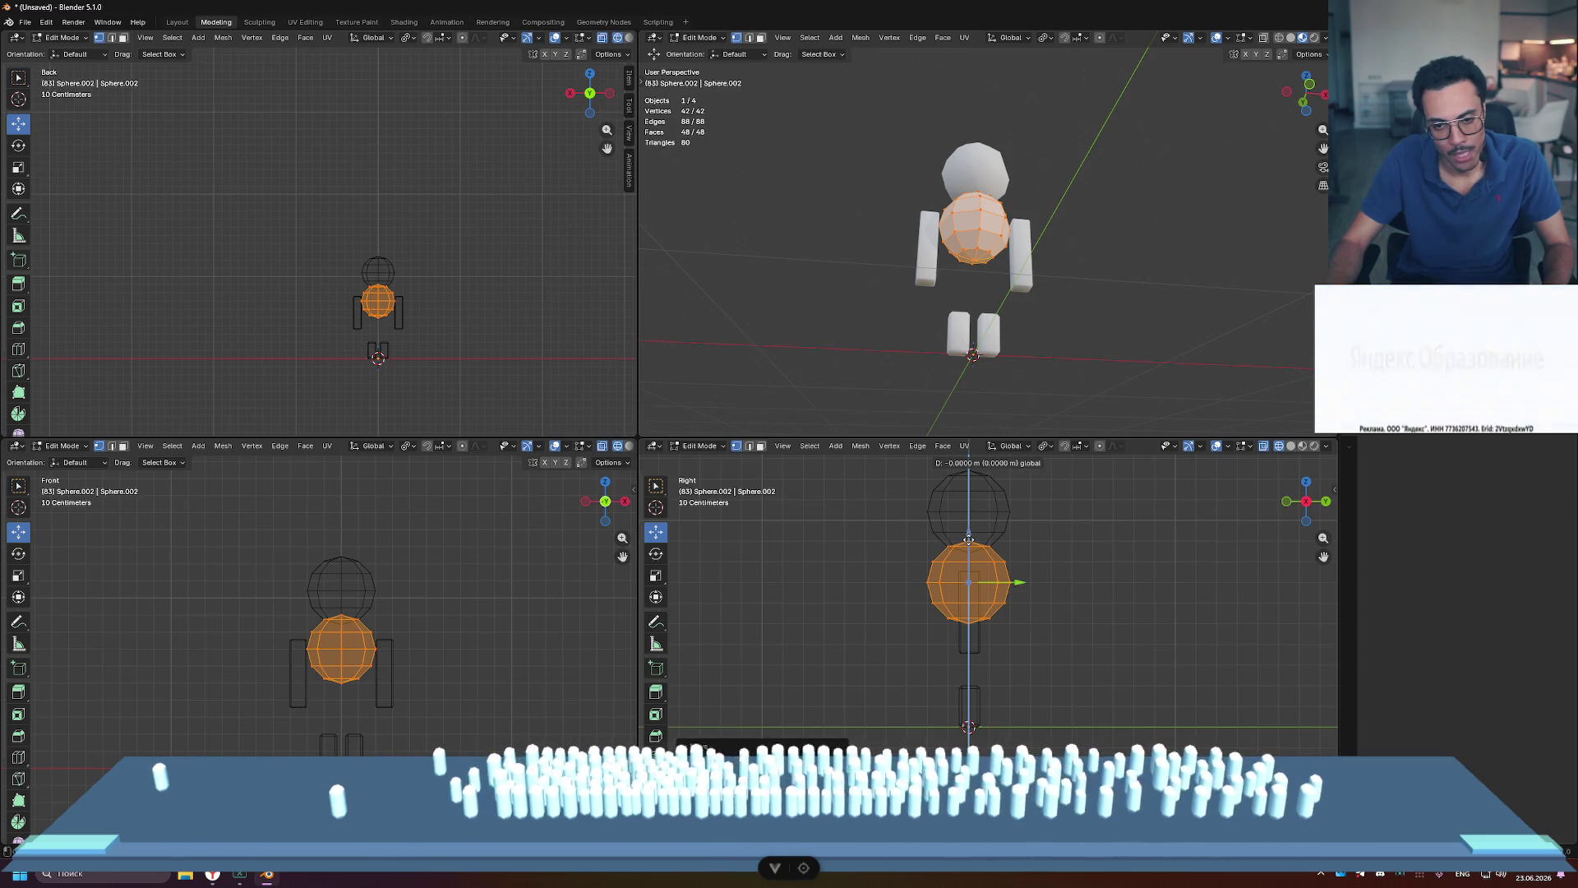
{"action": "left_click_drag", "start_coordinate": [969, 539], "coordinate": [969, 539]}
{"action": "left_click_drag", "start_coordinate": [916, 595], "coordinate": [1054, 629]}
{"action": "left_click_drag", "start_coordinate": [968, 559], "coordinate": [969, 624]}
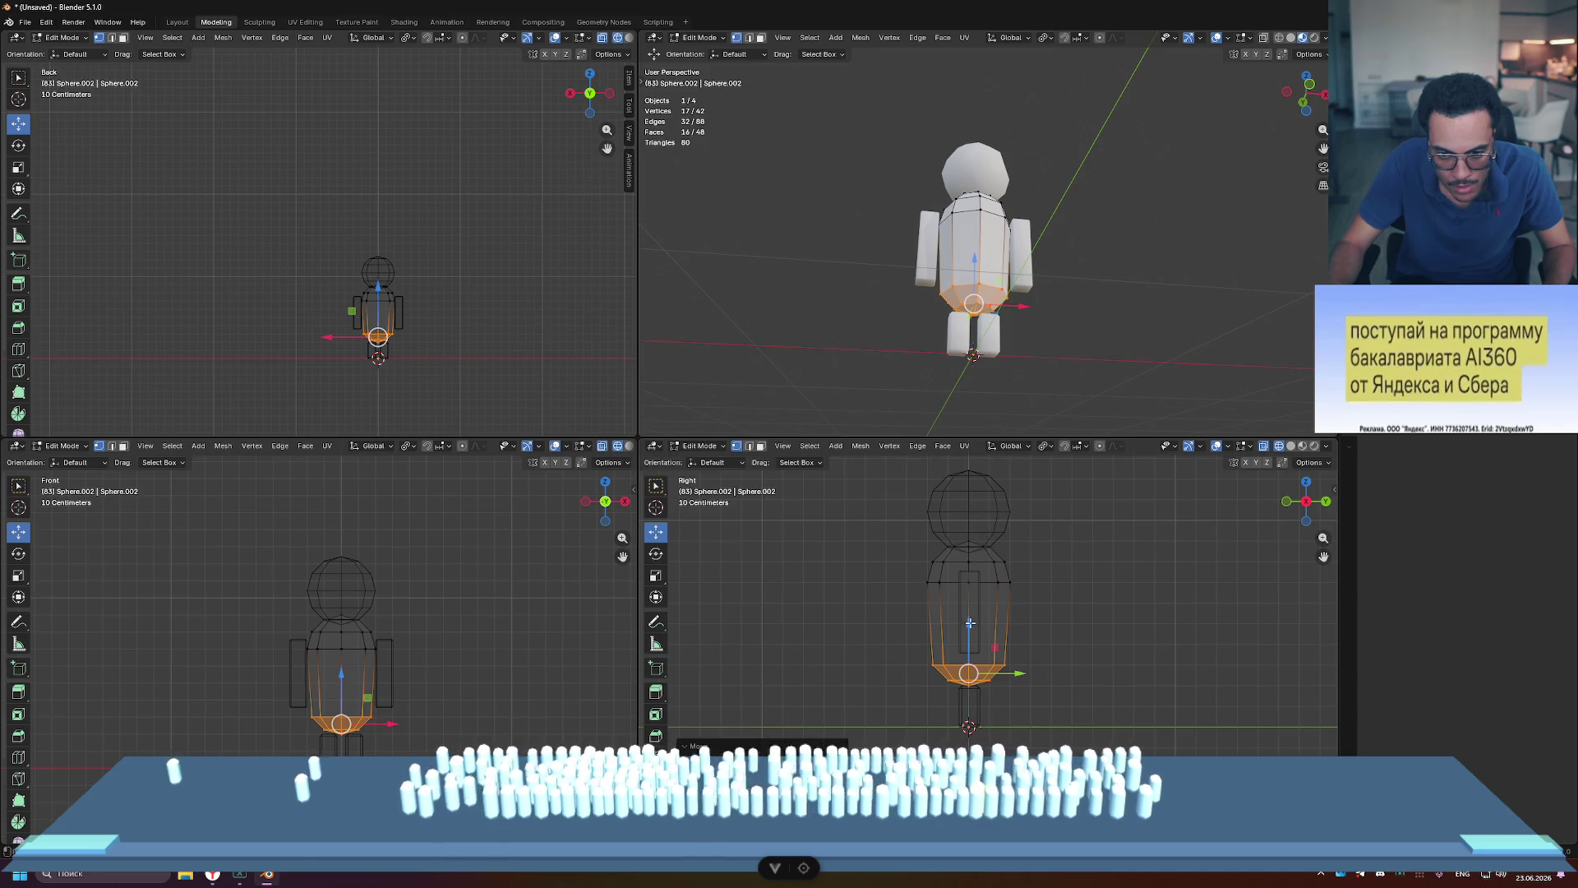
{"action": "left_click", "coordinate": [1014, 589], "text": "alt"}
{"action": "mouse_move", "coordinate": [969, 533]}
{"action": "left_mouse_down"}
{"action": "mouse_move", "coordinate": [970, 580]}
{"action": "mouse_move", "coordinate": [970, 565]}
{"action": "left_mouse_up"}
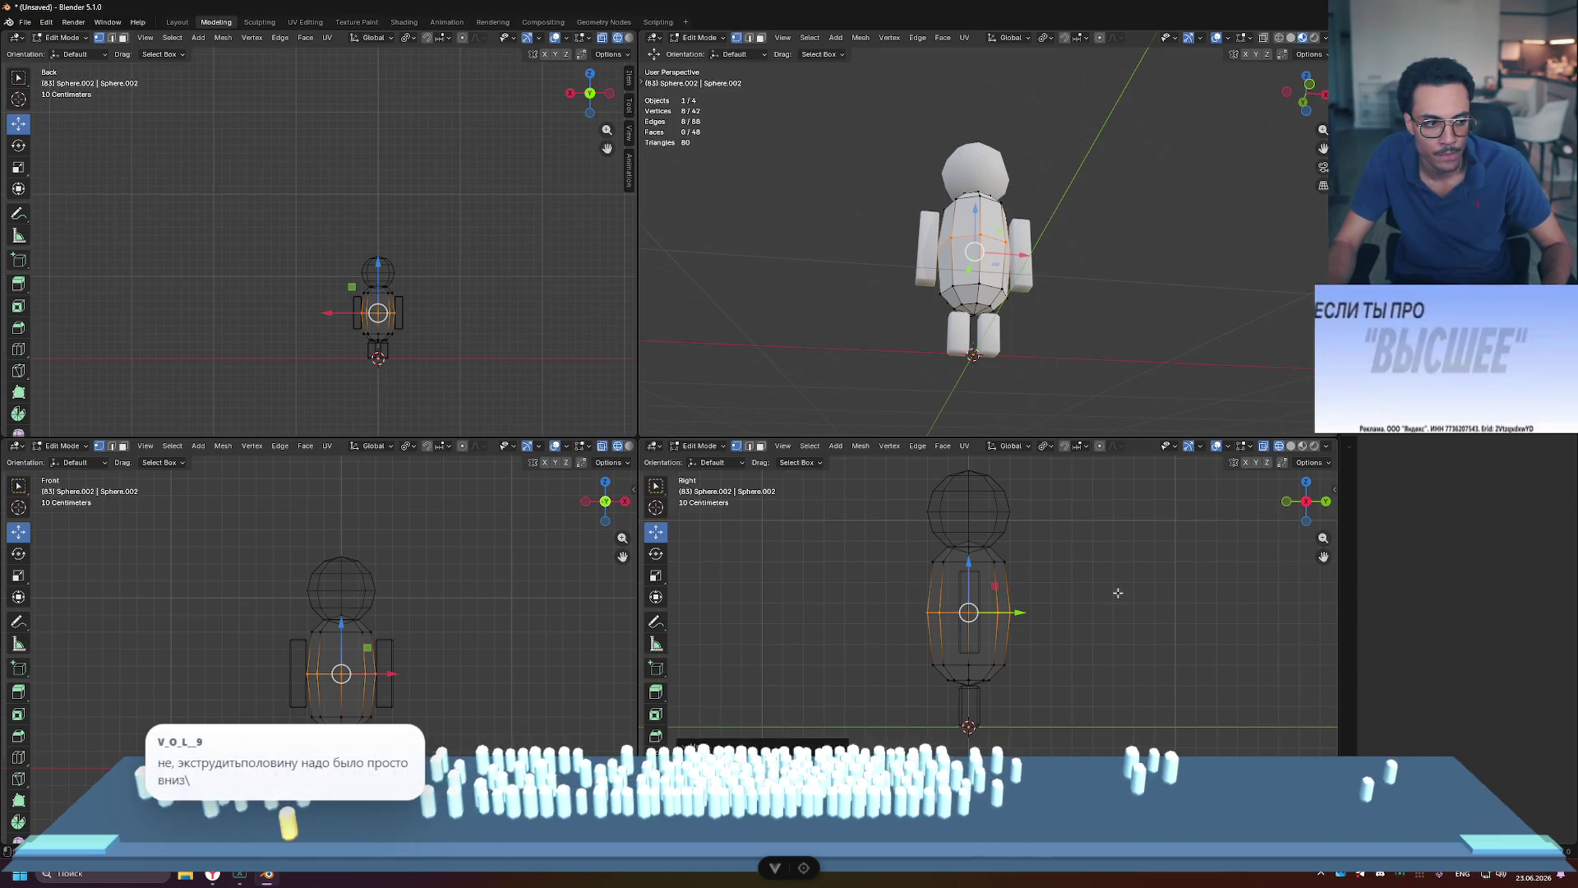
{"action": "key", "text": "ctrl+z"}
{"action": "key", "text": "ctrl+z"}
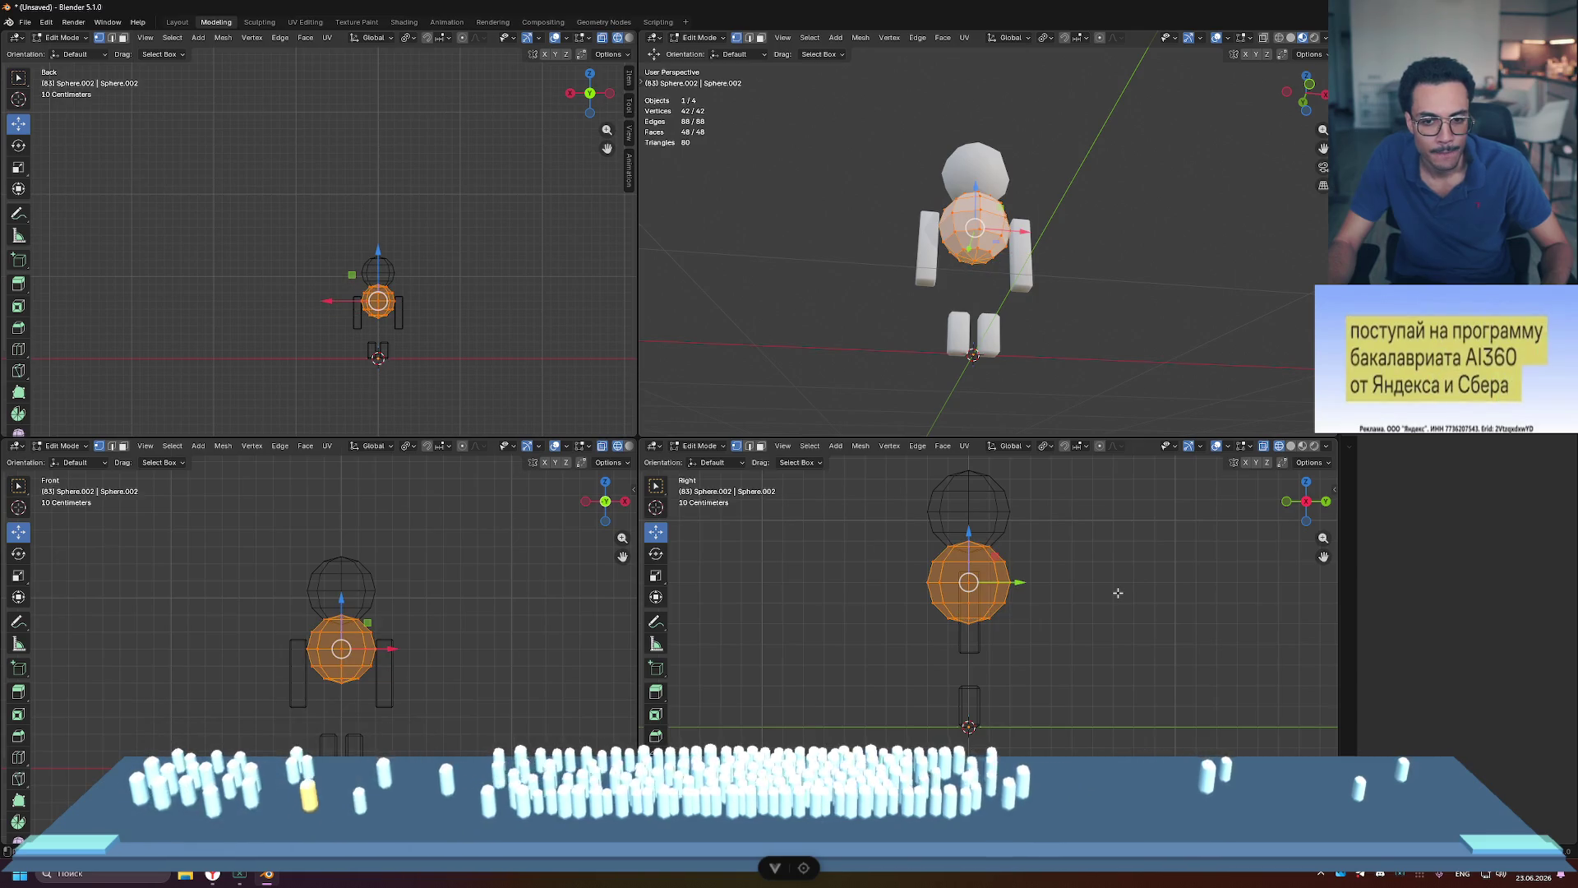
{"action": "key", "text": "ctrl+z"}
{"action": "key", "text": "ctrl+z"}
{"action": "key", "text": "ctrl+z"}
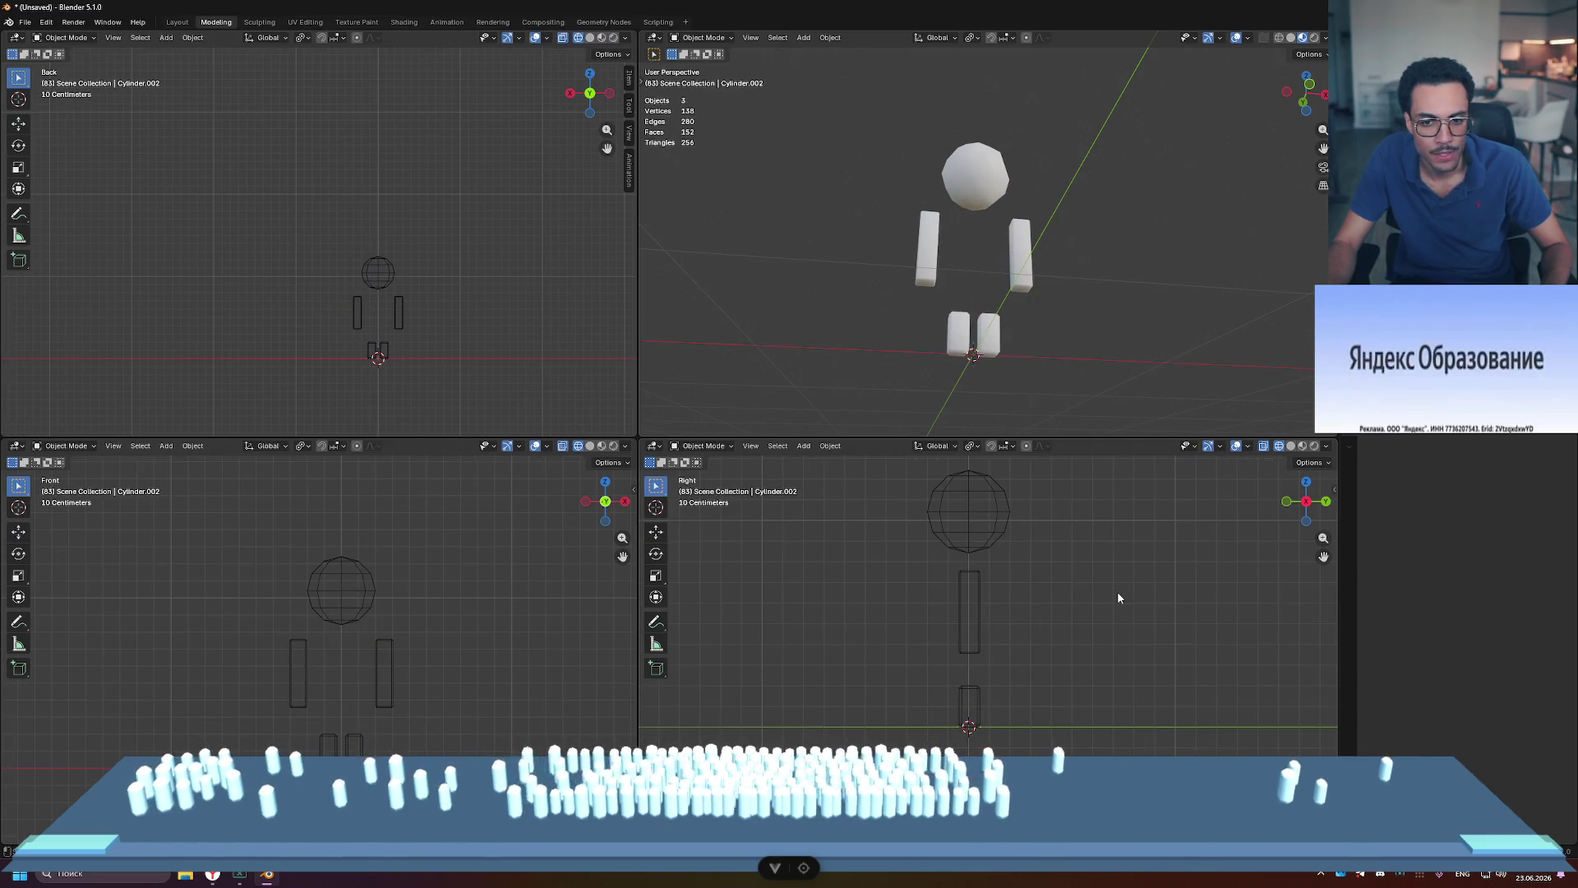
Step: Add an 8-ring UV sphere and move it up from the feet to the torso
{"action": "key", "text": "shift+a"}
{"action": "mouse_move", "coordinate": [1118, 592]}
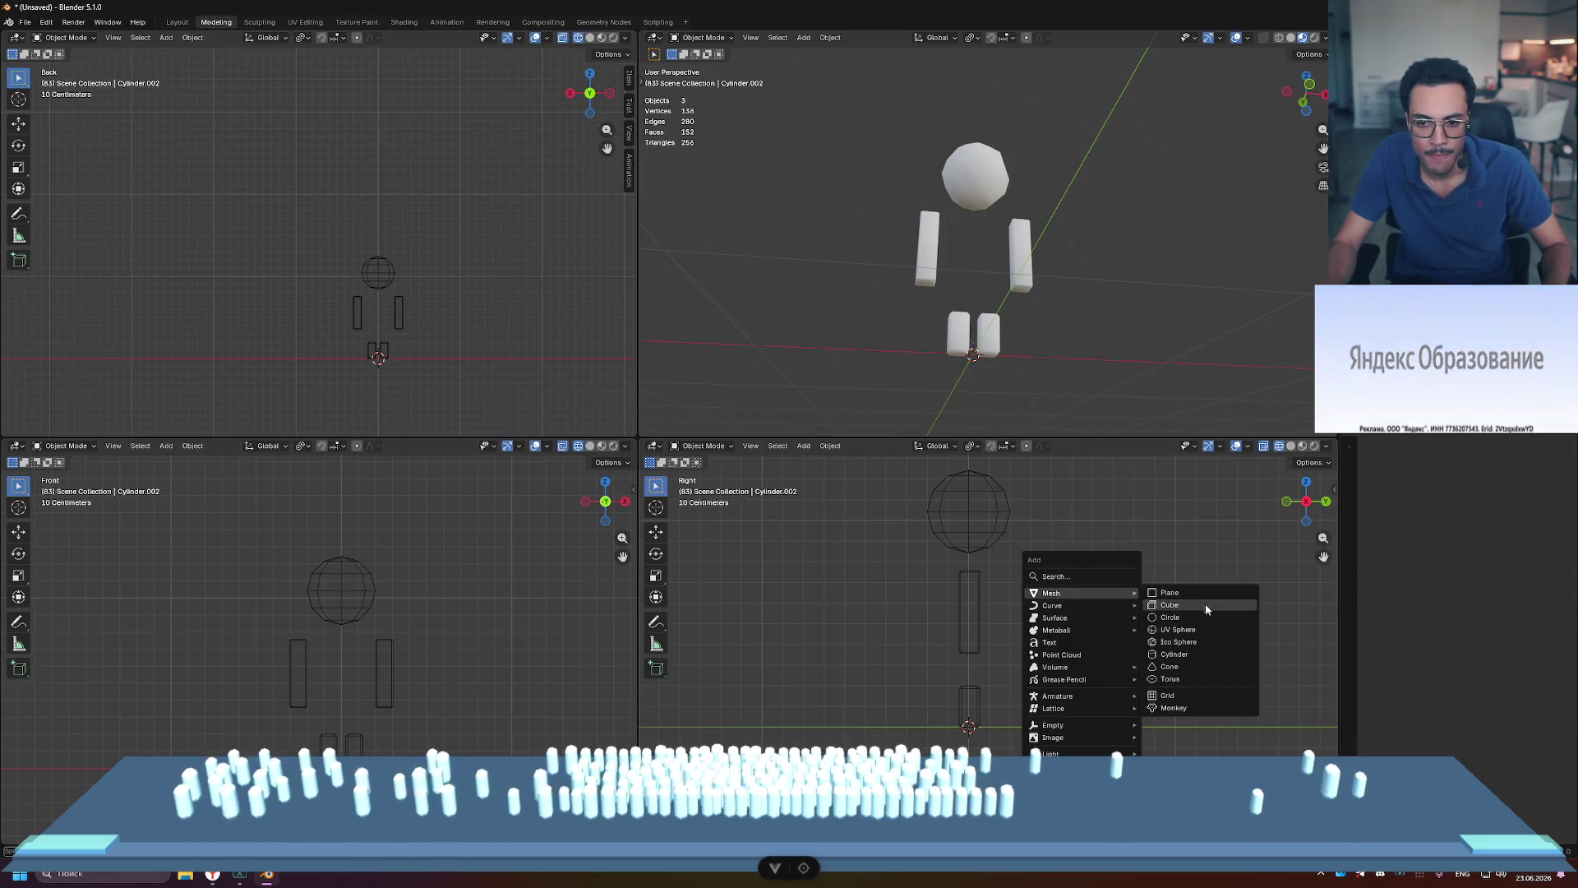
{"action": "left_click", "coordinate": [1195, 630]}
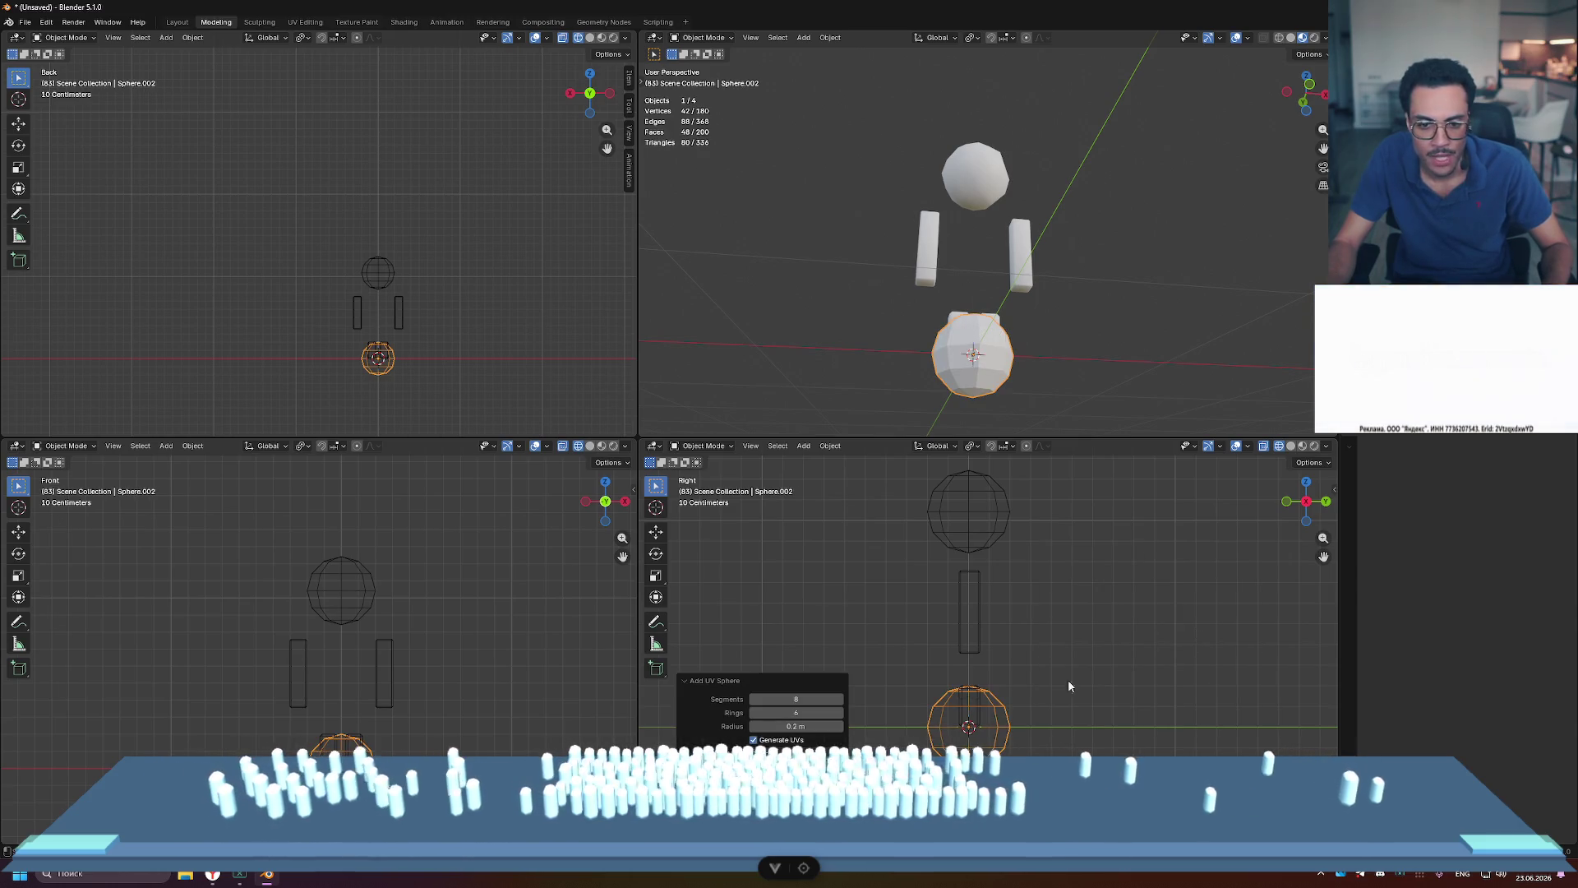
{"action": "left_click", "coordinate": [798, 713]}
{"action": "type", "text": "8"}
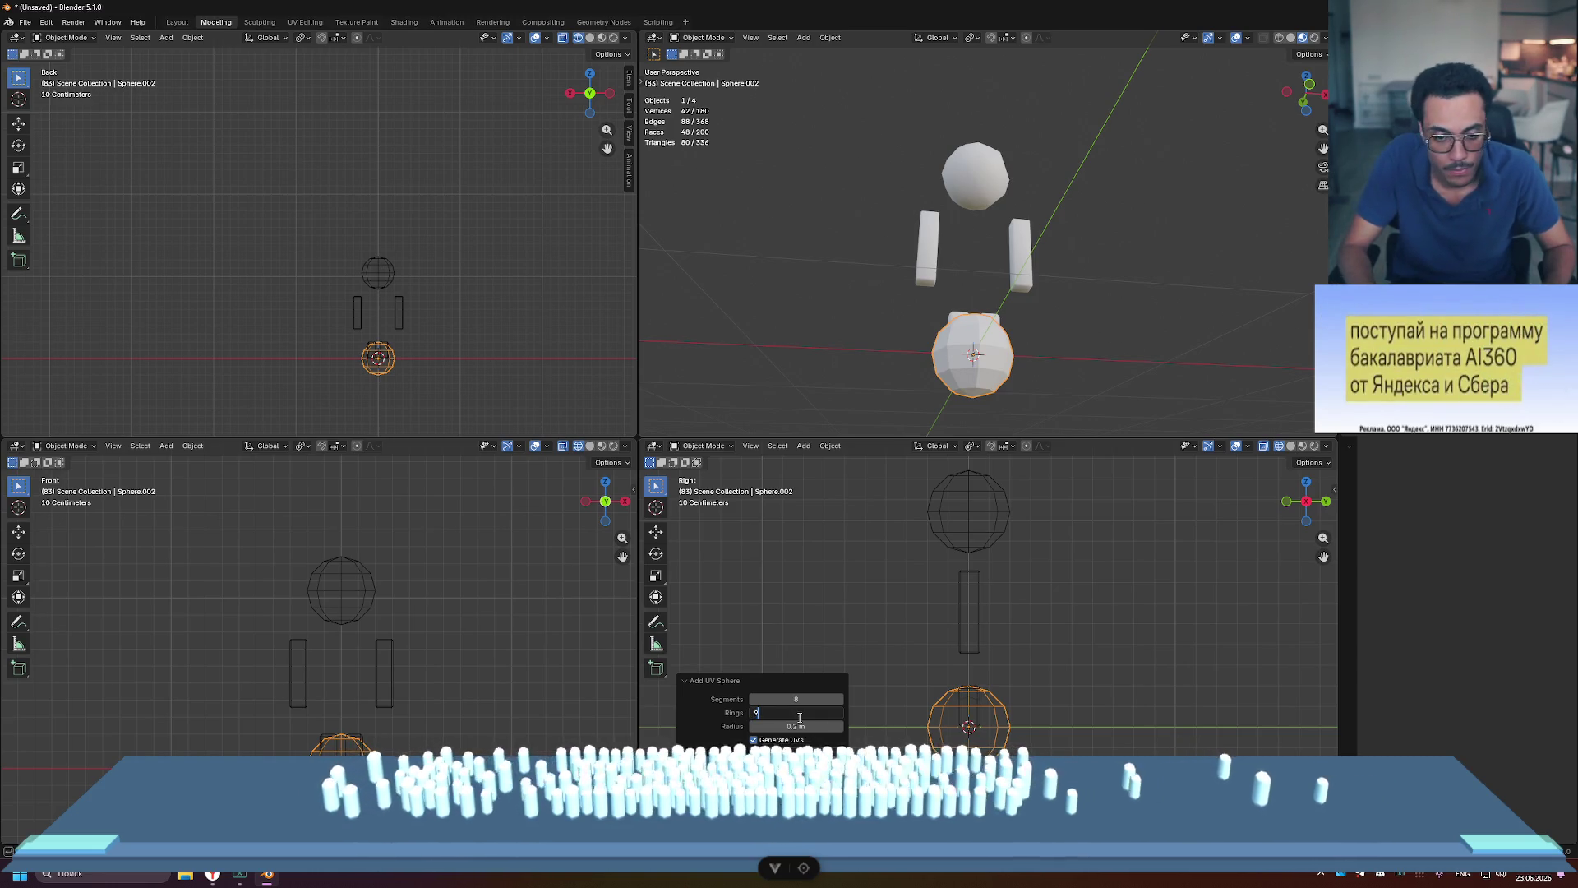
{"action": "key", "text": "Return"}
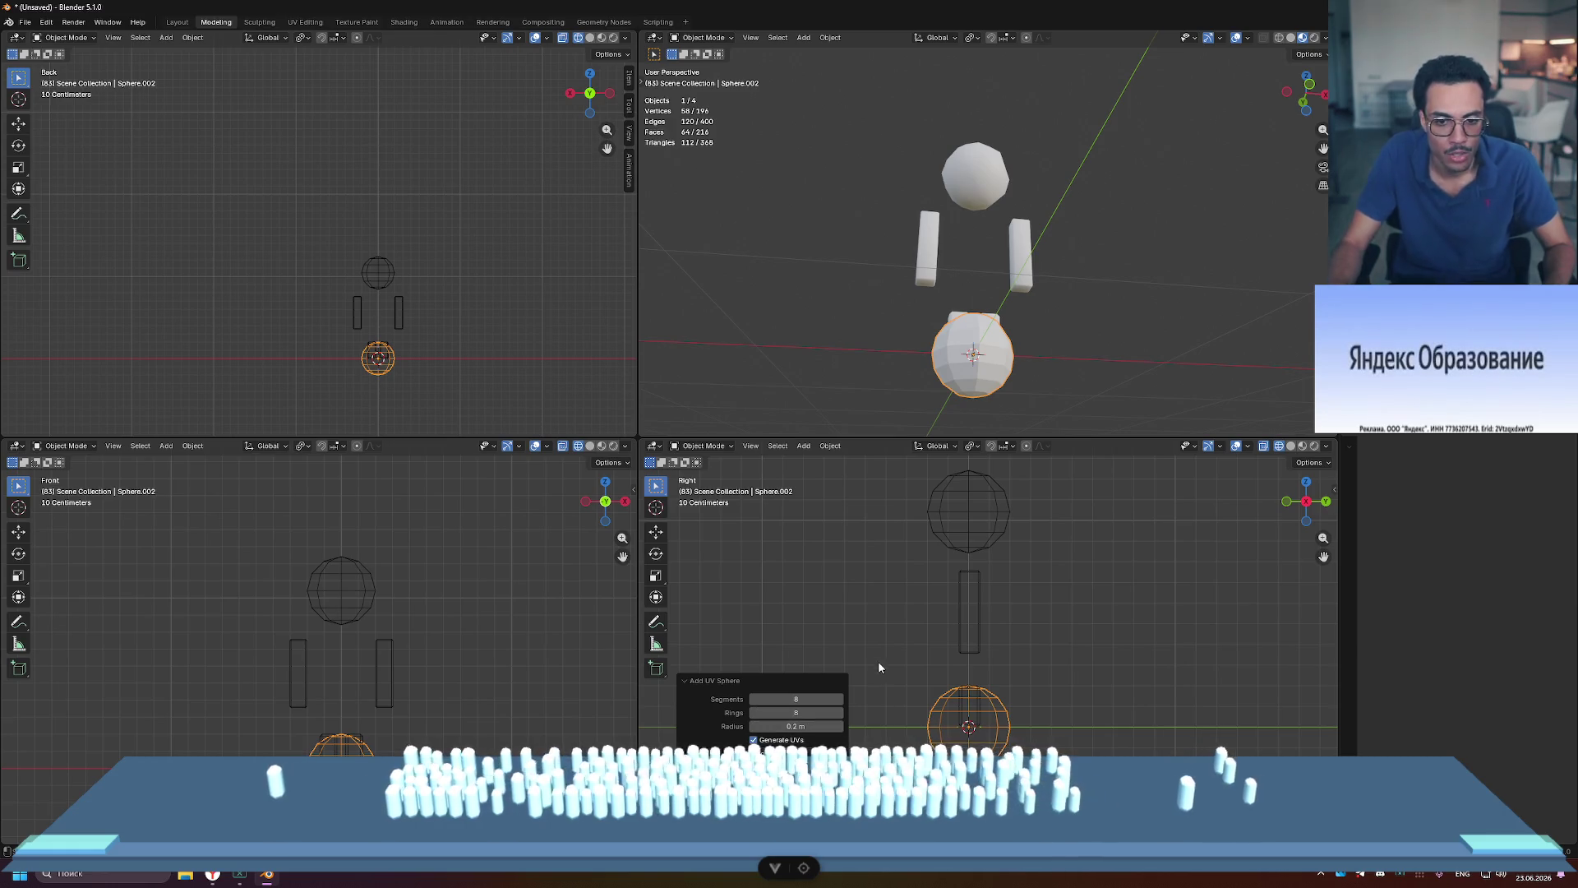
{"action": "key", "text": "Tab"}
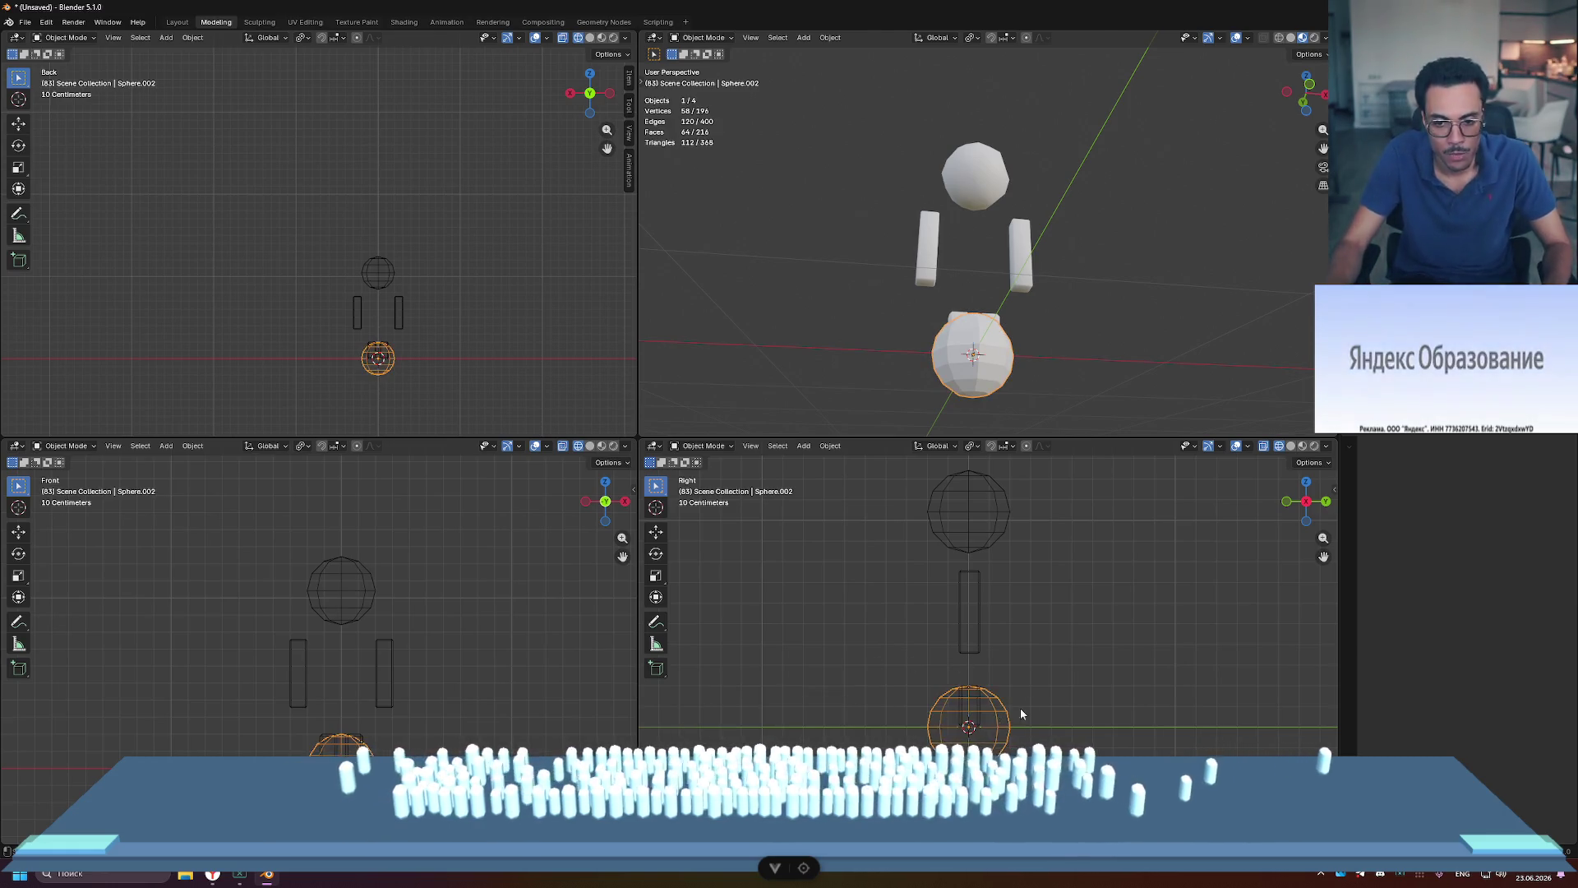
{"action": "mouse_move", "coordinate": [969, 681]}
{"action": "left_mouse_down"}
{"action": "mouse_move", "coordinate": [969, 518]}
{"action": "mouse_move", "coordinate": [968, 553]}
{"action": "mouse_move", "coordinate": [968, 525]}
{"action": "mouse_move", "coordinate": [914, 601]}
{"action": "left_mouse_up"}
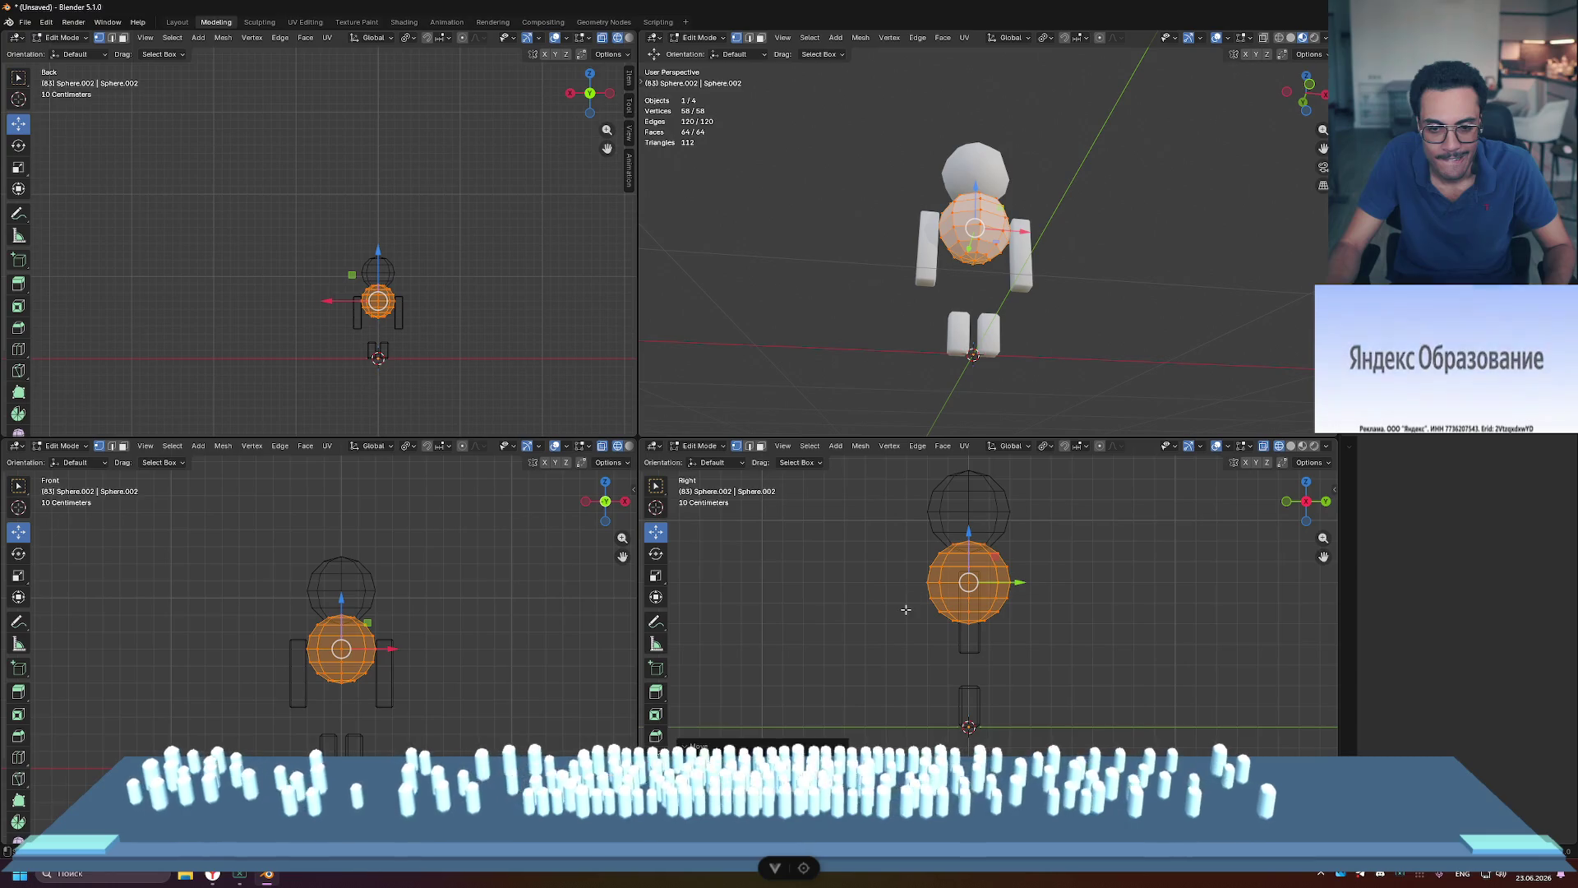
Step: Extrude the sphere's lower vertices downward to stretch the body into a pill
{"action": "key", "text": "alt+a"}
{"action": "left_click_drag", "start_coordinate": [918, 588], "coordinate": [1113, 646]}
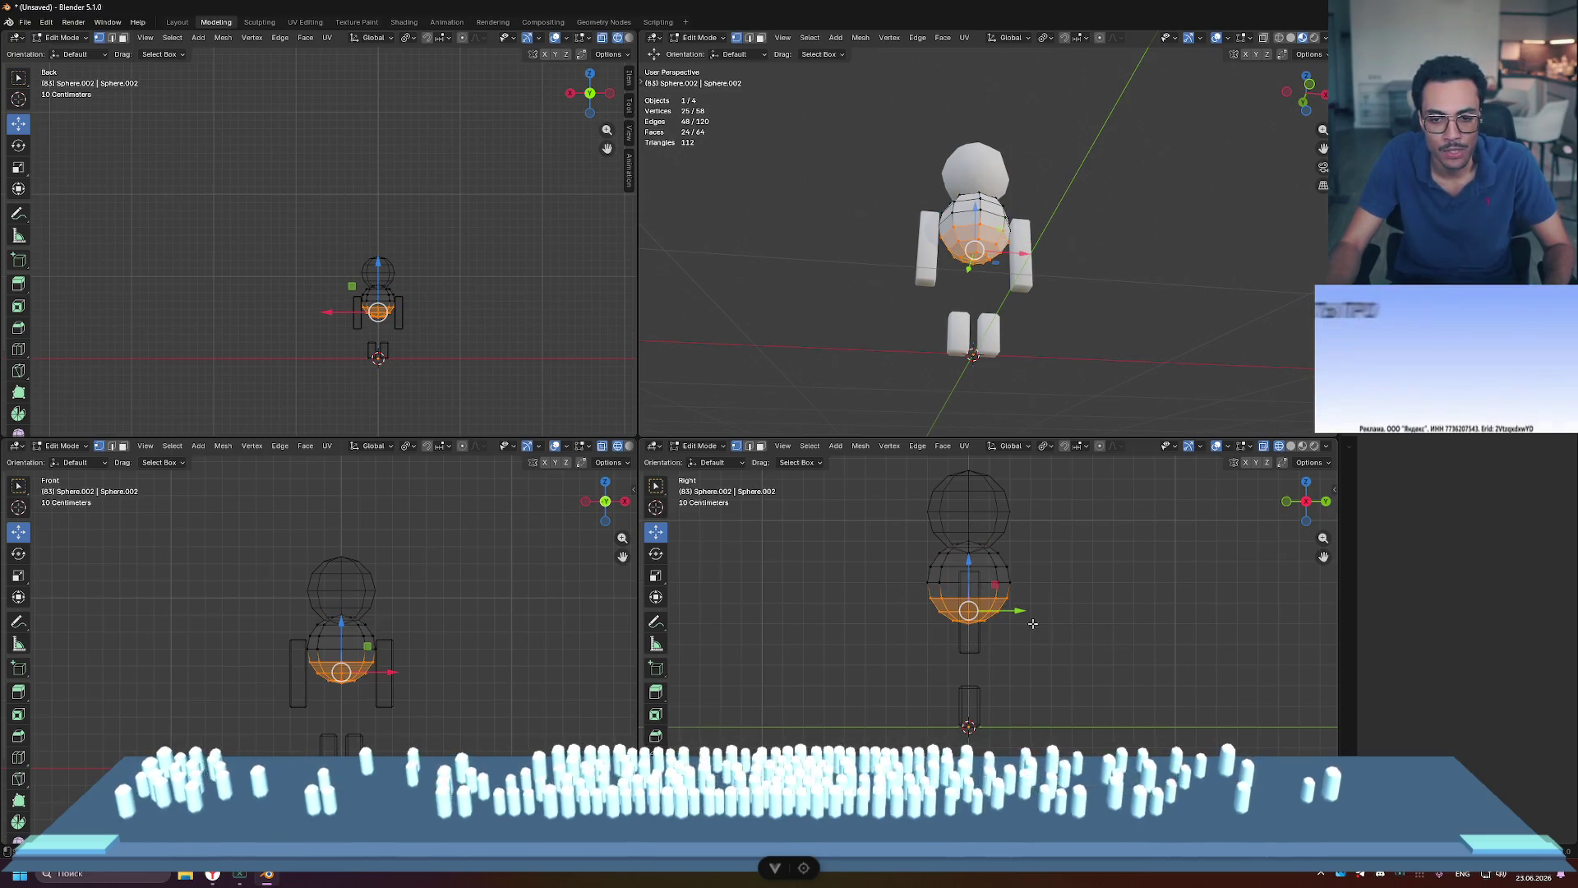
{"action": "left_click_drag", "start_coordinate": [915, 575], "coordinate": [1060, 647]}
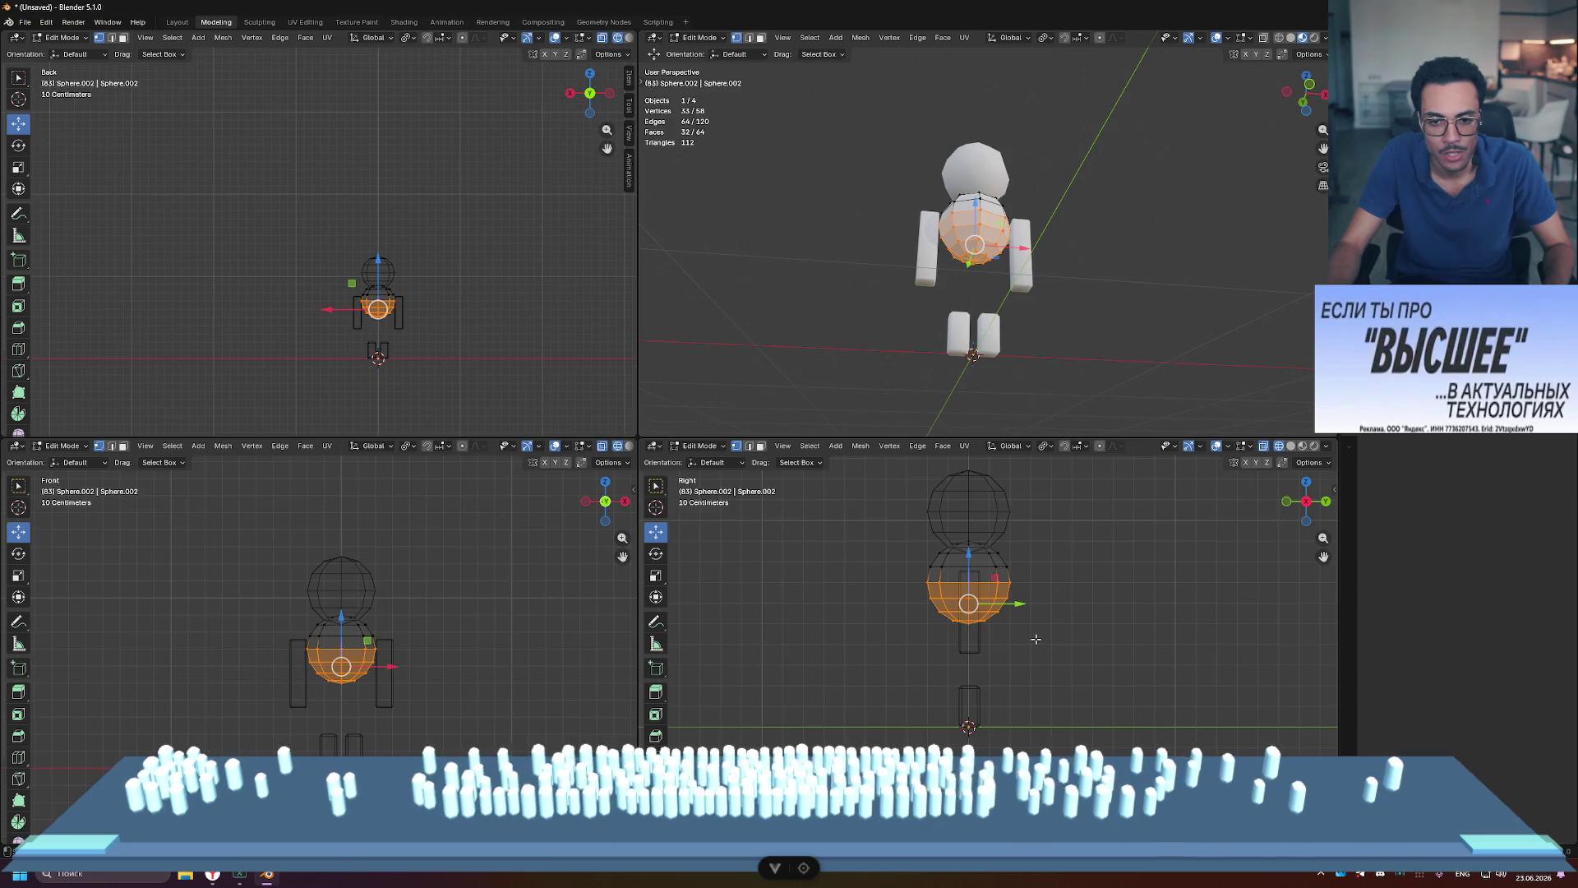
{"action": "key", "text": "e"}
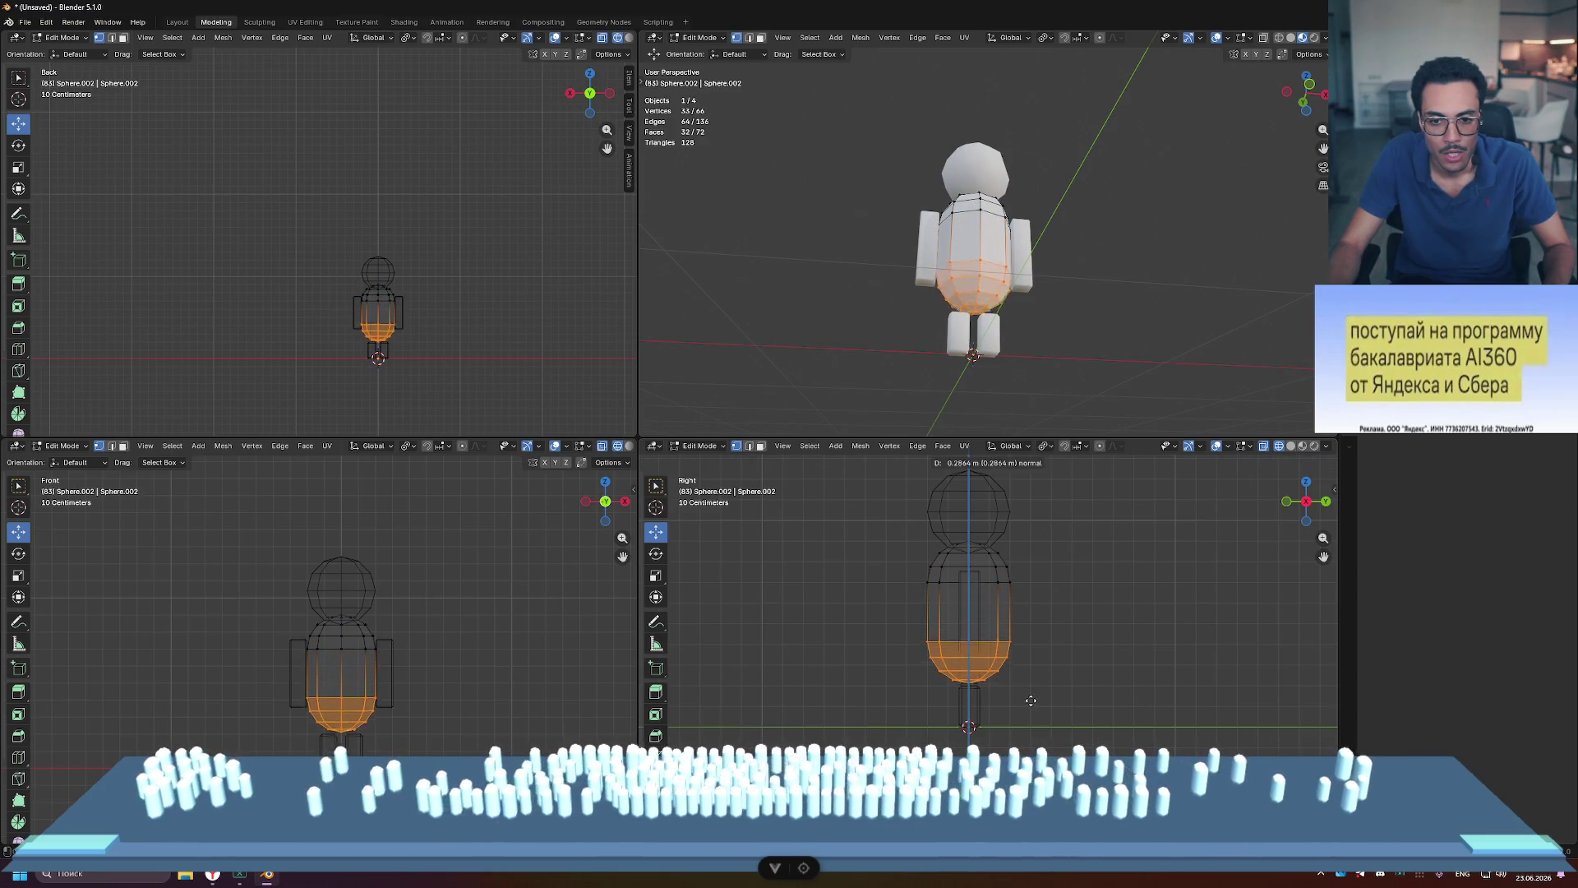
{"action": "left_click", "coordinate": [1084, 597]}
{"action": "left_click", "coordinate": [1085, 598]}
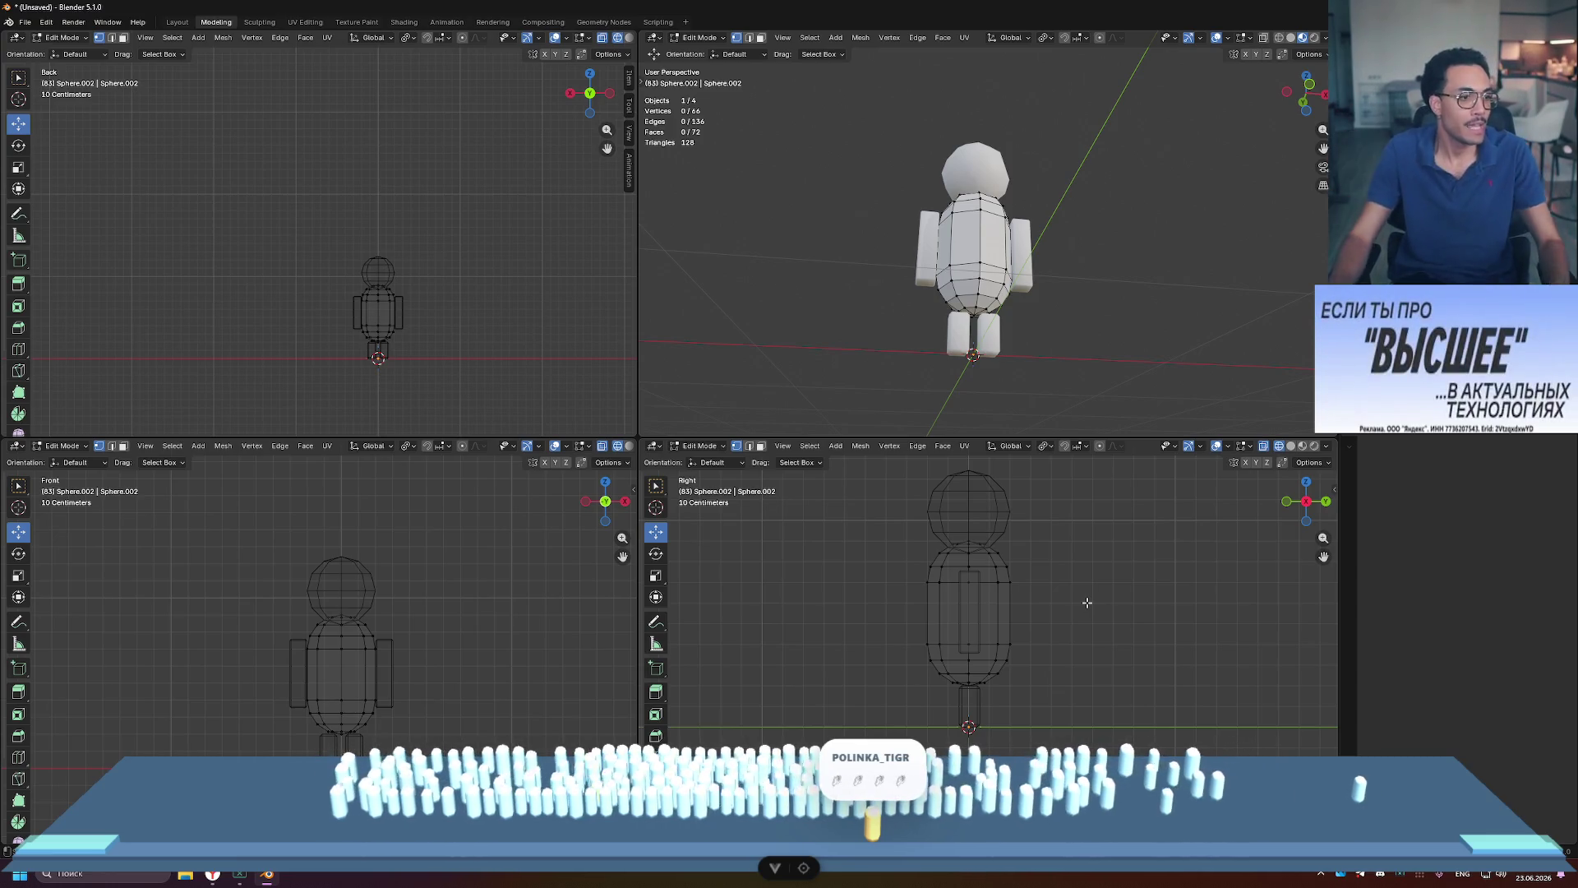
{"action": "mouse_move", "coordinate": [912, 685]}
{"action": "left_mouse_down"}
{"action": "mouse_move", "coordinate": [1130, 606]}
{"action": "mouse_move", "coordinate": [1130, 587]}
{"action": "left_mouse_up"}
{"action": "left_click", "coordinate": [1180, 651]}
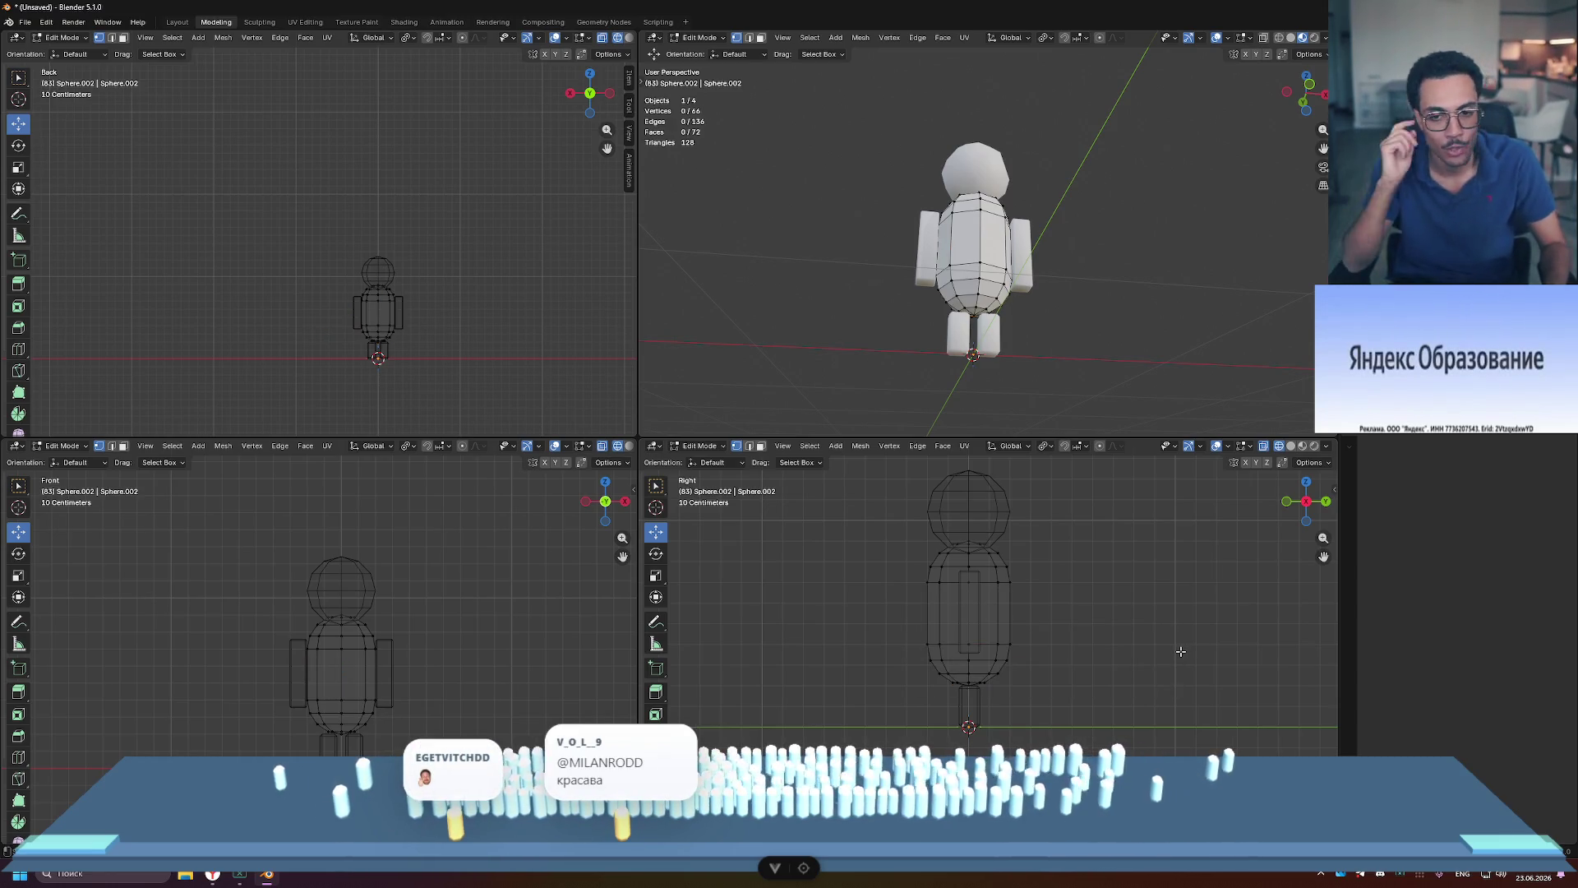
Step: Return to Object Mode and apply Shade Smooth to the body
{"action": "mouse_move", "coordinate": [1120, 306]}
{"action": "middle_mouse_down"}
{"action": "mouse_move", "coordinate": [1035, 370]}
{"action": "mouse_move", "coordinate": [1119, 293]}
{"action": "mouse_move", "coordinate": [1081, 271]}
{"action": "middle_mouse_up"}
{"action": "key", "text": "Tab"}
{"action": "key", "text": "alt+a"}
{"action": "left_click", "coordinate": [950, 278]}
{"action": "right_click", "coordinate": [951, 277]}
{"action": "left_click", "coordinate": [950, 273]}
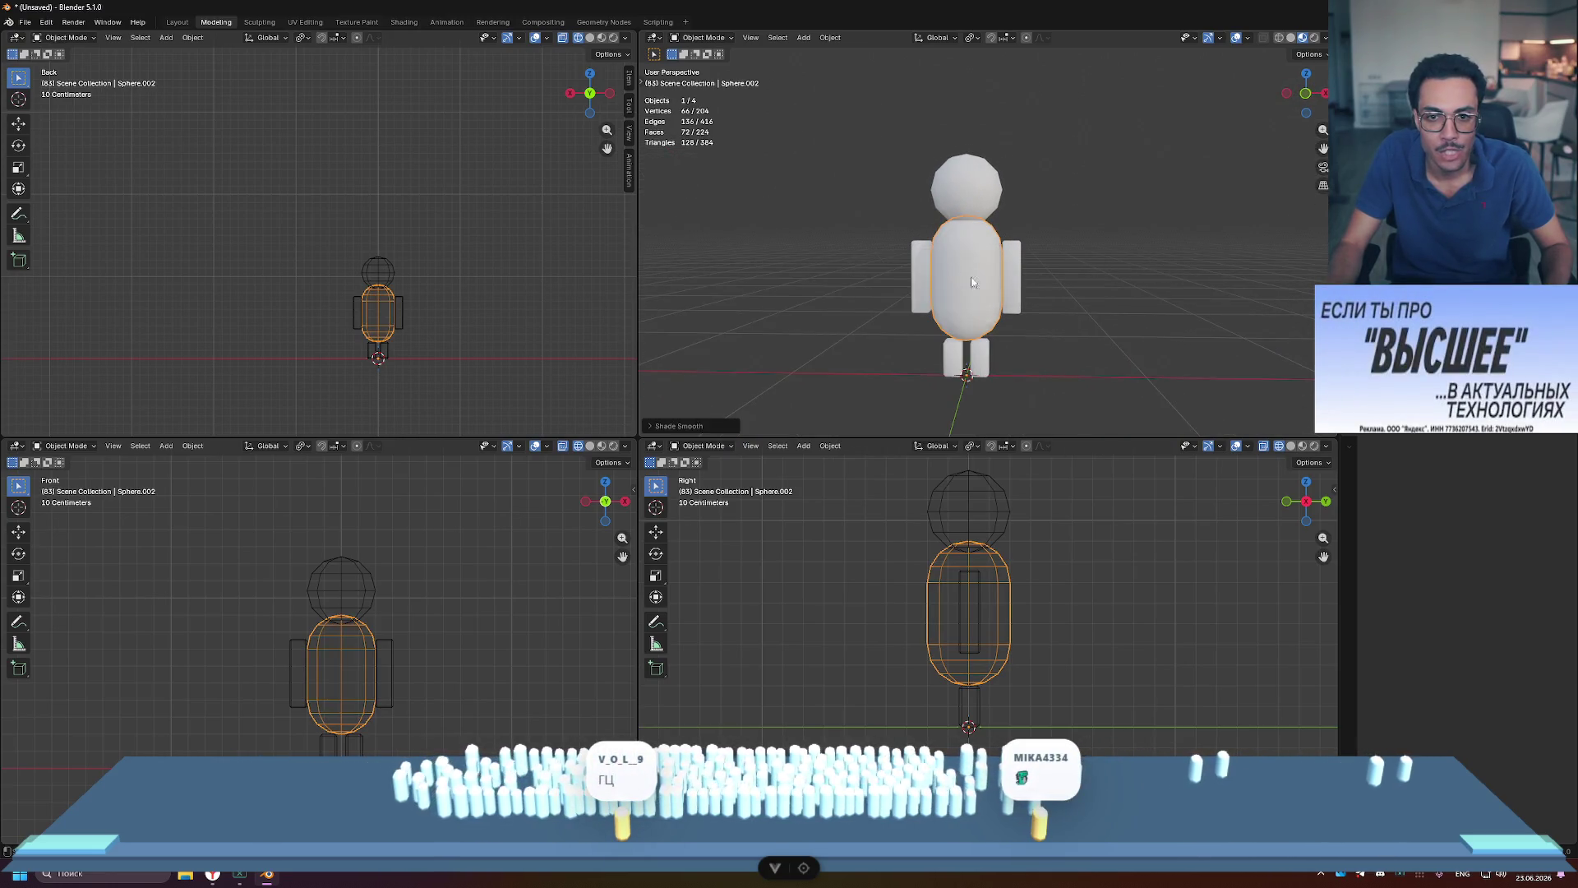
{"action": "key", "text": "alt+a"}
{"action": "mouse_move", "coordinate": [1067, 362]}
{"action": "middle_mouse_down"}
{"action": "mouse_move", "coordinate": [1118, 344]}
{"action": "mouse_move", "coordinate": [1067, 344]}
{"action": "middle_mouse_up"}
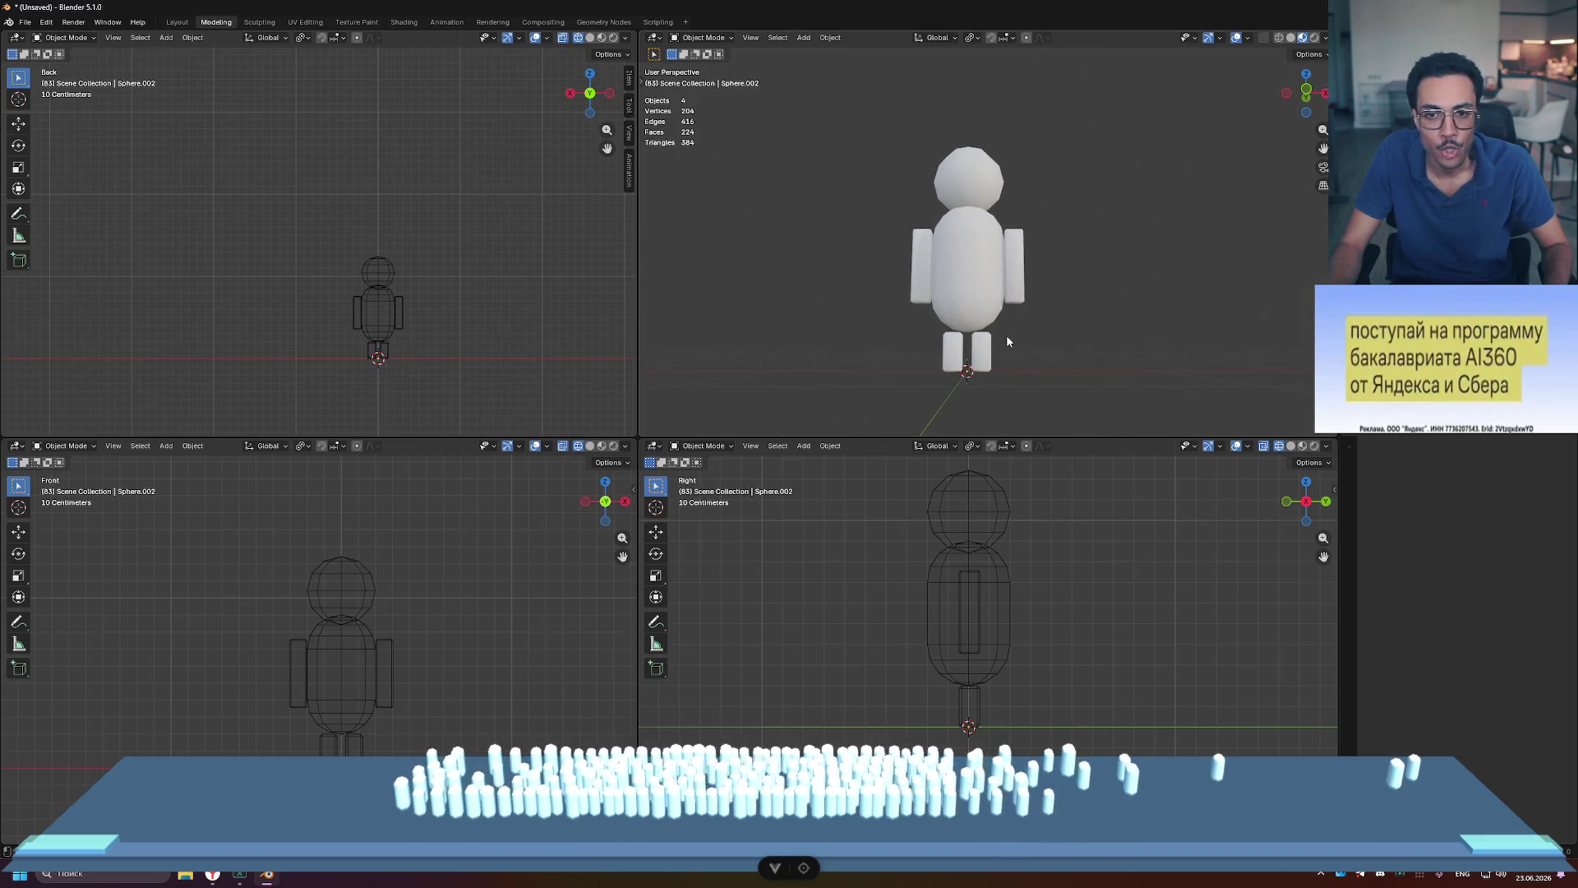
Step: Move the body's lower faces slightly down along Z so the torso reaches the legs
{"action": "left_click", "coordinate": [939, 649]}
{"action": "key", "text": "Tab"}
{"action": "mouse_move", "coordinate": [909, 631]}
{"action": "left_mouse_down"}
{"action": "mouse_move", "coordinate": [1059, 679]}
{"action": "mouse_move", "coordinate": [1060, 702]}
{"action": "left_mouse_up"}
{"action": "key", "text": "g"}
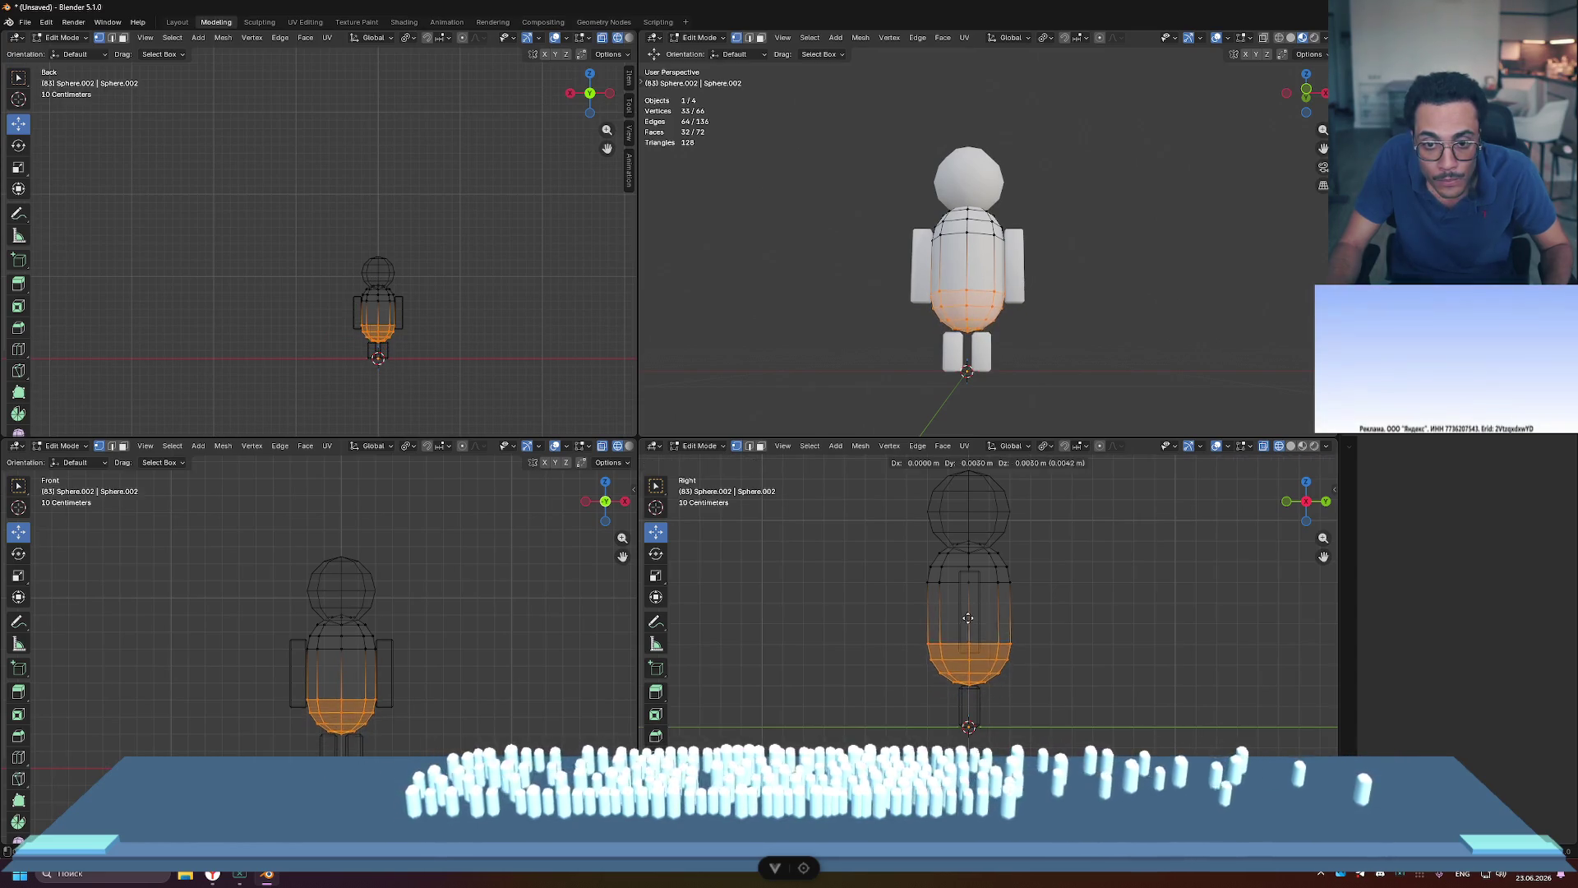
{"action": "left_click", "coordinate": [968, 625]}
{"action": "left_click", "coordinate": [1208, 539]}
{"action": "key", "text": "ctrl+z"}
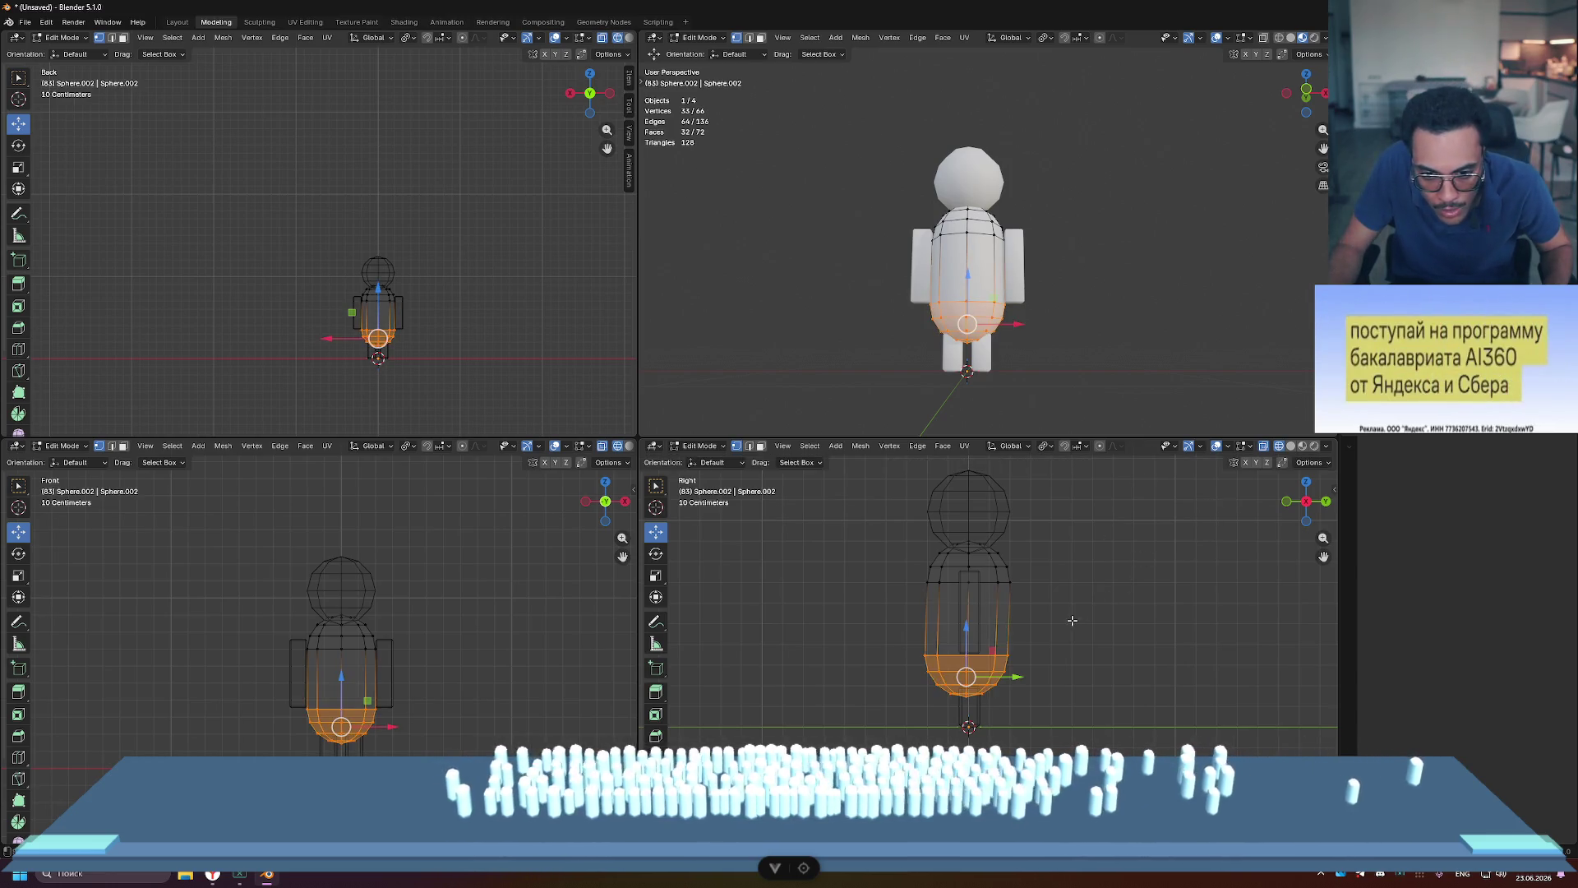
{"action": "key", "text": "z"}
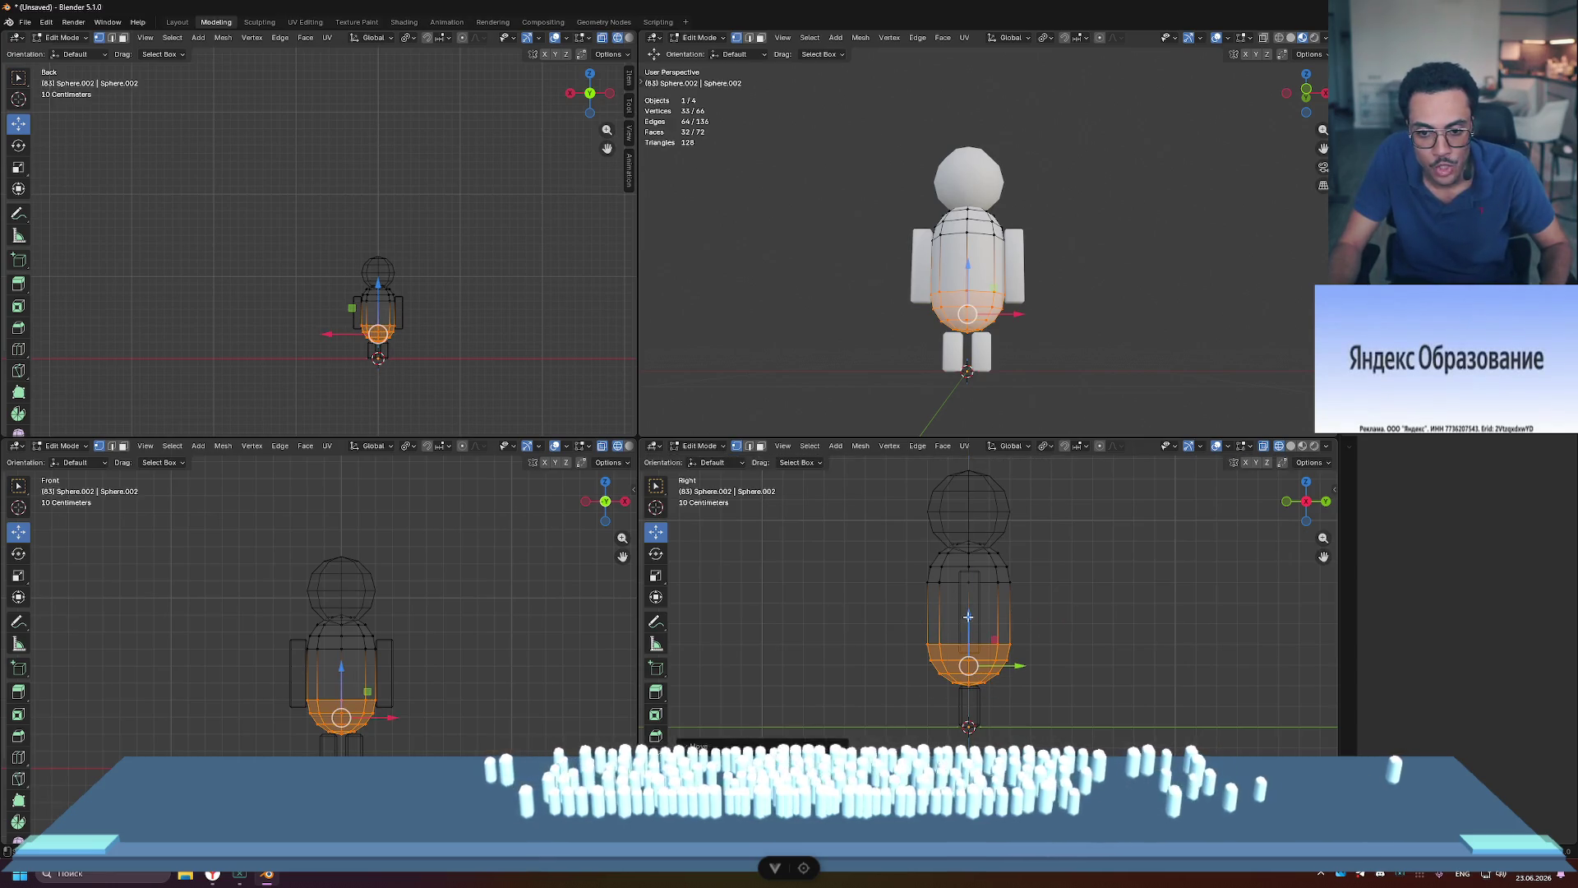
{"action": "left_click_drag", "start_coordinate": [969, 617], "coordinate": [970, 628]}
{"action": "key", "text": "Tab"}
{"action": "left_click", "coordinate": [1099, 354]}
{"action": "mouse_move", "coordinate": [1162, 318]}
{"action": "middle_mouse_down"}
{"action": "mouse_move", "coordinate": [1013, 347]}
{"action": "mouse_move", "coordinate": [874, 342]}
{"action": "mouse_move", "coordinate": [904, 361]}
{"action": "mouse_move", "coordinate": [1205, 346]}
{"action": "middle_mouse_up"}
Step: Select the head sphere and the body in turn, finishing with the arms selected
{"action": "middle_click_drag", "start_coordinate": [1091, 373], "coordinate": [1292, 262]}
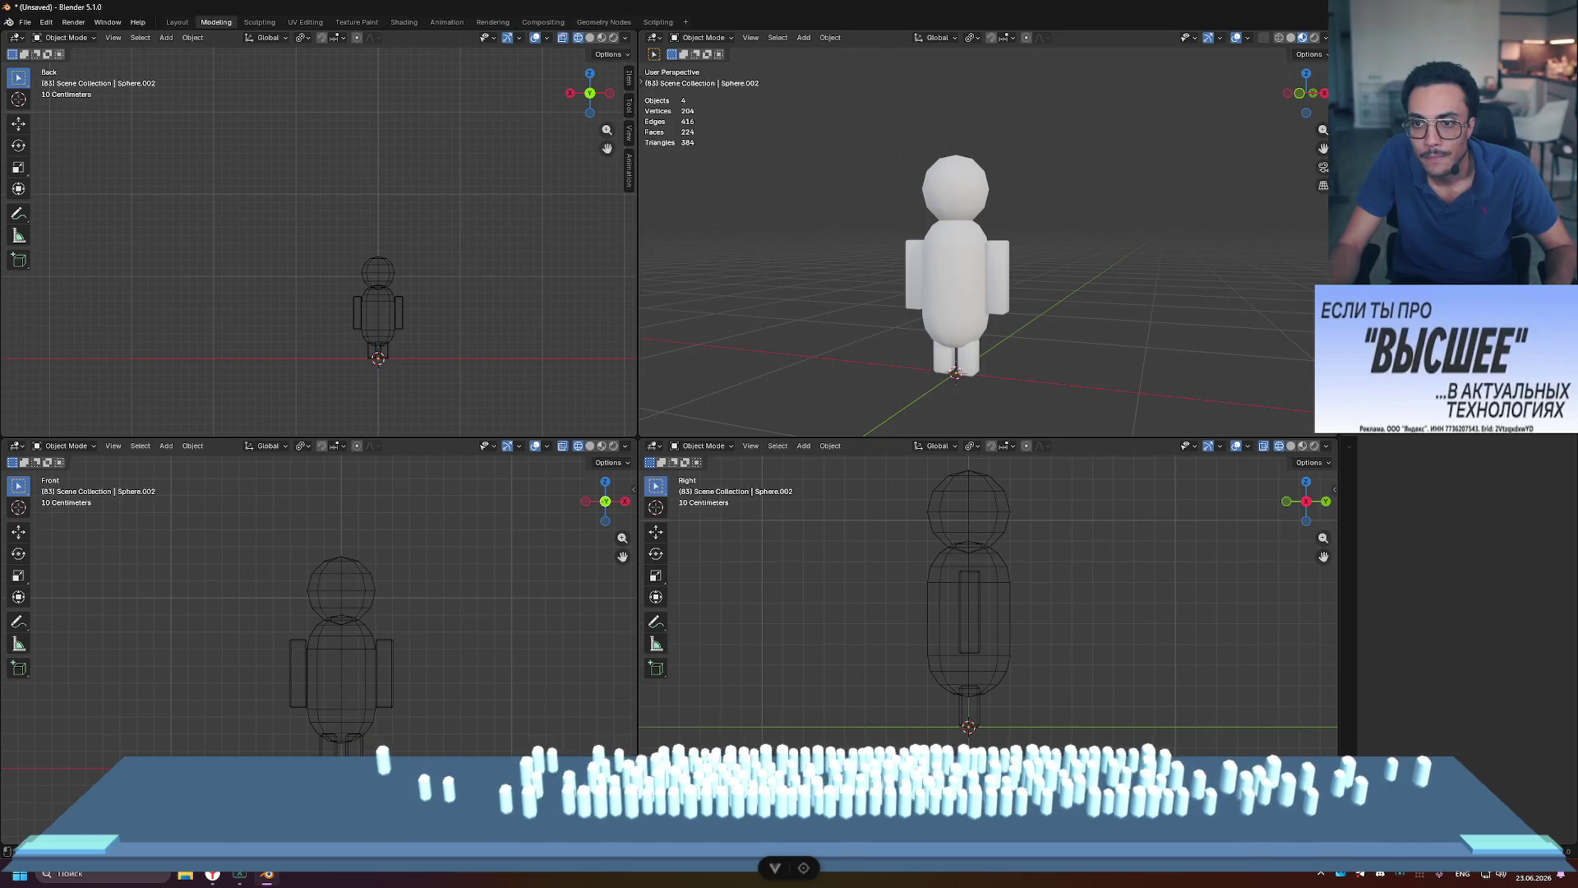
{"action": "left_click", "coordinate": [955, 189]}
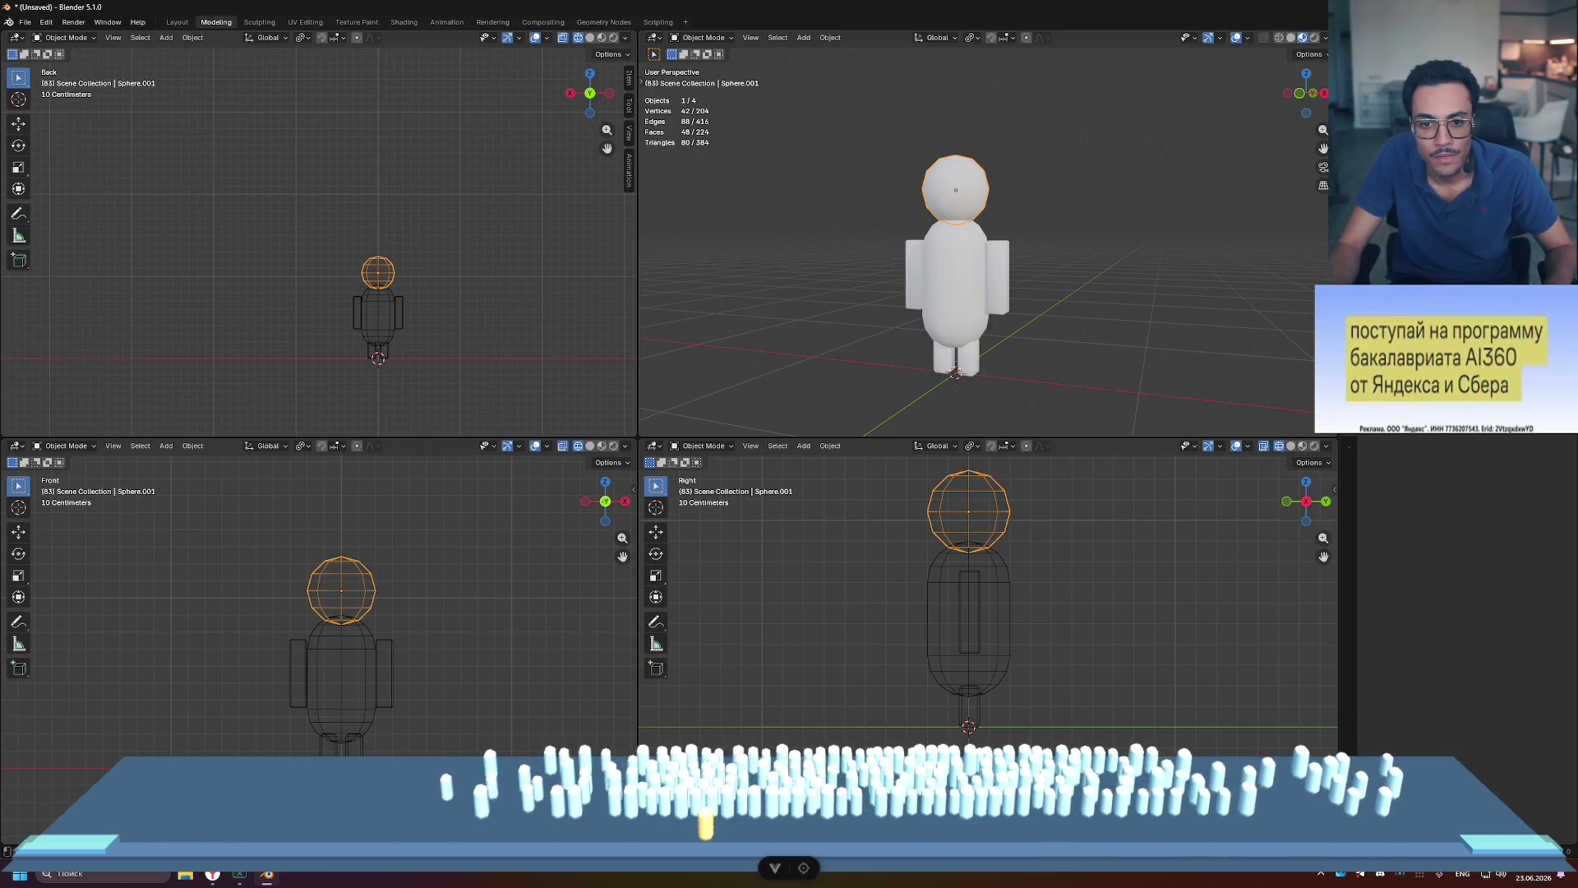
{"action": "left_click", "coordinate": [955, 280]}
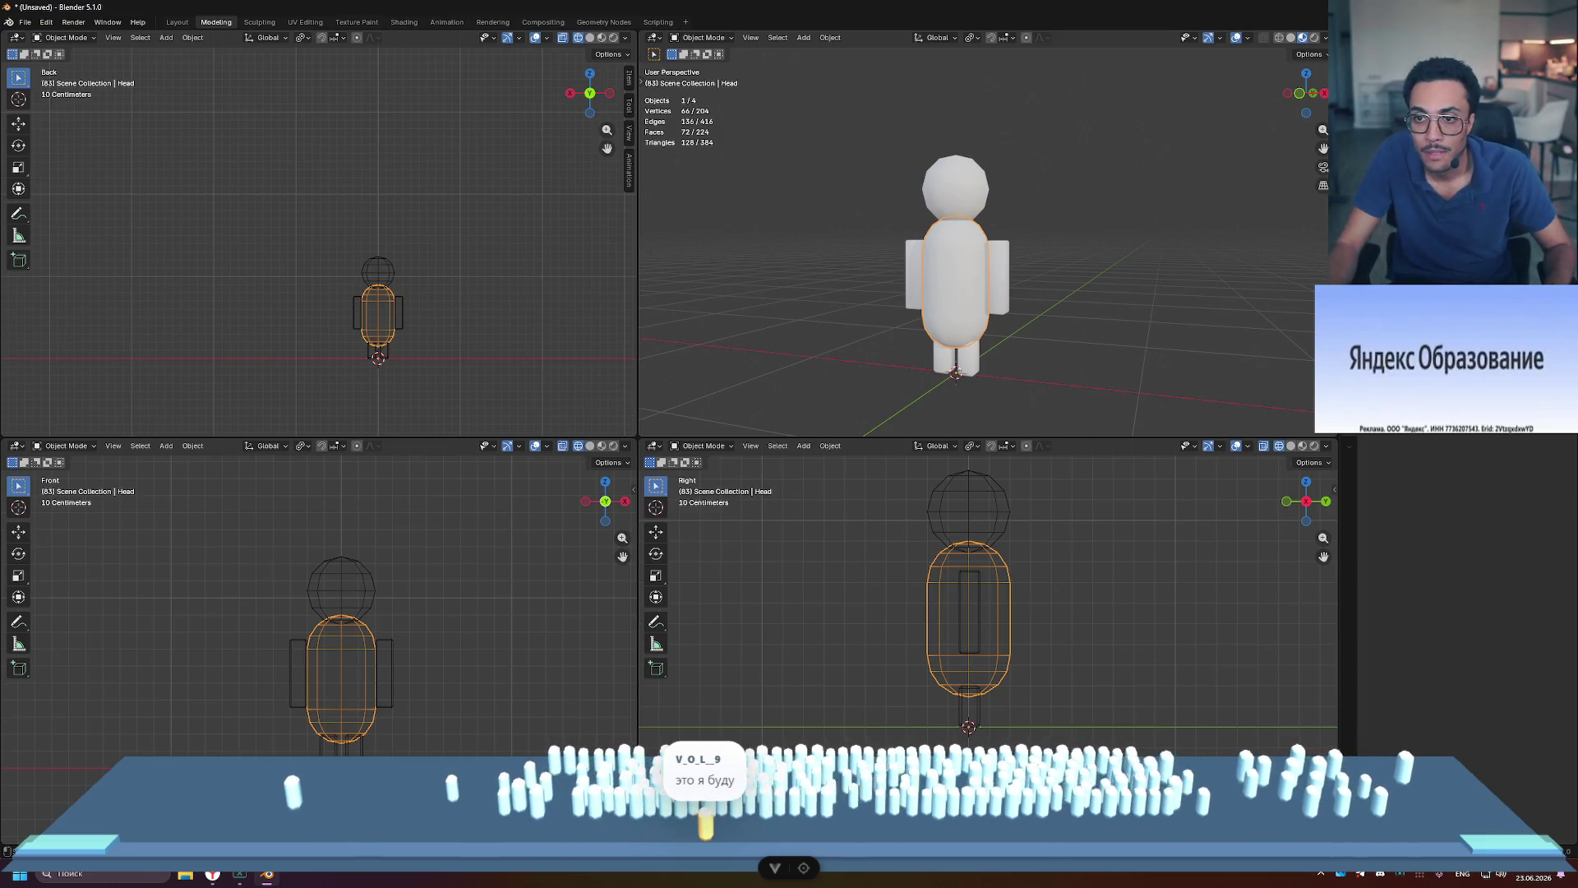
{"action": "key", "text": "alt+a"}
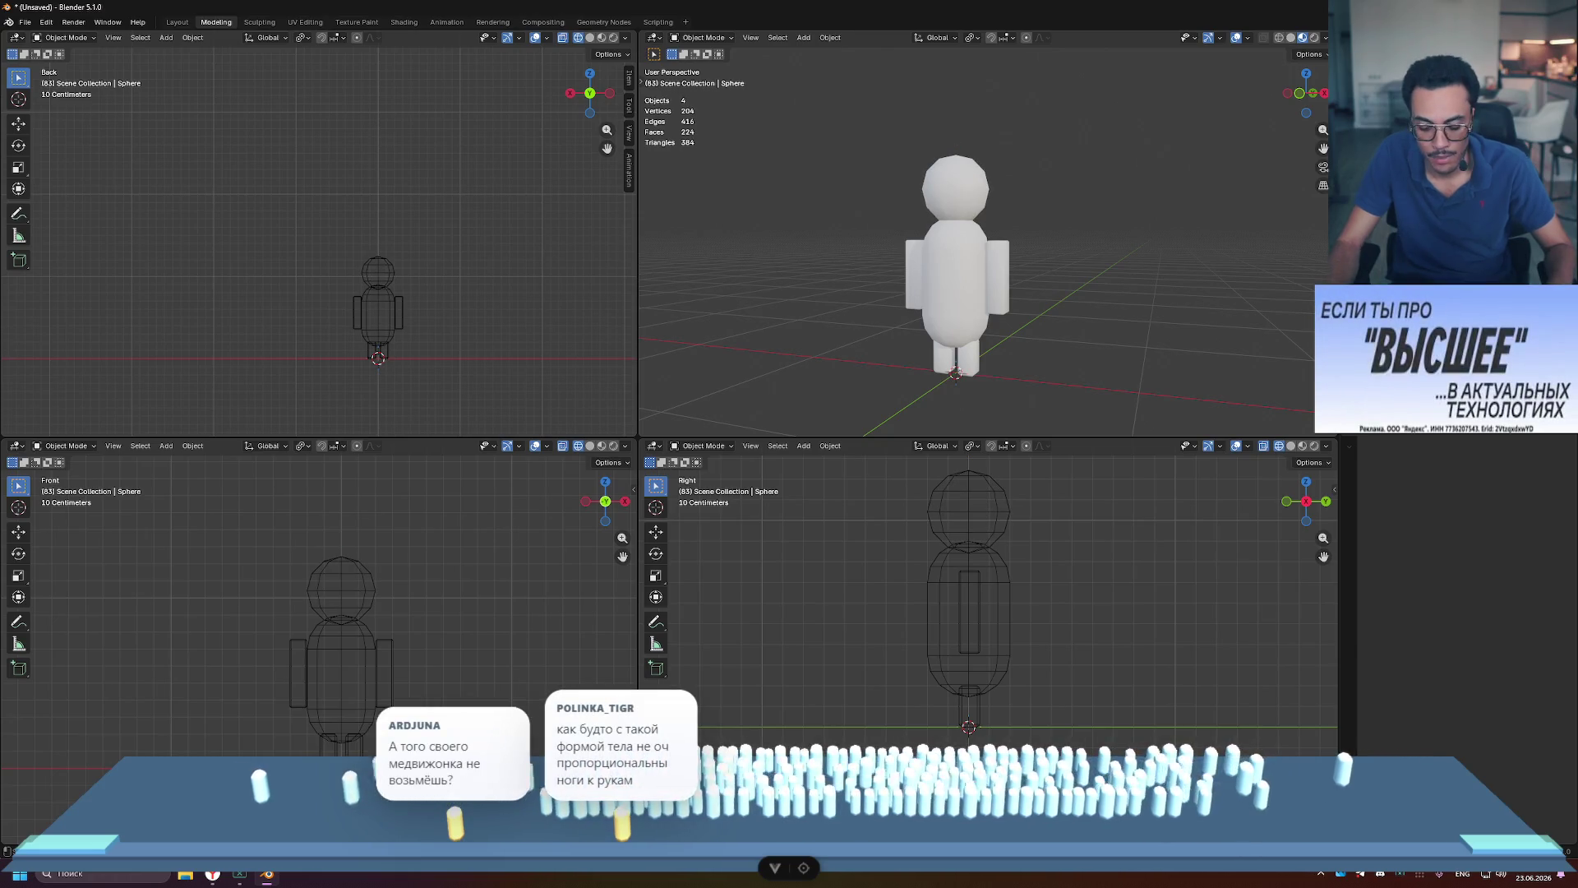
{"action": "left_click", "coordinate": [955, 188]}
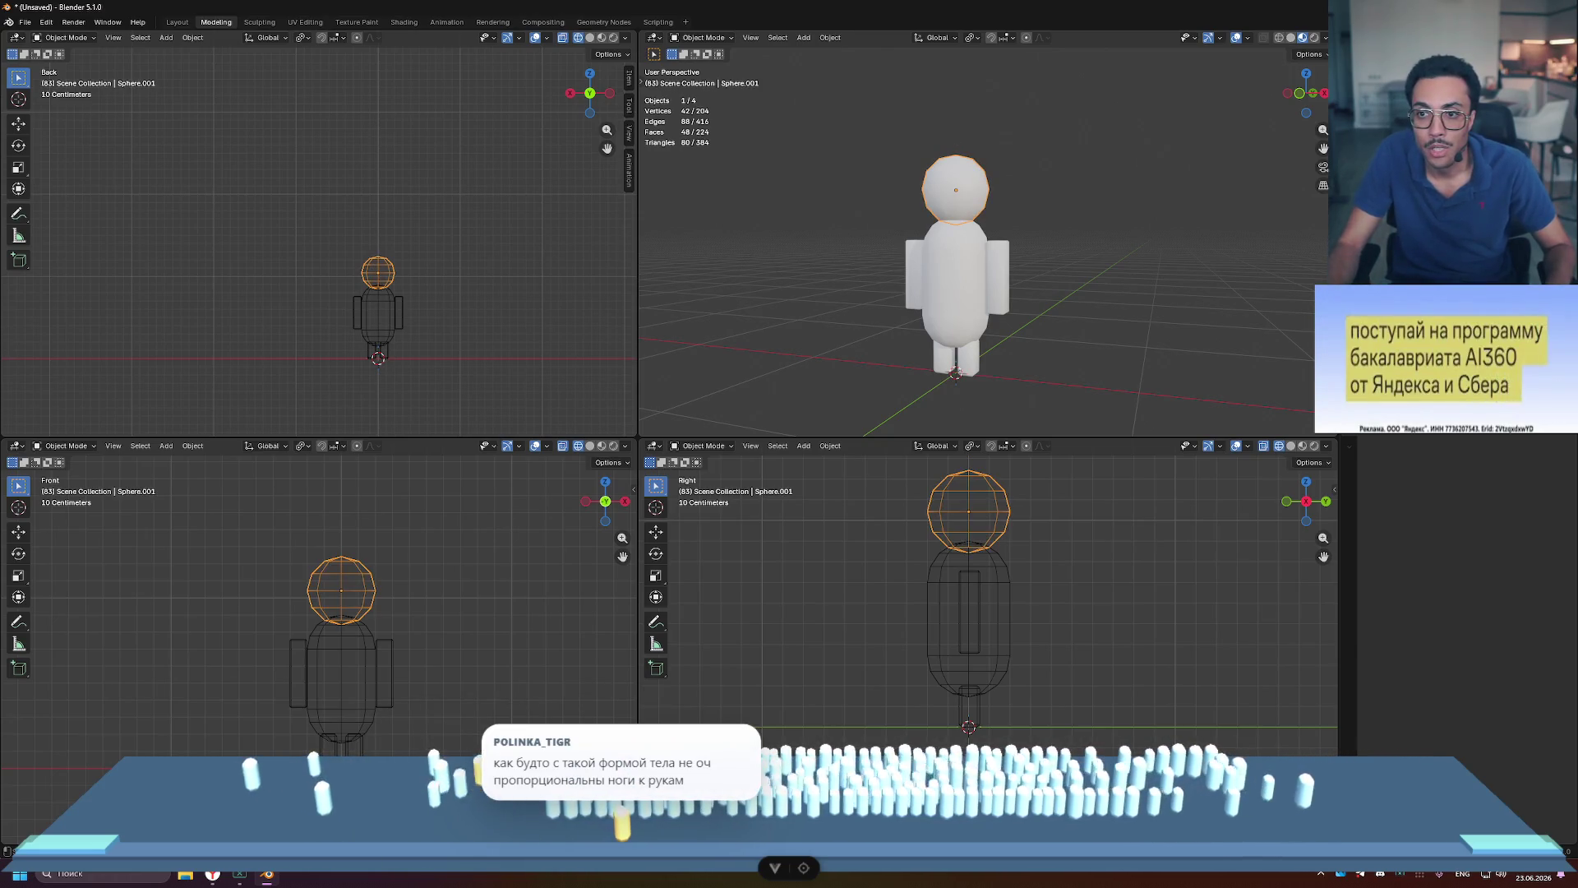
{"action": "left_click", "coordinate": [955, 279]}
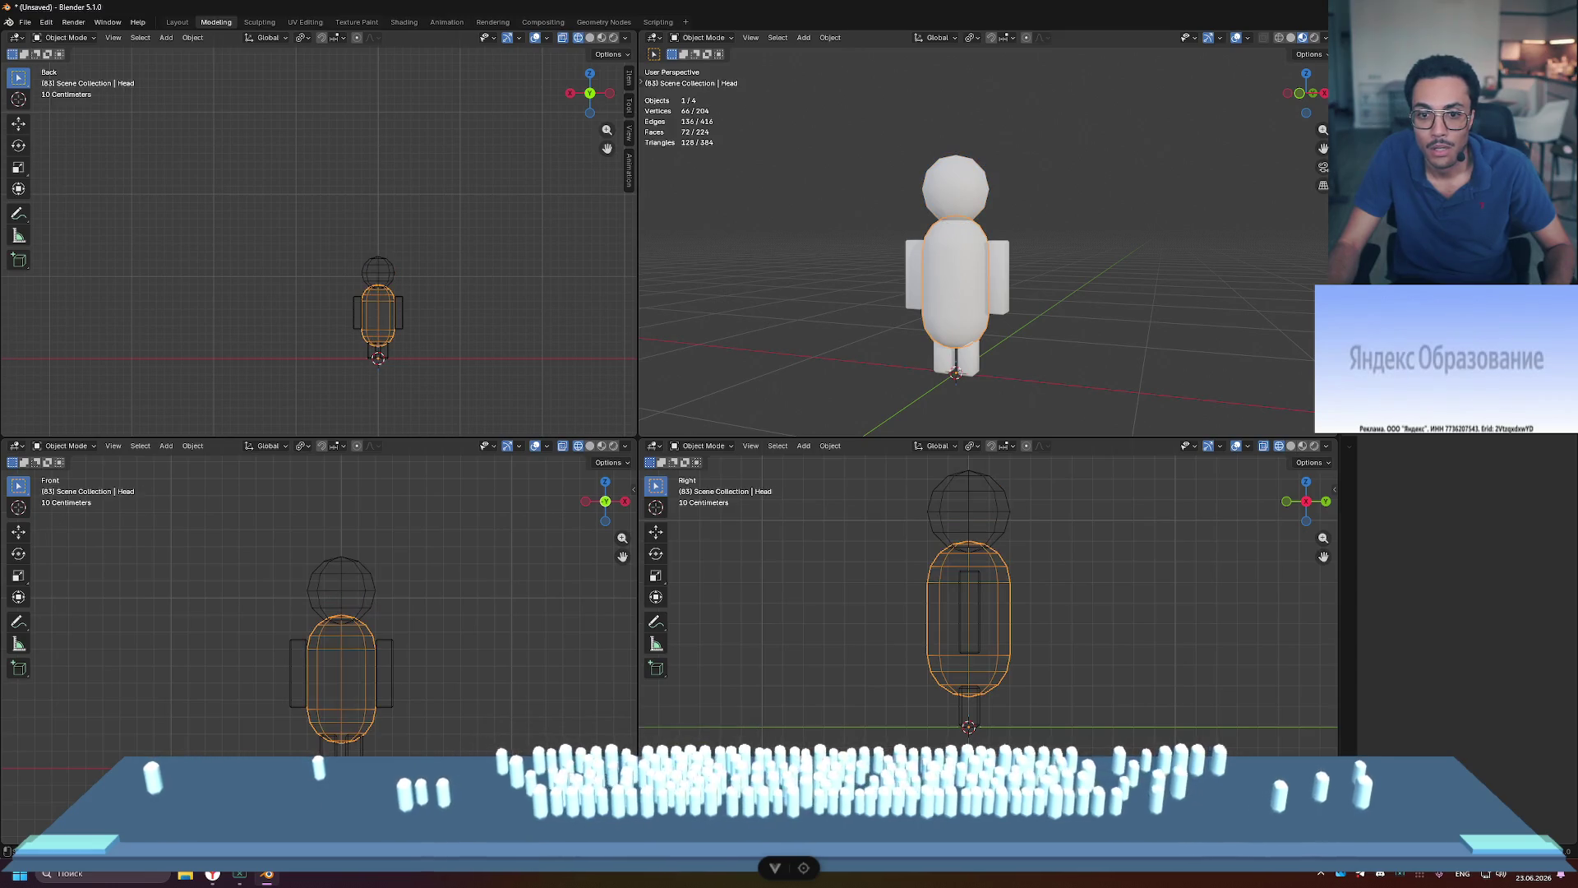
{"action": "key", "text": "ctrl+z"}
{"action": "key", "text": "ctrl+shift+z"}
{"action": "key", "text": "ctrl+z"}
{"action": "key", "text": "ctrl+shift+z"}
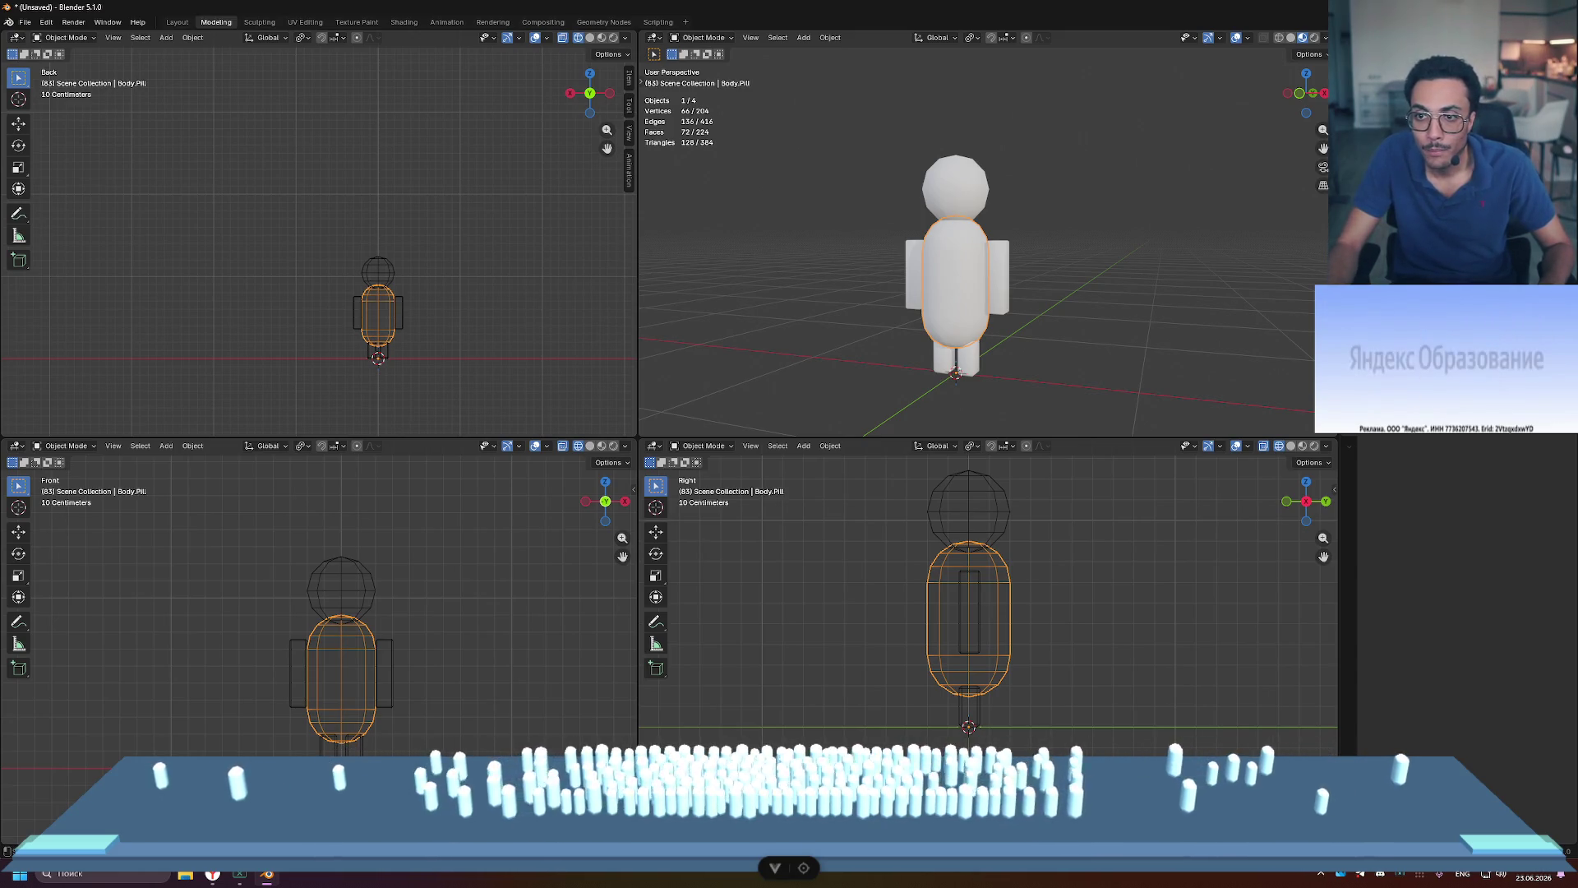
{"action": "left_click", "coordinate": [955, 188]}
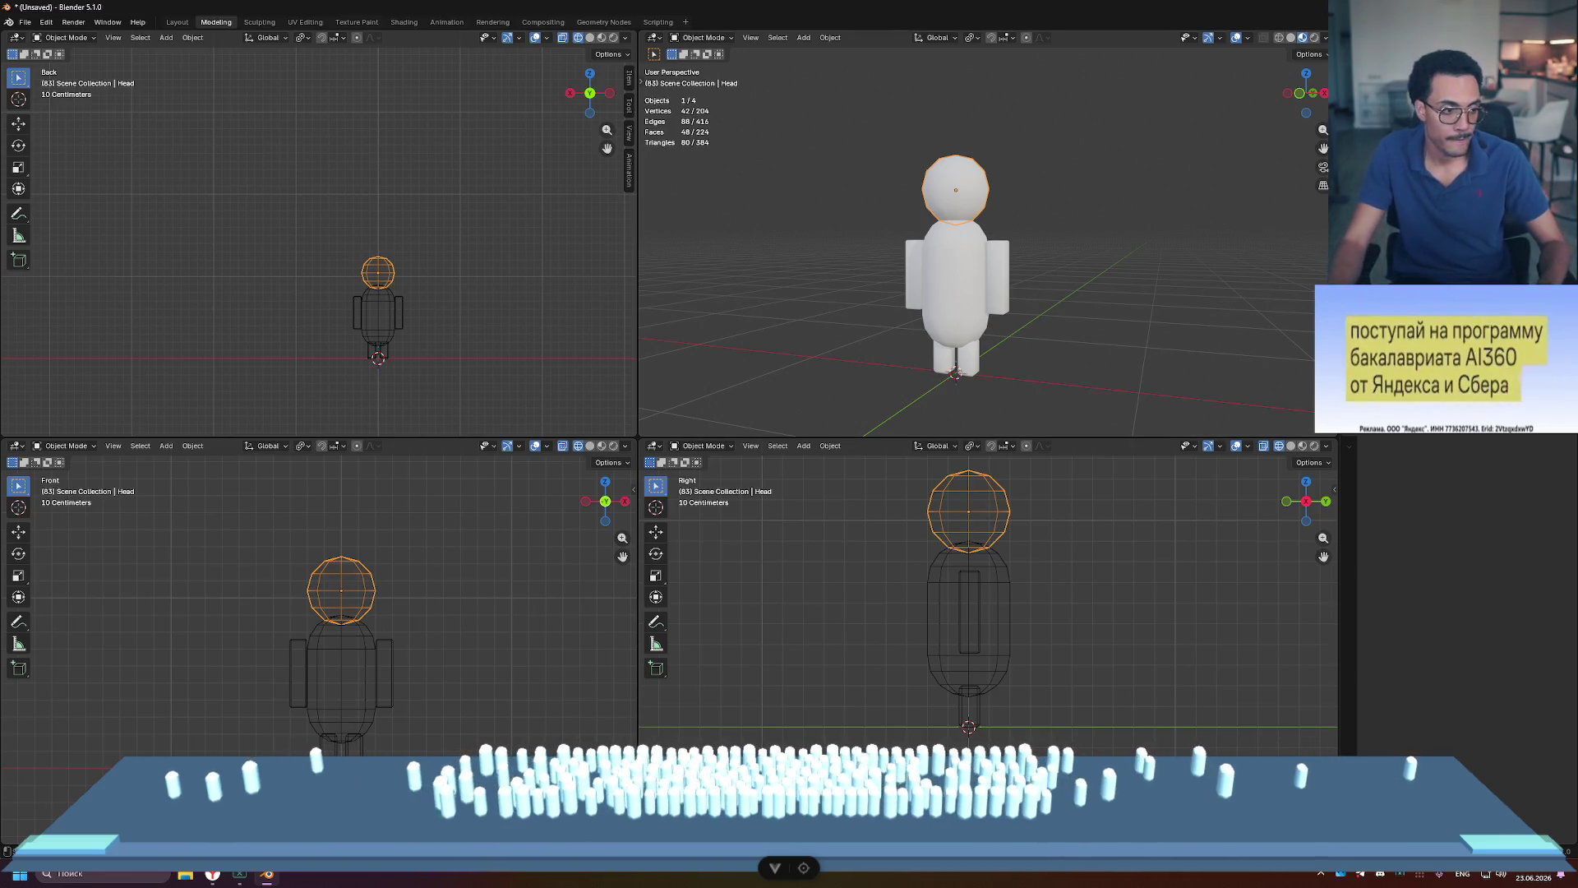
{"action": "mouse_move", "coordinate": [1191, 257]}
{"action": "middle_mouse_down"}
{"action": "mouse_move", "coordinate": [931, 263]}
{"action": "mouse_move", "coordinate": [1179, 252]}
{"action": "middle_mouse_up"}
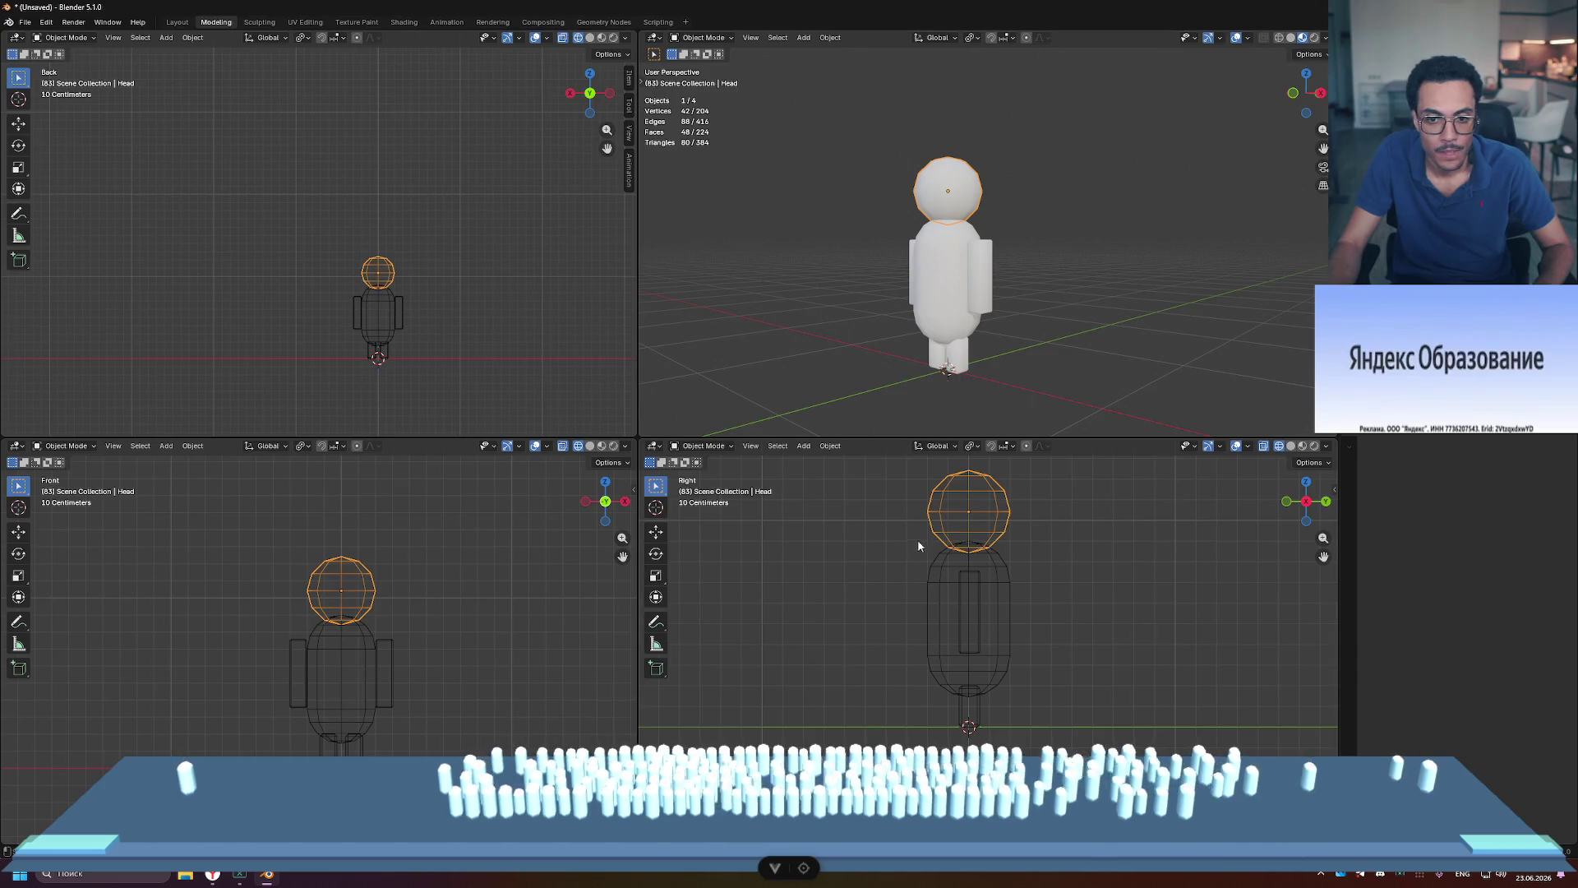
{"action": "left_click", "coordinate": [304, 642]}
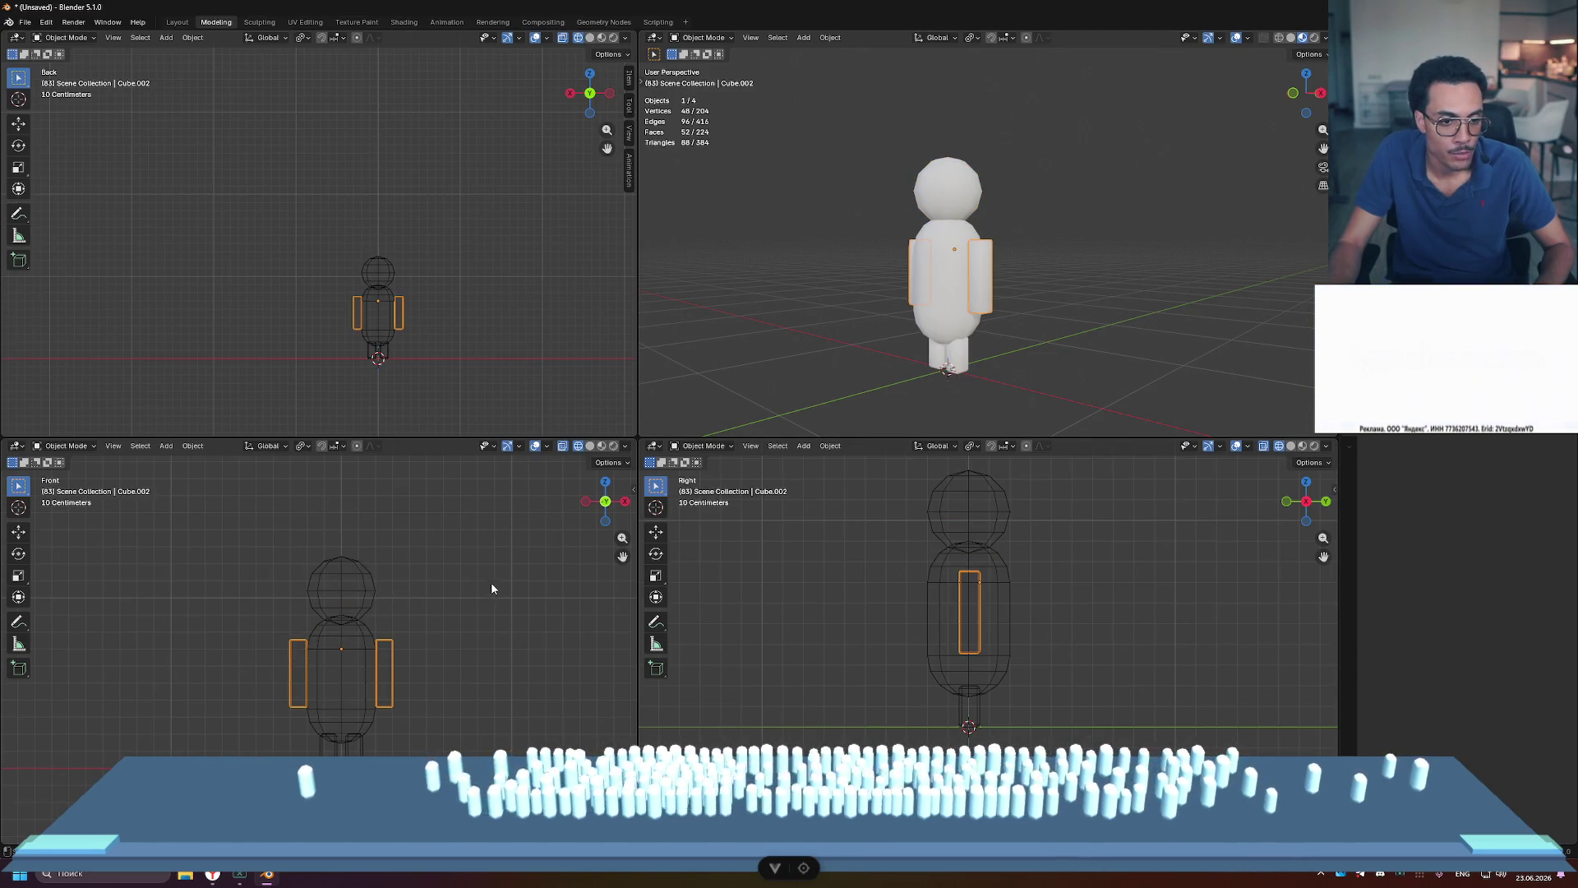
Step: Move all the arm geometry slightly down along Z and return to Object Mode
{"action": "key", "text": "Tab"}
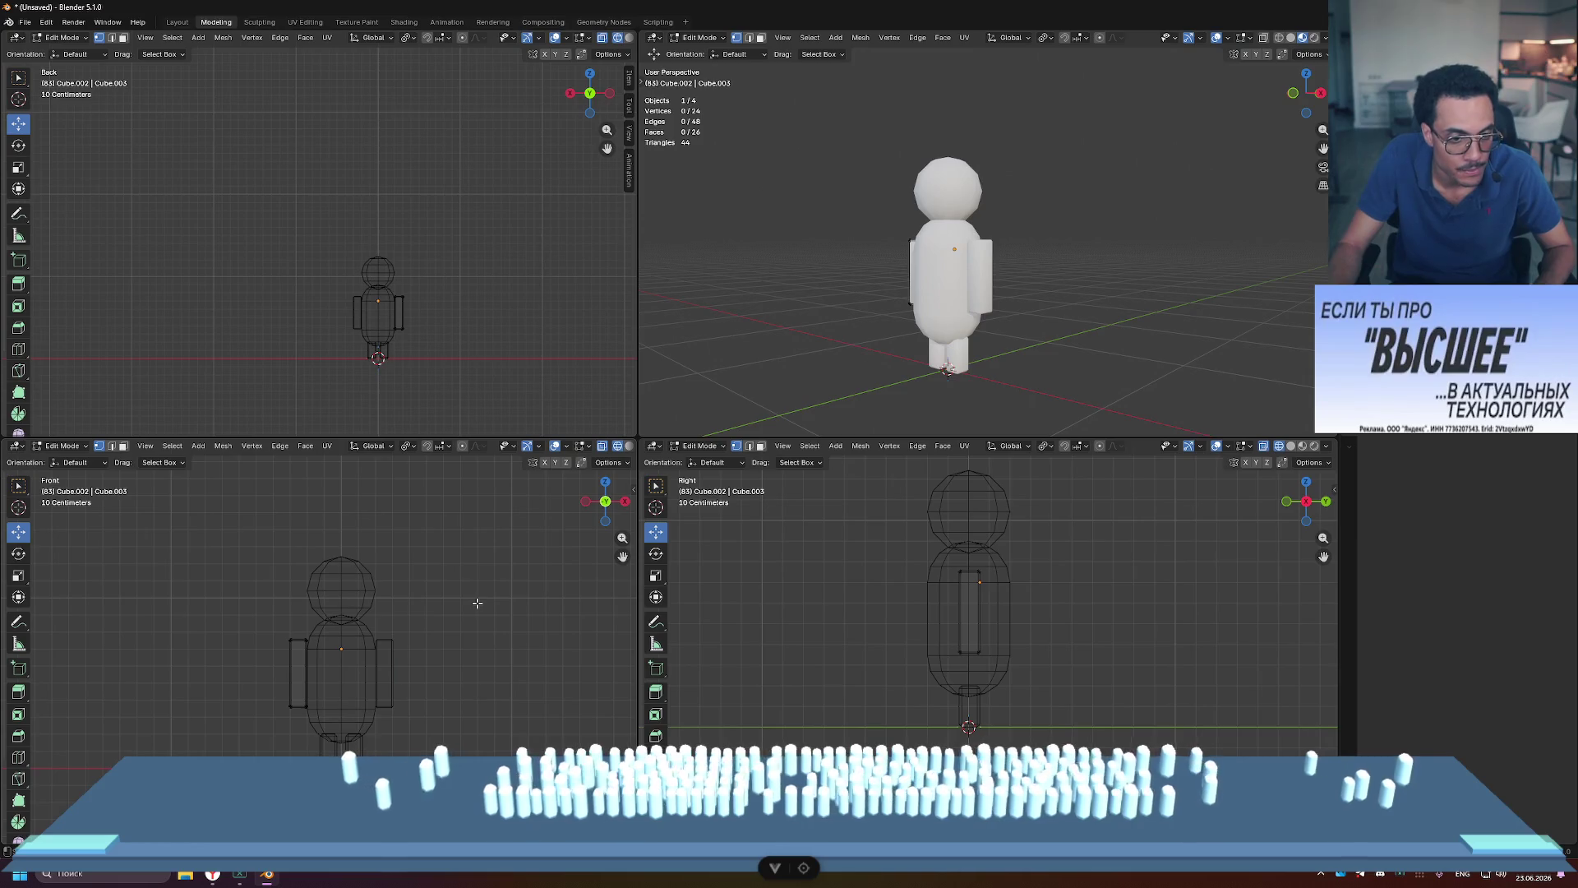
{"action": "key", "text": "a"}
{"action": "key", "text": "g"}
{"action": "key", "text": "z"}
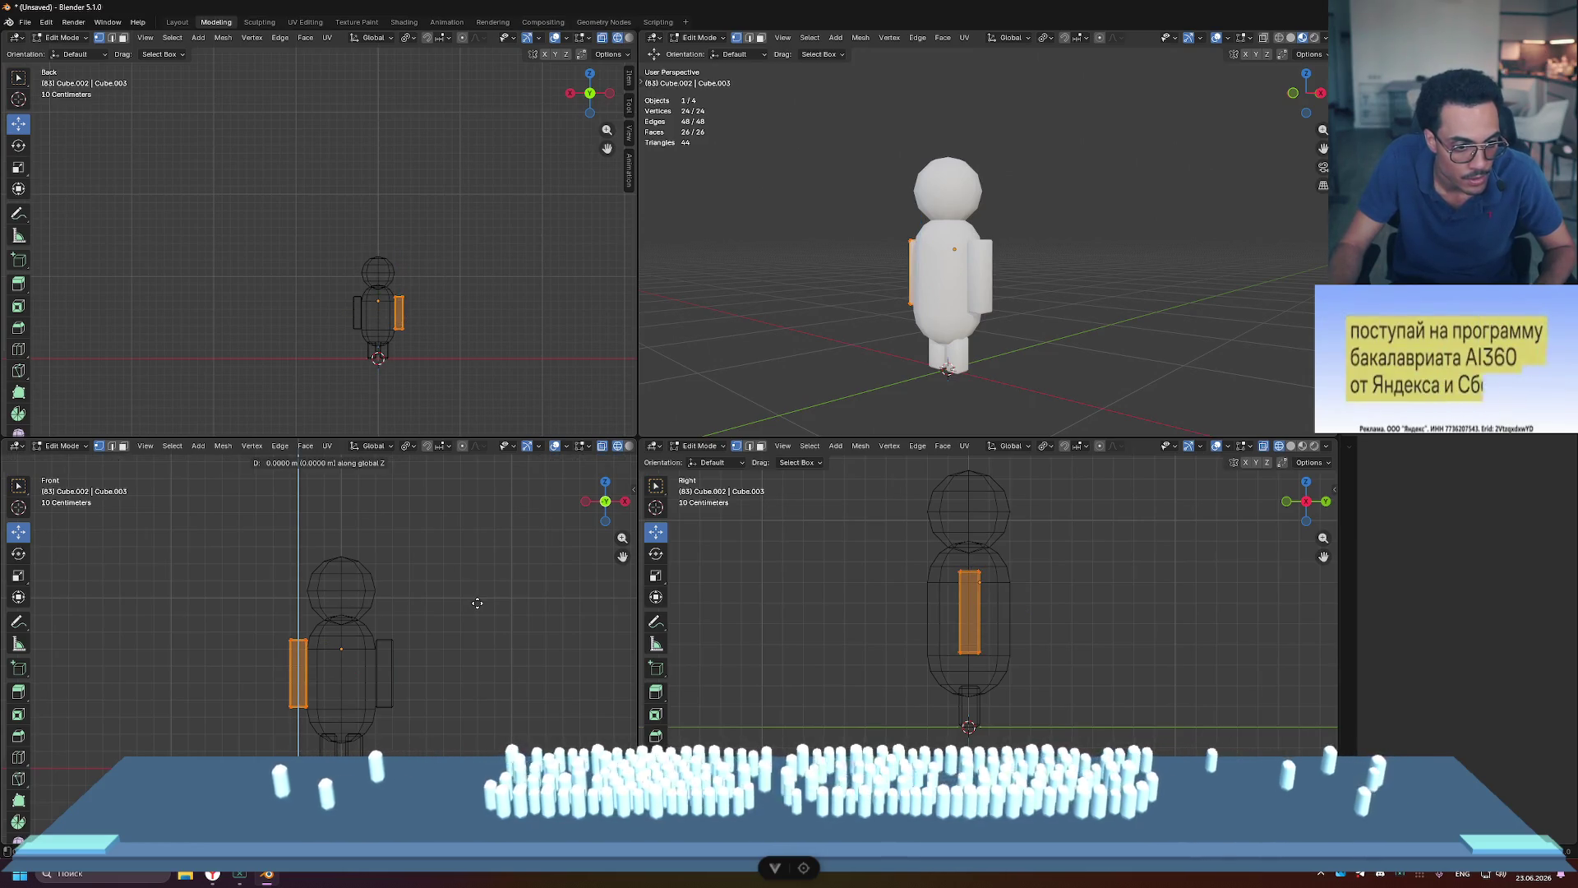
{"action": "left_click", "coordinate": [476, 613]}
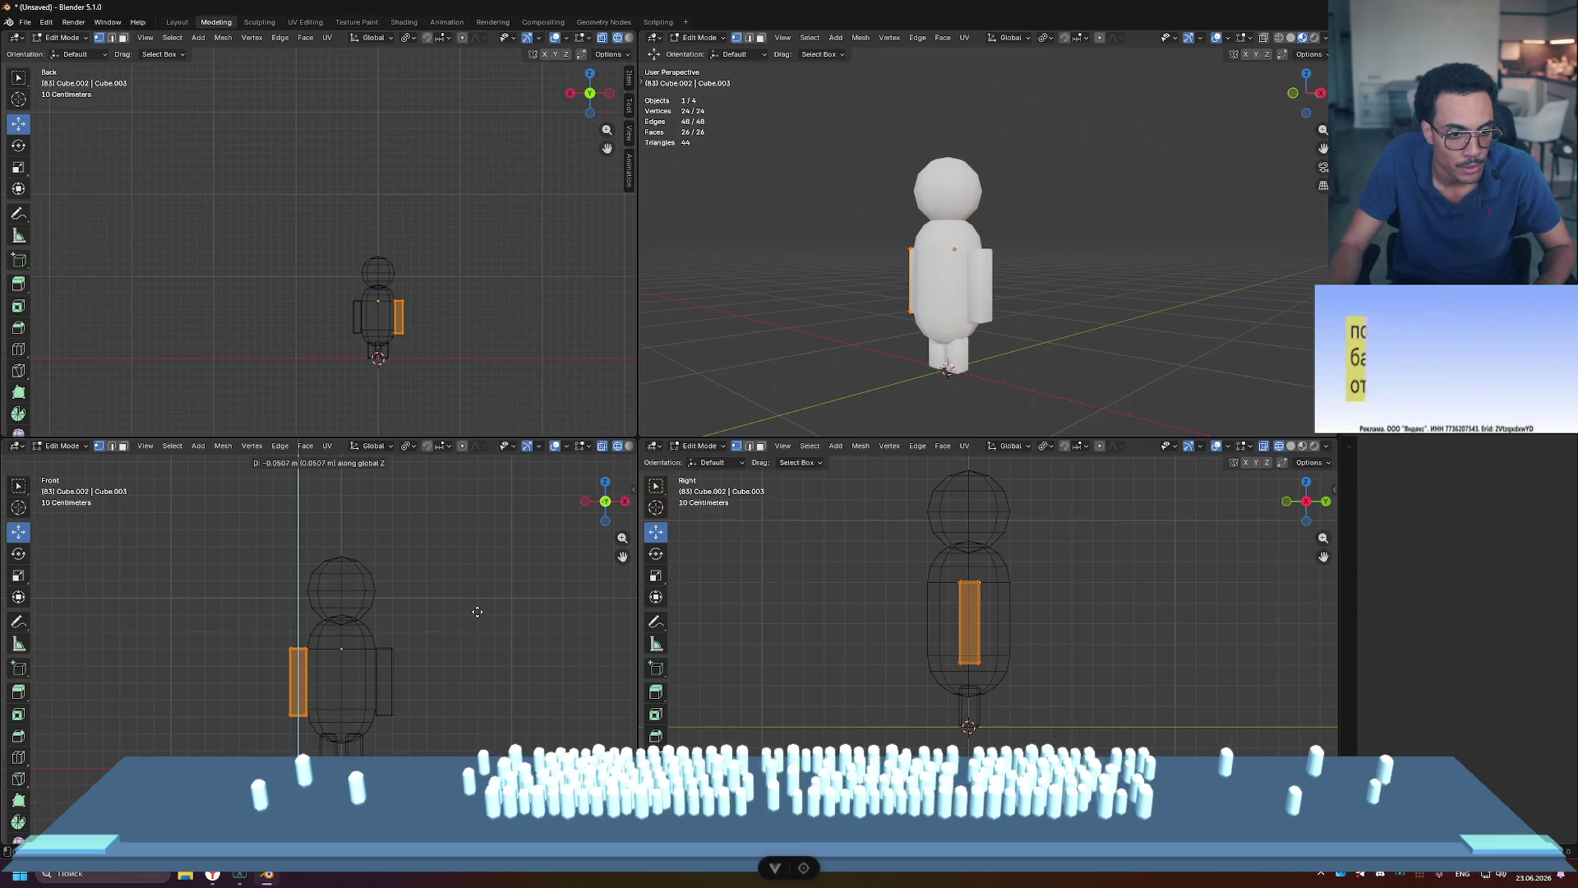
{"action": "key", "text": "Tab"}
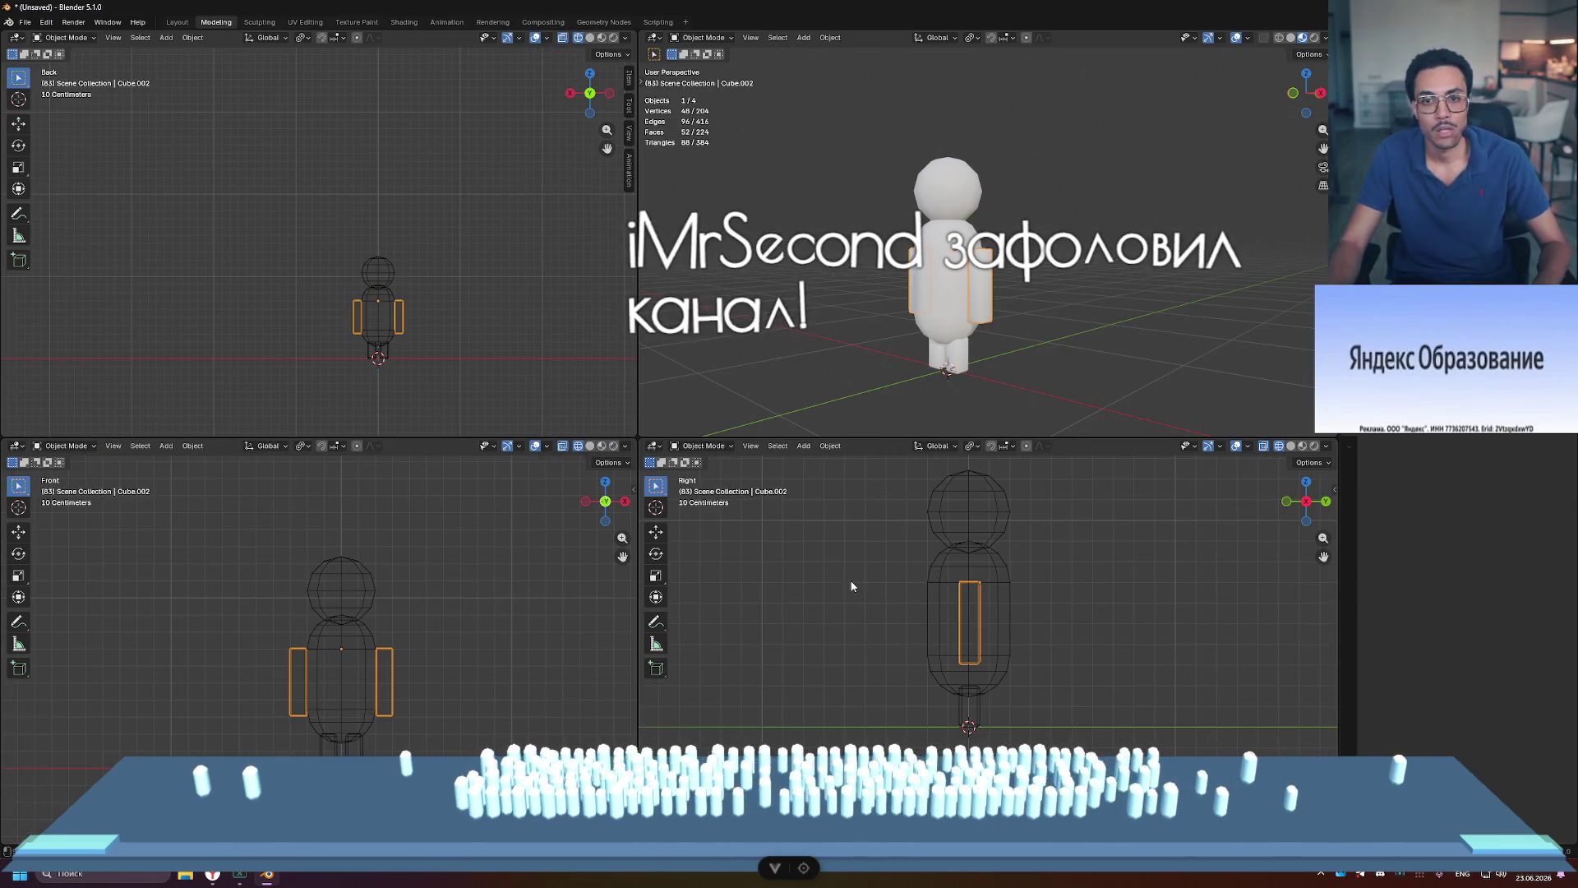
{"action": "left_click", "coordinate": [1081, 322]}
Step: Maximize the perspective view to inspect the lowered arms, then restore the four-view layout
{"action": "mouse_move", "coordinate": [1081, 322]}
{"action": "middle_mouse_down"}
{"action": "mouse_move", "coordinate": [1112, 319]}
{"action": "mouse_move", "coordinate": [1019, 309]}
{"action": "middle_mouse_up"}
{"action": "scroll", "coordinate": [1017, 308], "scroll_direction": "down", "scroll_amount": 4}
{"action": "mouse_move", "coordinate": [1045, 254]}
{"action": "middle_mouse_down"}
{"action": "mouse_move", "coordinate": [1036, 294]}
{"action": "mouse_move", "coordinate": [1154, 293]}
{"action": "mouse_move", "coordinate": [1082, 286]}
{"action": "middle_mouse_up"}
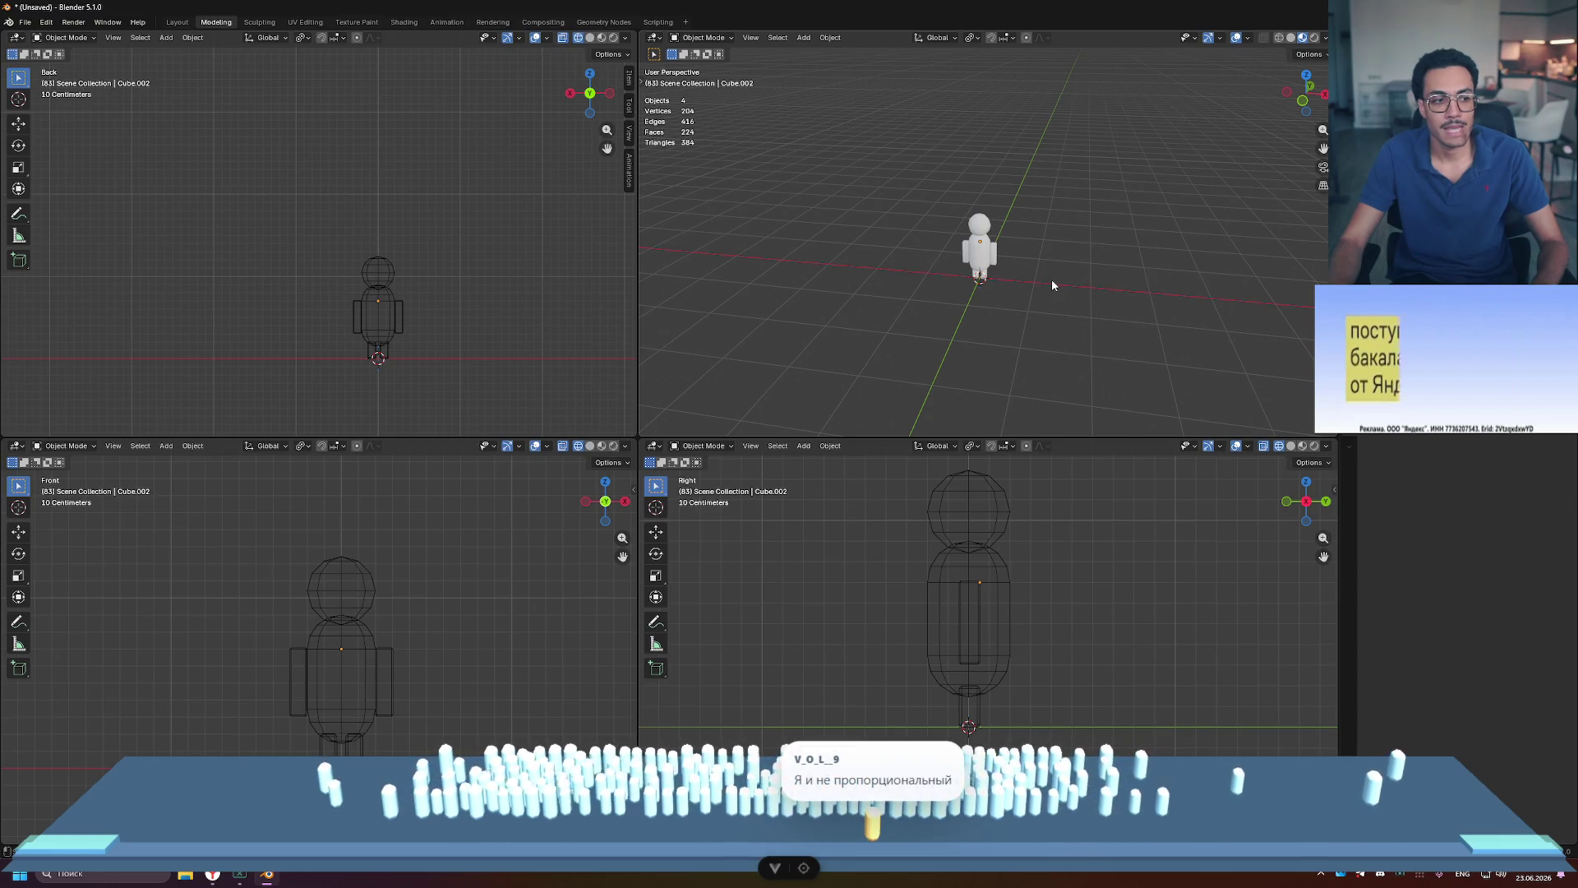
{"action": "mouse_move", "coordinate": [1052, 282]}
{"action": "middle_mouse_down"}
{"action": "mouse_move", "coordinate": [1122, 265]}
{"action": "mouse_move", "coordinate": [1039, 271]}
{"action": "middle_mouse_up"}
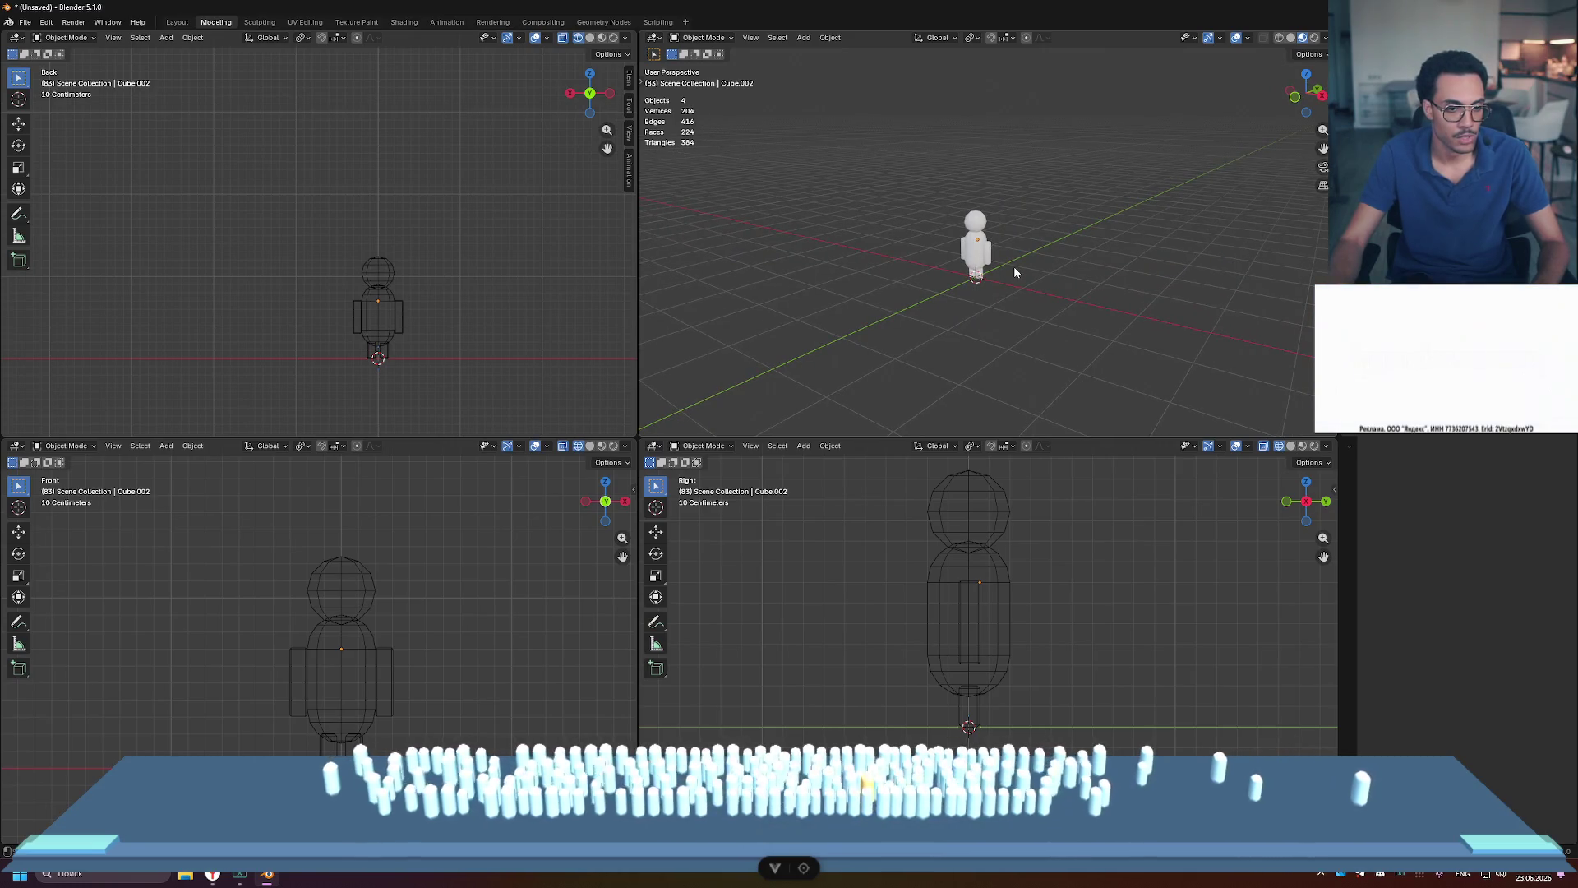
{"action": "middle_click_drag", "start_coordinate": [1014, 265], "coordinate": [835, 269]}
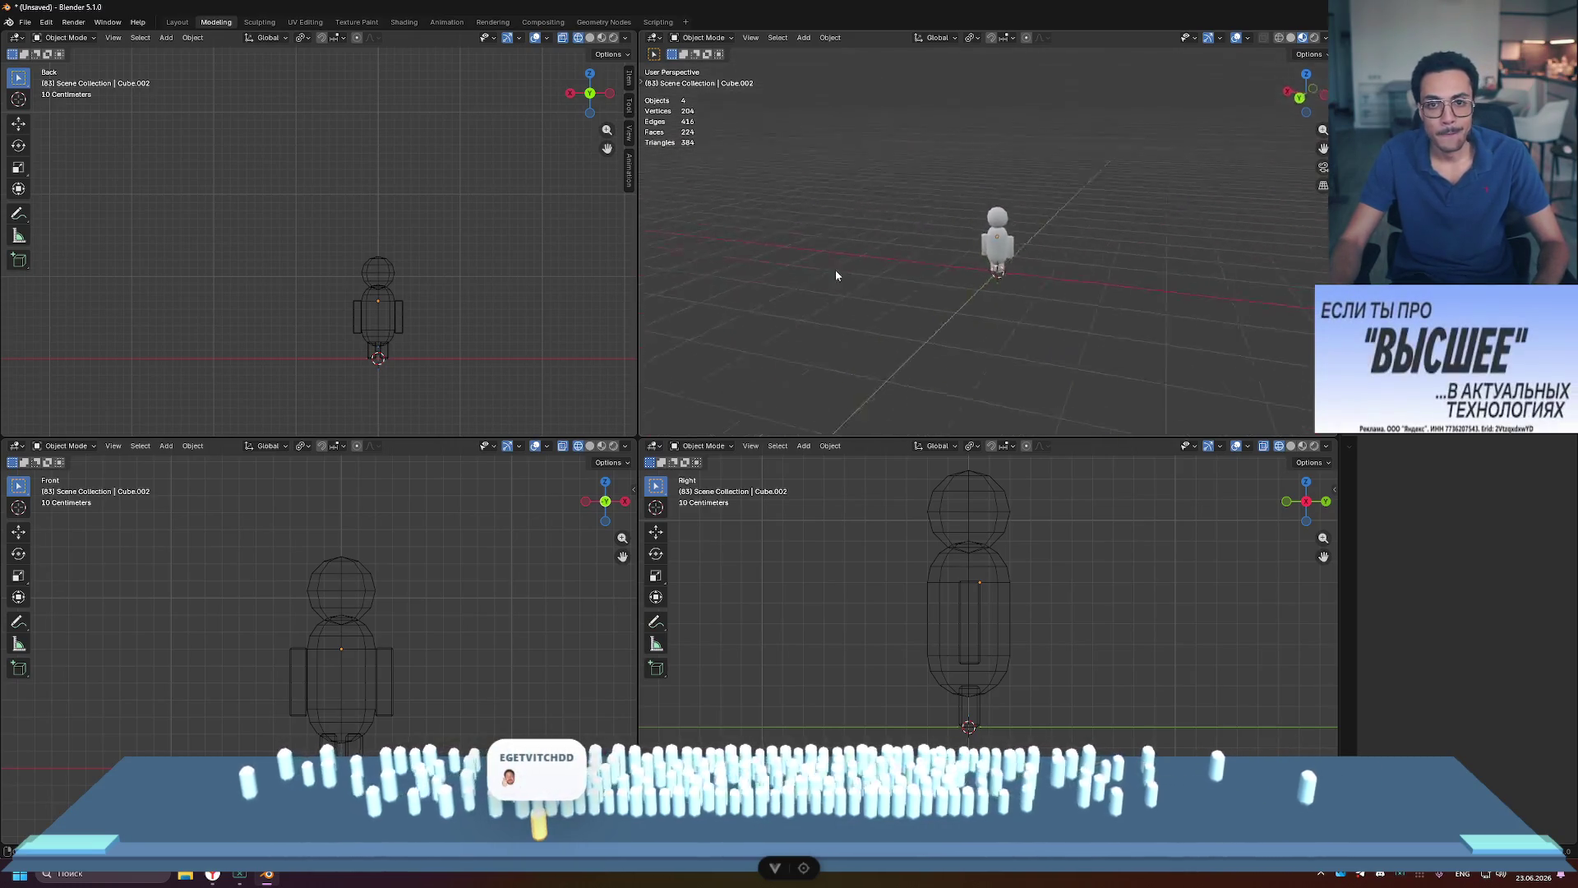
{"action": "middle_click_drag", "start_coordinate": [831, 205], "coordinate": [1085, 248]}
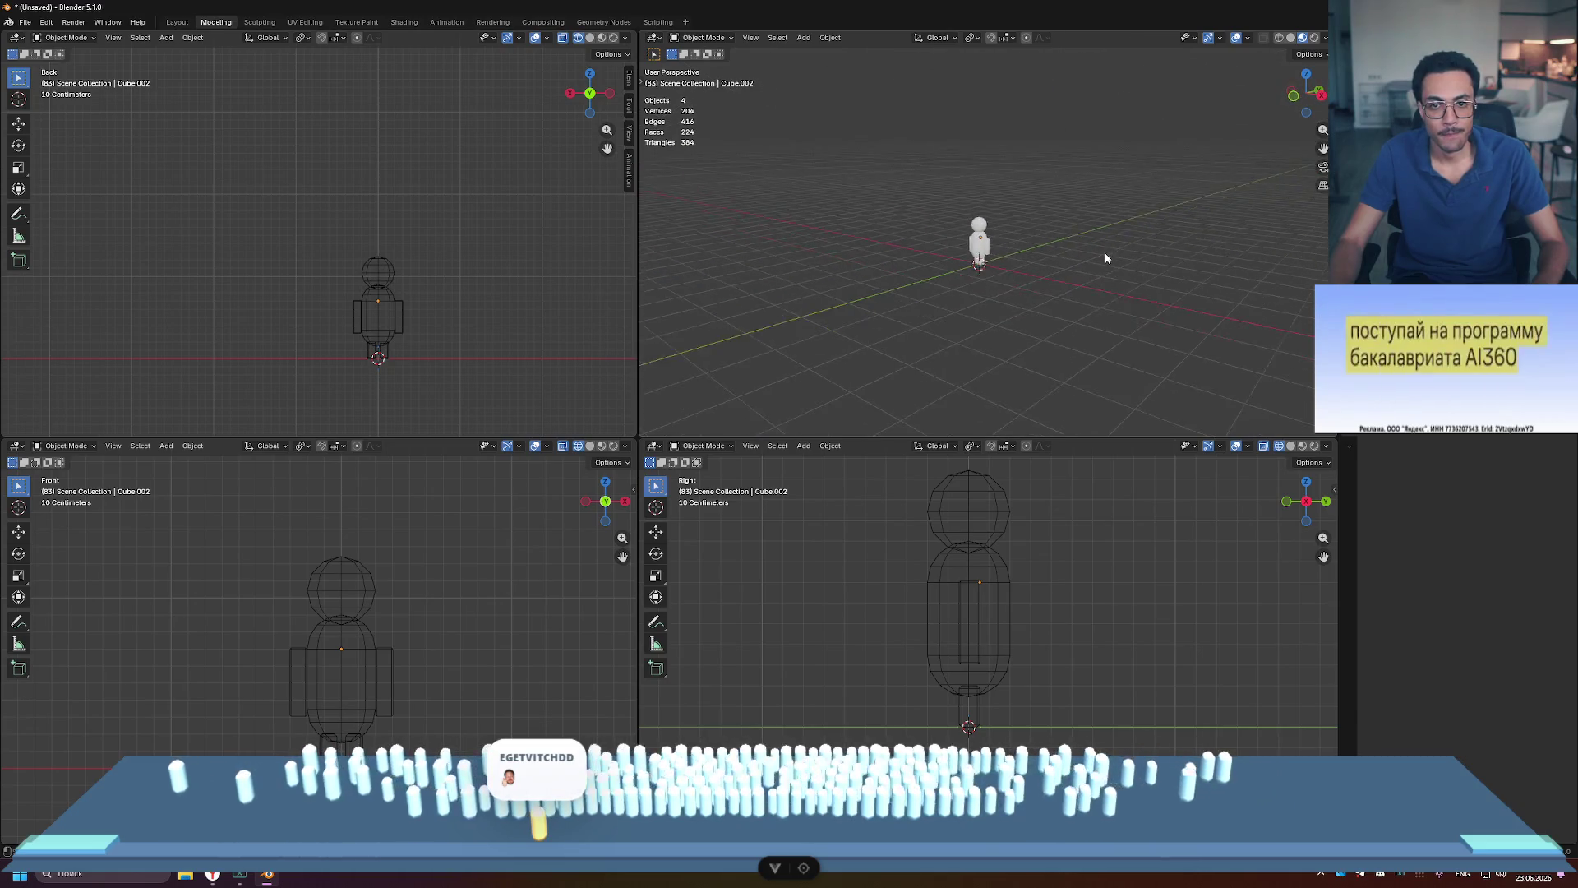
{"action": "scroll", "coordinate": [1068, 283], "scroll_direction": "up", "scroll_amount": 5}
{"action": "key", "text": "ctrl+space"}
{"action": "scroll", "coordinate": [1069, 282], "scroll_direction": "down", "scroll_amount": 8}
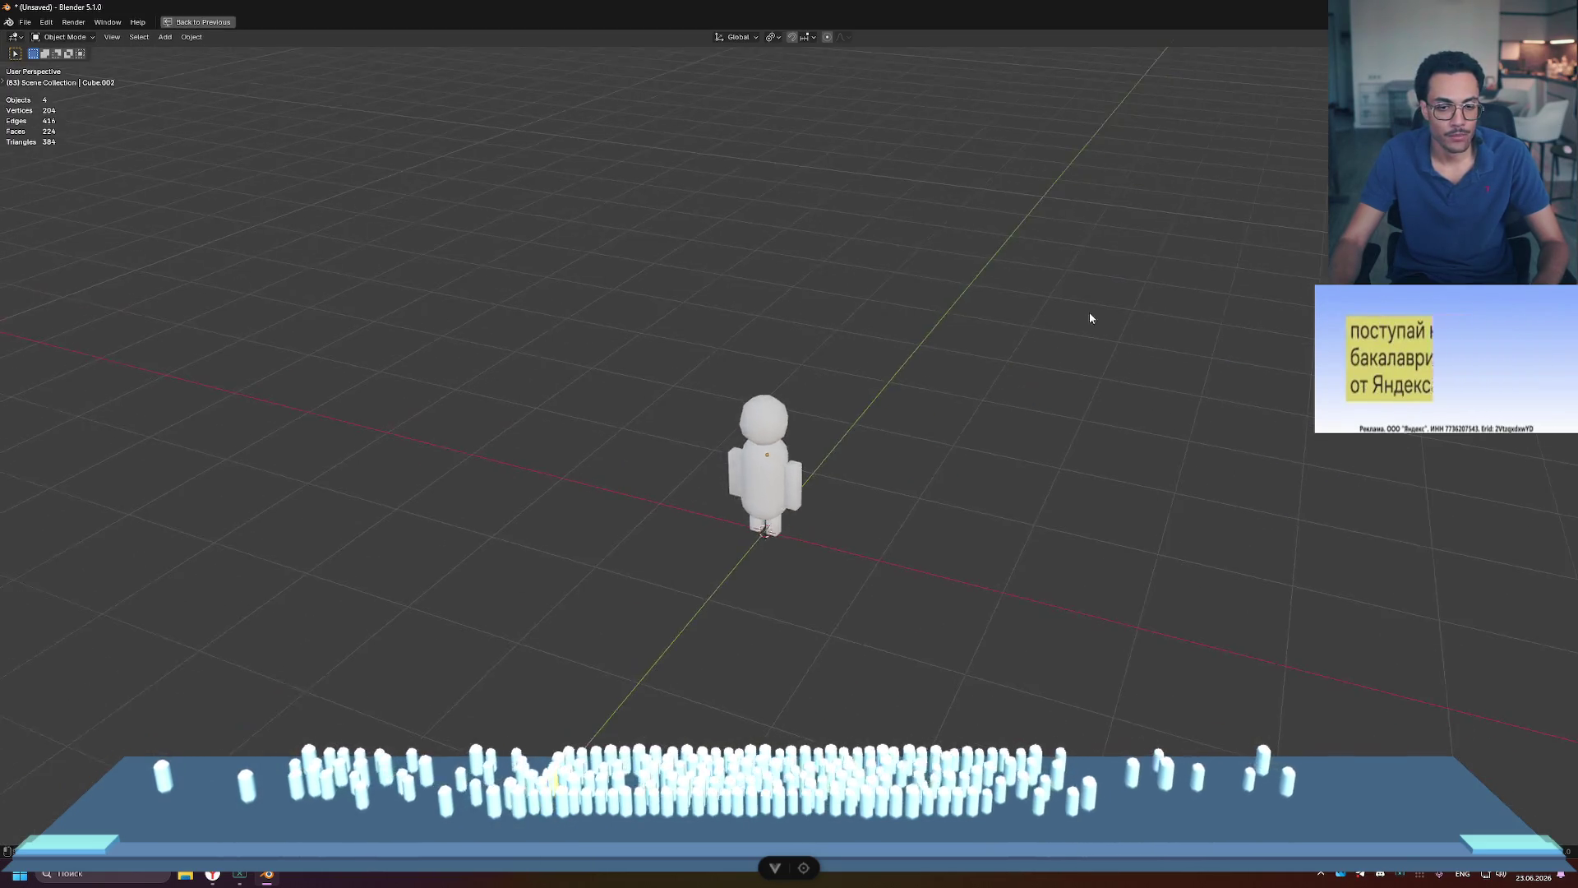
{"action": "mouse_move", "coordinate": [1095, 315]}
{"action": "middle_mouse_down"}
{"action": "mouse_move", "coordinate": [1180, 339]}
{"action": "mouse_move", "coordinate": [990, 310]}
{"action": "mouse_move", "coordinate": [1156, 320]}
{"action": "mouse_move", "coordinate": [770, 458]}
{"action": "middle_mouse_up"}
{"action": "scroll", "coordinate": [769, 458], "scroll_direction": "up", "scroll_amount": 5}
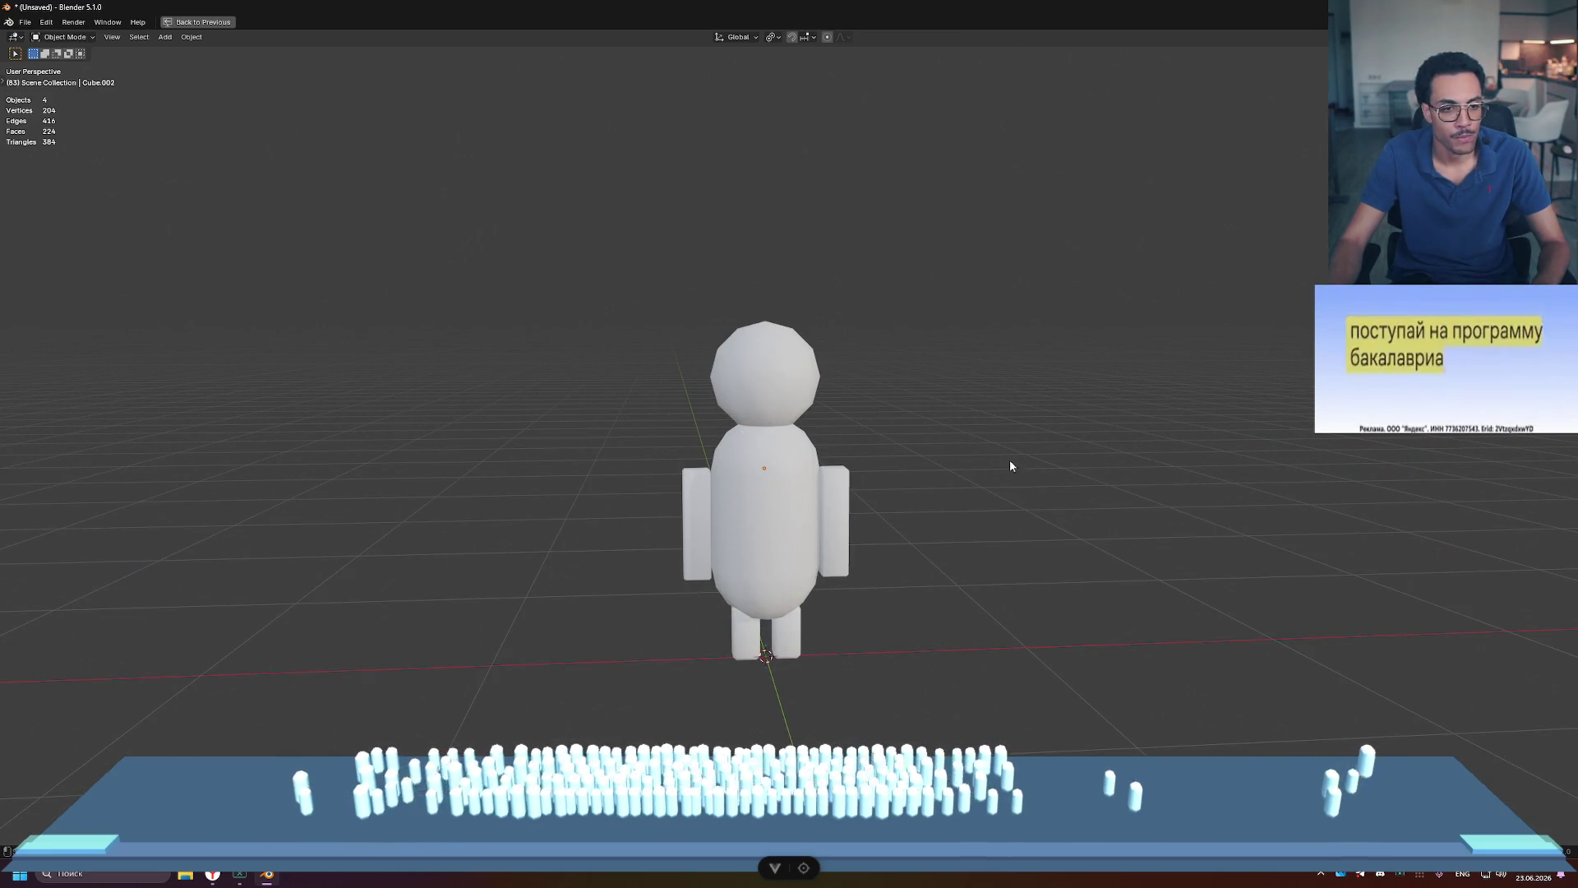
{"action": "key", "text": "ctrl+alt+space"}
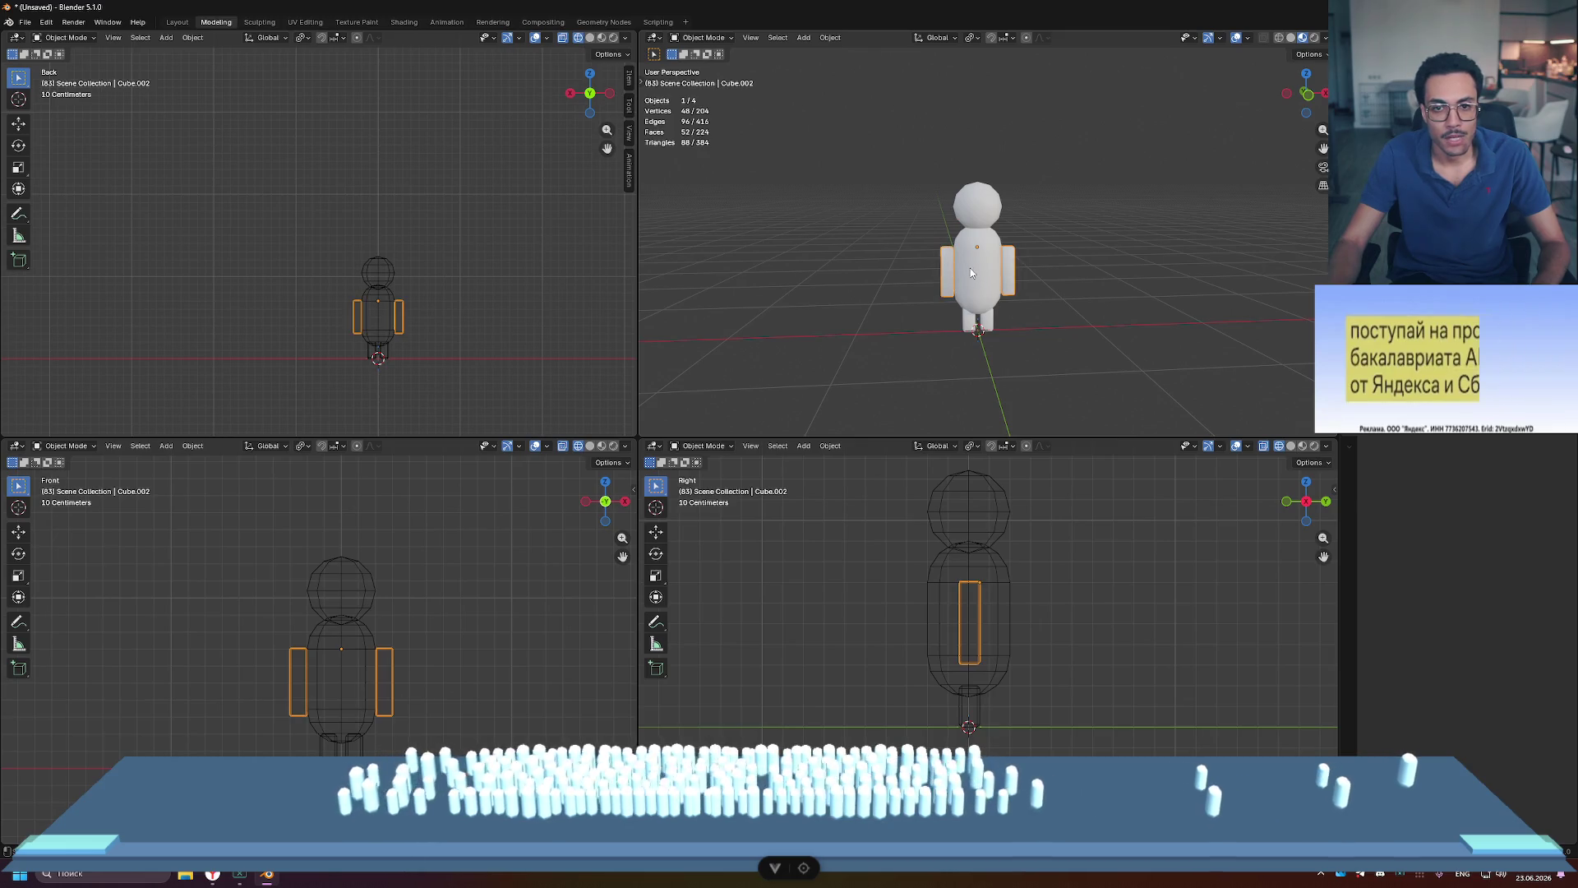
Step: Raise the left arm slightly along Z with the gizmo and return to Object Mode
{"action": "key", "text": "Tab"}
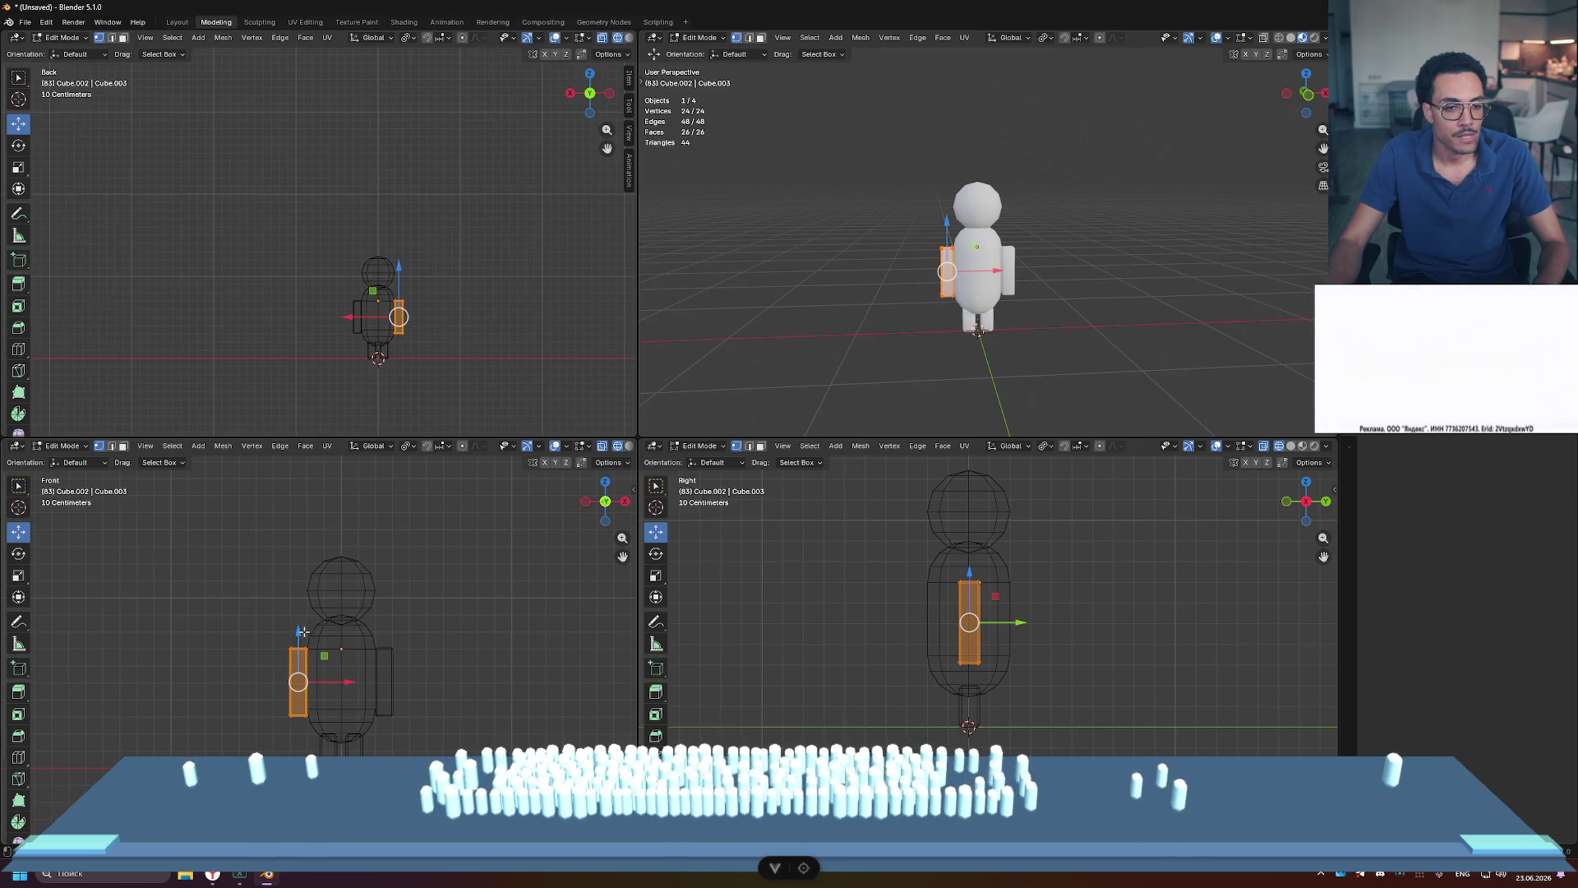
{"action": "left_click_drag", "start_coordinate": [298, 632], "coordinate": [298, 615]}
{"action": "left_click", "coordinate": [1038, 376]}
{"action": "scroll", "coordinate": [1053, 353], "scroll_direction": "up", "scroll_amount": 6}
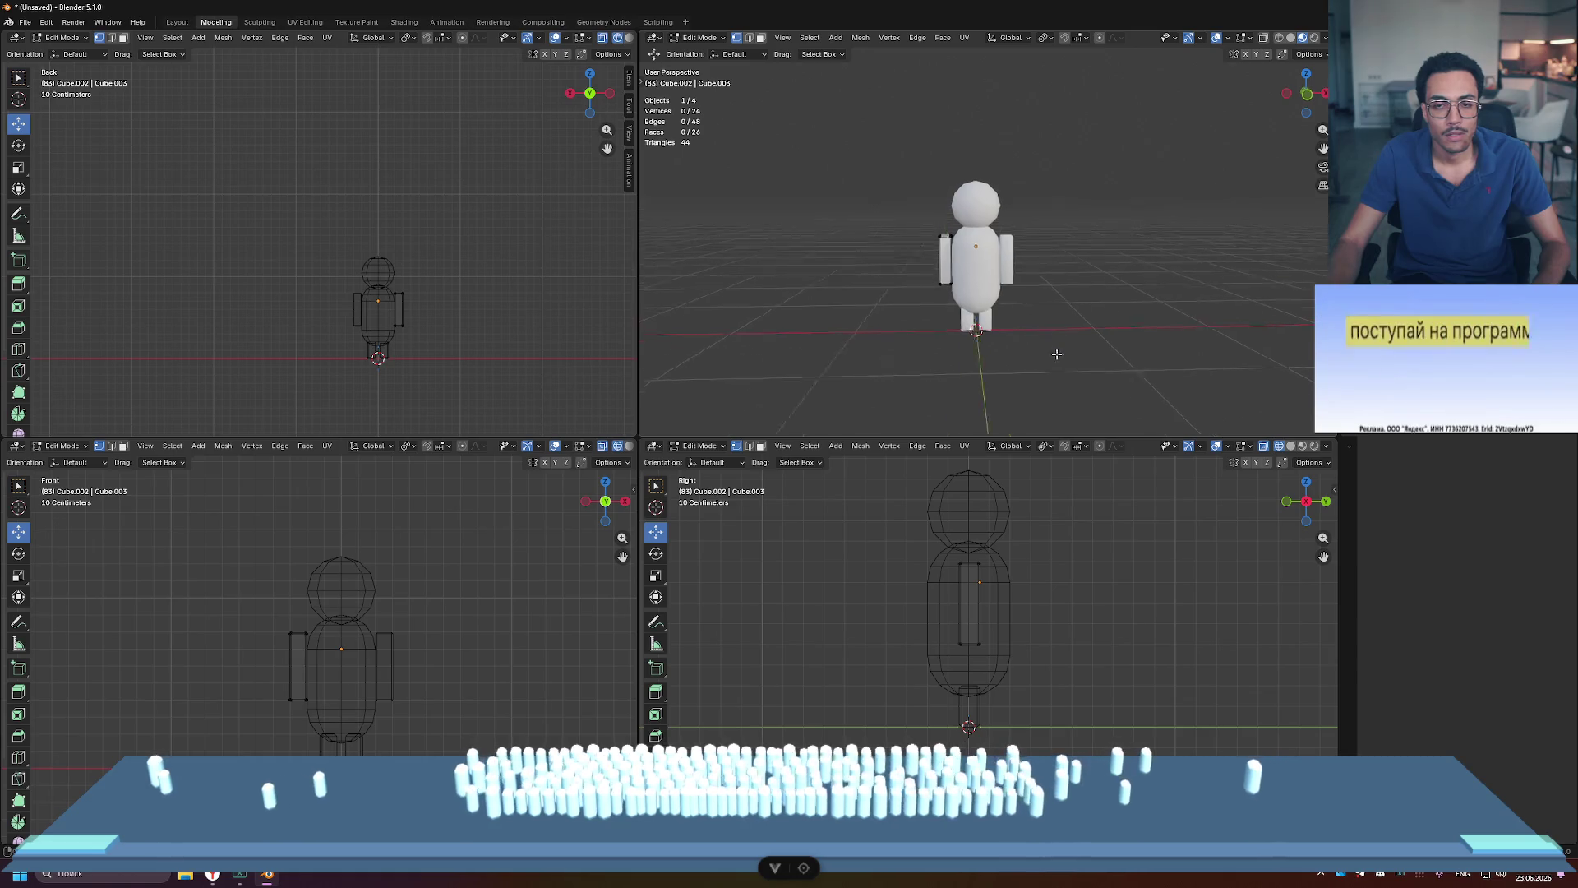
{"action": "middle_click_drag", "start_coordinate": [972, 247], "coordinate": [1040, 251]}
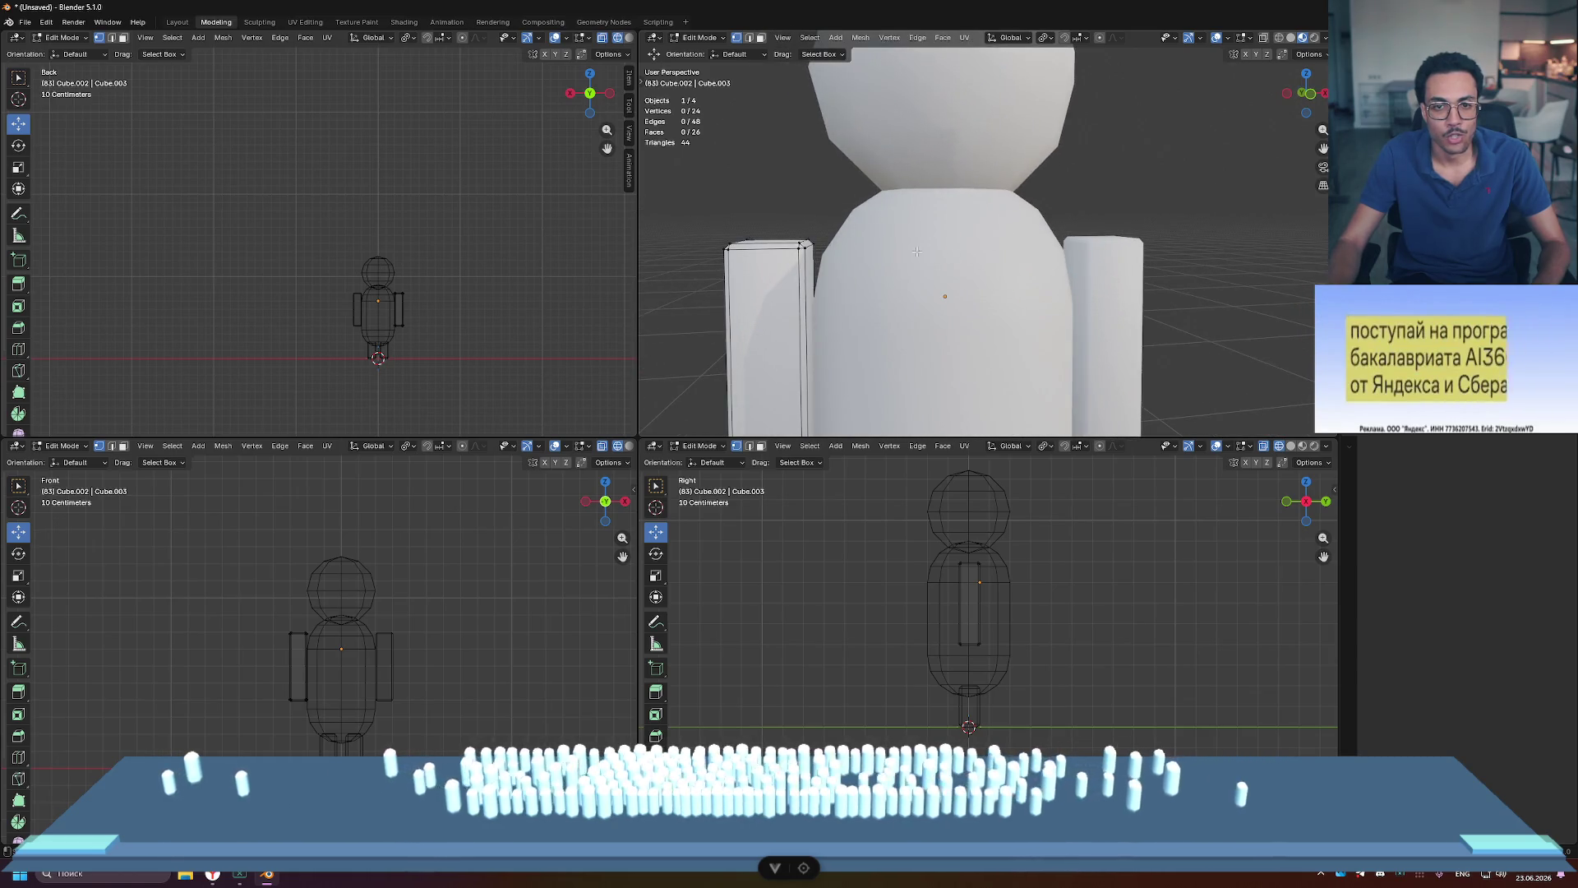
{"action": "scroll", "coordinate": [917, 250], "scroll_direction": "down", "scroll_amount": 8}
{"action": "key", "text": "Tab"}
{"action": "left_click", "coordinate": [1126, 304]}
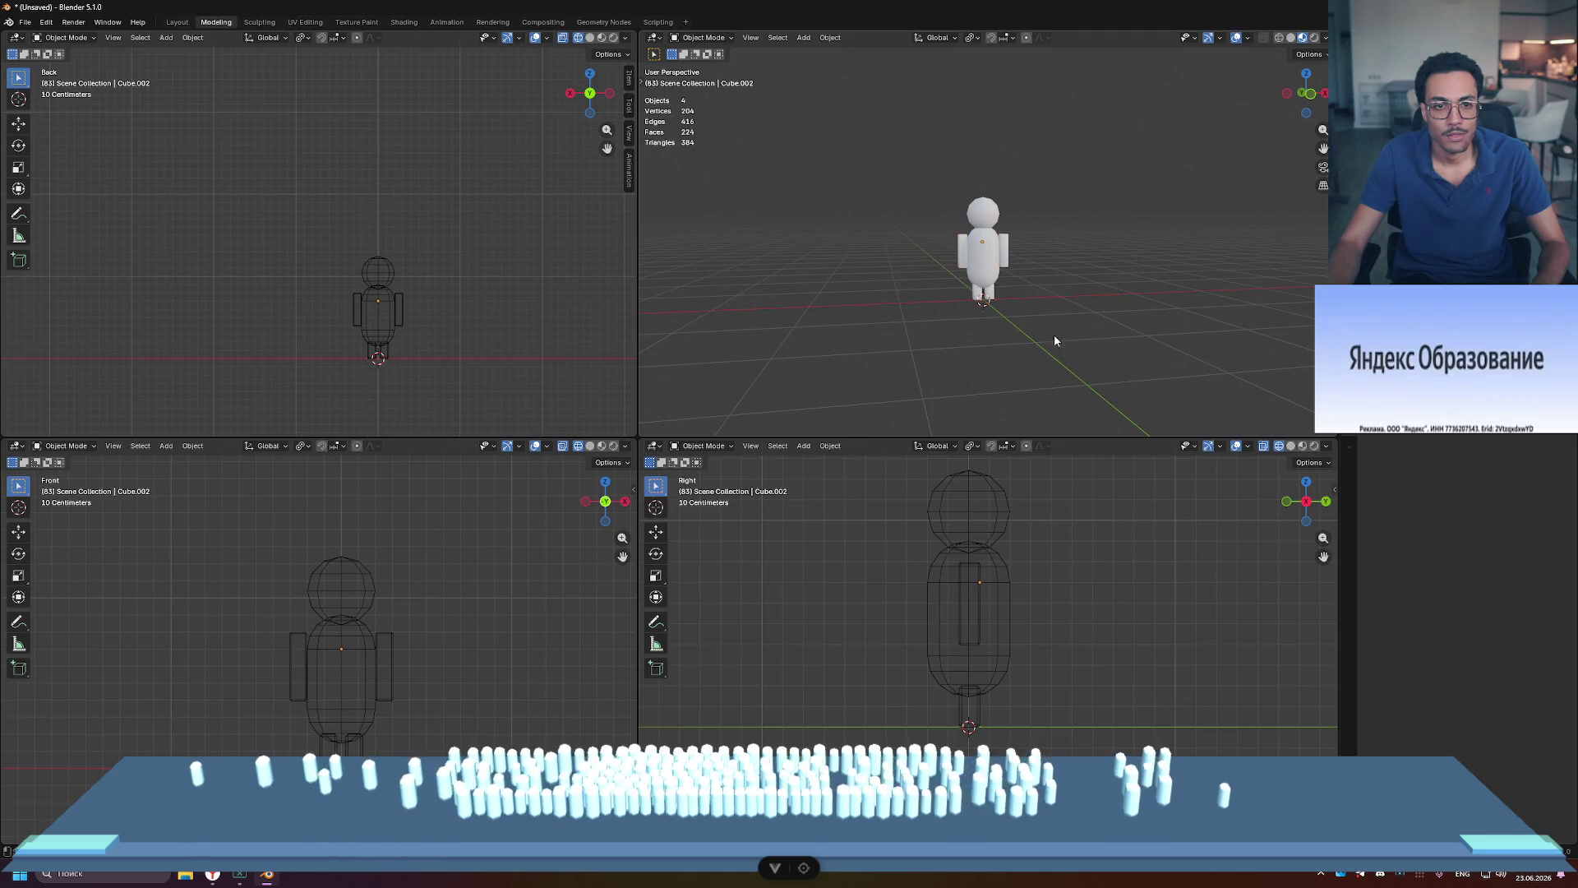
Step: Maximize the perspective view to check the arm from low and high angles, then restore four views
{"action": "key", "text": "ctrl+space"}
{"action": "scroll", "coordinate": [1027, 343], "scroll_direction": "down", "scroll_amount": 4}
{"action": "mouse_move", "coordinate": [1023, 343]}
{"action": "middle_mouse_down"}
{"action": "mouse_move", "coordinate": [921, 385]}
{"action": "mouse_move", "coordinate": [553, 377]}
{"action": "mouse_move", "coordinate": [810, 340]}
{"action": "middle_mouse_up"}
{"action": "mouse_move", "coordinate": [937, 352]}
{"action": "middle_mouse_down"}
{"action": "mouse_move", "coordinate": [1117, 369]}
{"action": "mouse_move", "coordinate": [1114, 321]}
{"action": "mouse_move", "coordinate": [968, 361]}
{"action": "mouse_move", "coordinate": [709, 366]}
{"action": "mouse_move", "coordinate": [819, 379]}
{"action": "middle_mouse_up"}
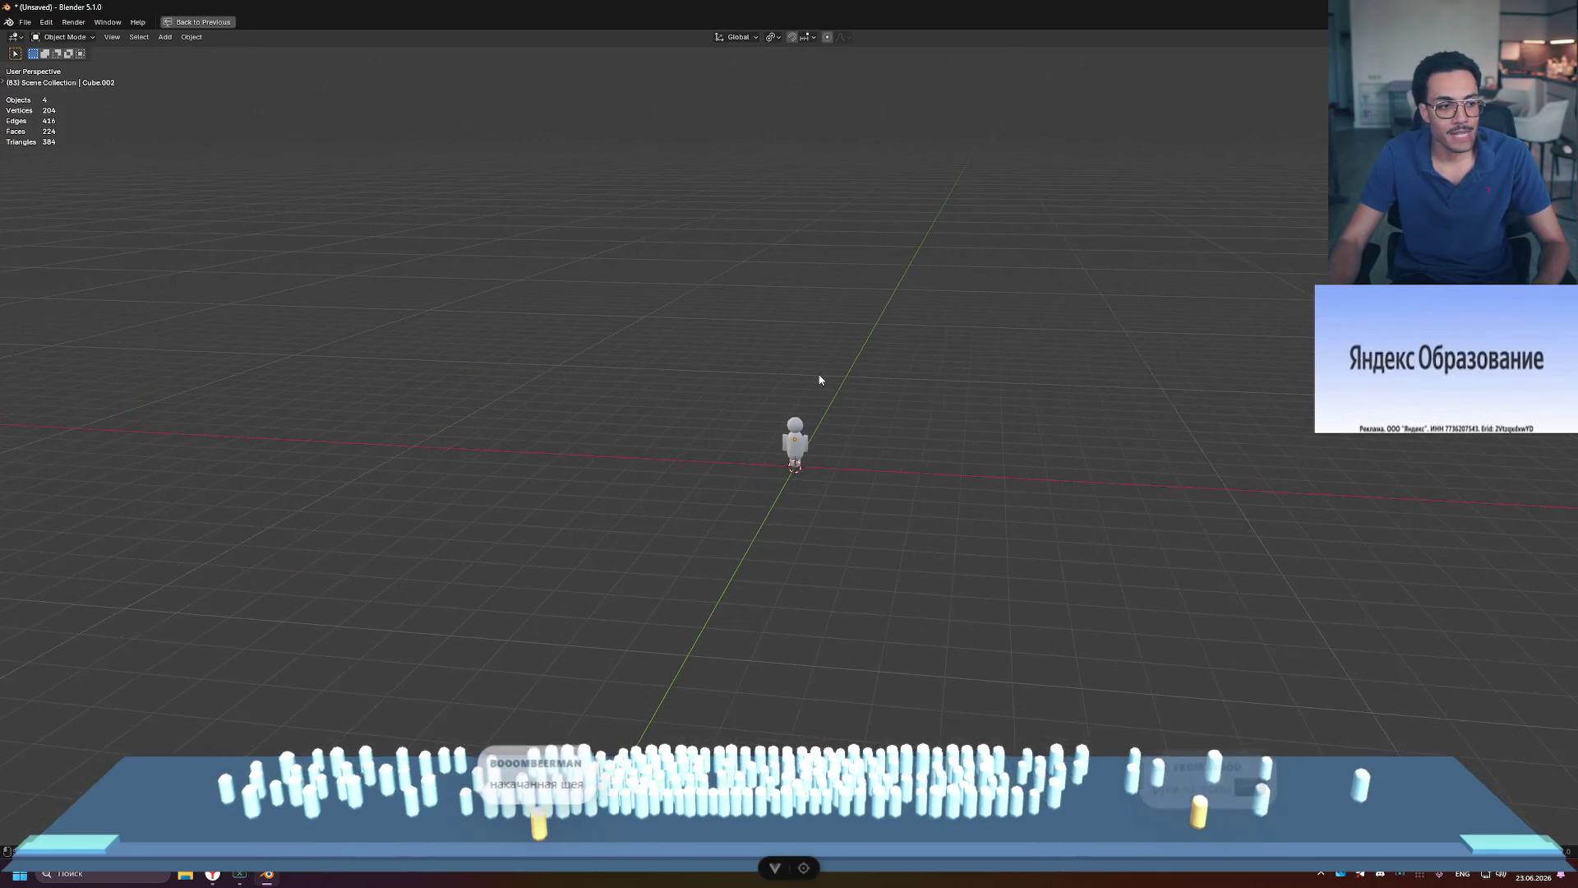
{"action": "key", "text": "ctrl+space"}
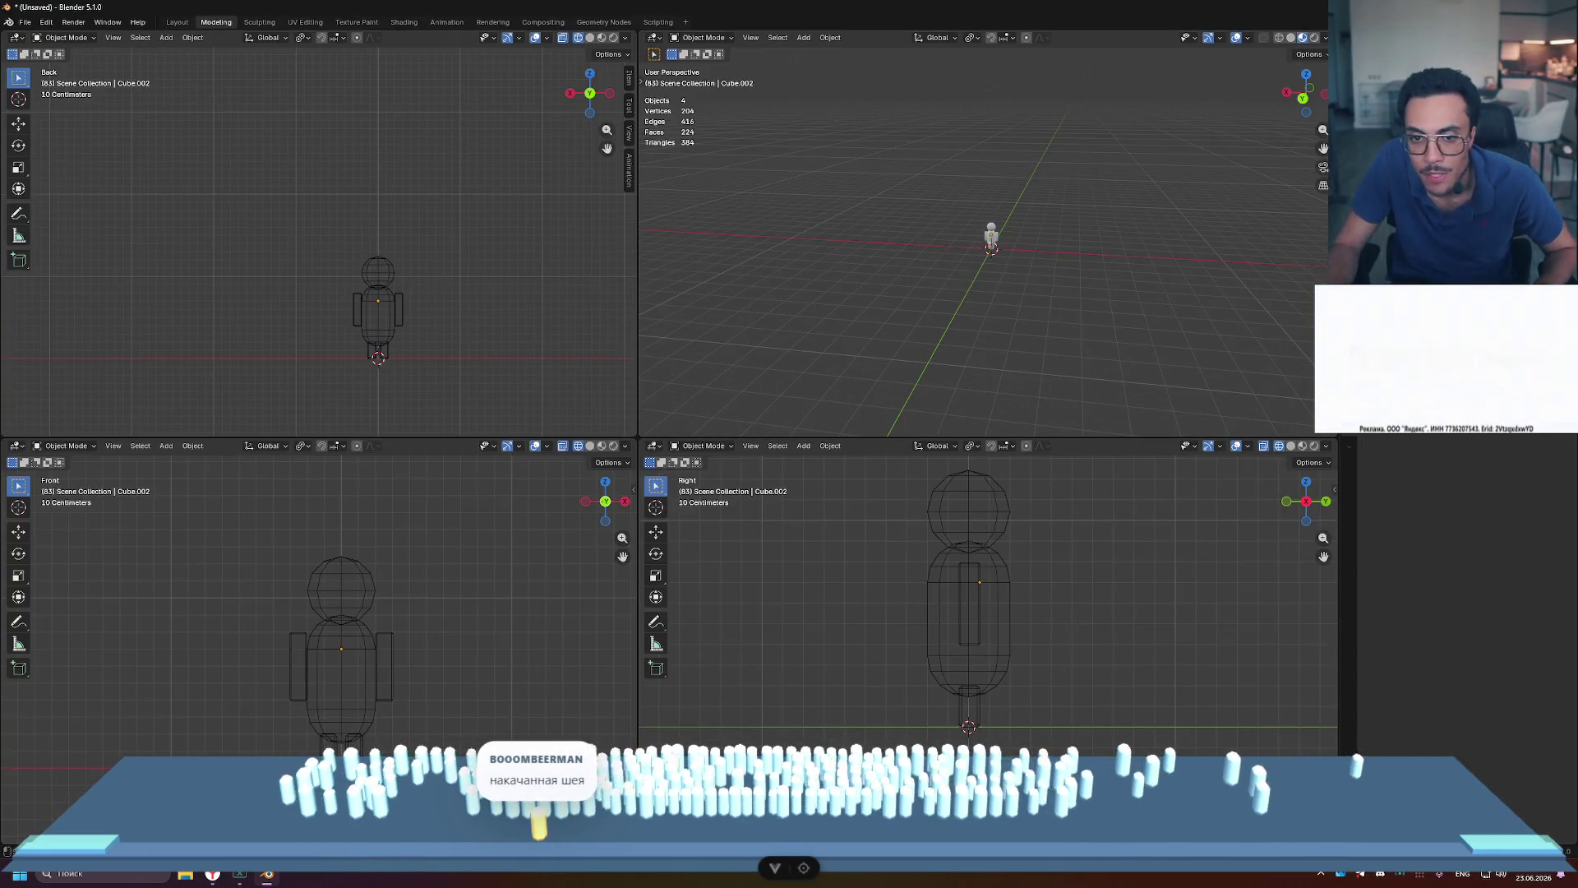
{"action": "scroll", "coordinate": [1033, 299], "scroll_direction": "up", "scroll_amount": 5}
{"action": "scroll", "coordinate": [1052, 248], "scroll_direction": "down", "scroll_amount": 3}
{"action": "mouse_move", "coordinate": [860, 222]}
{"action": "middle_mouse_down"}
{"action": "mouse_move", "coordinate": [1072, 220]}
{"action": "mouse_move", "coordinate": [1124, 202]}
{"action": "middle_mouse_up"}
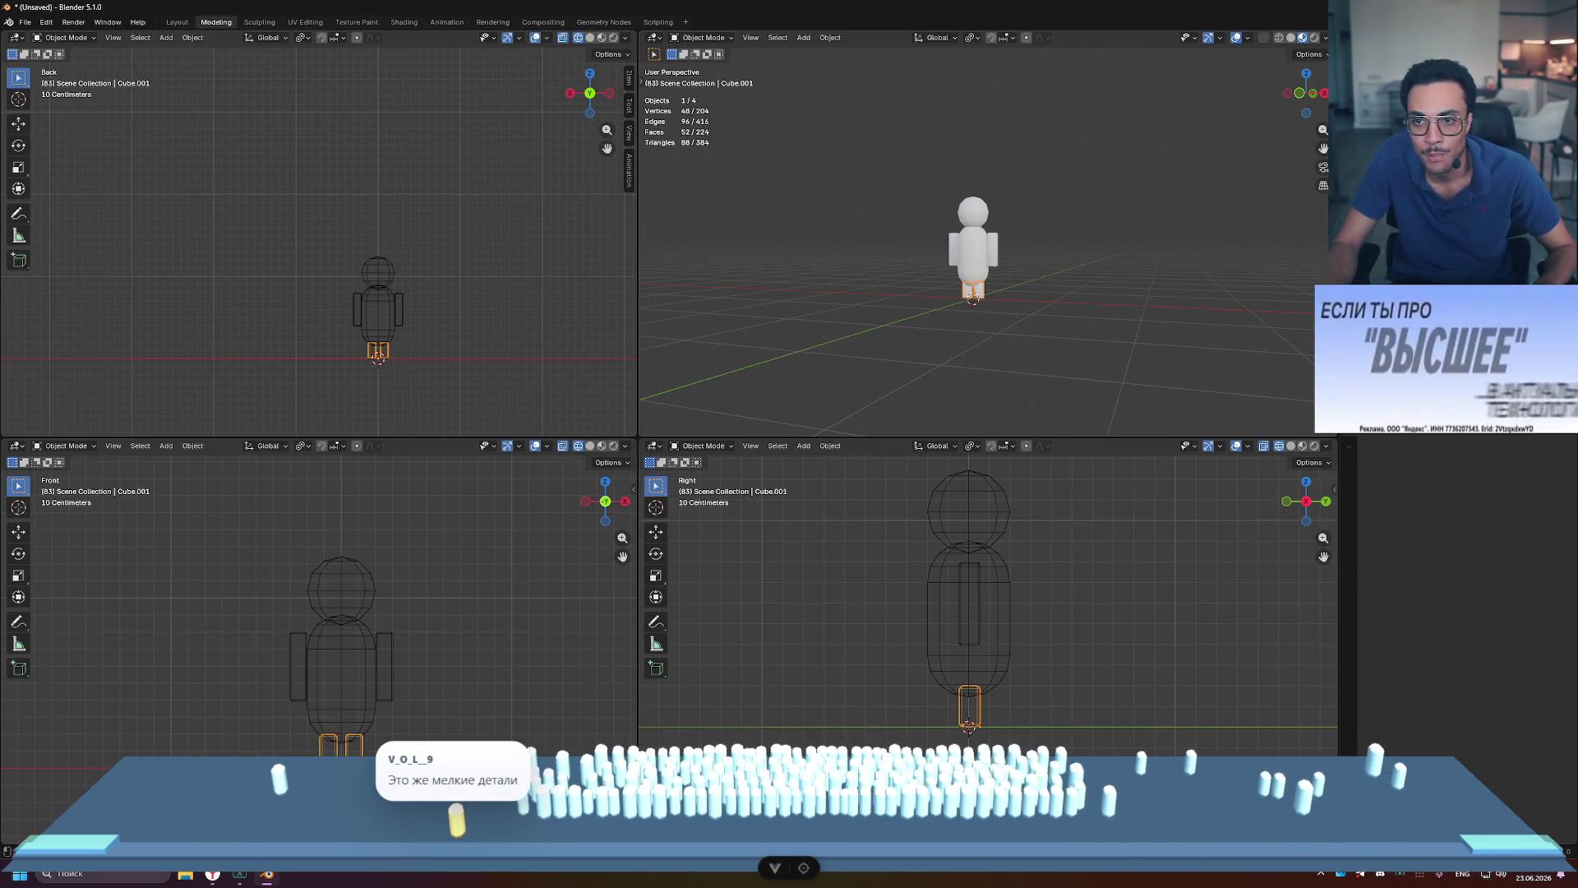
Step: Rename the legs object to 'Leg'
{"action": "left_click", "coordinate": [377, 351]}
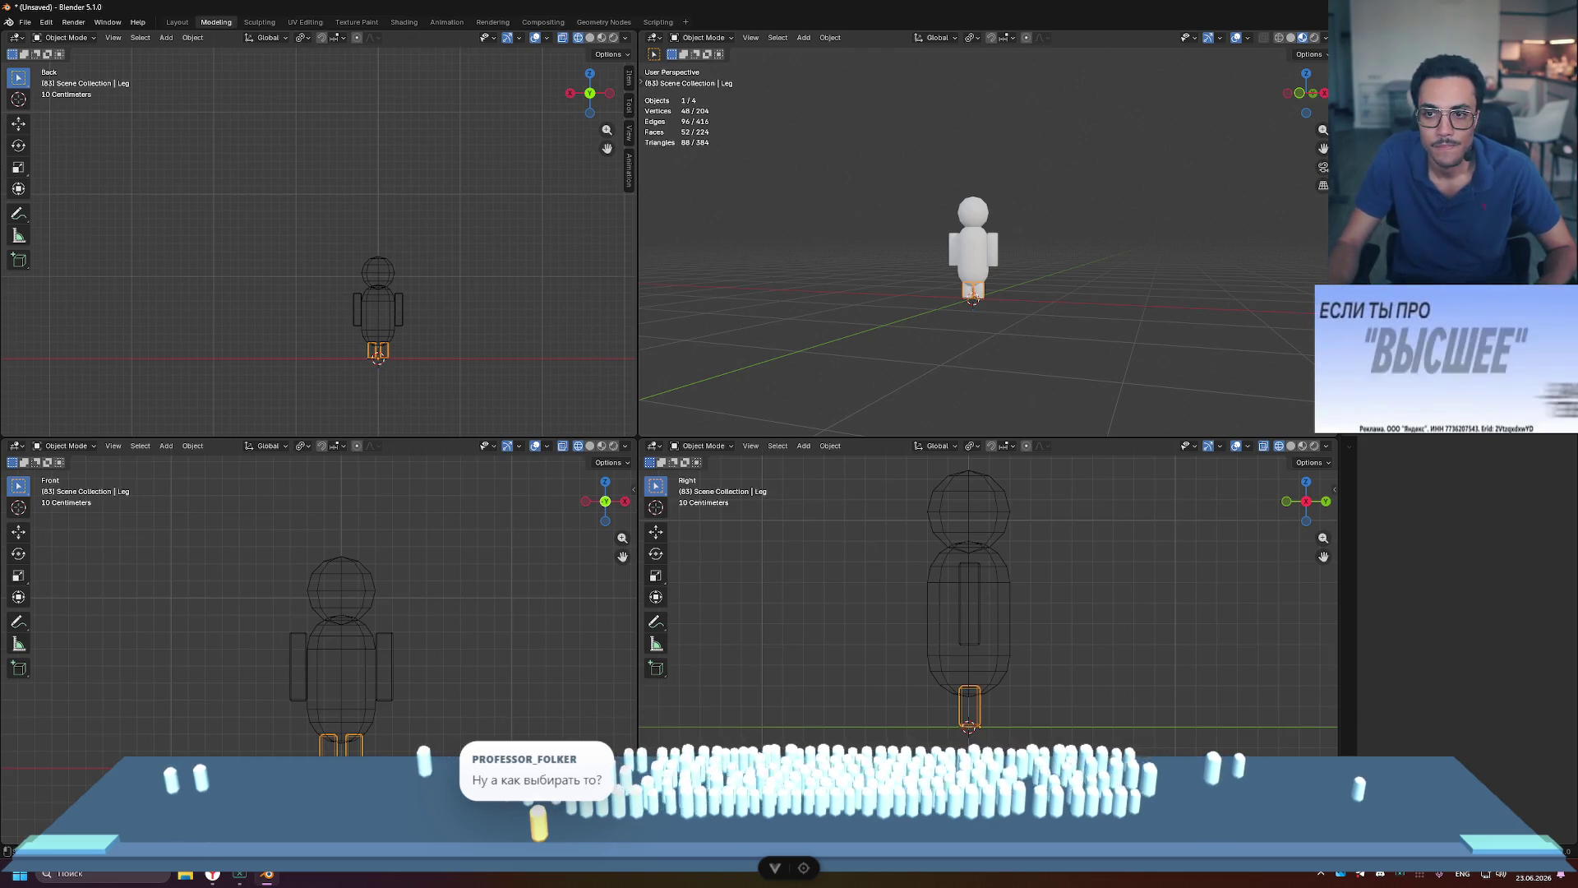
{"action": "key", "text": "F2"}
{"action": "type", "text": "Leg"}
{"action": "key", "text": "Return"}
{"action": "key", "text": "alt+a"}
Step: Select the Leg and then the arms, and undo, removing the torso
{"action": "left_click", "coordinate": [972, 289]}
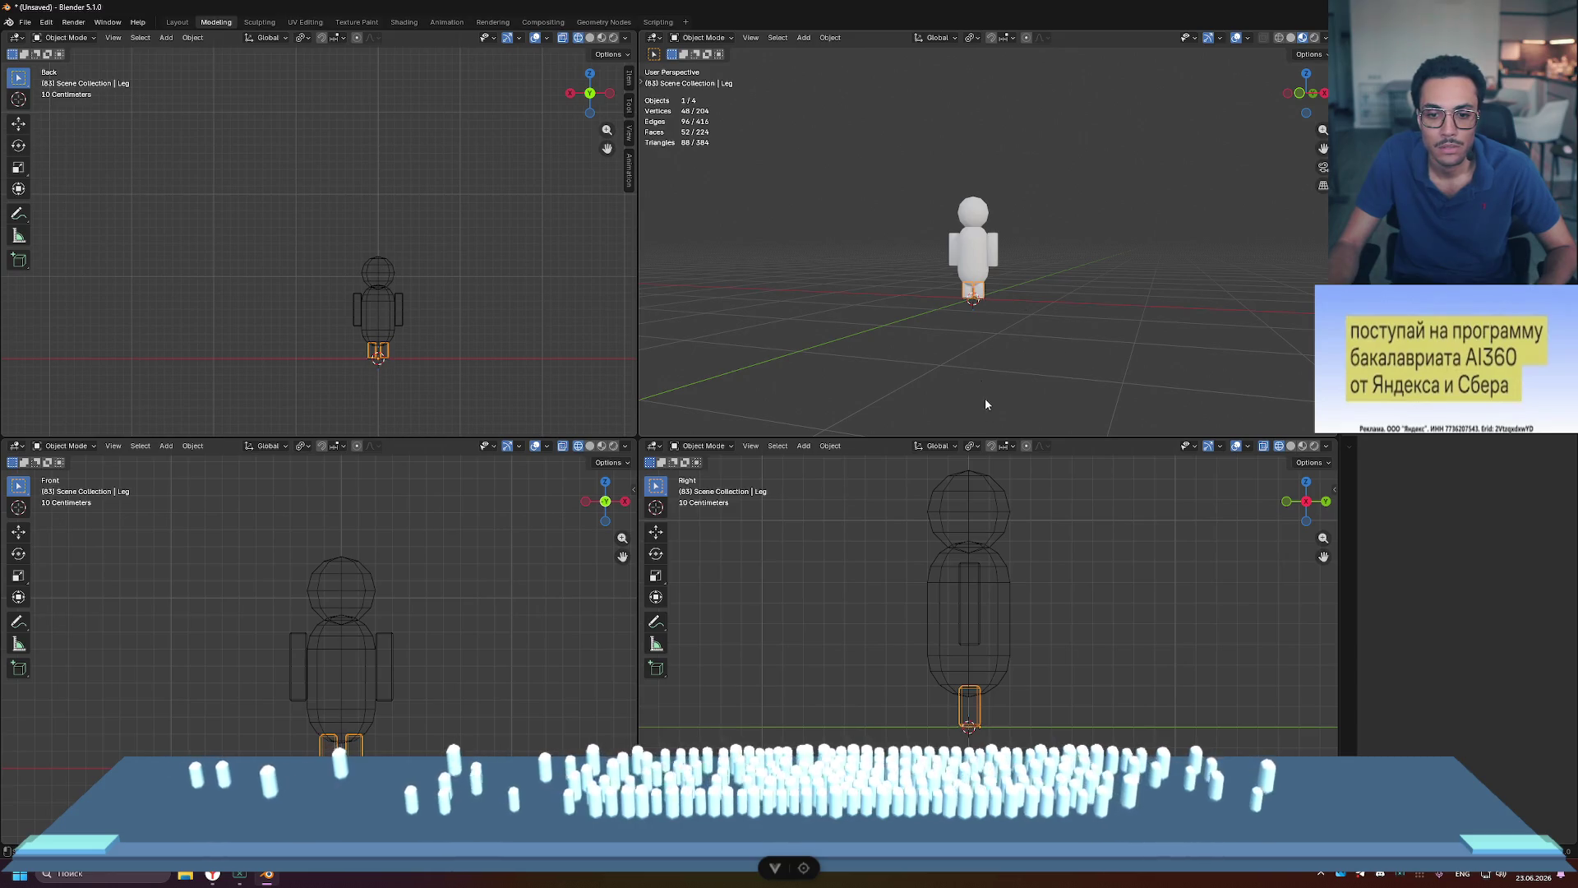
{"action": "left_click", "coordinate": [992, 251]}
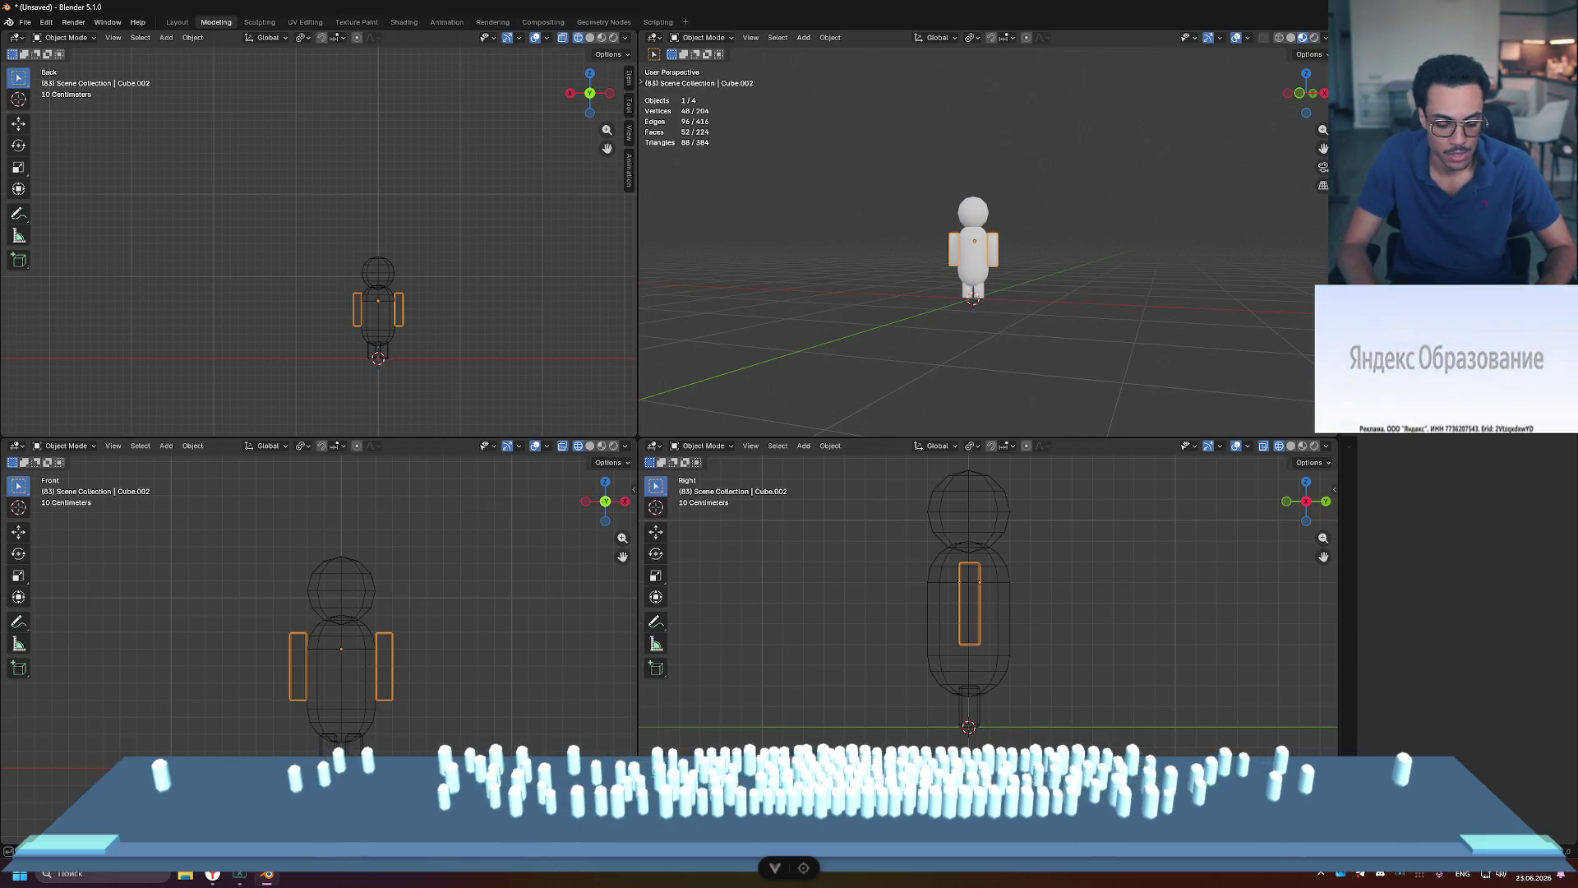
{"action": "key", "text": "ctrl+z"}
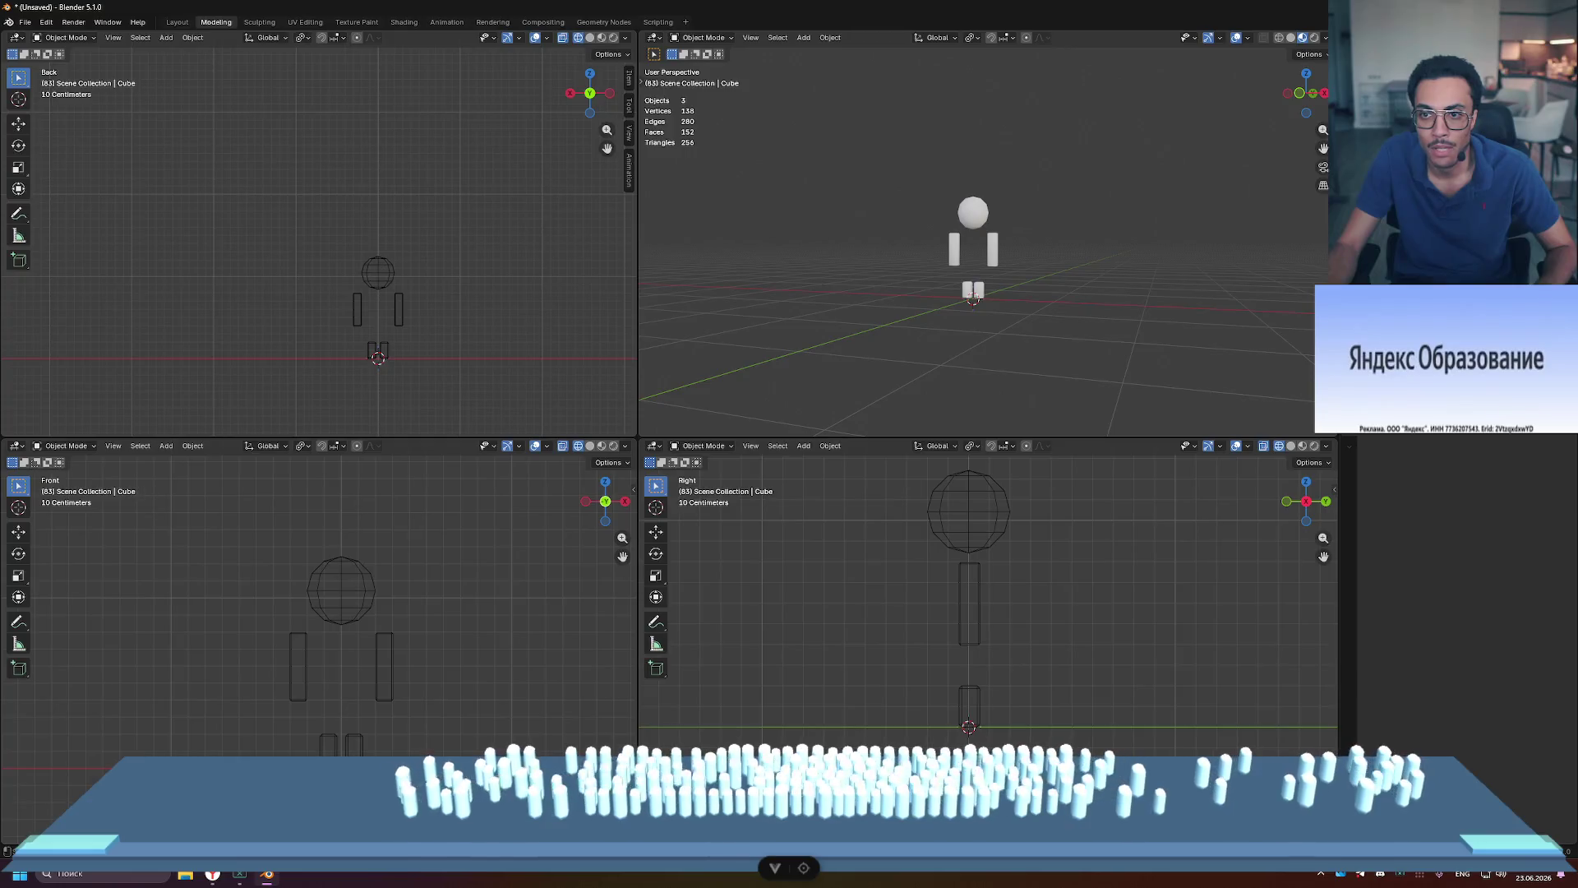
Step: Redo the last change to bring the torso back, then deselect everything
{"action": "key", "text": "ctrl+shift+z"}
{"action": "key", "text": "ctrl+z"}
{"action": "key", "text": "ctrl+shift+z"}
{"action": "key", "text": "ctrl+shift+z"}
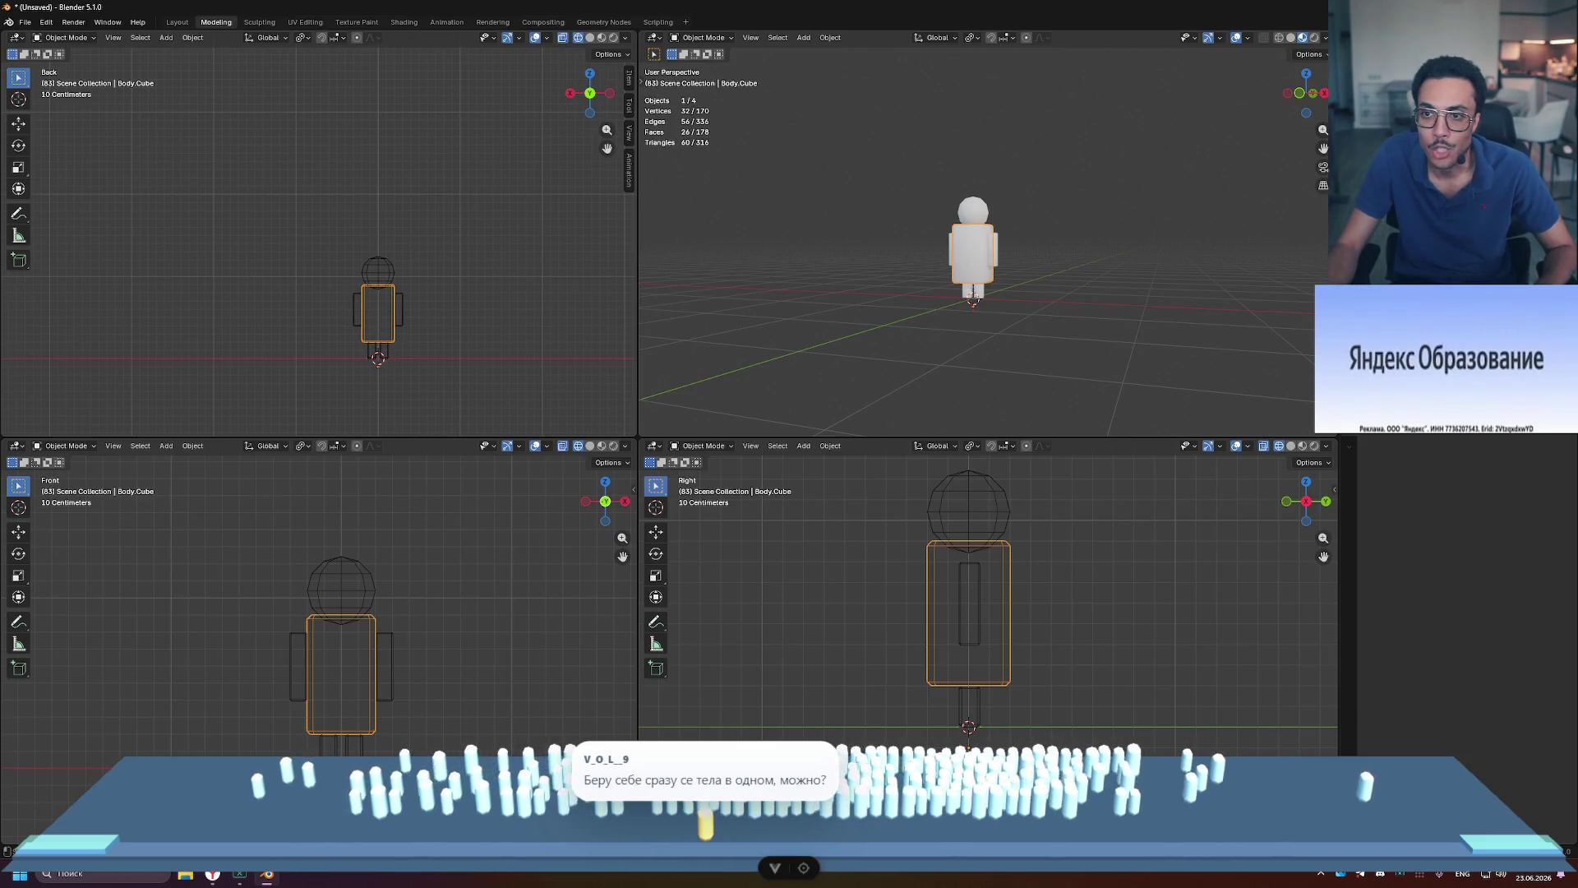
{"action": "left_click", "coordinate": [1167, 222]}
Step: Maximize the perspective view to inspect the figure near ground level, restore four views, then undo once
{"action": "key", "text": "ctrl+alt+space"}
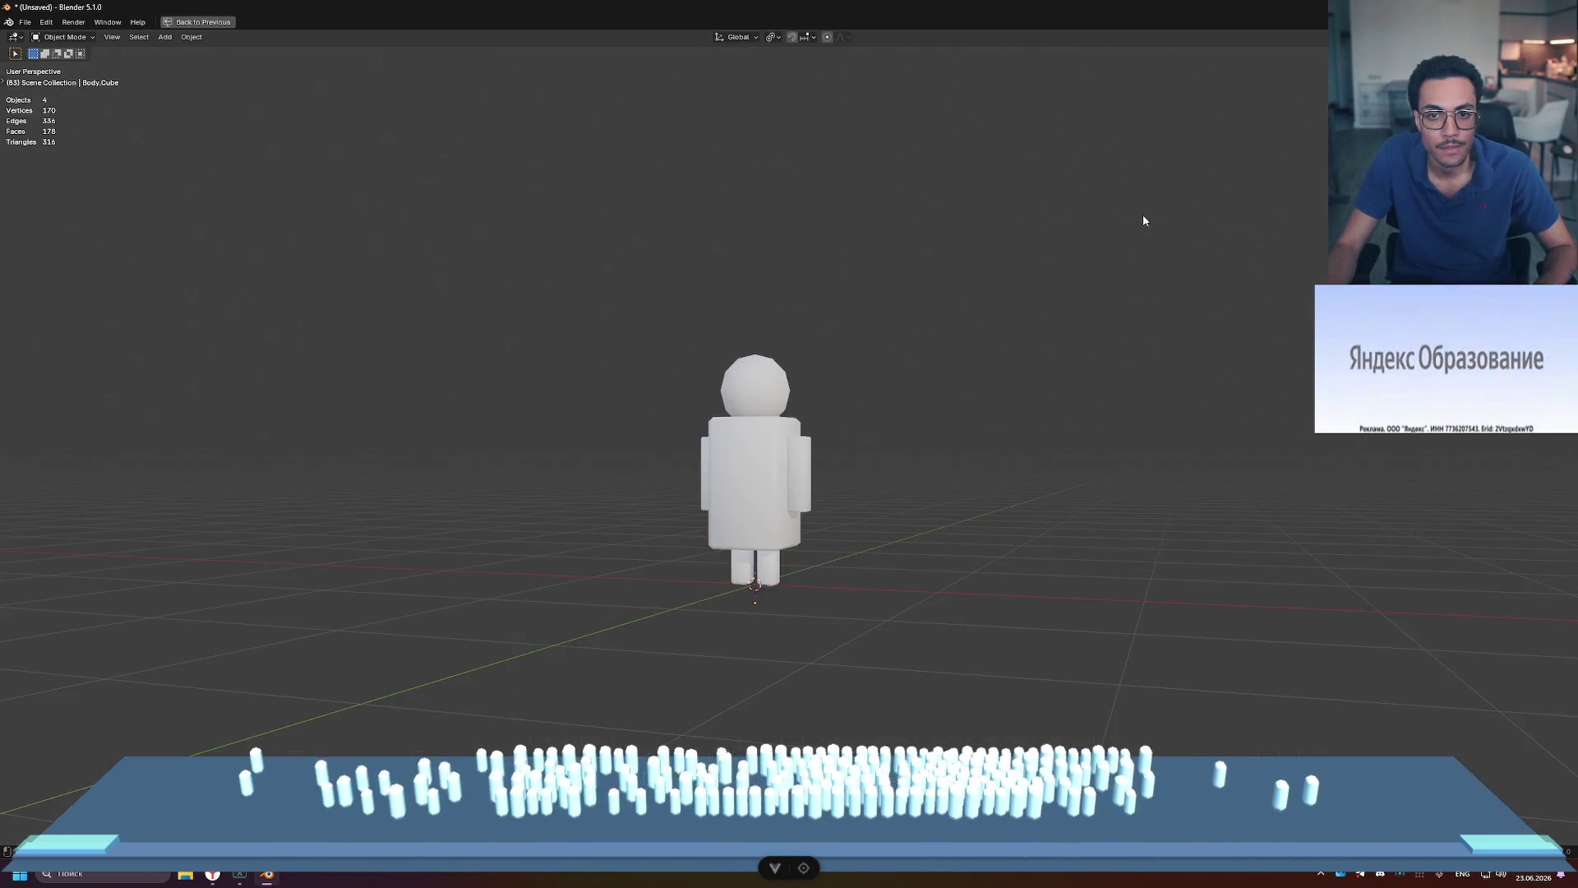
{"action": "scroll", "coordinate": [1143, 213], "scroll_direction": "down", "scroll_amount": 5}
{"action": "mouse_move", "coordinate": [1044, 230]}
{"action": "middle_mouse_down"}
{"action": "mouse_move", "coordinate": [1135, 277]}
{"action": "mouse_move", "coordinate": [1070, 274]}
{"action": "mouse_move", "coordinate": [943, 434]}
{"action": "middle_mouse_up"}
{"action": "right_click", "coordinate": [942, 431]}
{"action": "right_click", "coordinate": [1156, 291], "text": "shift"}
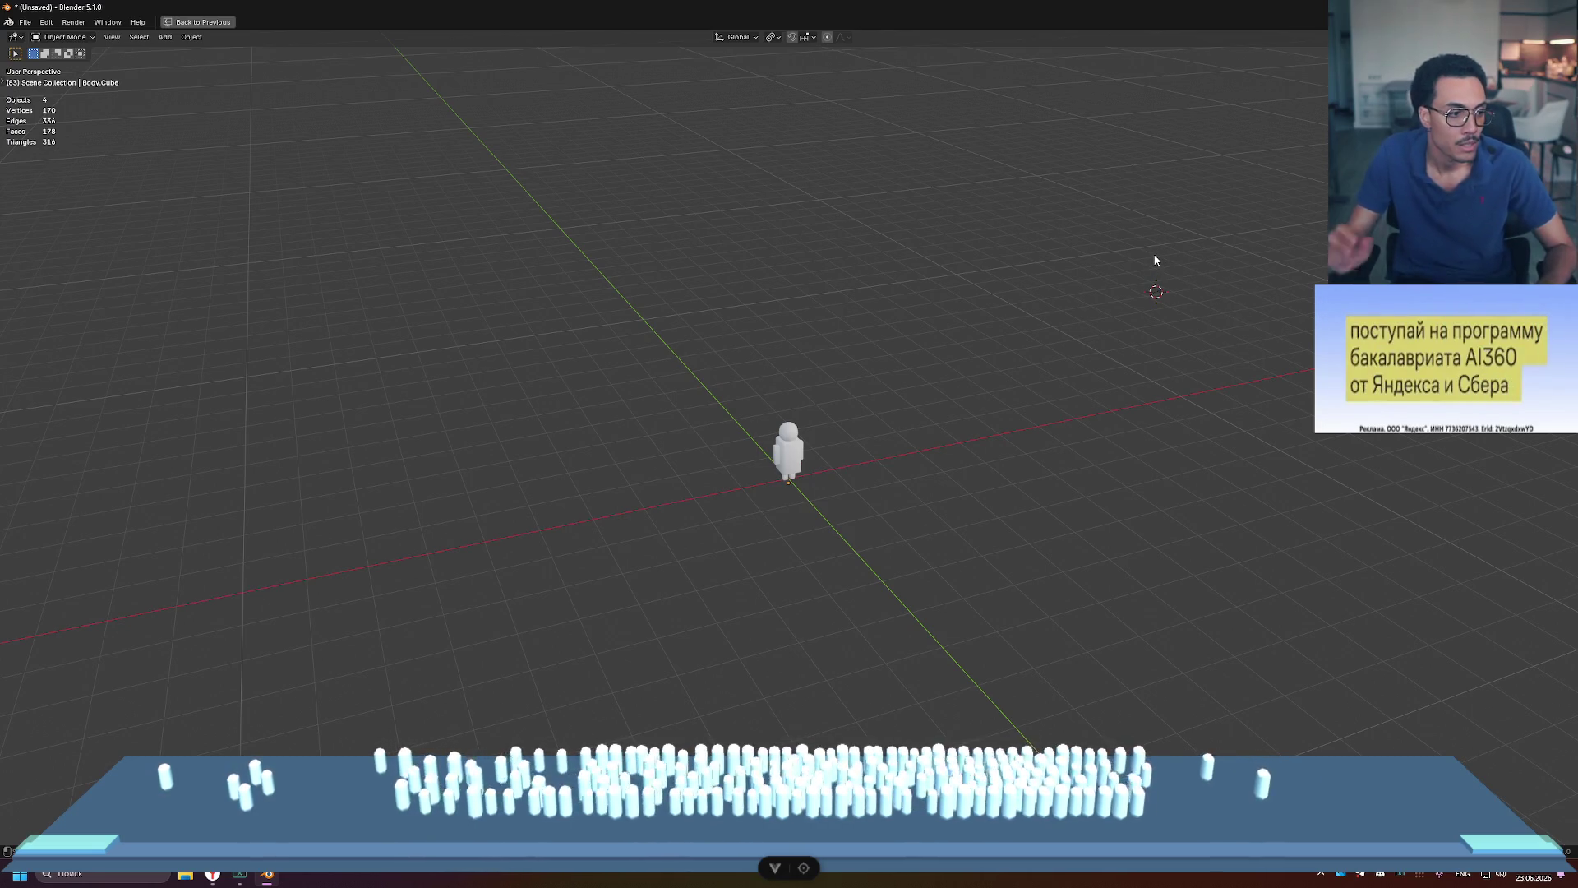
{"action": "mouse_move", "coordinate": [1145, 271]}
{"action": "middle_mouse_down"}
{"action": "mouse_move", "coordinate": [1033, 380]}
{"action": "mouse_move", "coordinate": [1133, 376]}
{"action": "mouse_move", "coordinate": [1031, 394]}
{"action": "mouse_move", "coordinate": [1134, 388]}
{"action": "mouse_move", "coordinate": [1159, 412]}
{"action": "mouse_move", "coordinate": [761, 408]}
{"action": "mouse_move", "coordinate": [1059, 409]}
{"action": "middle_mouse_up"}
{"action": "scroll", "coordinate": [1151, 403], "scroll_direction": "up", "scroll_amount": 2}
{"action": "scroll", "coordinate": [1059, 409], "scroll_direction": "down", "scroll_amount": 4}
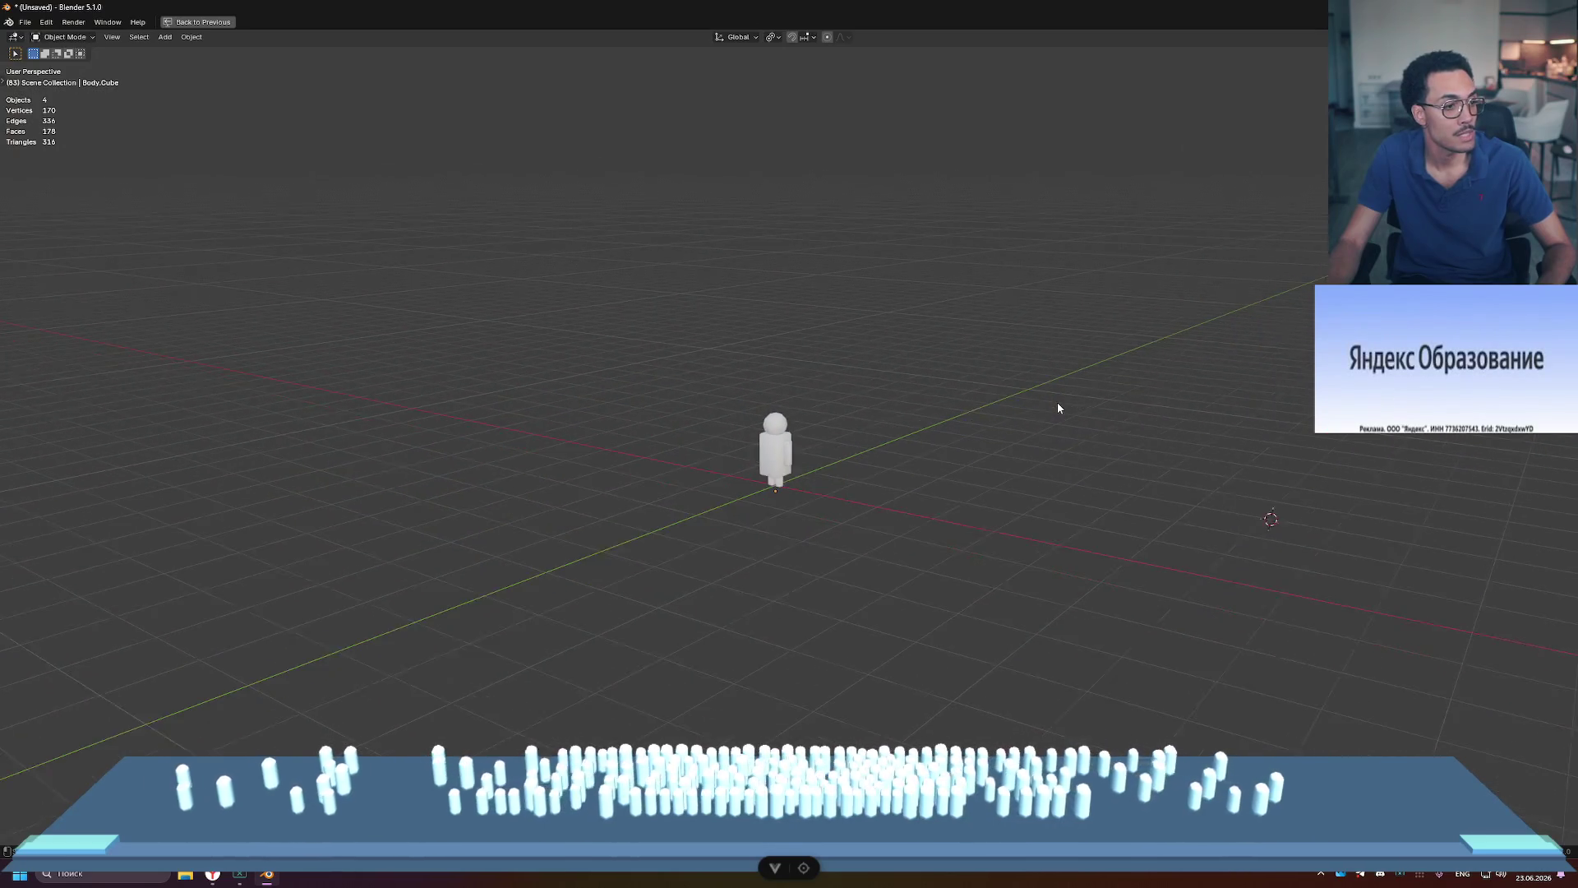
{"action": "scroll", "coordinate": [1059, 408], "scroll_direction": "up", "scroll_amount": 3}
{"action": "key", "text": "ctrl+alt+space"}
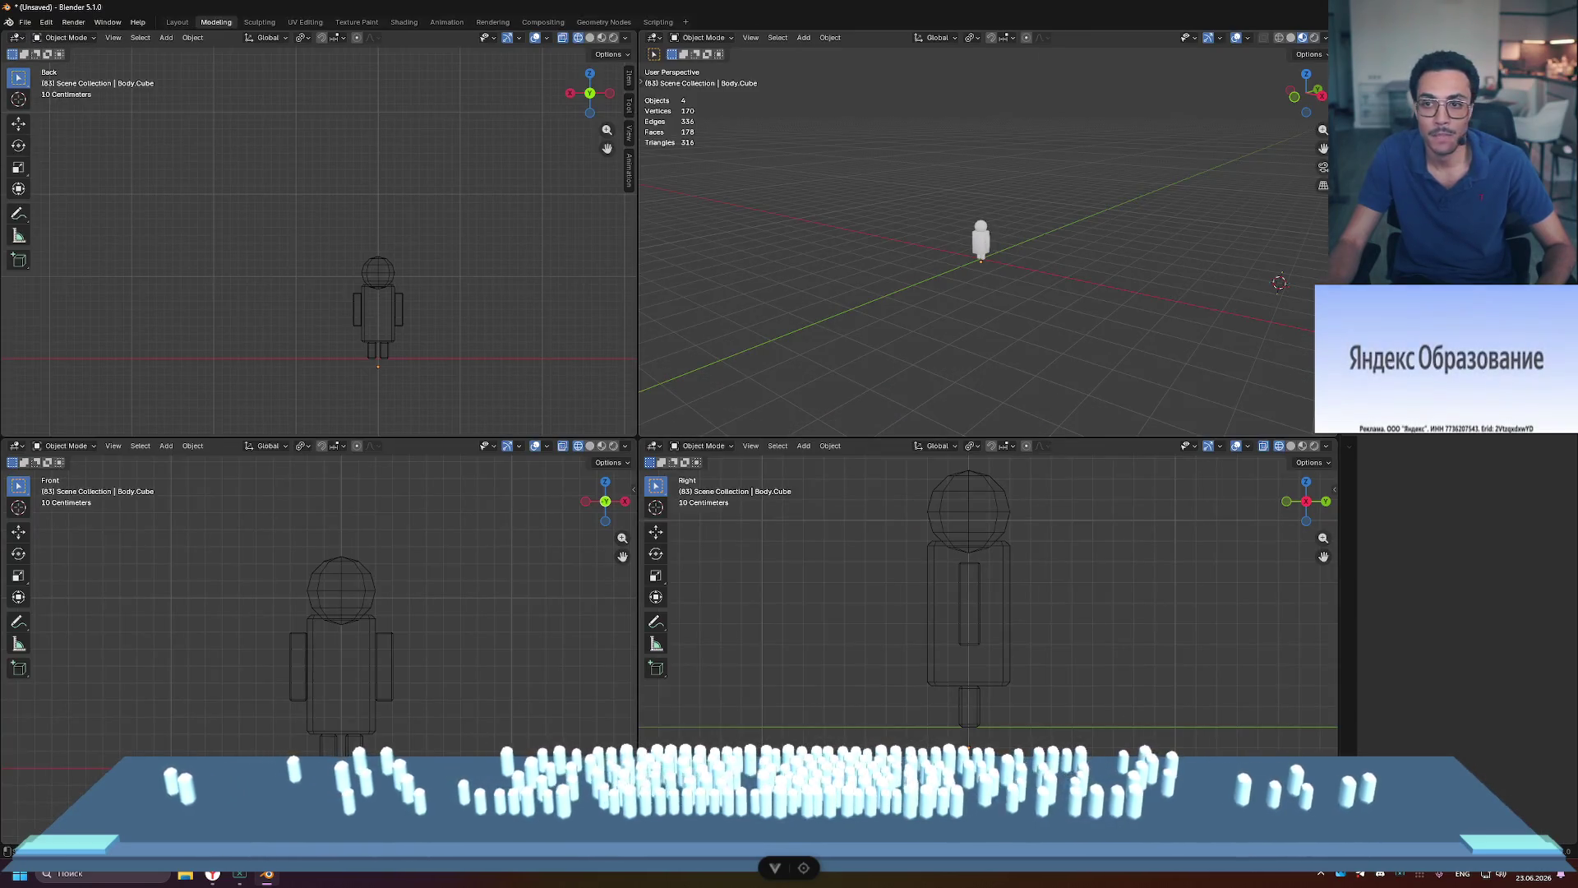
{"action": "scroll", "coordinate": [954, 242], "scroll_direction": "up", "scroll_amount": 10}
{"action": "scroll", "coordinate": [1022, 237], "scroll_direction": "down", "scroll_amount": 6}
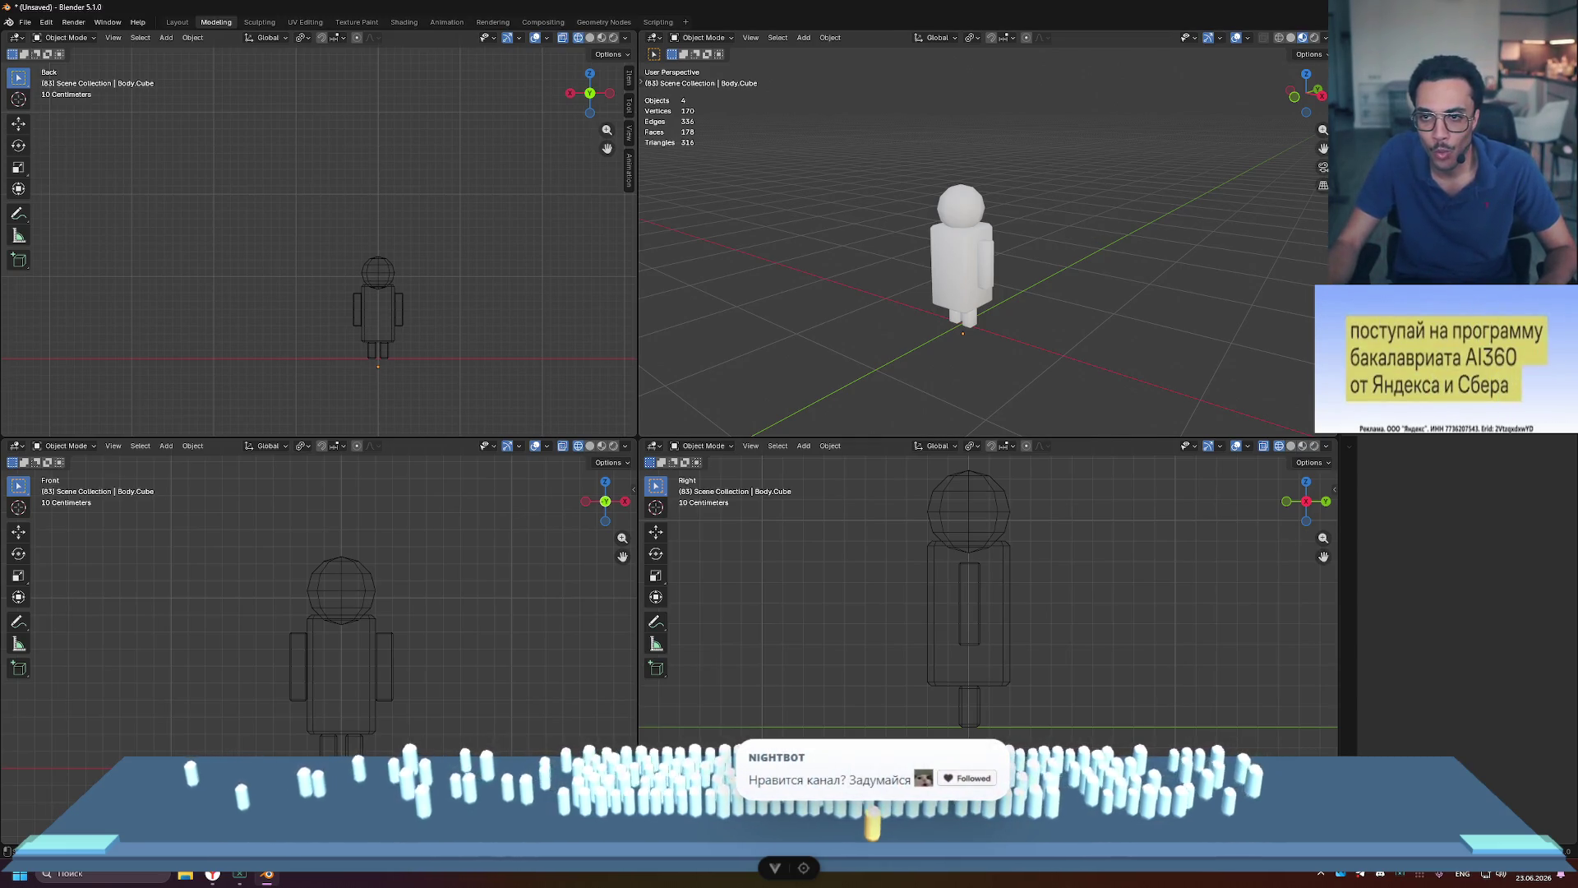
{"action": "key", "text": "ctrl+z"}
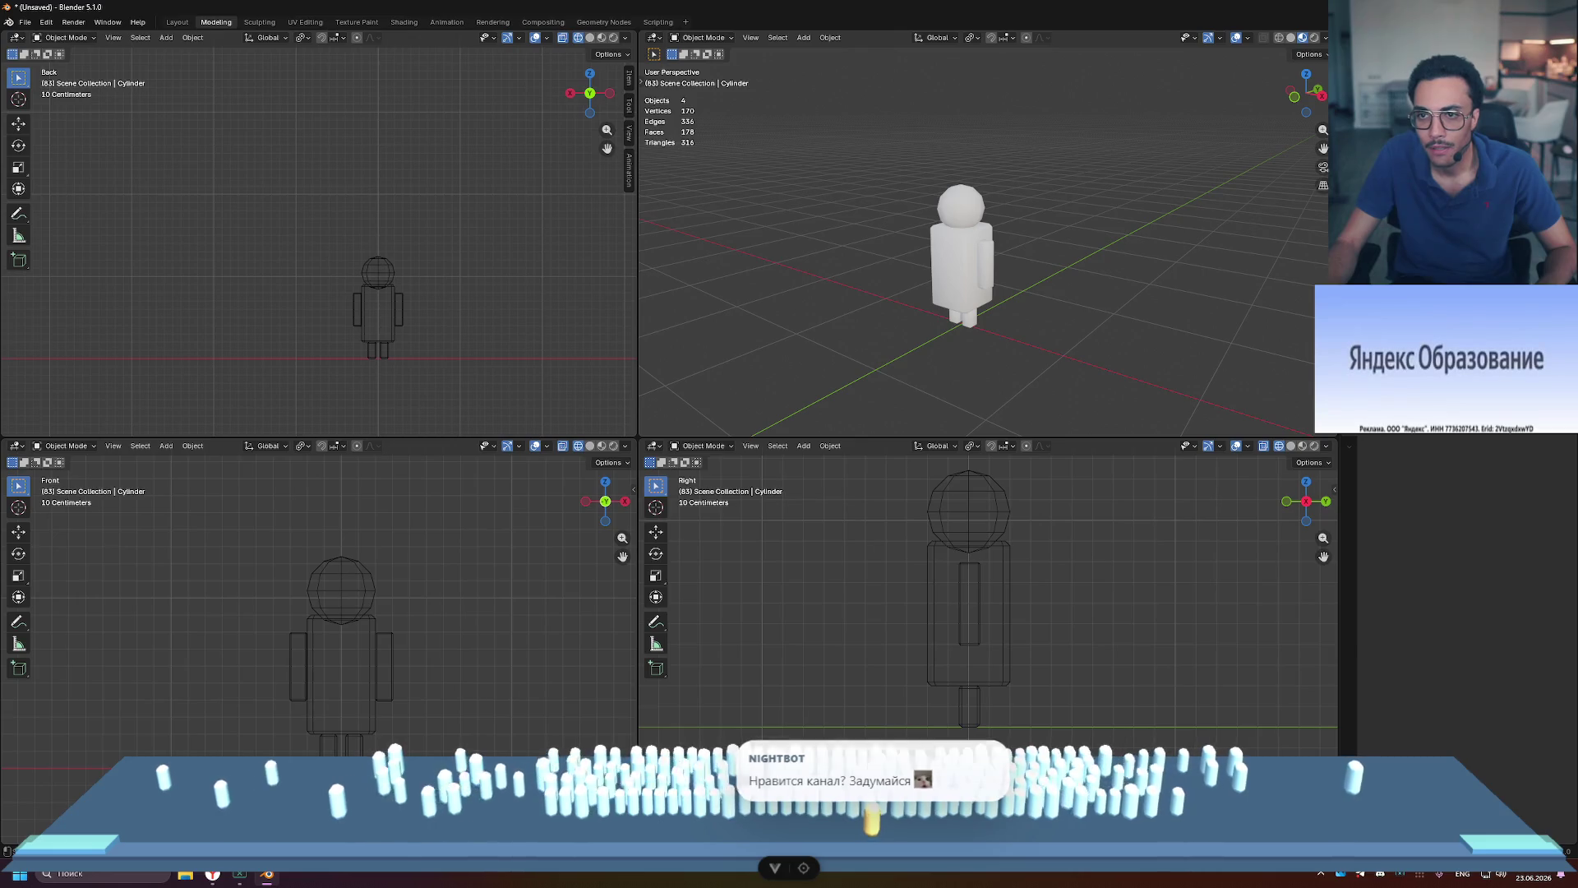
Step: Step back through undo and redo until the tapered, flared cylinder torso is restored
{"action": "key", "text": "ctrl+z"}
{"action": "key", "text": "ctrl+z"}
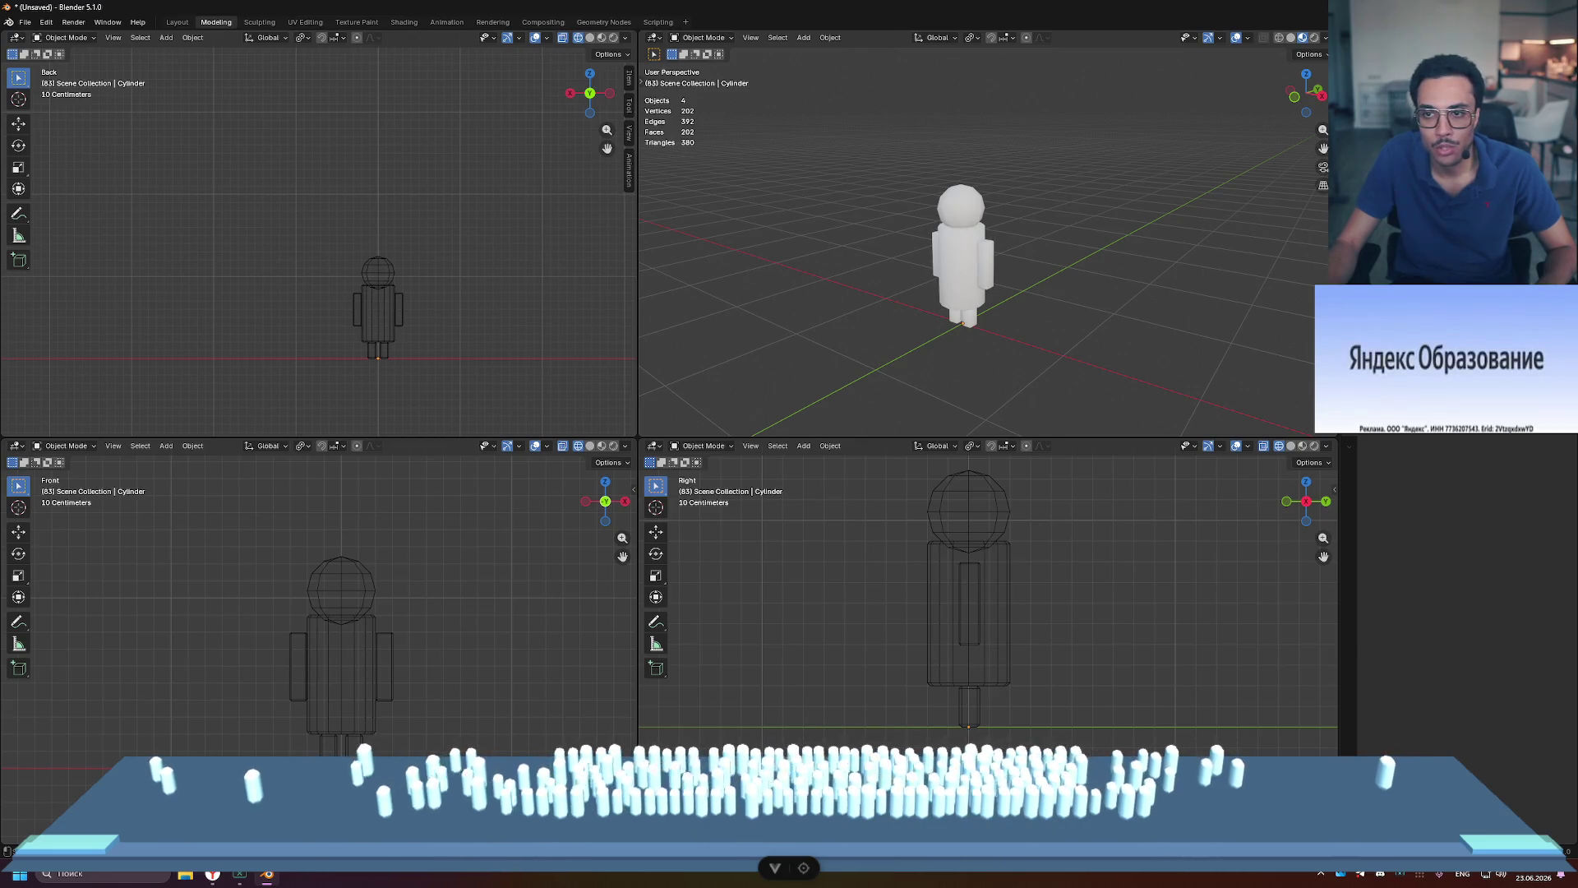
{"action": "key", "text": "ctrl+z"}
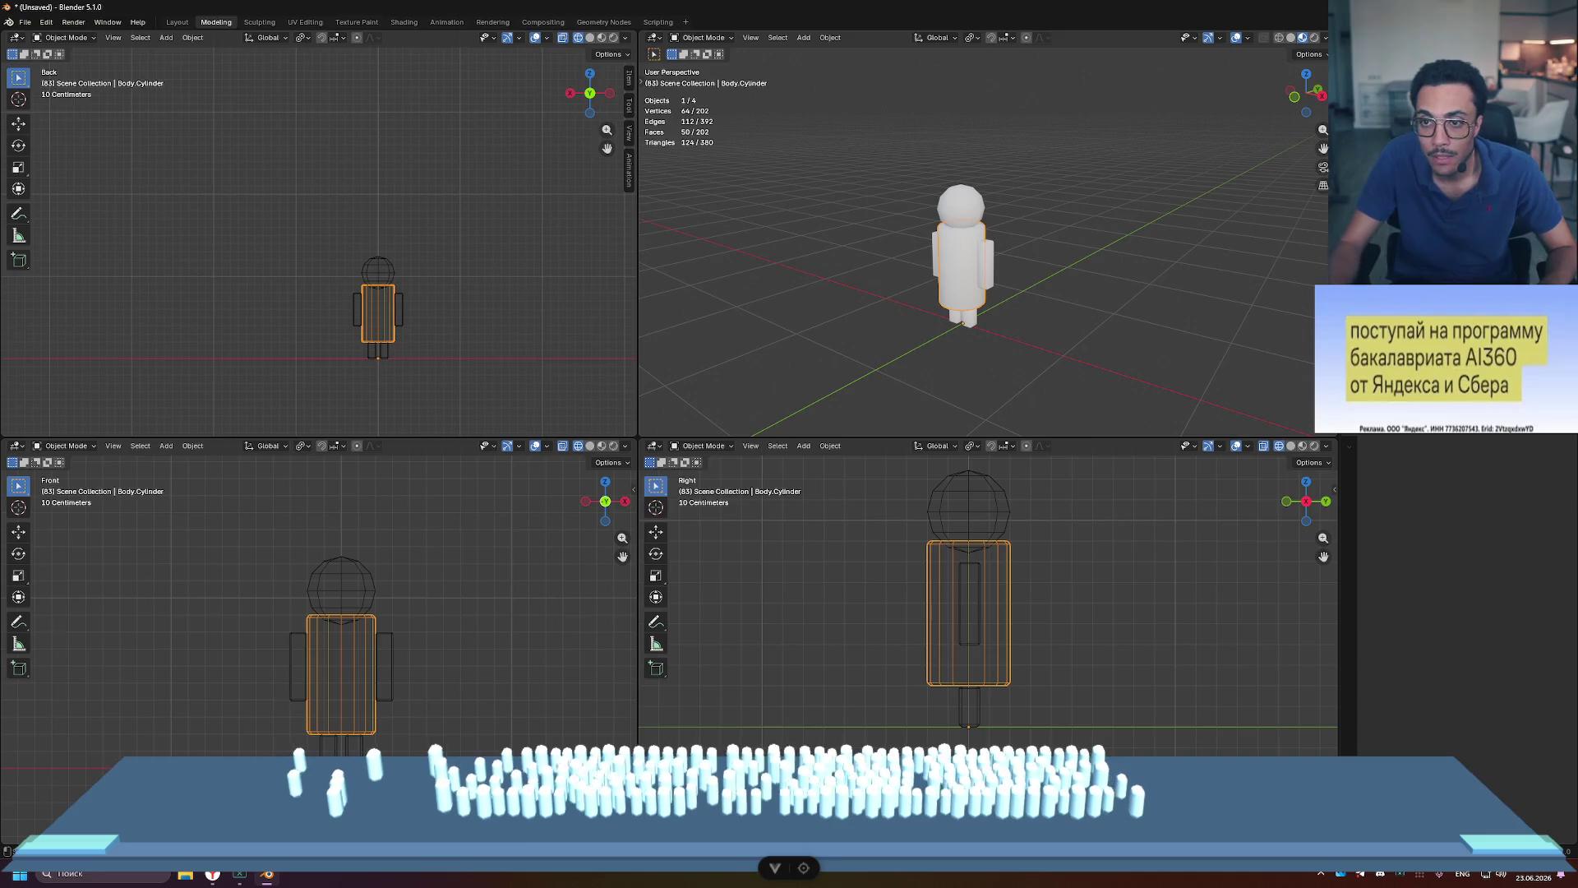
{"action": "key", "text": "ctrl+z"}
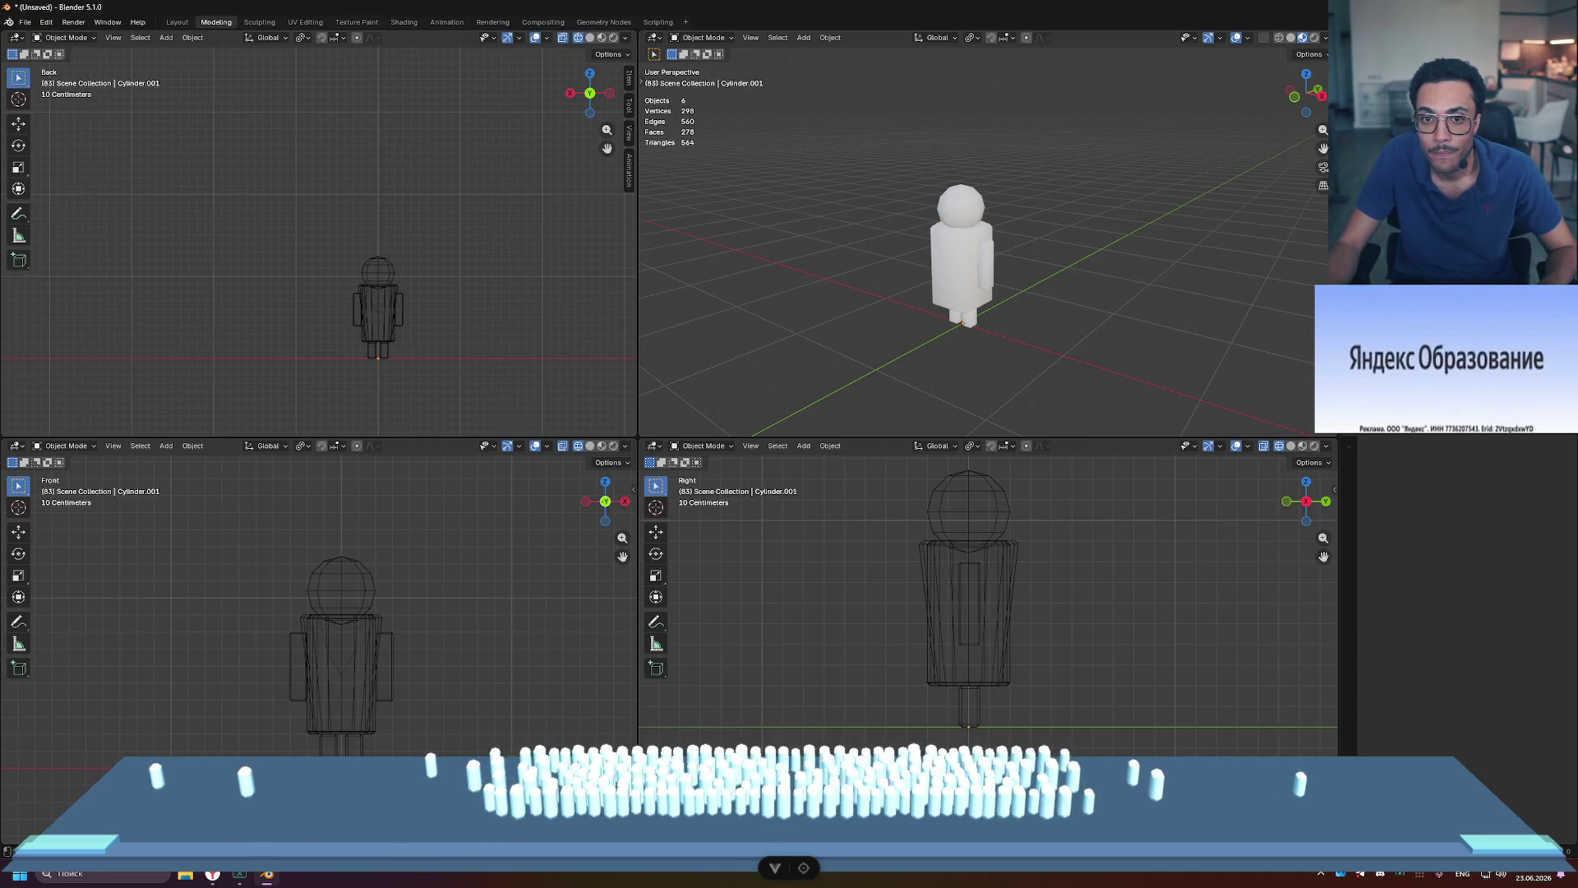
{"action": "key", "text": "ctrl+z"}
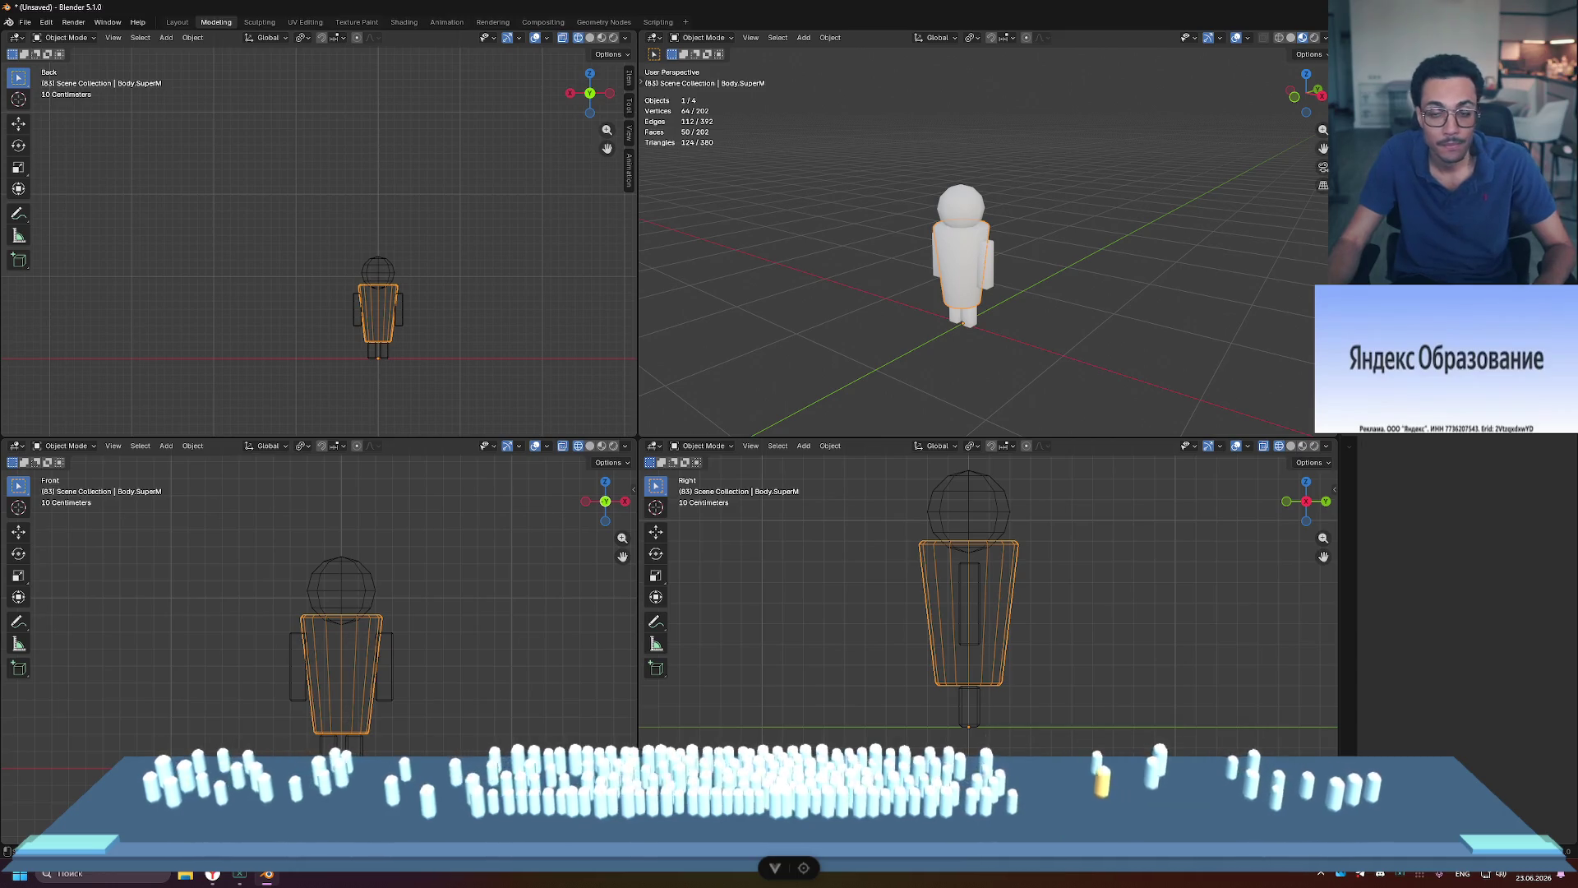
{"action": "key", "text": "ctrl+z"}
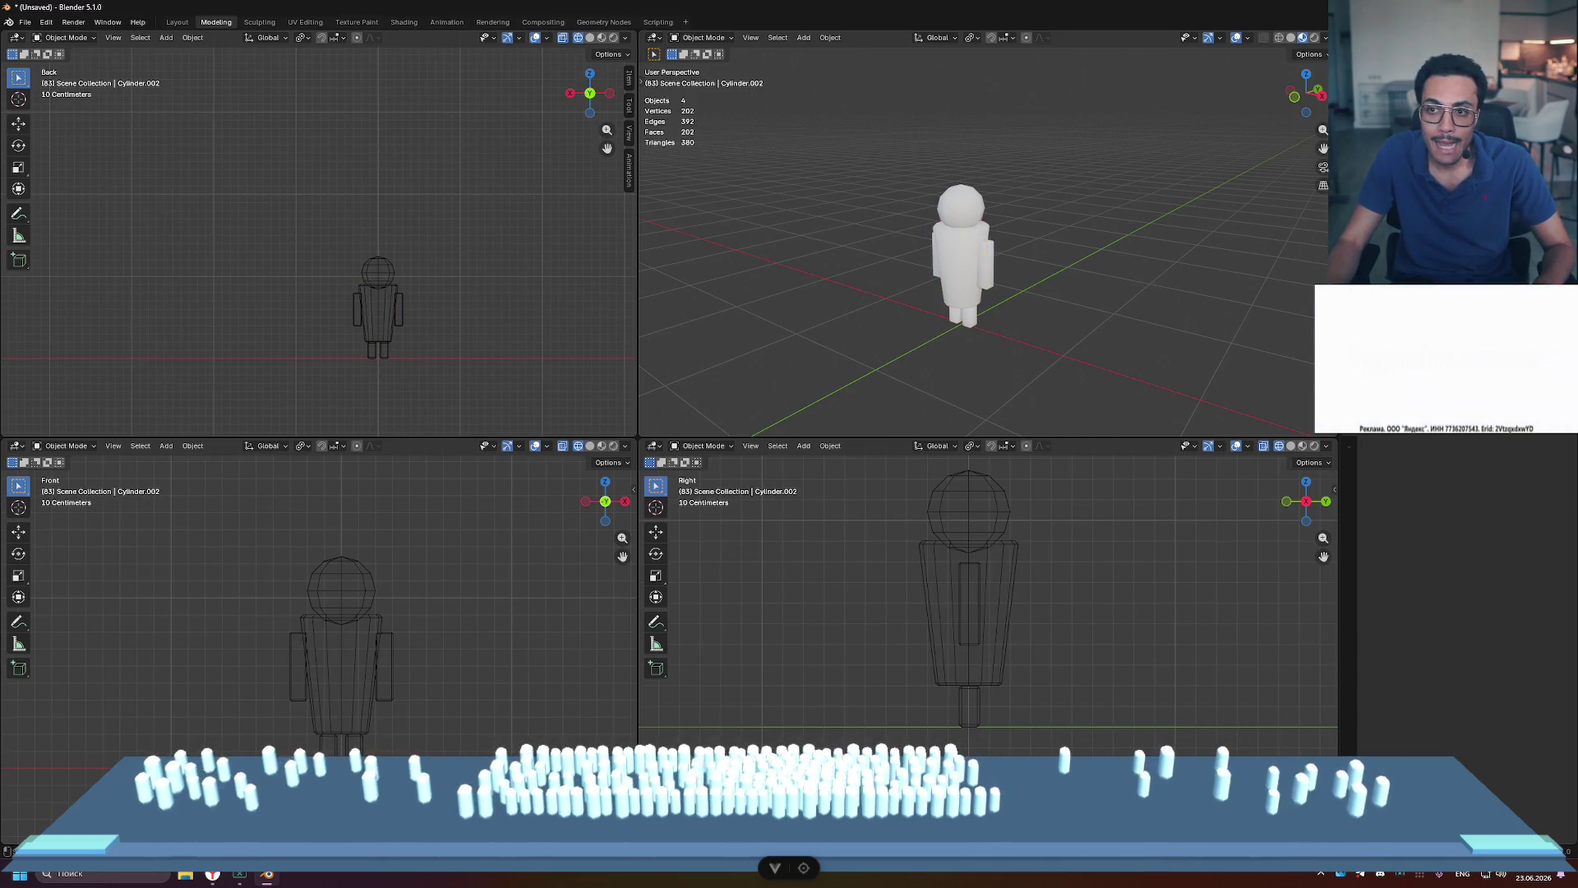
{"action": "key", "text": "ctrl+z"}
{"action": "key", "text": "ctrl+shift+z"}
{"action": "key", "text": "ctrl+shift+z"}
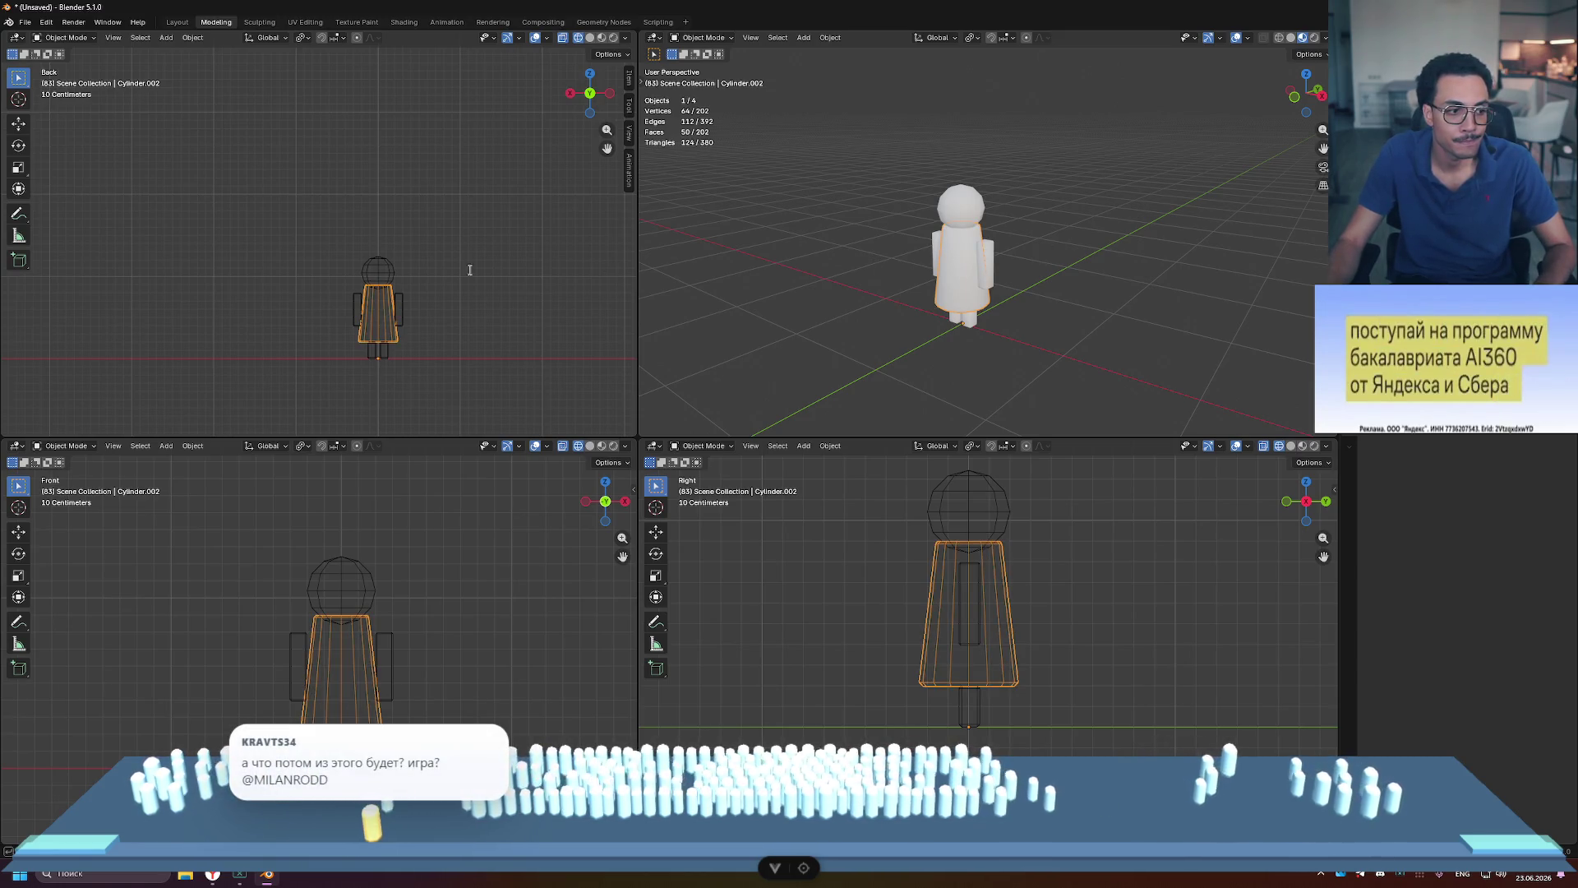
Step: Orbit to front and oblique views, maximize the perspective view, and pull back from the figure
{"action": "mouse_move", "coordinate": [847, 248]}
{"action": "middle_mouse_down"}
{"action": "mouse_move", "coordinate": [919, 212]}
{"action": "mouse_move", "coordinate": [941, 221]}
{"action": "middle_mouse_up"}
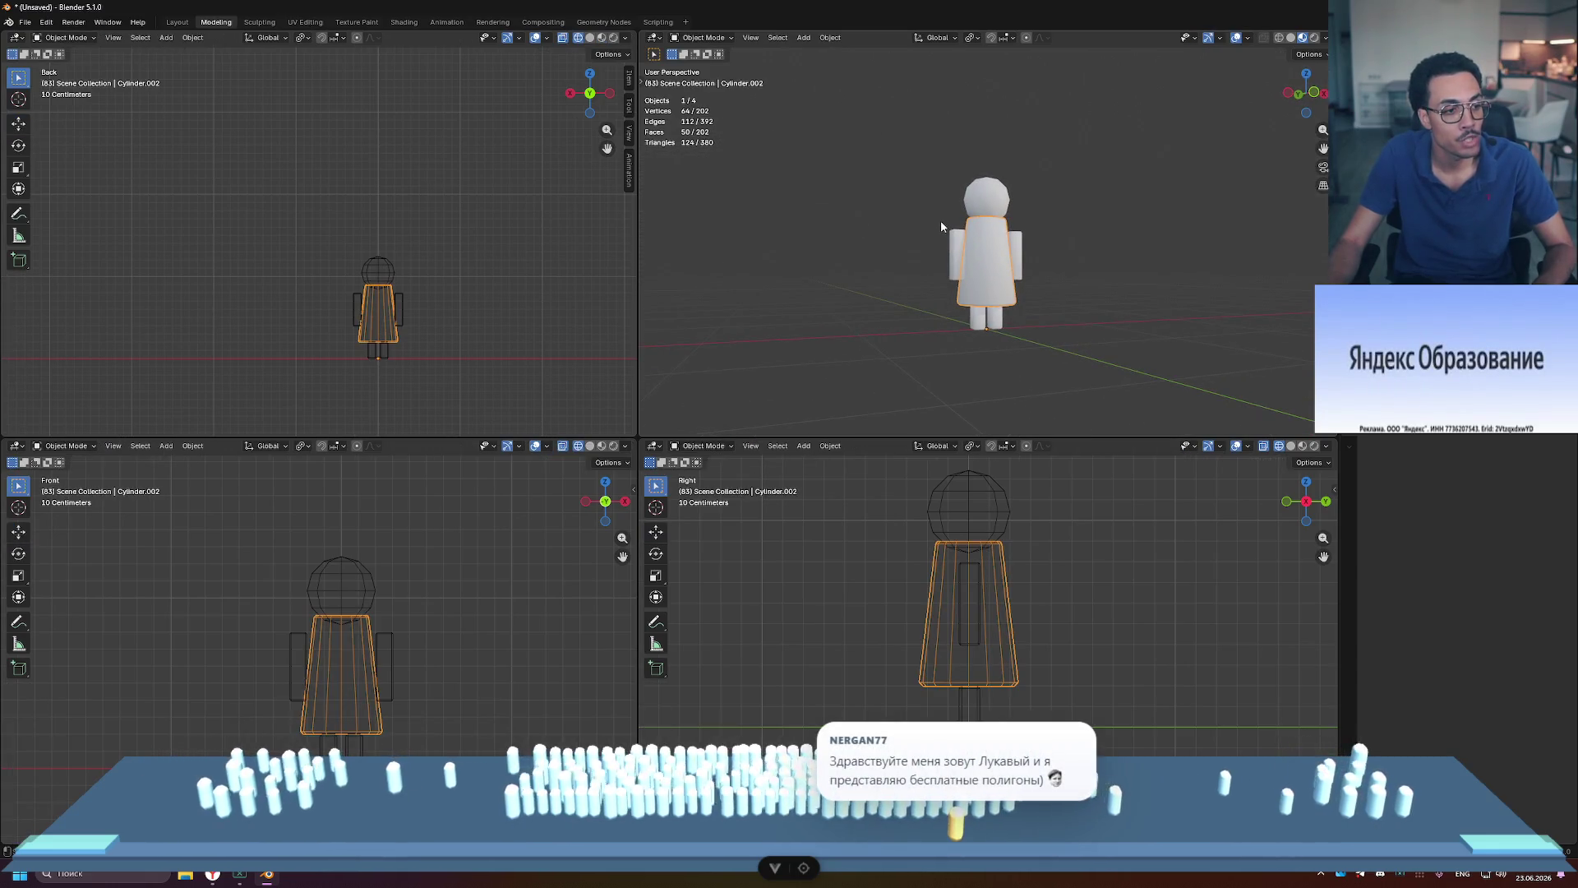
{"action": "mouse_move", "coordinate": [1068, 313]}
{"action": "middle_mouse_down"}
{"action": "mouse_move", "coordinate": [1038, 308]}
{"action": "mouse_move", "coordinate": [1113, 279]}
{"action": "mouse_move", "coordinate": [1022, 300]}
{"action": "mouse_move", "coordinate": [1085, 297]}
{"action": "middle_mouse_up"}
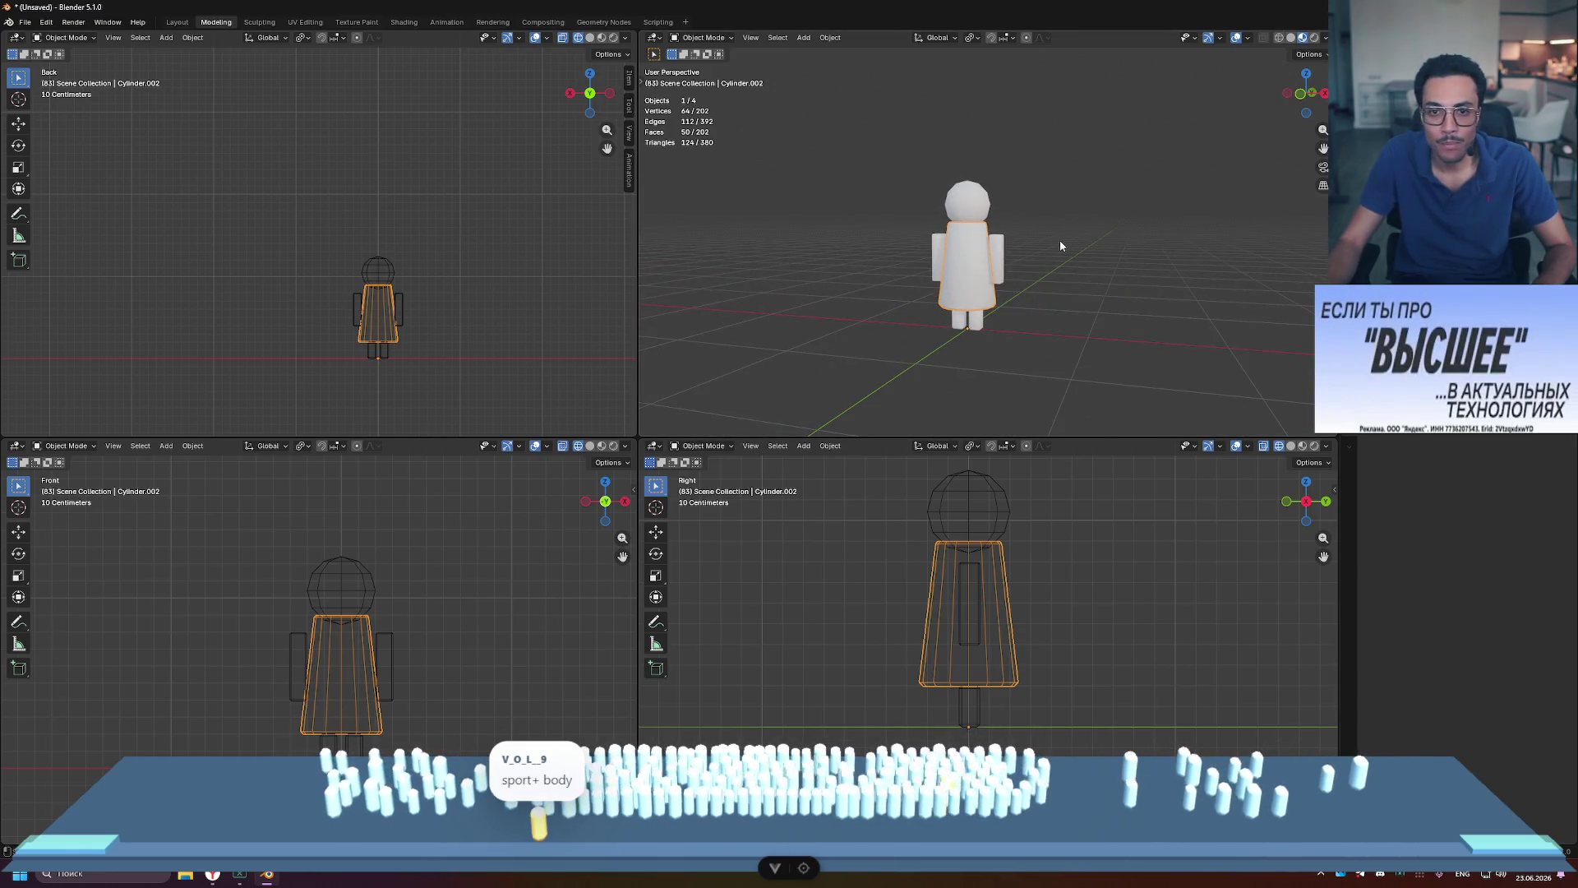
{"action": "key", "text": "ctrl+space"}
{"action": "mouse_move", "coordinate": [778, 466]}
{"action": "middle_mouse_down"}
{"action": "mouse_move", "coordinate": [933, 476]}
{"action": "mouse_move", "coordinate": [884, 501]}
{"action": "mouse_move", "coordinate": [923, 426]}
{"action": "mouse_move", "coordinate": [824, 461]}
{"action": "middle_mouse_up"}
{"action": "scroll", "coordinate": [934, 477], "scroll_direction": "down", "scroll_amount": 8}
Step: Zoom and orbit around the maximized figure, then return to the four-view layout
{"action": "scroll", "coordinate": [927, 474], "scroll_direction": "up", "scroll_amount": 3}
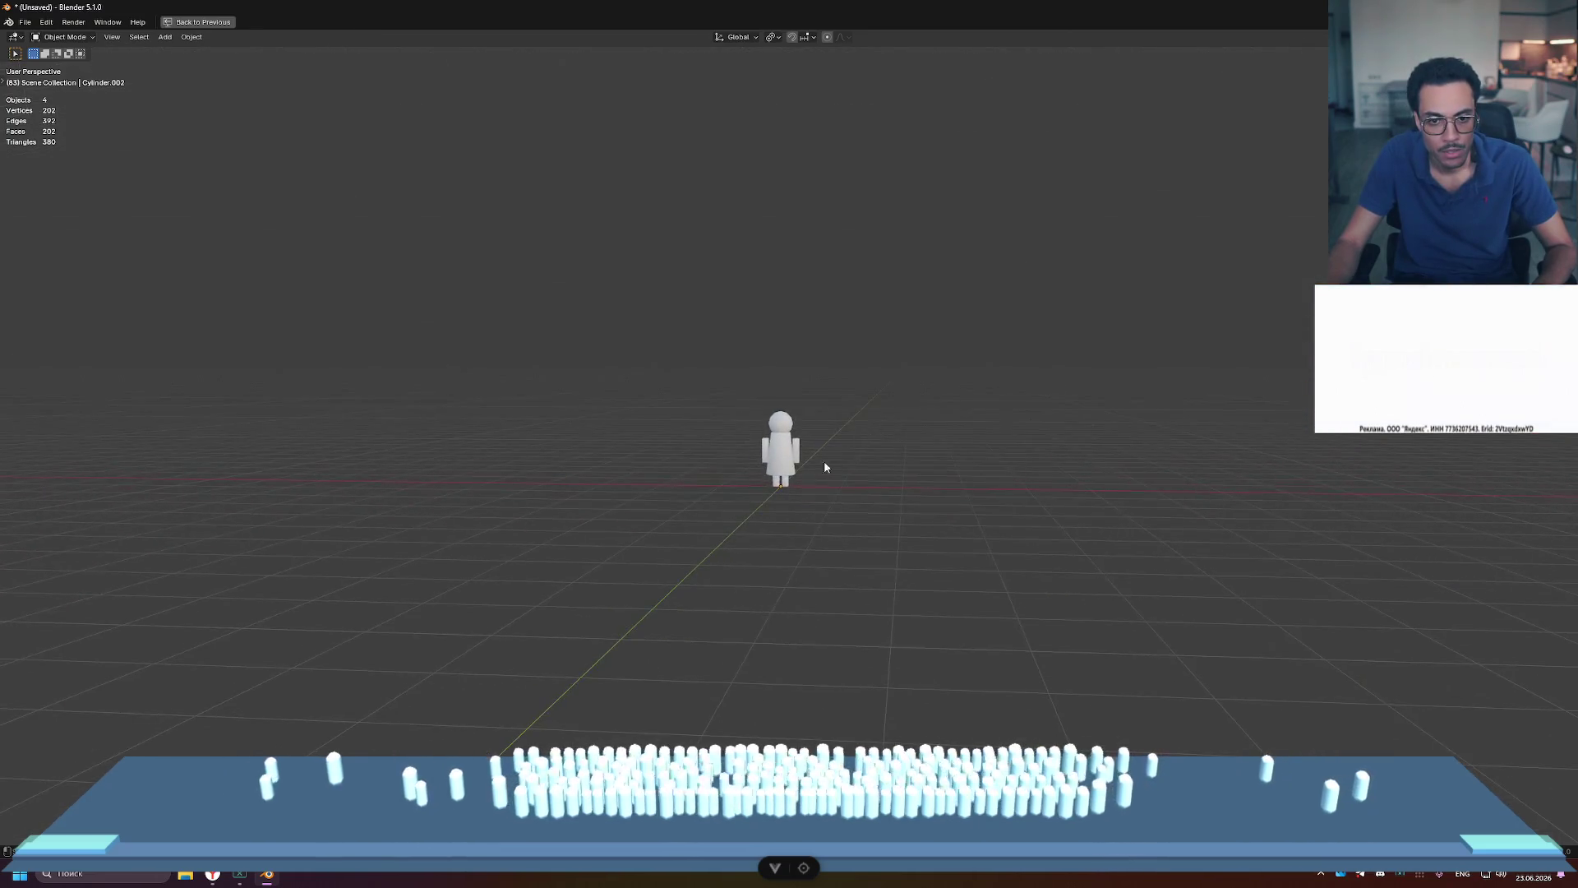
{"action": "scroll", "coordinate": [825, 461], "scroll_direction": "up", "scroll_amount": 6}
{"action": "scroll", "coordinate": [867, 460], "scroll_direction": "down", "scroll_amount": 3}
{"action": "scroll", "coordinate": [877, 454], "scroll_direction": "down", "scroll_amount": 1}
{"action": "mouse_move", "coordinate": [884, 460]}
{"action": "middle_mouse_down"}
{"action": "mouse_move", "coordinate": [939, 441]}
{"action": "mouse_move", "coordinate": [830, 452]}
{"action": "mouse_move", "coordinate": [882, 456]}
{"action": "middle_mouse_up"}
{"action": "key", "text": "ctrl+alt+space"}
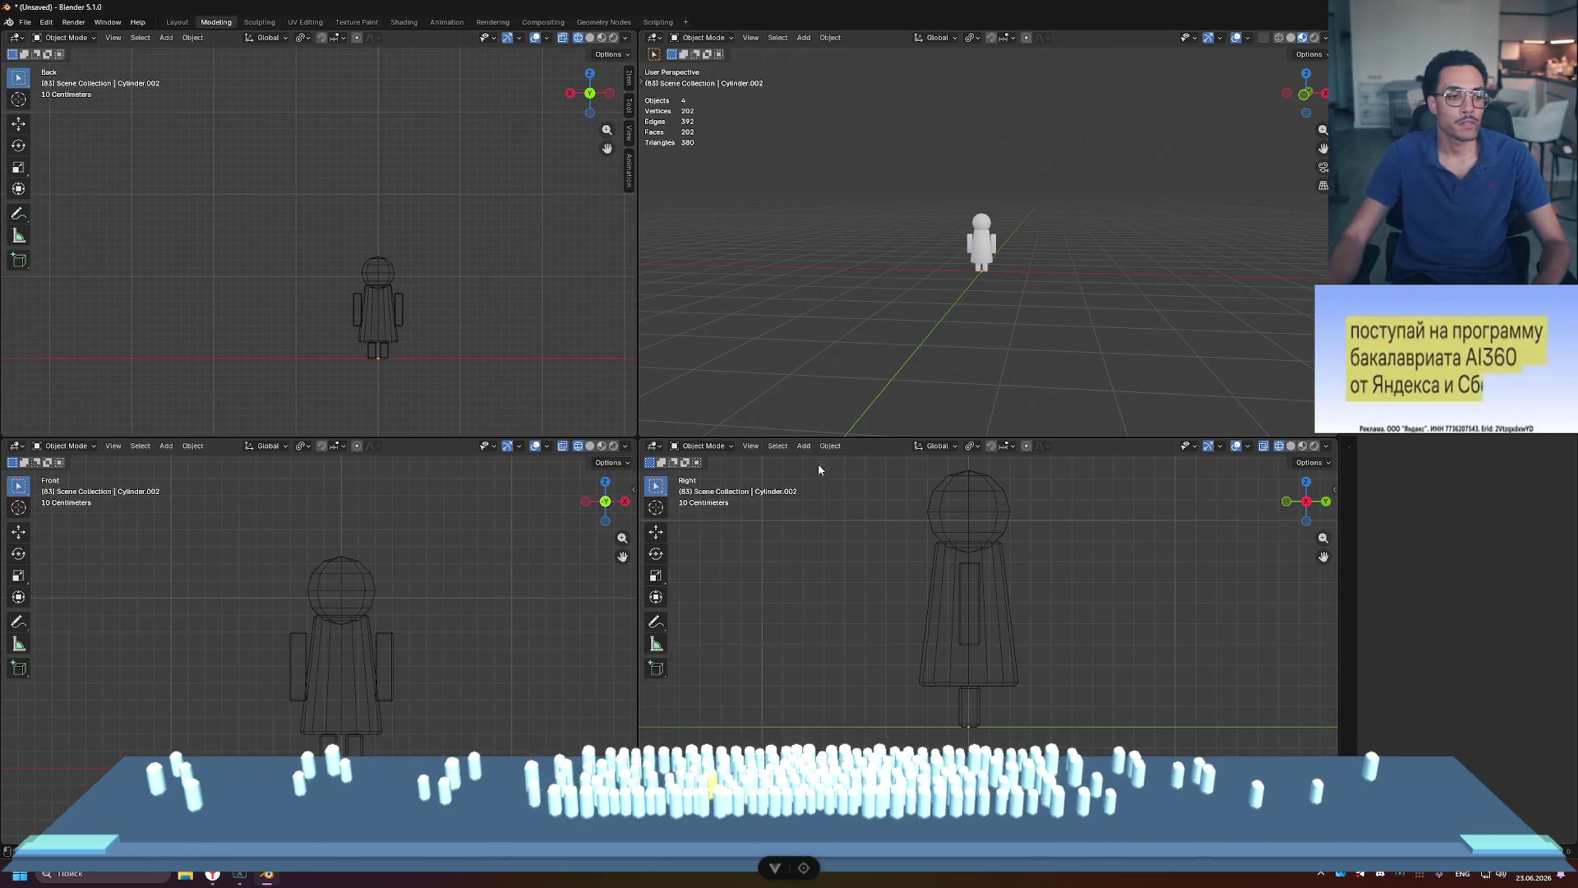
Step: Maximize the perspective view, inspect the figure from higher and lower angles, then restore the quad view
{"action": "key", "text": "ctrl+space"}
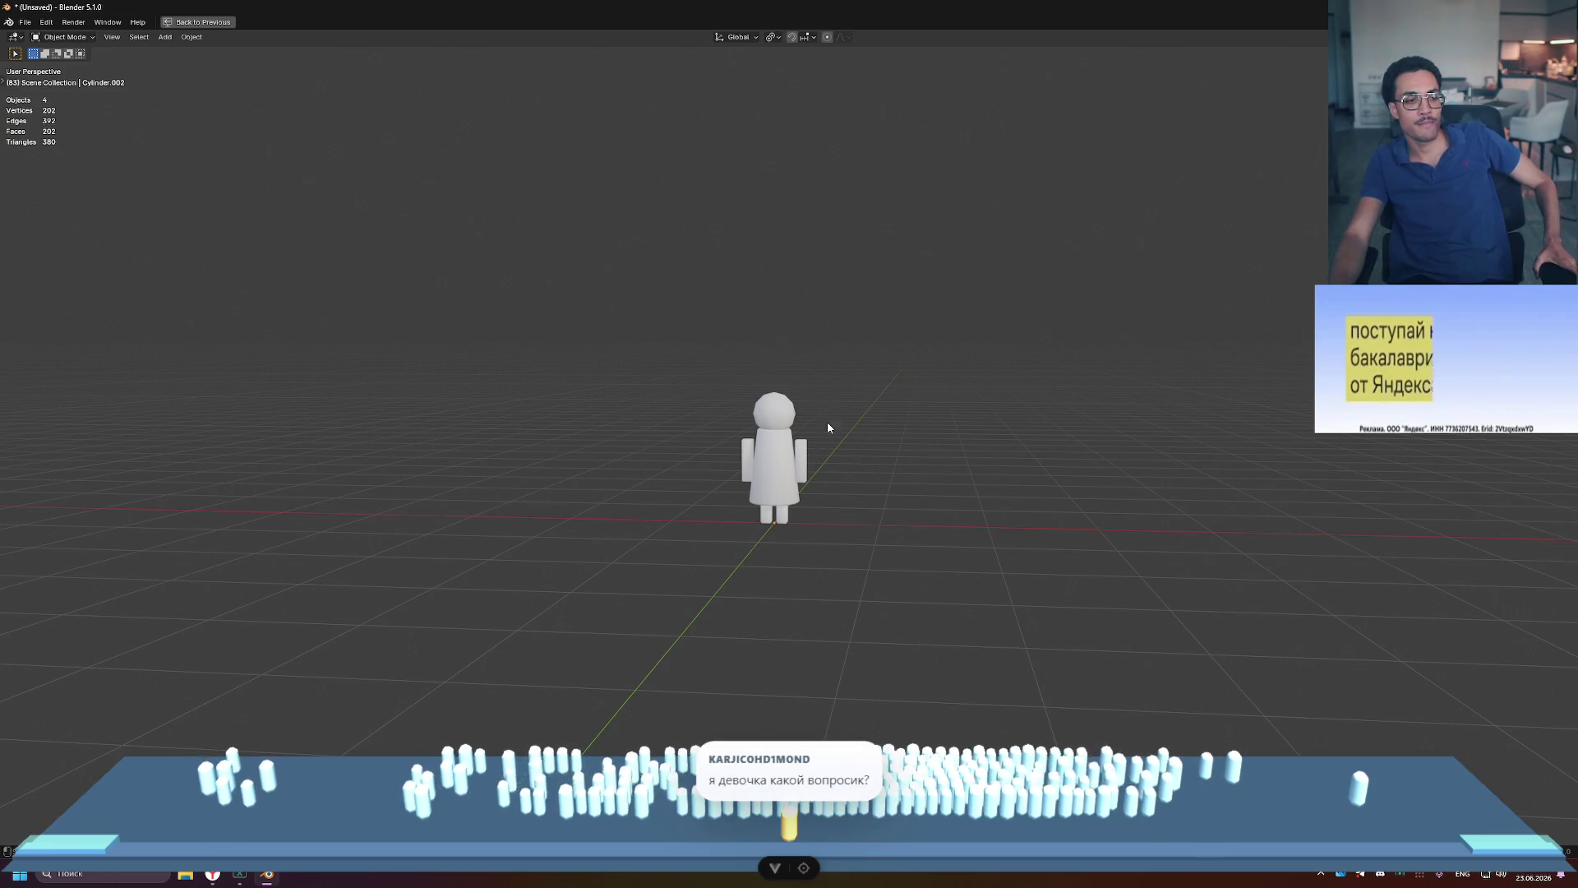
{"action": "scroll", "coordinate": [787, 494], "scroll_direction": "up", "scroll_amount": 4}
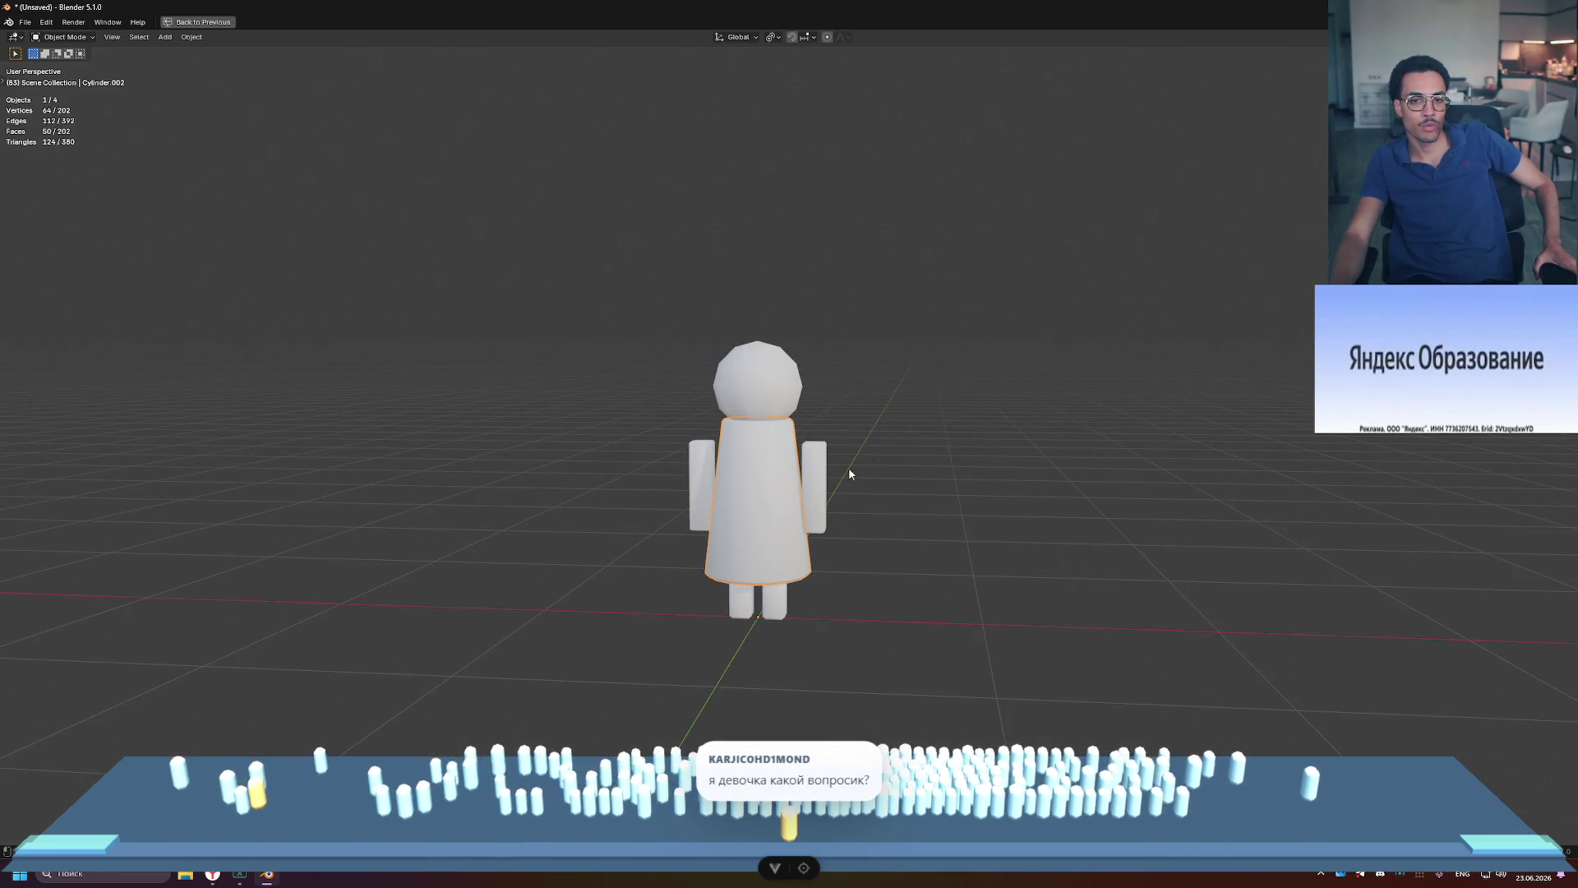
{"action": "middle_click_drag", "start_coordinate": [924, 434], "coordinate": [894, 444]}
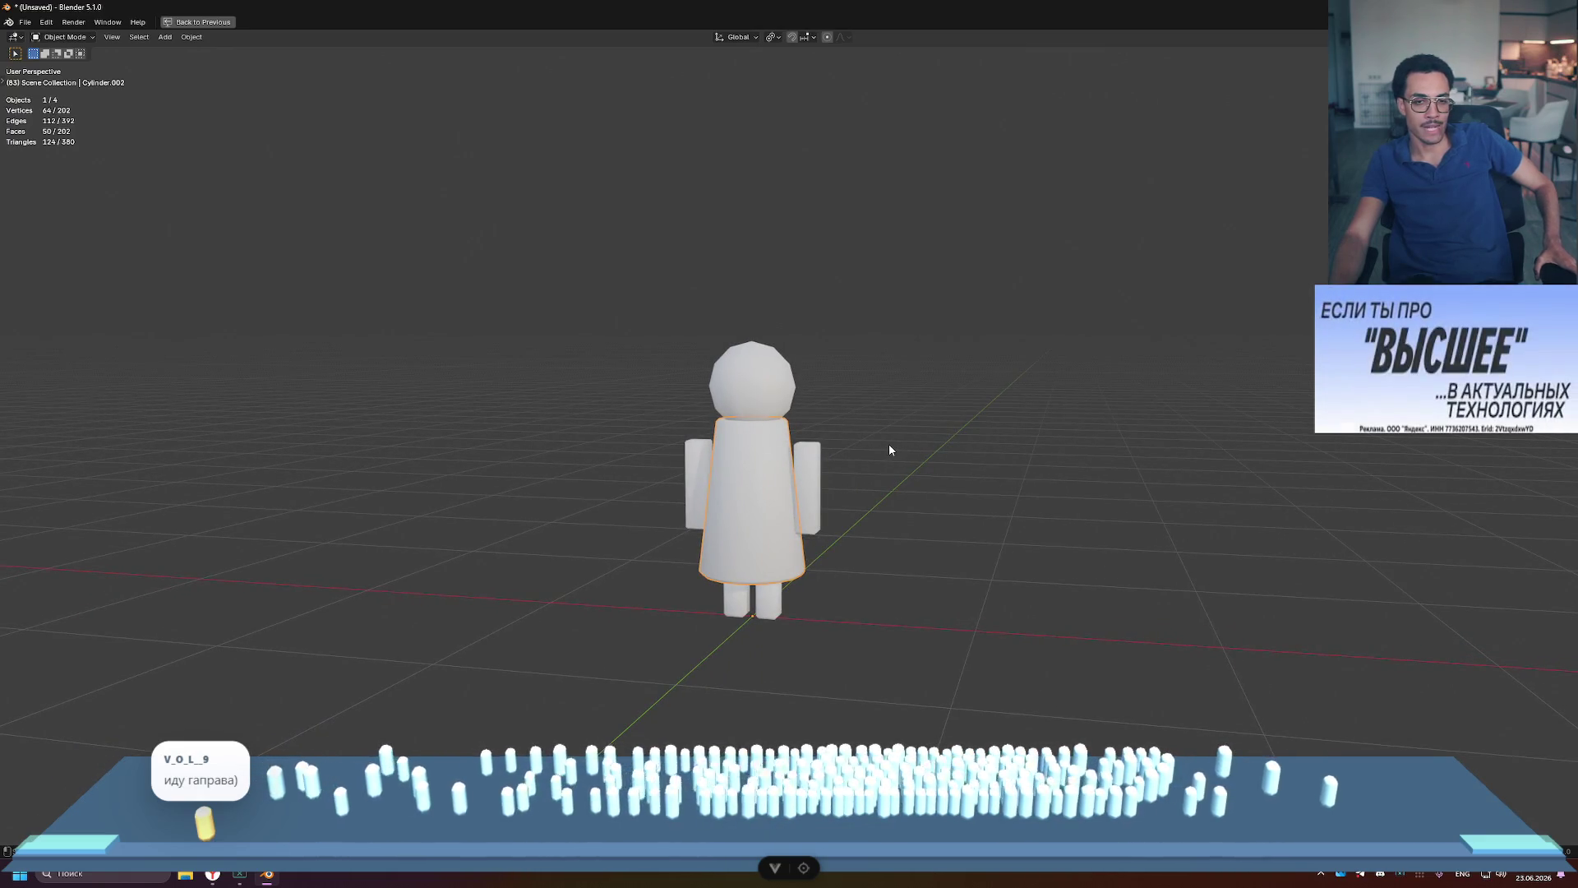
{"action": "scroll", "coordinate": [888, 449], "scroll_direction": "down", "scroll_amount": 3}
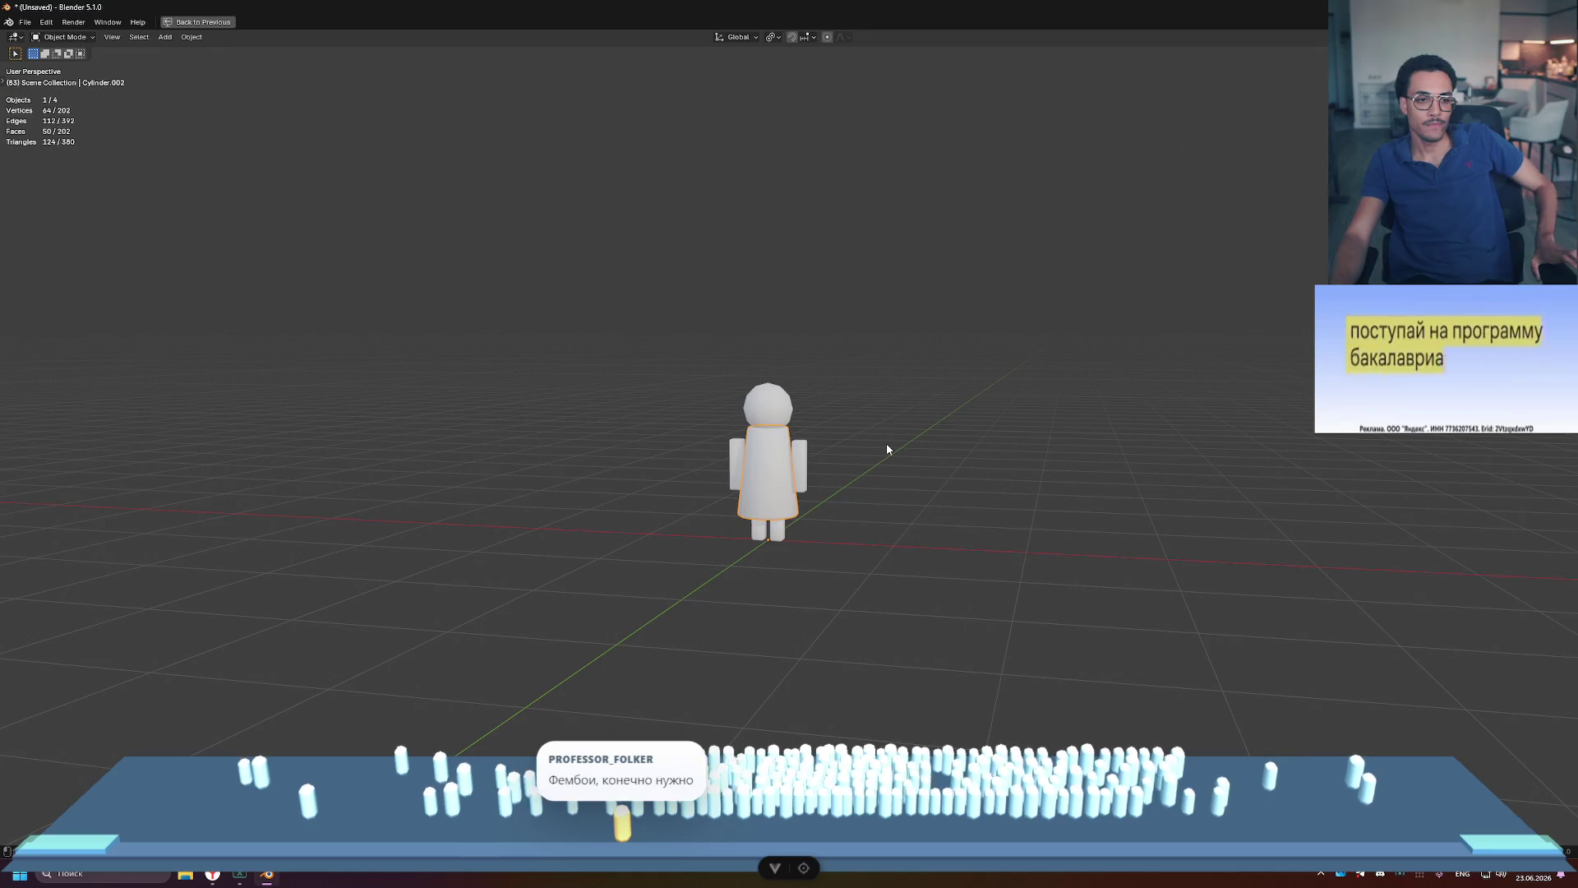
{"action": "middle_click_drag", "start_coordinate": [888, 430], "coordinate": [924, 413]}
{"action": "key", "text": "ctrl+space"}
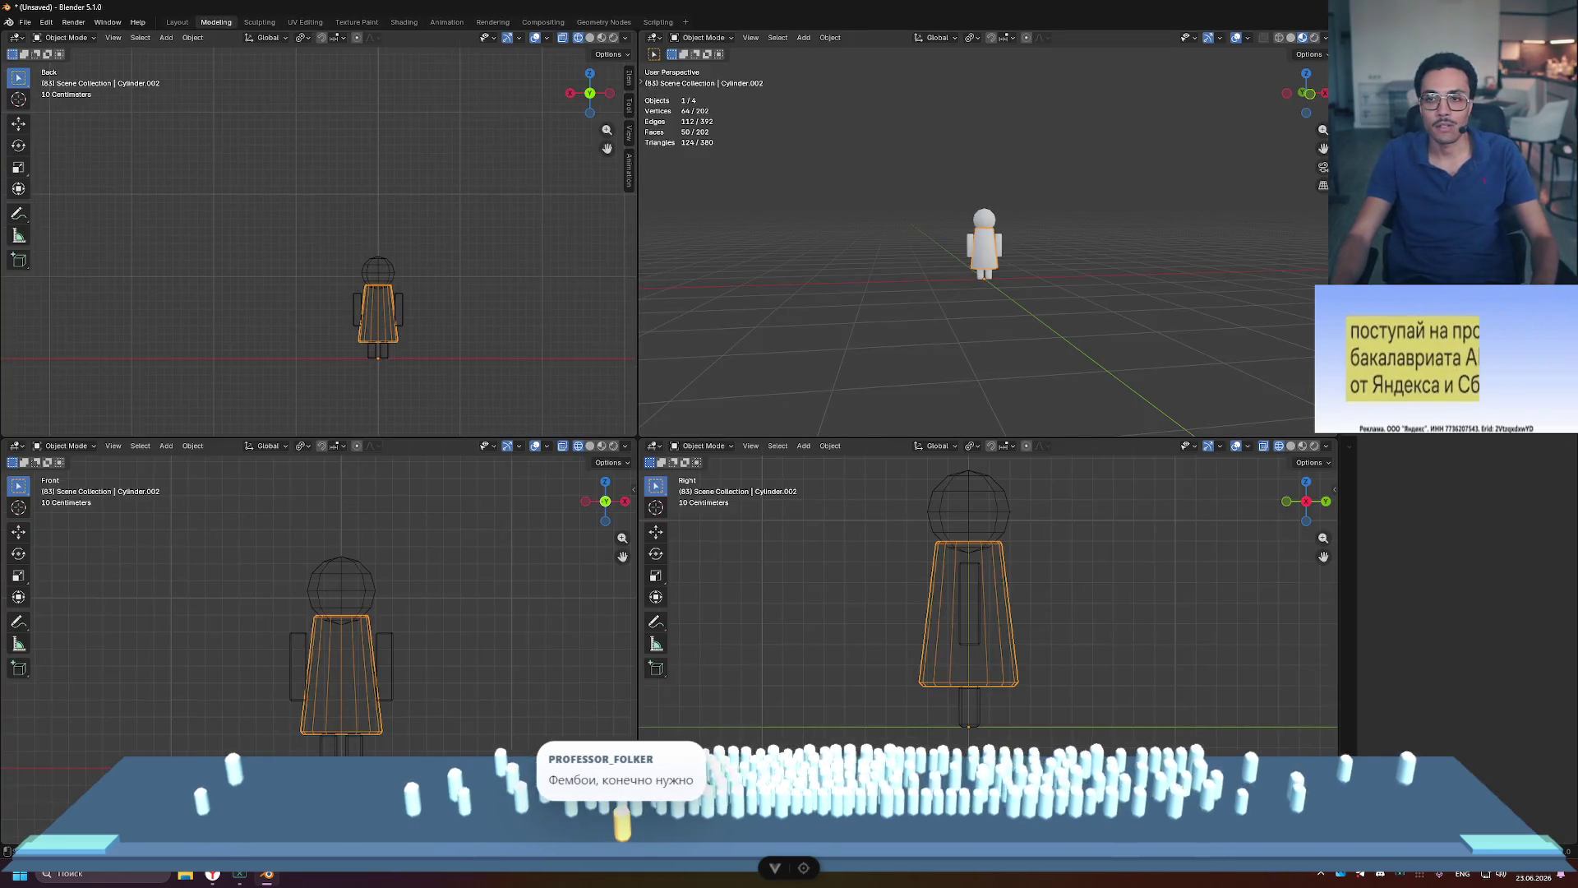
Step: Test hiding the tapered torso cone, orbit the perspective view toward the front, and maximize it
{"action": "key", "text": "h"}
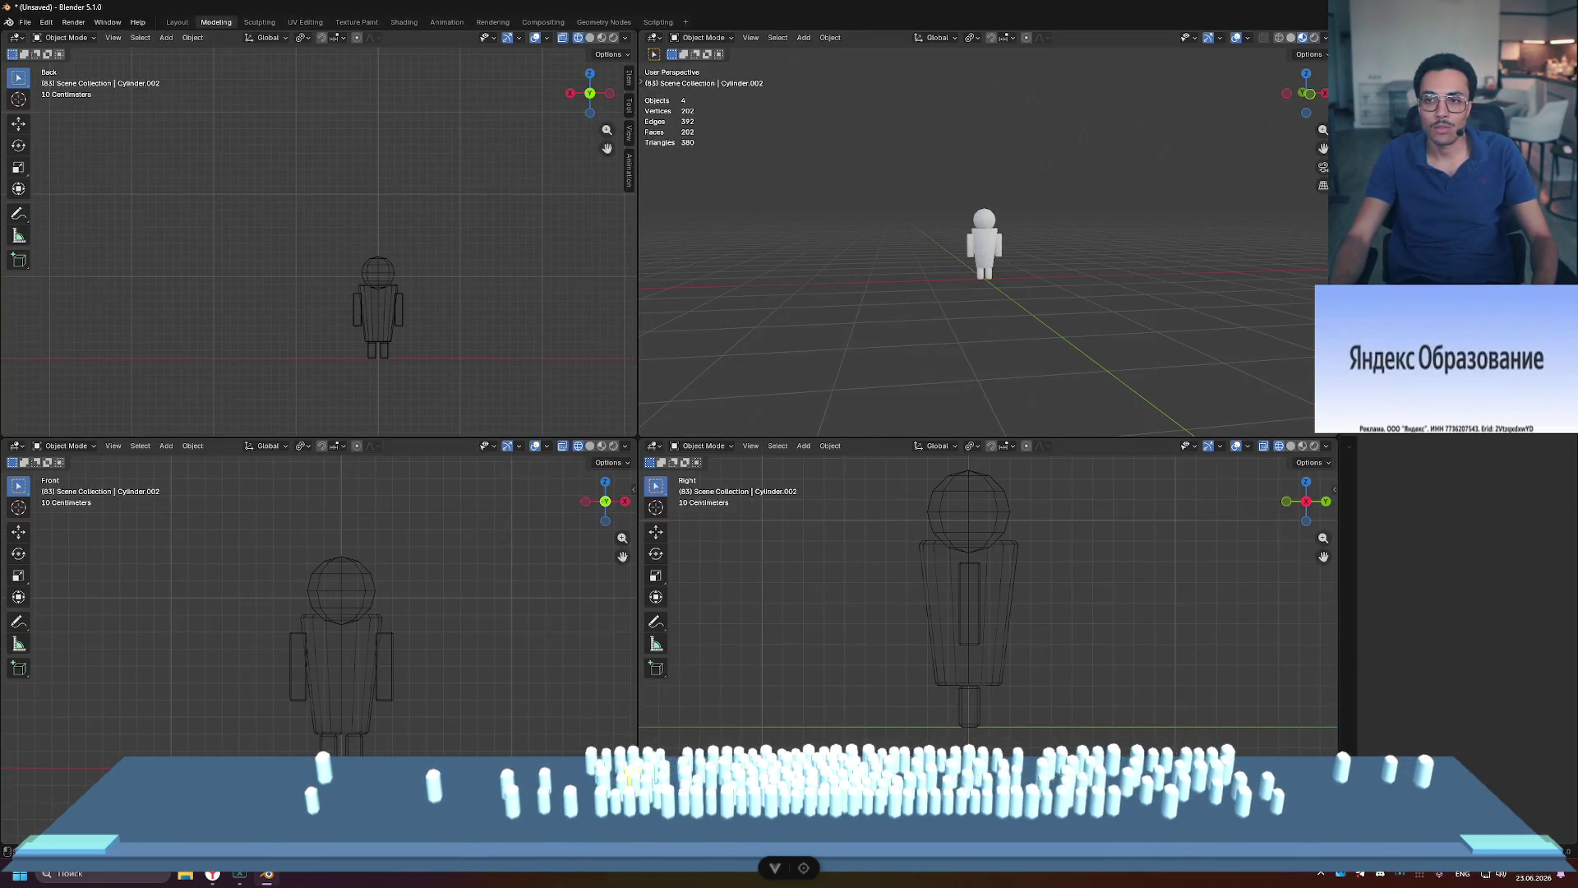
{"action": "scroll", "coordinate": [1203, 227], "scroll_direction": "up", "scroll_amount": 3}
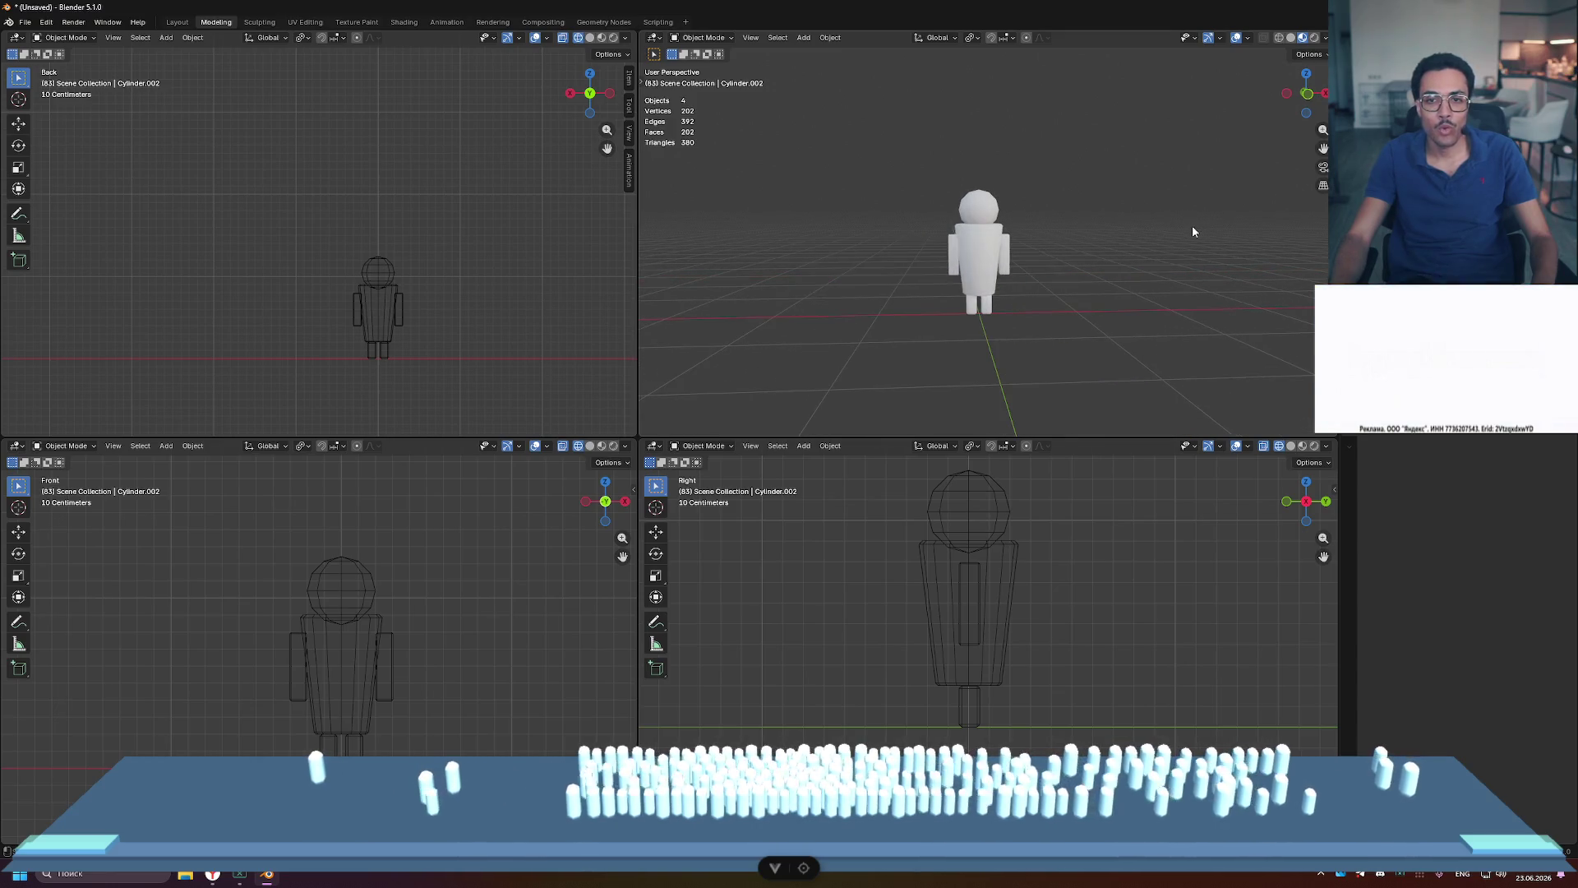
{"action": "middle_click_drag", "start_coordinate": [1069, 220], "coordinate": [1148, 216]}
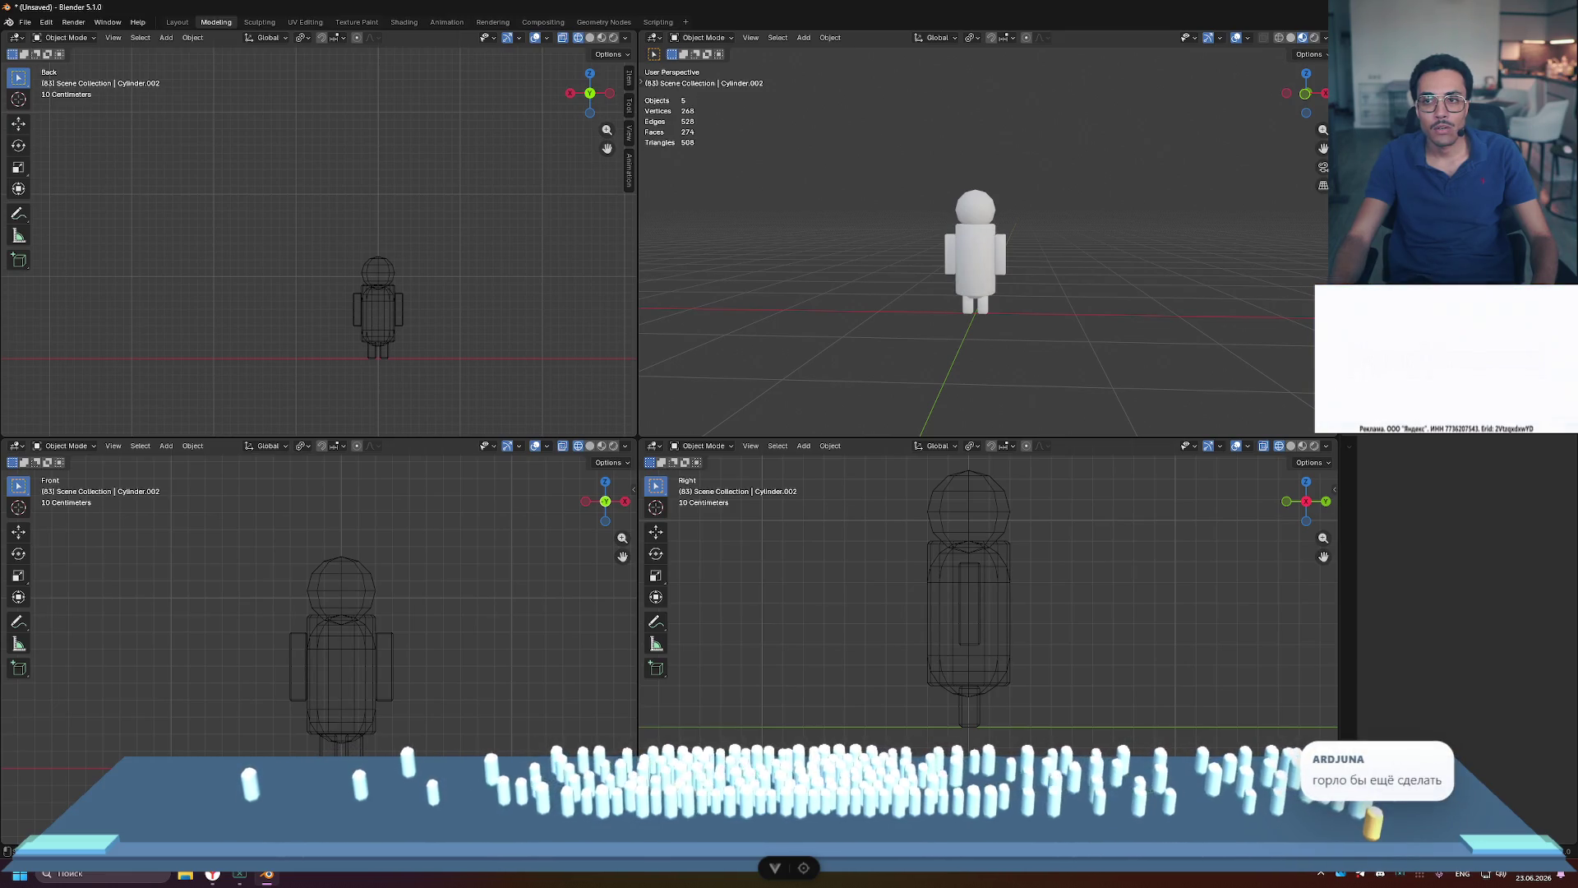
{"action": "middle_click_drag", "start_coordinate": [1069, 215], "coordinate": [1033, 225]}
{"action": "scroll", "coordinate": [1033, 225], "scroll_direction": "up", "scroll_amount": 2}
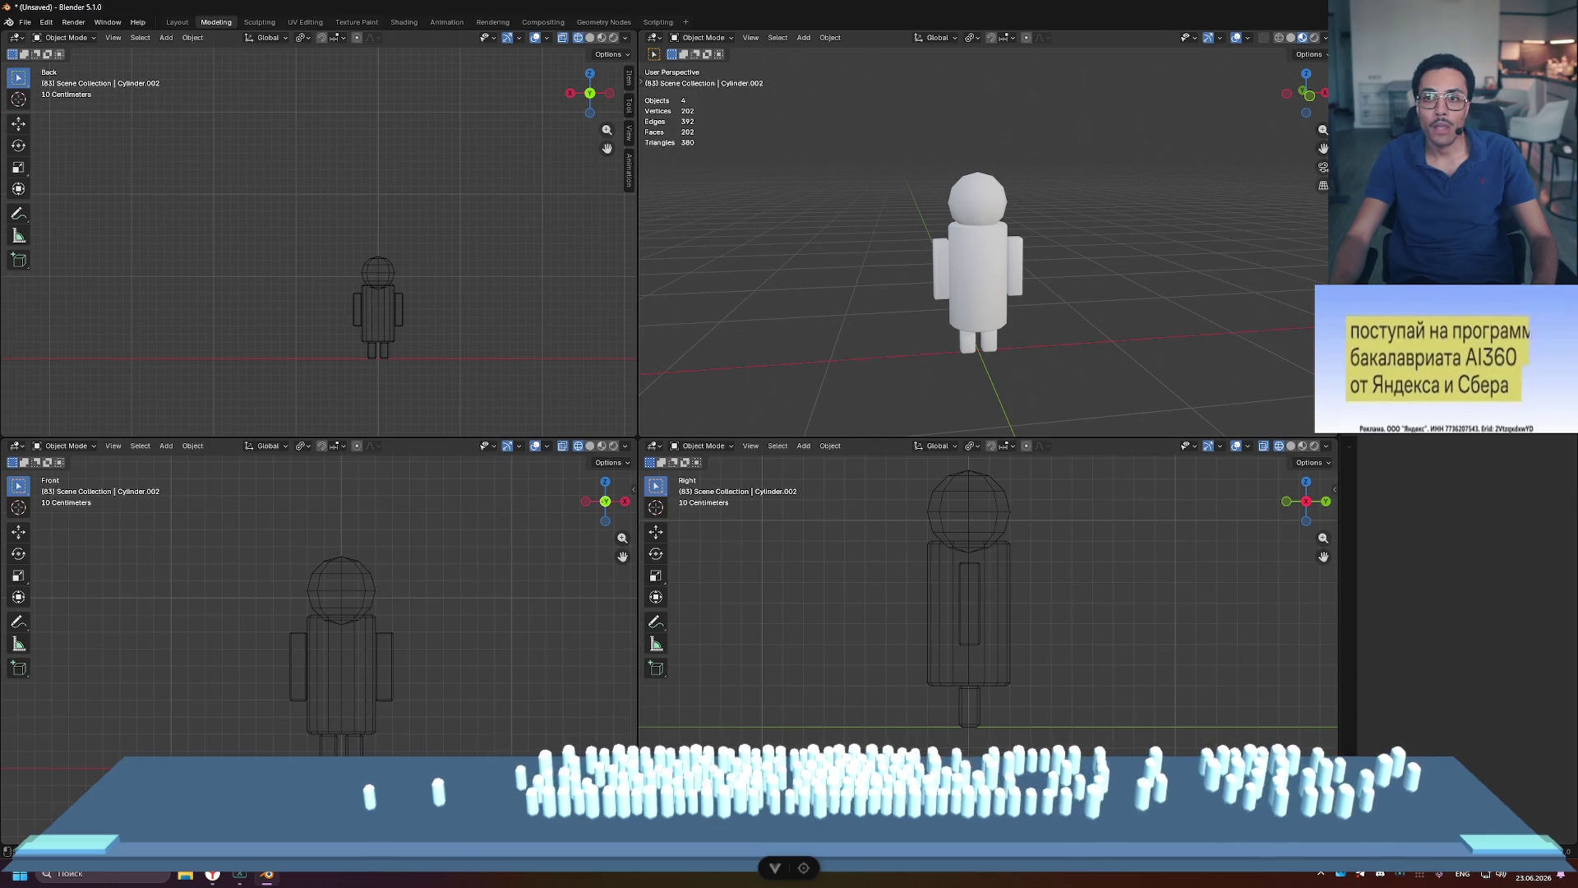
{"action": "mouse_move", "coordinate": [1151, 197]}
{"action": "middle_mouse_down"}
{"action": "mouse_move", "coordinate": [1256, 175]}
{"action": "mouse_move", "coordinate": [1120, 243]}
{"action": "mouse_move", "coordinate": [1151, 230]}
{"action": "middle_mouse_up"}
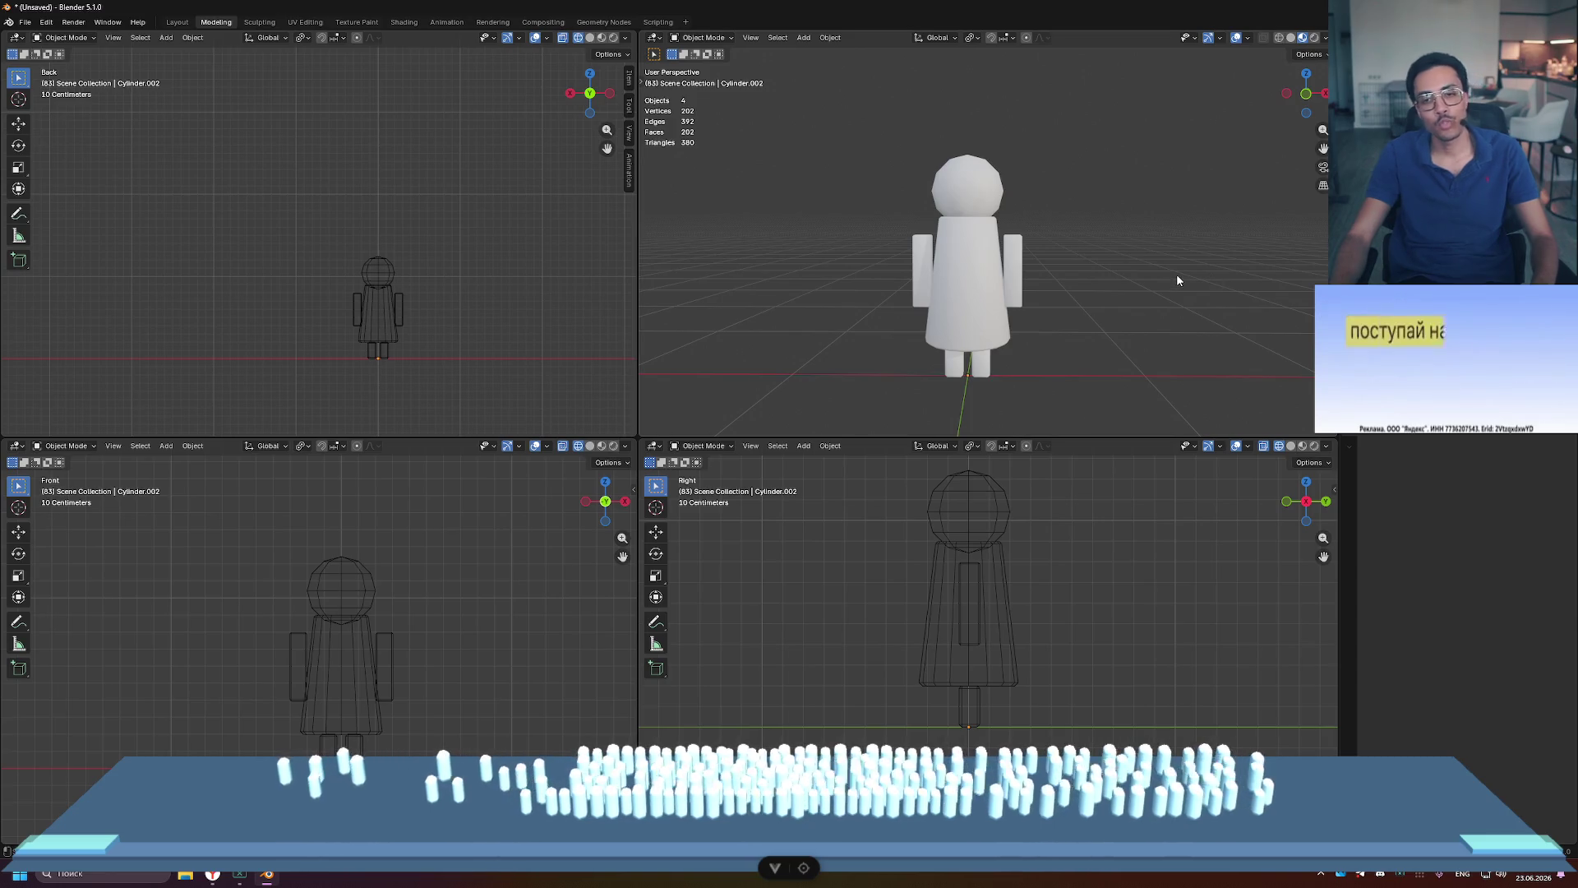
{"action": "key", "text": "ctrl+space"}
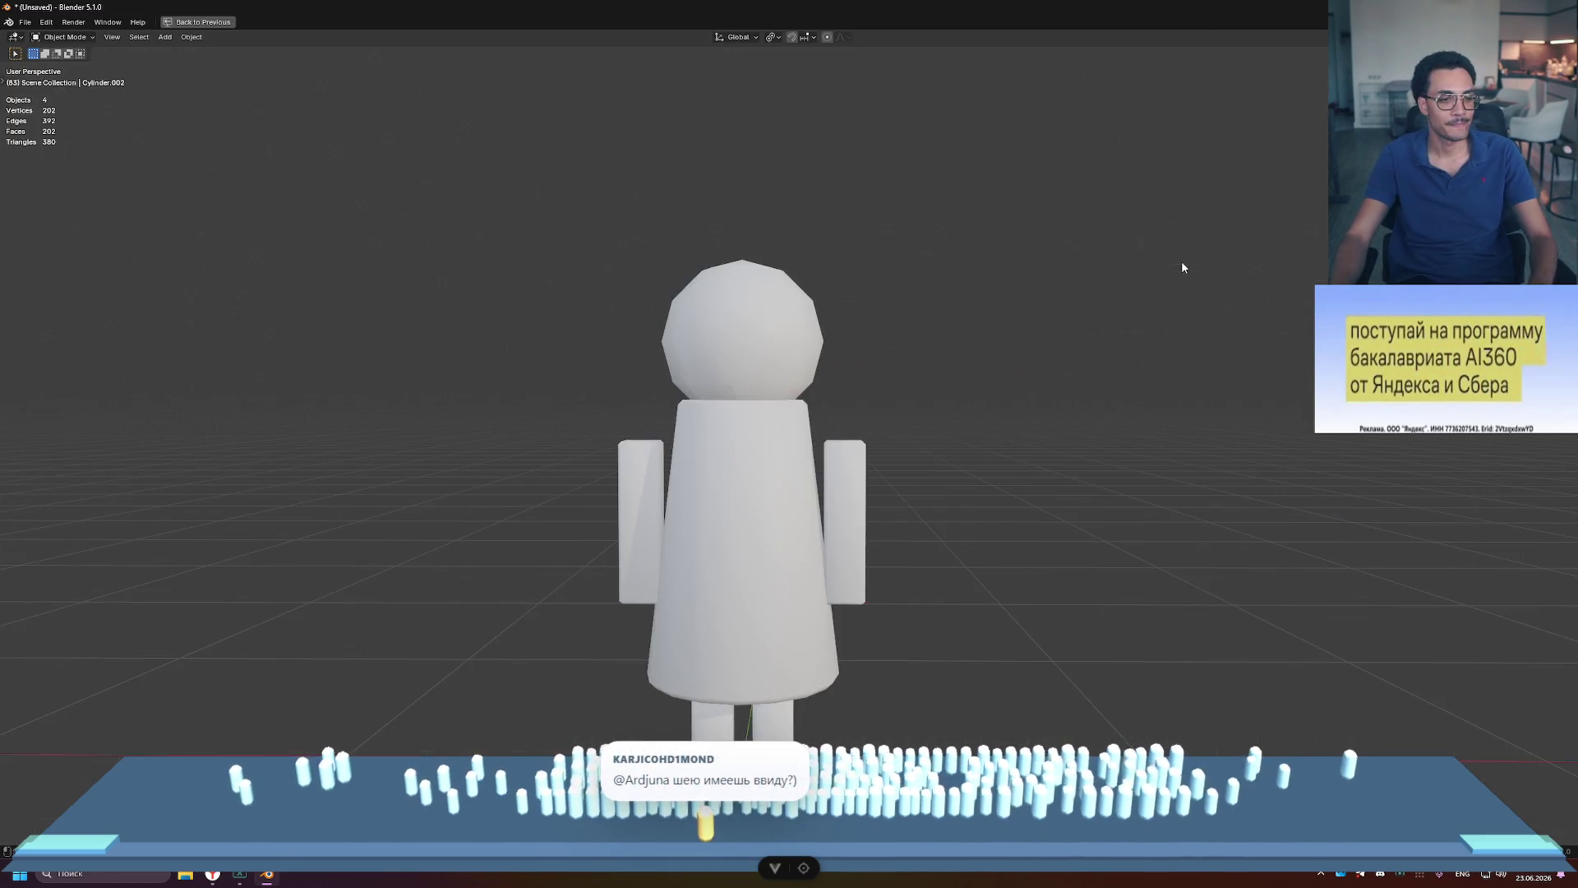
Step: Zoom in and out on the sphere-head, flared-torso figure, then restore the quad view
{"action": "scroll", "coordinate": [1047, 363], "scroll_direction": "down", "scroll_amount": 4}
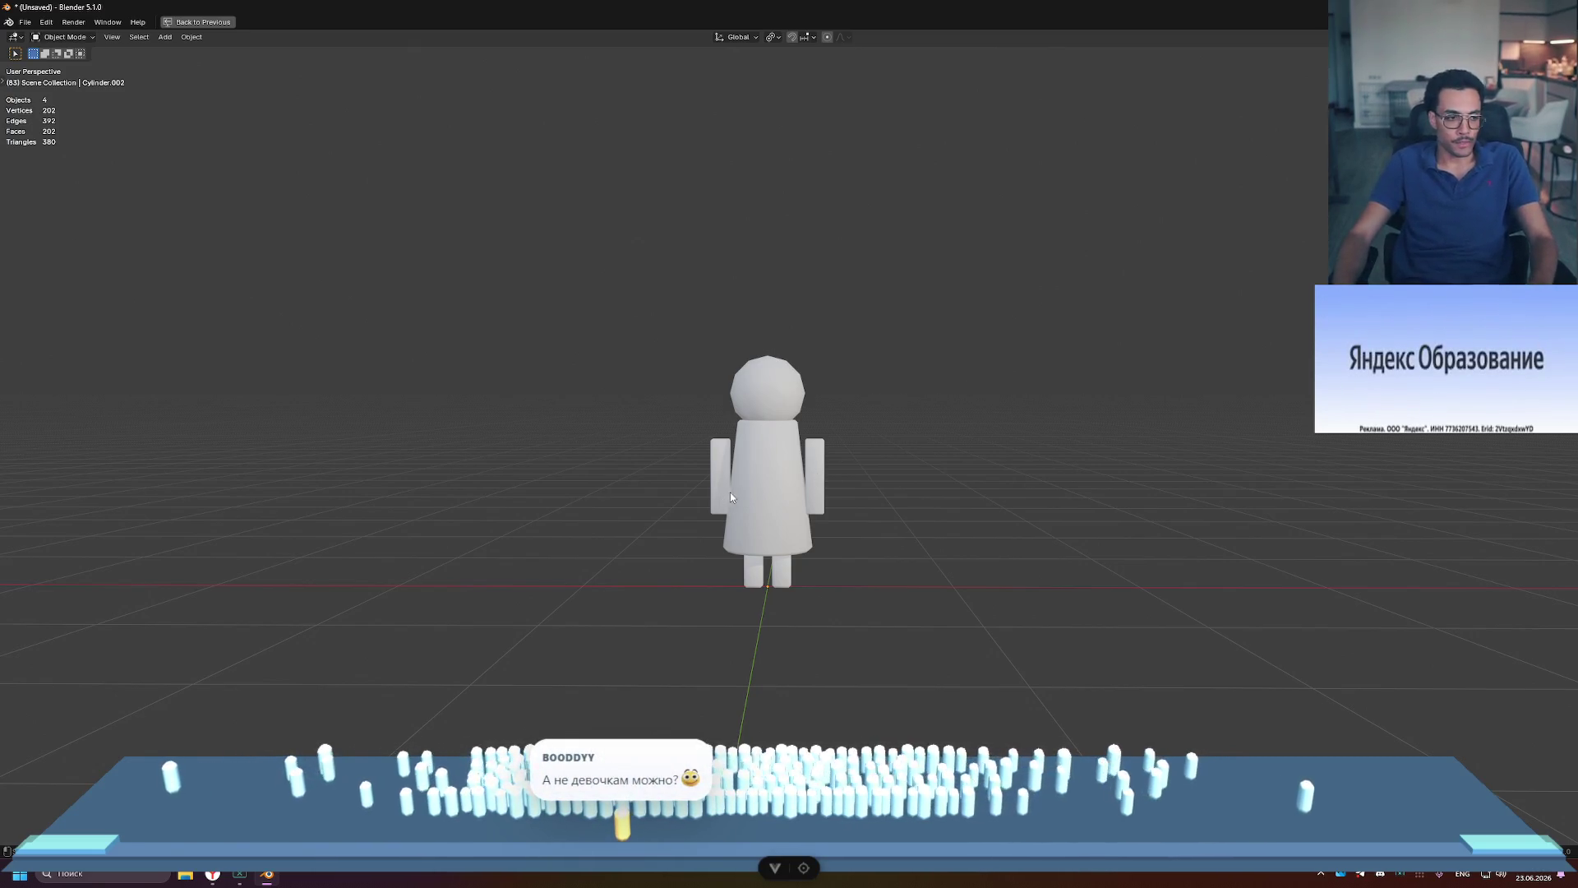
{"action": "scroll", "coordinate": [798, 470], "scroll_direction": "down", "scroll_amount": 3}
{"action": "scroll", "coordinate": [839, 469], "scroll_direction": "up", "scroll_amount": 4}
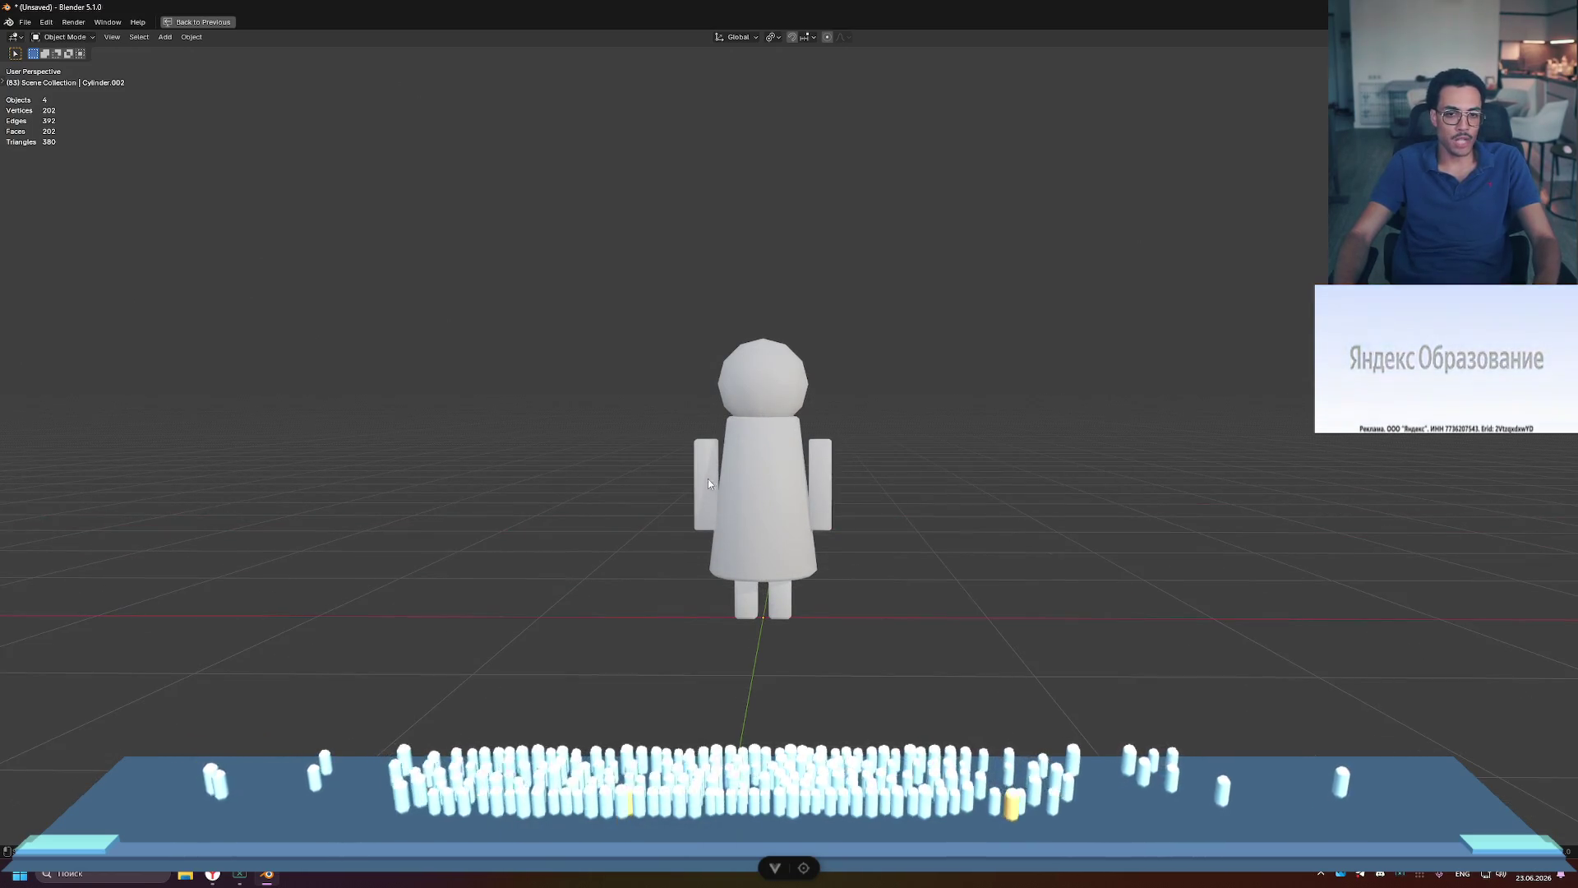
{"action": "scroll", "coordinate": [708, 478], "scroll_direction": "up", "scroll_amount": 3}
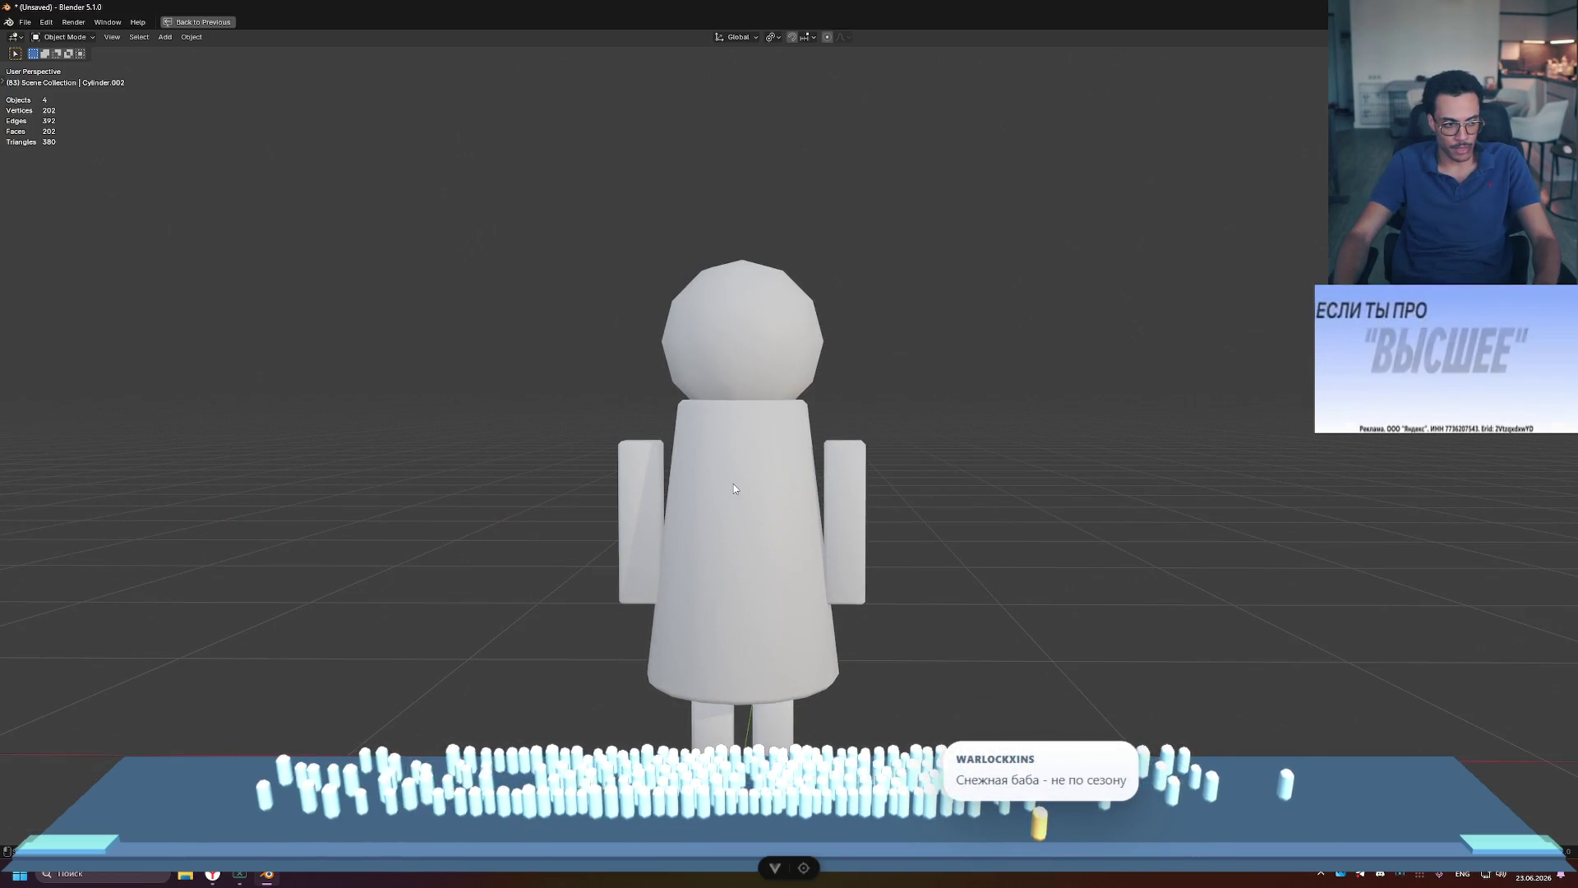
{"action": "key", "text": "ctrl+space"}
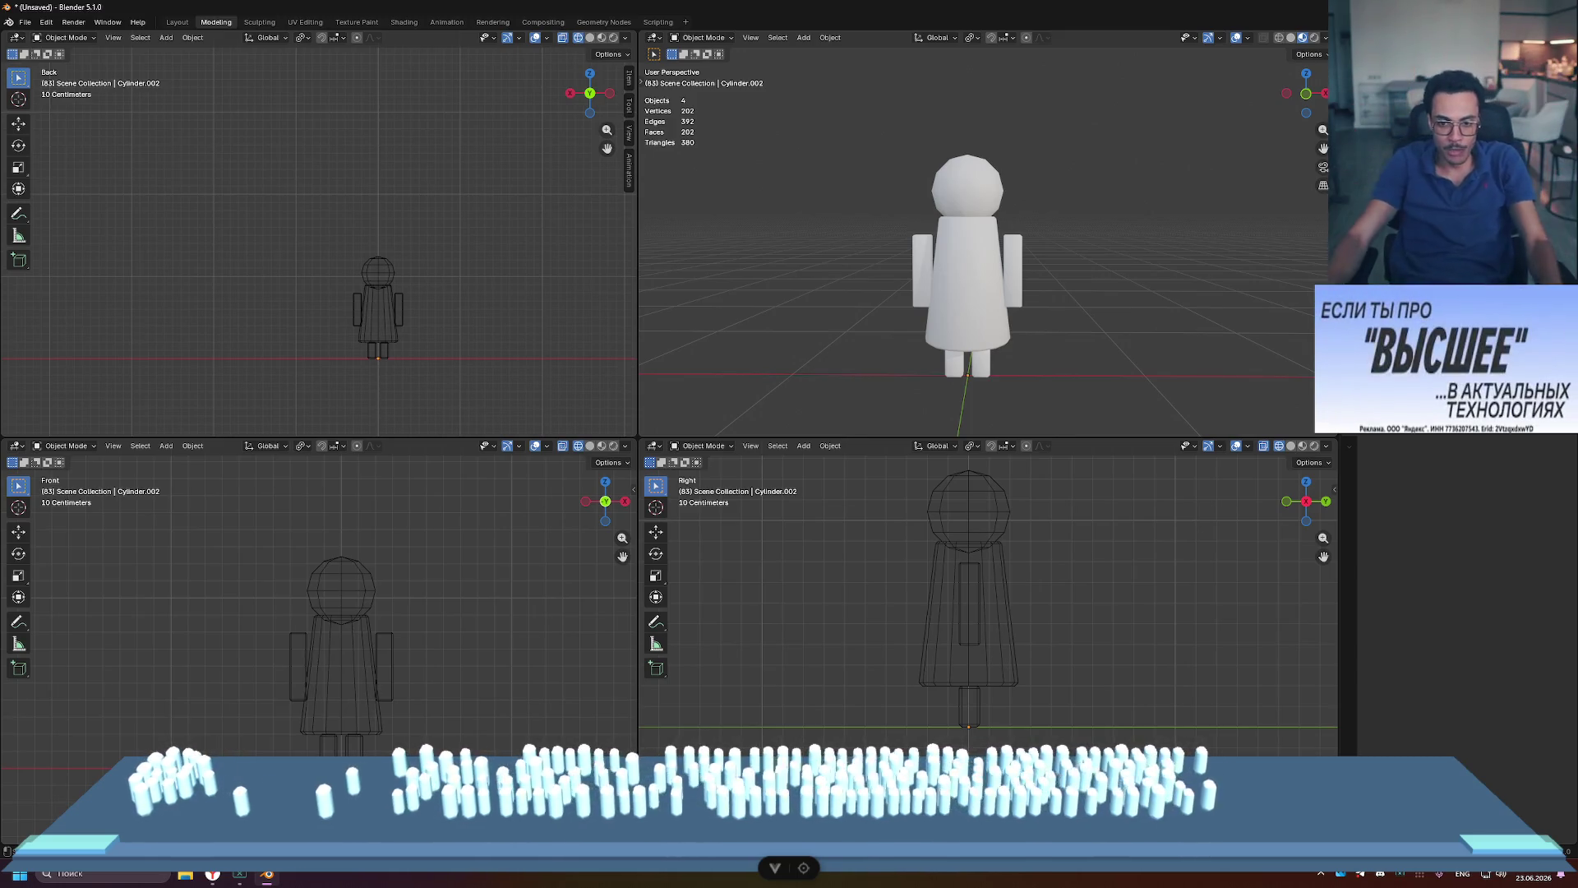
{"action": "scroll", "coordinate": [1043, 694], "scroll_direction": "up", "scroll_amount": 3}
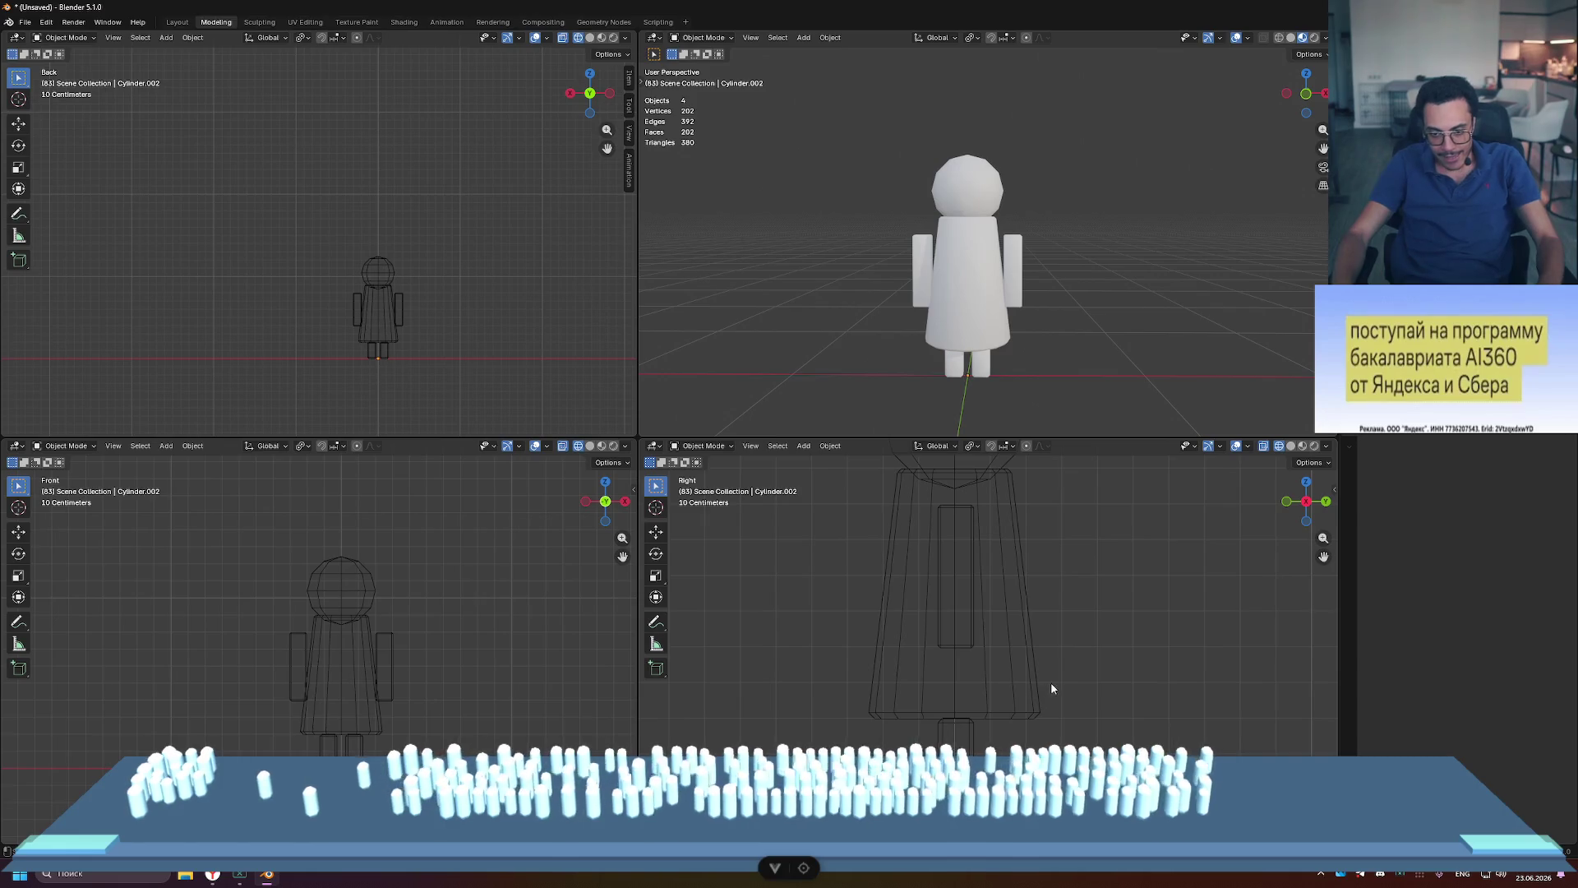
{"action": "scroll", "coordinate": [1063, 674], "scroll_direction": "down", "scroll_amount": 4}
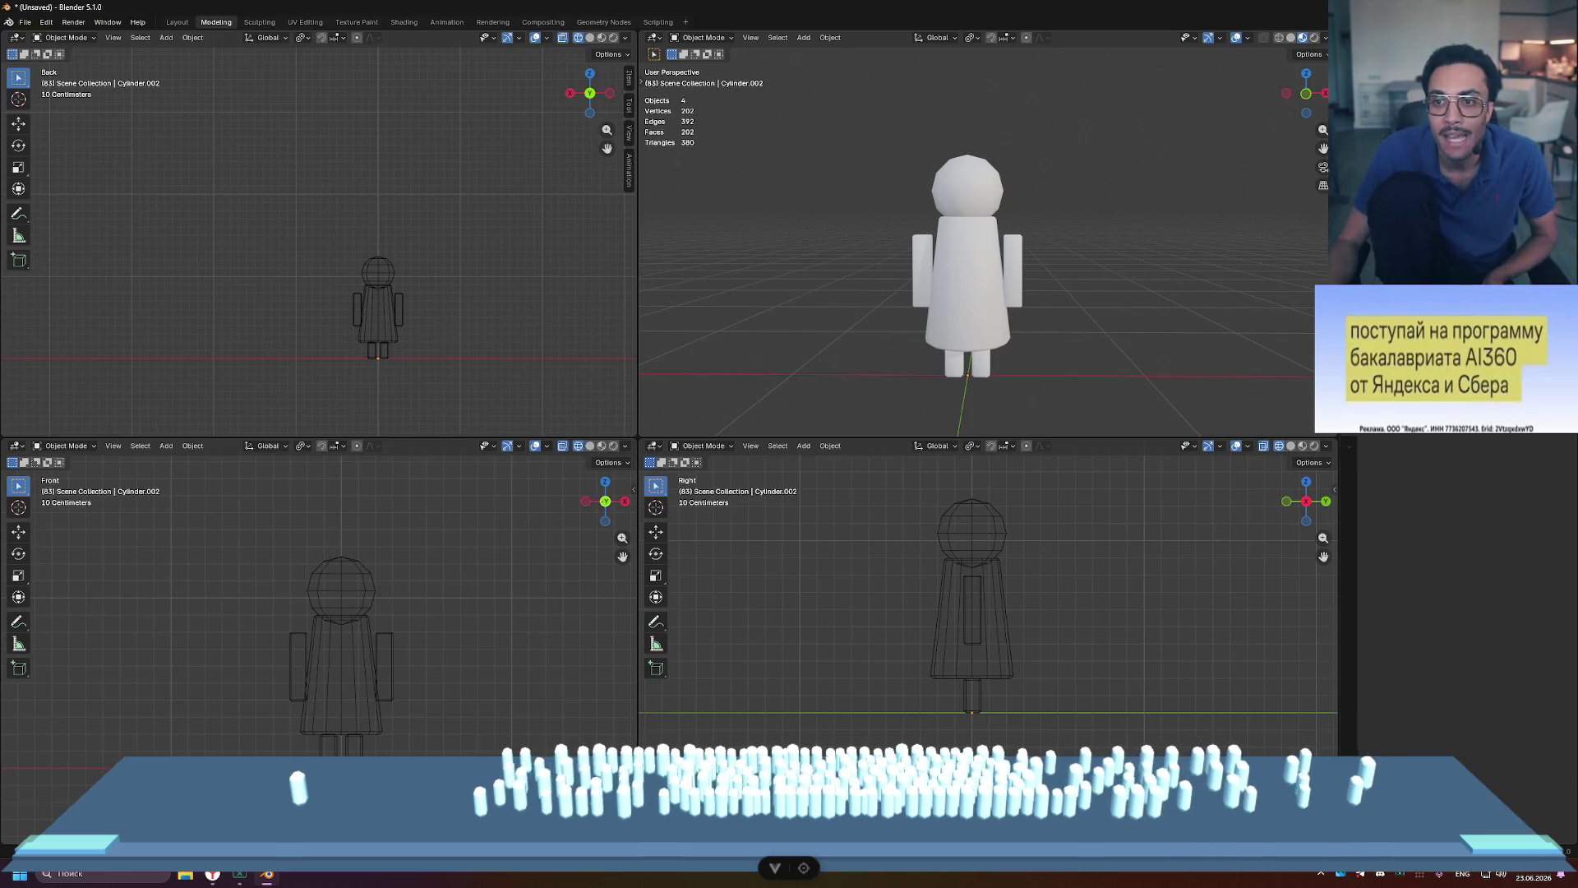
{"action": "key", "text": "ctrl+z"}
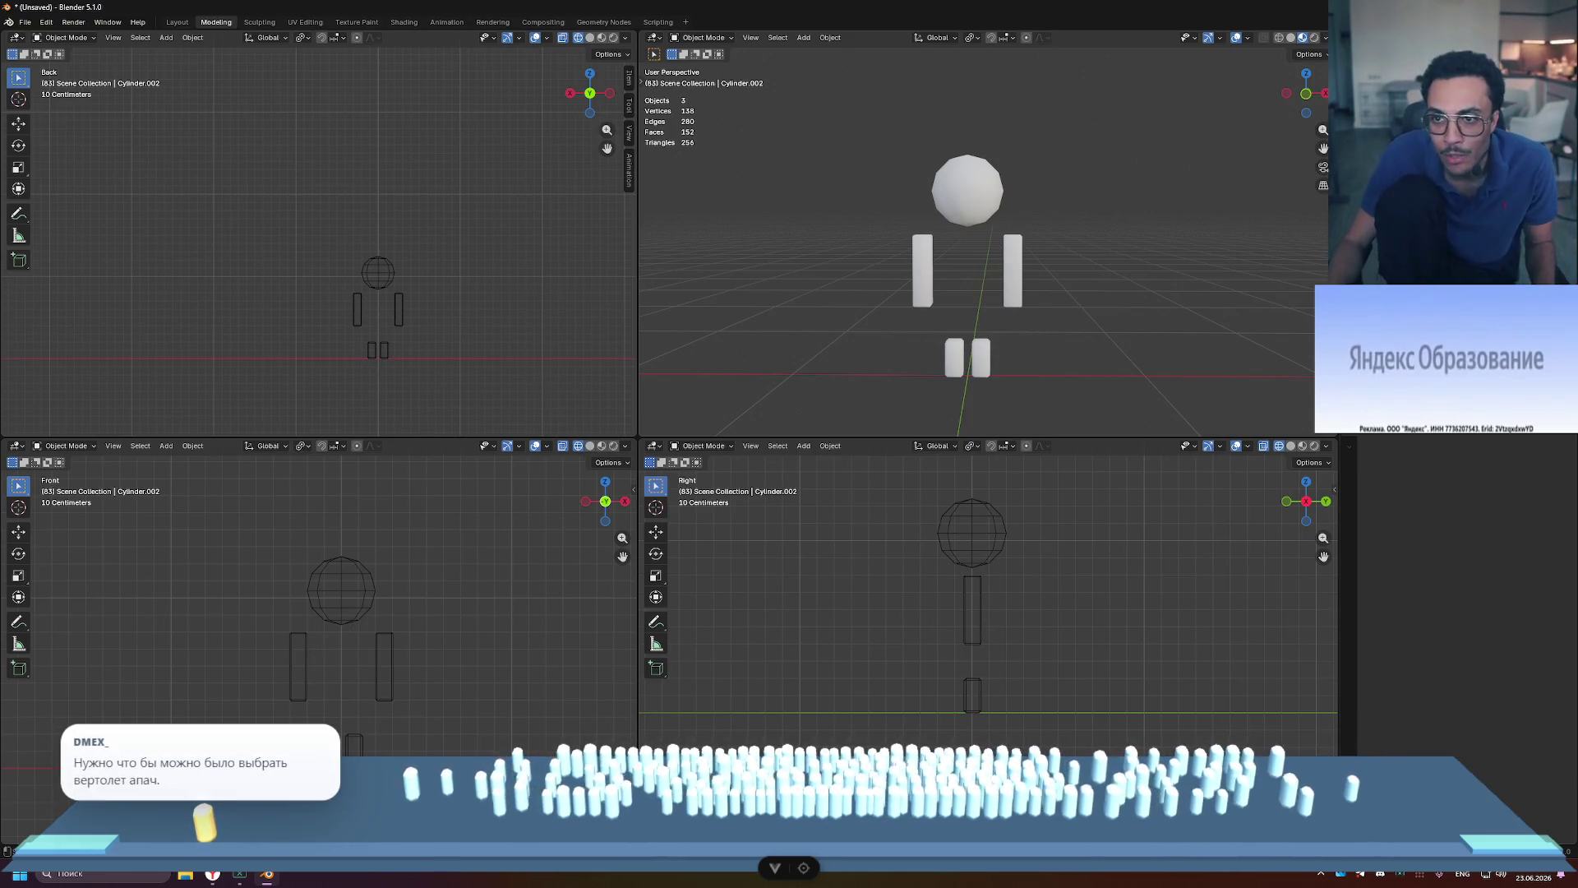
{"action": "mouse_move", "coordinate": [1189, 221]}
{"action": "middle_mouse_down"}
{"action": "mouse_move", "coordinate": [1200, 254]}
{"action": "mouse_move", "coordinate": [1151, 267]}
{"action": "mouse_move", "coordinate": [1184, 267]}
{"action": "mouse_move", "coordinate": [1103, 271]}
{"action": "mouse_move", "coordinate": [1069, 305]}
{"action": "mouse_move", "coordinate": [948, 269]}
{"action": "mouse_move", "coordinate": [1022, 270]}
{"action": "middle_mouse_up"}
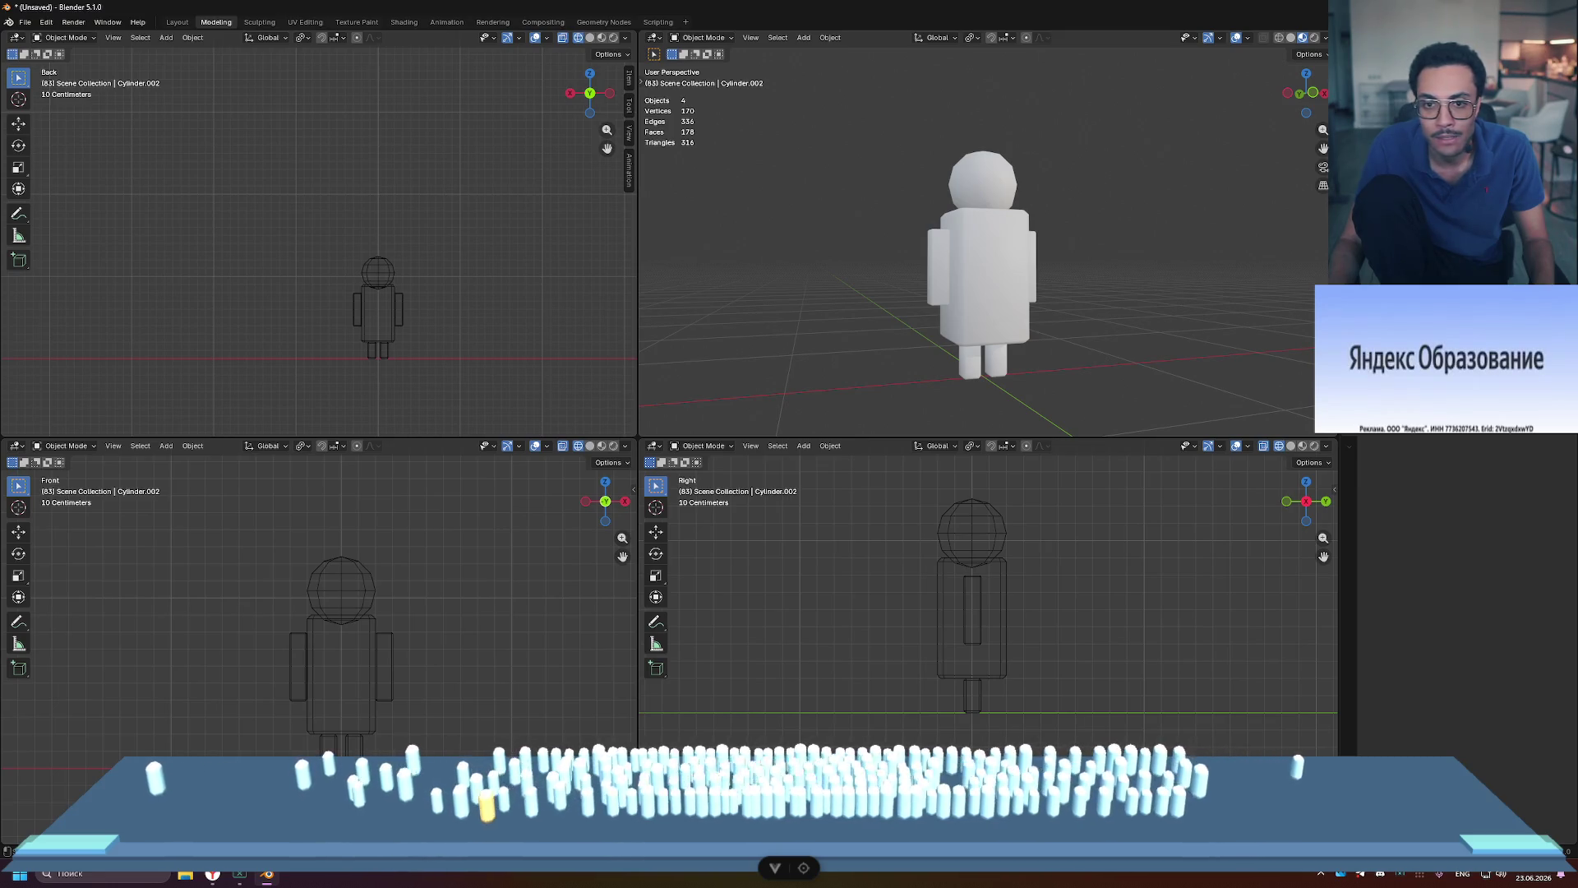
{"action": "mouse_move", "coordinate": [1281, 222]}
{"action": "middle_mouse_down"}
{"action": "mouse_move", "coordinate": [1213, 249]}
{"action": "mouse_move", "coordinate": [1254, 237]}
{"action": "middle_mouse_up"}
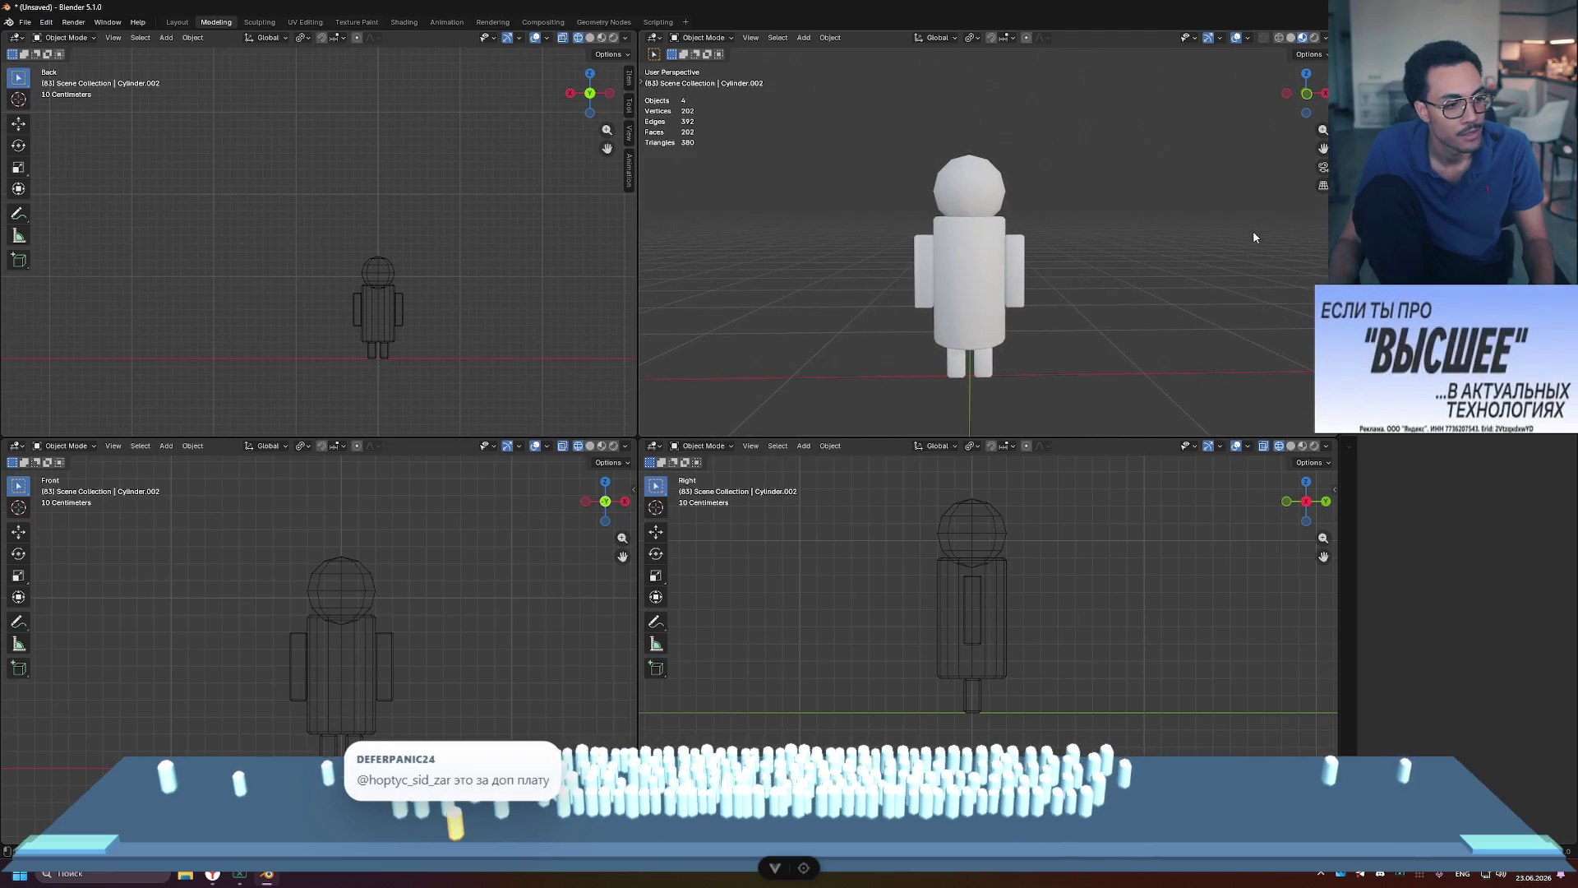
{"action": "key", "text": "ctrl+z"}
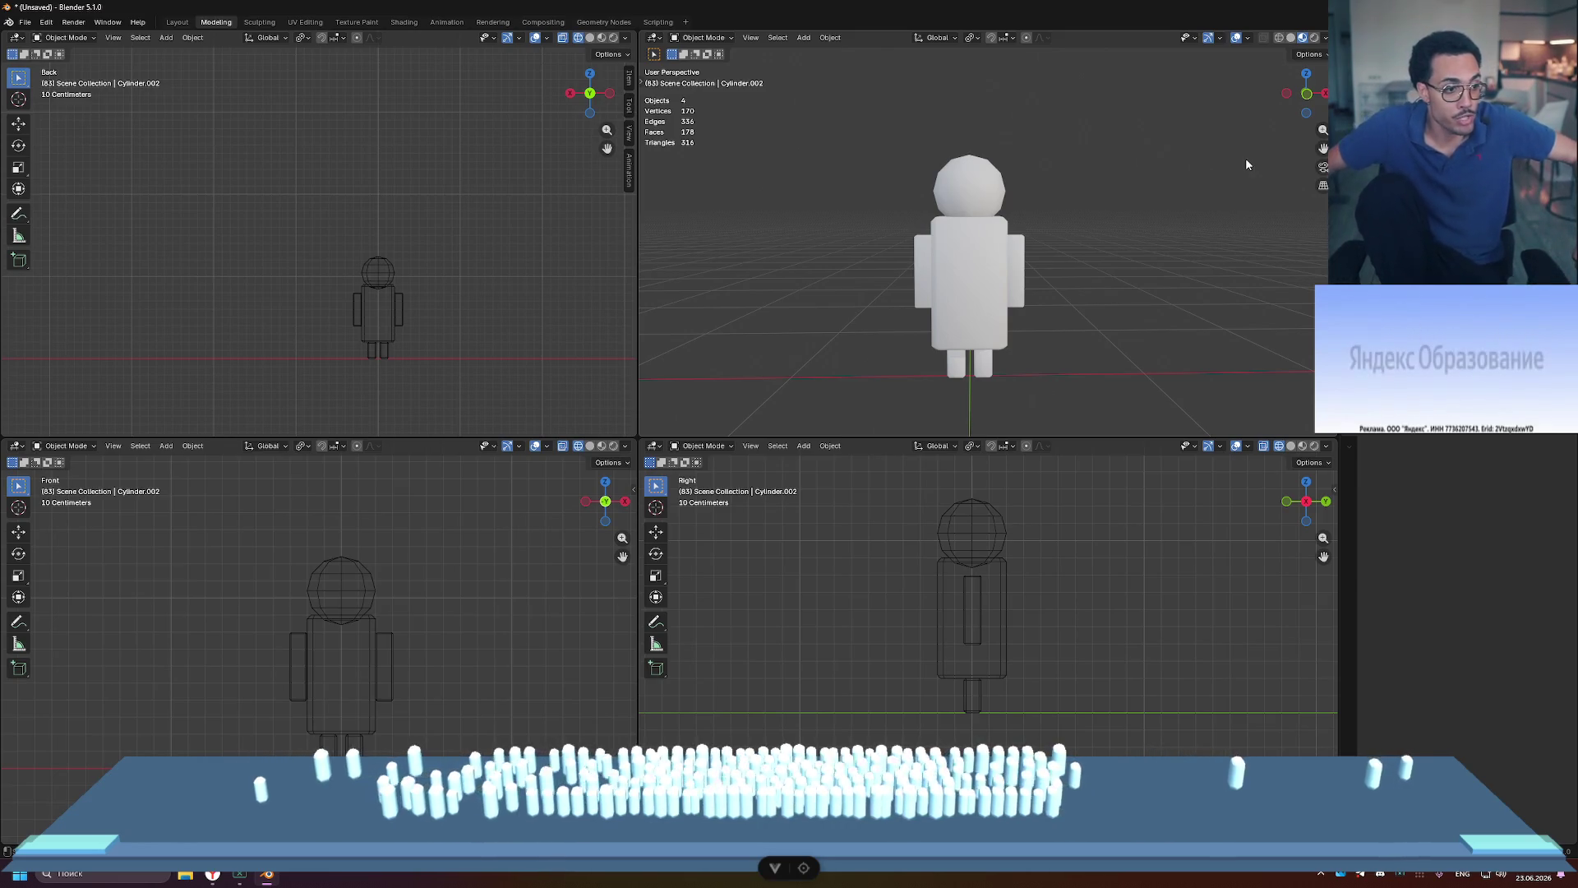
{"action": "key", "text": "ctrl+shift+z"}
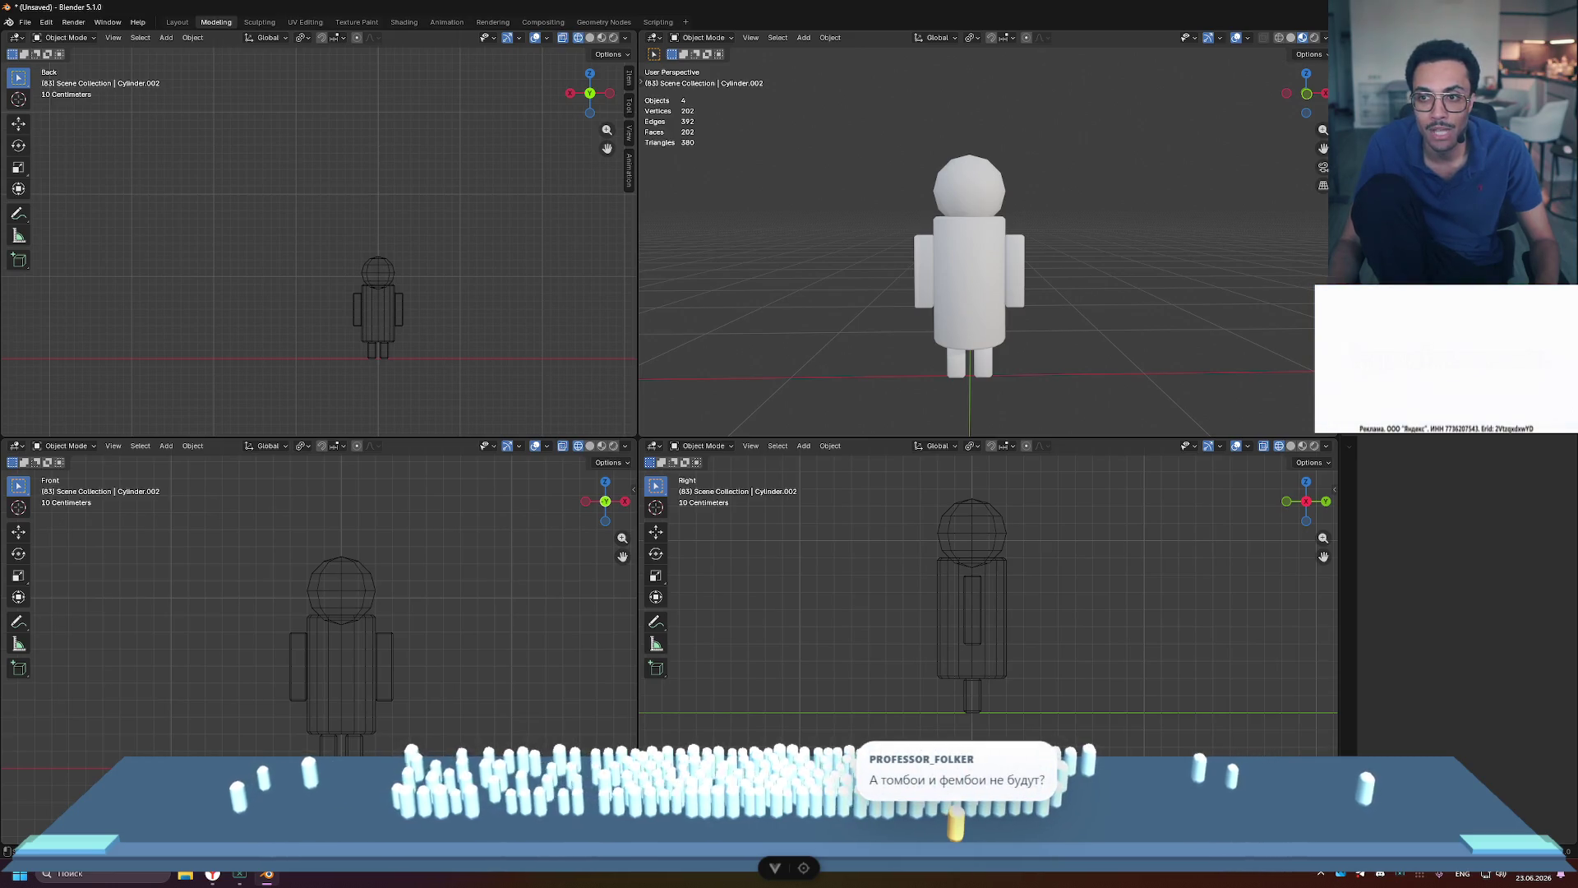
{"action": "key", "text": "Delete"}
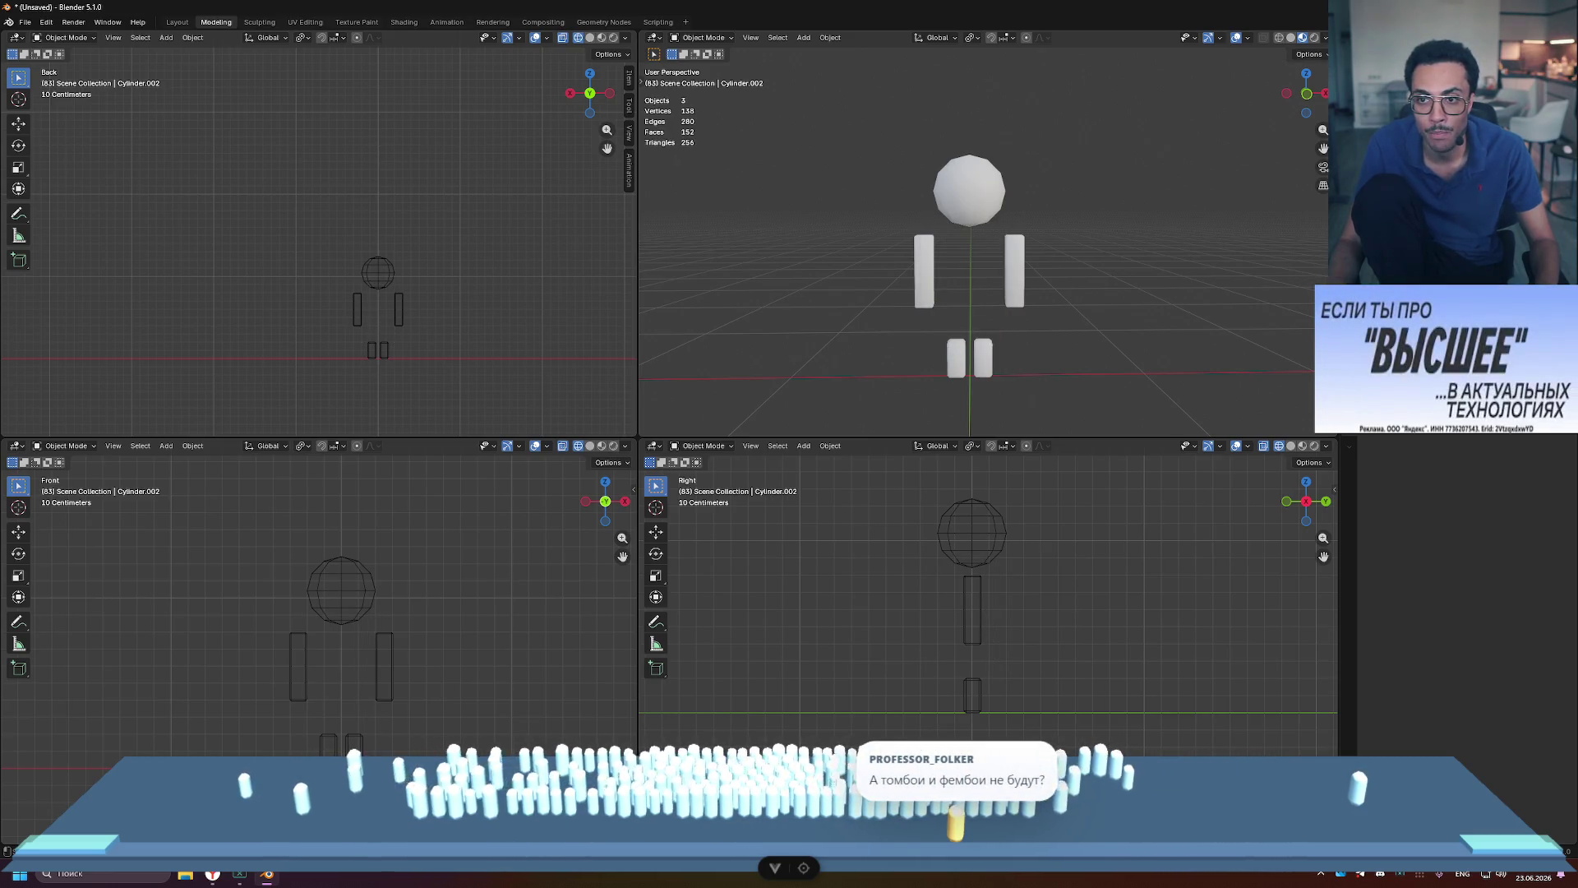
{"action": "key", "text": "ctrl+z"}
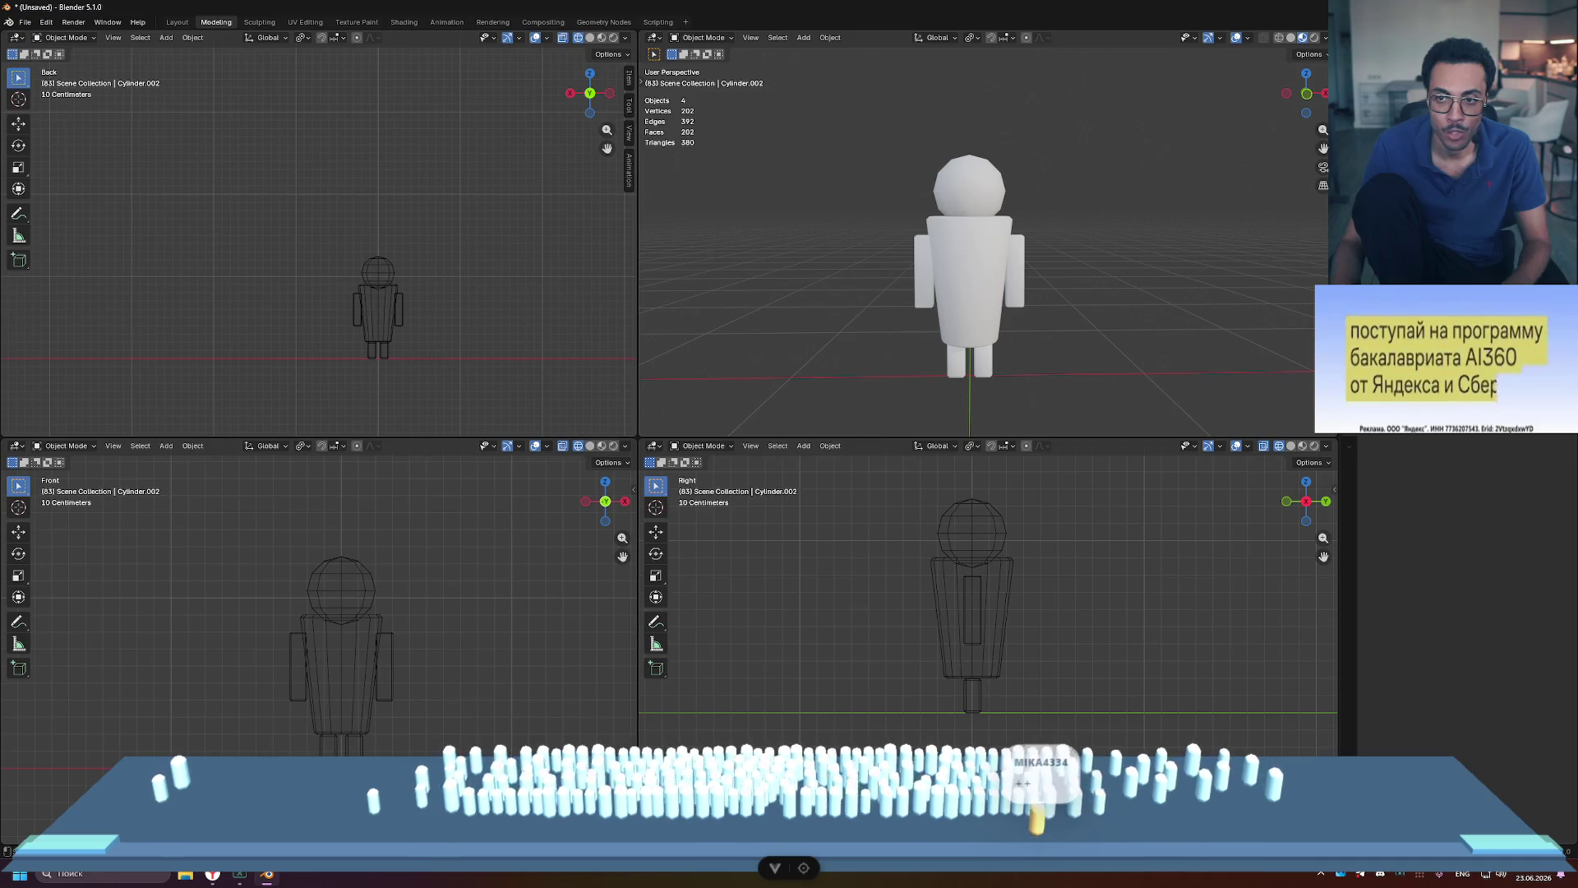
{"action": "key", "text": "Delete"}
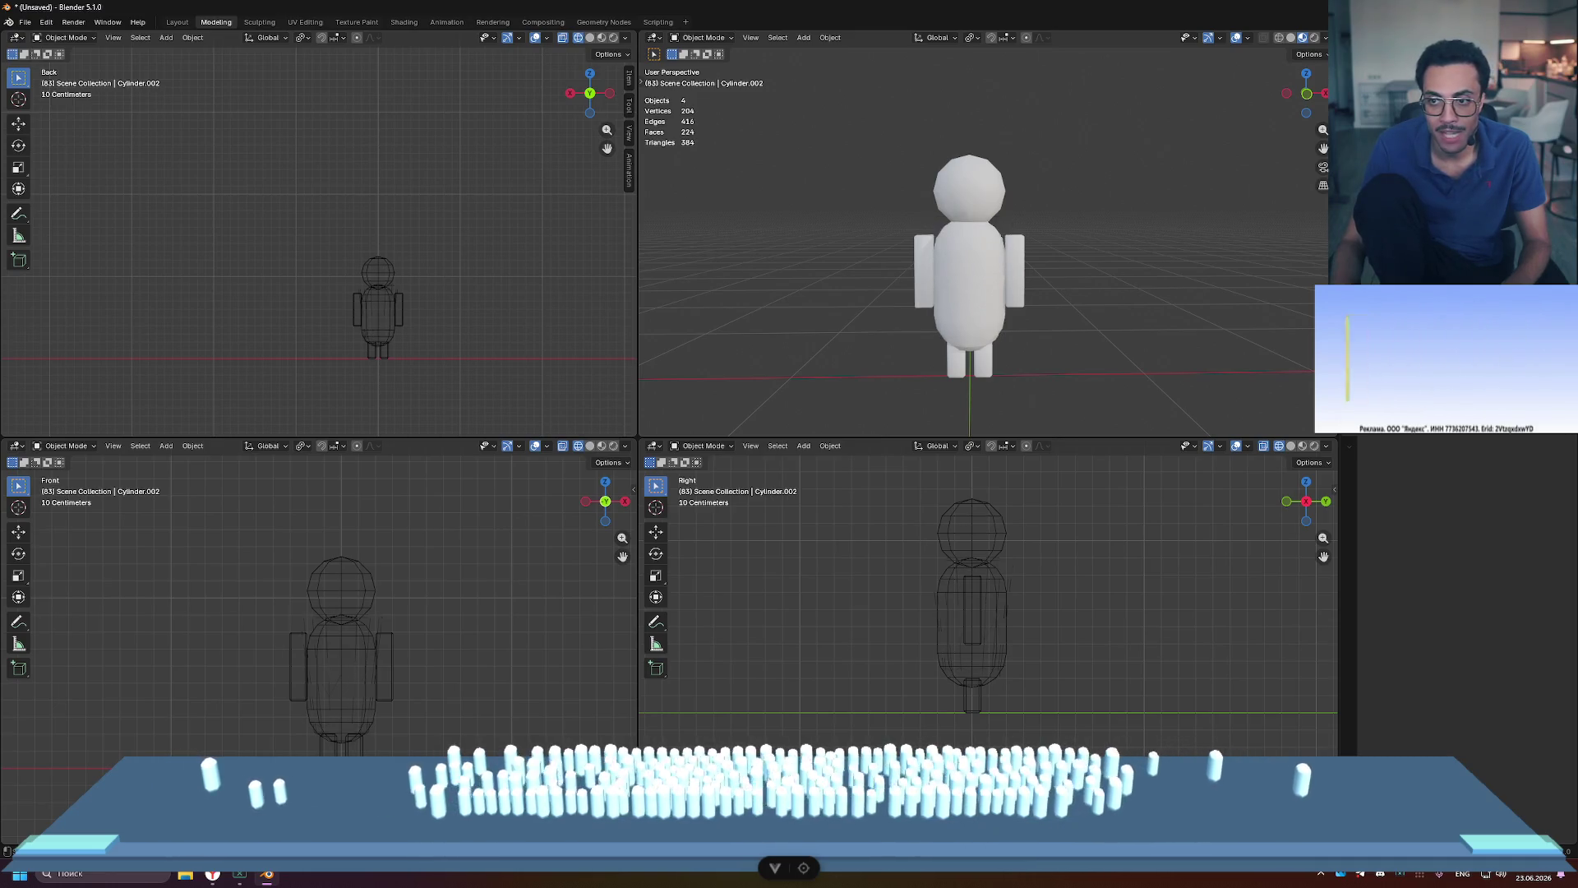
{"action": "left_click", "coordinate": [966, 267]}
{"action": "left_click", "coordinate": [1165, 253]}
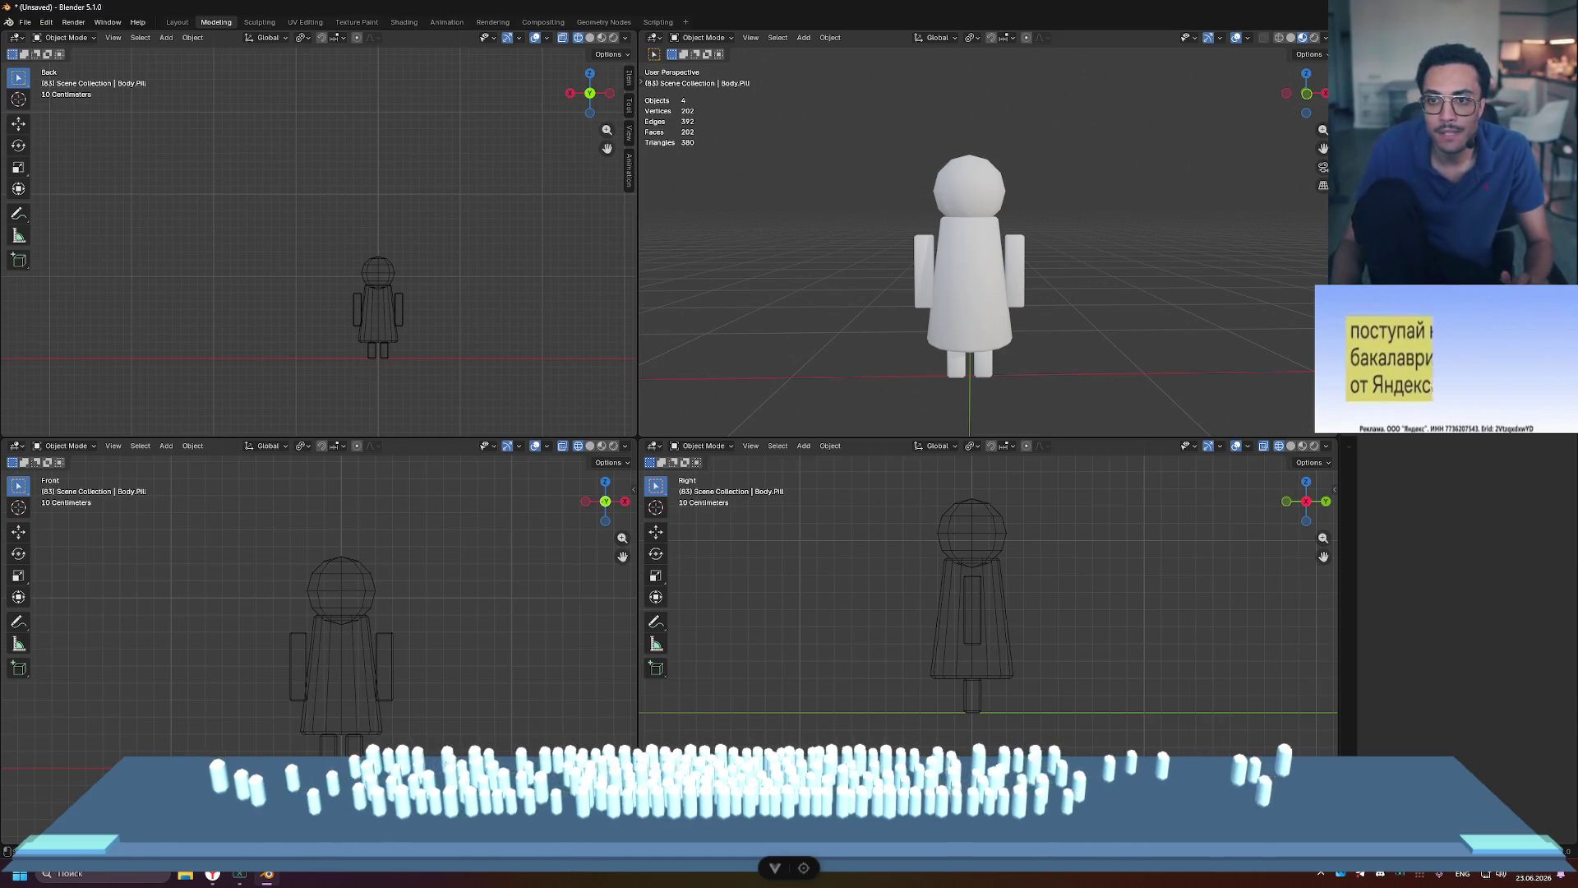
Step: Delete the Body.Pill torso, then undo back to the box-shaped torso
{"action": "key", "text": "Delete"}
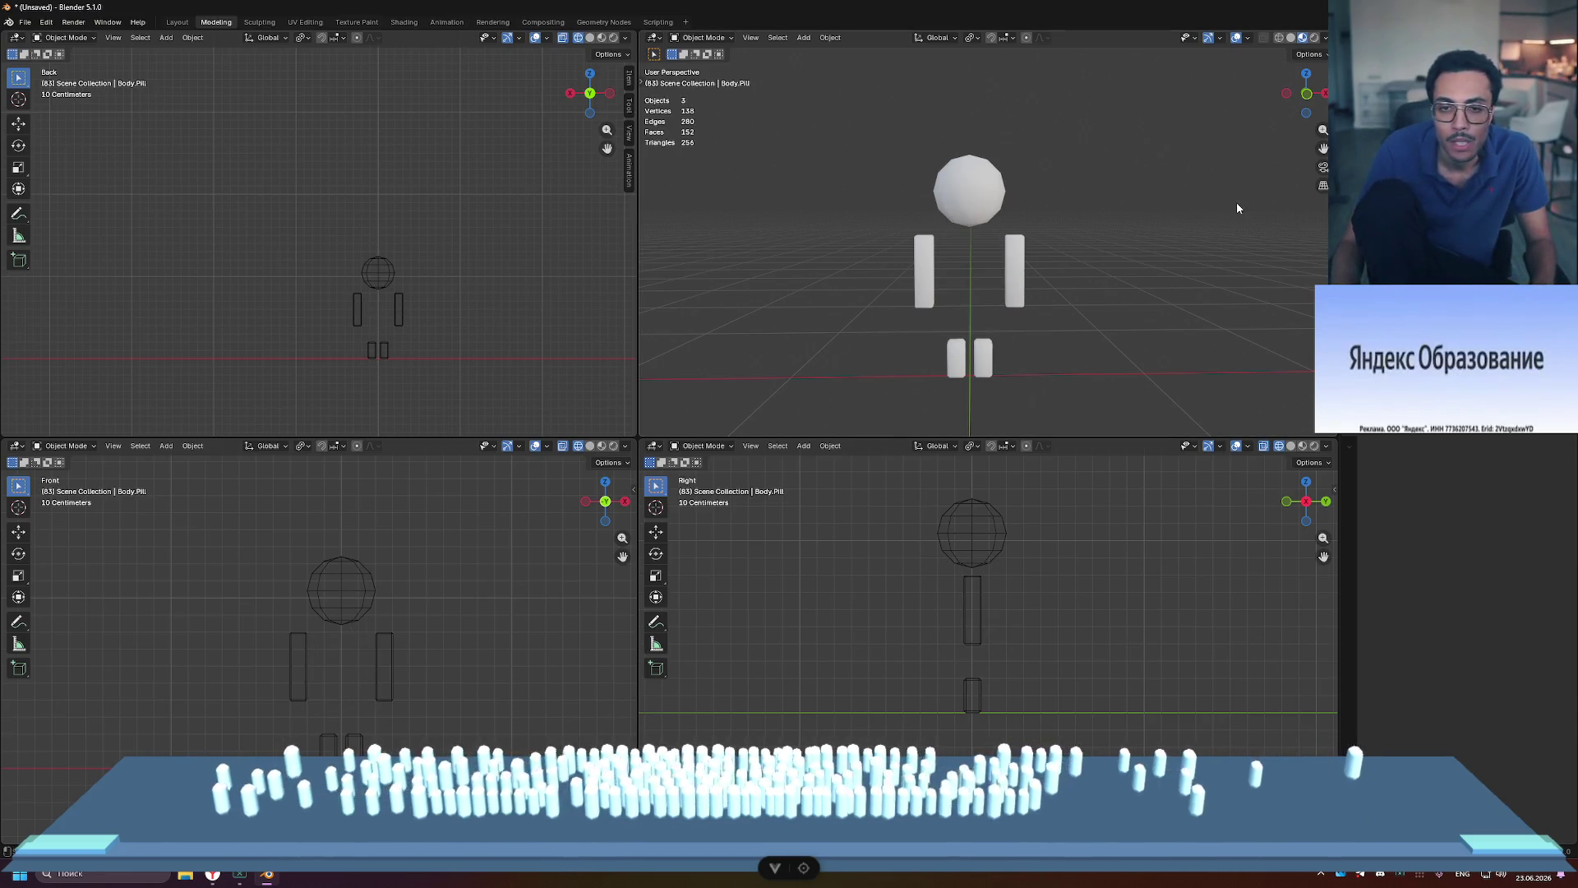
{"action": "key", "text": "ctrl+z"}
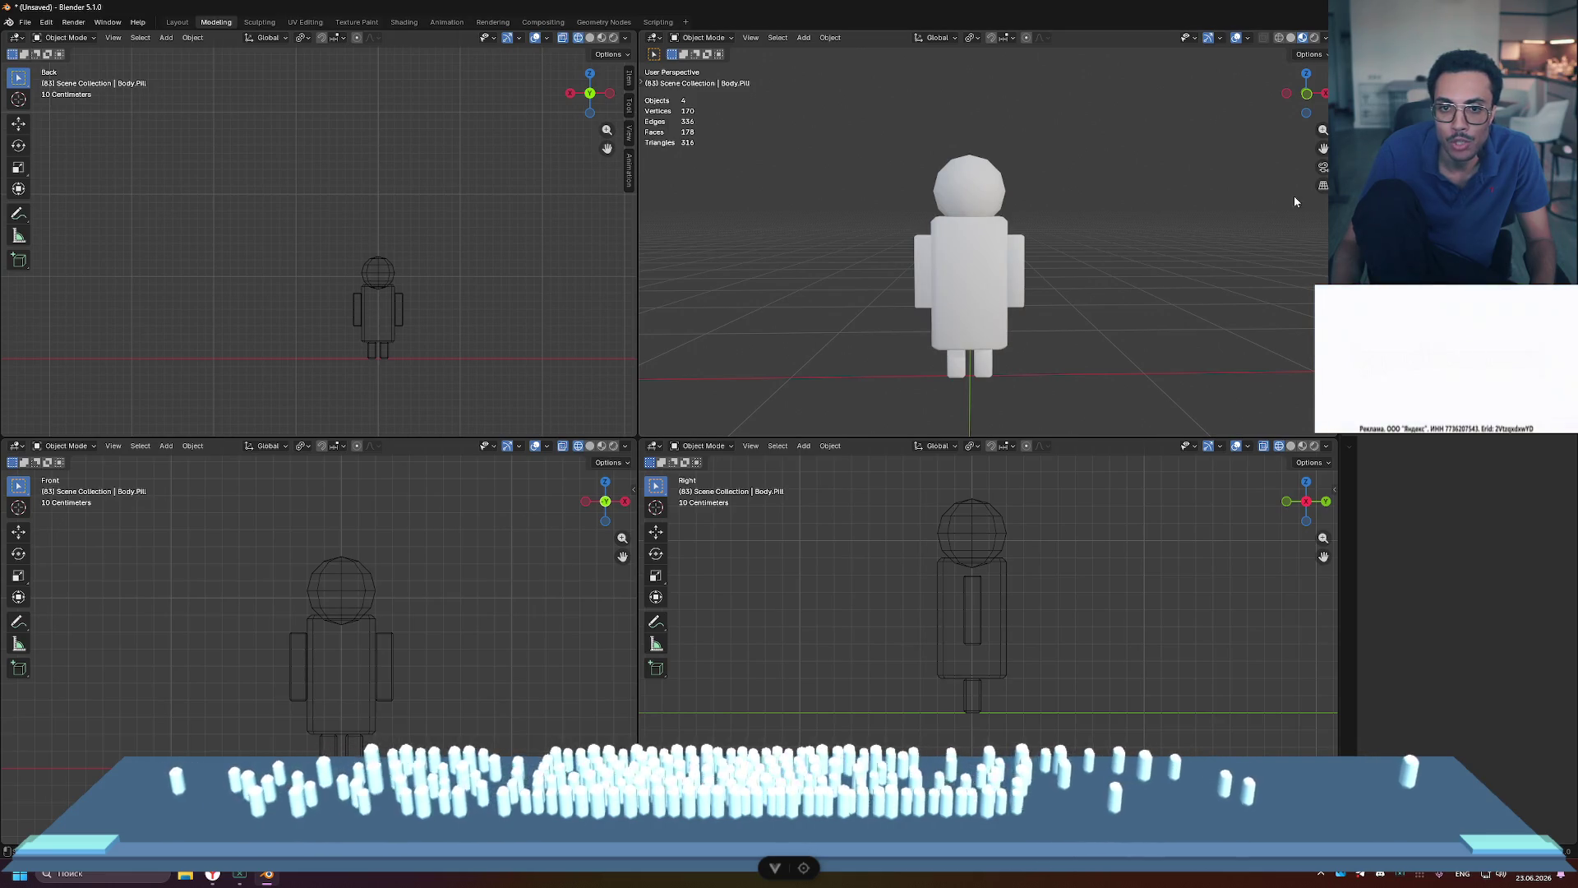
{"action": "key", "text": "ctrl+z"}
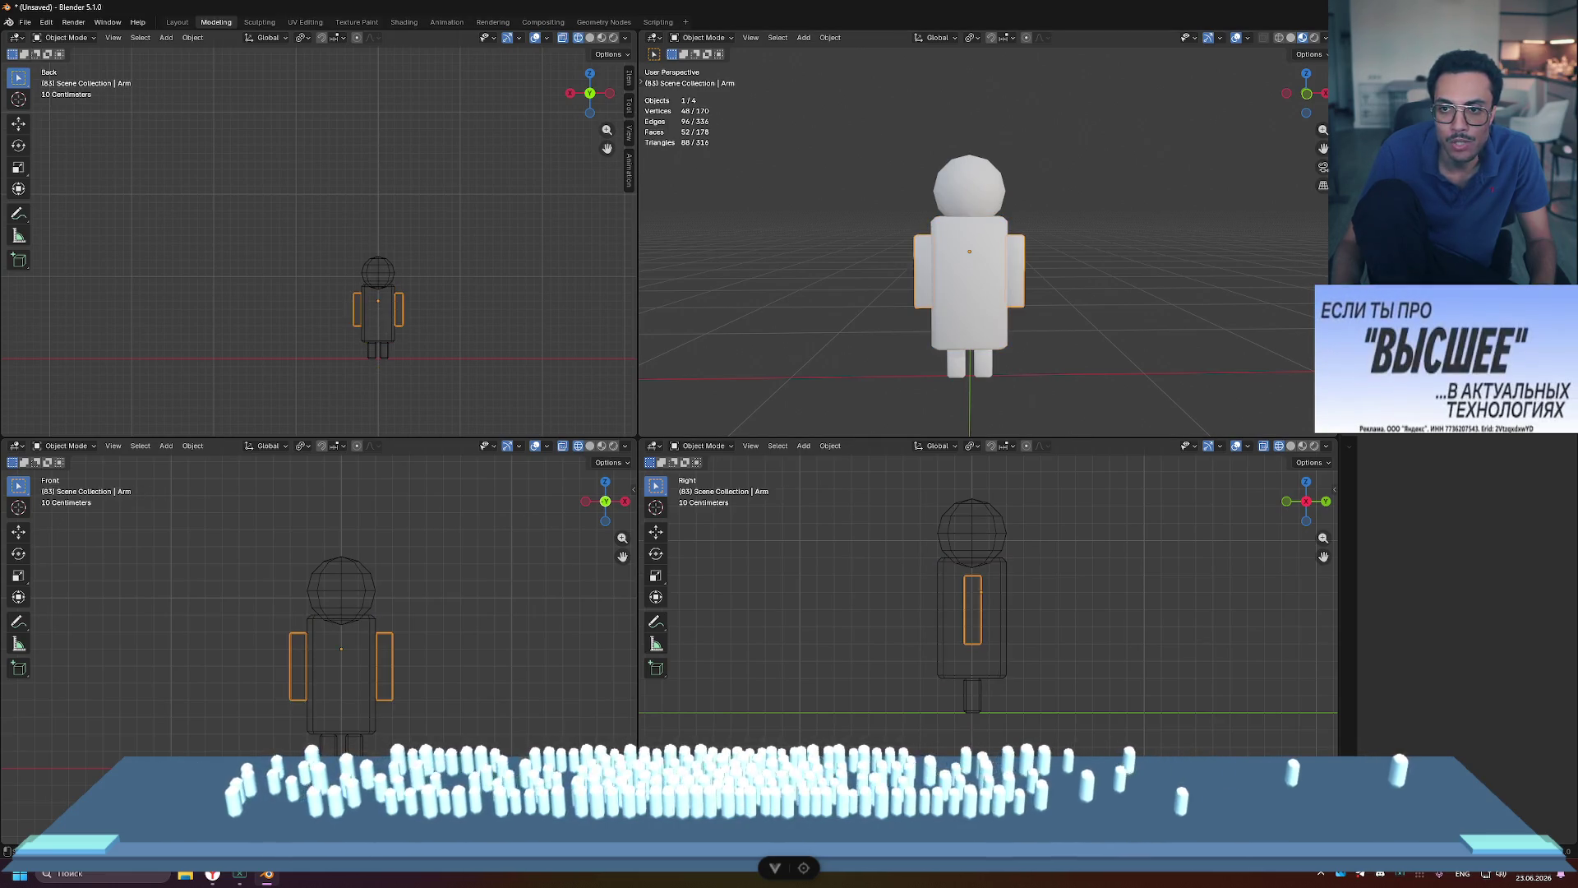
{"action": "key", "text": "ctrl+z"}
{"action": "key", "text": "ctrl+z"}
{"action": "key", "text": "ctrl+z"}
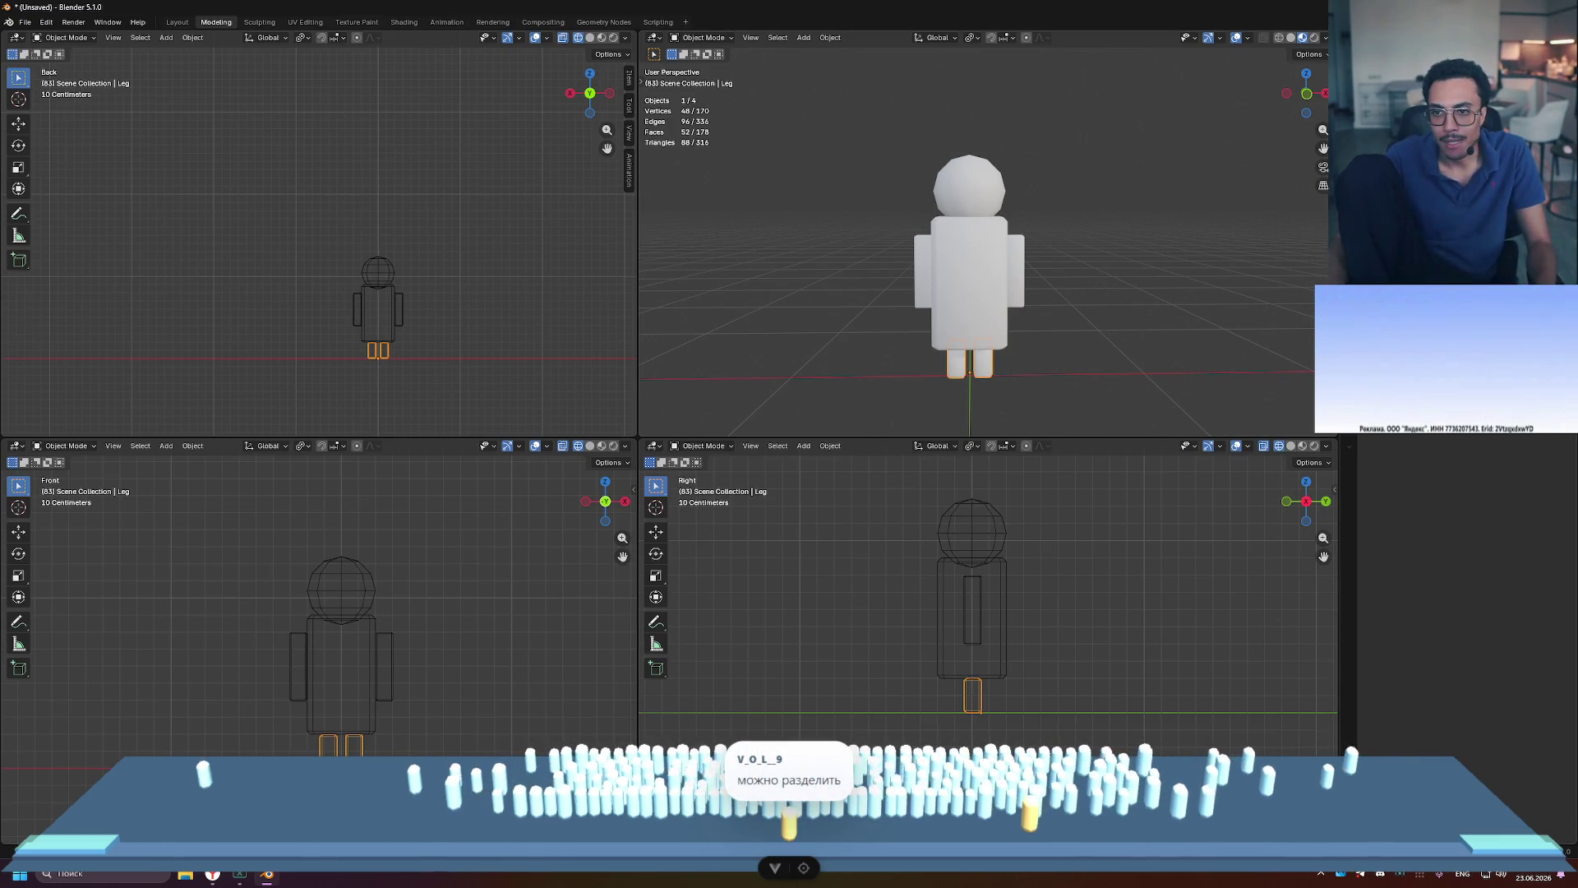
Step: Separate the right leg's vertices from the leg mesh into their own object
{"action": "key", "text": "Tab"}
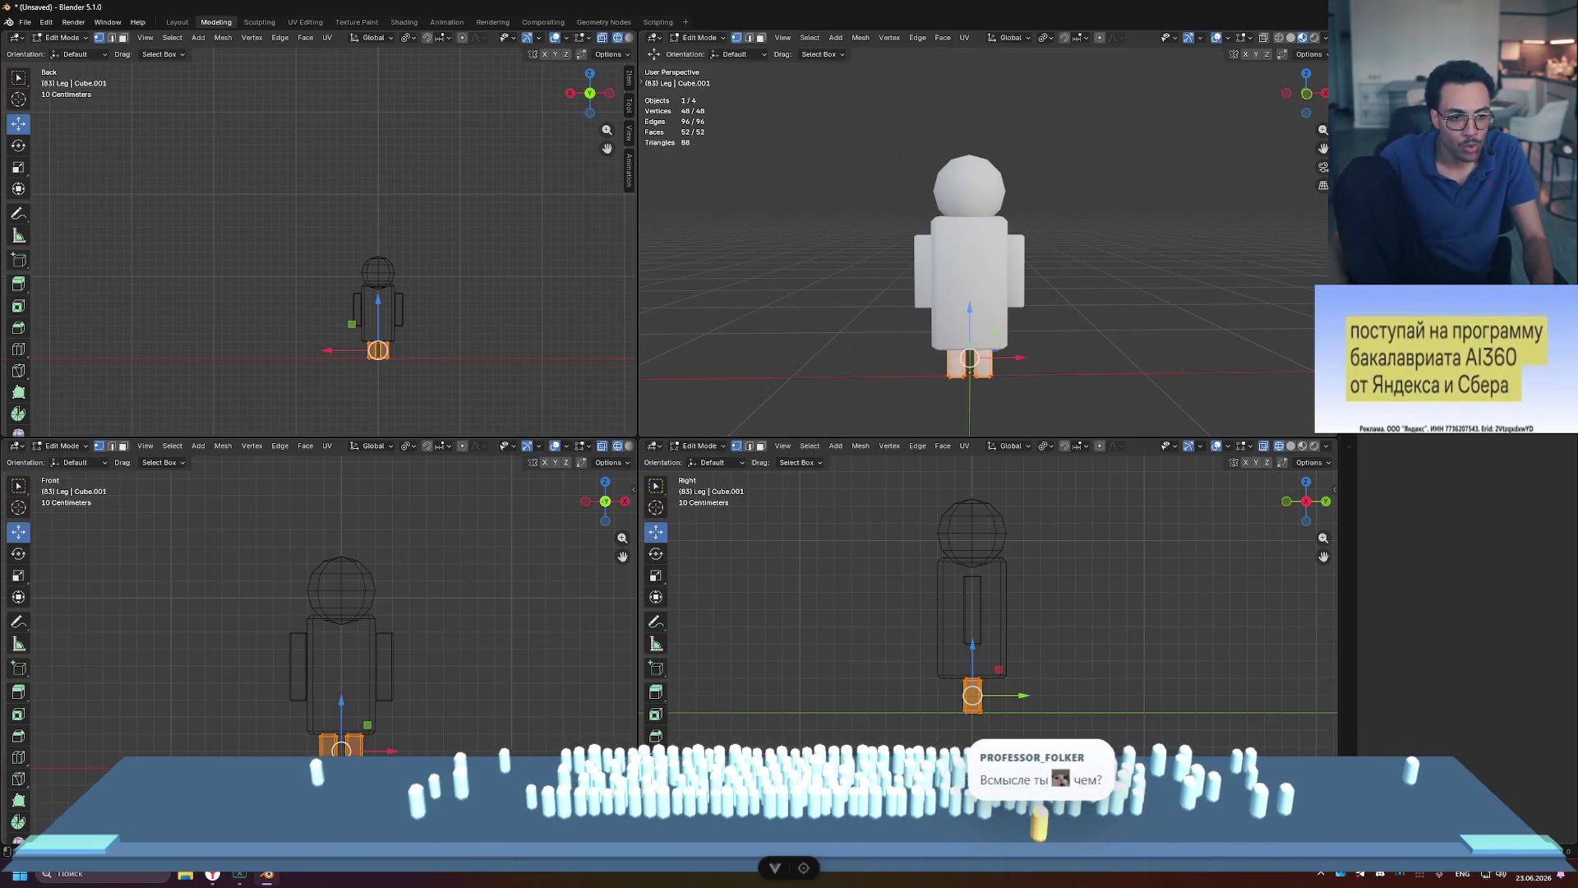
{"action": "key", "text": "shift+l"}
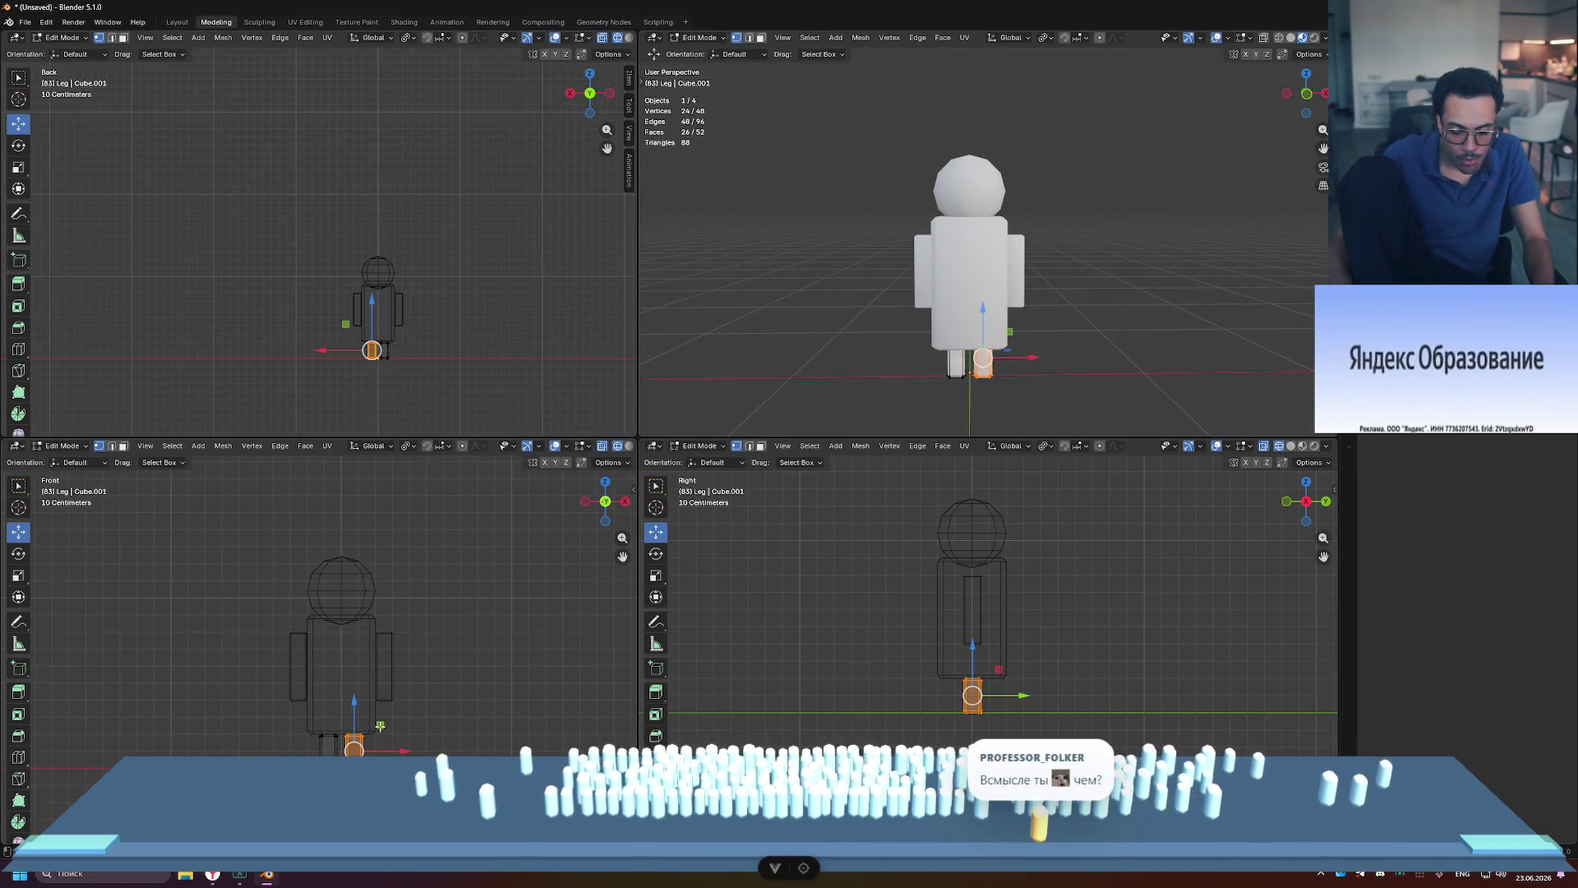
{"action": "key", "text": "ctrl+p"}
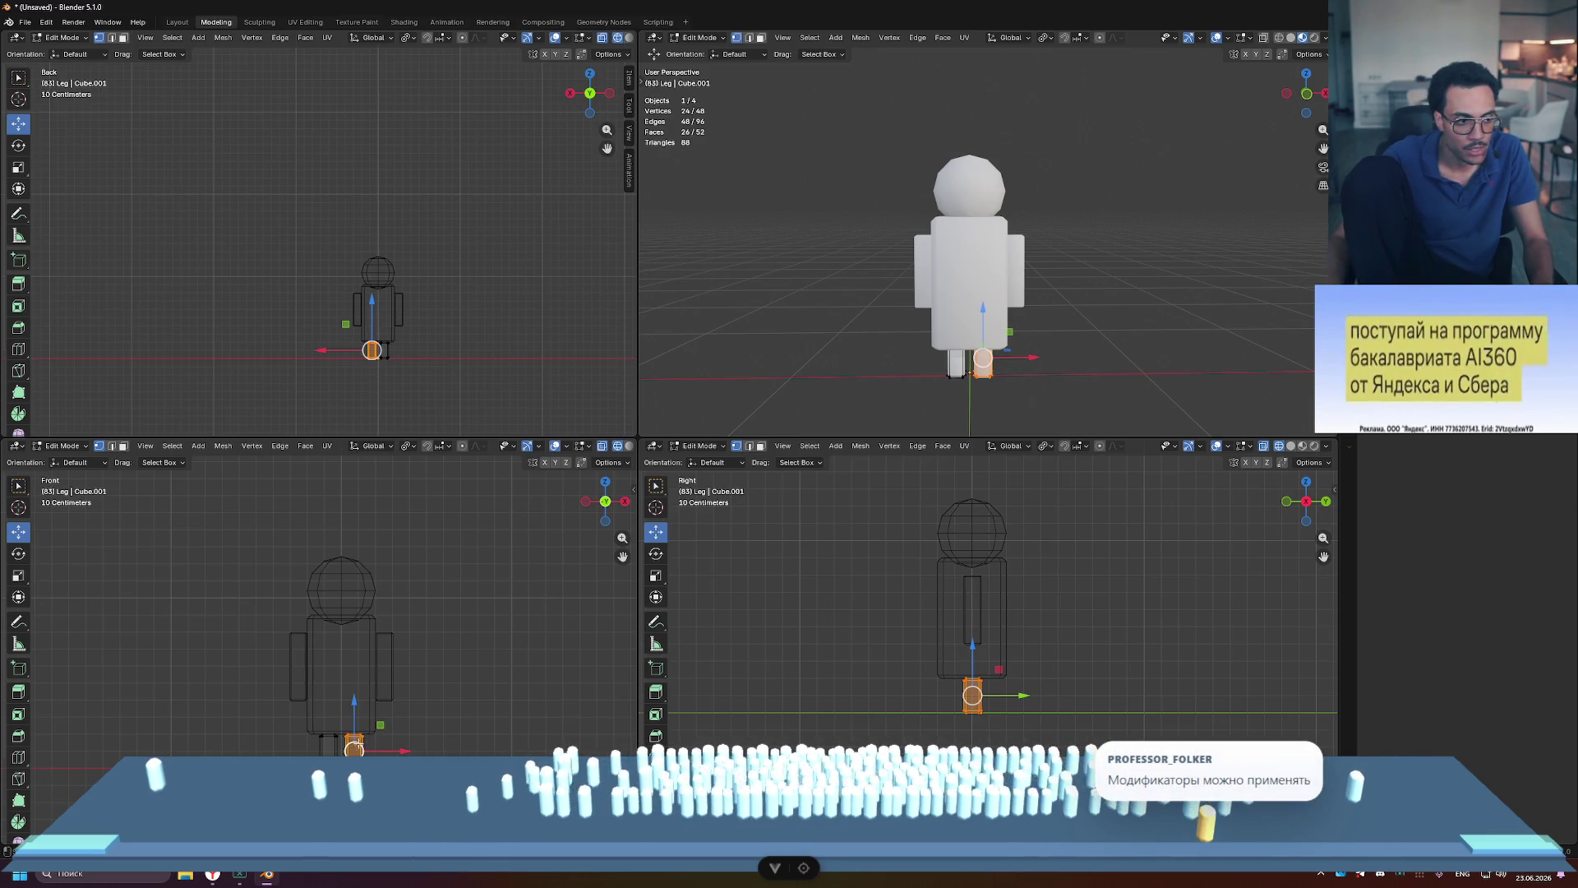
{"action": "right_click", "coordinate": [359, 745]}
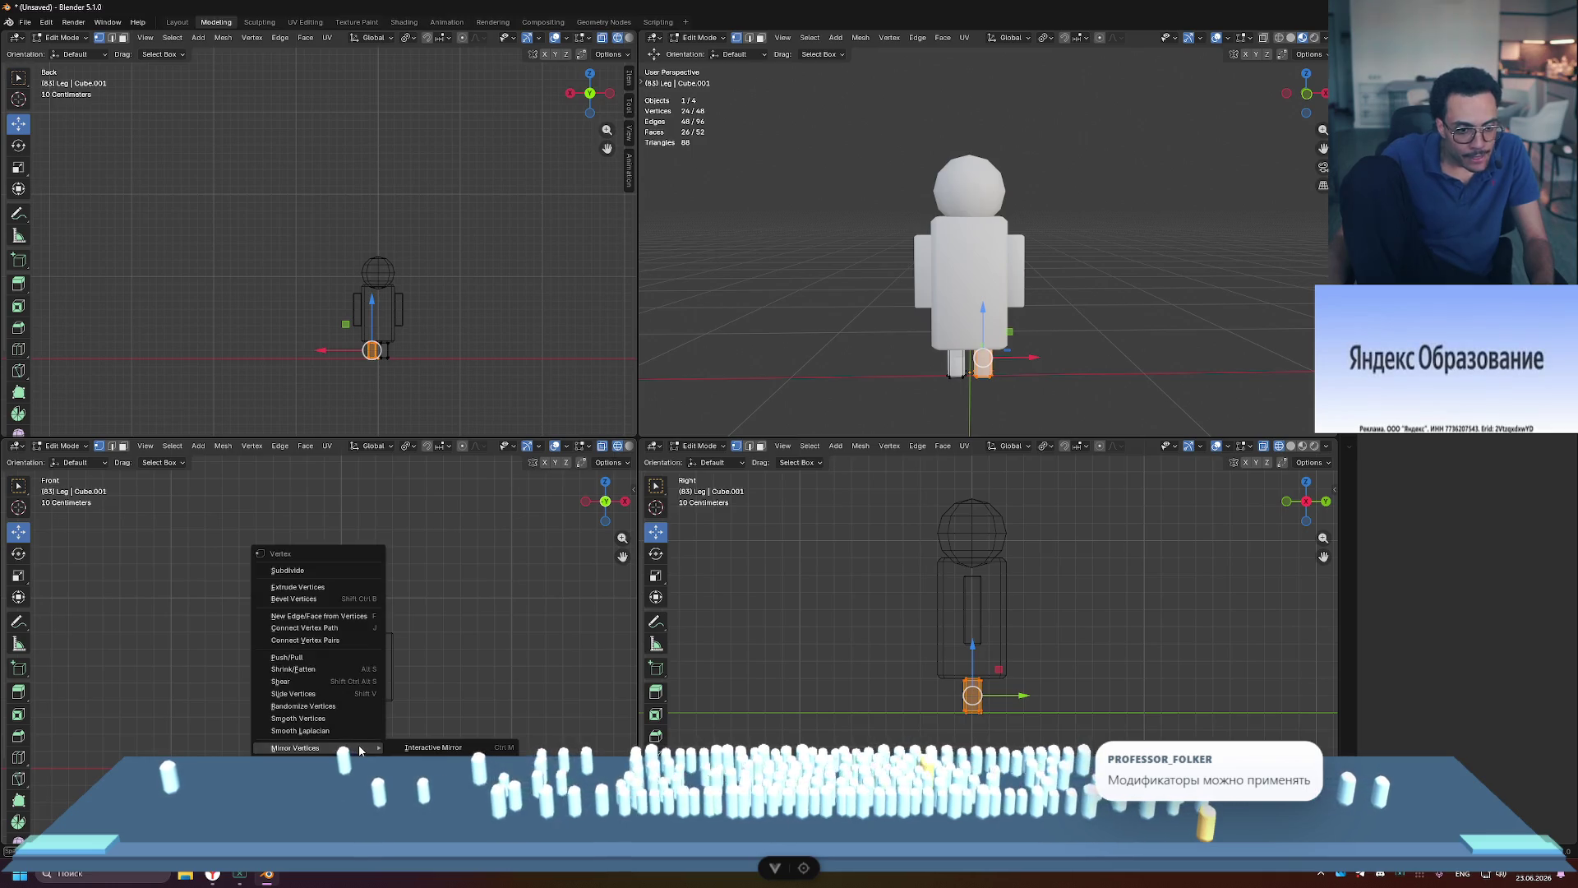
{"action": "key", "text": "Escape"}
{"action": "key", "text": "p"}
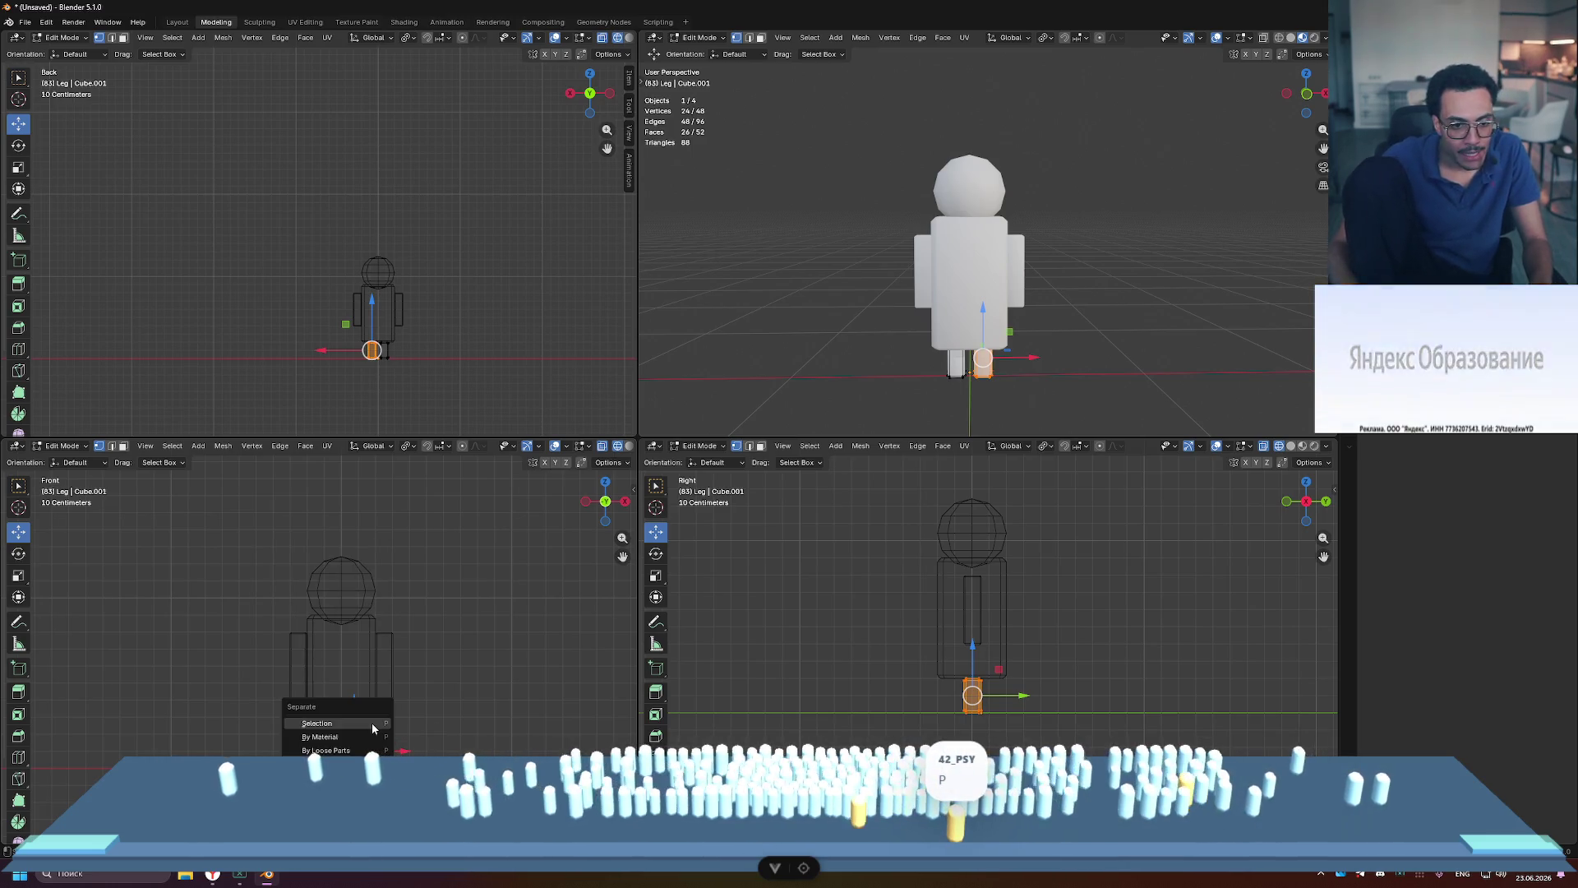
{"action": "left_click", "coordinate": [371, 722]}
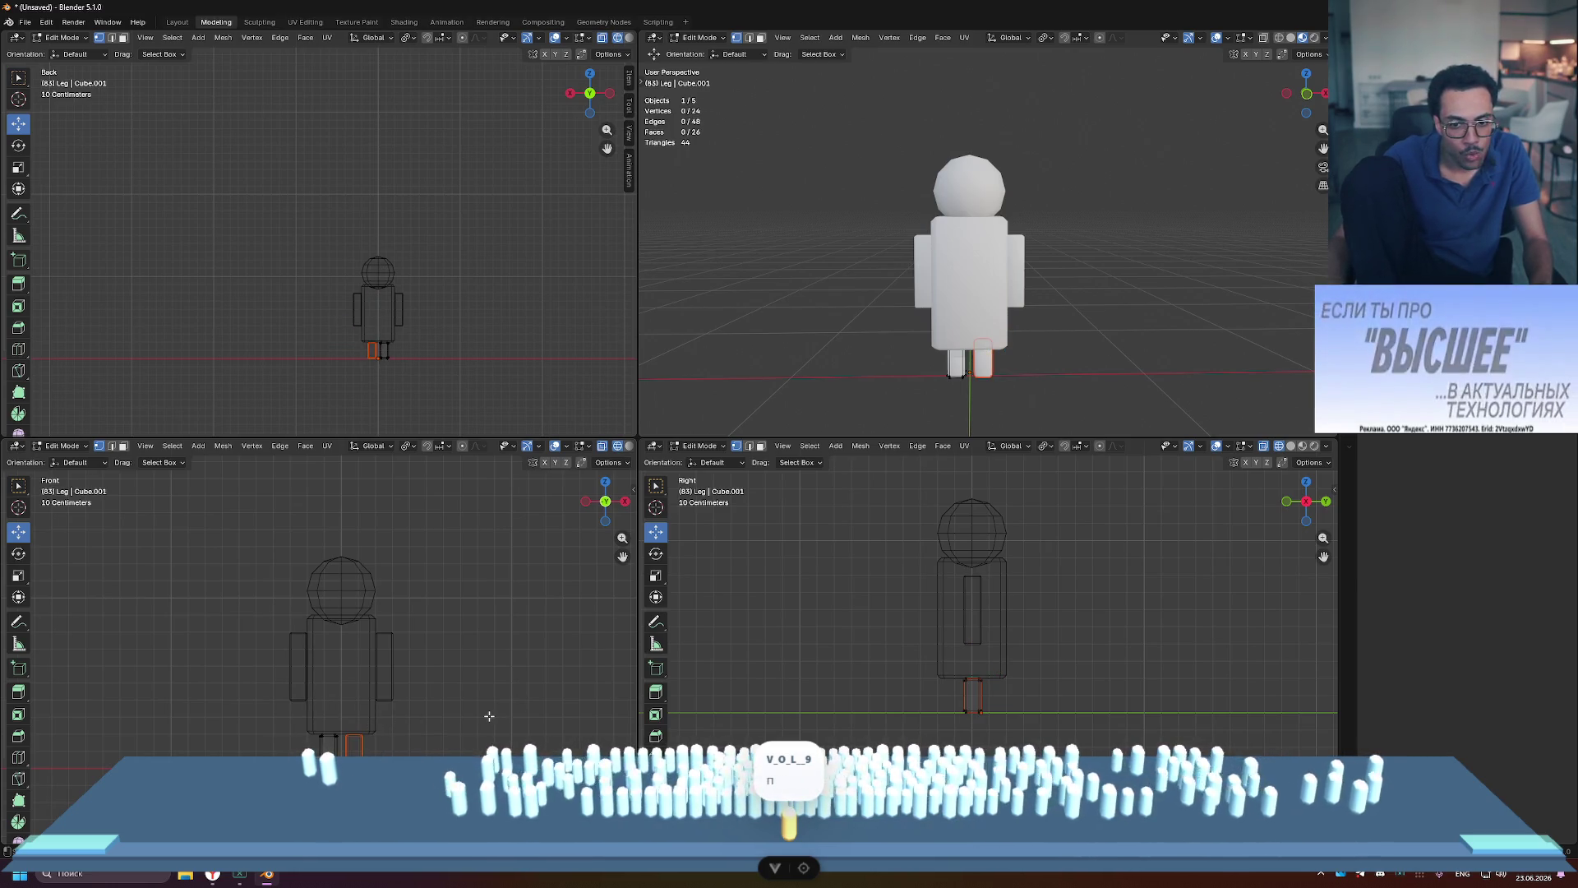
{"action": "key", "text": "Tab"}
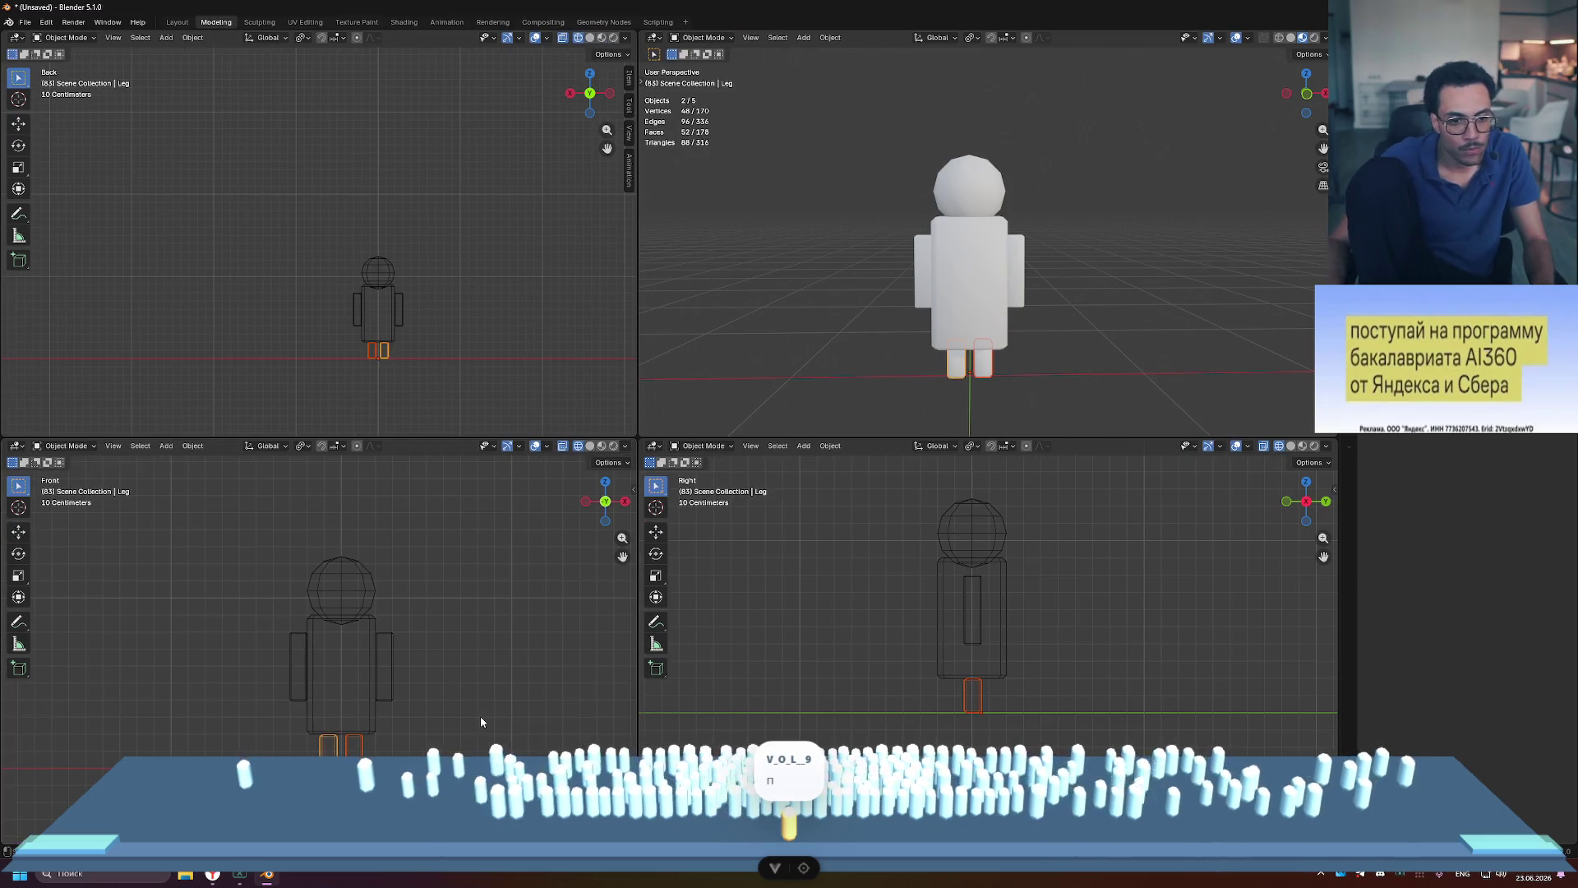
Step: Rename the two leg objects Leg.R and Leg.L, then start editing the arms object
{"action": "left_click", "coordinate": [364, 750]}
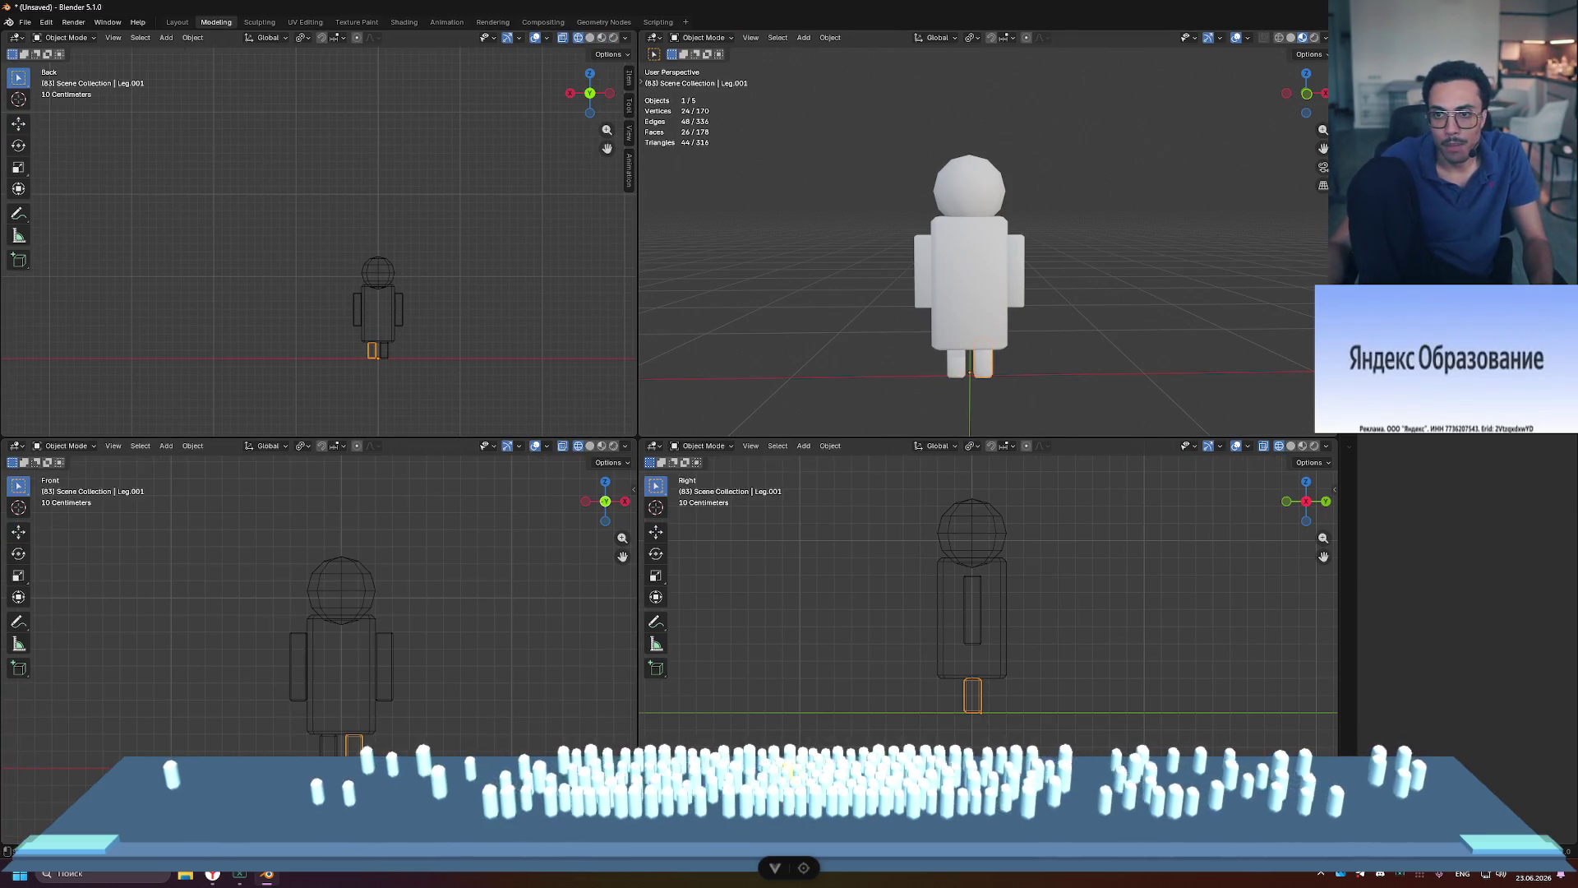
{"action": "left_click", "coordinate": [328, 746]}
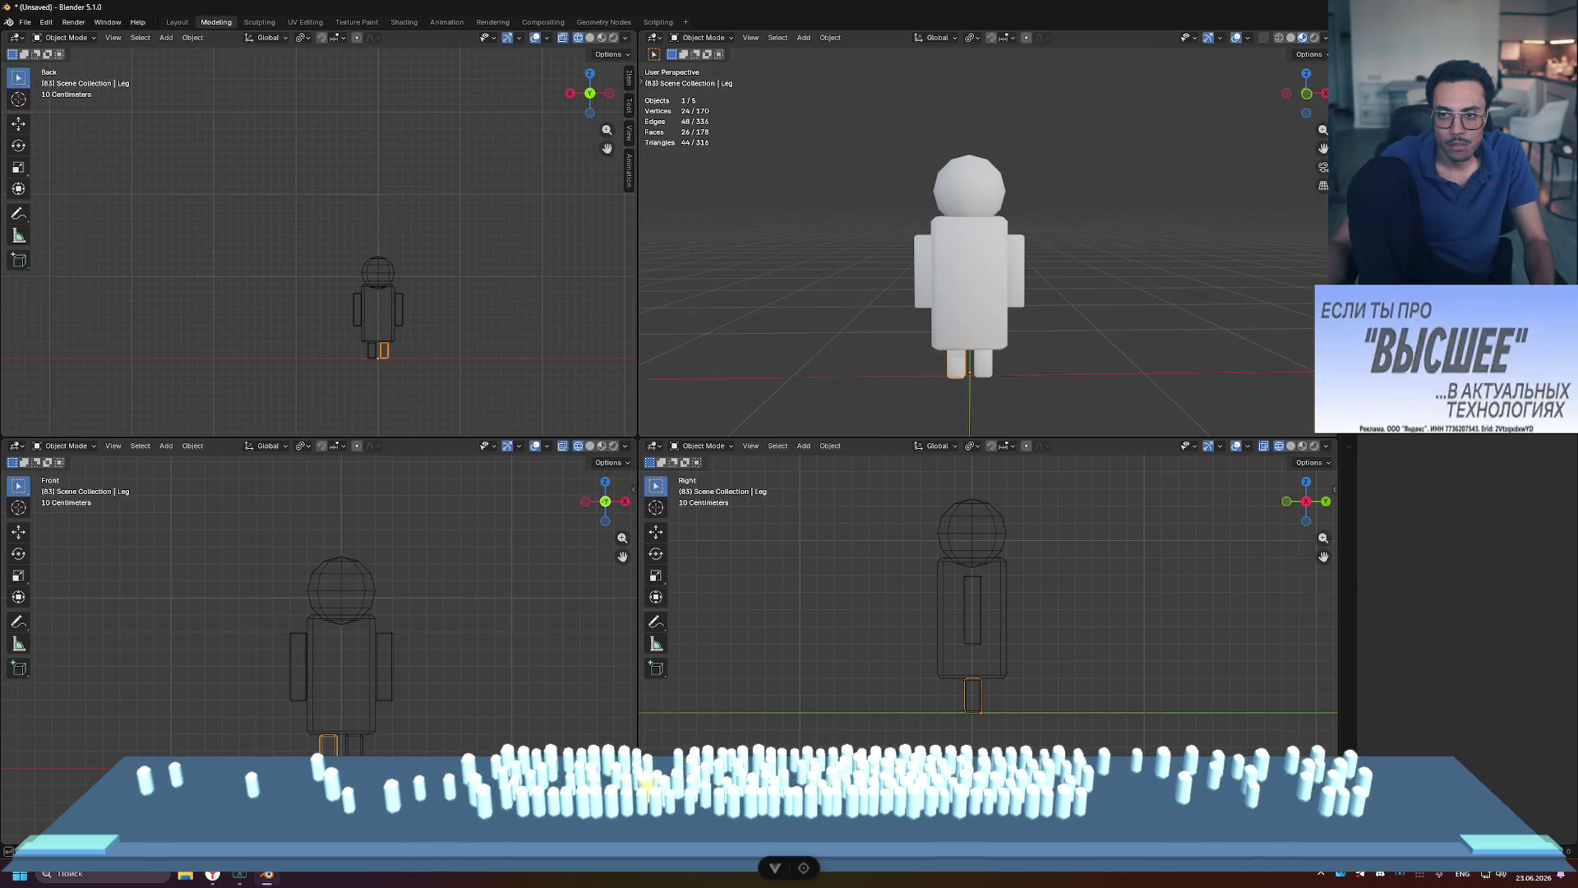
{"action": "key", "text": "F2"}
{"action": "type", "text": "Leg.R"}
{"action": "key", "text": "Return"}
{"action": "left_click", "coordinate": [982, 362]}
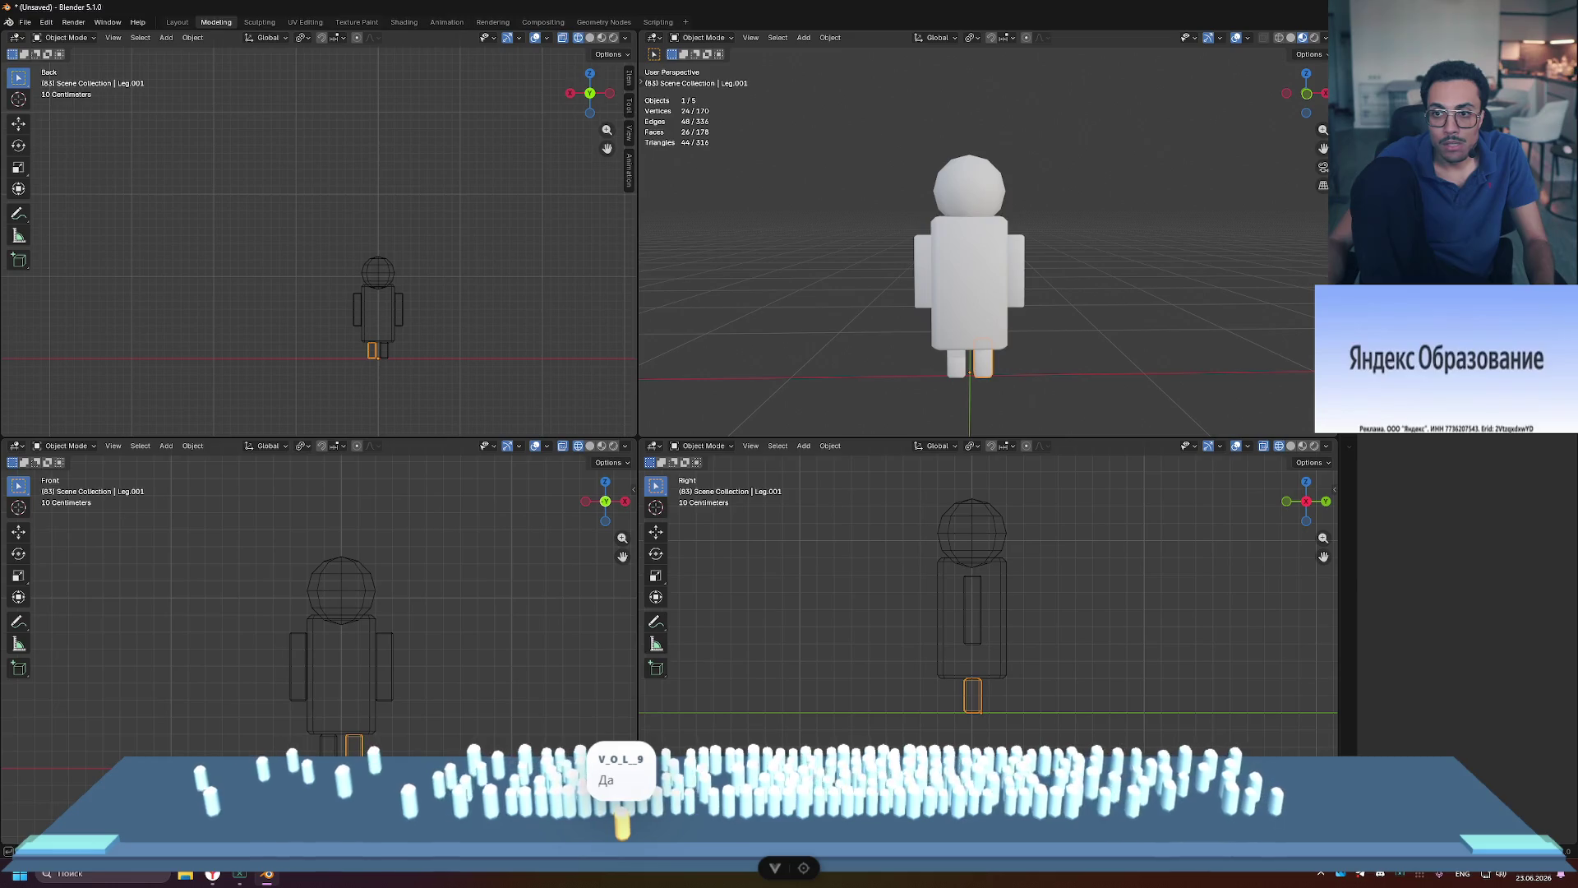
{"action": "key", "text": "Return"}
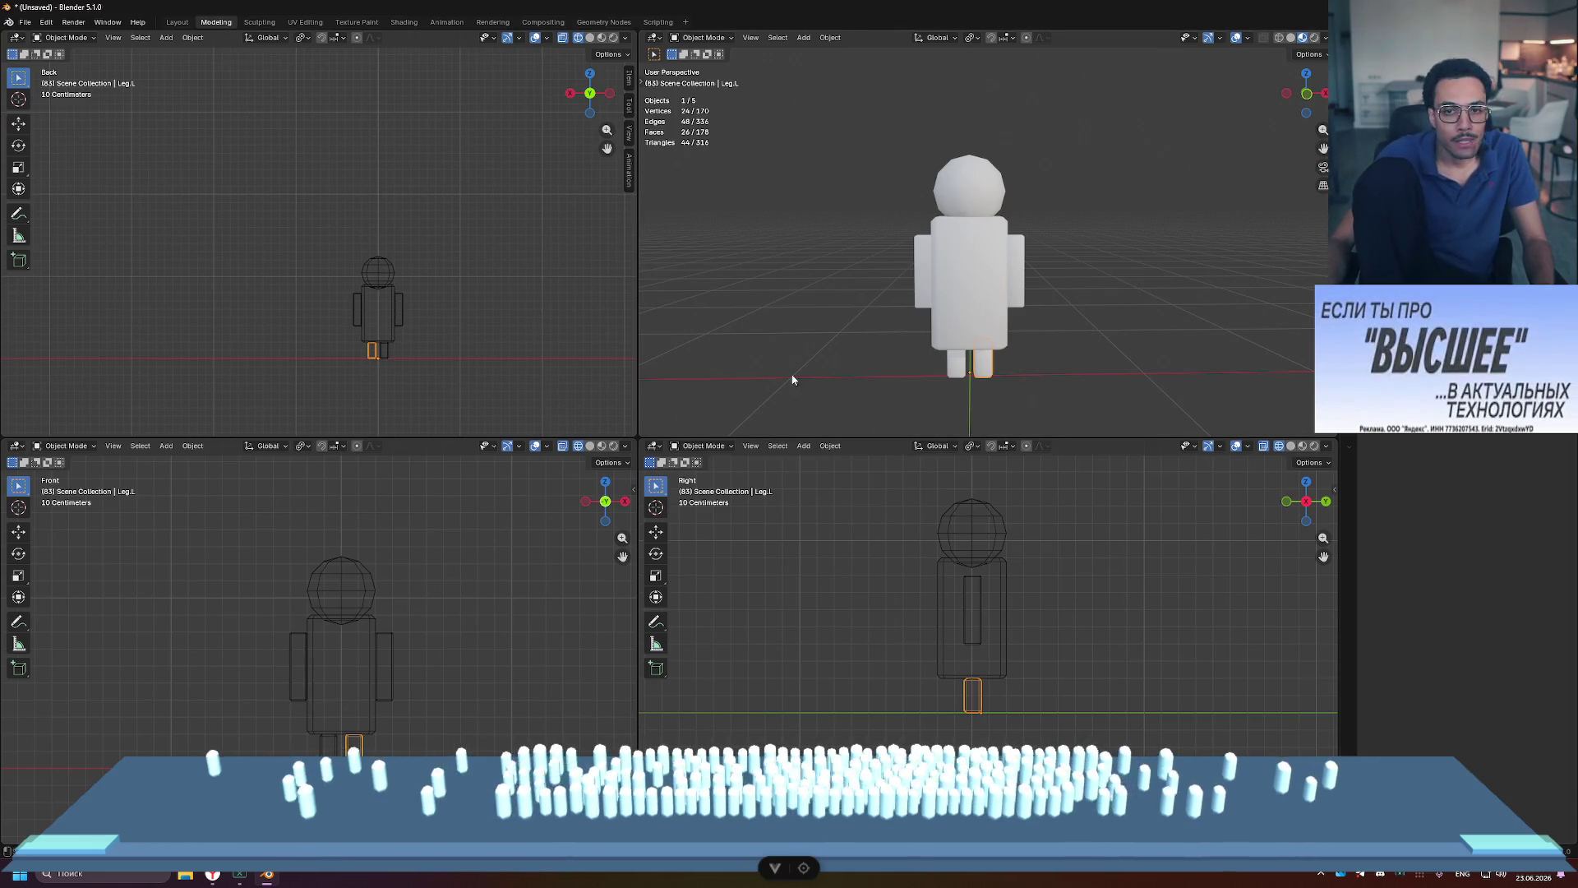
{"action": "left_click", "coordinate": [919, 266]}
{"action": "key", "text": "Tab"}
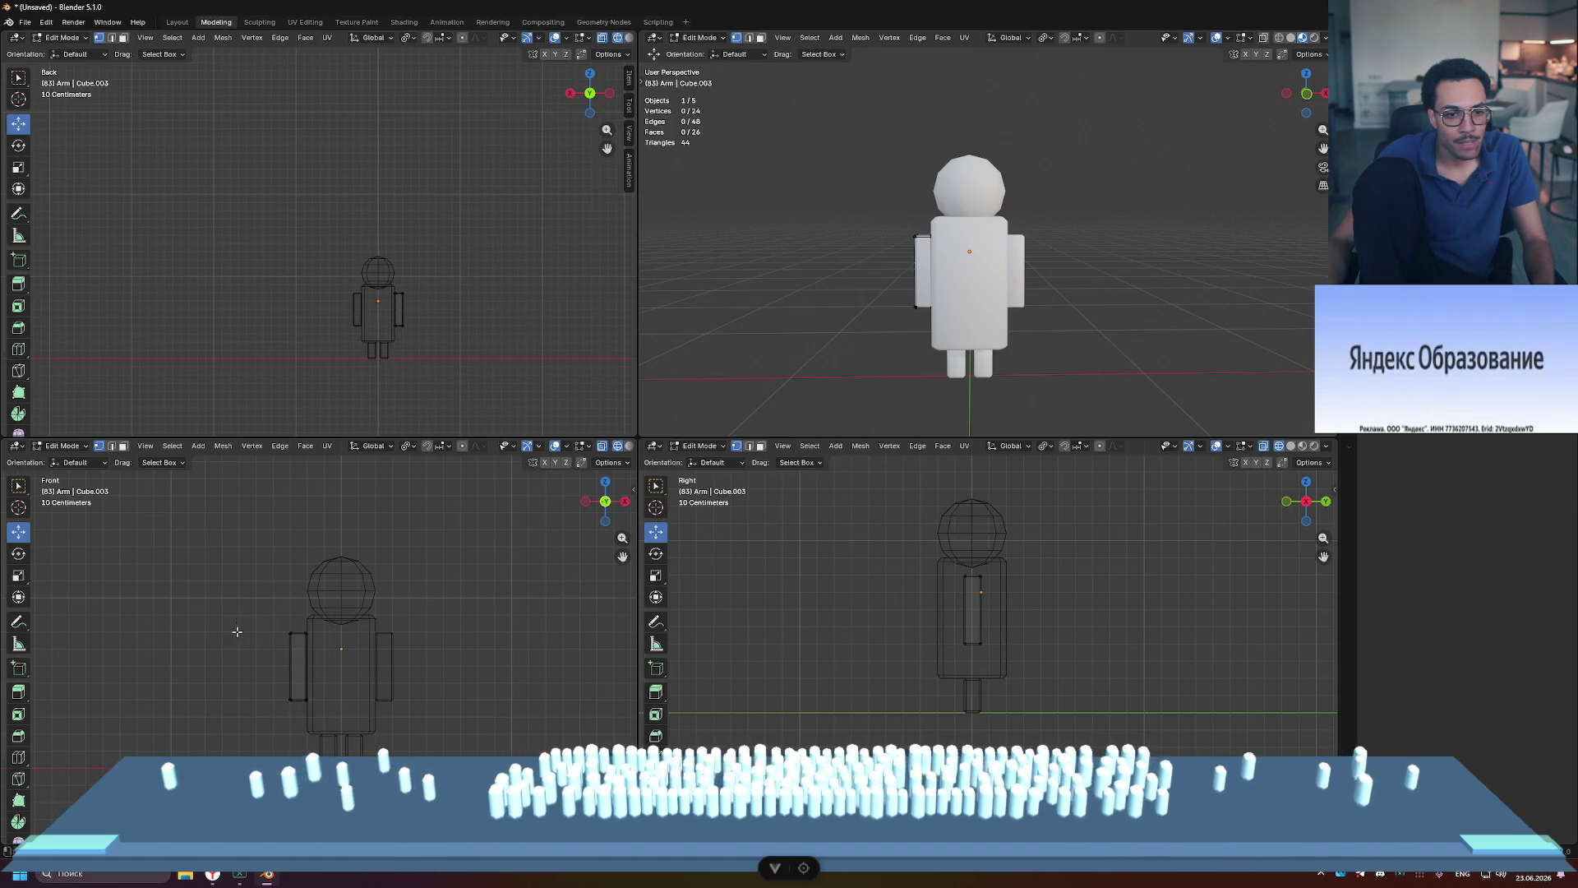
Step: Box-select the left arm's faces and separate them into a new object
{"action": "key", "text": "Tab"}
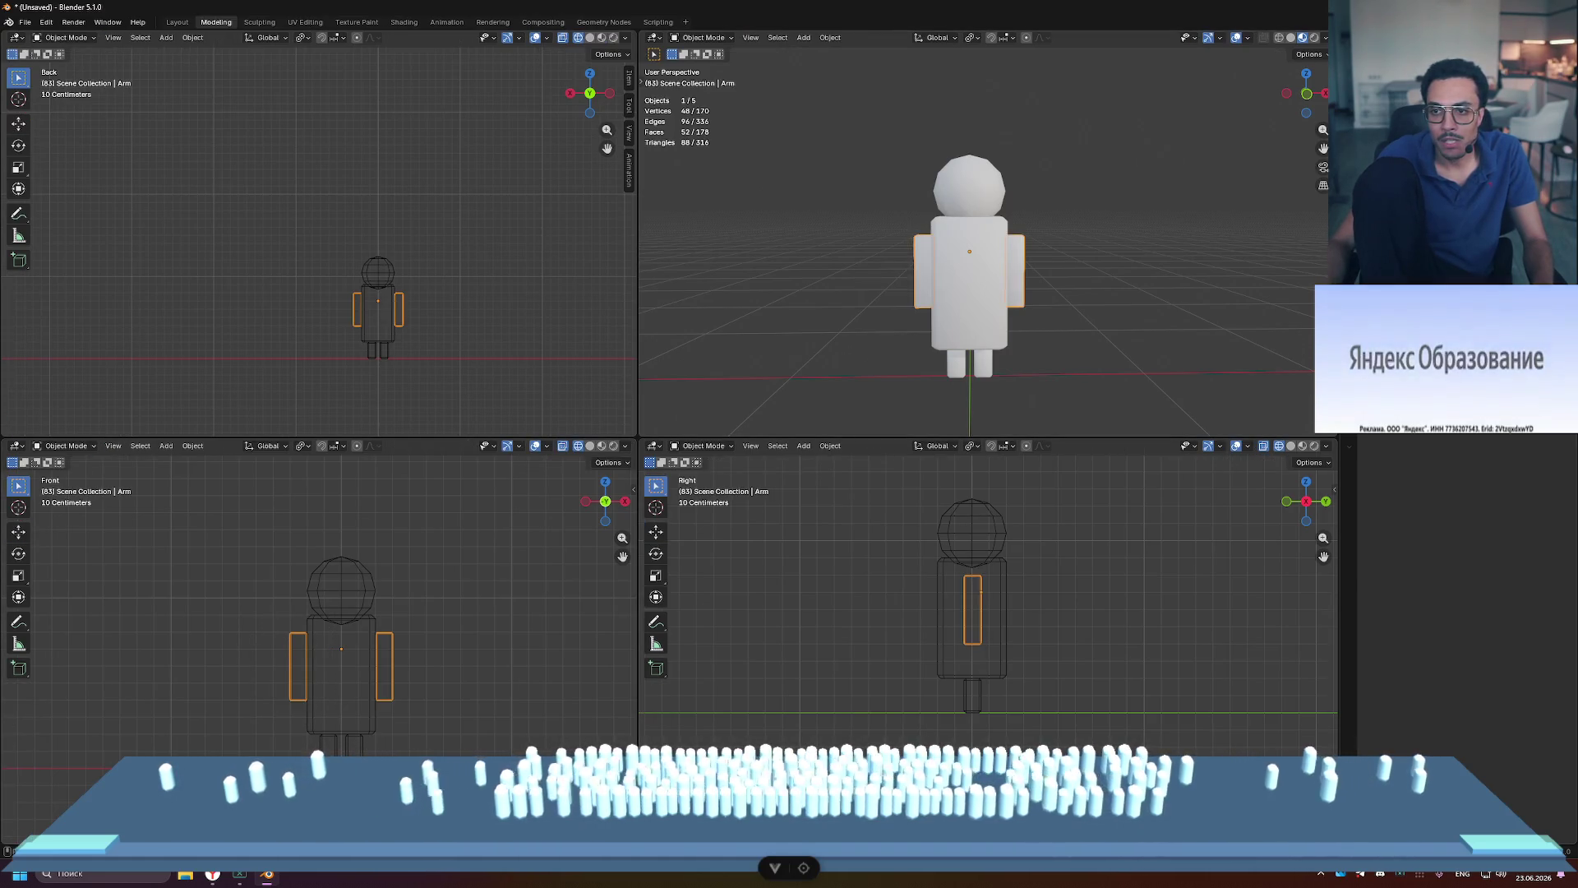
{"action": "key", "text": "Tab"}
{"action": "left_click_drag", "start_coordinate": [266, 607], "coordinate": [313, 723]}
{"action": "key", "text": "p"}
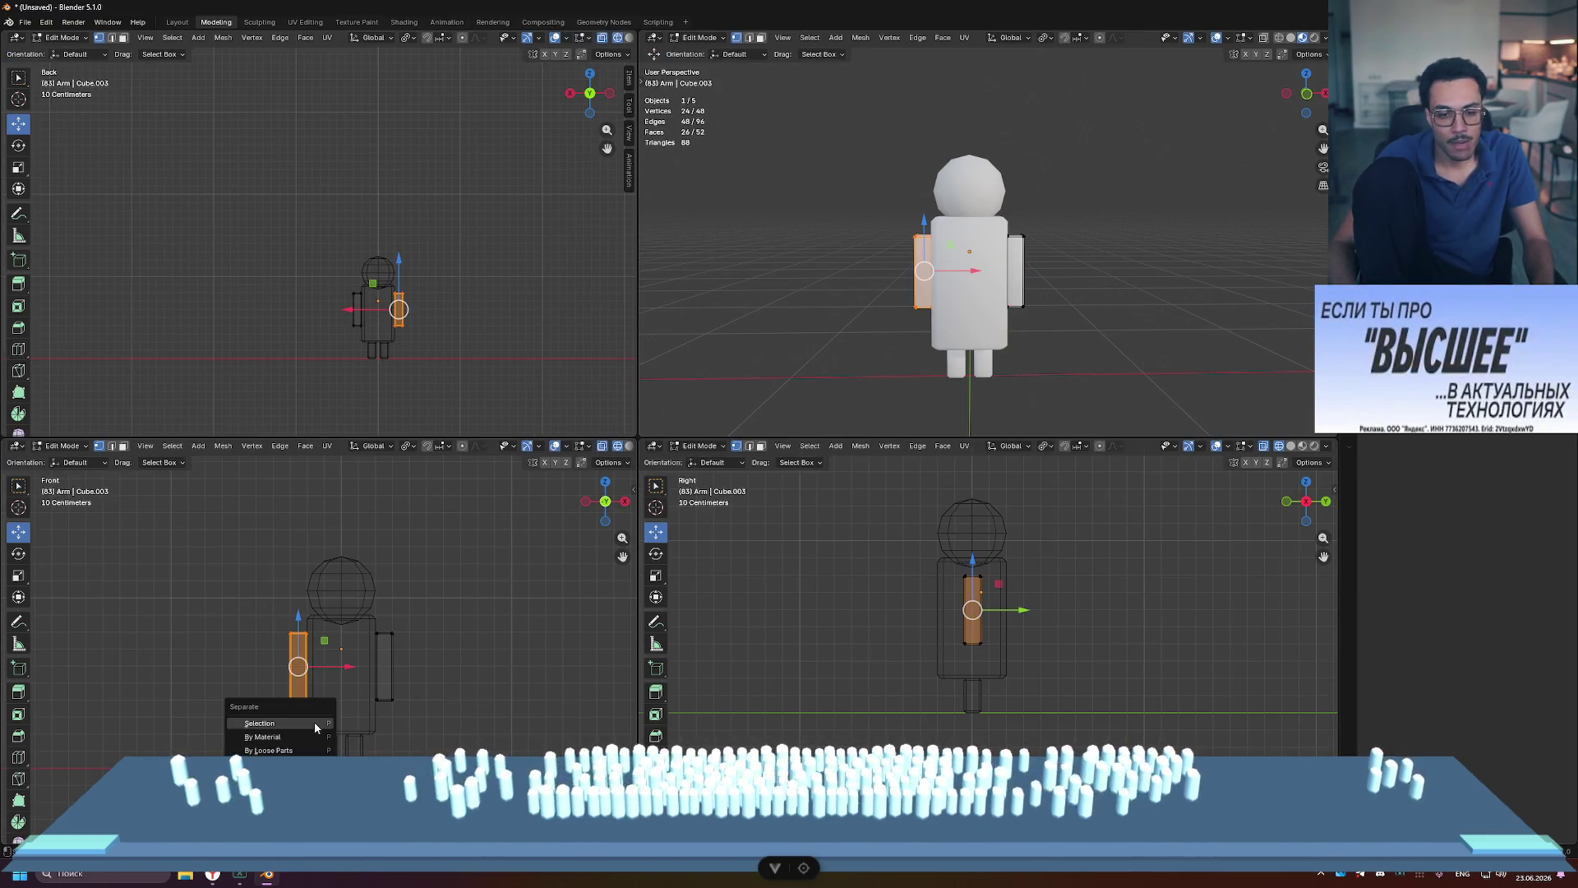
{"action": "left_click", "coordinate": [314, 722]}
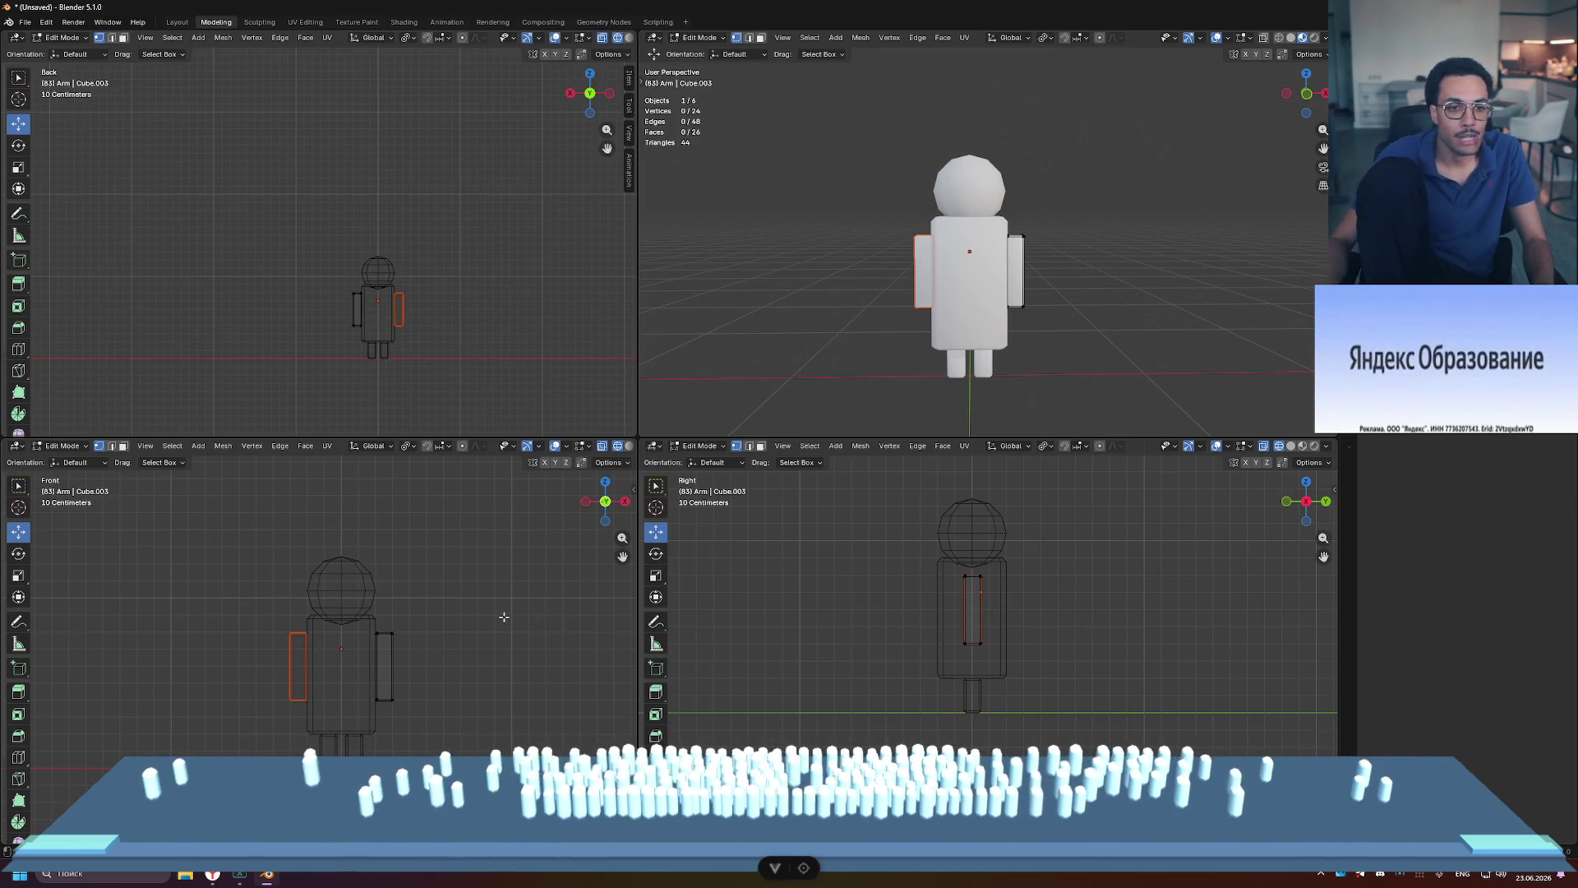
{"action": "key", "text": "Tab"}
Step: Rename the separated arm Arm.R and the remaining arm Arm.L, then deselect all six parts
{"action": "left_click", "coordinate": [417, 649]}
{"action": "left_click", "coordinate": [297, 666]}
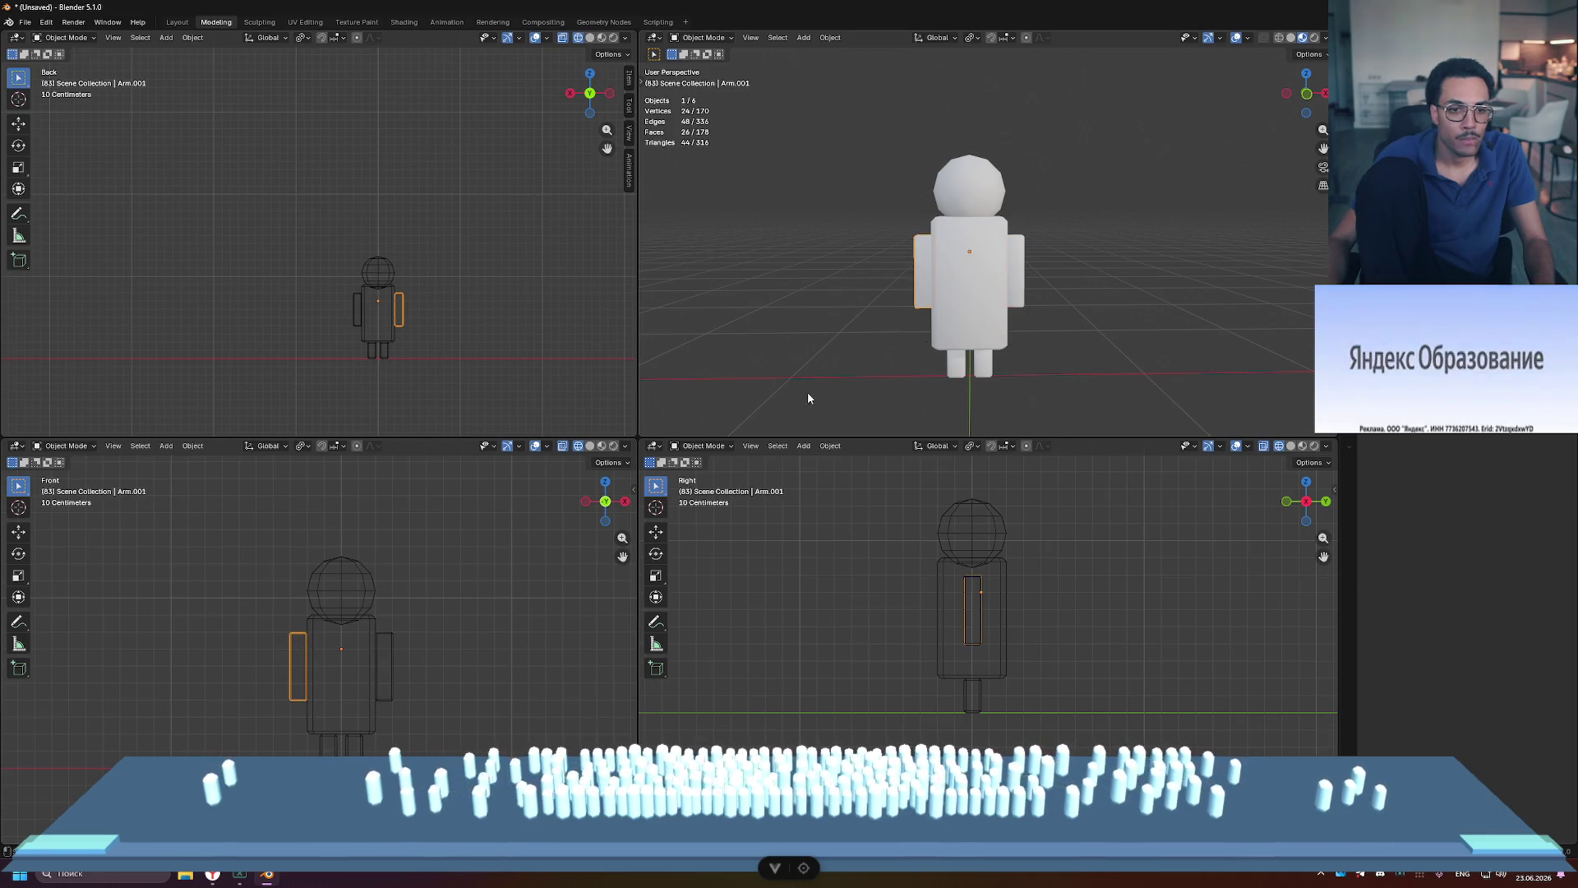
{"action": "type", "text": "Arm.R"}
{"action": "key", "text": "Return"}
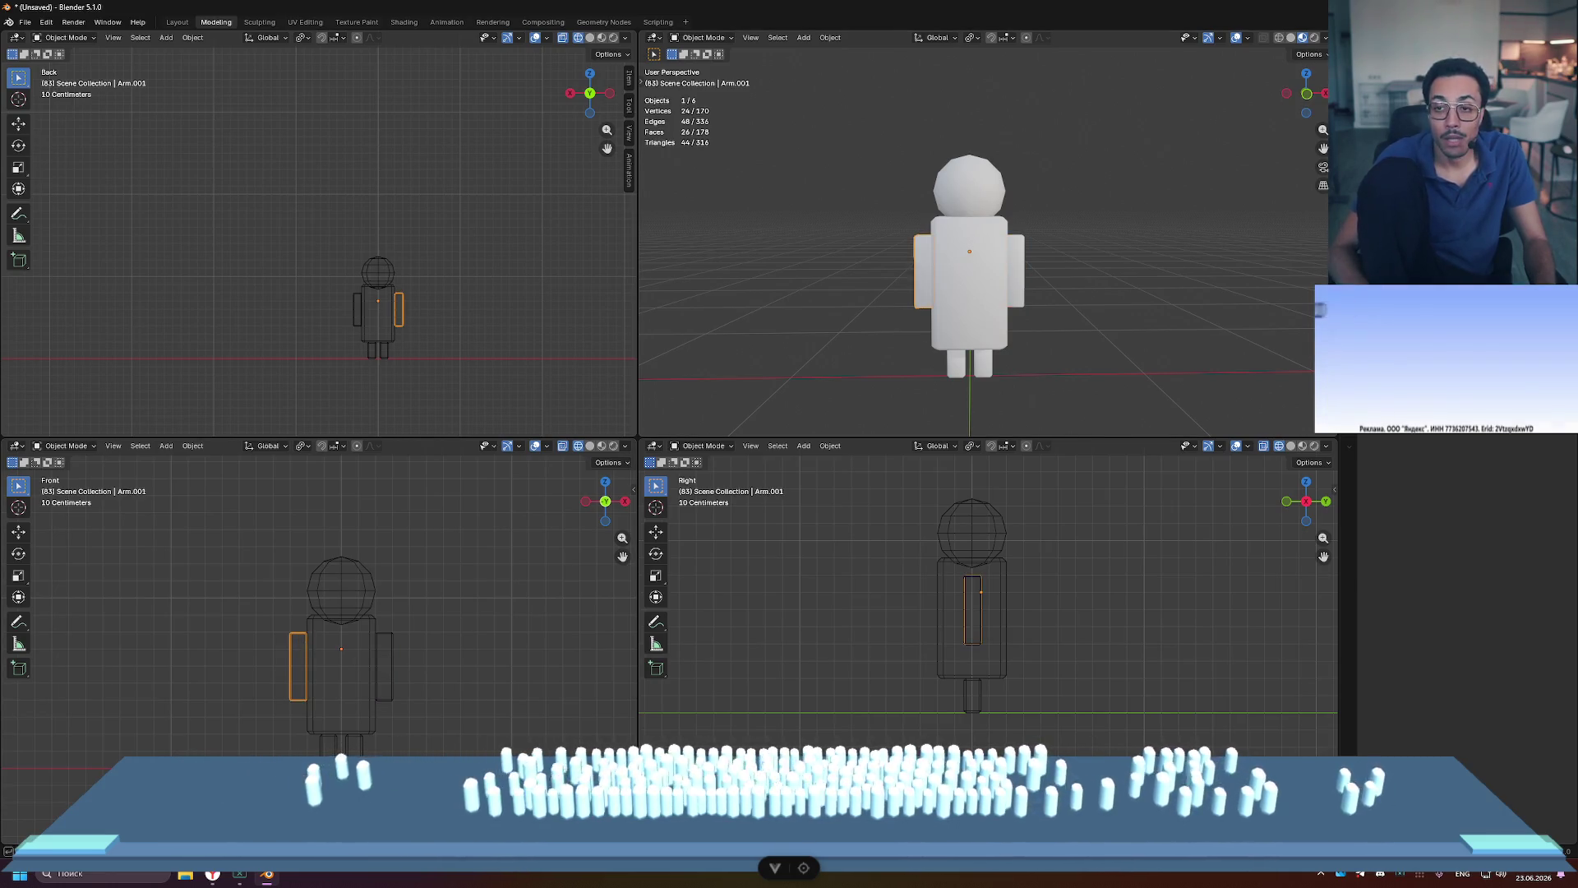
{"action": "left_click", "coordinate": [391, 657]}
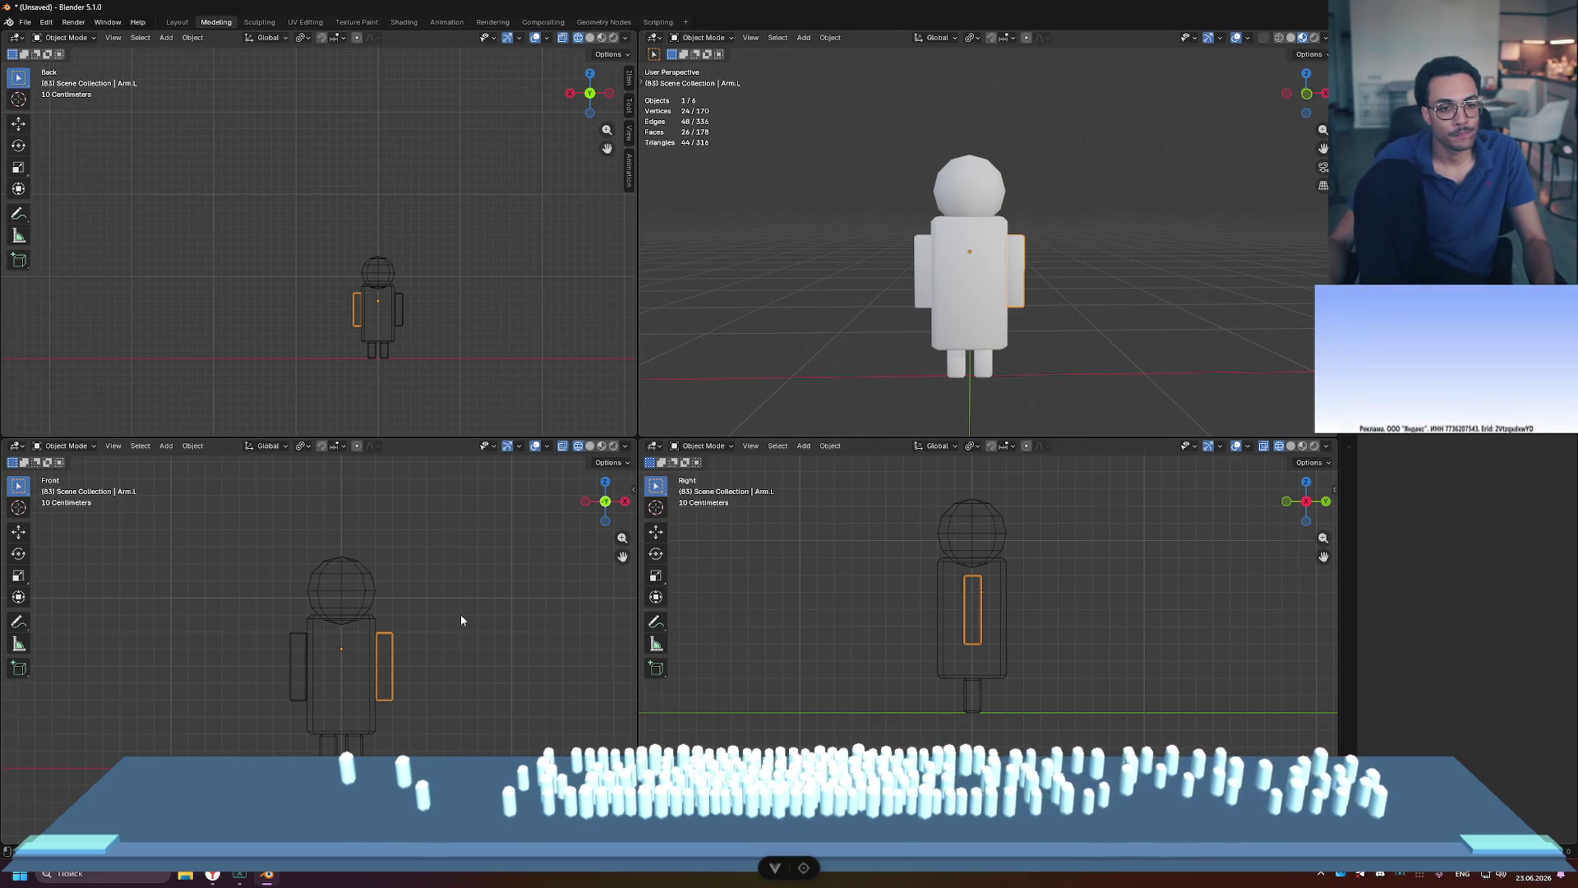
{"action": "mouse_move", "coordinate": [472, 530]}
{"action": "left_mouse_down"}
{"action": "mouse_move", "coordinate": [333, 713]}
{"action": "mouse_move", "coordinate": [232, 793]}
{"action": "left_mouse_up"}
{"action": "key", "text": "alt+a"}
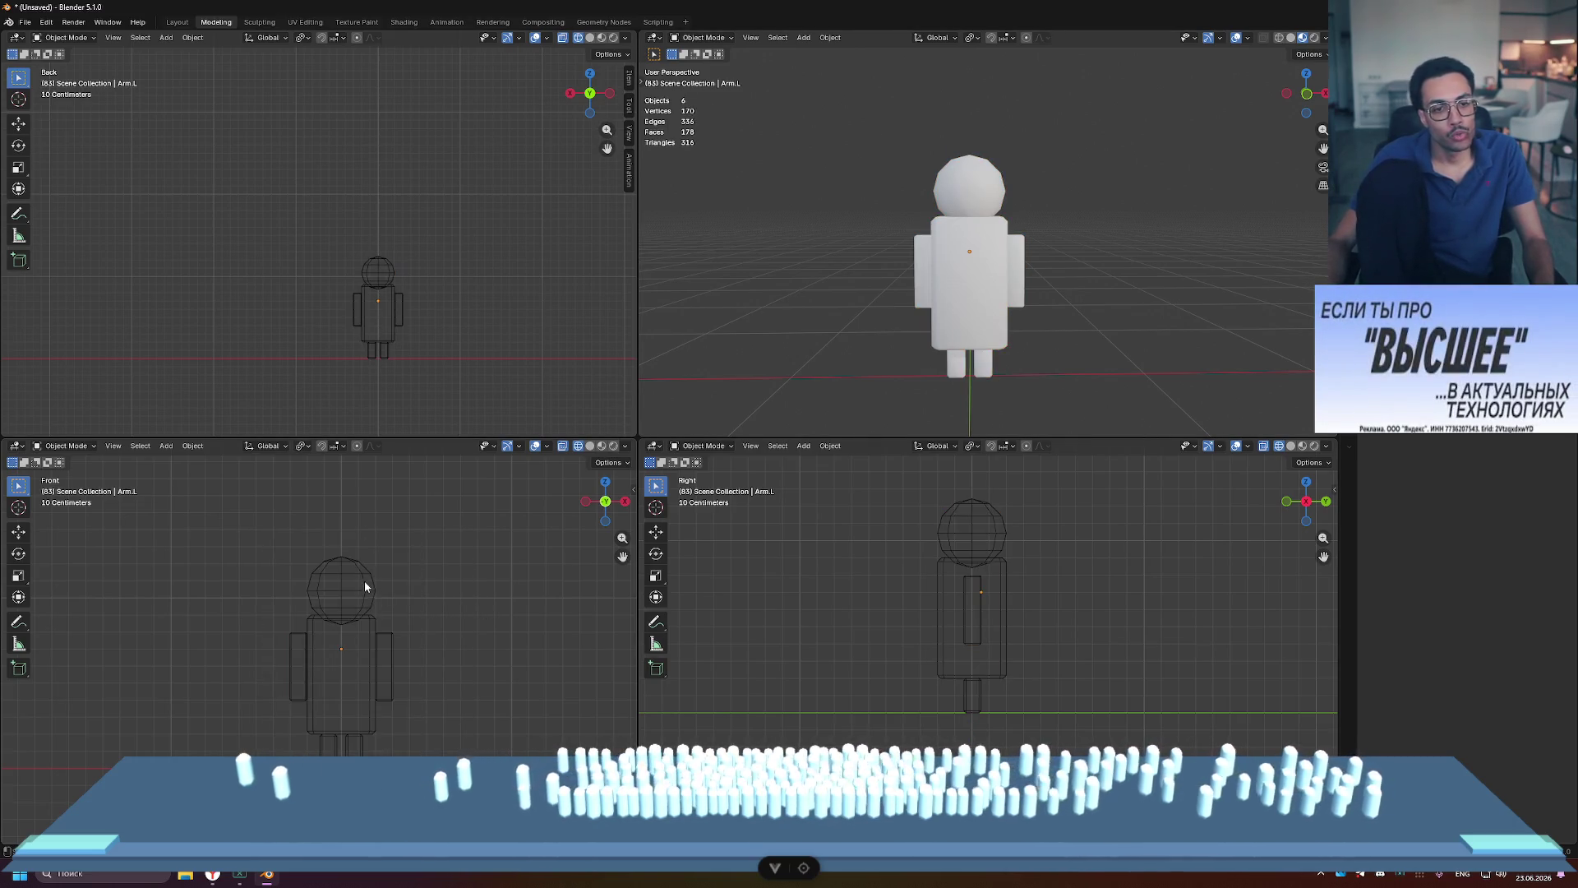
{"action": "mouse_move", "coordinate": [1092, 324]}
{"action": "middle_mouse_down"}
{"action": "mouse_move", "coordinate": [1062, 289]}
{"action": "mouse_move", "coordinate": [648, 291]}
{"action": "mouse_move", "coordinate": [1033, 293]}
{"action": "mouse_move", "coordinate": [1048, 201]}
{"action": "middle_mouse_up"}
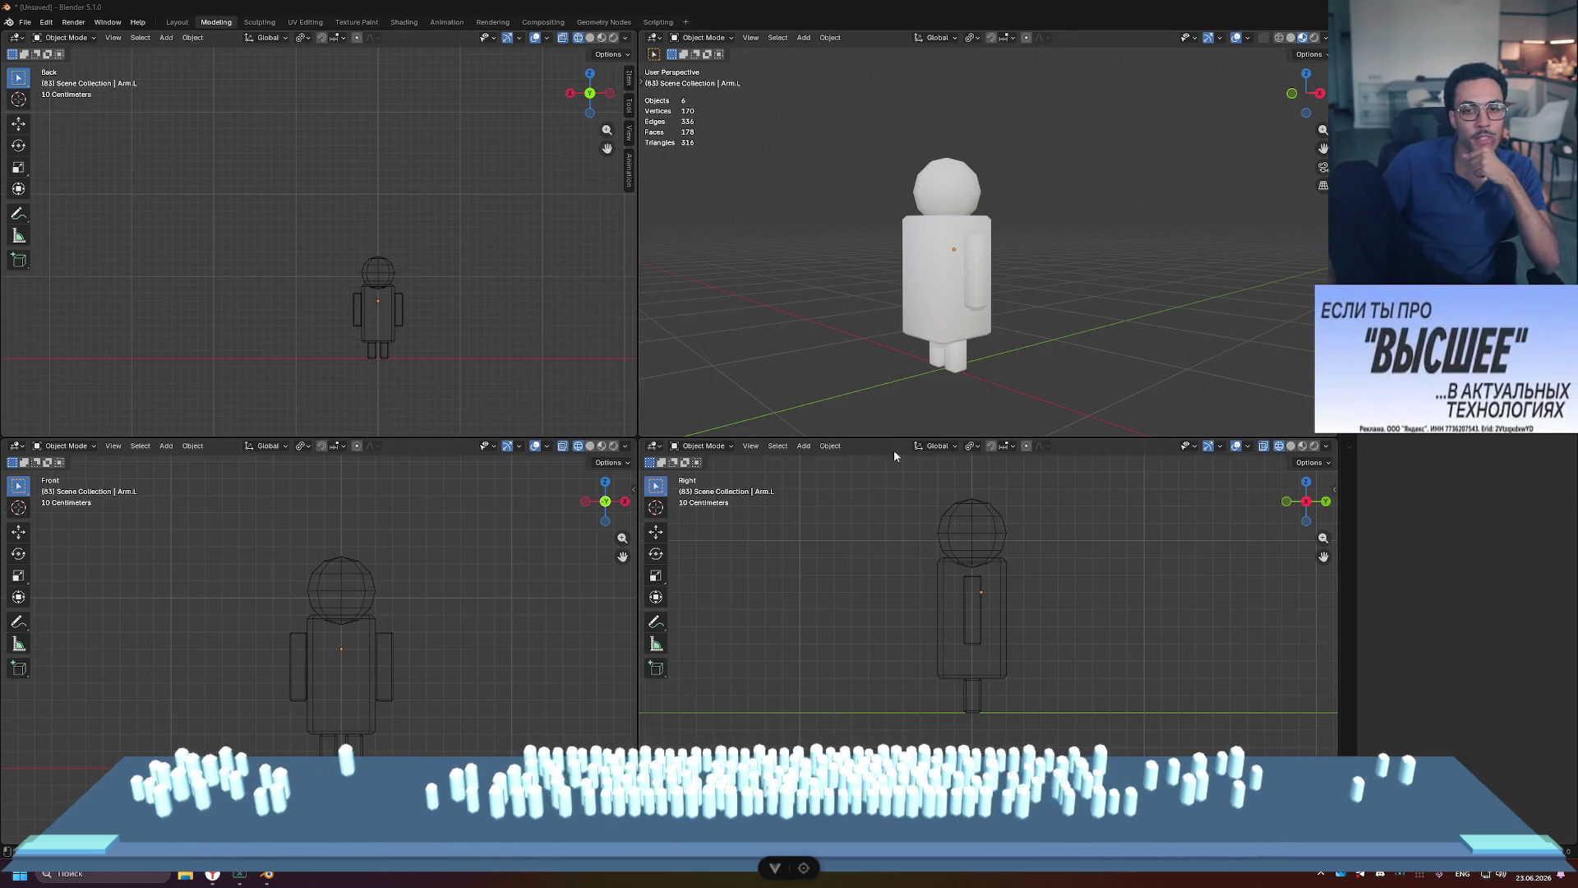
{"action": "left_click", "coordinate": [950, 258]}
{"action": "left_click", "coordinate": [1117, 275]}
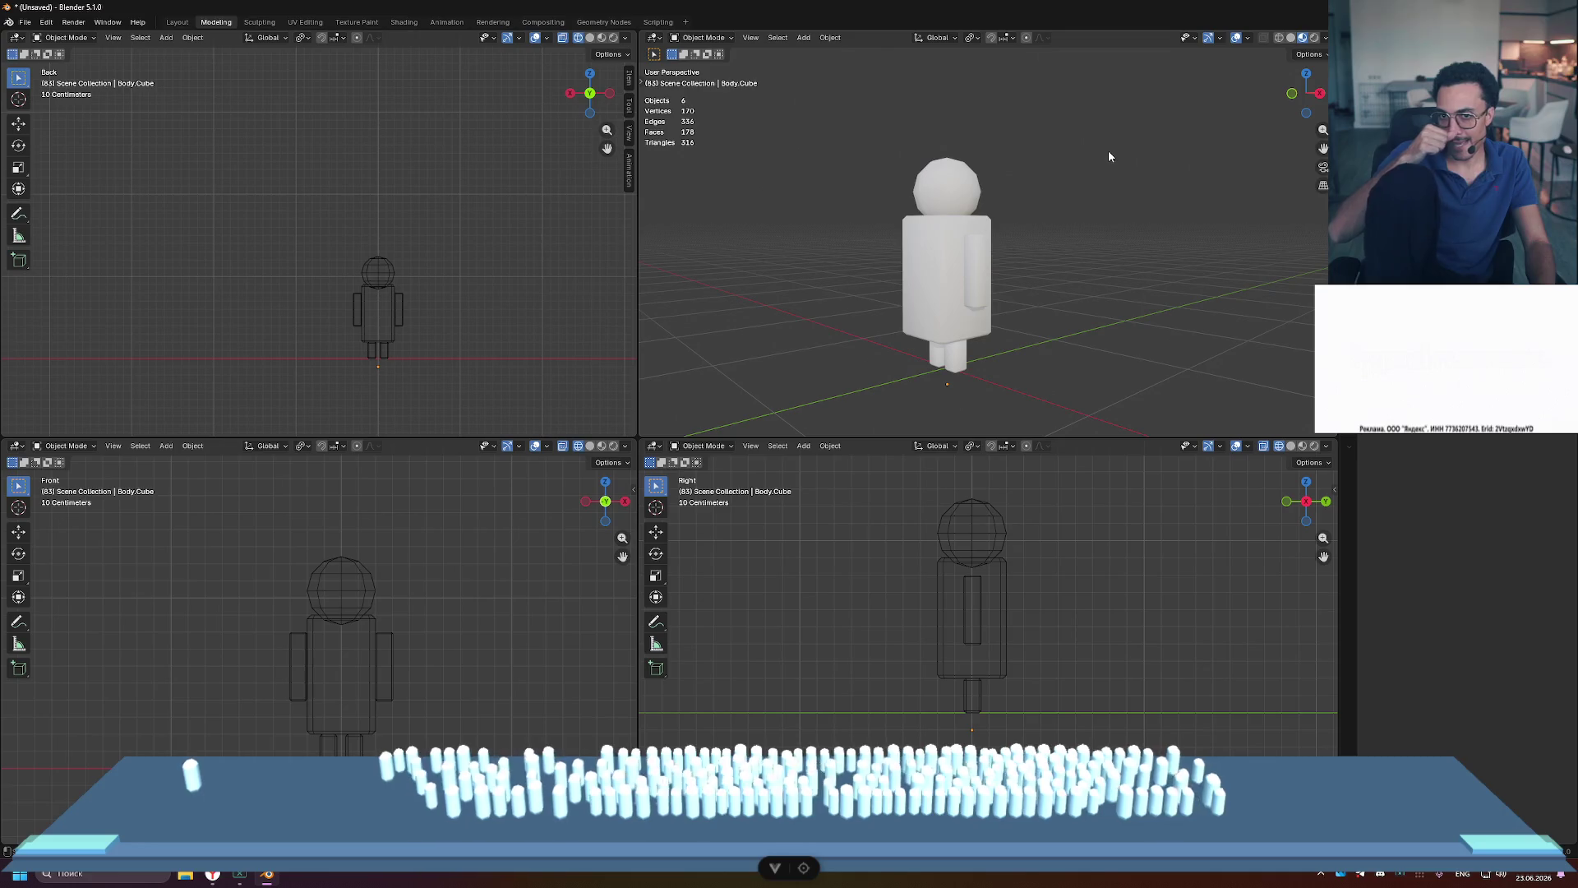
{"action": "key", "text": "a"}
Step: Deselect everything, orbit to face the character, then make Collection 1 the active collection
{"action": "left_click", "coordinate": [1100, 397]}
{"action": "mouse_move", "coordinate": [1085, 390]}
{"action": "left_mouse_down", "text": "ctrl"}
{"action": "mouse_move", "coordinate": [816, 113]}
{"action": "mouse_move", "coordinate": [851, 141]}
{"action": "left_mouse_up", "text": "ctrl"}
{"action": "mouse_move", "coordinate": [974, 219]}
{"action": "middle_mouse_down"}
{"action": "mouse_move", "coordinate": [1087, 200]}
{"action": "mouse_move", "coordinate": [1034, 230]}
{"action": "mouse_move", "coordinate": [953, 166]}
{"action": "middle_mouse_up"}
{"action": "key", "text": "ctrl+space"}
{"action": "key", "text": "ctrl+space"}
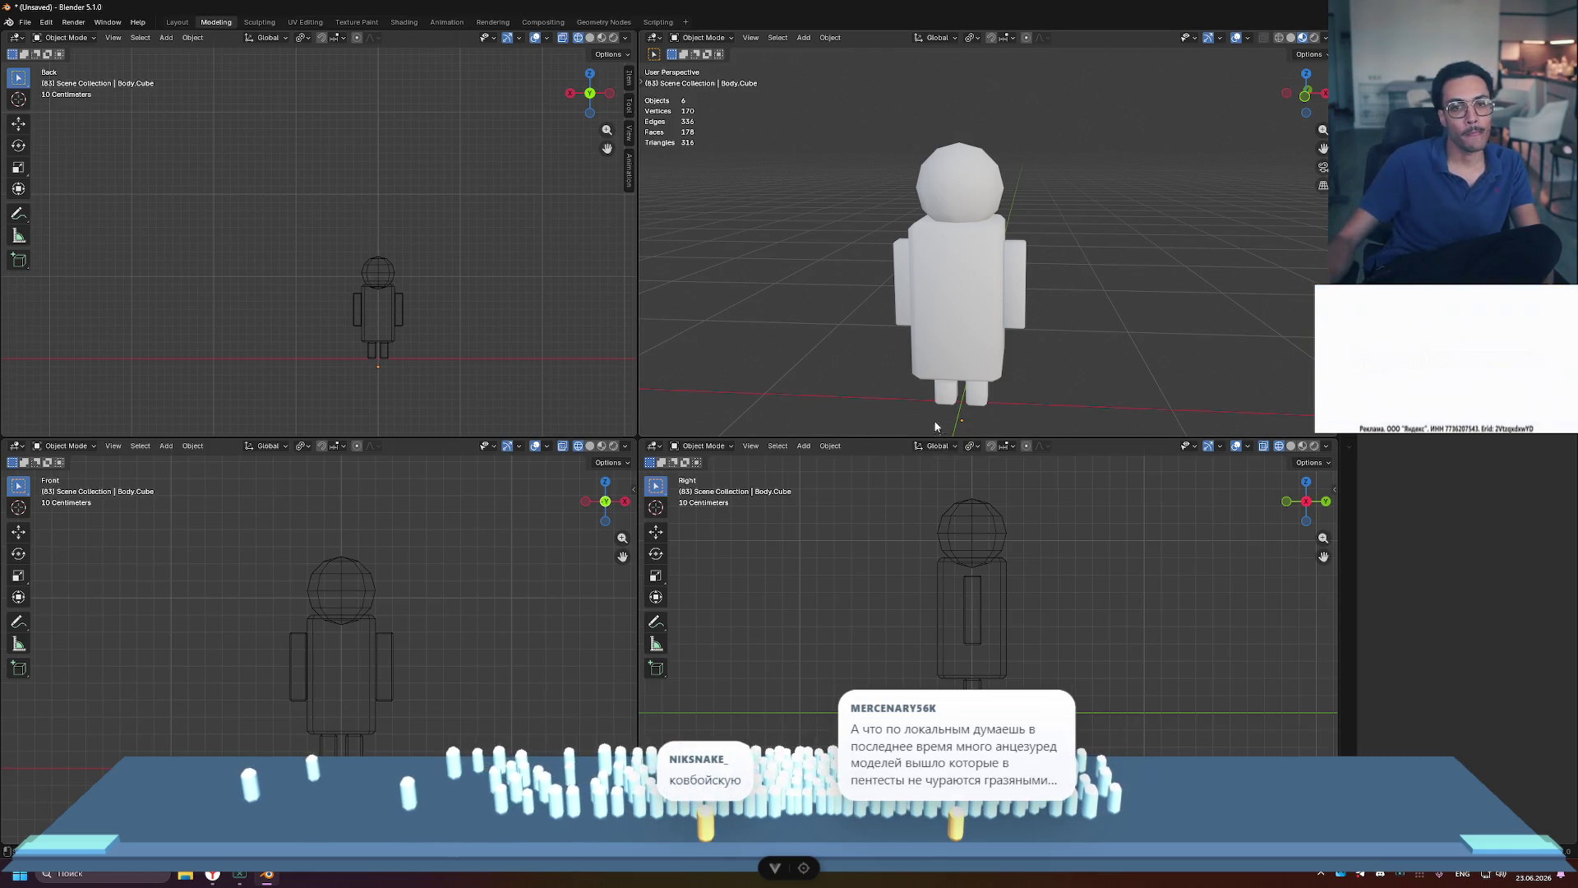
{"action": "key", "text": "ctrl+space"}
{"action": "mouse_move", "coordinate": [901, 329]}
{"action": "middle_mouse_down"}
{"action": "mouse_move", "coordinate": [1019, 332]}
{"action": "mouse_move", "coordinate": [877, 339]}
{"action": "mouse_move", "coordinate": [902, 328]}
{"action": "middle_mouse_up"}
{"action": "key", "text": "ctrl+space"}
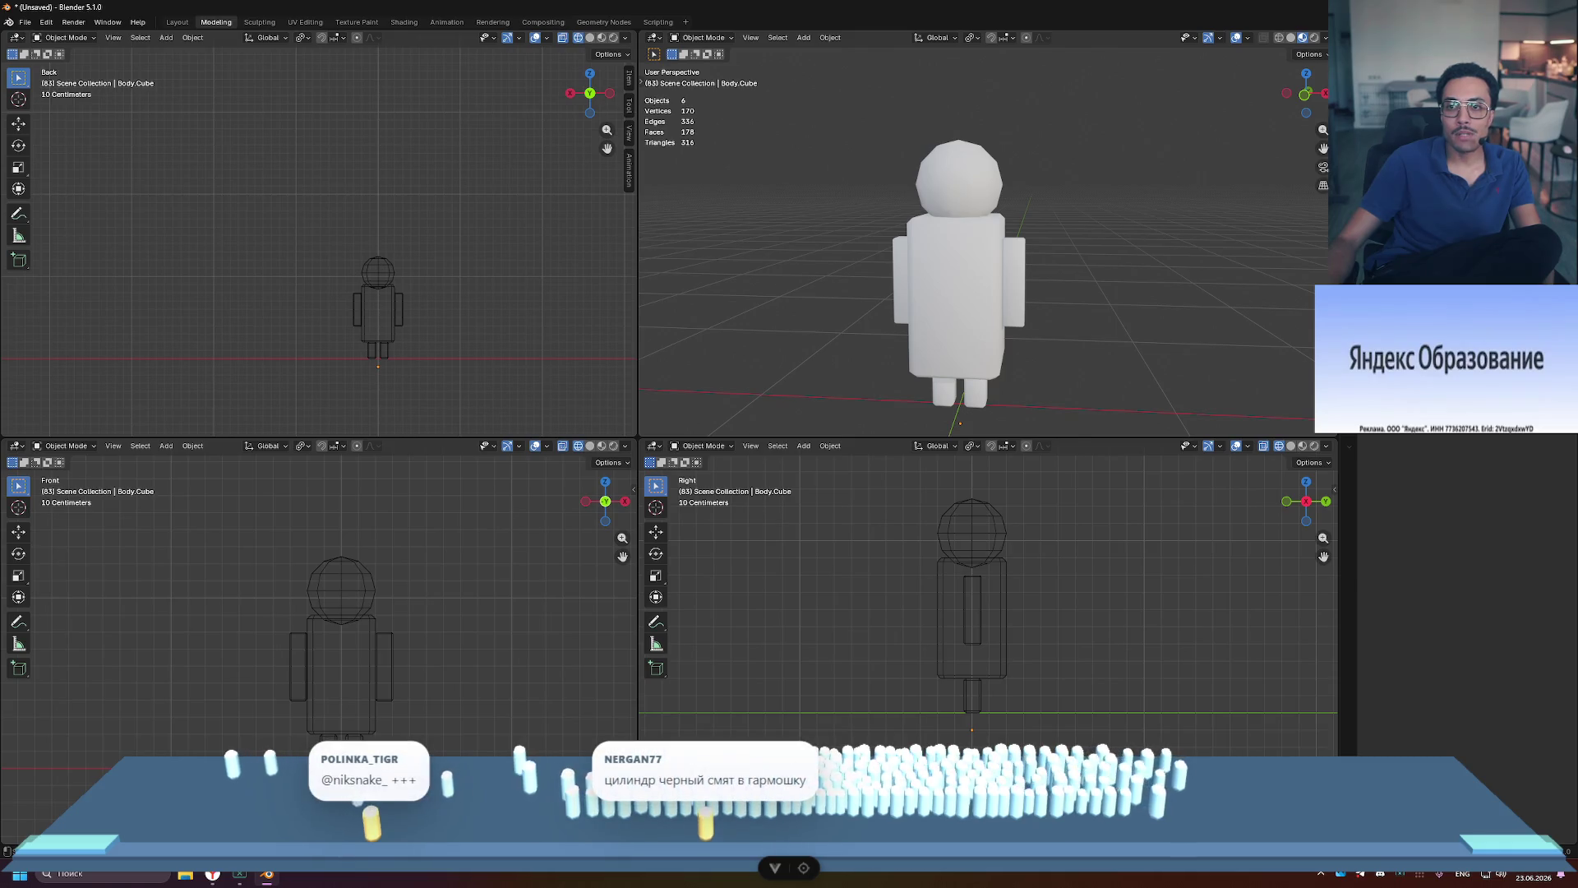
{"action": "left_click", "coordinate": [1397, 83]}
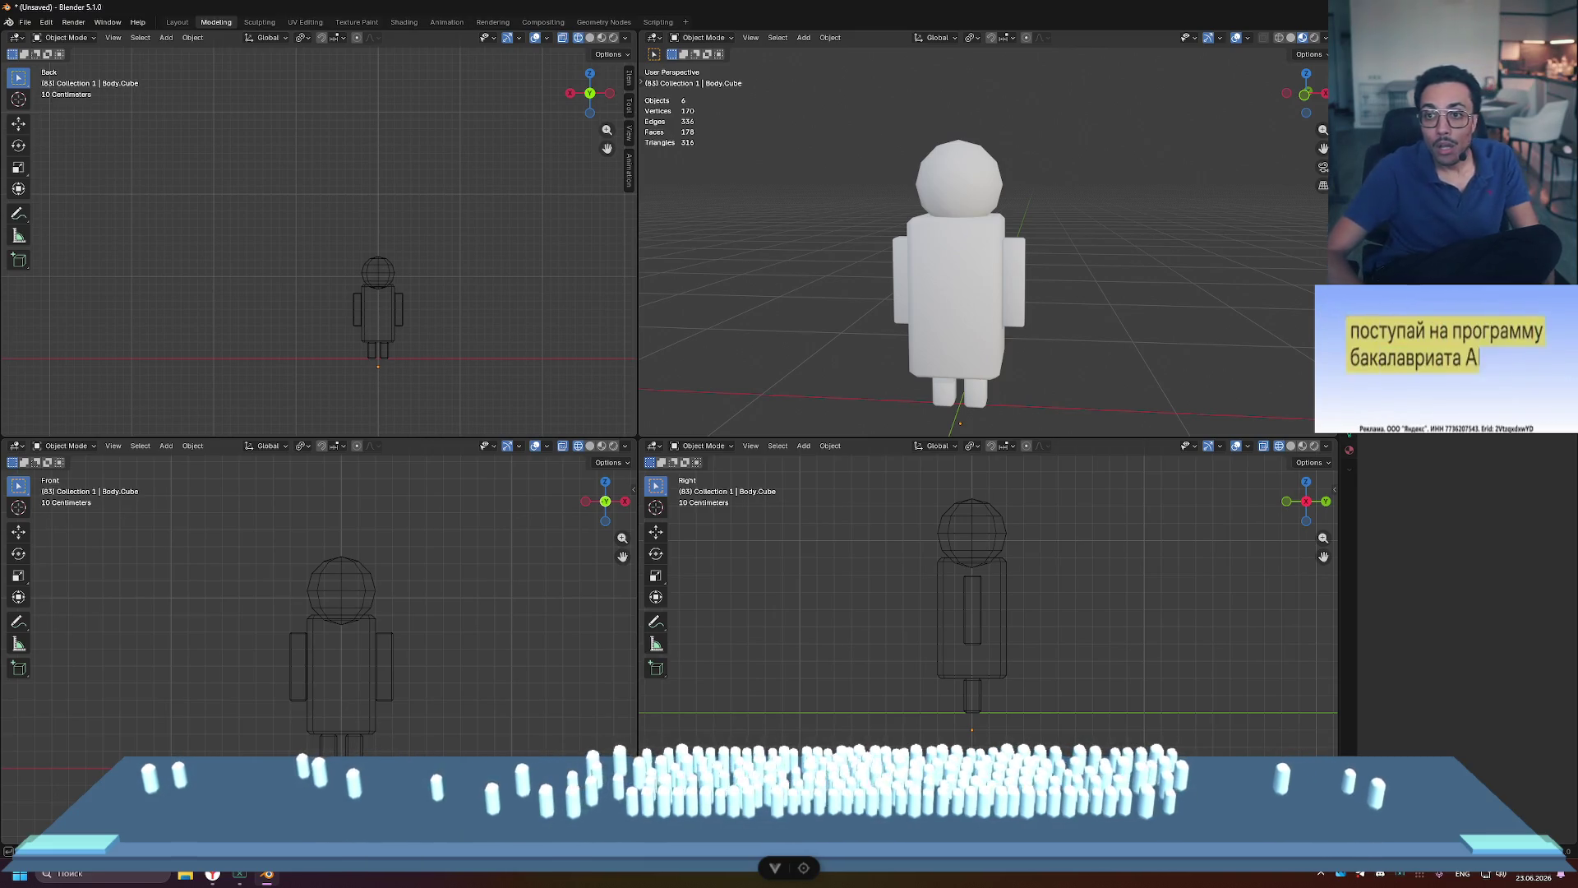
Step: Rename the character's collection to Chubrik, then select and deselect its six parts
{"action": "type", "text": "Chubrik"}
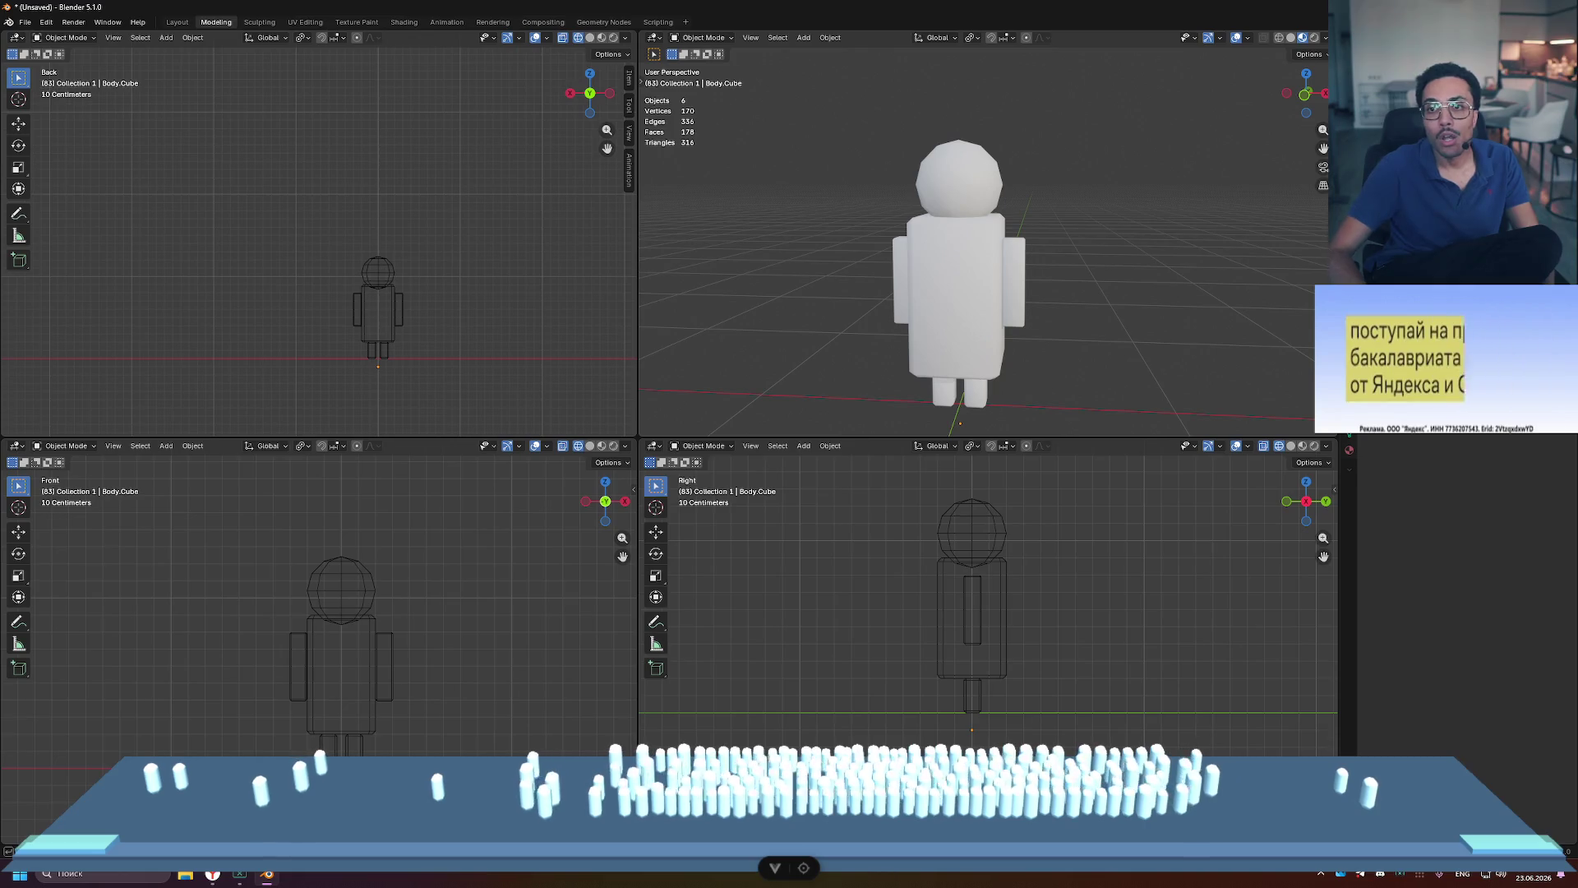
{"action": "key", "text": "Return"}
{"action": "key", "text": "a"}
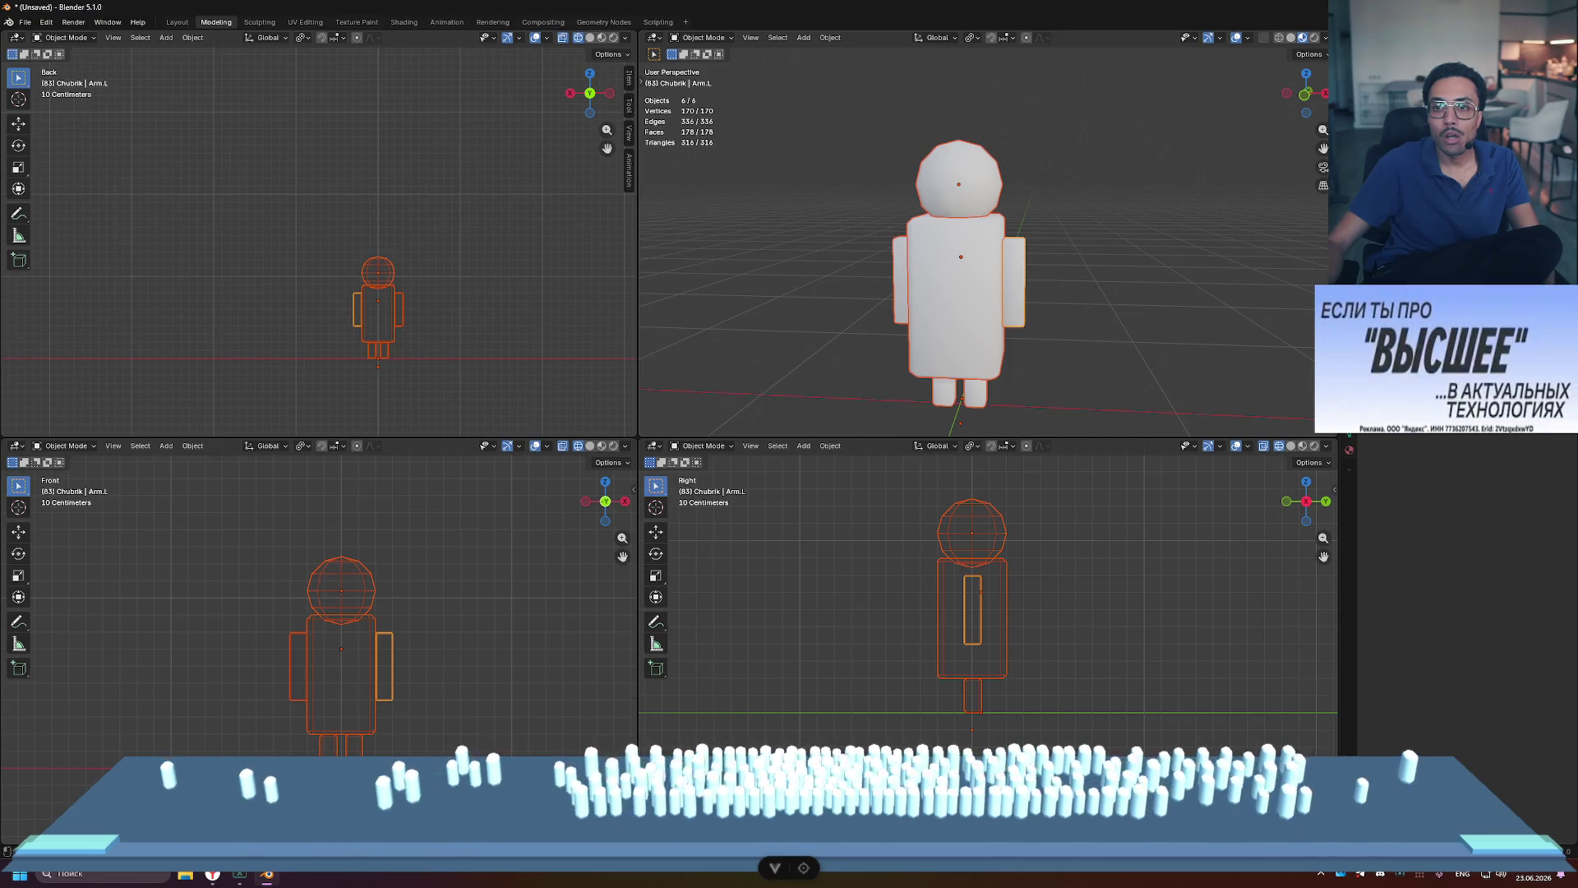
{"action": "key", "text": "alt+a"}
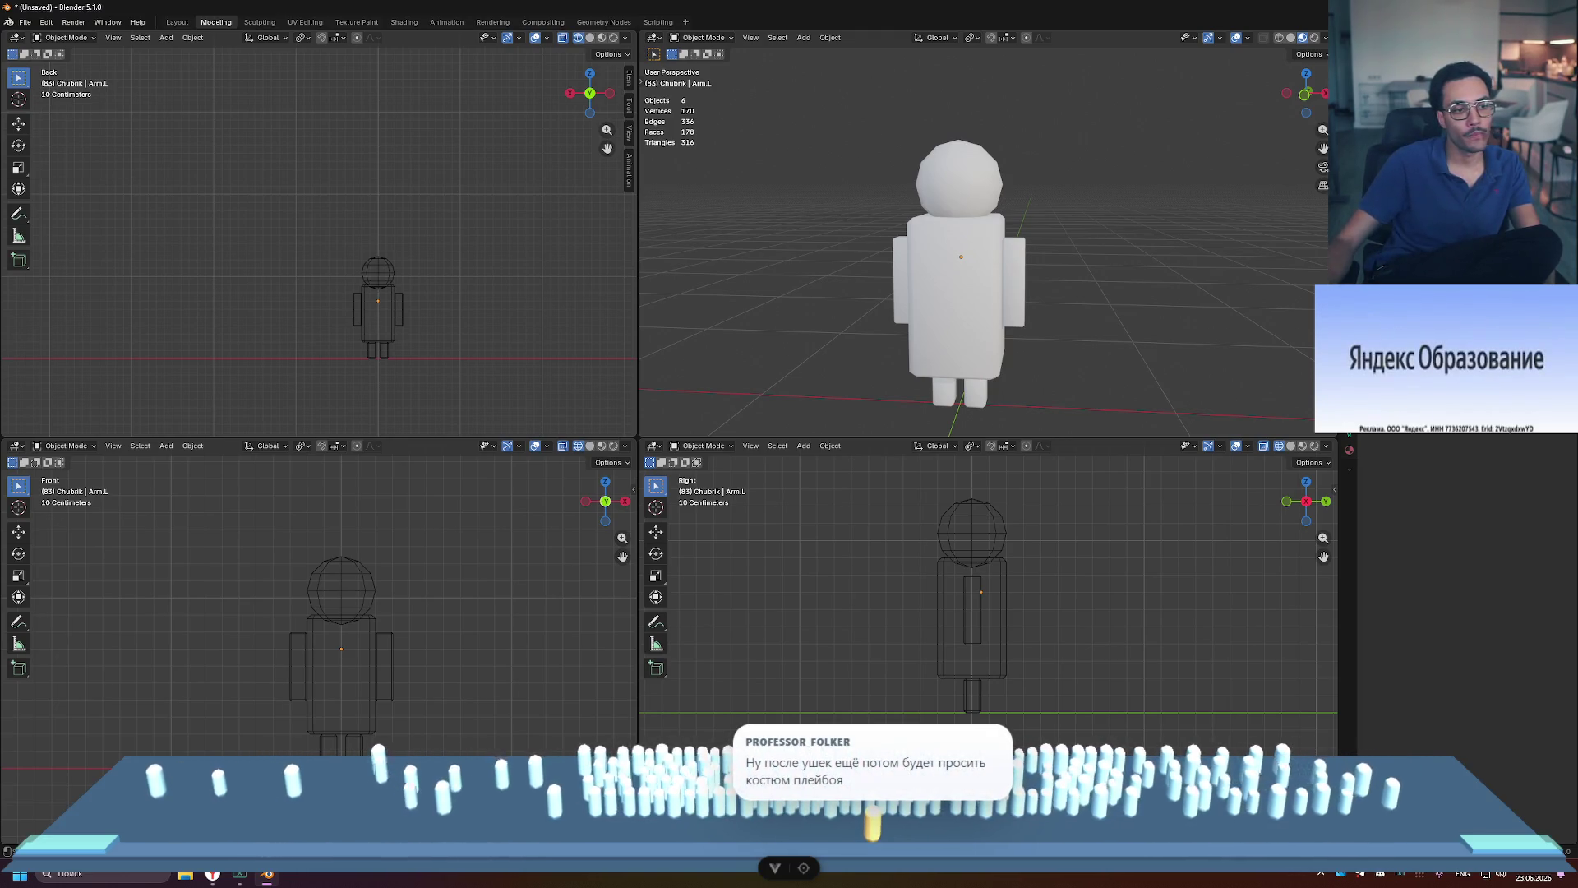
Step: Add a new collection named Hat and maximize the perspective view
{"action": "right_click", "coordinate": [1356, 51]}
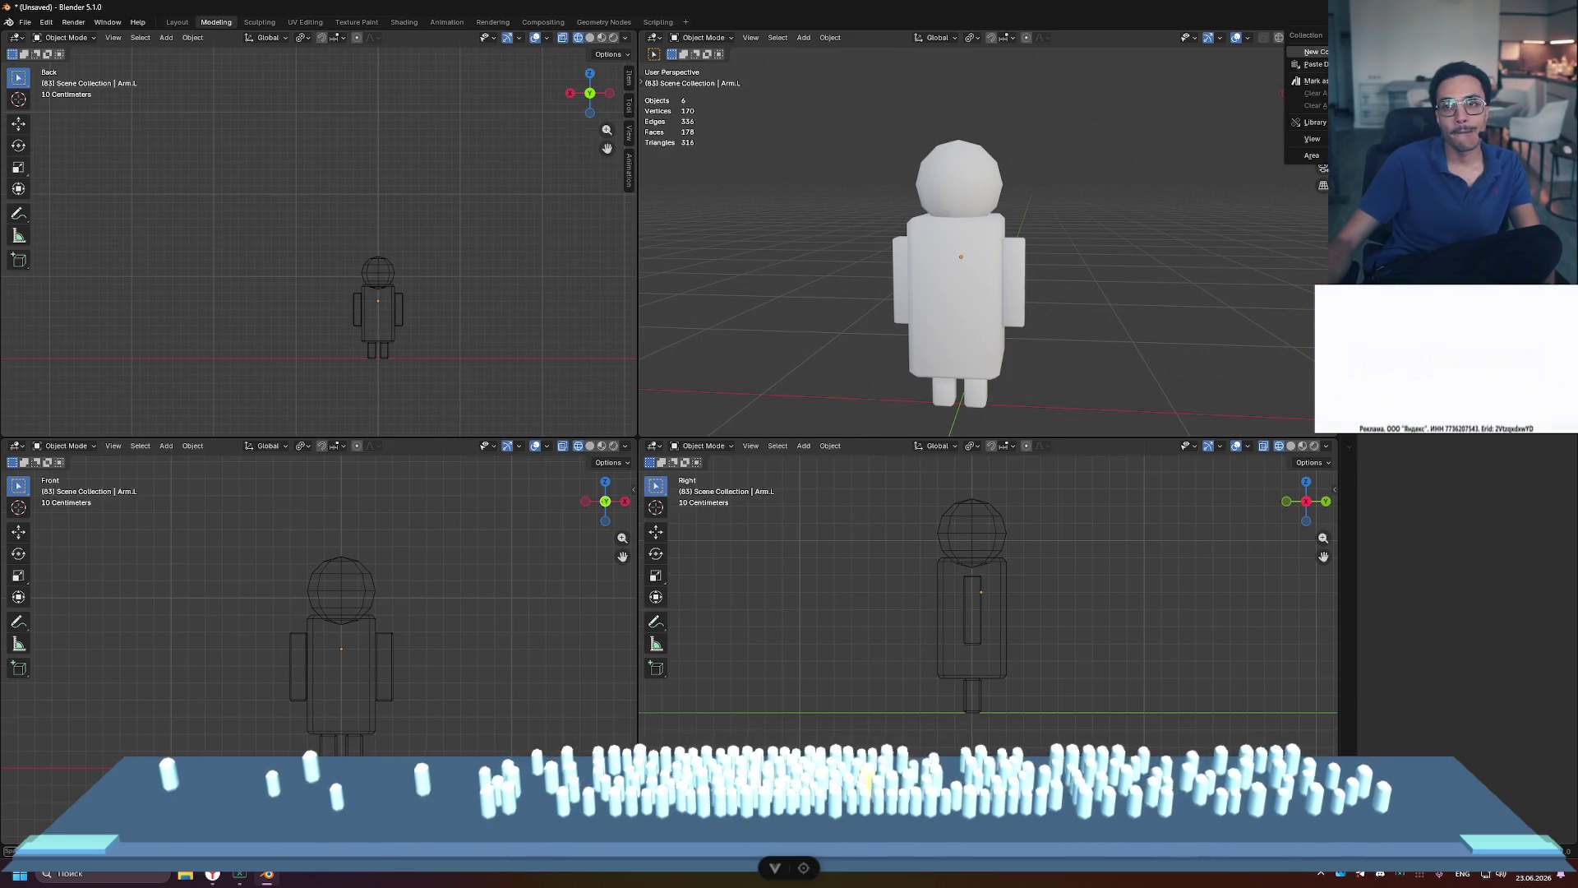
{"action": "key", "text": "Escape"}
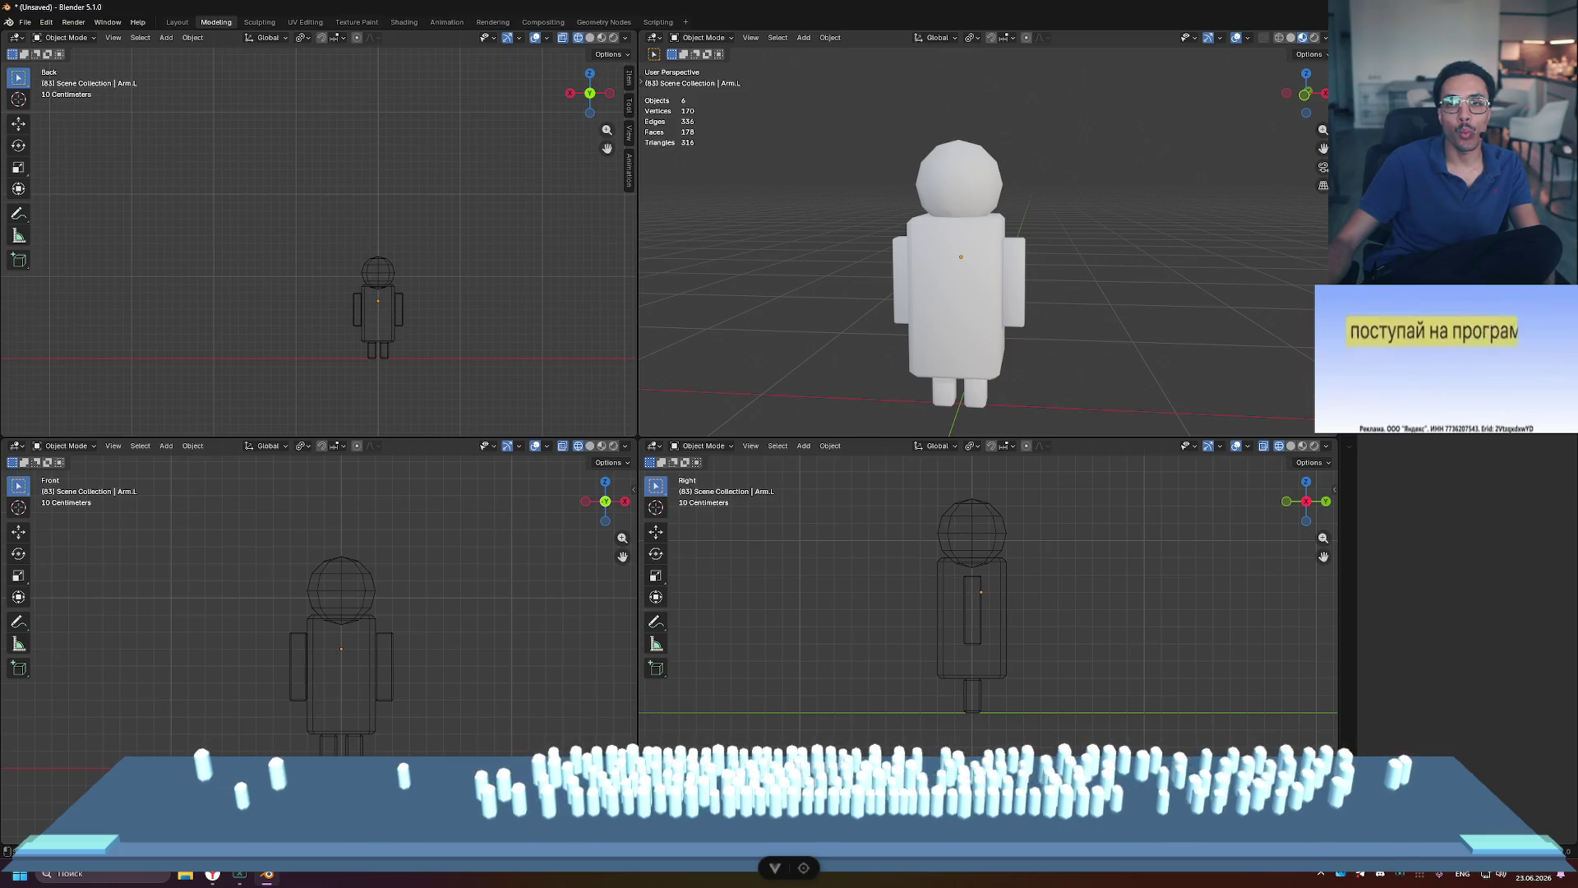
{"action": "right_click", "coordinate": [1356, 51]}
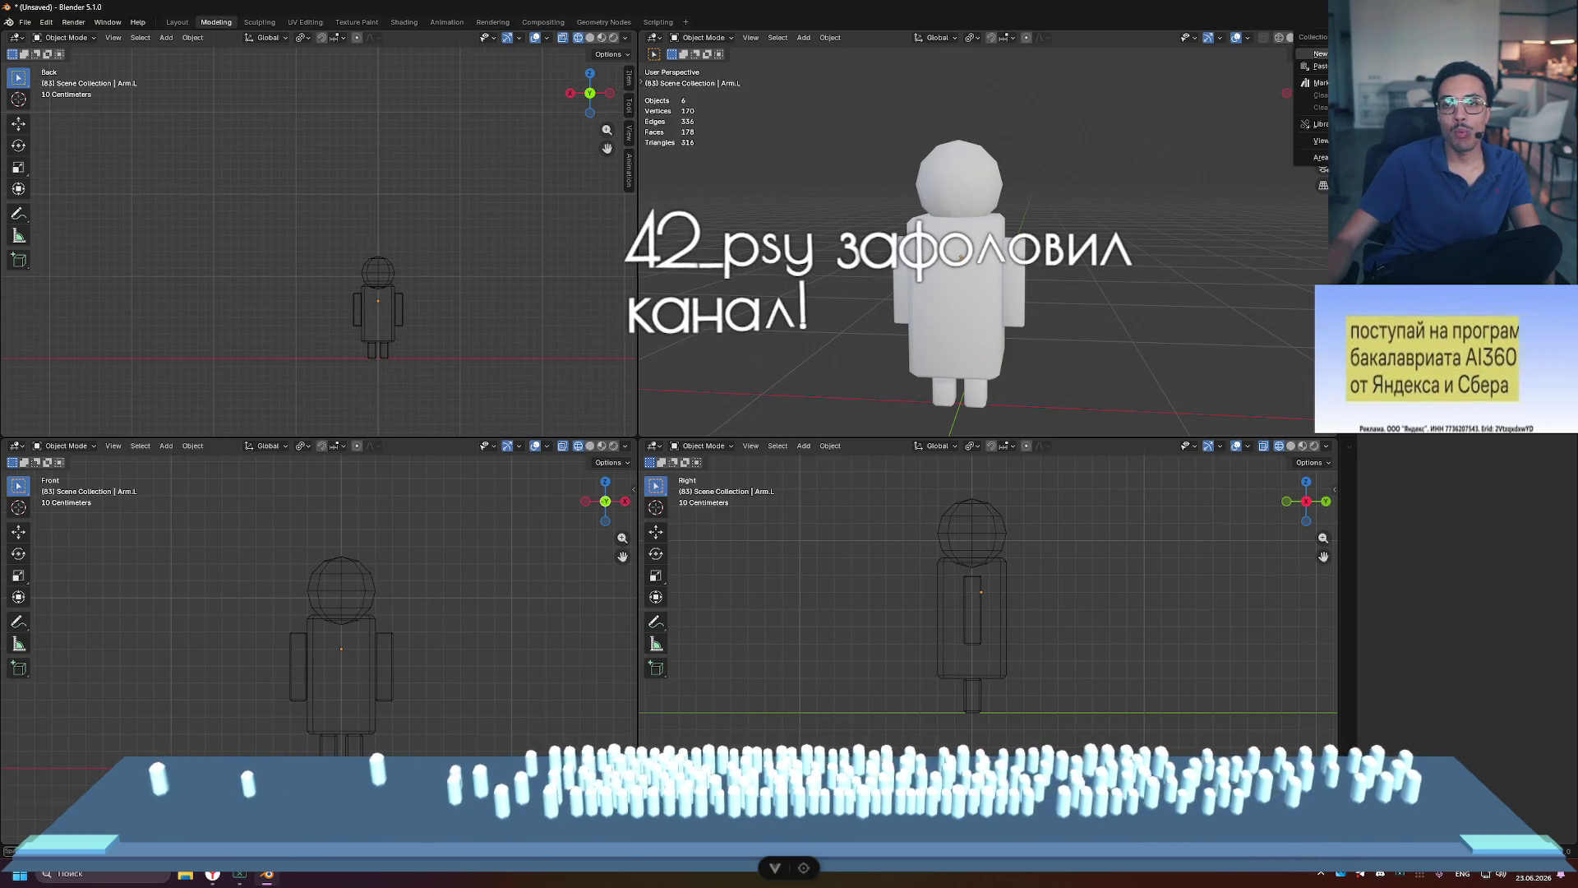
{"action": "left_click", "coordinate": [1319, 53]}
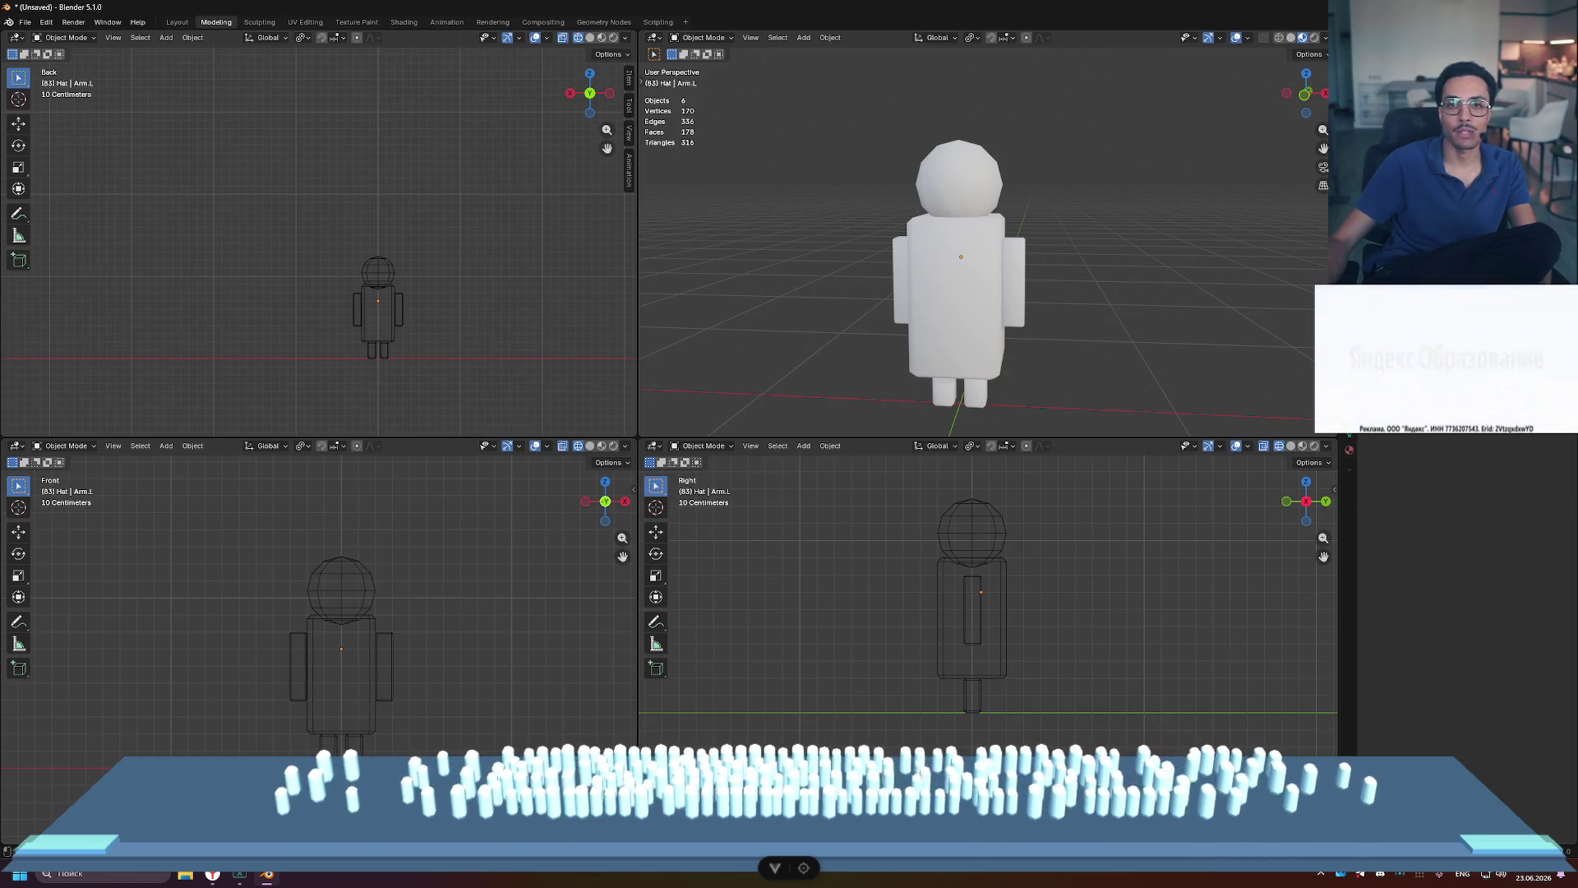
{"action": "right_click", "coordinate": [1348, 76]}
{"action": "key", "text": "Escape"}
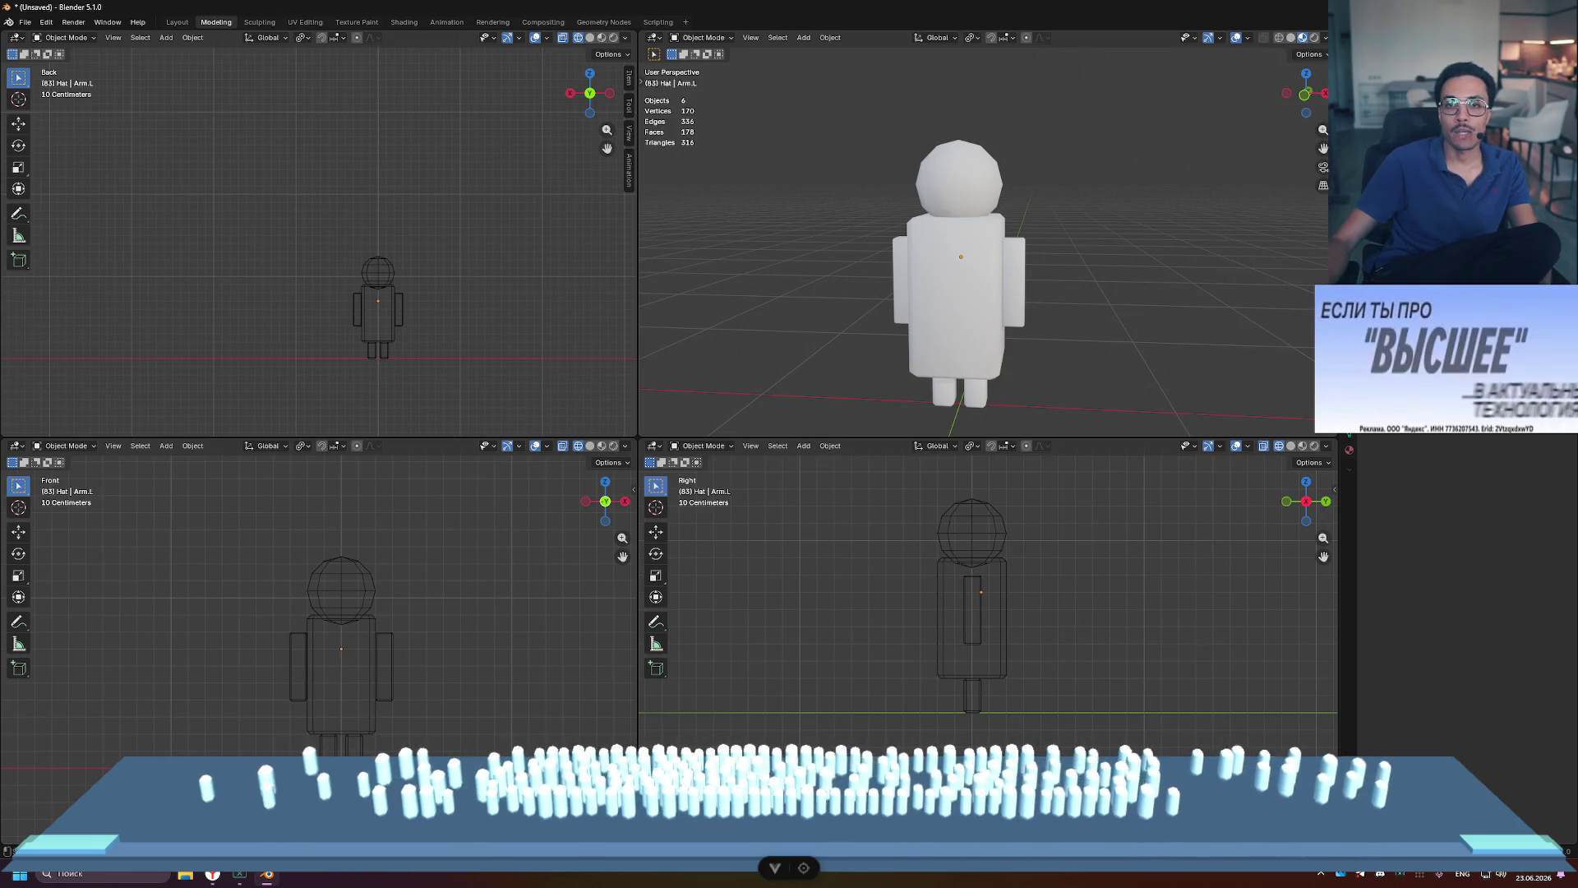
{"action": "right_click", "coordinate": [1348, 76]}
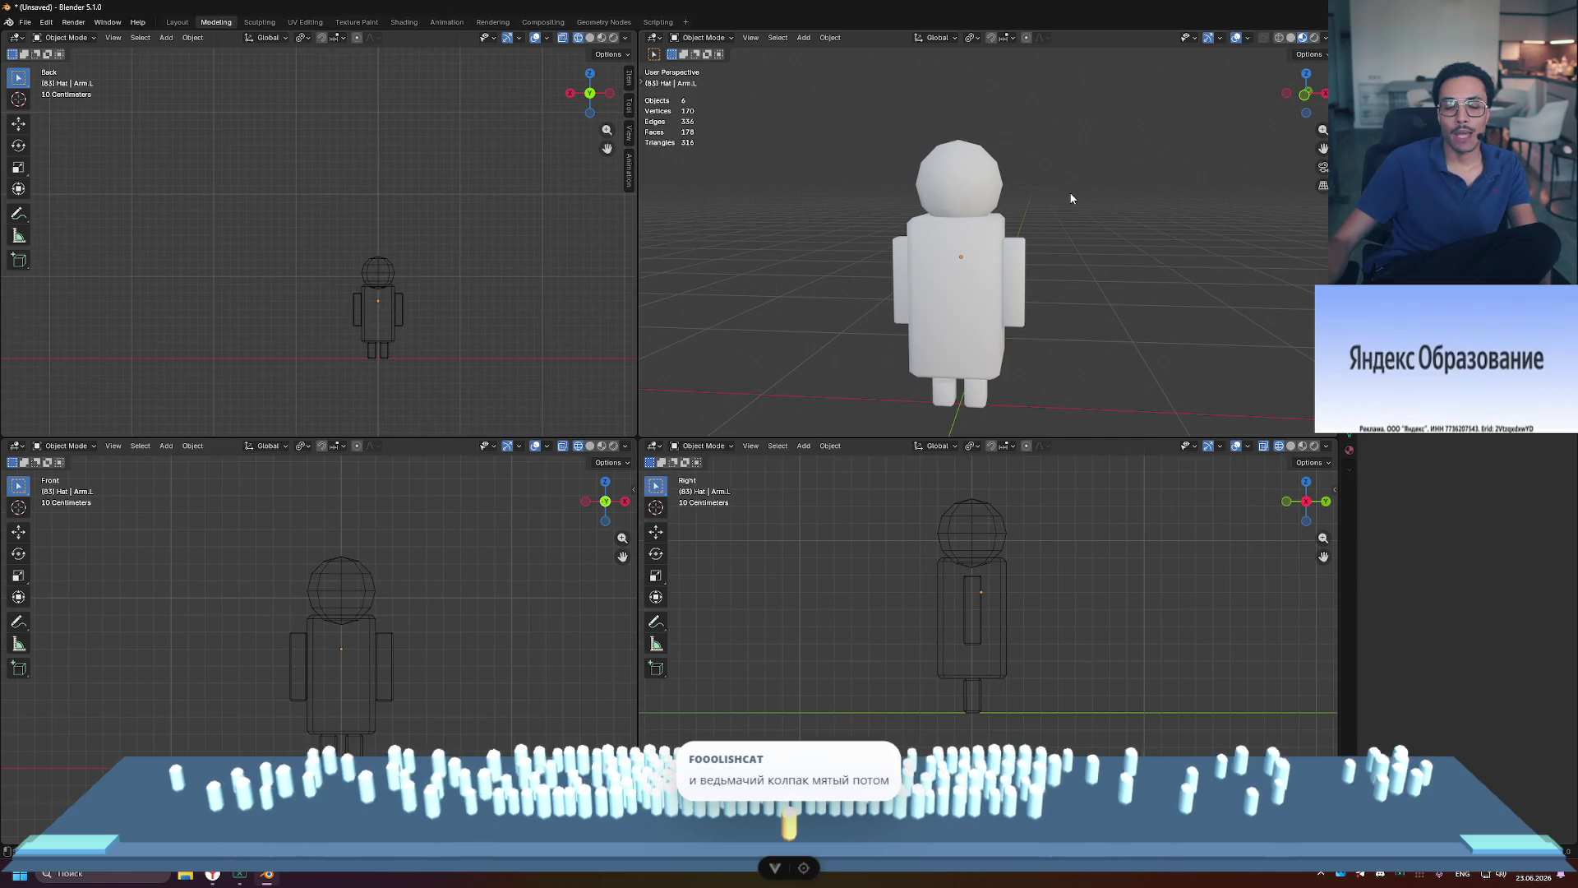
{"action": "key", "text": "ctrl+alt+space"}
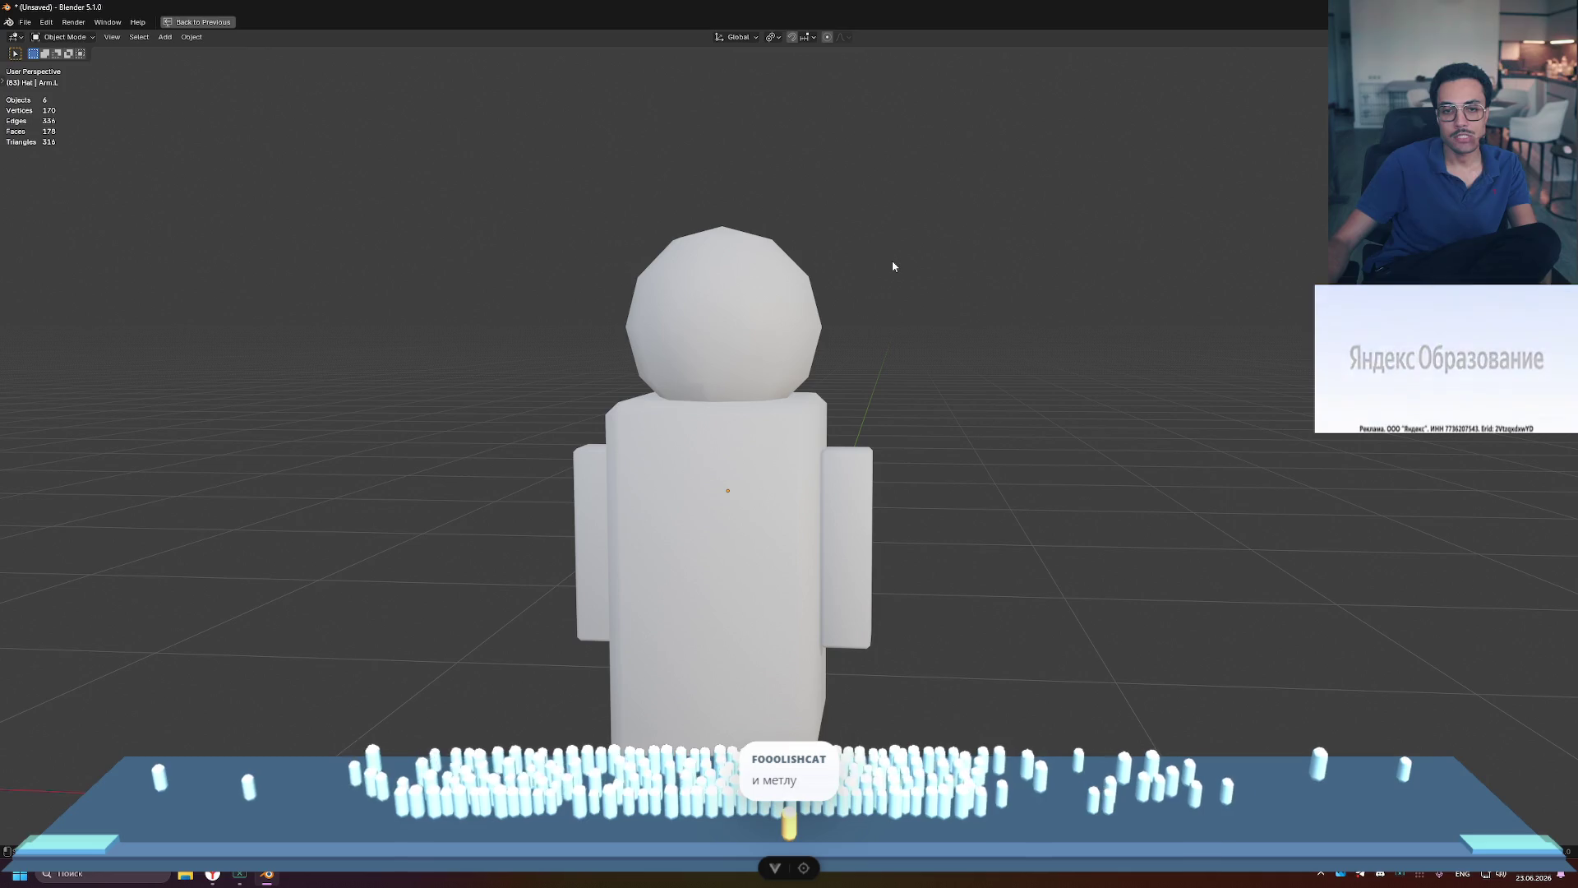
Step: Maximize the right side view instead of perspective and pan to frame the character
{"action": "key", "text": "shift+space"}
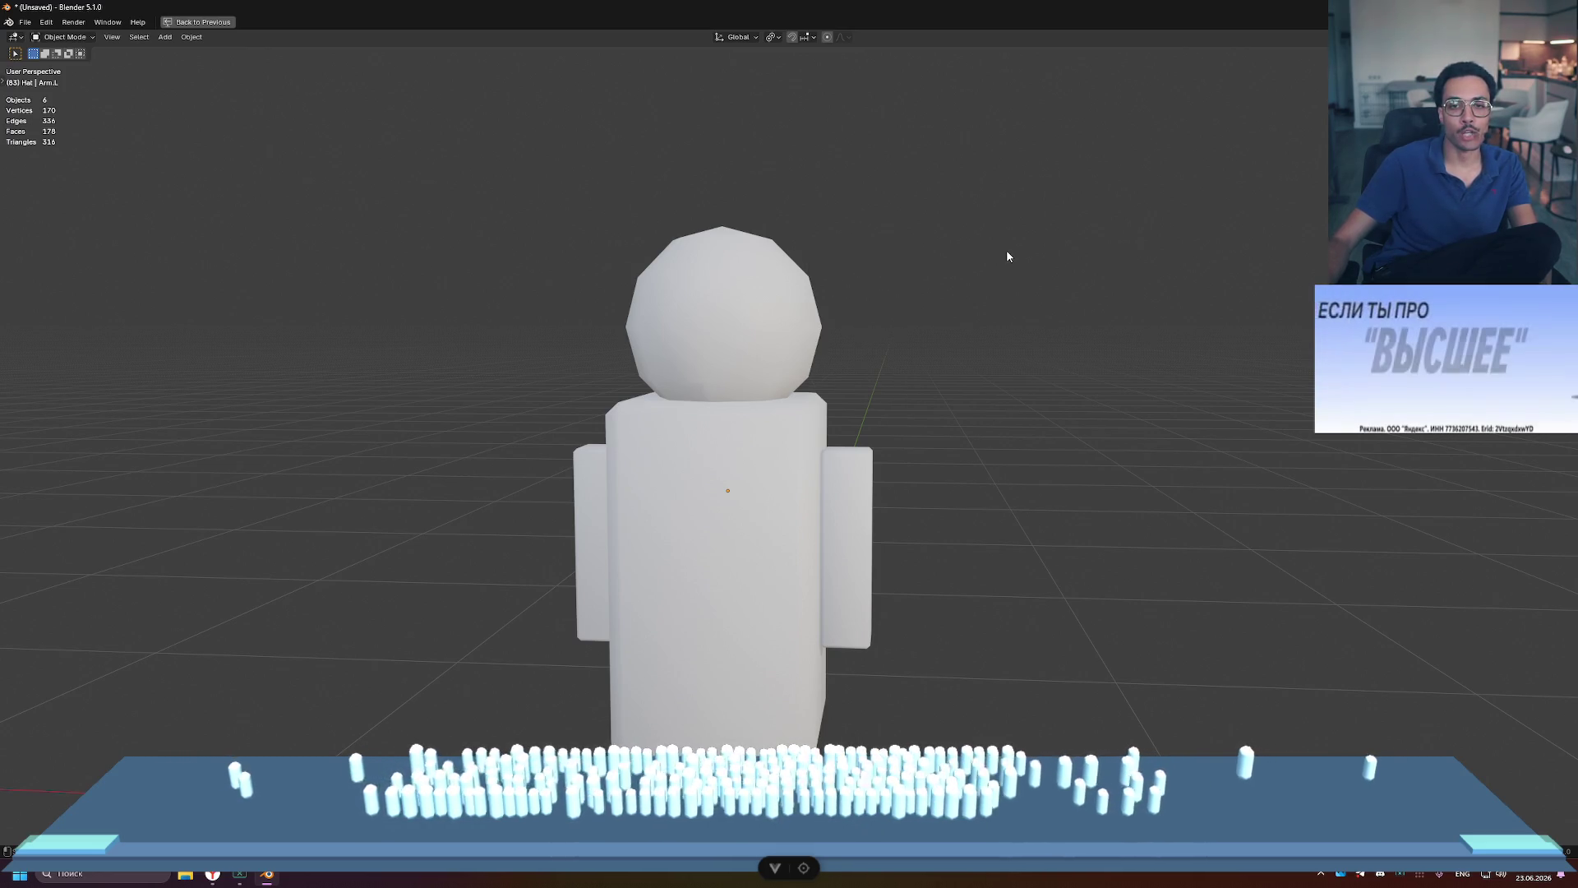
{"action": "key", "text": "ctrl+space"}
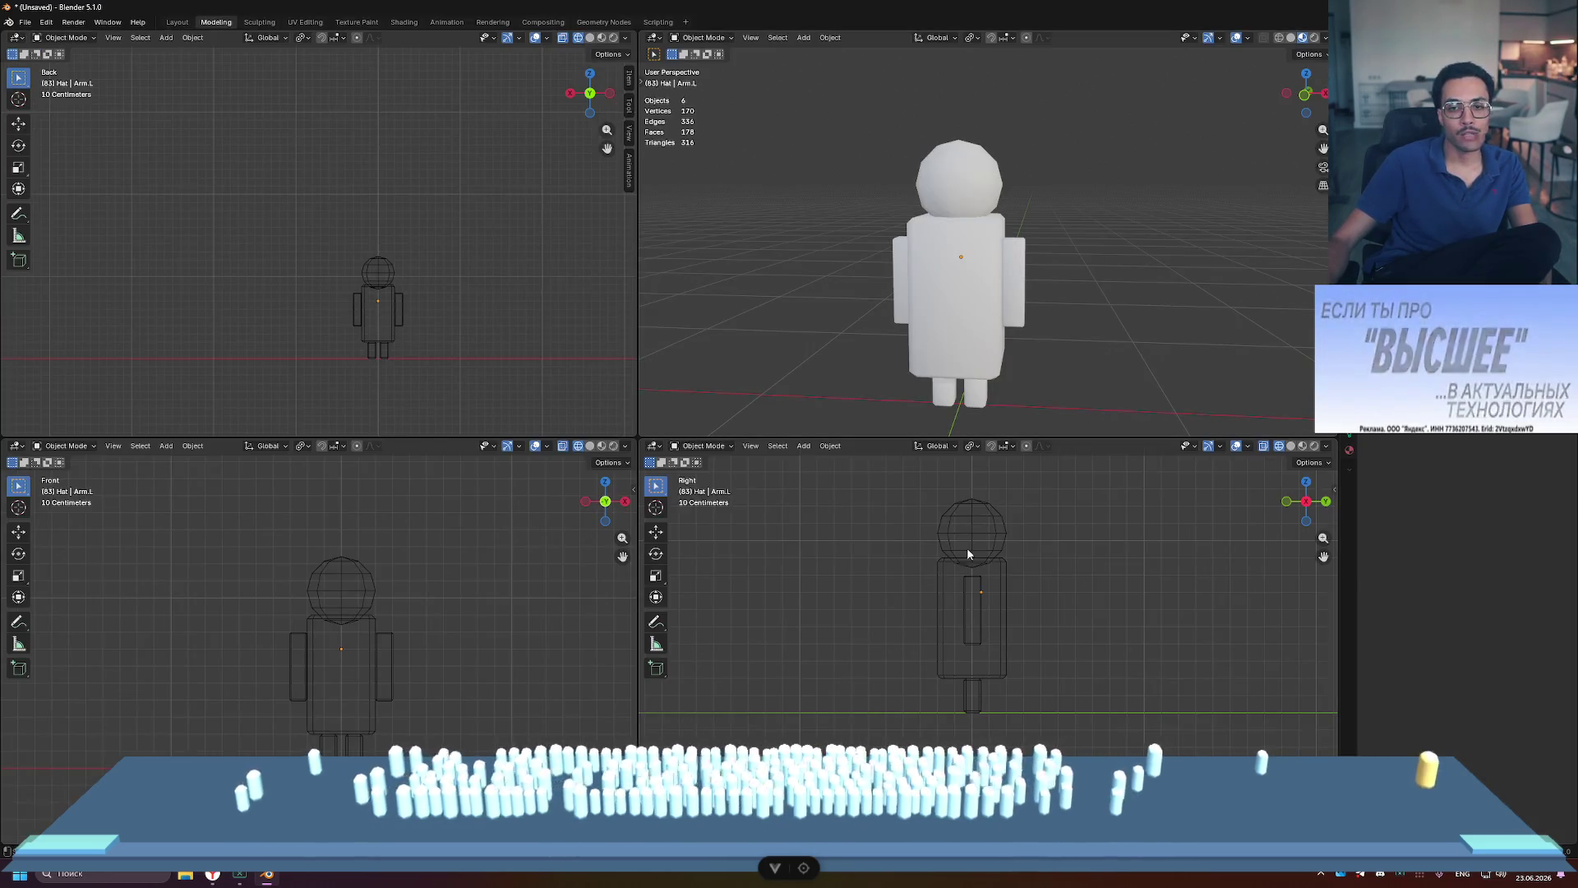
{"action": "key", "text": "ctrl+space"}
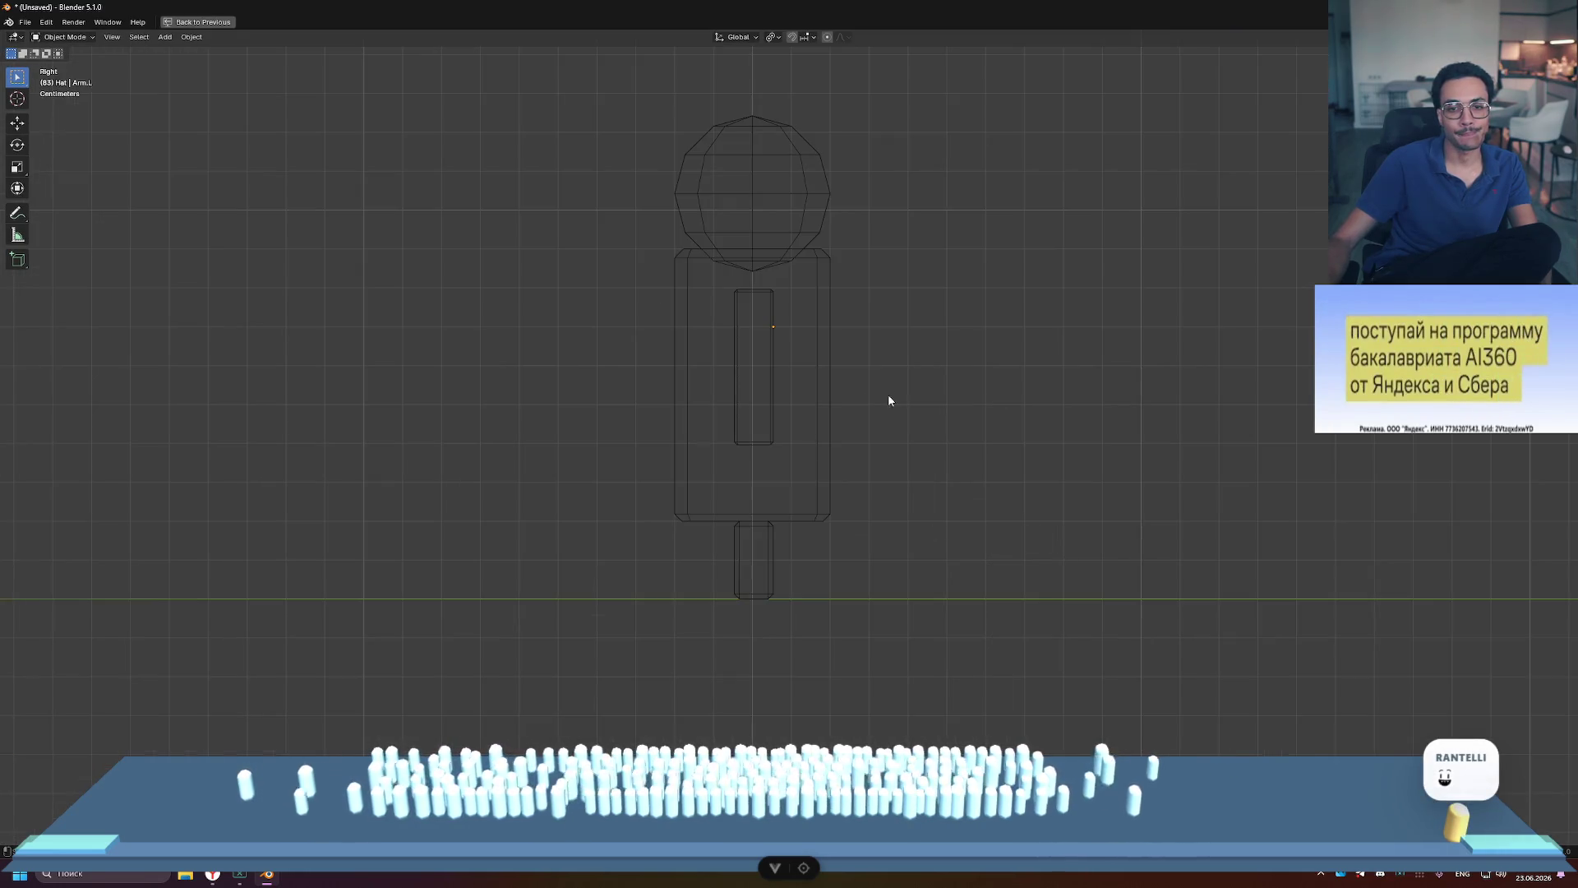
{"action": "middle_click_drag", "start_coordinate": [887, 393], "coordinate": [997, 564], "text": "shift"}
Step: Add a cube to the scene, then undo it so the figure stands alone
{"action": "key", "text": "shift+a"}
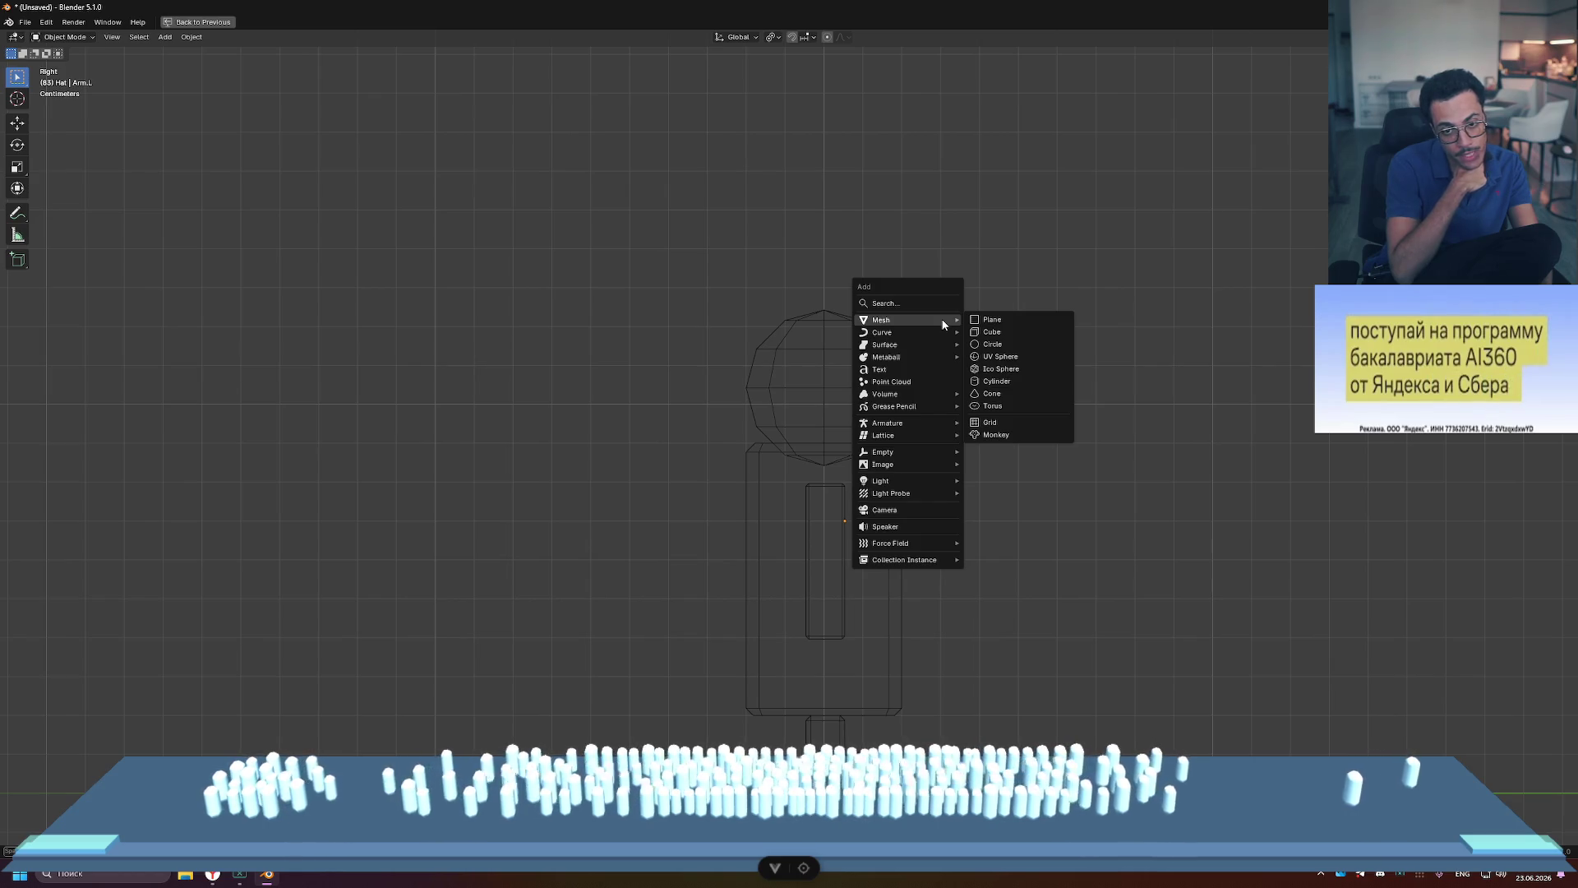
{"action": "left_click", "coordinate": [1011, 332]}
{"action": "scroll", "coordinate": [432, 448], "scroll_direction": "down", "scroll_amount": 8}
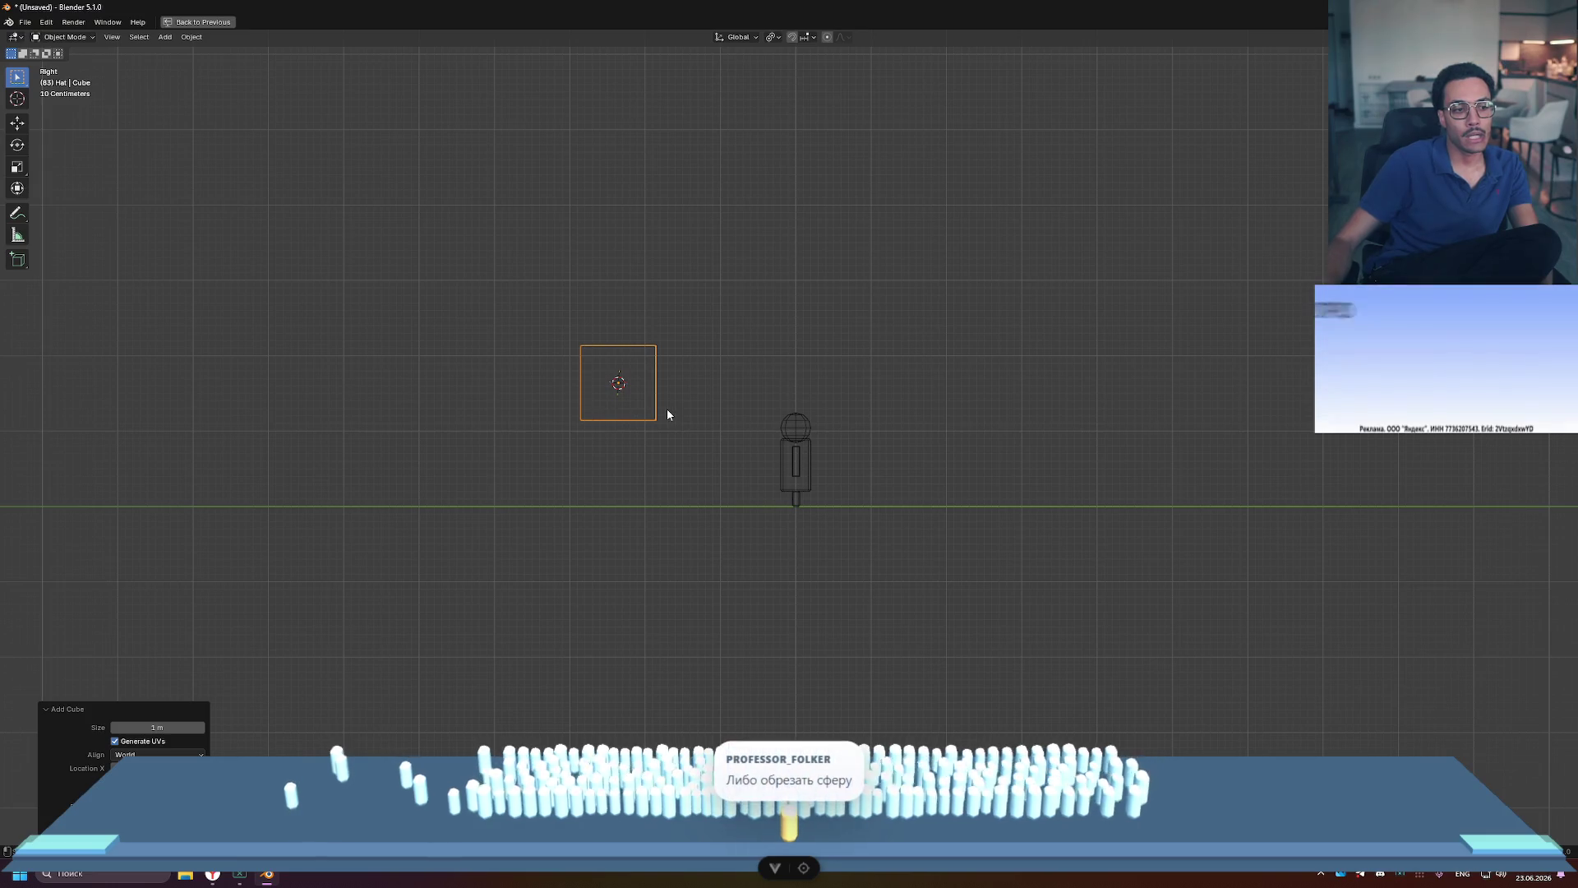
{"action": "key", "text": "ctrl+z"}
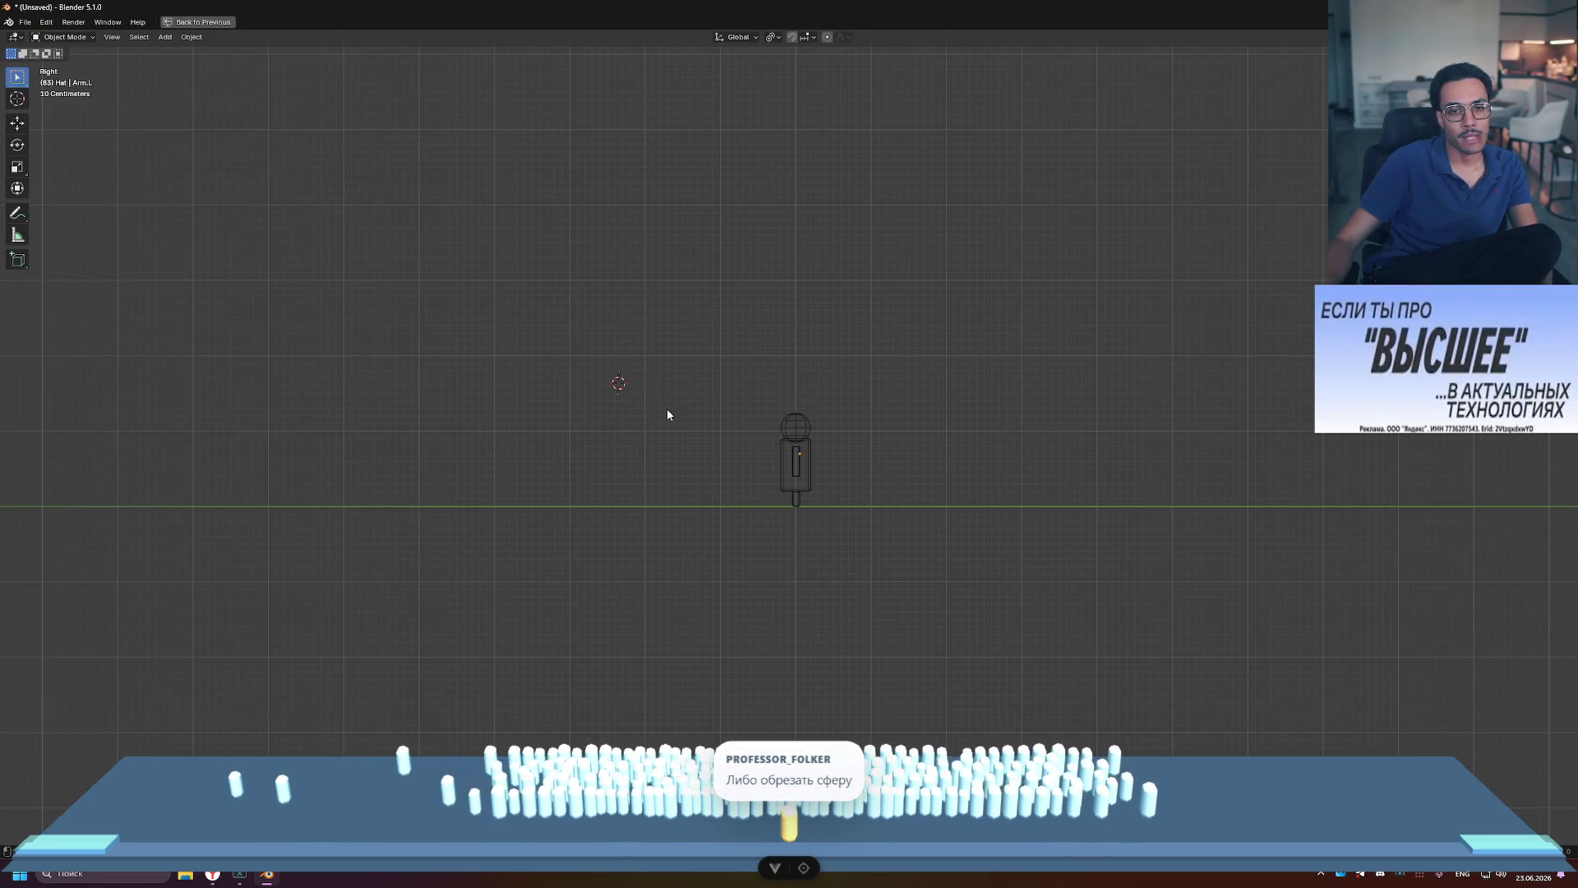
Step: Snap the 3D cursor to the world origin
{"action": "key", "text": "shift+a"}
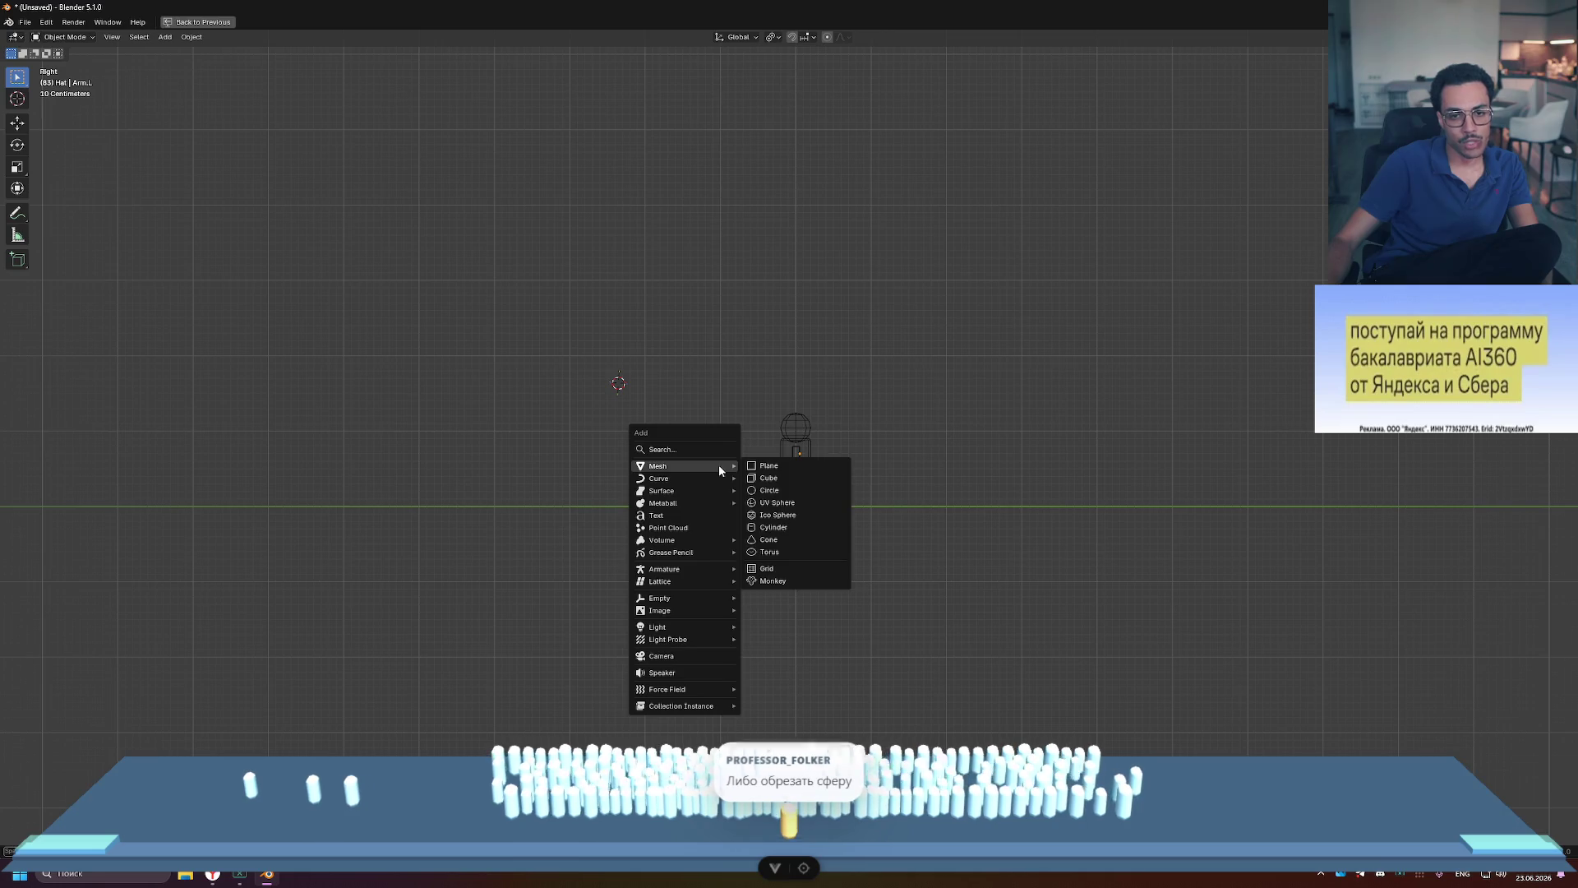
{"action": "key", "text": "shift+s"}
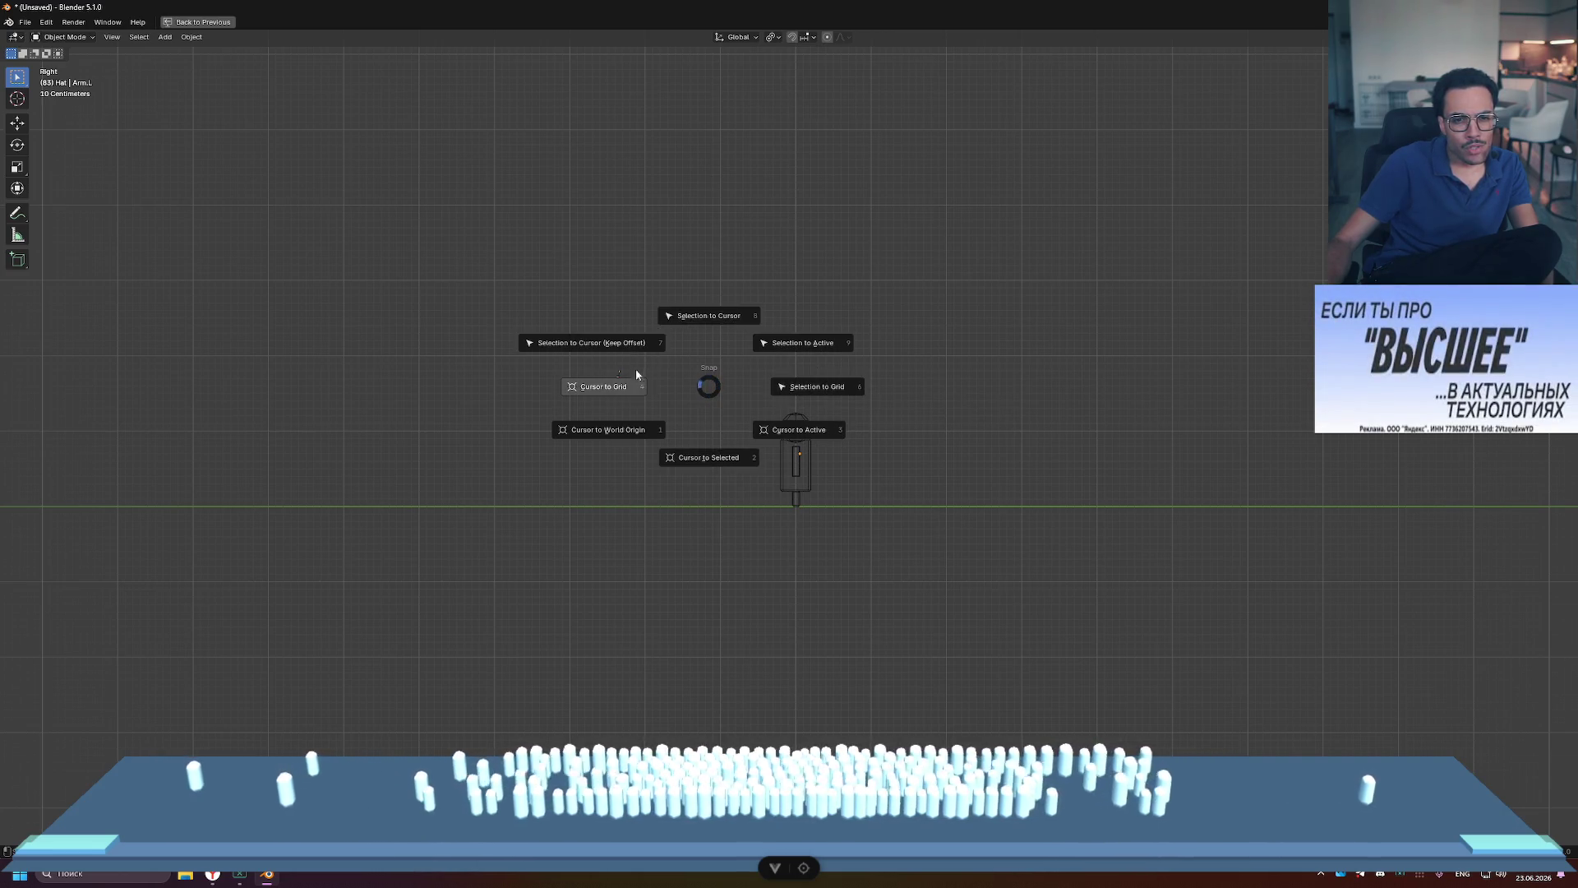
{"action": "left_click", "coordinate": [634, 430]}
{"action": "scroll", "coordinate": [772, 561], "scroll_direction": "up", "scroll_amount": 6}
{"action": "scroll", "coordinate": [903, 551], "scroll_direction": "down", "scroll_amount": 1}
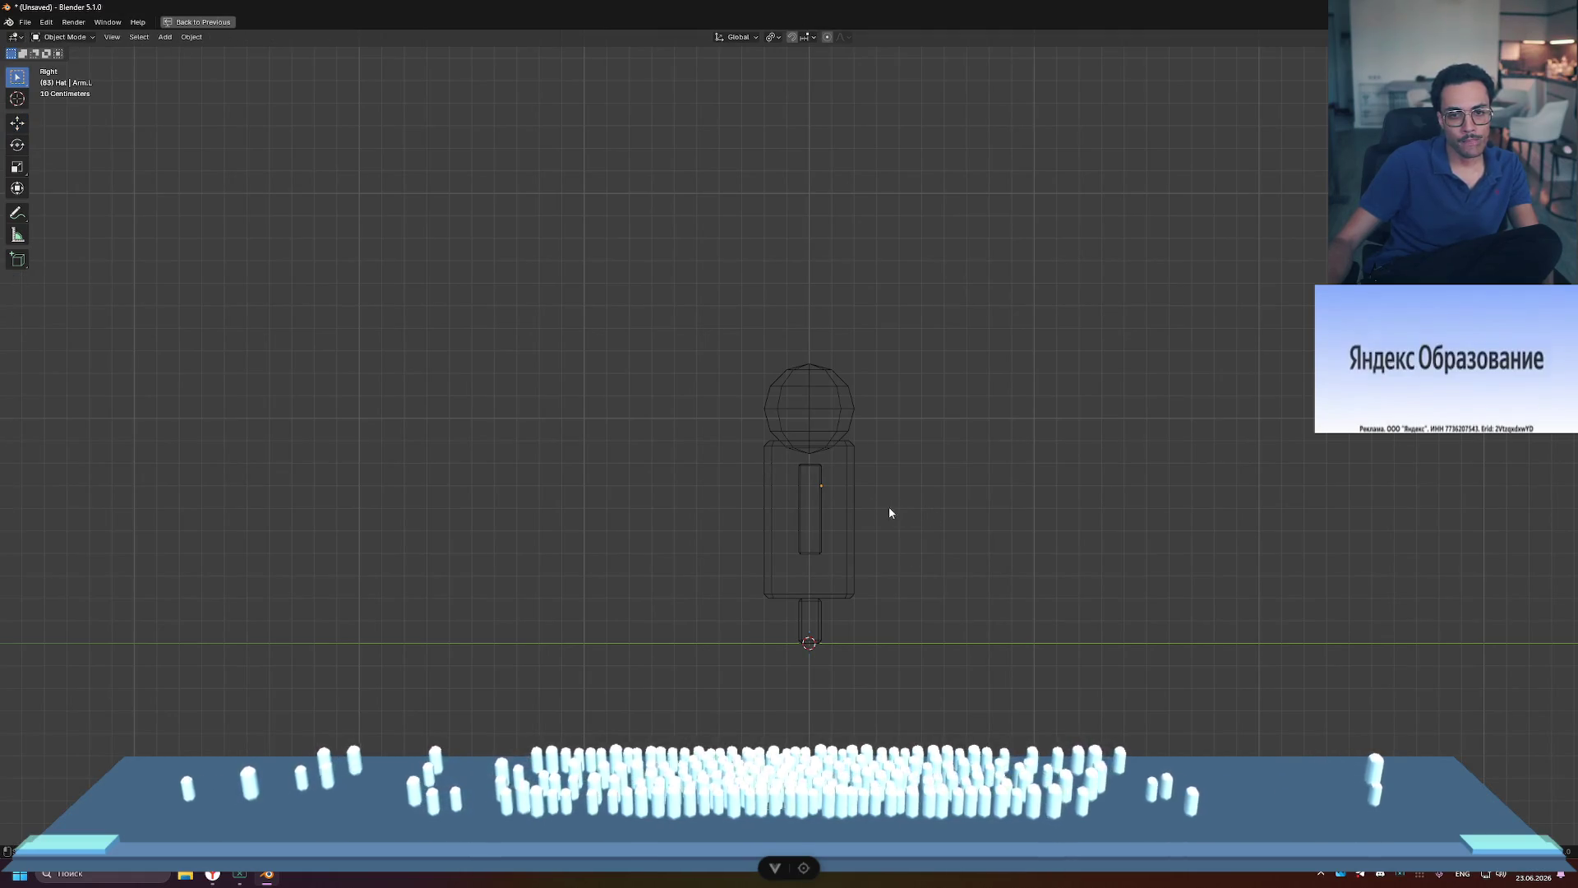
Step: Add a cube at the world origin and enter its Edit Mode
{"action": "key", "text": "Tab"}
{"action": "key", "text": "Tab"}
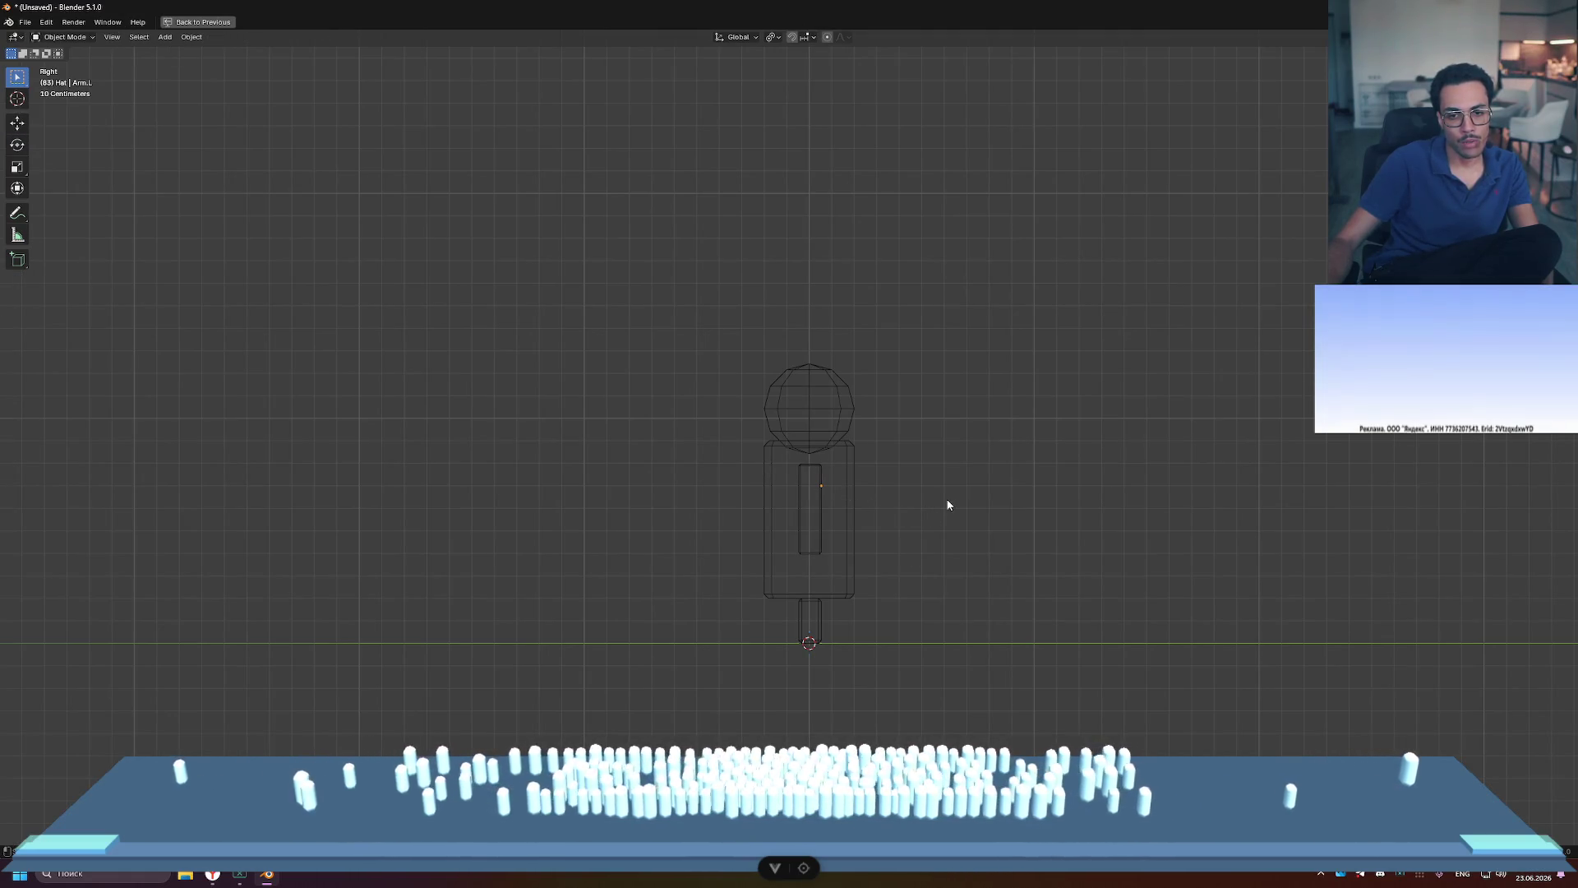
{"action": "key", "text": "shift+a"}
{"action": "left_click", "coordinate": [1037, 517]}
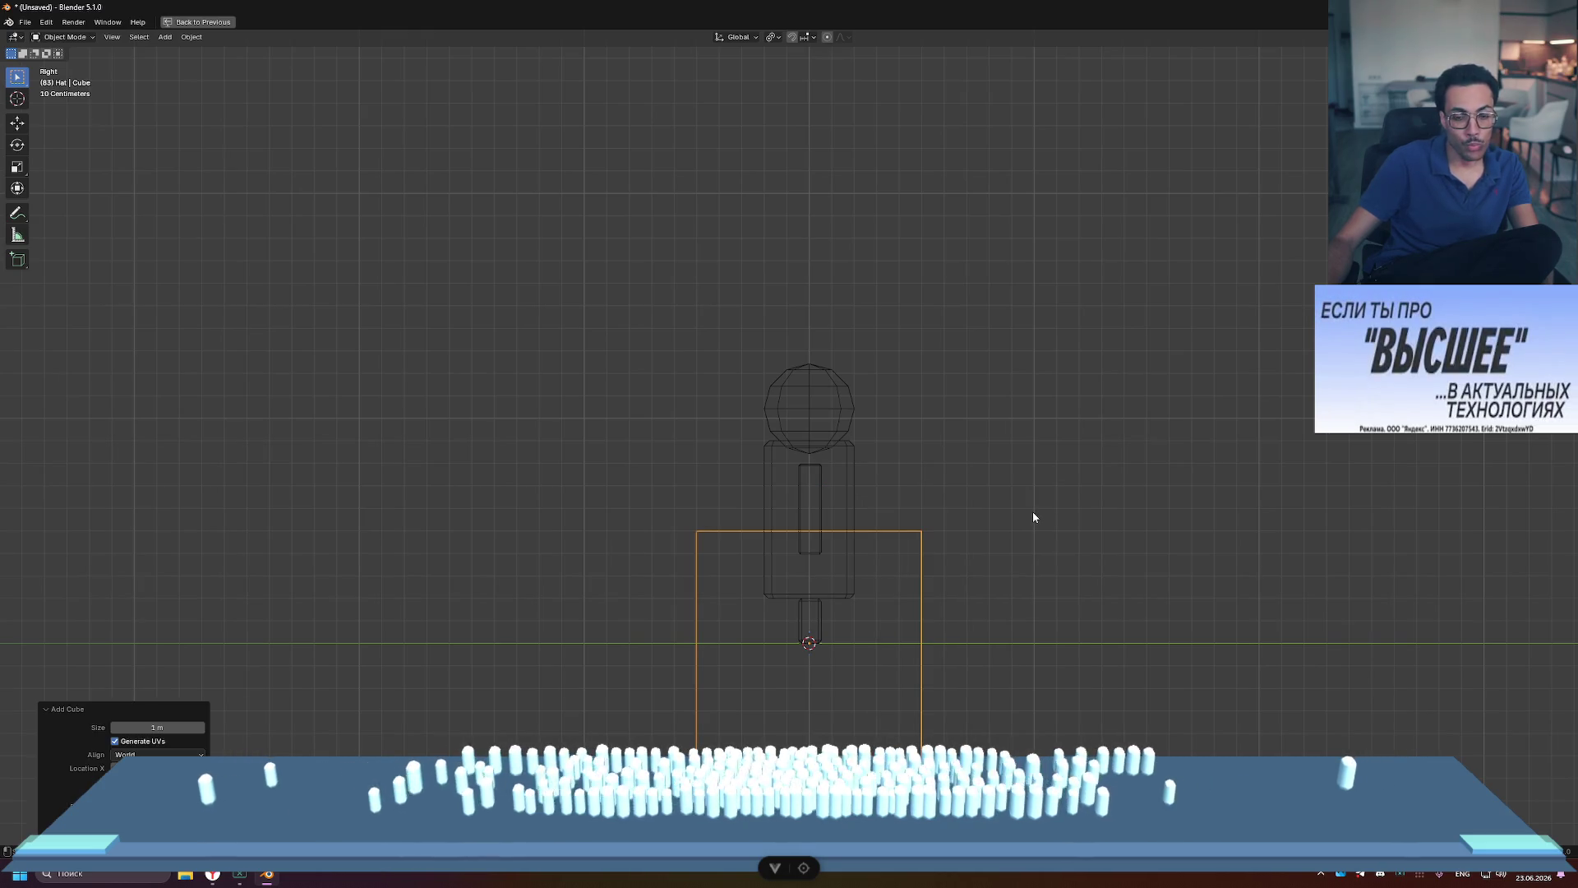
{"action": "key", "text": "Tab"}
{"action": "mouse_move", "coordinate": [1018, 606]}
{"action": "middle_mouse_down", "text": "shift"}
{"action": "mouse_move", "coordinate": [958, 502]}
{"action": "mouse_move", "coordinate": [927, 481]}
{"action": "middle_mouse_up", "text": "shift"}
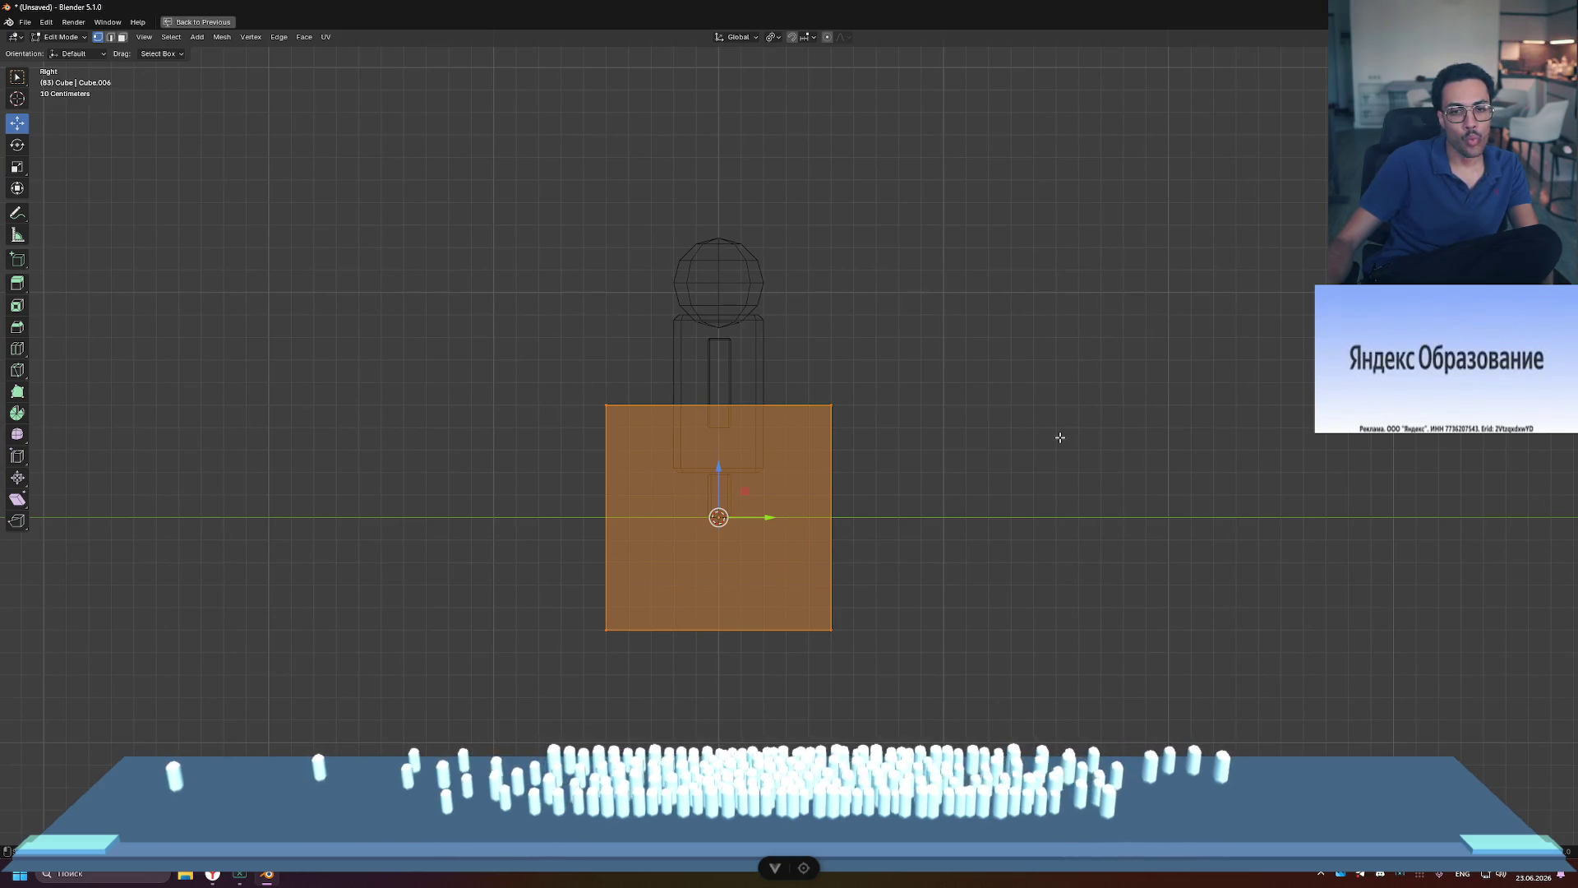
{"action": "key", "text": "Tab"}
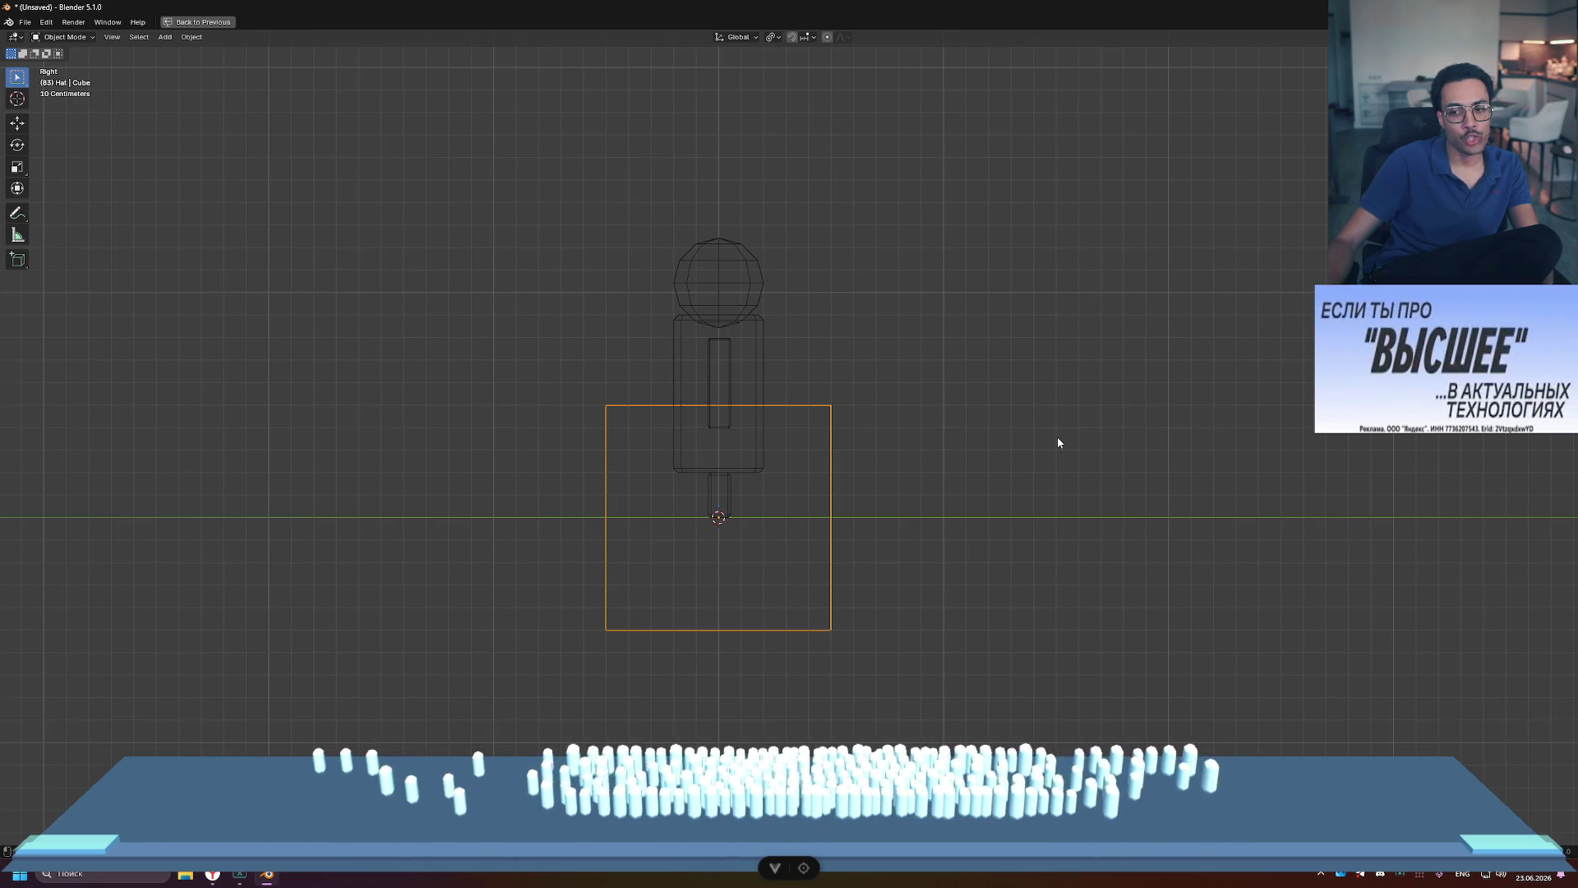
{"action": "key", "text": "Tab"}
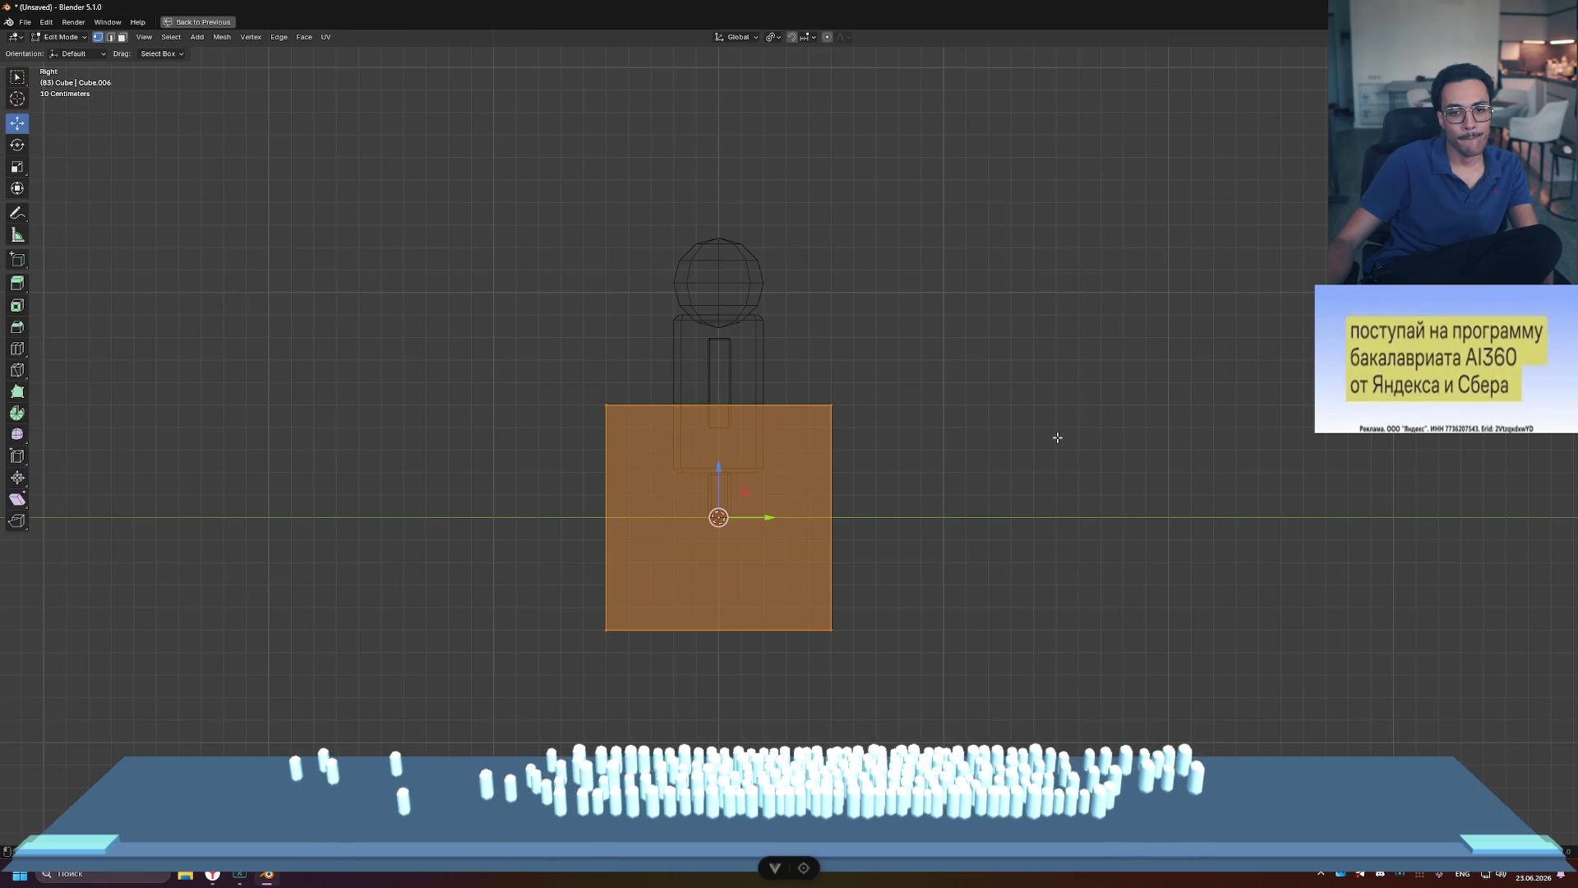
Step: Move the cube straight up along Z so it surrounds the character's head
{"action": "key", "text": "Tab"}
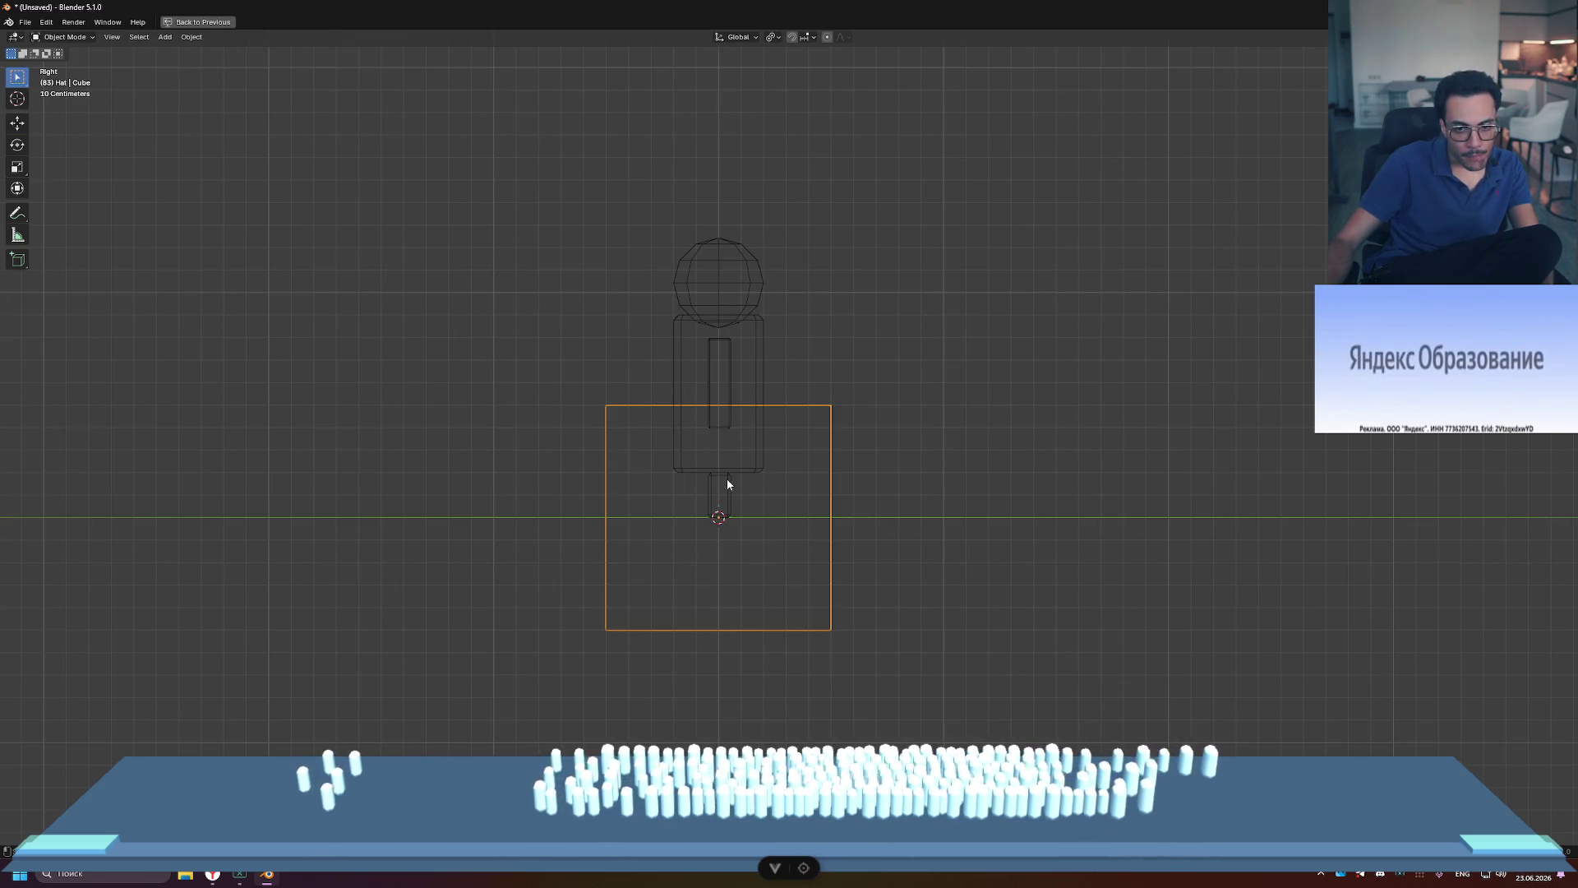
{"action": "key", "text": "t"}
{"action": "key", "text": "g"}
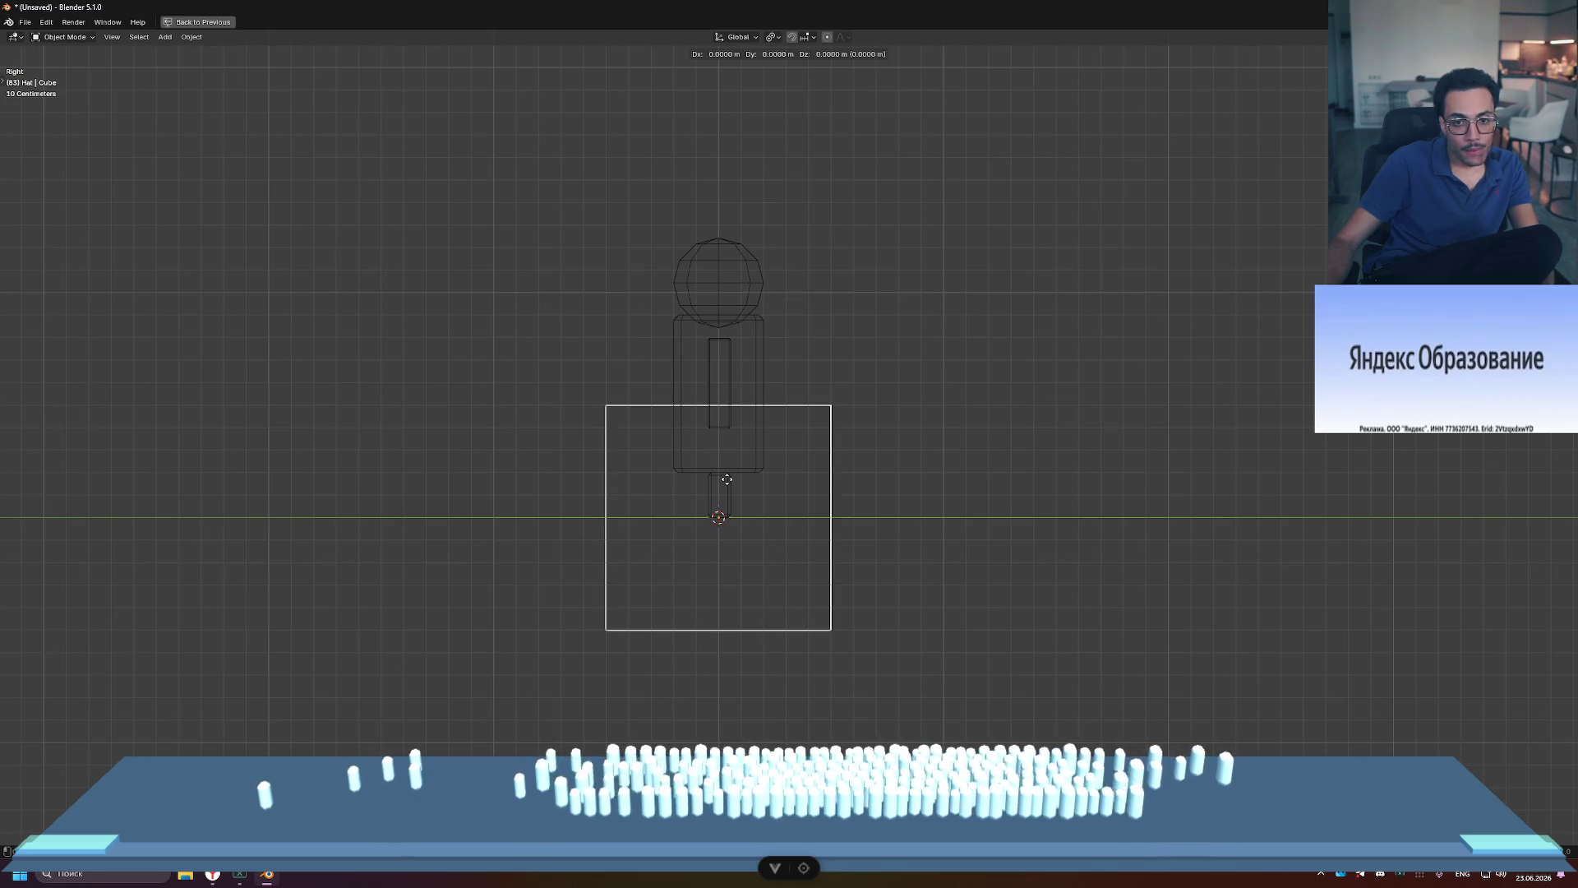
{"action": "key", "text": "z"}
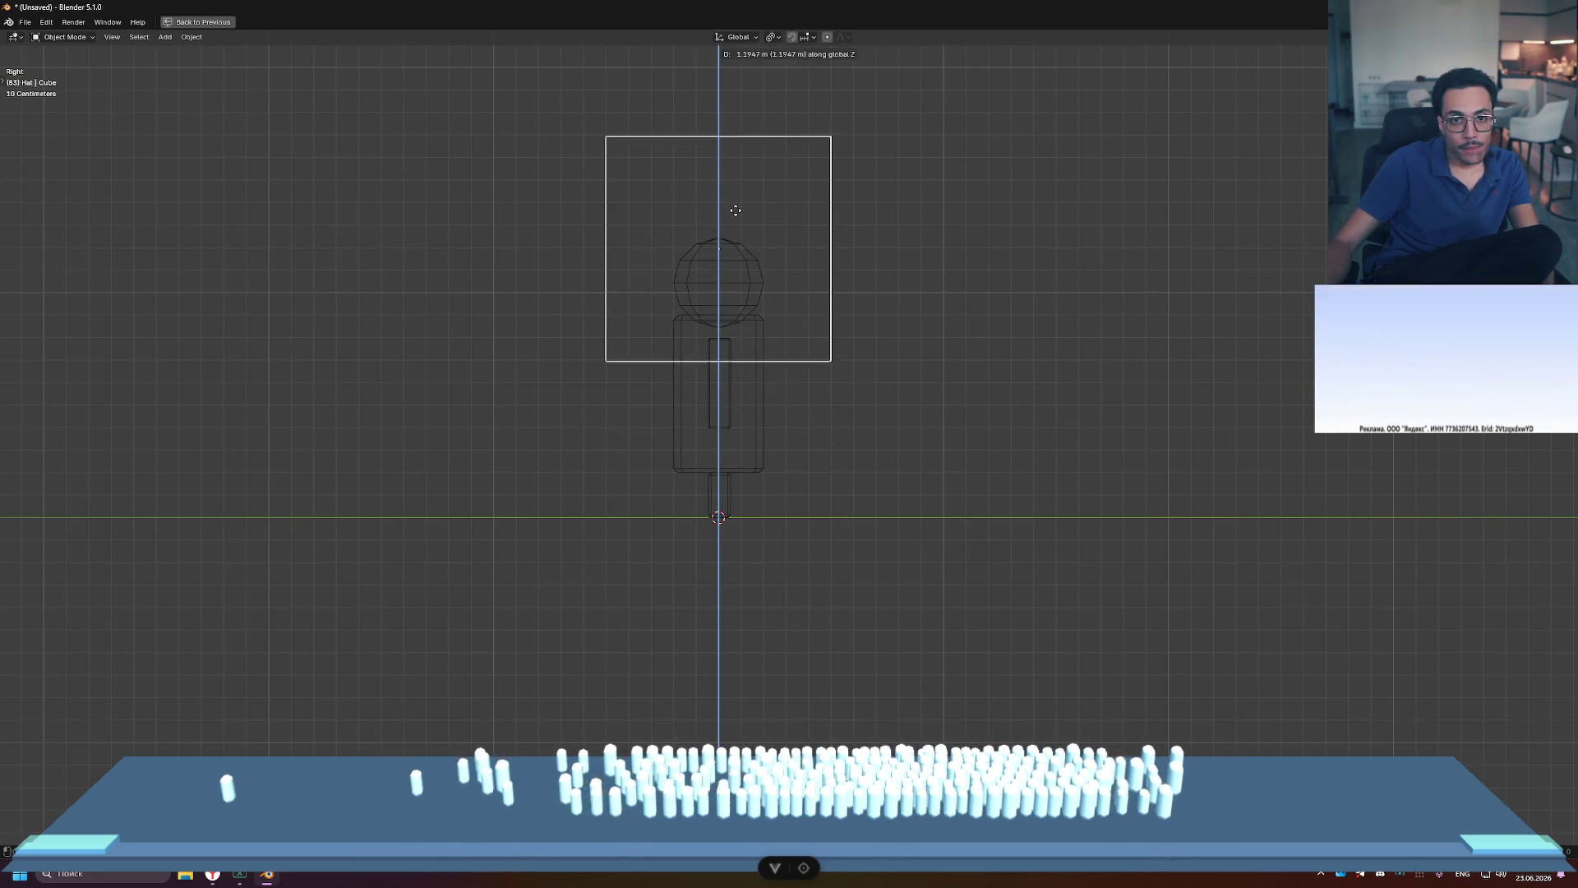
{"action": "left_click", "coordinate": [735, 198]}
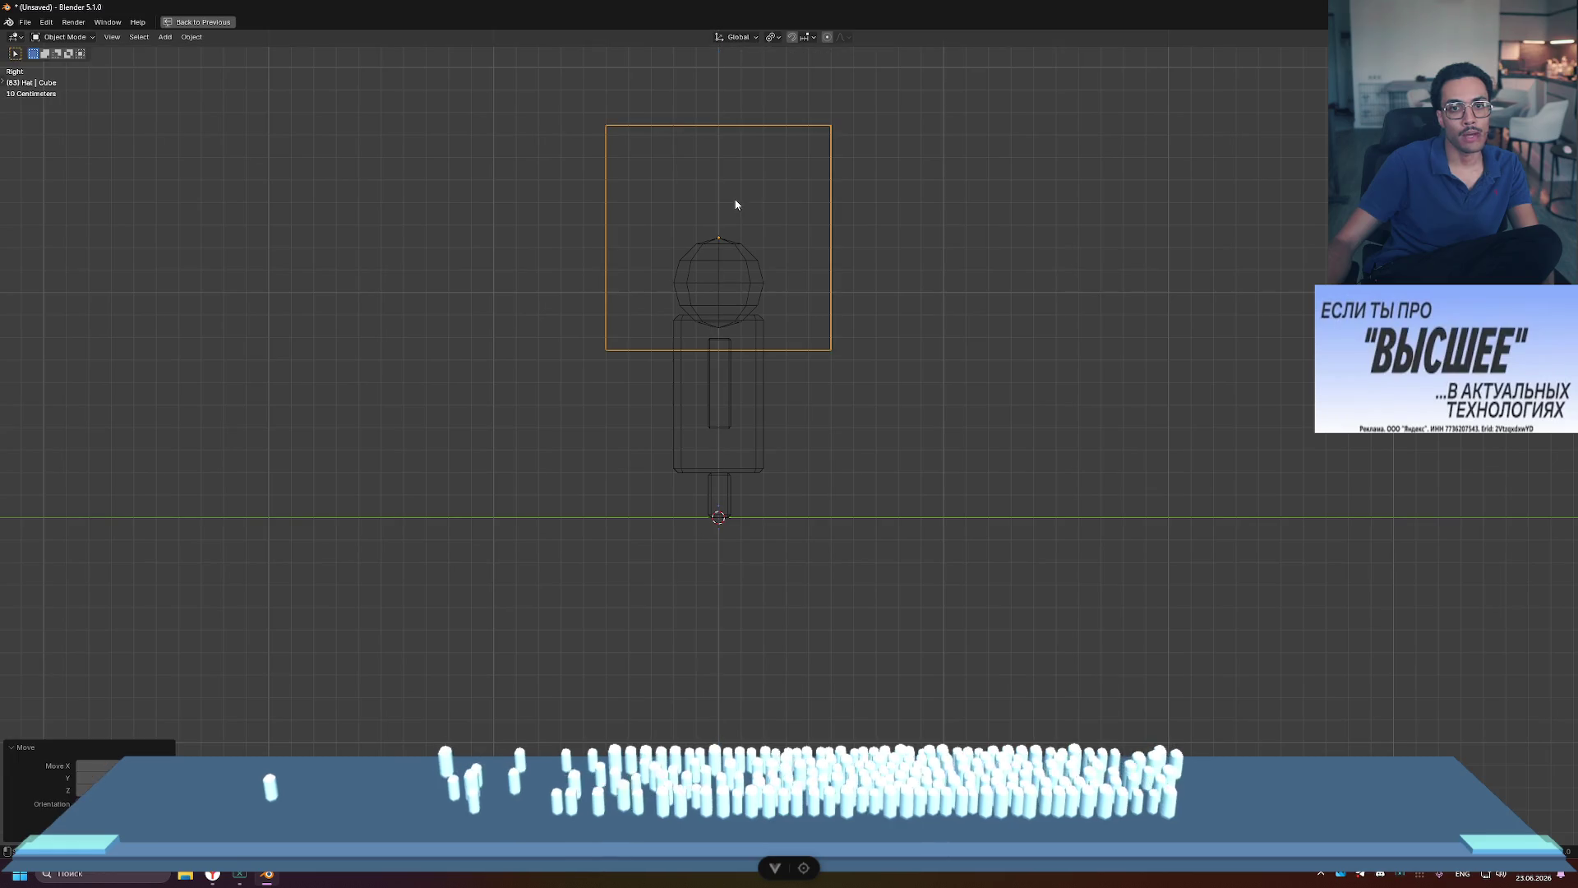
{"action": "left_click", "coordinate": [988, 272]}
{"action": "left_click", "coordinate": [716, 129]}
Step: Toggle the cube in and out of Edit Mode and restore the four-view layout
{"action": "middle_click_drag", "start_coordinate": [1006, 186], "coordinate": [1022, 367], "text": "shift"}
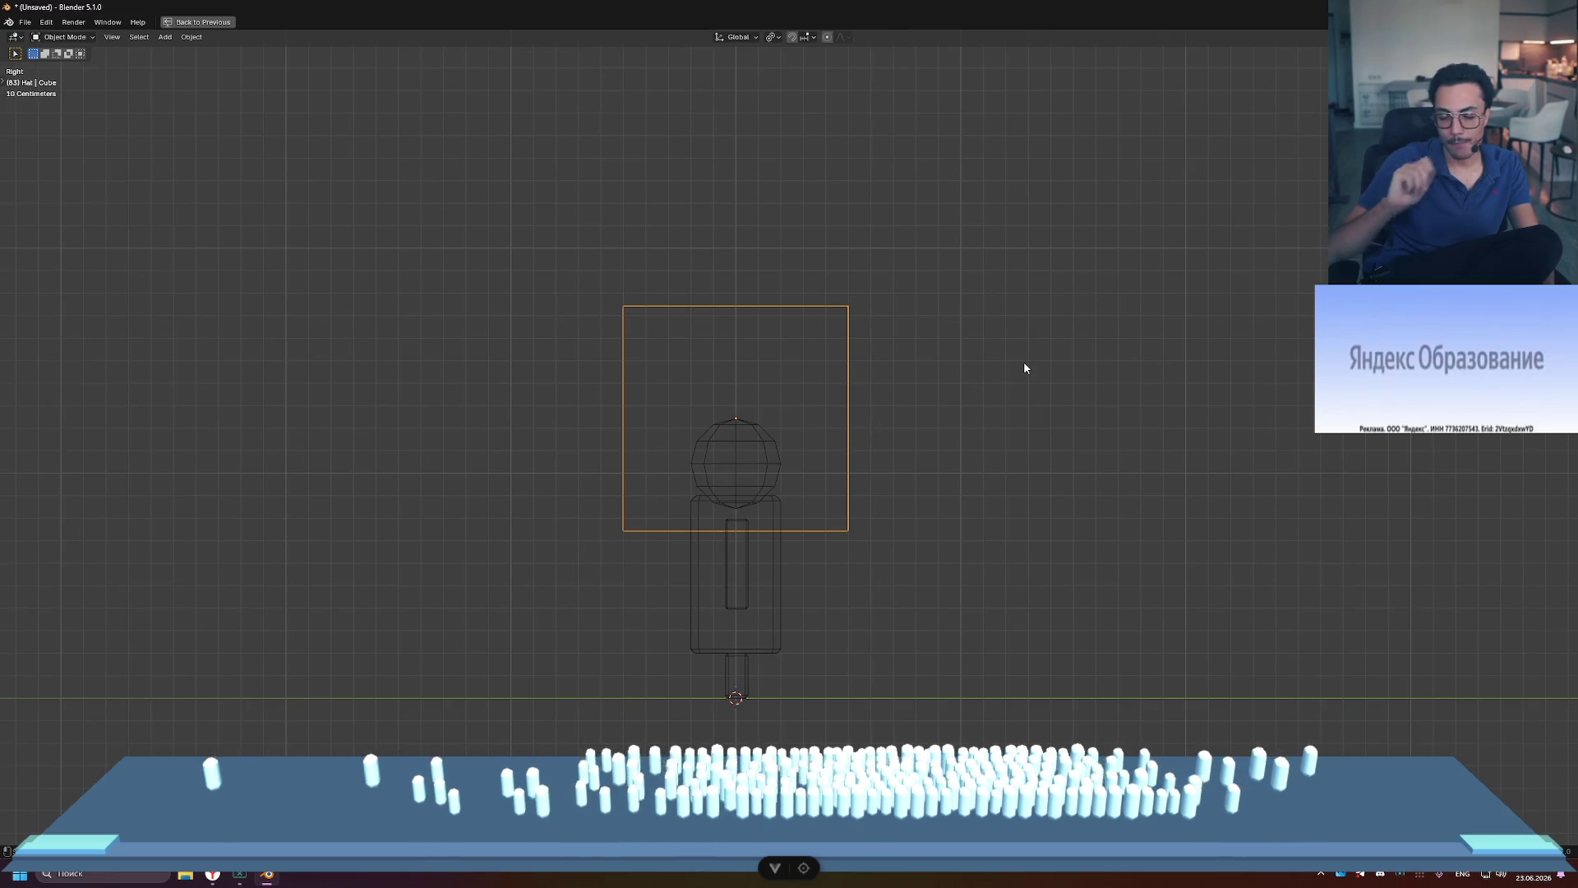
{"action": "key", "text": "Tab"}
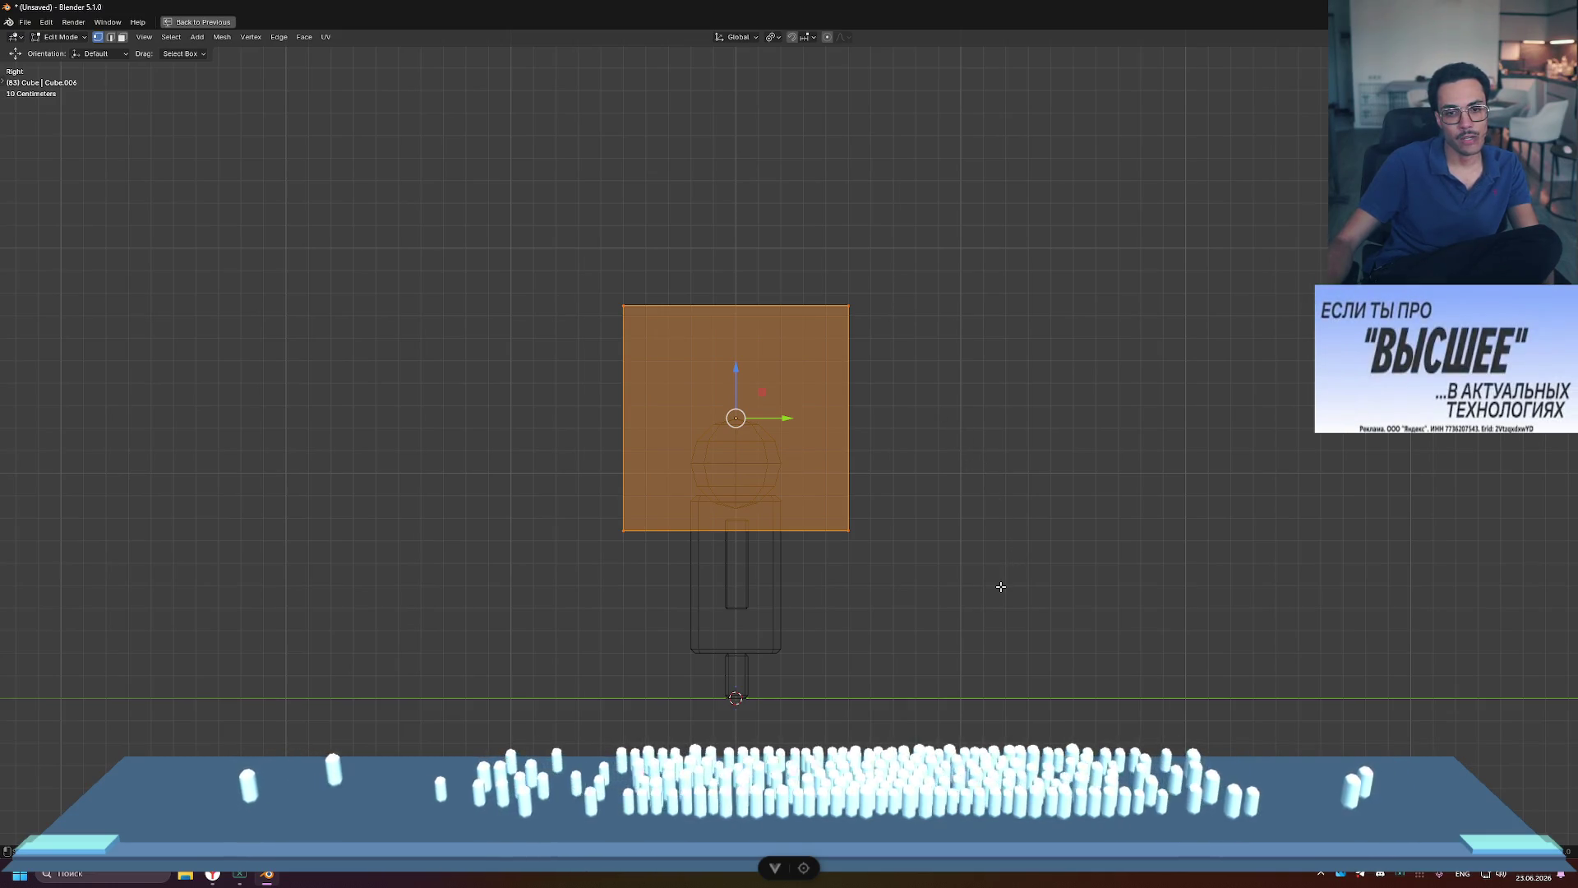
{"action": "key", "text": "Tab"}
{"action": "key", "text": "ctrl+space"}
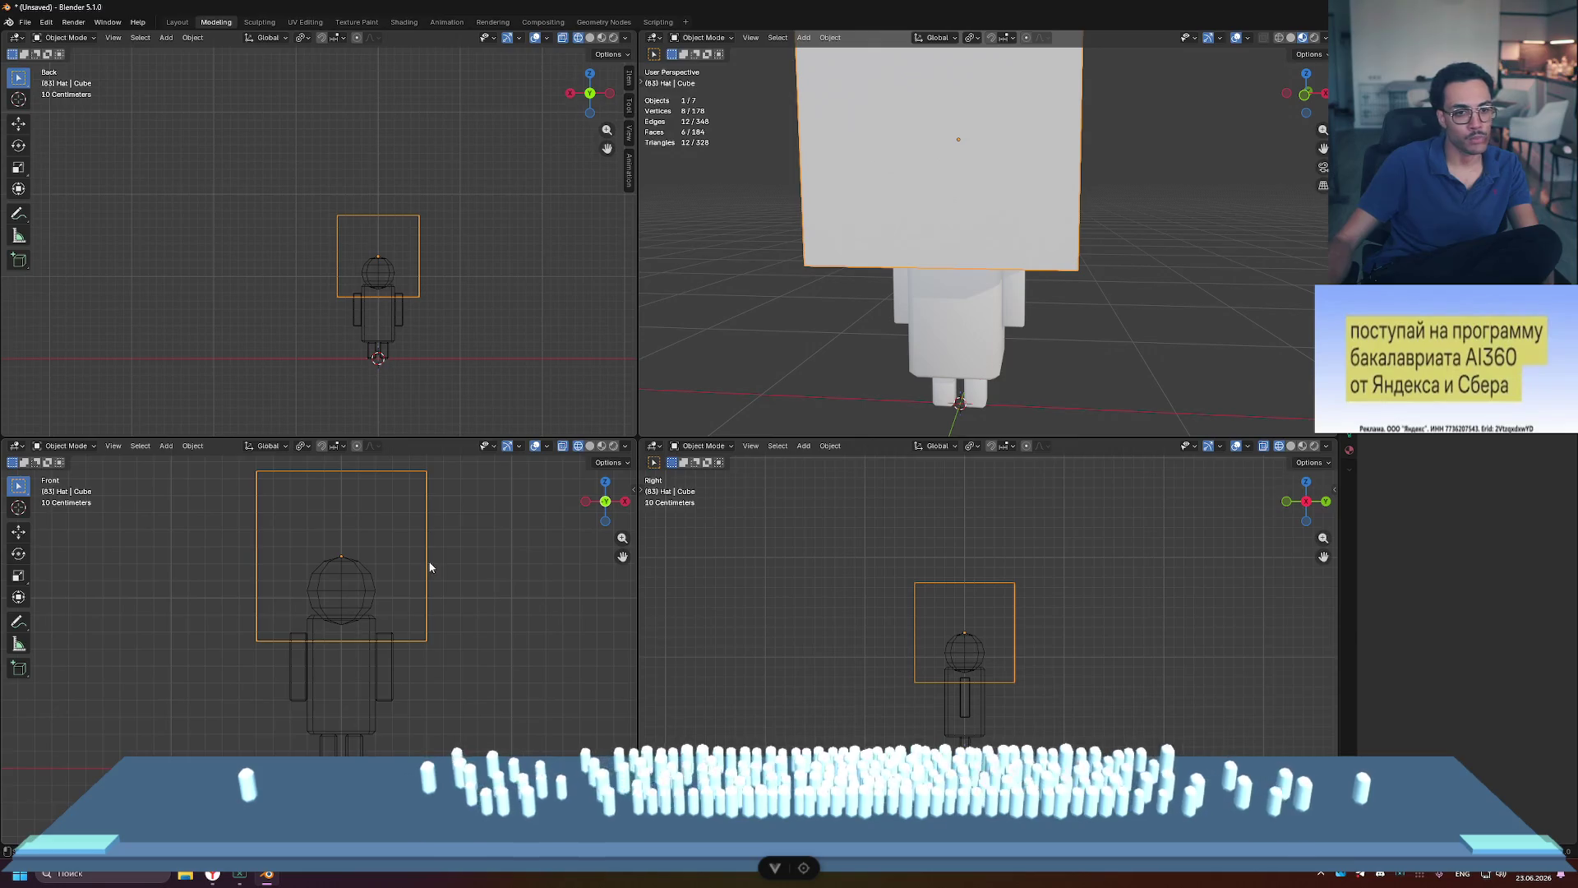
Step: In a maximized front view, flatten the hat cube vertically into a thin strip
{"action": "key", "text": "ctrl+space"}
{"action": "key", "text": "KP_Decimal"}
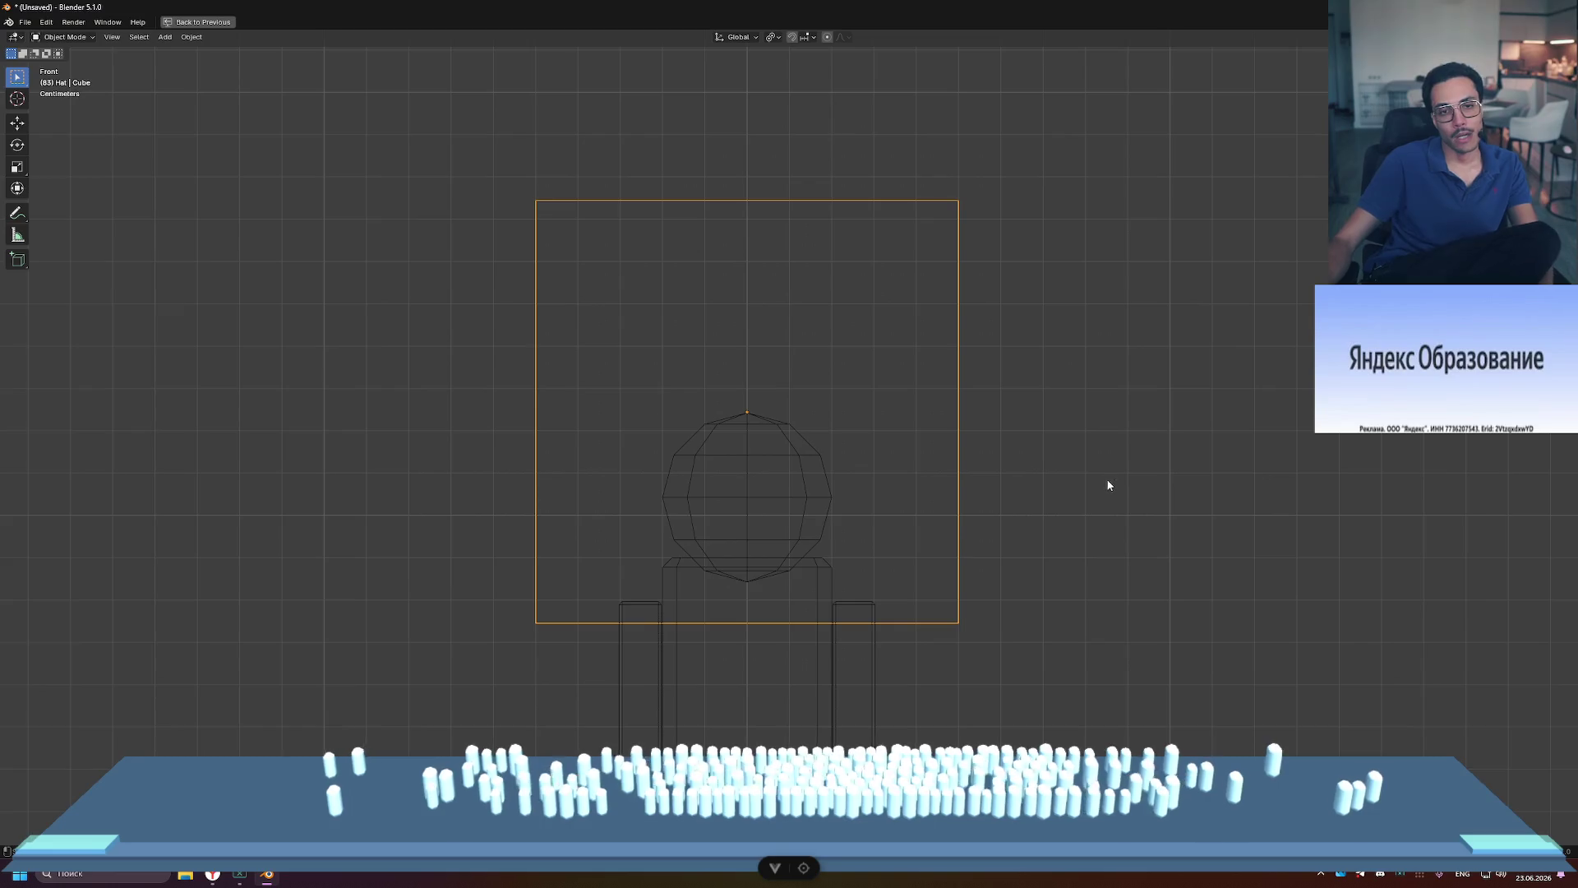
{"action": "key", "text": "Tab"}
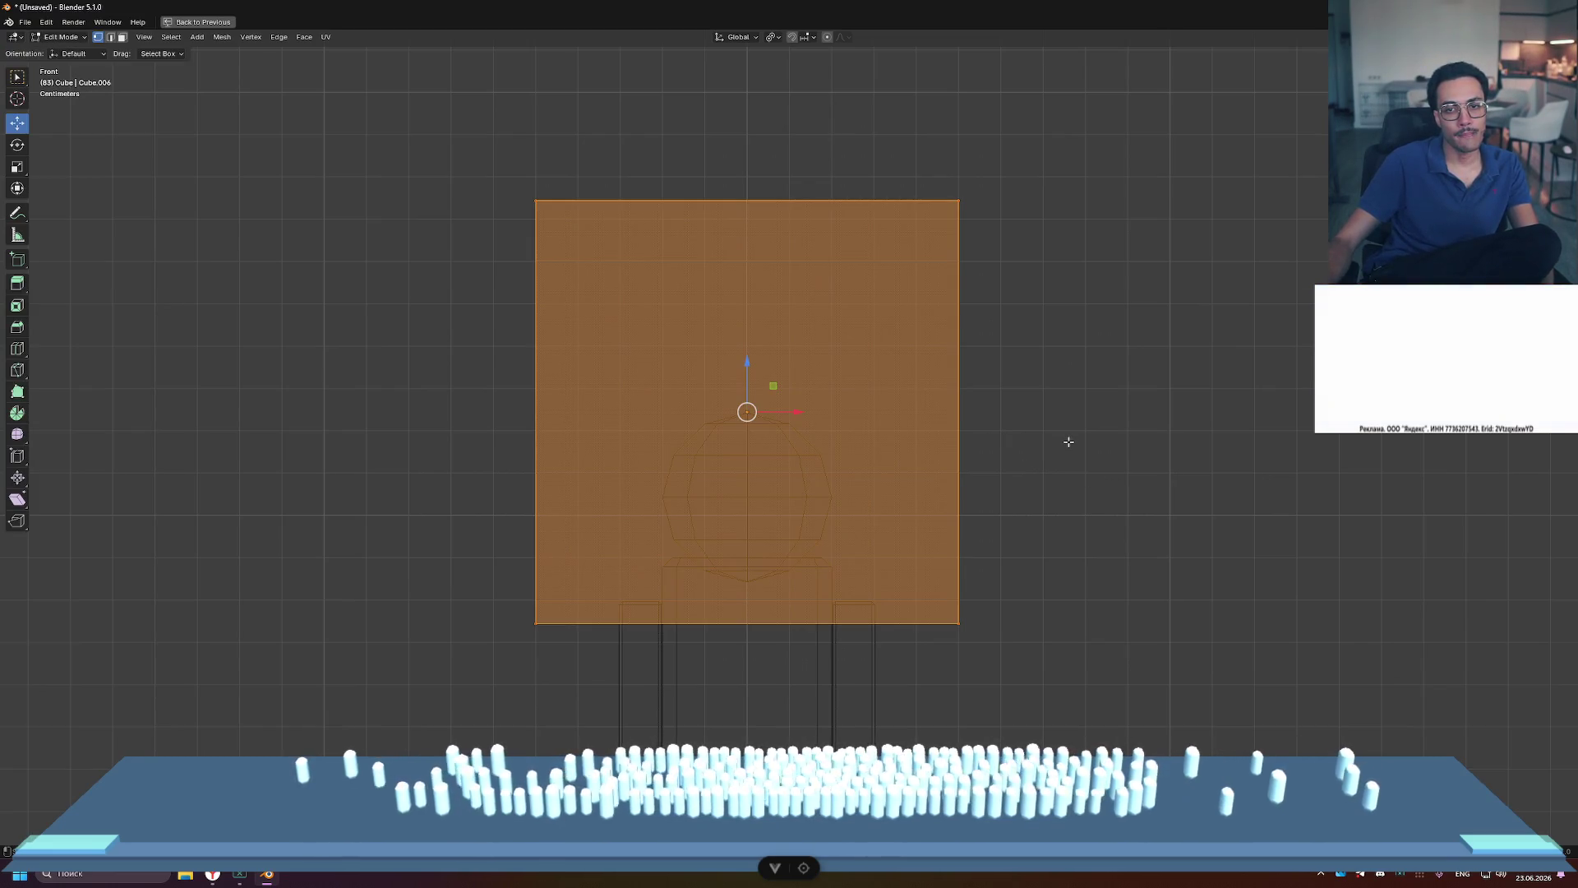
{"action": "key", "text": "s"}
{"action": "key", "text": "z"}
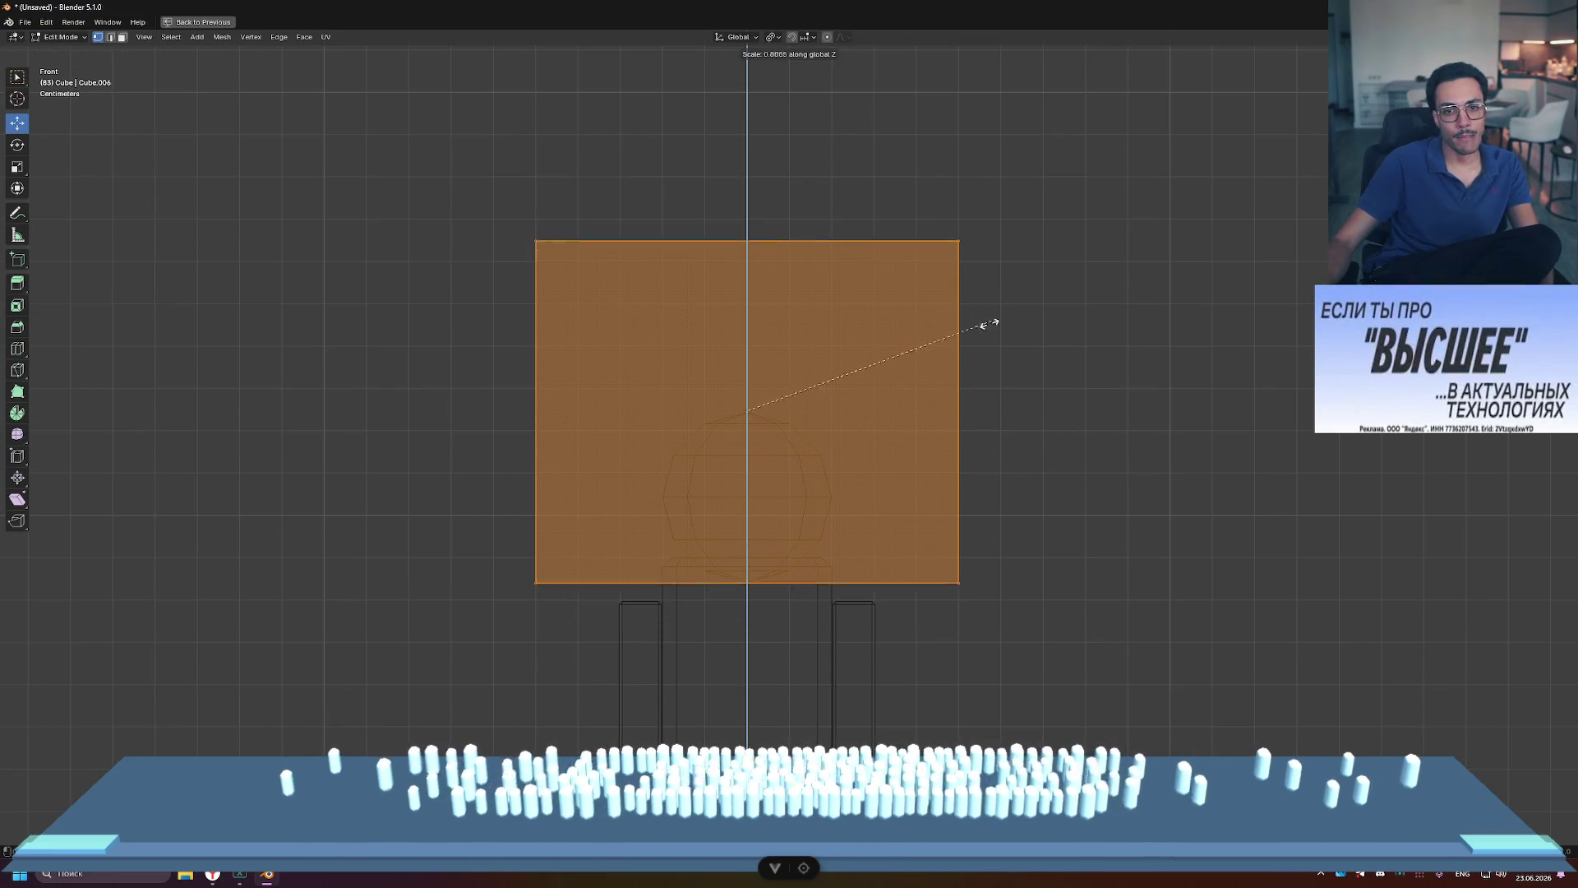
{"action": "left_click", "coordinate": [765, 415]}
Step: Narrow the flattened block along X in two scaling passes
{"action": "key", "text": "s"}
{"action": "key", "text": "x"}
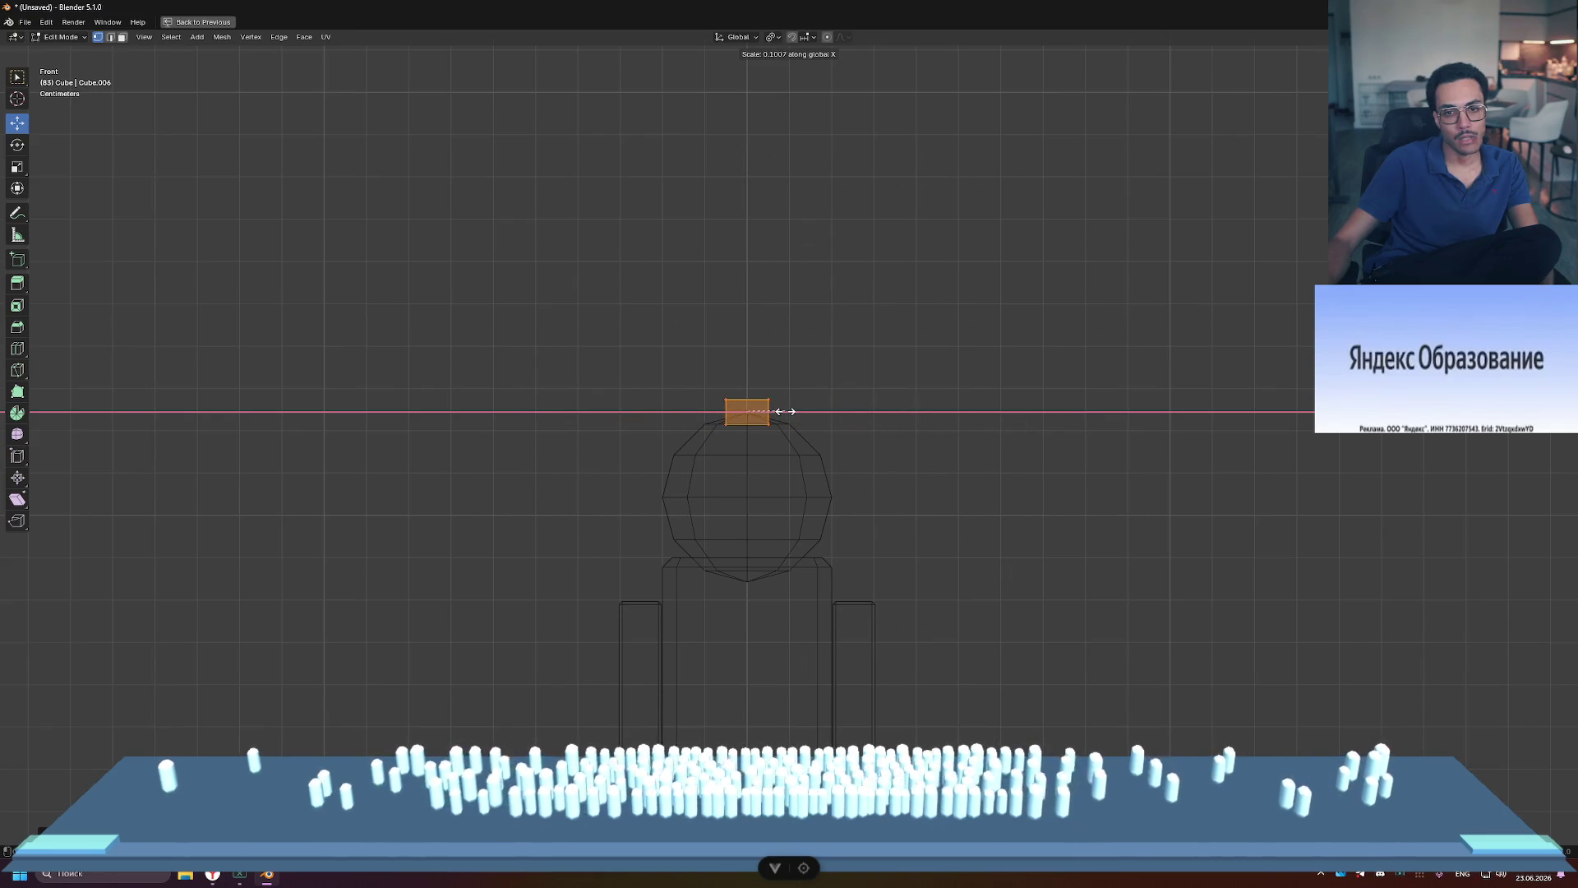
{"action": "left_click", "coordinate": [796, 411]}
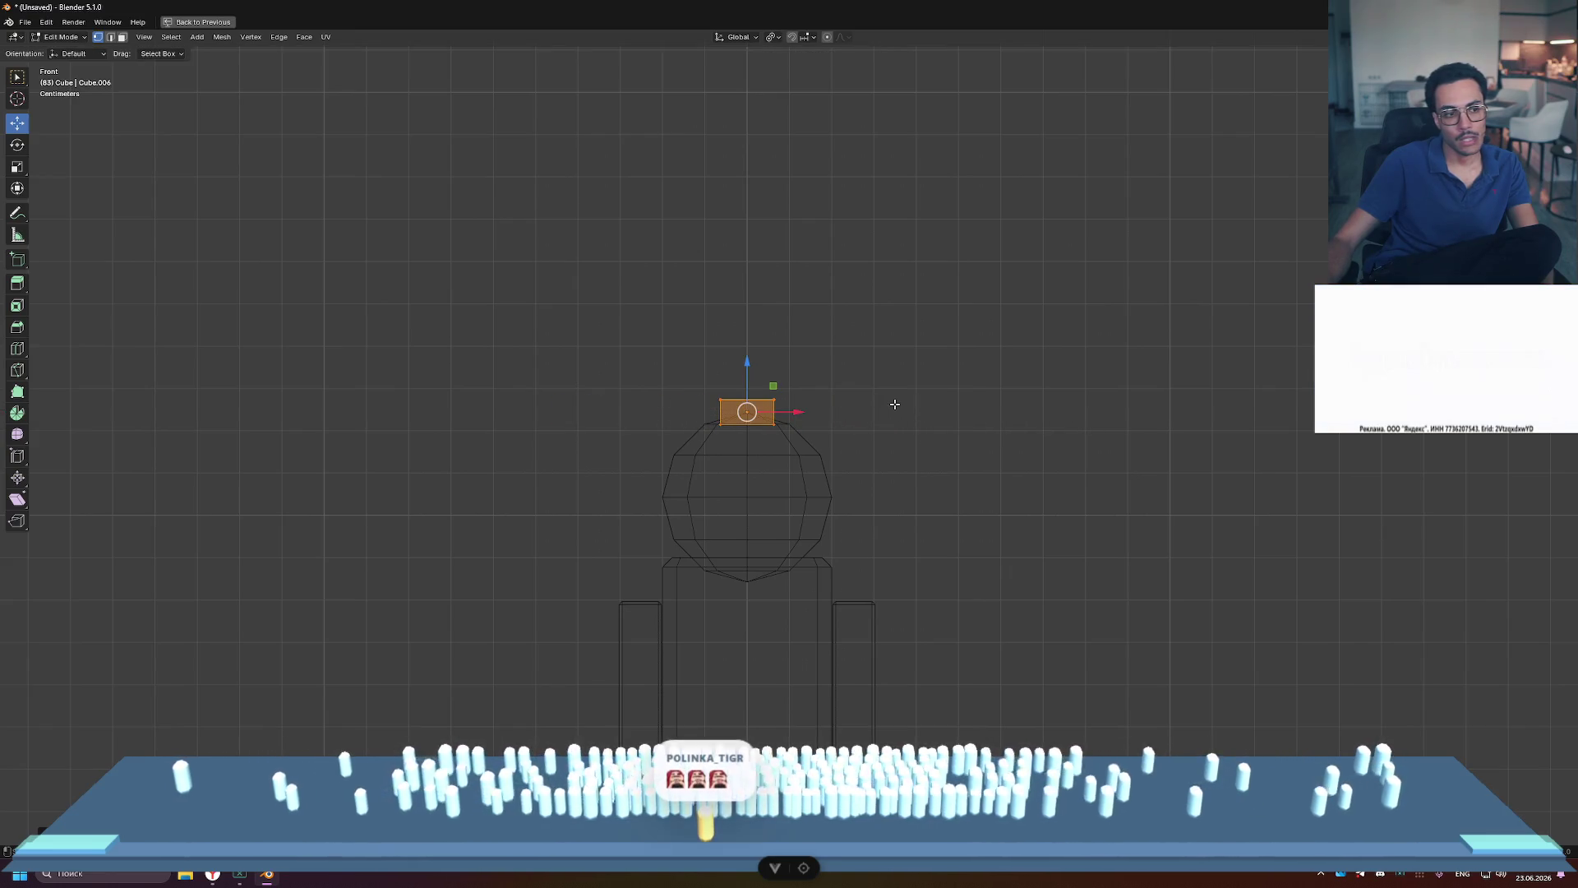
{"action": "scroll", "coordinate": [900, 406], "scroll_direction": "up", "scroll_amount": 3}
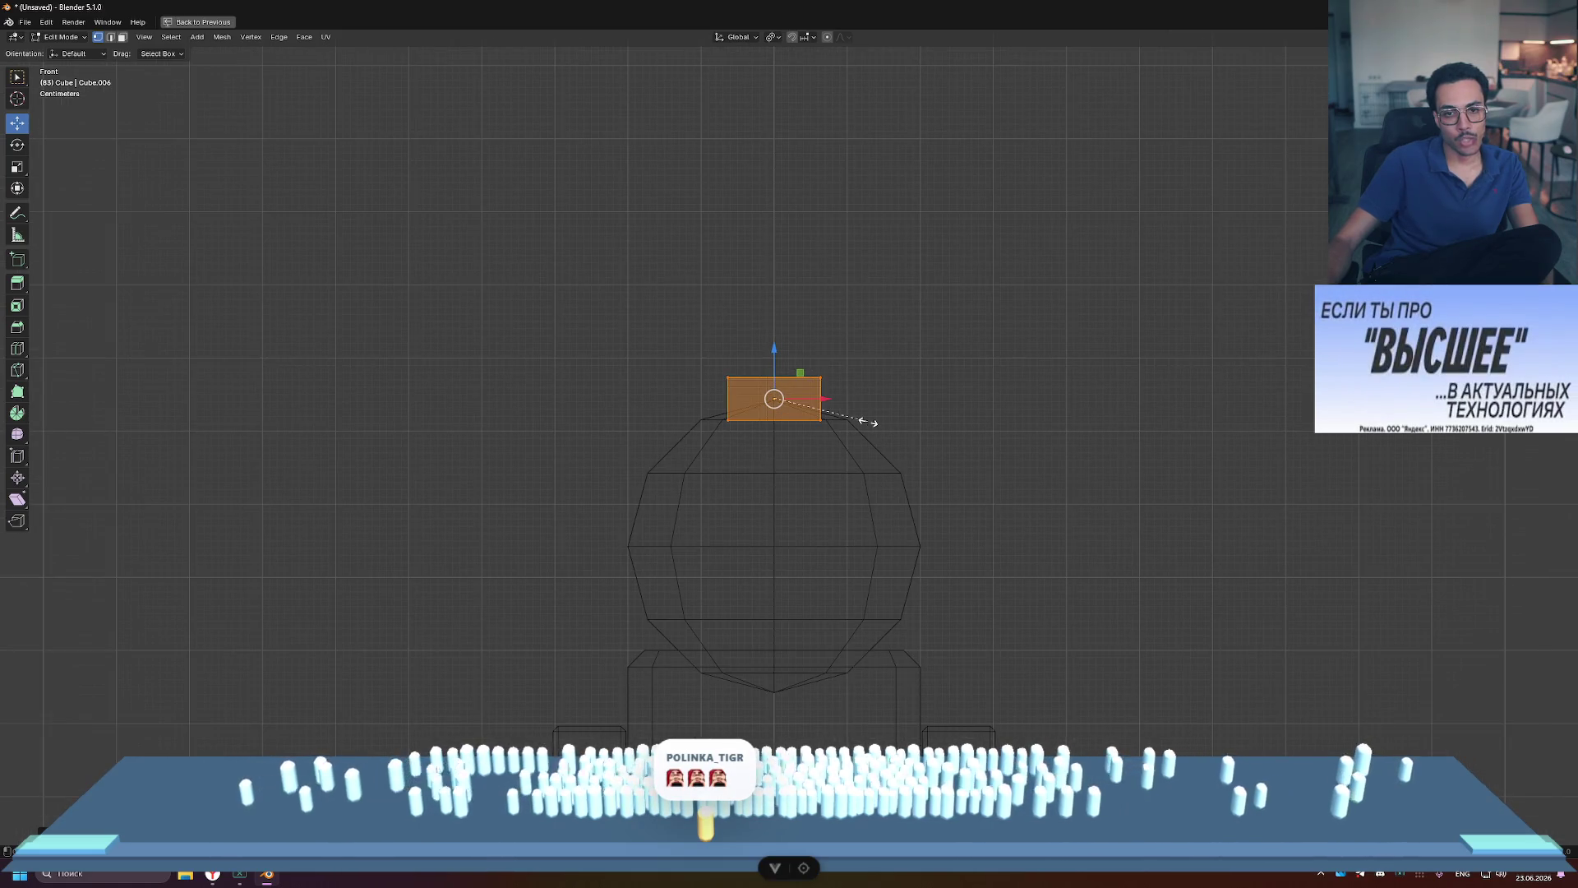
{"action": "left_click", "coordinate": [813, 415]}
{"action": "key", "text": "s"}
{"action": "key", "text": "x"}
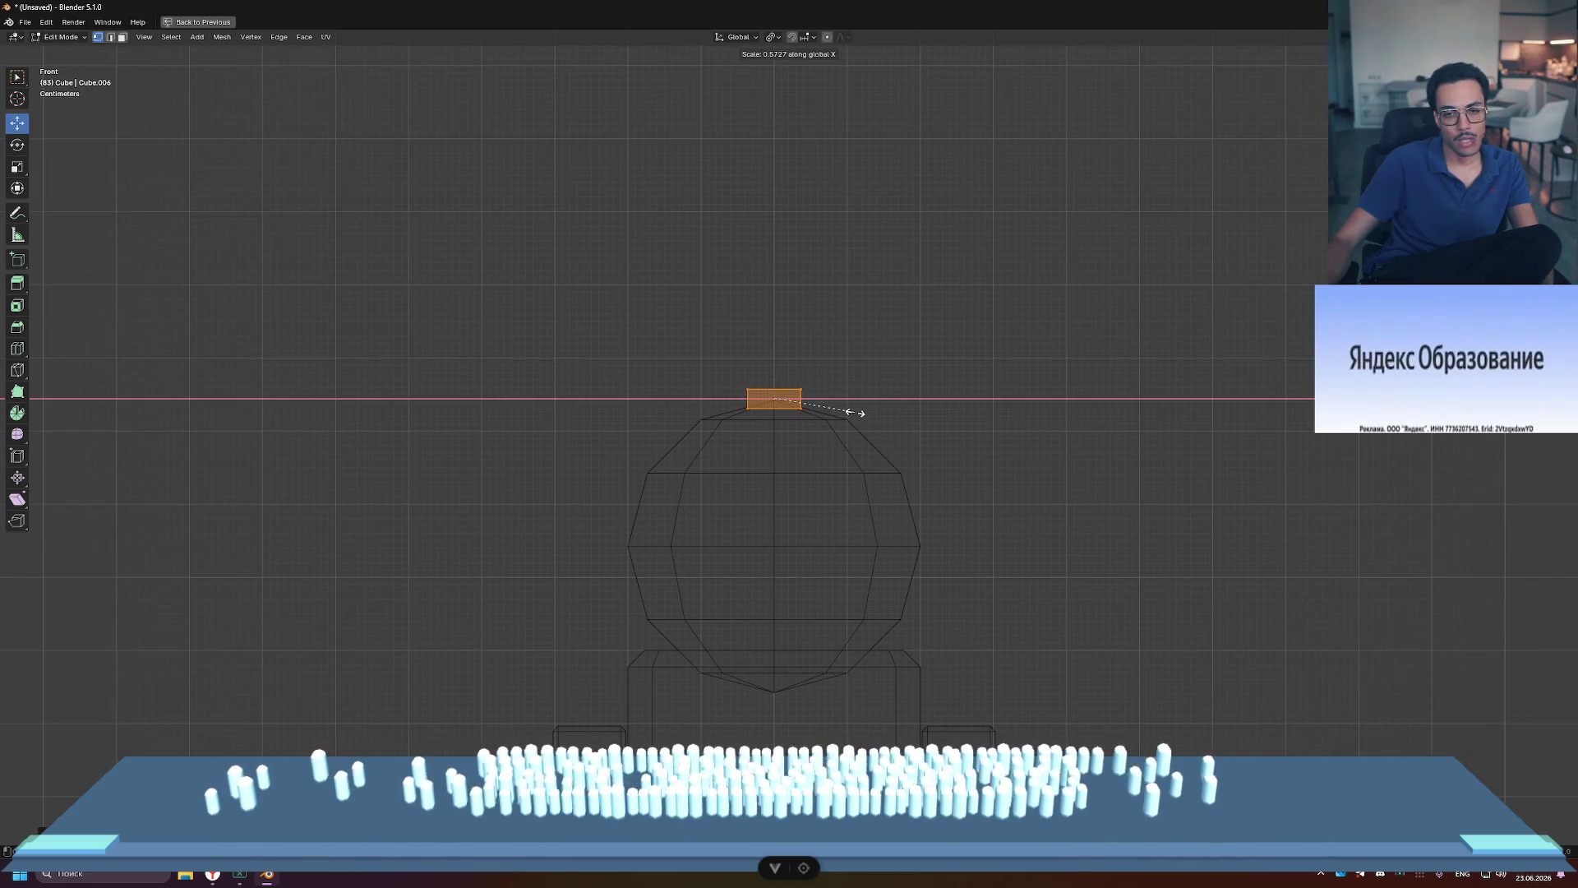
{"action": "left_click", "coordinate": [859, 411]}
{"action": "scroll", "coordinate": [799, 399], "scroll_direction": "up", "scroll_amount": 5}
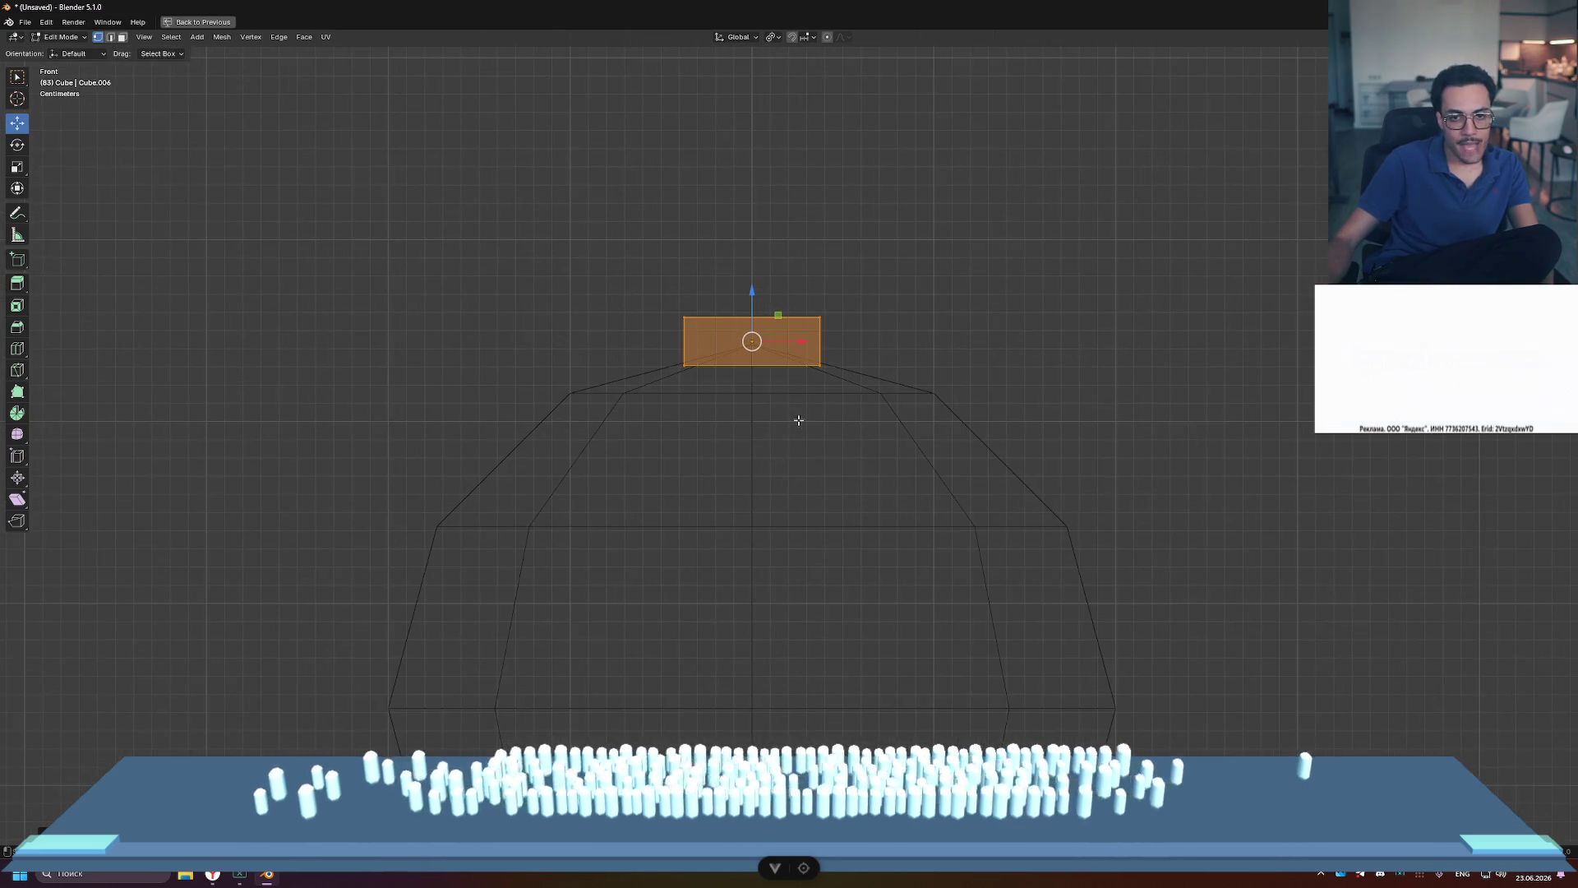
Step: Delete the block's left-edge vertices, then restore the four-view layout in Object Mode
{"action": "mouse_move", "coordinate": [631, 278]}
{"action": "left_mouse_down"}
{"action": "mouse_move", "coordinate": [749, 415]}
{"action": "mouse_move", "coordinate": [732, 419]}
{"action": "left_mouse_up"}
{"action": "key", "text": "x"}
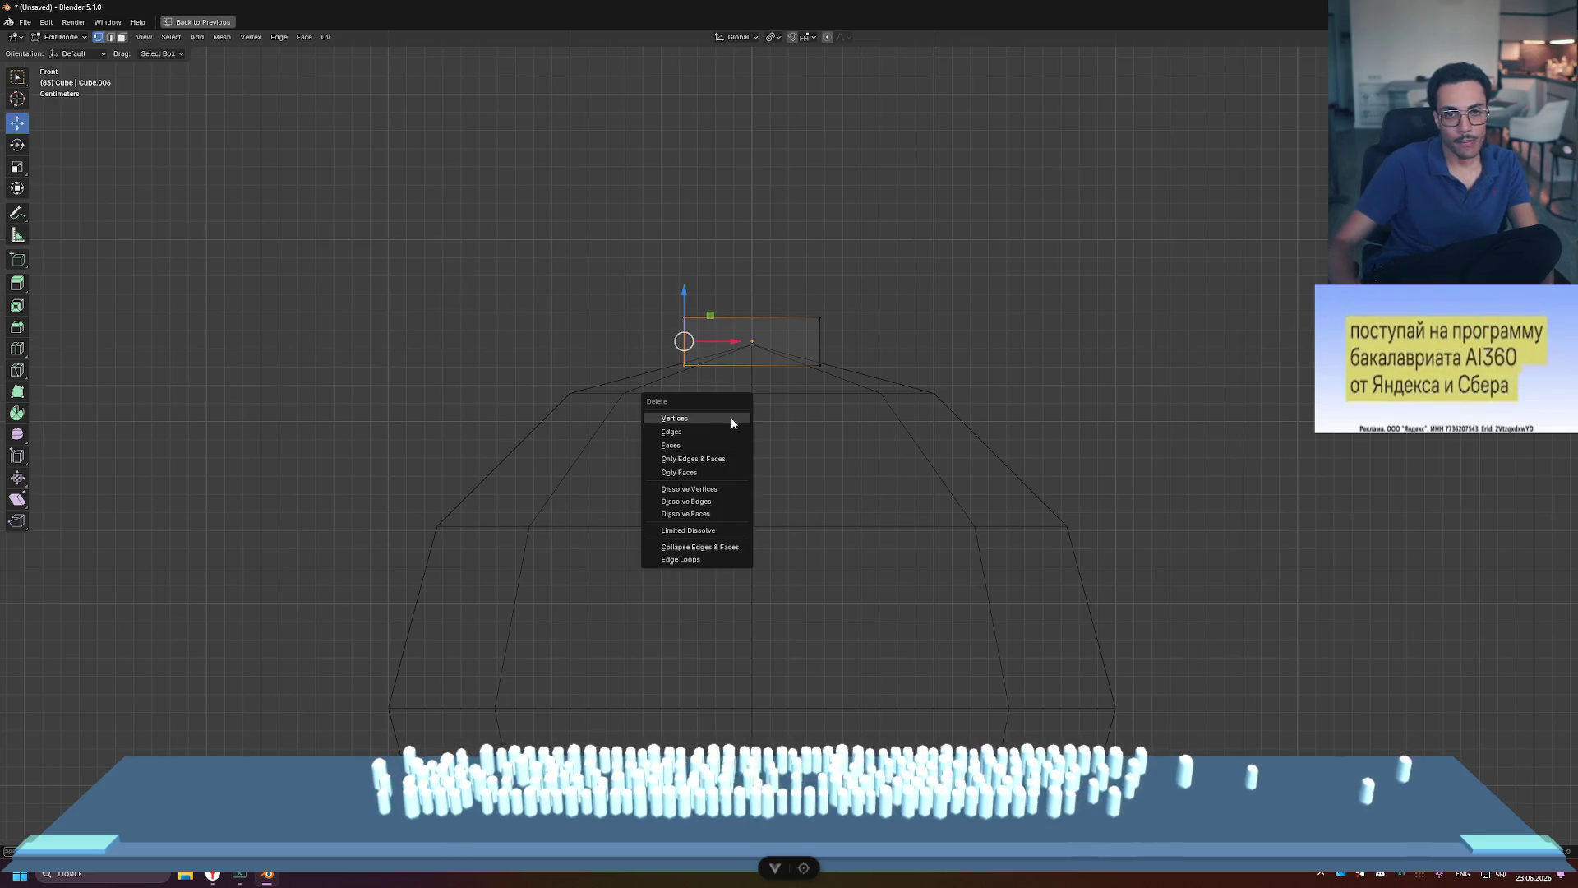
{"action": "left_click", "coordinate": [731, 419]}
{"action": "scroll", "coordinate": [1003, 326], "scroll_direction": "down", "scroll_amount": 3}
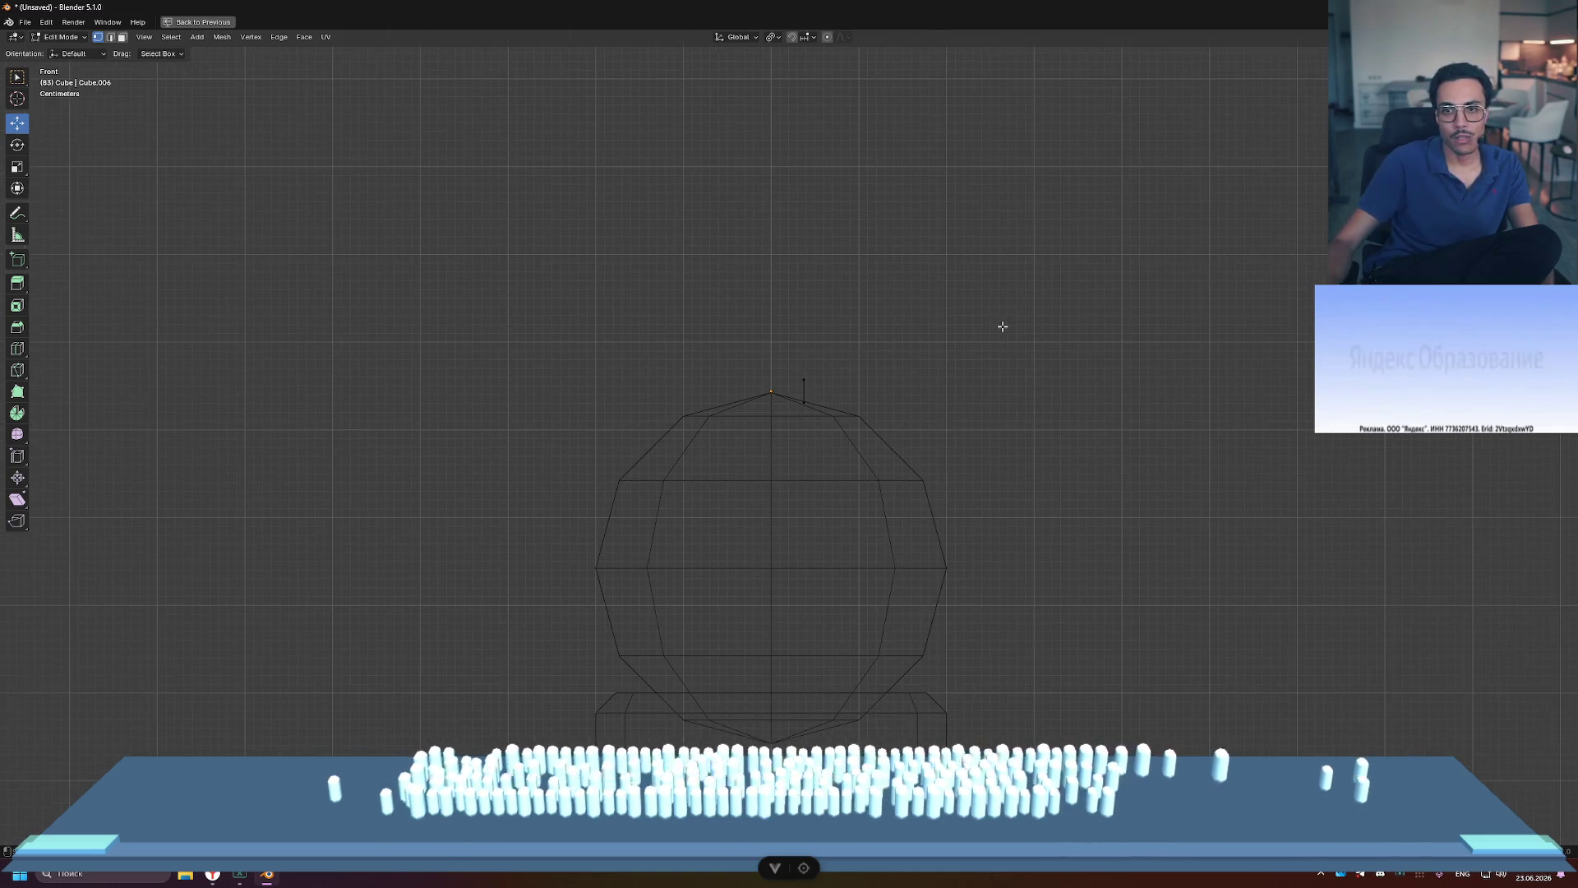
{"action": "key", "text": "ctrl+space"}
{"action": "key", "text": "Tab"}
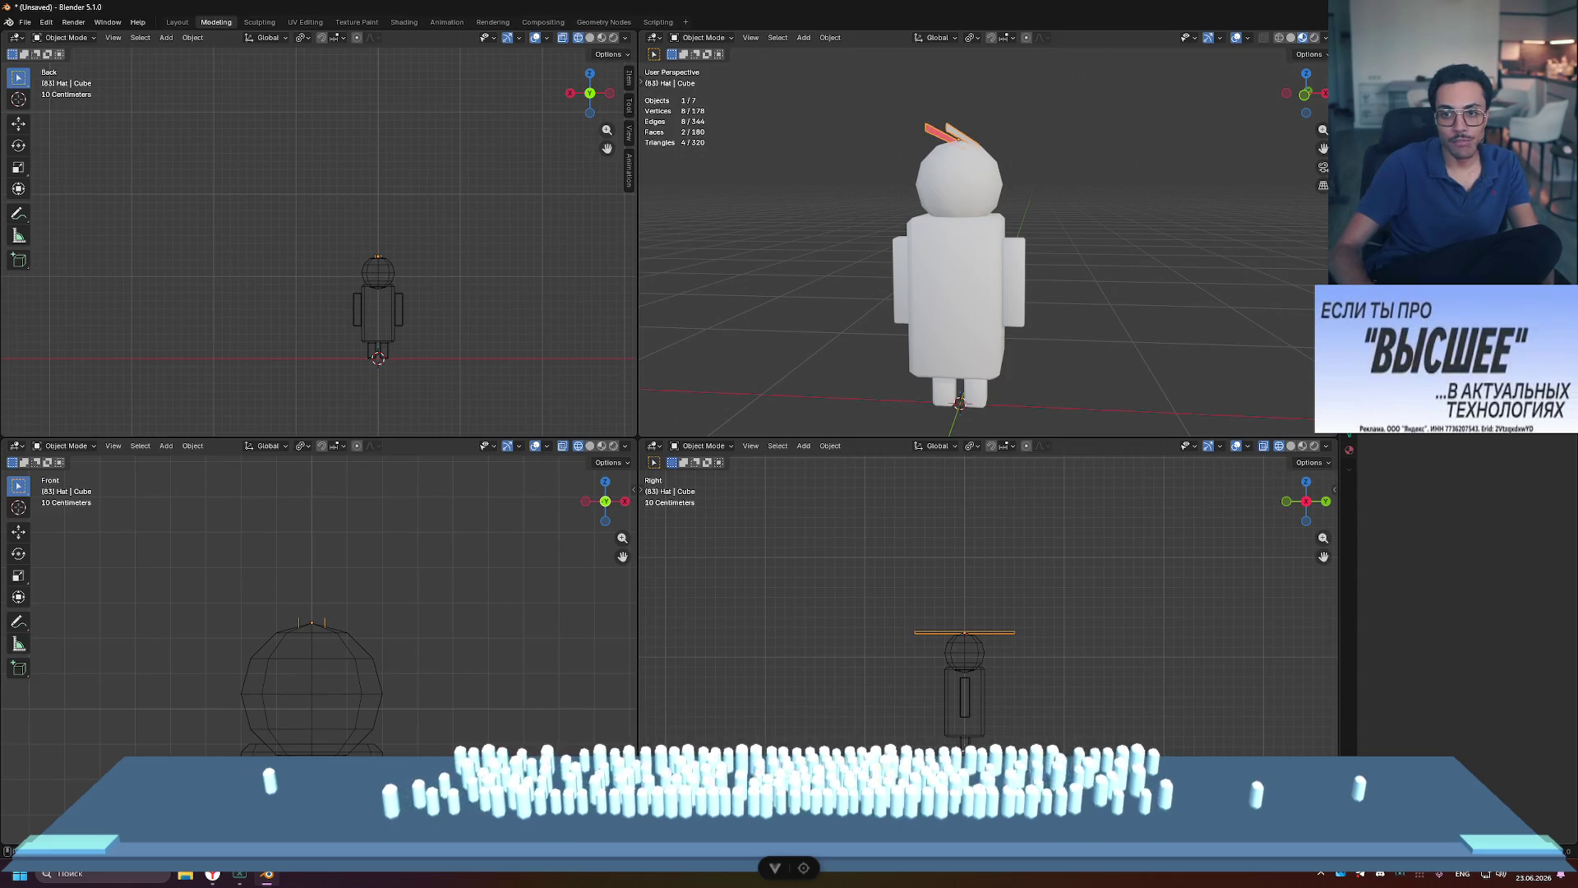
Step: Orbit and zoom around the hat plank over the head, then enter Edit Mode on it
{"action": "mouse_move", "coordinate": [1058, 219]}
{"action": "middle_mouse_down"}
{"action": "mouse_move", "coordinate": [1042, 276]}
{"action": "mouse_move", "coordinate": [1082, 238]}
{"action": "mouse_move", "coordinate": [966, 257]}
{"action": "middle_mouse_up"}
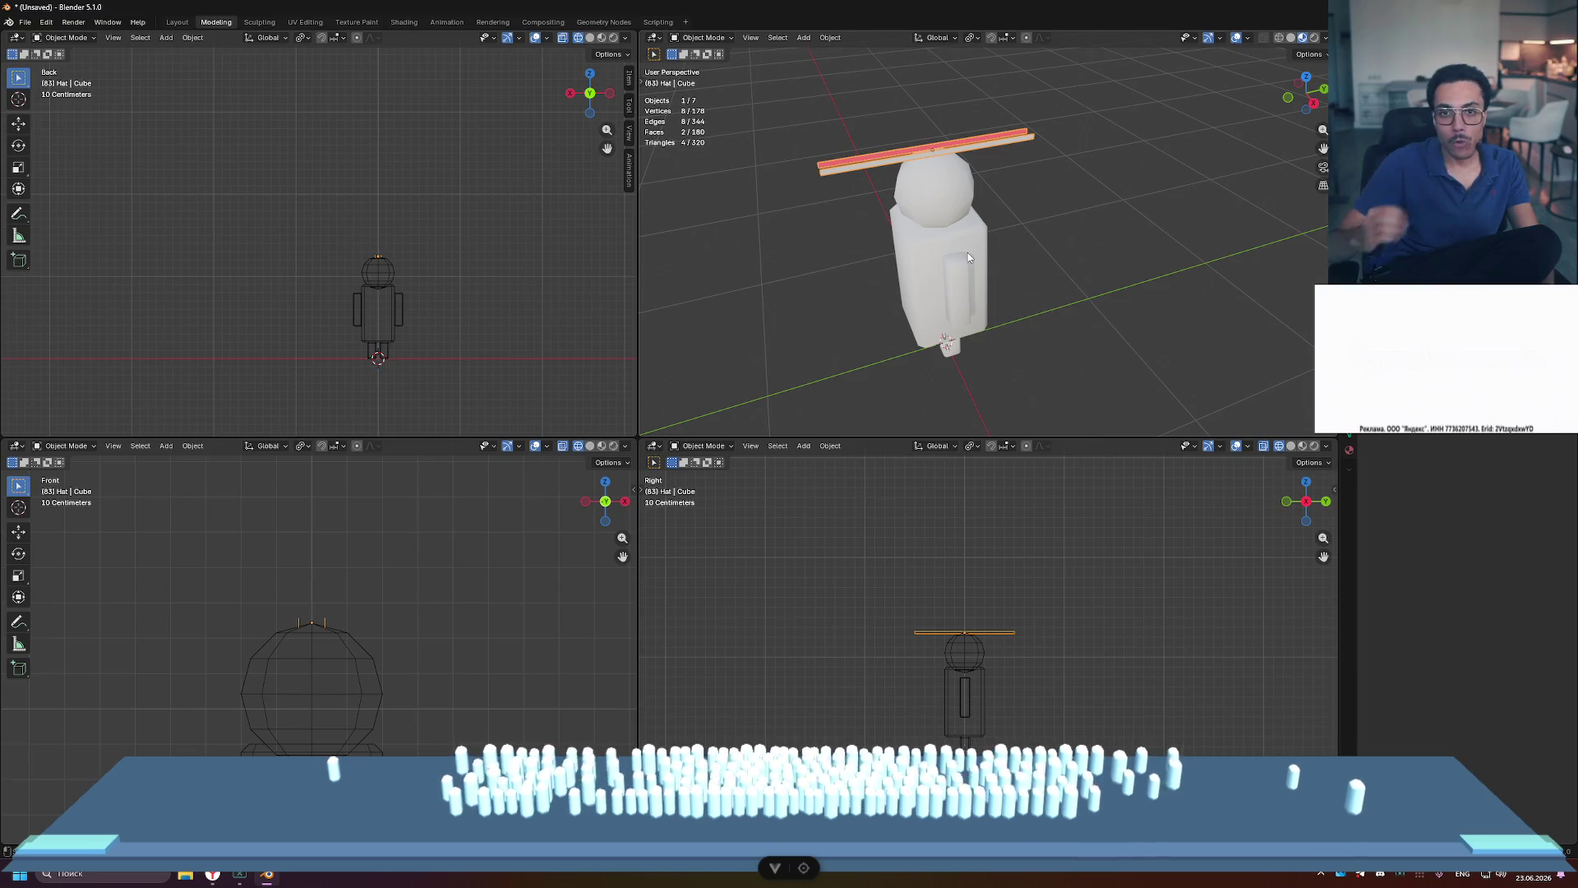
{"action": "mouse_move", "coordinate": [959, 239]}
{"action": "middle_mouse_down"}
{"action": "mouse_move", "coordinate": [965, 214]}
{"action": "mouse_move", "coordinate": [1245, 239]}
{"action": "middle_mouse_up"}
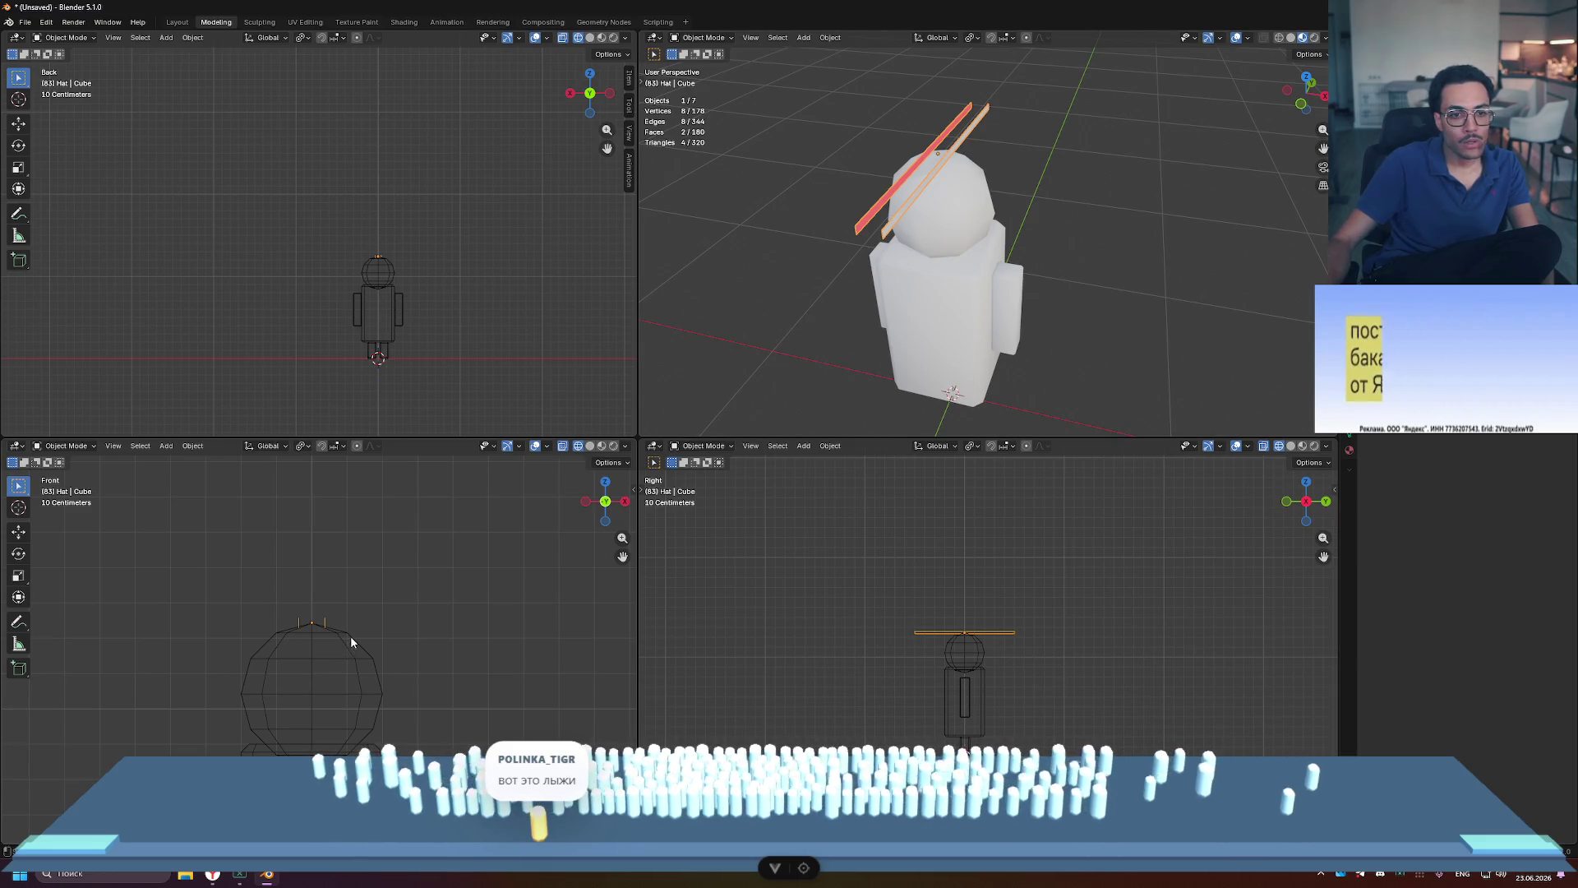
{"action": "scroll", "coordinate": [352, 634], "scroll_direction": "down", "scroll_amount": 5}
{"action": "scroll", "coordinate": [333, 650], "scroll_direction": "up", "scroll_amount": 8}
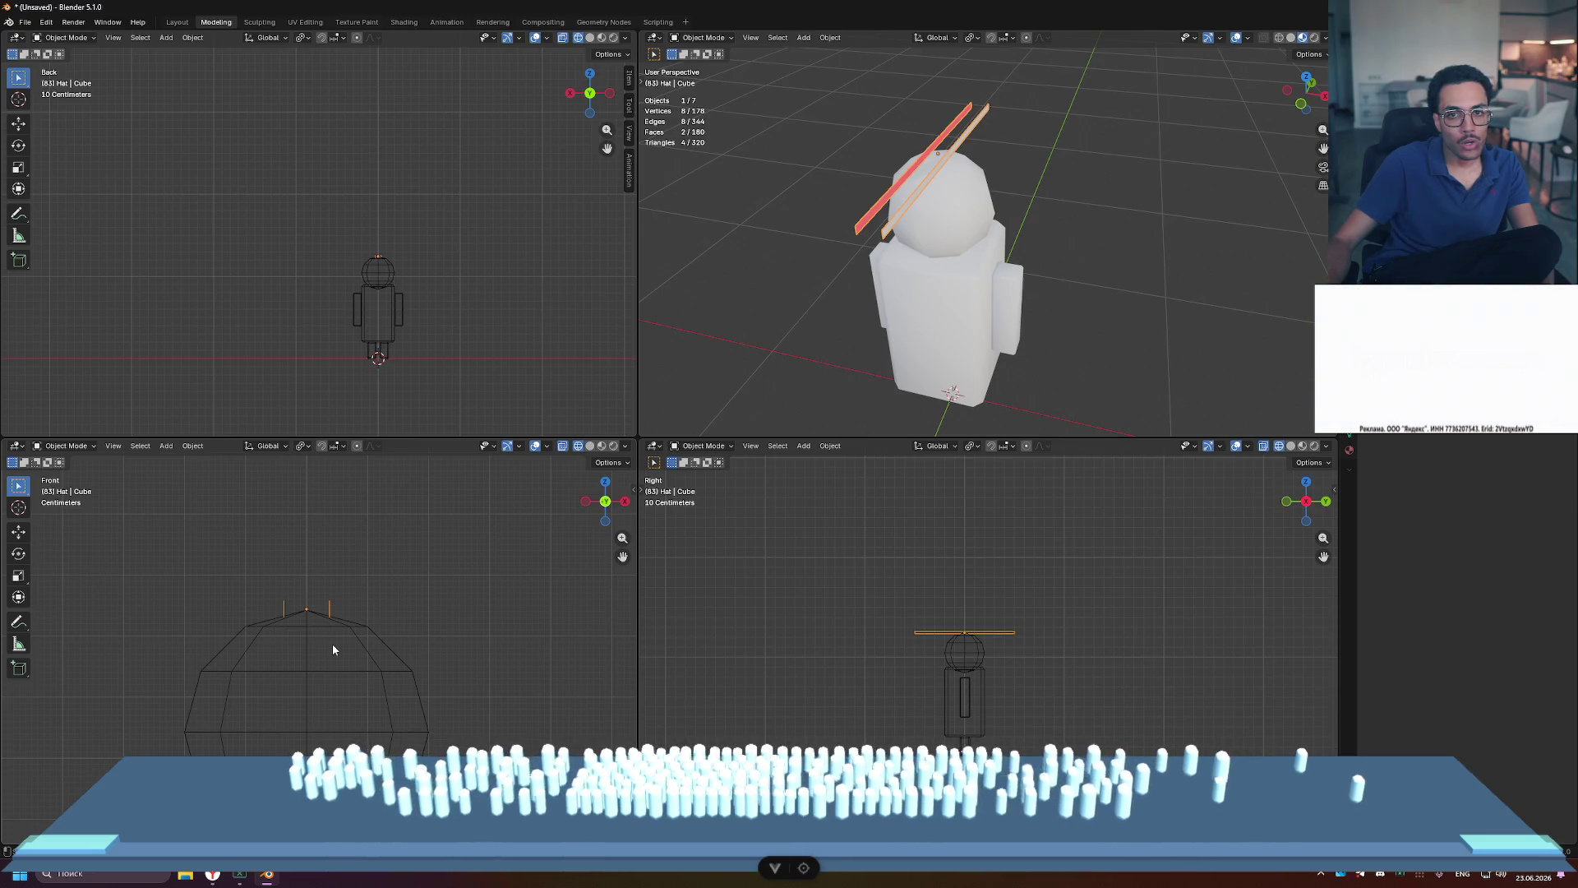
{"action": "scroll", "coordinate": [333, 629], "scroll_direction": "up", "scroll_amount": 3}
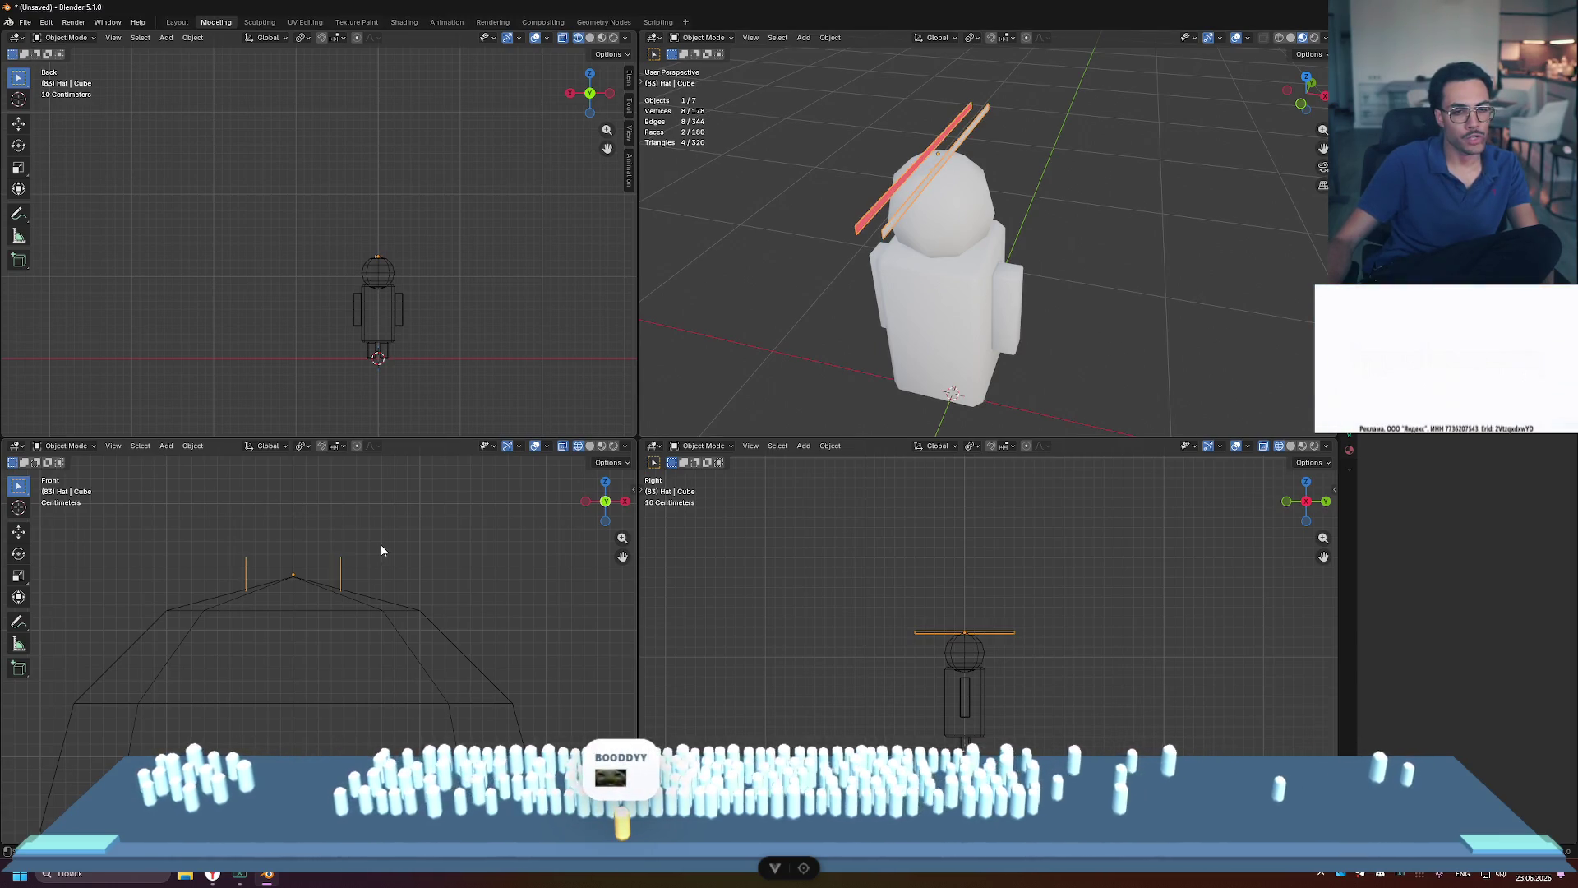
{"action": "key", "text": "Tab"}
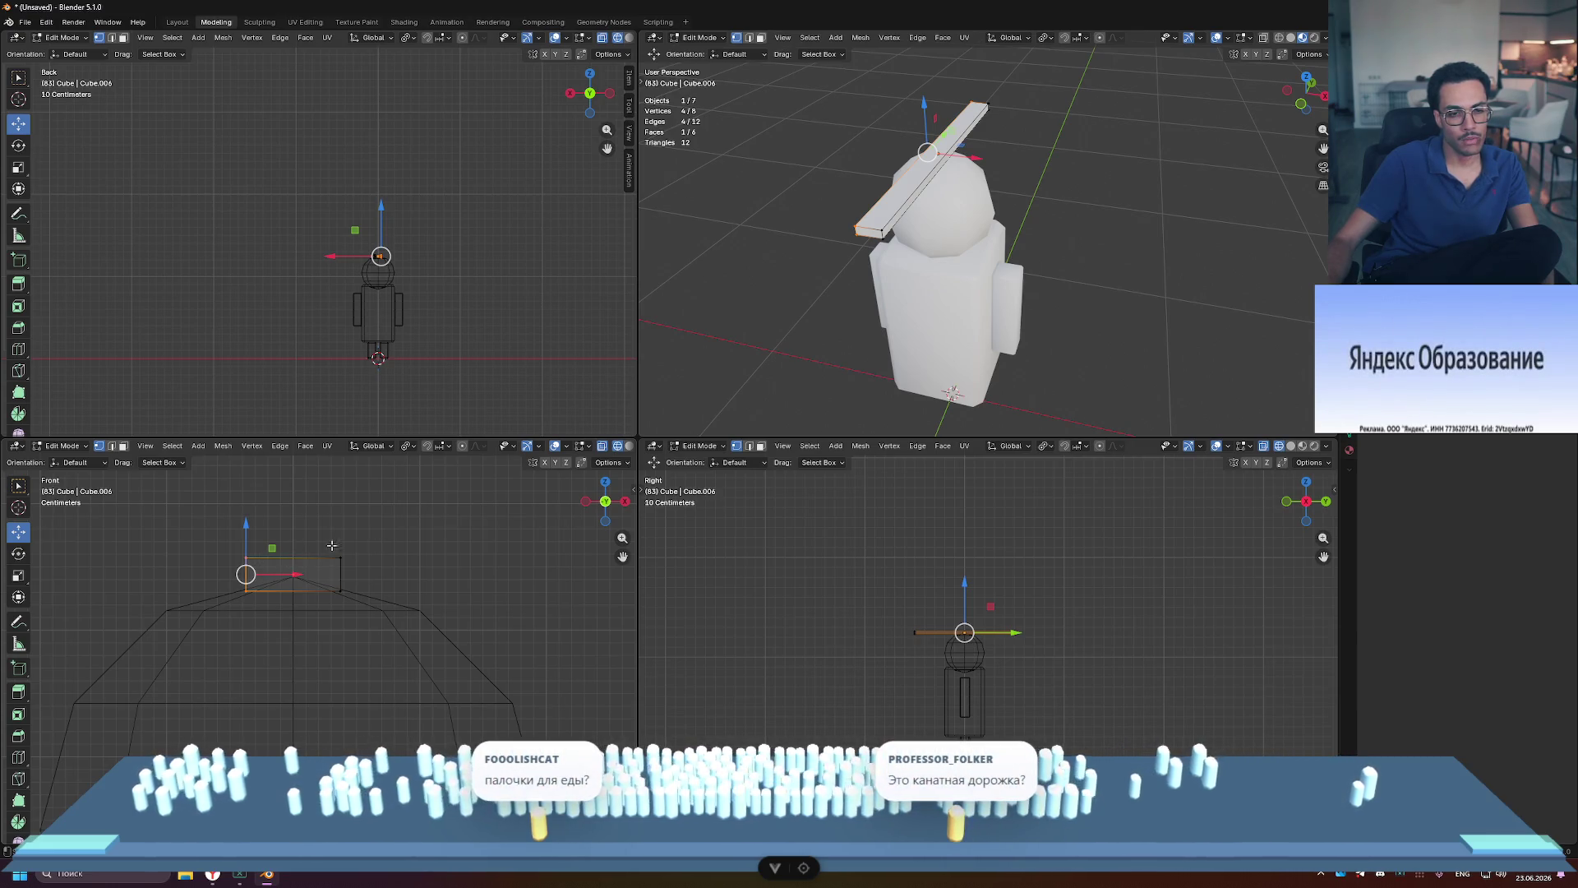
Step: Add a Mirror modifier to the plank
{"action": "key", "text": "Tab"}
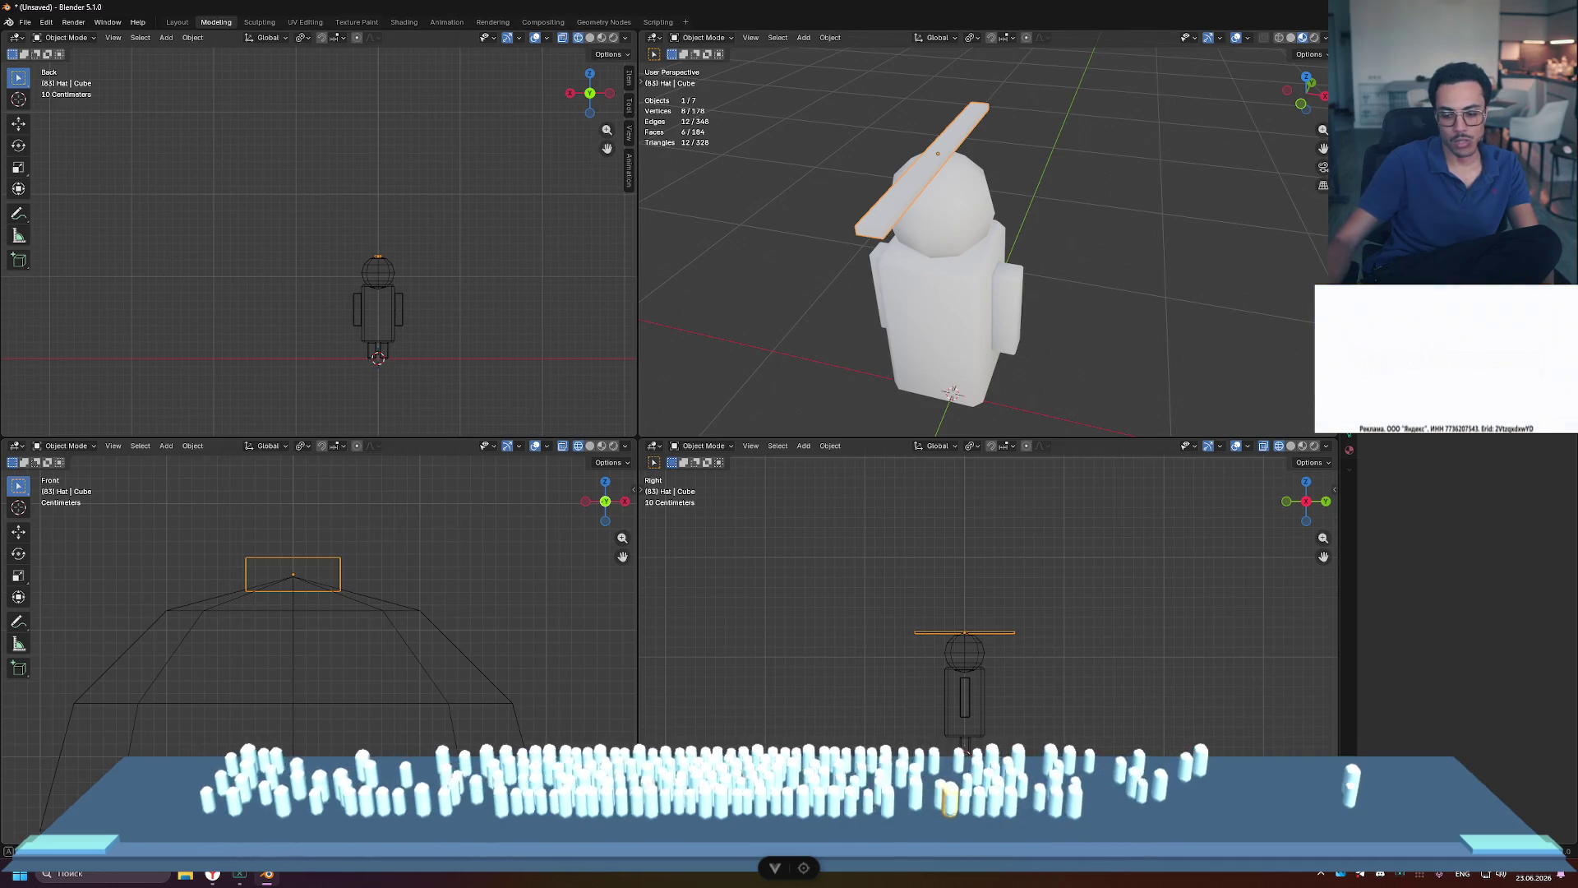
{"action": "left_click", "coordinate": [1315, 226]}
{"action": "type", "text": "mir"}
{"action": "key", "text": "Return"}
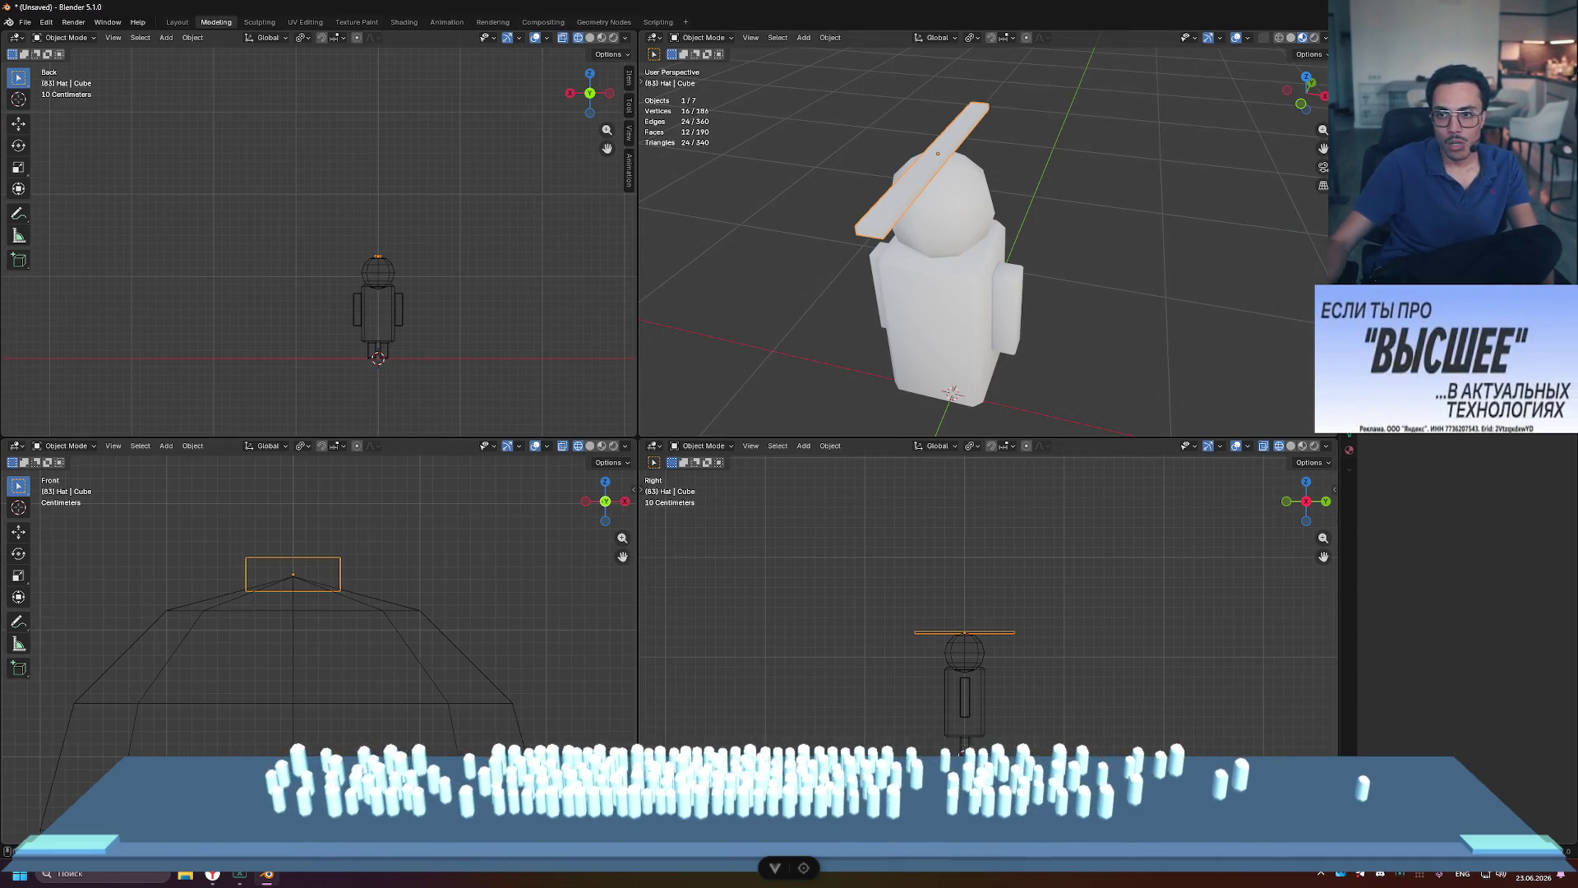
Step: Slide the plank's outer end face along X to shorten it
{"action": "key", "text": "Tab"}
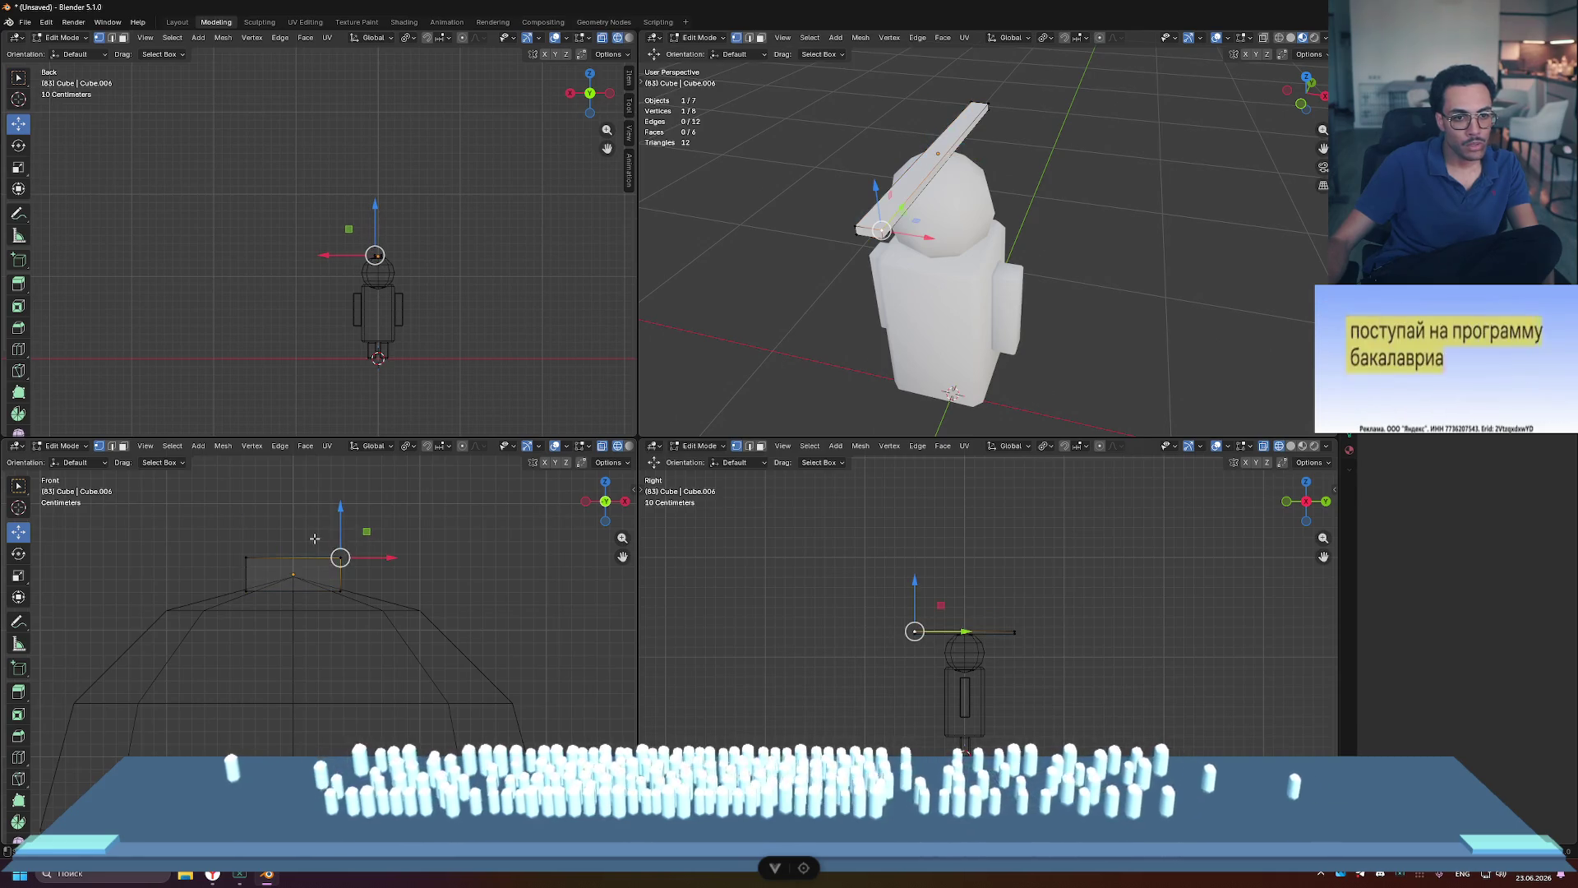
{"action": "left_click", "coordinate": [339, 574]}
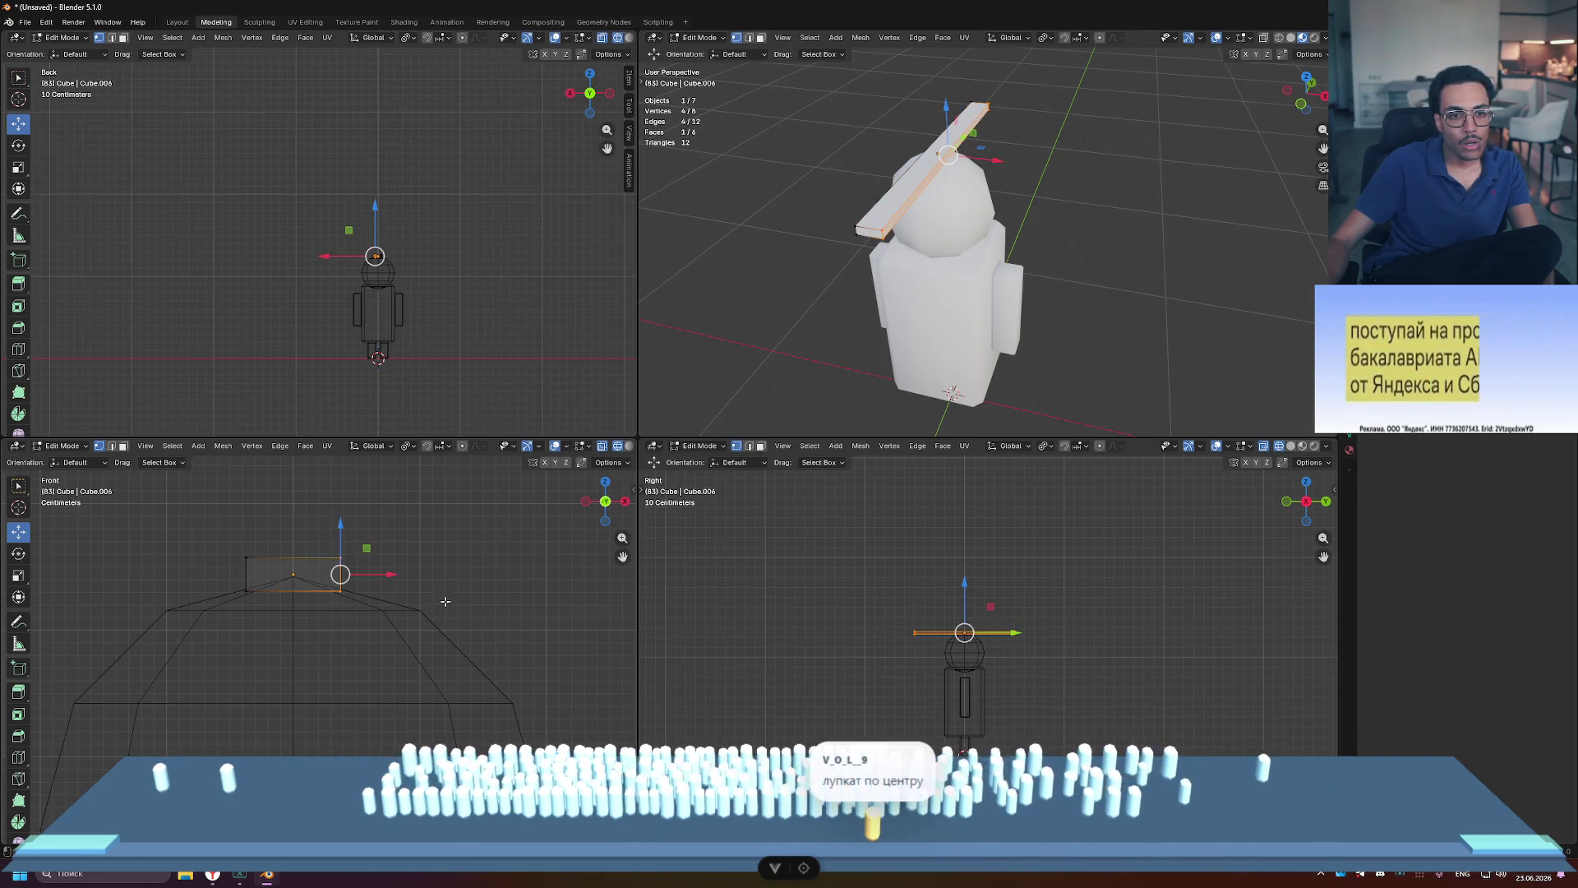
{"action": "mouse_move", "coordinate": [393, 574]}
{"action": "left_mouse_down"}
{"action": "mouse_move", "coordinate": [434, 576]}
{"action": "mouse_move", "coordinate": [338, 573]}
{"action": "left_mouse_up"}
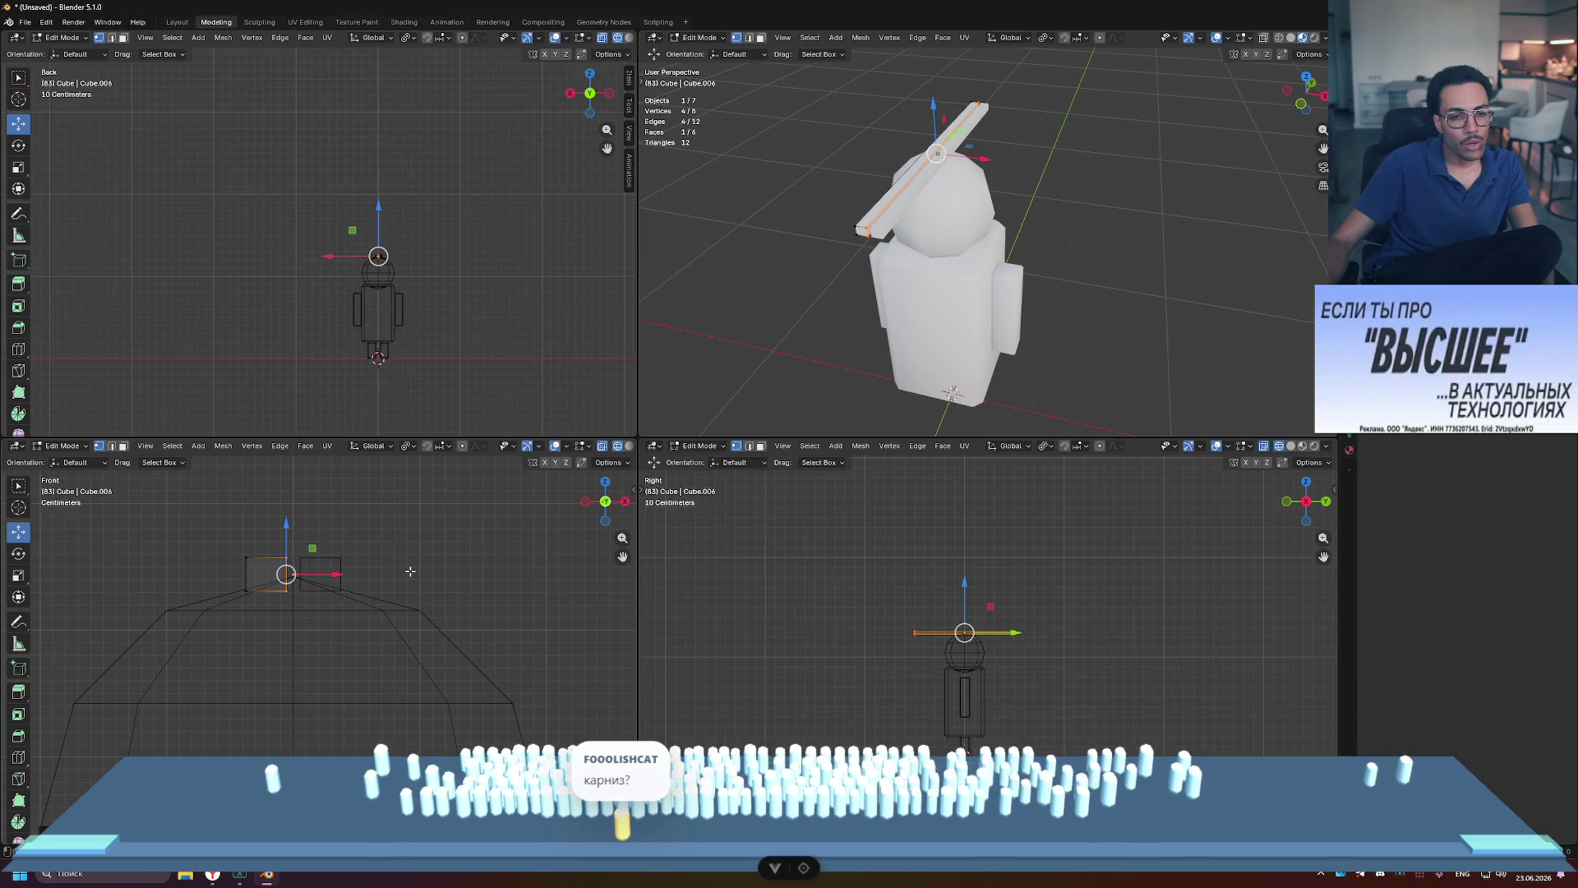
{"action": "left_click", "coordinate": [410, 571]}
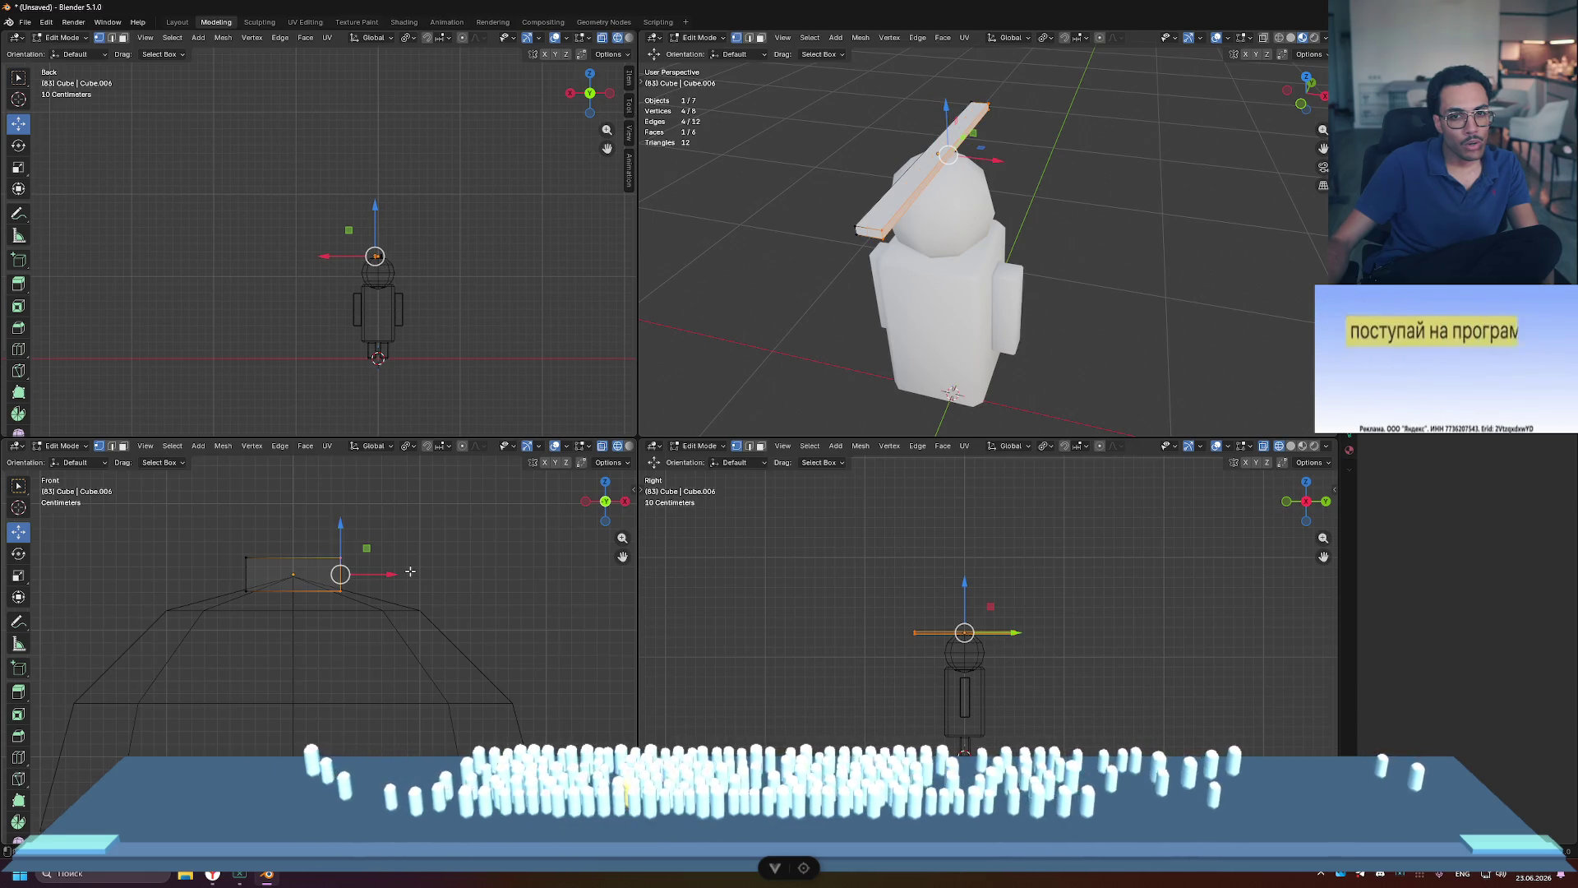
{"action": "left_click_drag", "start_coordinate": [246, 574], "coordinate": [354, 573]}
Step: Check the mirrored plank, slide its end further along X, and maximize the front view
{"action": "key", "text": "Tab"}
{"action": "left_click", "coordinate": [323, 557]}
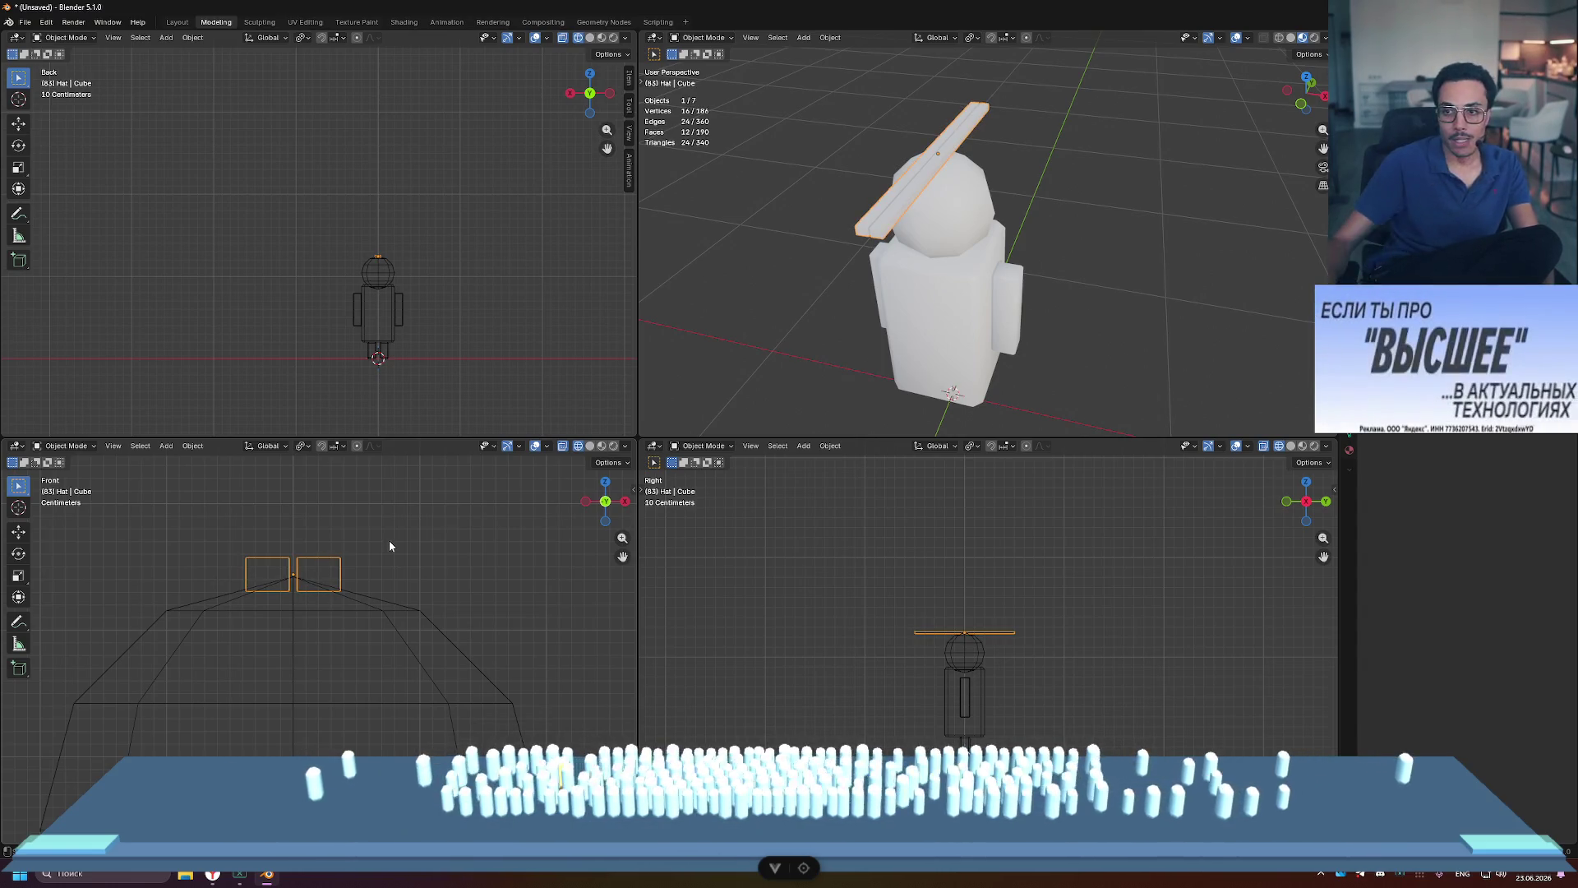
{"action": "key", "text": "Tab"}
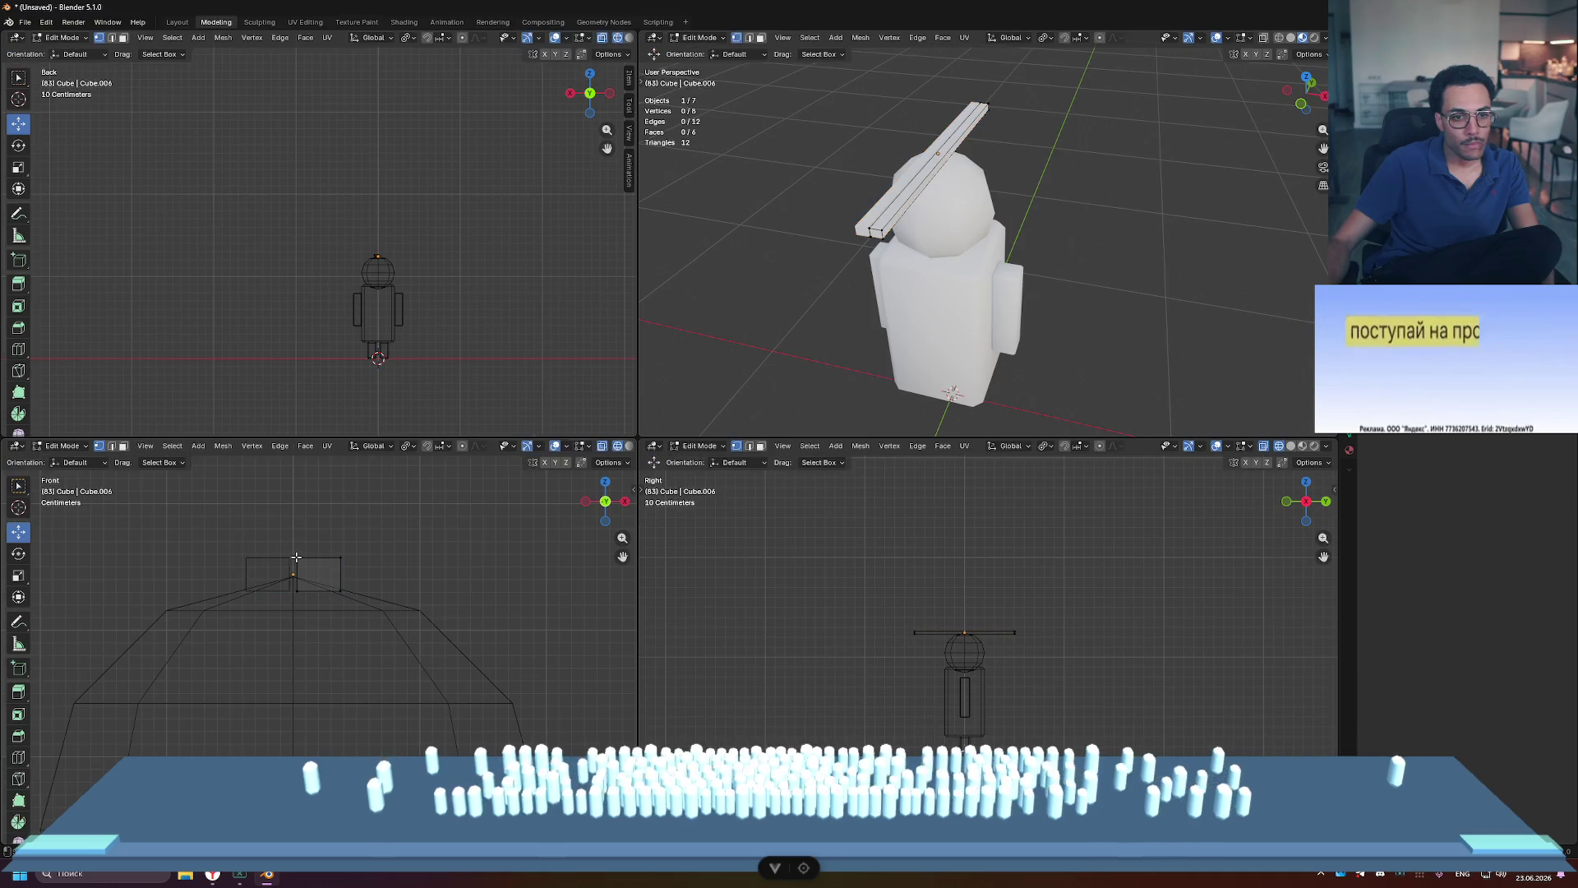
{"action": "left_click_drag", "start_coordinate": [346, 574], "coordinate": [311, 574]}
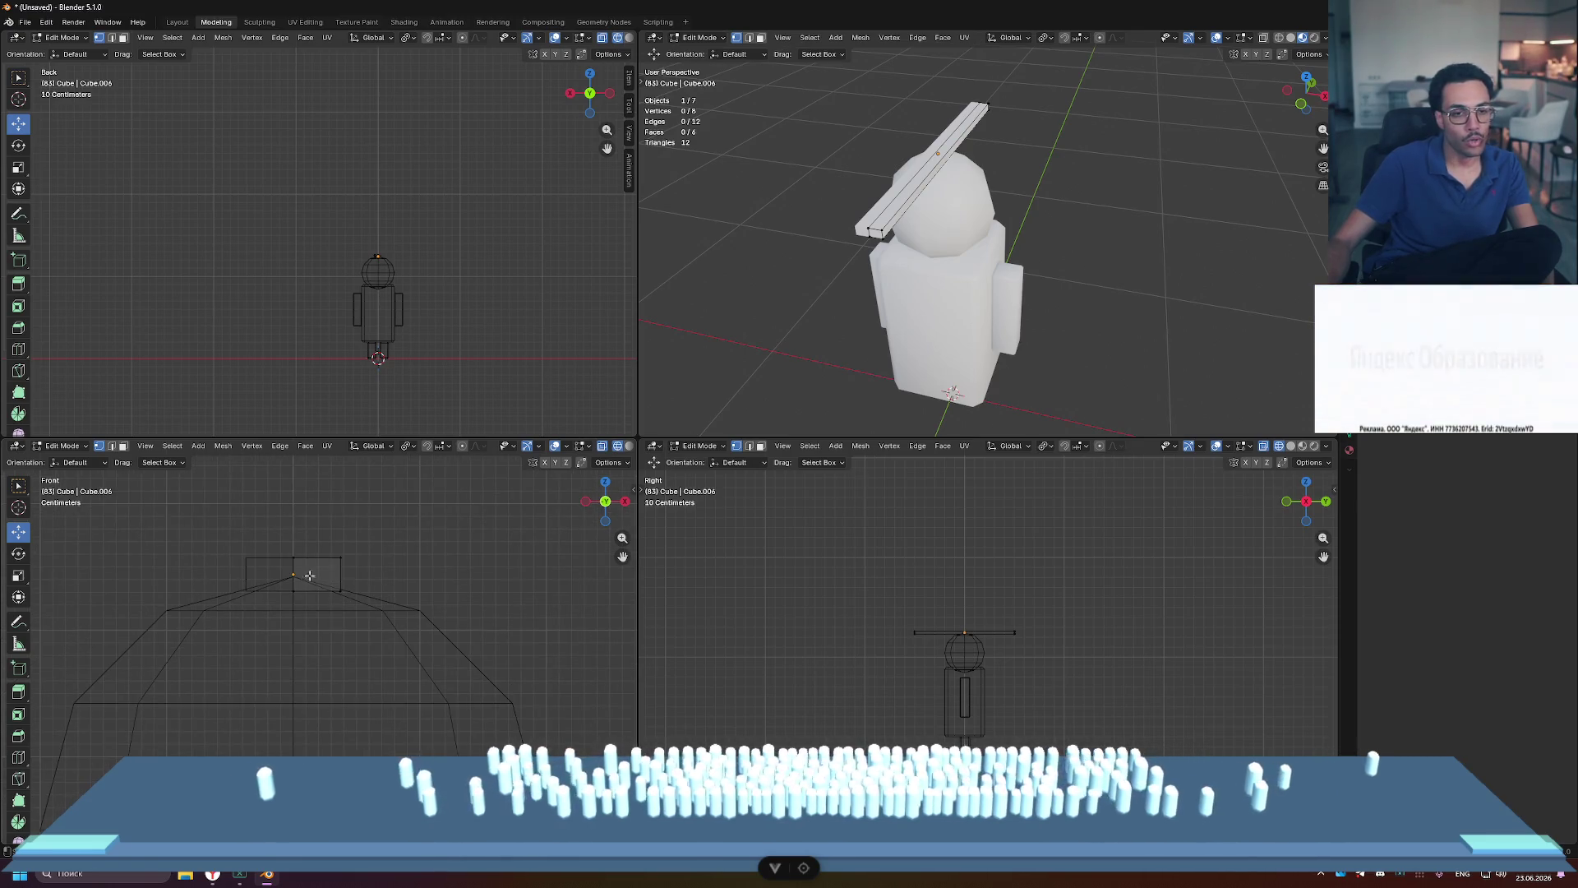
{"action": "left_click_drag", "start_coordinate": [391, 625], "coordinate": [391, 625]}
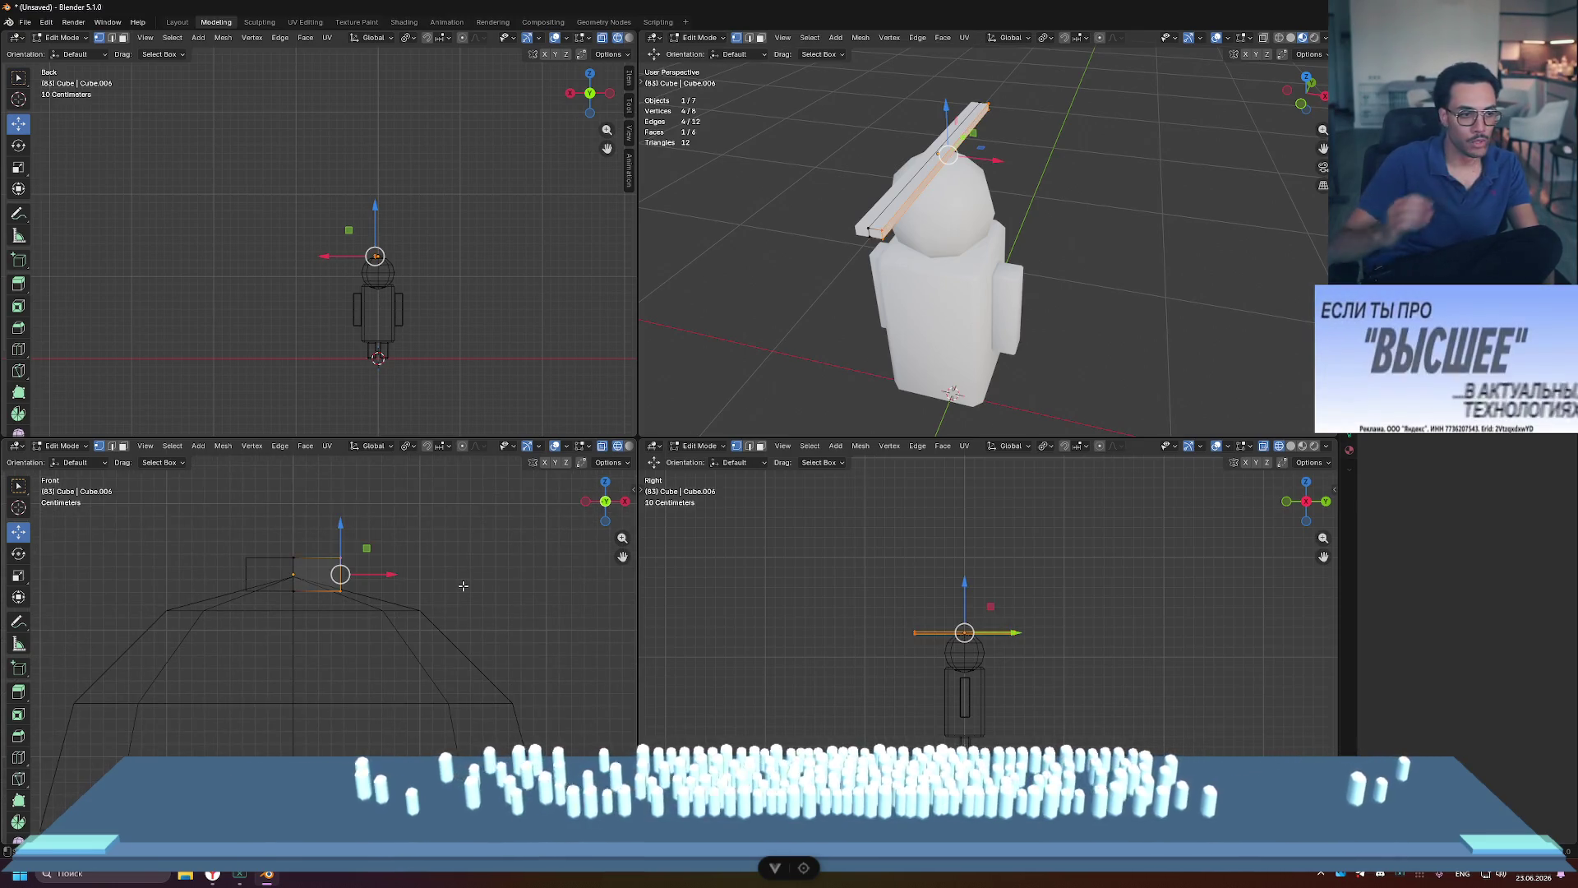
{"action": "scroll", "coordinate": [445, 594], "scroll_direction": "down", "scroll_amount": 2}
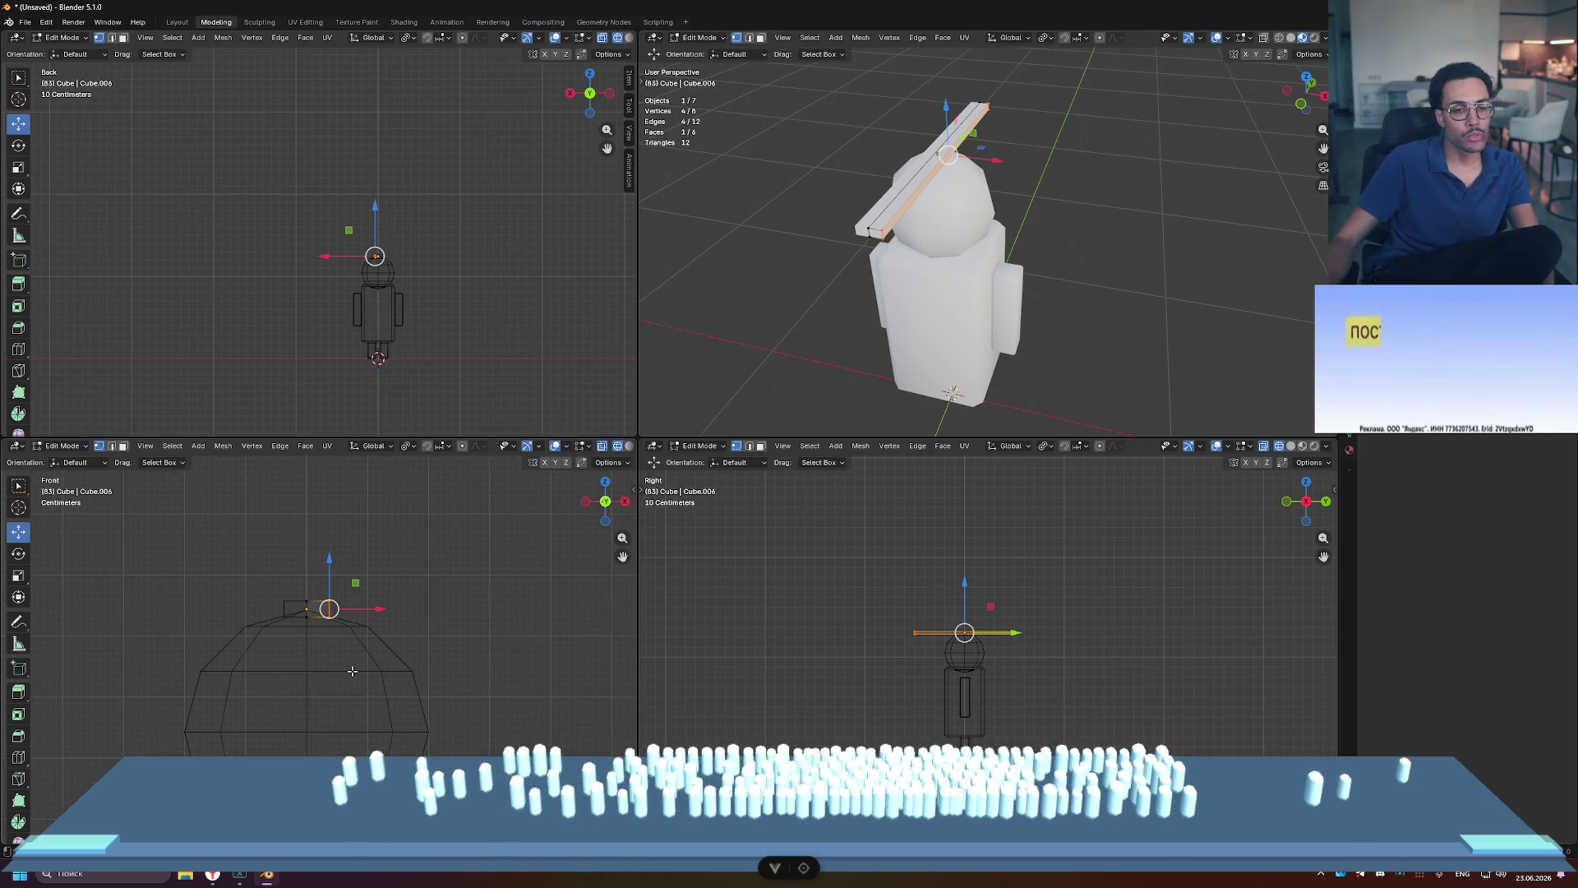
{"action": "scroll", "coordinate": [445, 593], "scroll_direction": "up", "scroll_amount": 3}
{"action": "key", "text": "ctrl+space"}
{"action": "scroll", "coordinate": [444, 615], "scroll_direction": "down", "scroll_amount": 4}
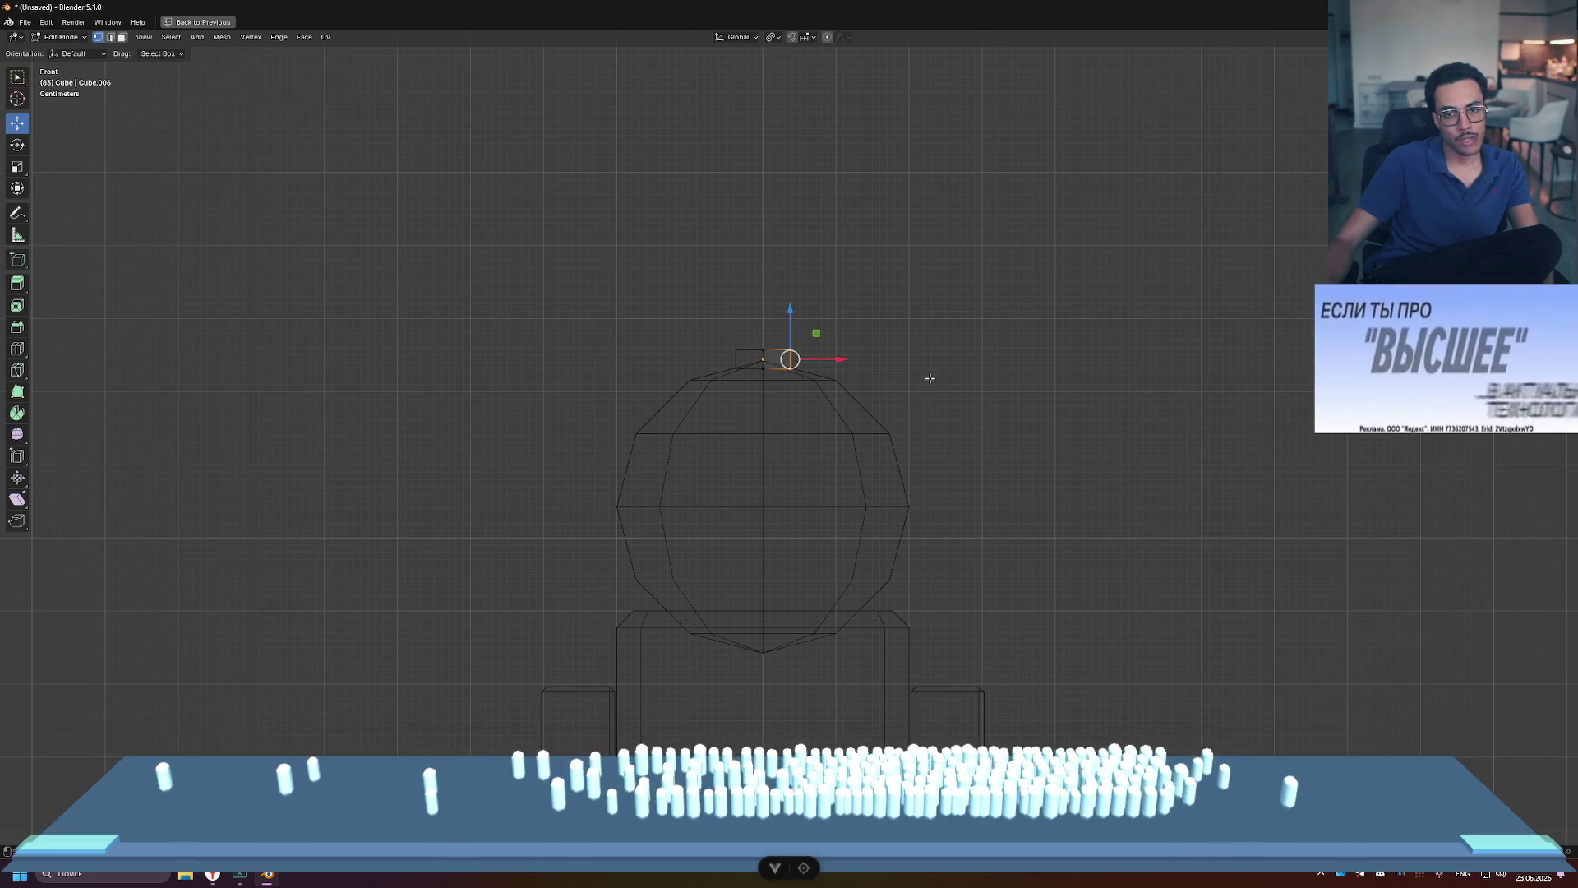
Step: Extrude the block's end three times, lowering each segment to hug the head's curve
{"action": "key", "text": "e"}
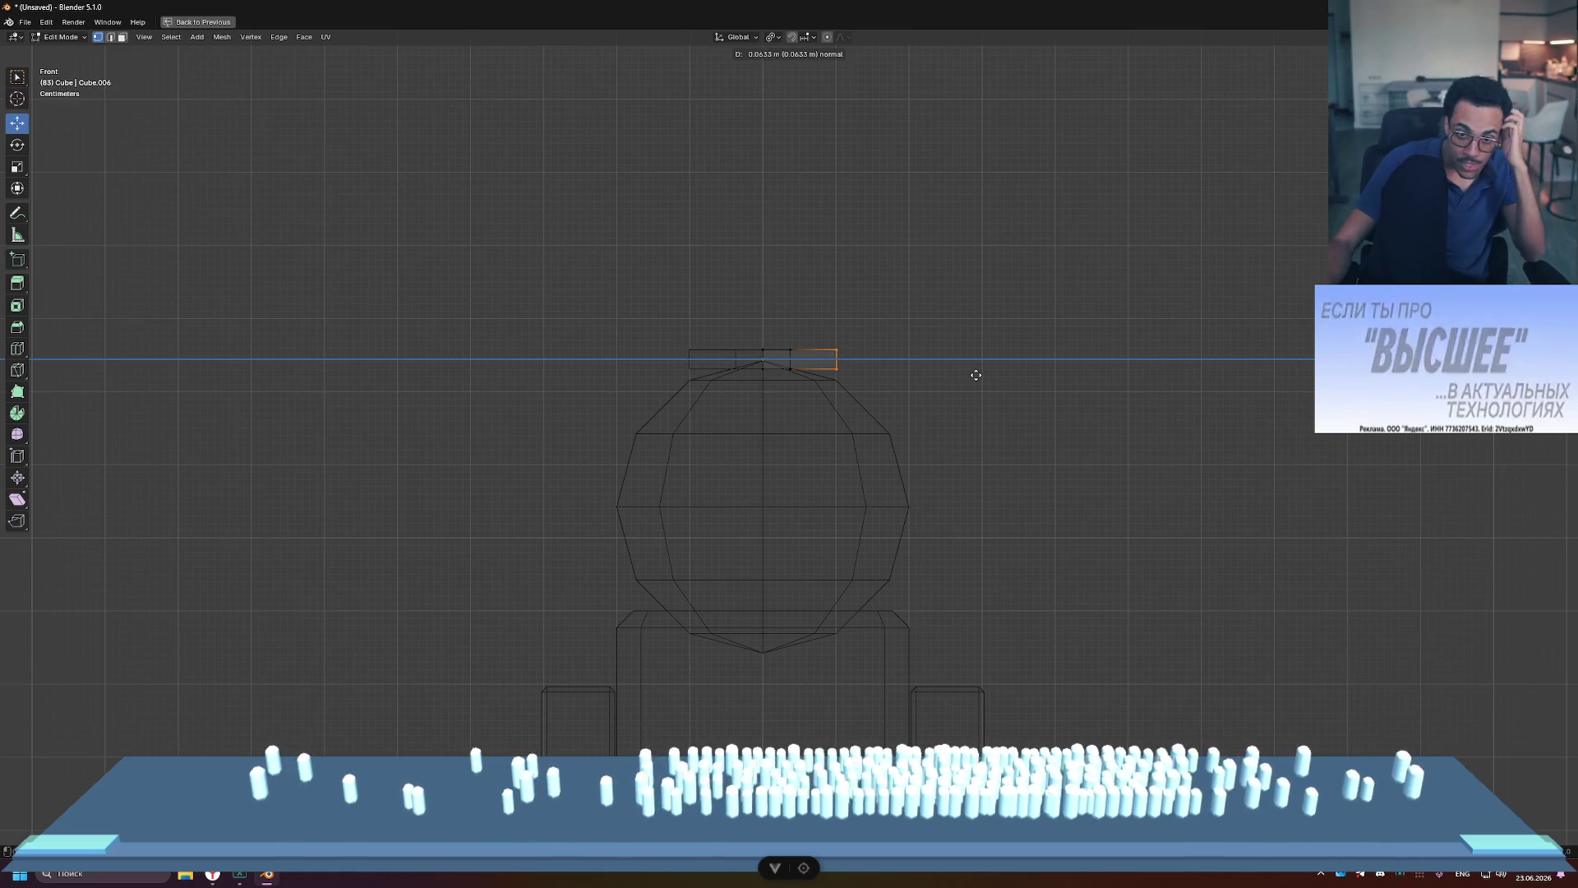
{"action": "left_click", "coordinate": [976, 375]}
{"action": "left_click_drag", "start_coordinate": [831, 316], "coordinate": [837, 376]}
{"action": "key", "text": "e"}
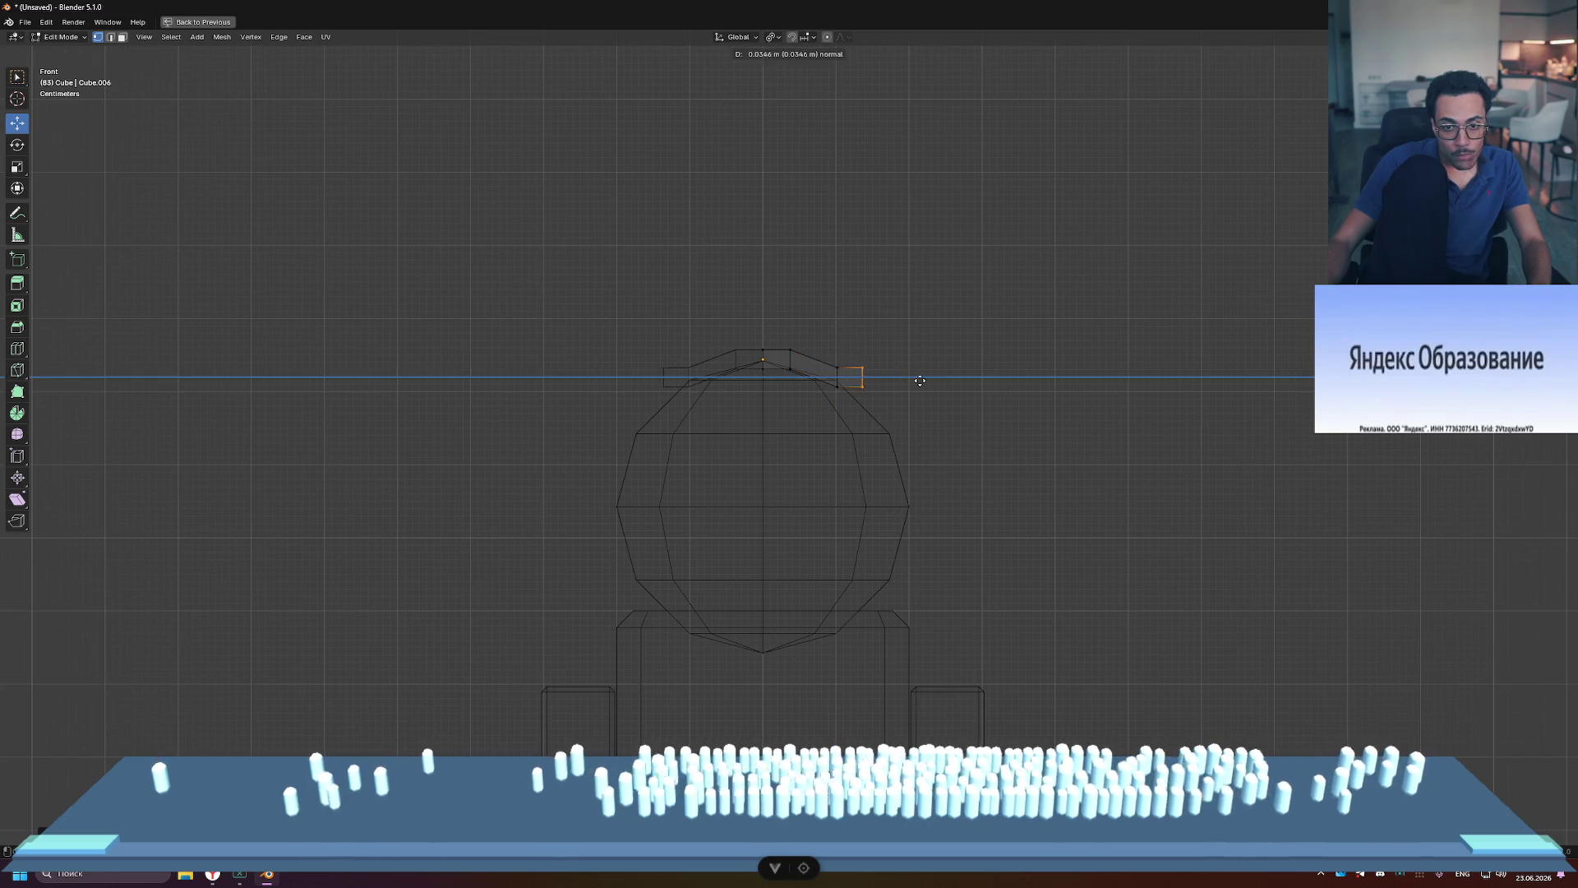
{"action": "left_click", "coordinate": [934, 386]}
{"action": "mouse_move", "coordinate": [879, 328]}
{"action": "left_mouse_down"}
{"action": "mouse_move", "coordinate": [878, 443]}
{"action": "mouse_move", "coordinate": [880, 368]}
{"action": "left_mouse_up"}
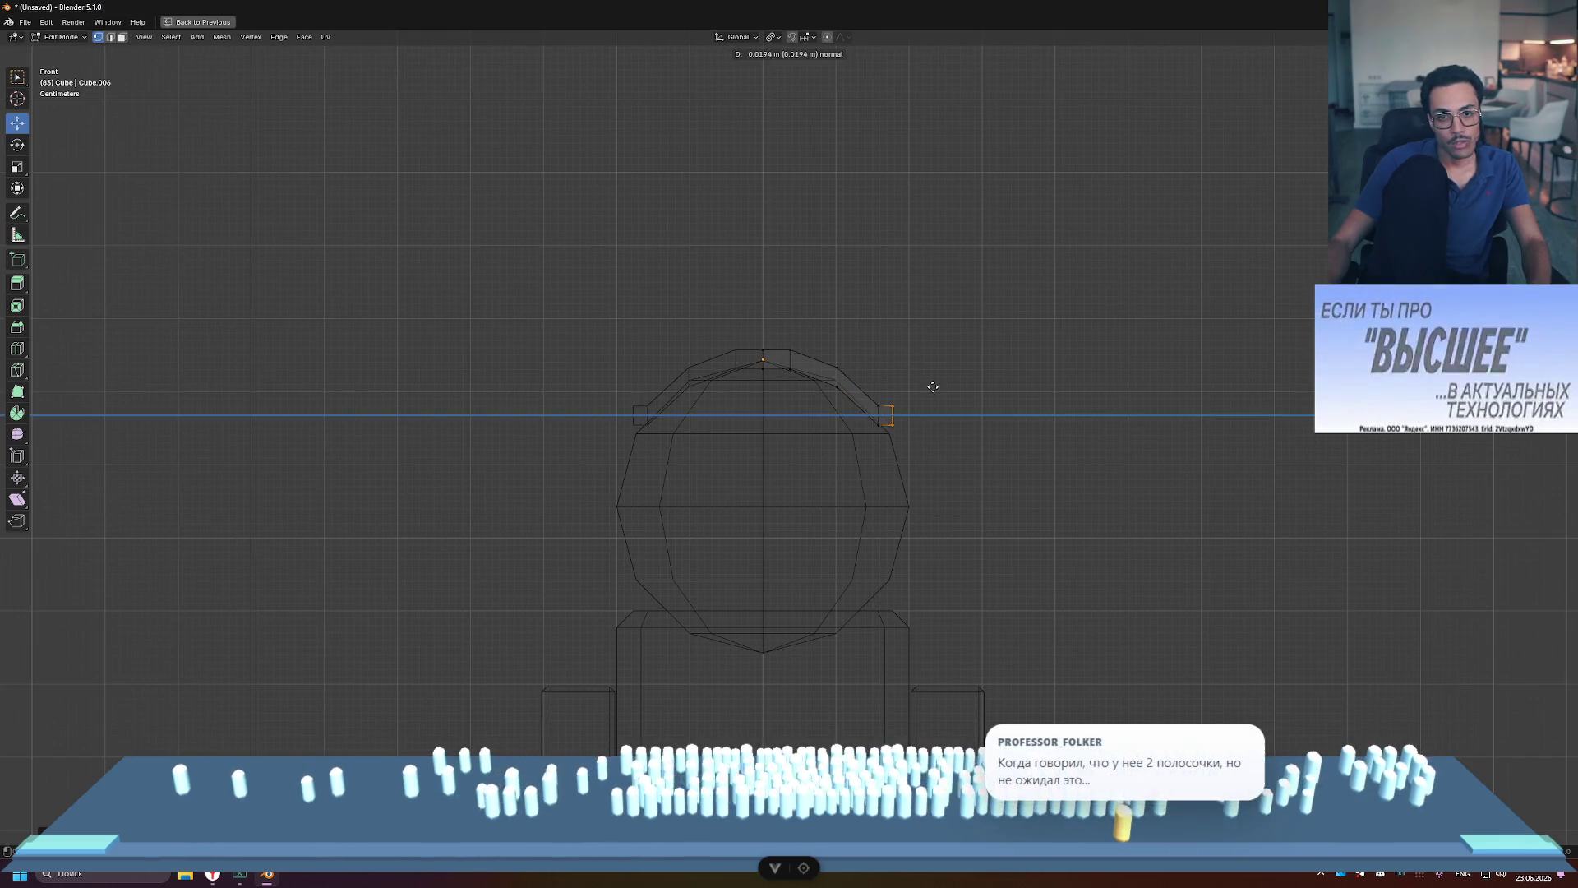
{"action": "left_click", "coordinate": [958, 388]}
{"action": "left_click_drag", "start_coordinate": [921, 362], "coordinate": [920, 409]}
{"action": "left_click_drag", "start_coordinate": [964, 459], "coordinate": [949, 461]}
Step: Adjust the top and right-side vertices of the arch, then restore the four-view layout
{"action": "mouse_move", "coordinate": [775, 331]}
{"action": "left_mouse_down"}
{"action": "mouse_move", "coordinate": [801, 376]}
{"action": "mouse_move", "coordinate": [812, 361]}
{"action": "left_mouse_up"}
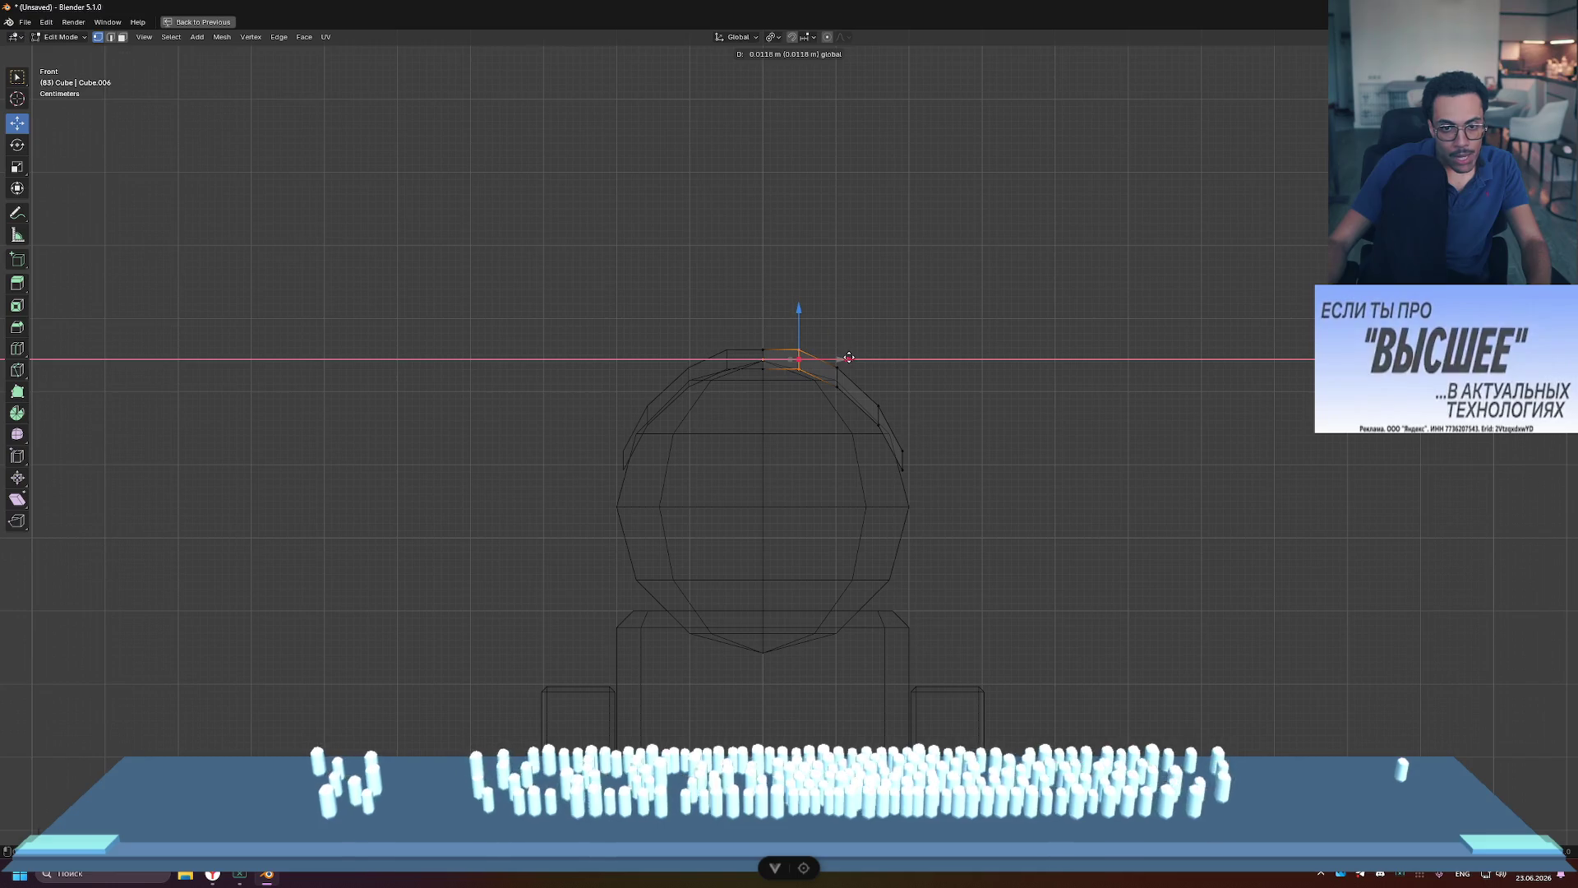
{"action": "scroll", "coordinate": [840, 457], "scroll_direction": "down", "scroll_amount": 1}
{"action": "scroll", "coordinate": [840, 452], "scroll_direction": "up", "scroll_amount": 3}
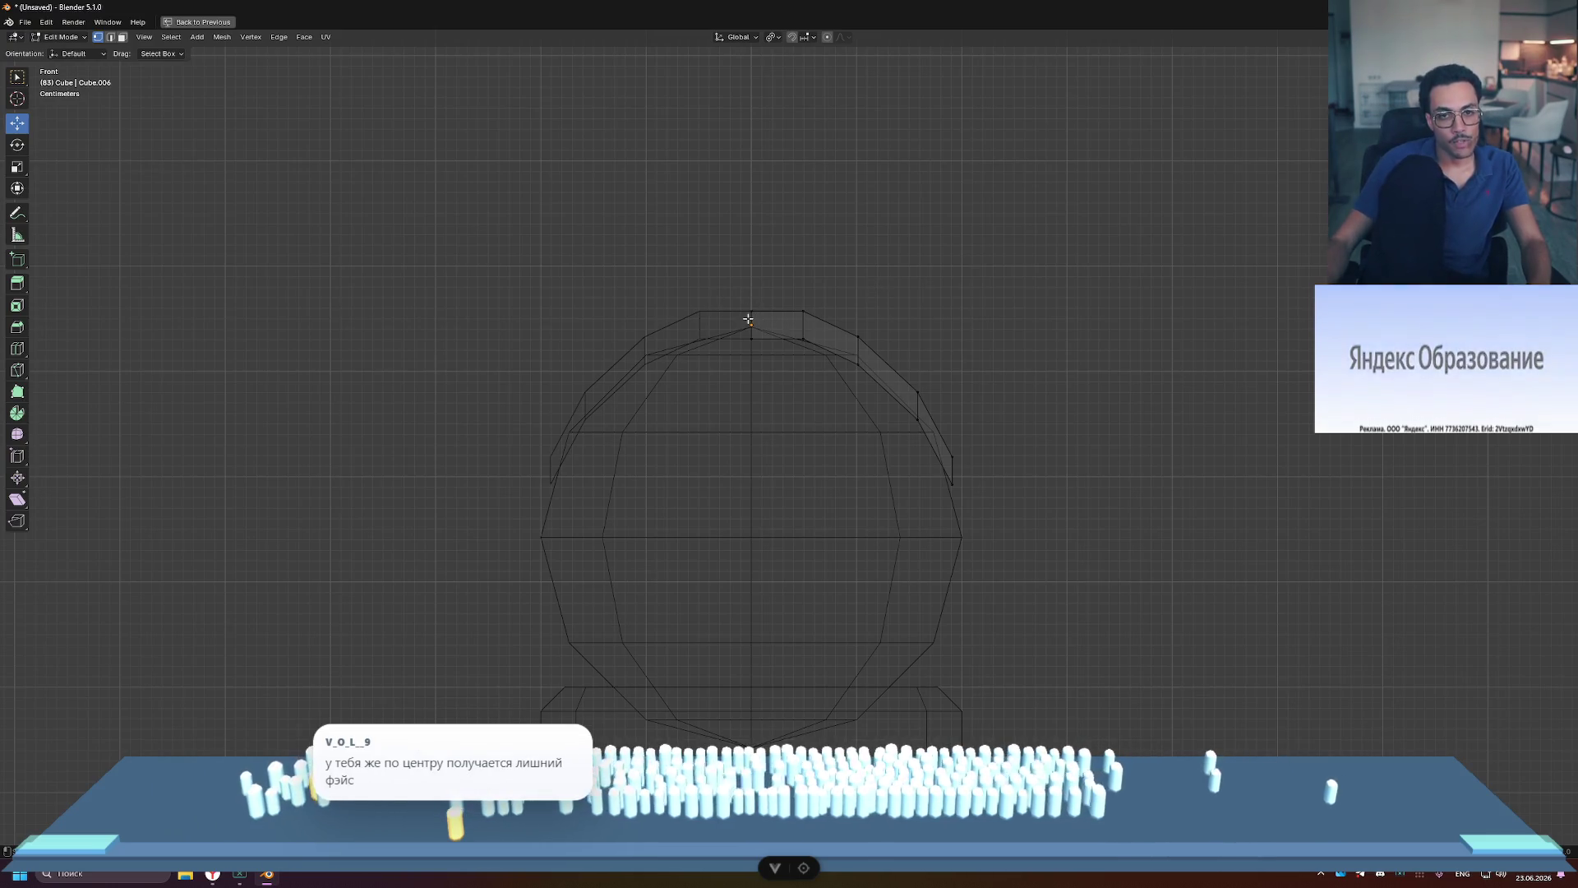
{"action": "left_click_drag", "start_coordinate": [760, 348], "coordinate": [815, 326]}
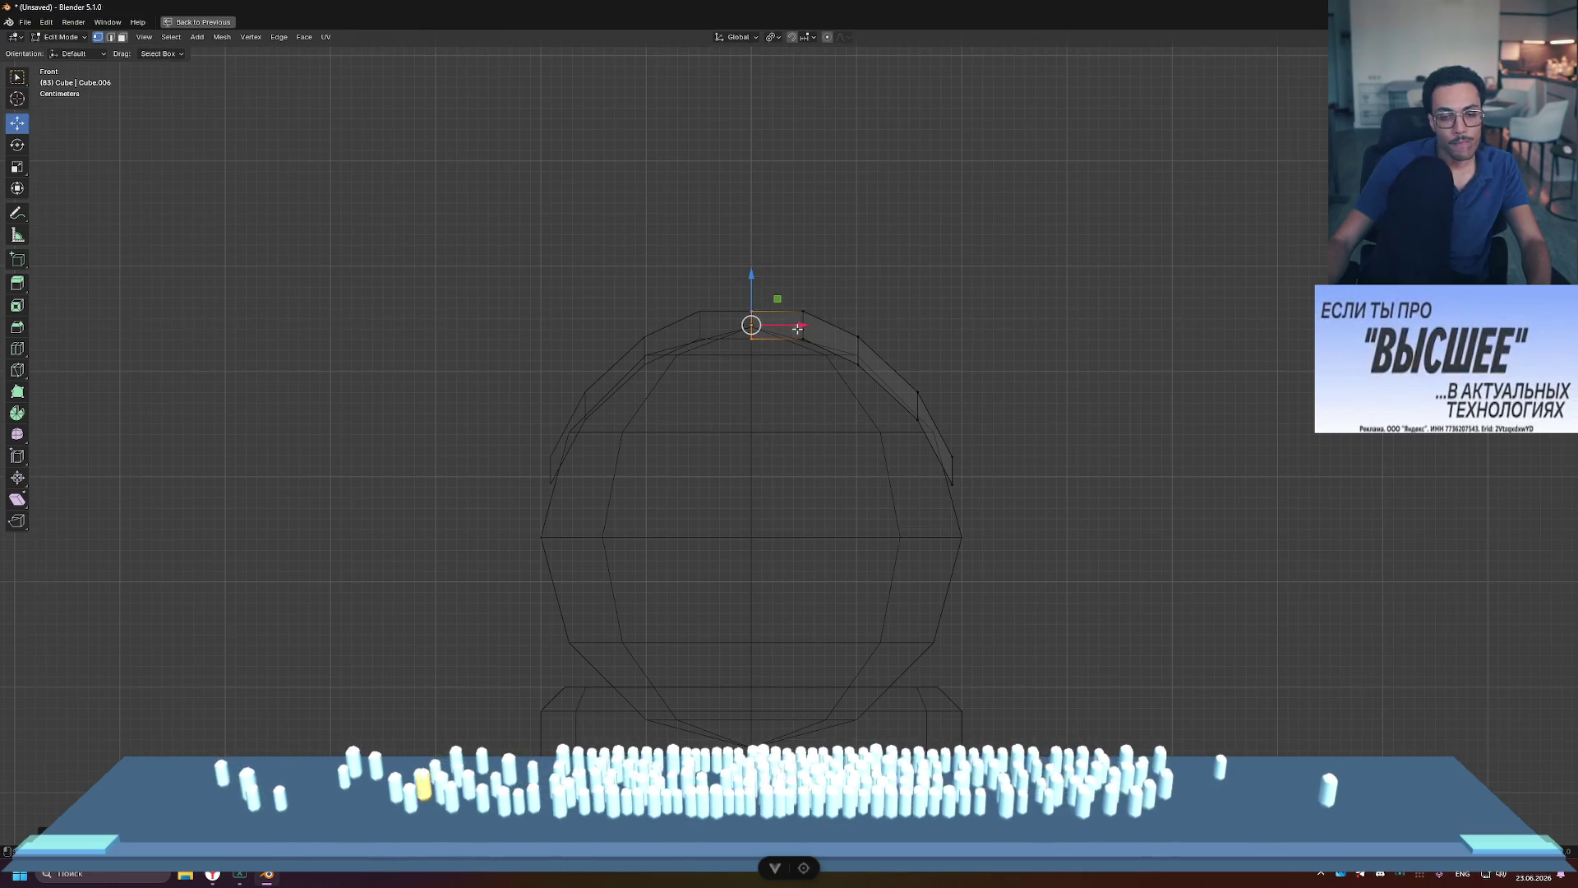
{"action": "left_click", "coordinate": [972, 268]}
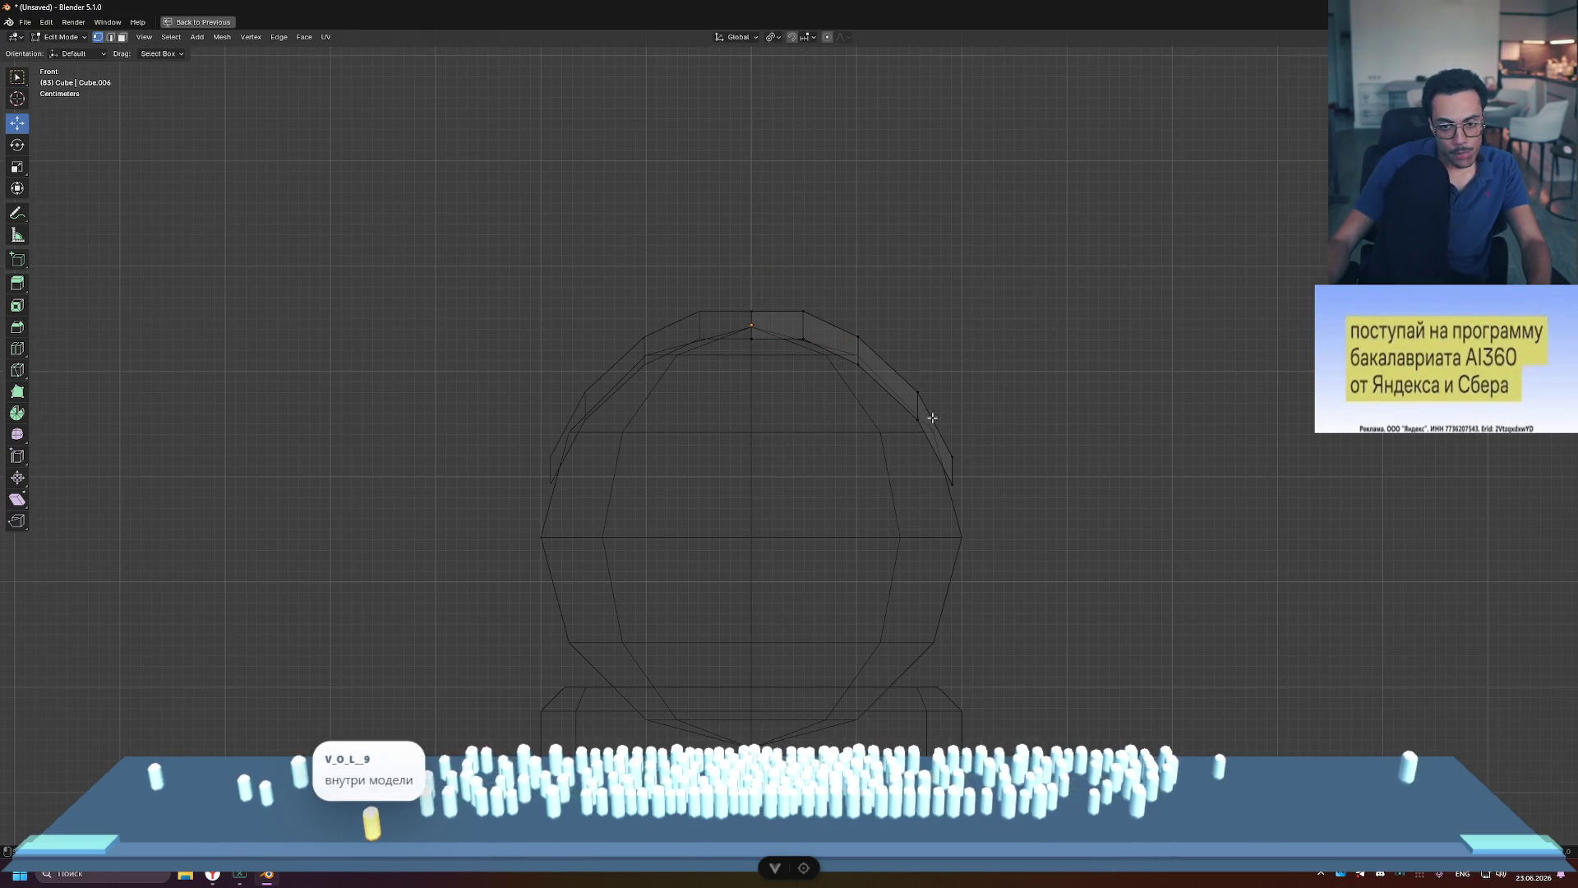
{"action": "left_click", "coordinate": [945, 451]}
{"action": "left_click_drag", "start_coordinate": [995, 471], "coordinate": [1020, 435]}
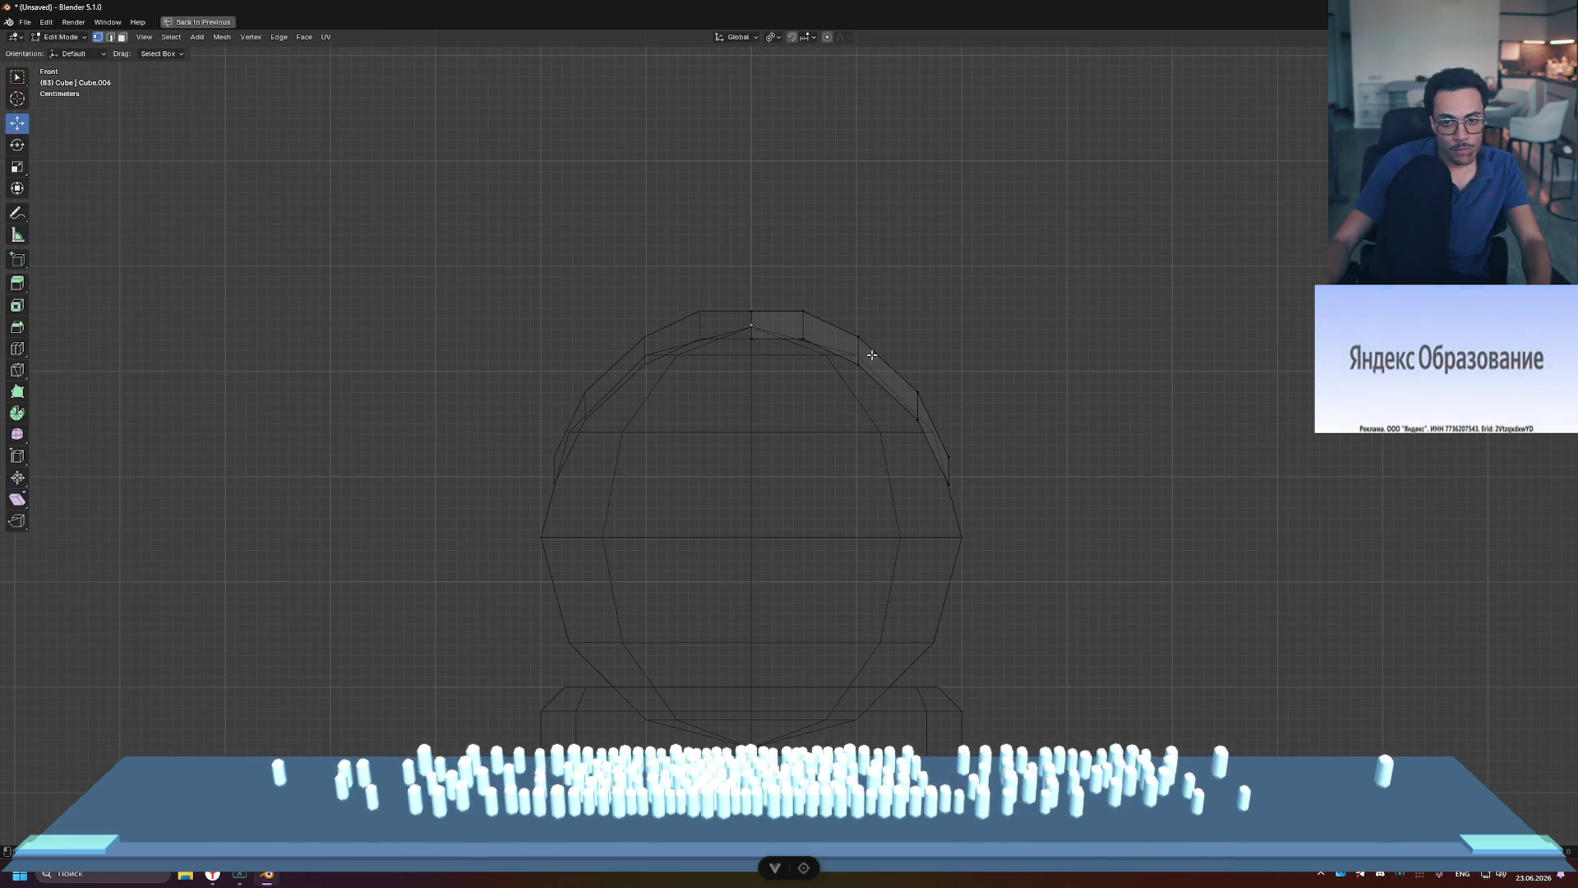
{"action": "key", "text": "ctrl+space"}
{"action": "middle_click_drag", "start_coordinate": [1134, 169], "coordinate": [1027, 152]}
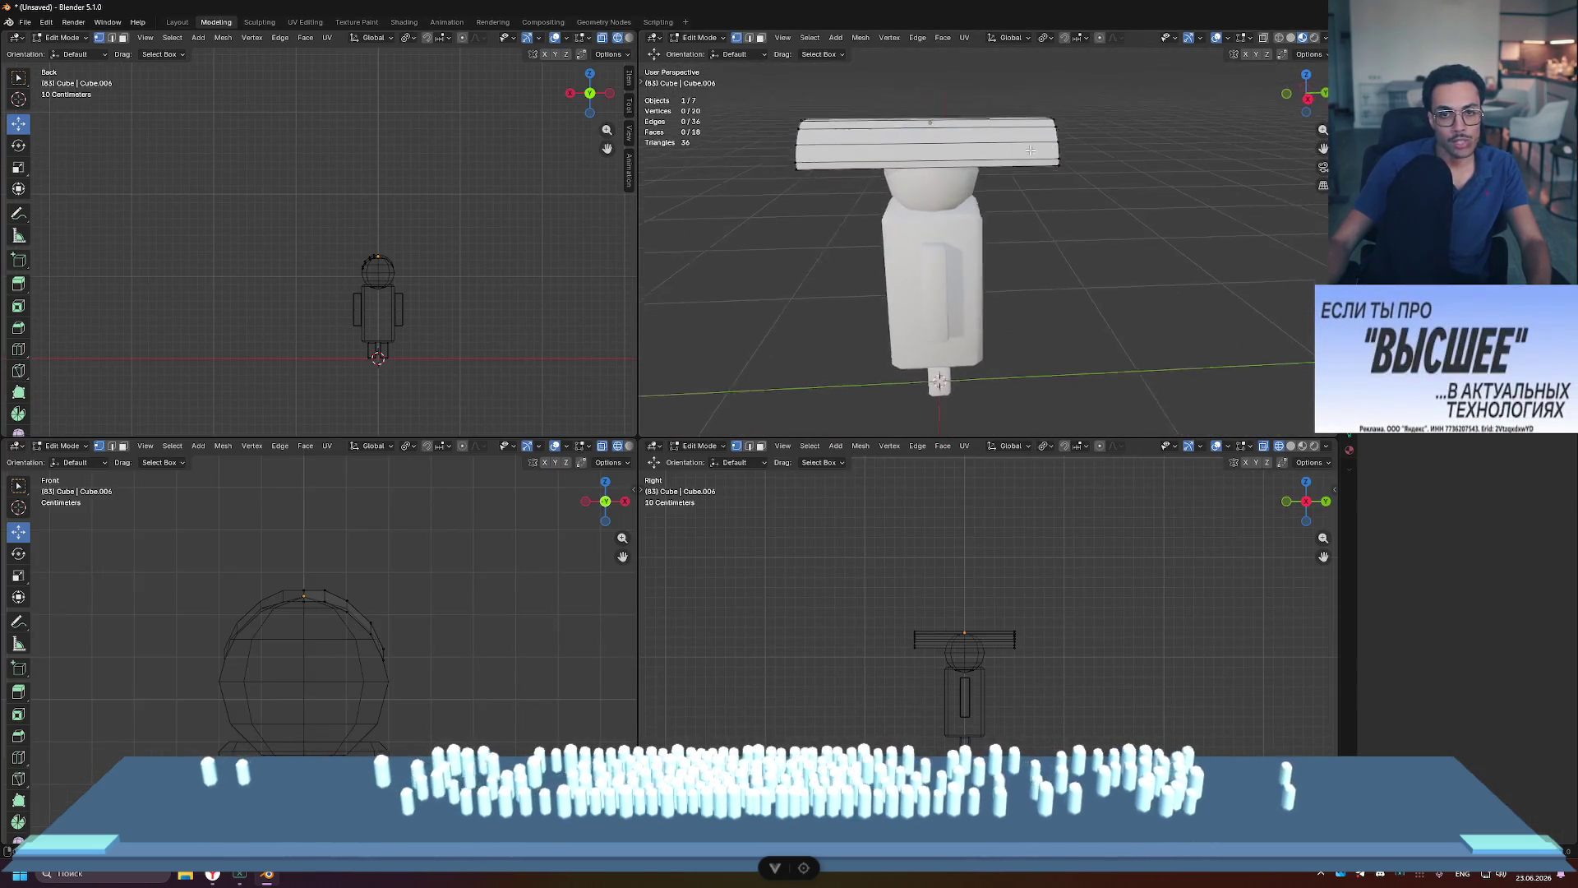
Step: Select a face on top of the band, viewing it from above and the front
{"action": "scroll", "coordinate": [981, 232], "scroll_direction": "down", "scroll_amount": 4}
{"action": "mouse_move", "coordinate": [981, 232]}
{"action": "middle_mouse_down"}
{"action": "mouse_move", "coordinate": [1109, 178]}
{"action": "mouse_move", "coordinate": [1066, 191]}
{"action": "middle_mouse_up"}
{"action": "scroll", "coordinate": [1109, 179], "scroll_direction": "up", "scroll_amount": 3}
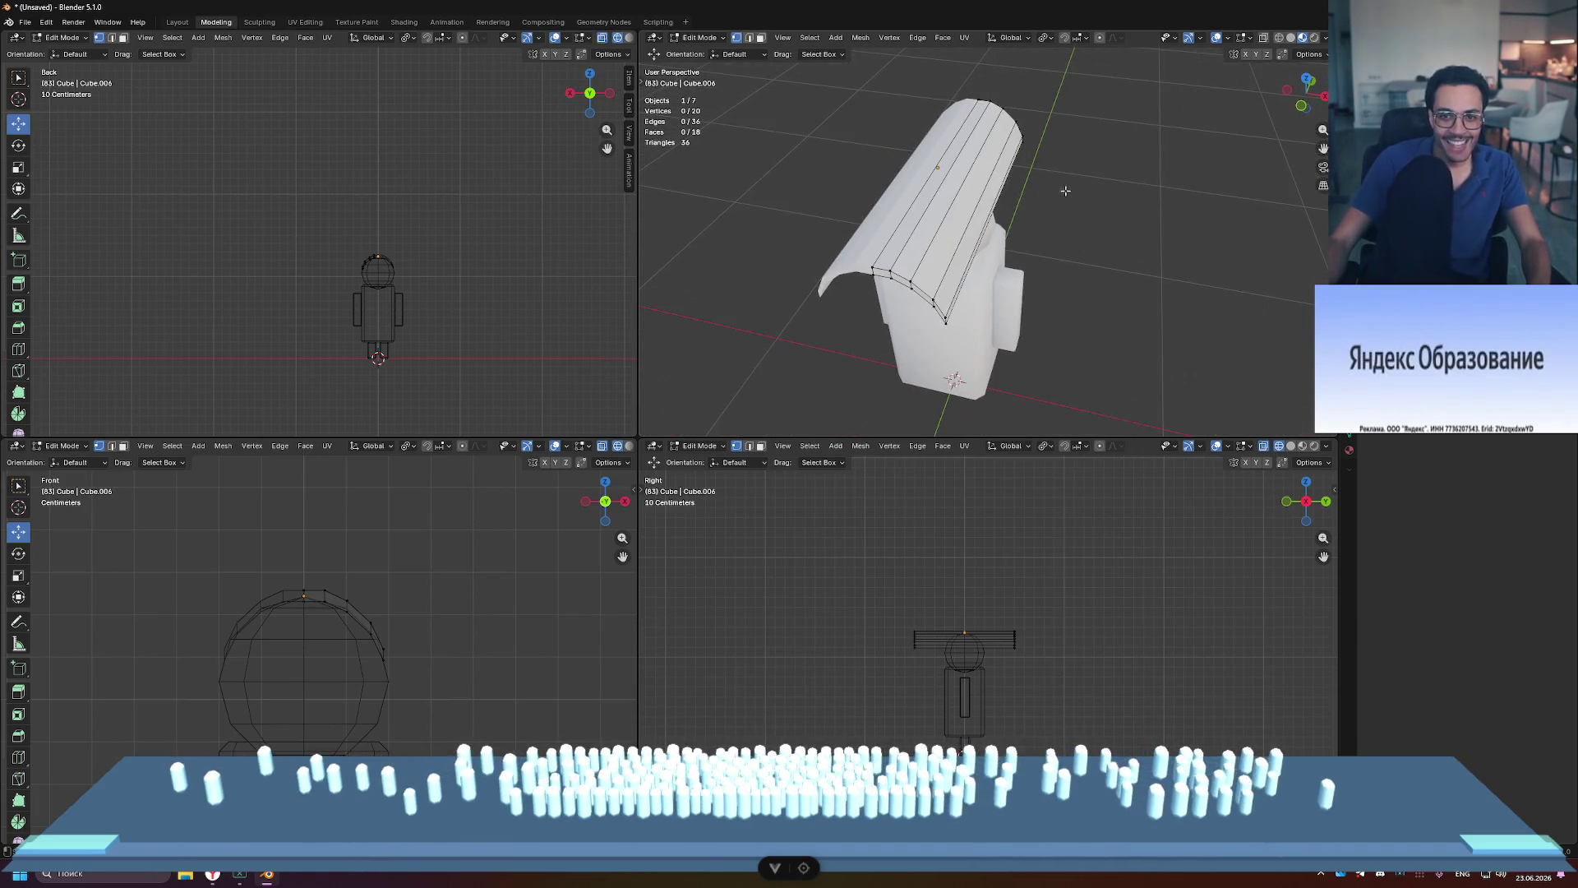
{"action": "left_click", "coordinate": [961, 168]}
{"action": "mouse_move", "coordinate": [962, 168]}
{"action": "middle_mouse_down"}
{"action": "mouse_move", "coordinate": [1089, 176]}
{"action": "mouse_move", "coordinate": [1064, 178]}
{"action": "mouse_move", "coordinate": [1003, 131]}
{"action": "mouse_move", "coordinate": [993, 99]}
{"action": "mouse_move", "coordinate": [1119, 122]}
{"action": "mouse_move", "coordinate": [1060, 132]}
{"action": "middle_mouse_up"}
{"action": "scroll", "coordinate": [1014, 167], "scroll_direction": "up", "scroll_amount": 3}
{"action": "scroll", "coordinate": [985, 106], "scroll_direction": "down", "scroll_amount": 3}
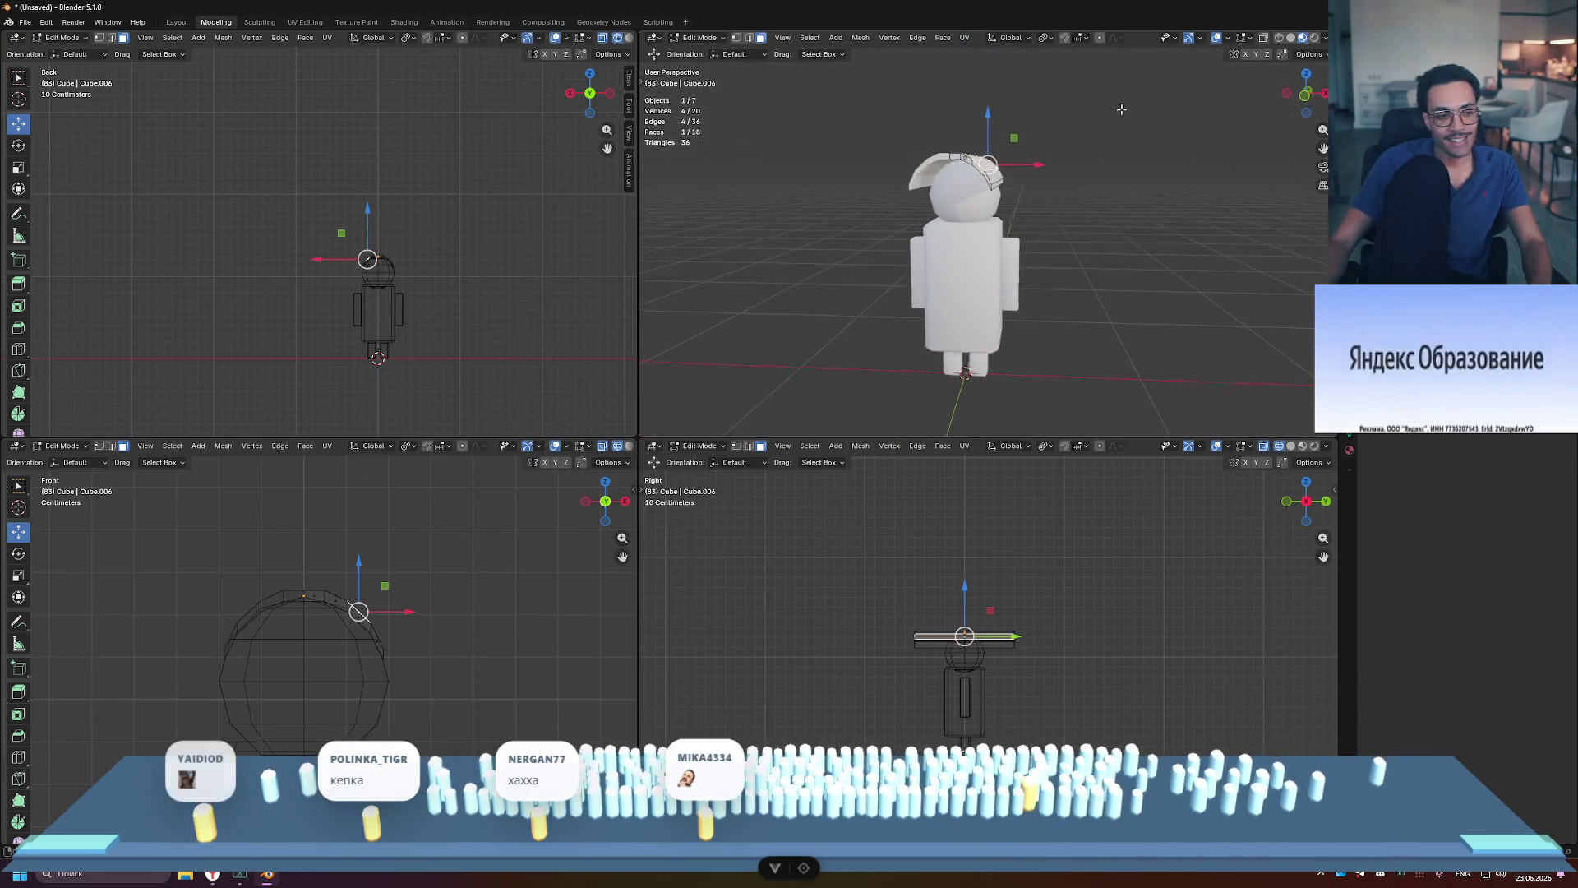
{"action": "scroll", "coordinate": [953, 198], "scroll_direction": "up", "scroll_amount": 2}
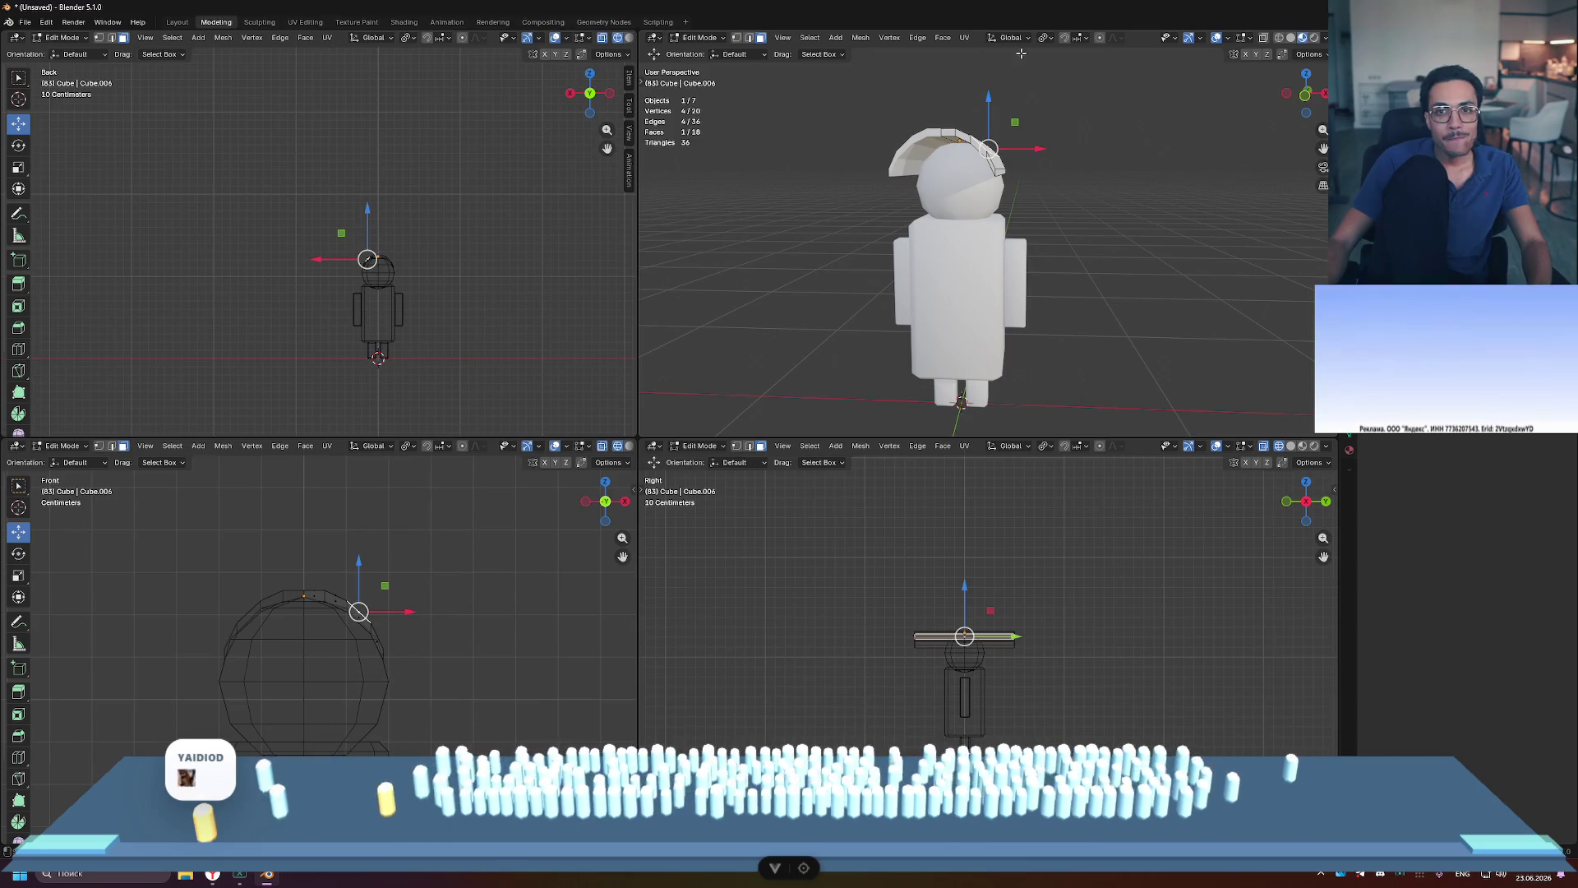
Step: Extrude the band faces outward along Normal orientation, then return to the four-view layout
{"action": "key", "text": "ctrl+space"}
{"action": "middle_click_drag", "start_coordinate": [1022, 53], "coordinate": [1011, 150]}
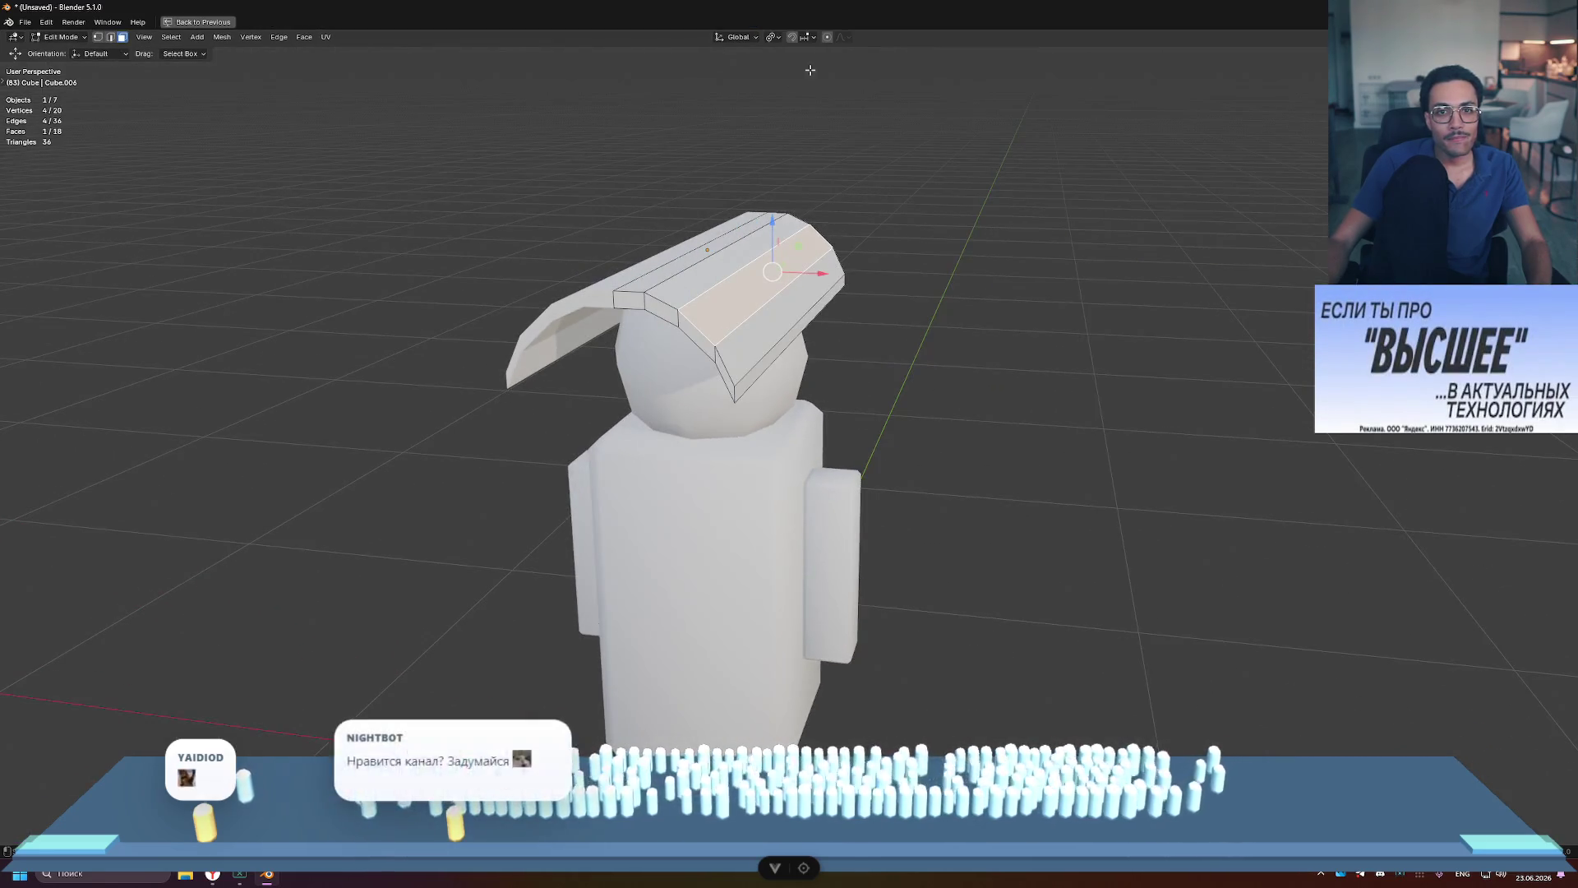
{"action": "left_click", "coordinate": [731, 37]}
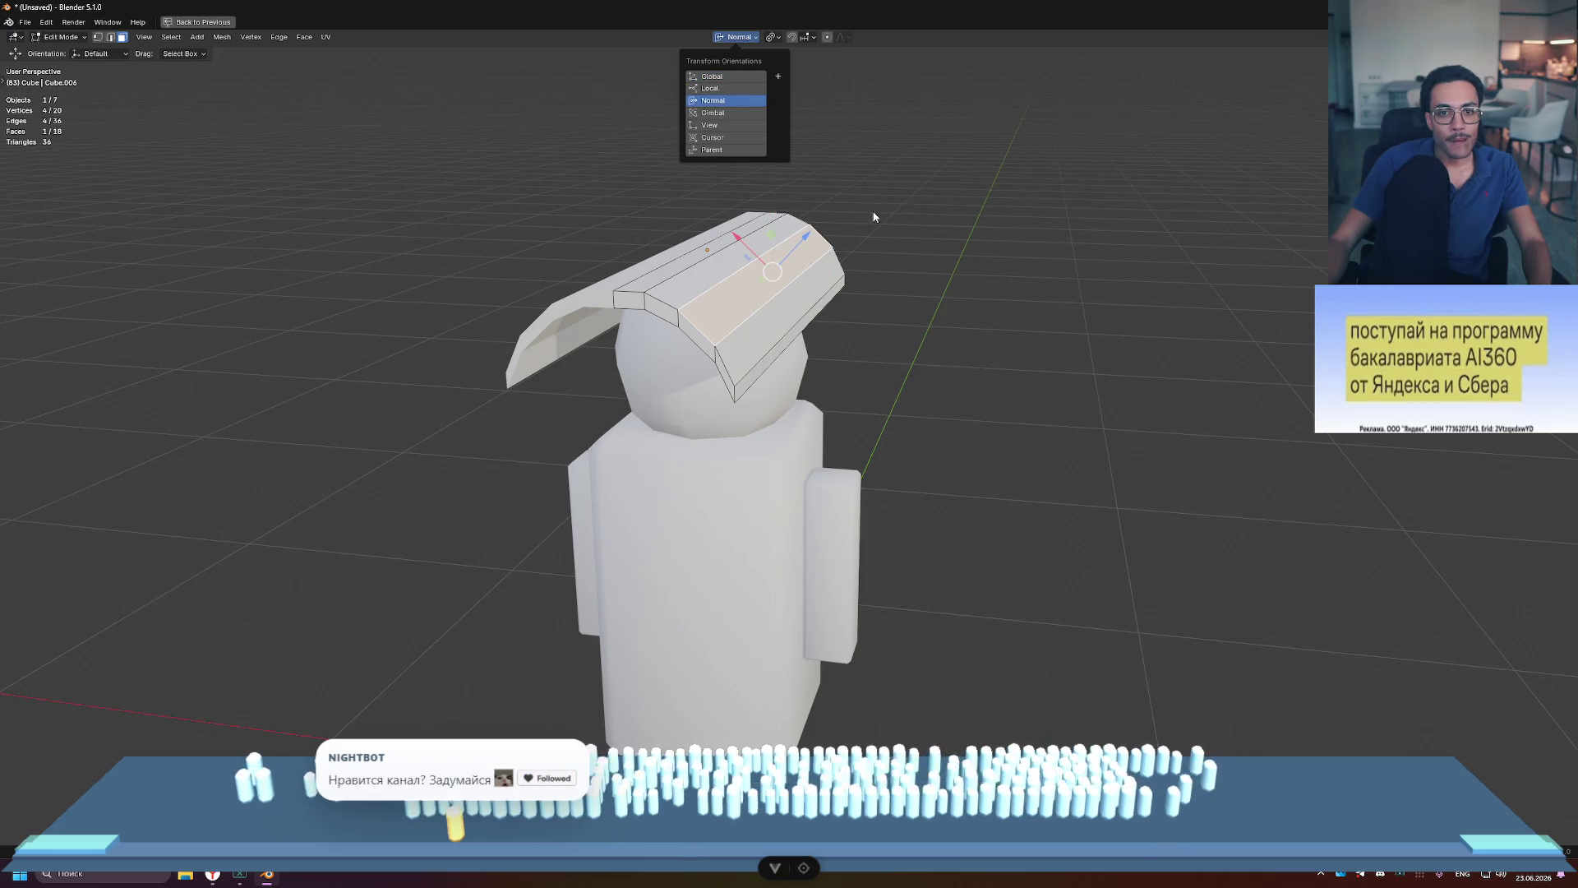
{"action": "middle_click_drag", "start_coordinate": [1001, 247], "coordinate": [892, 209]}
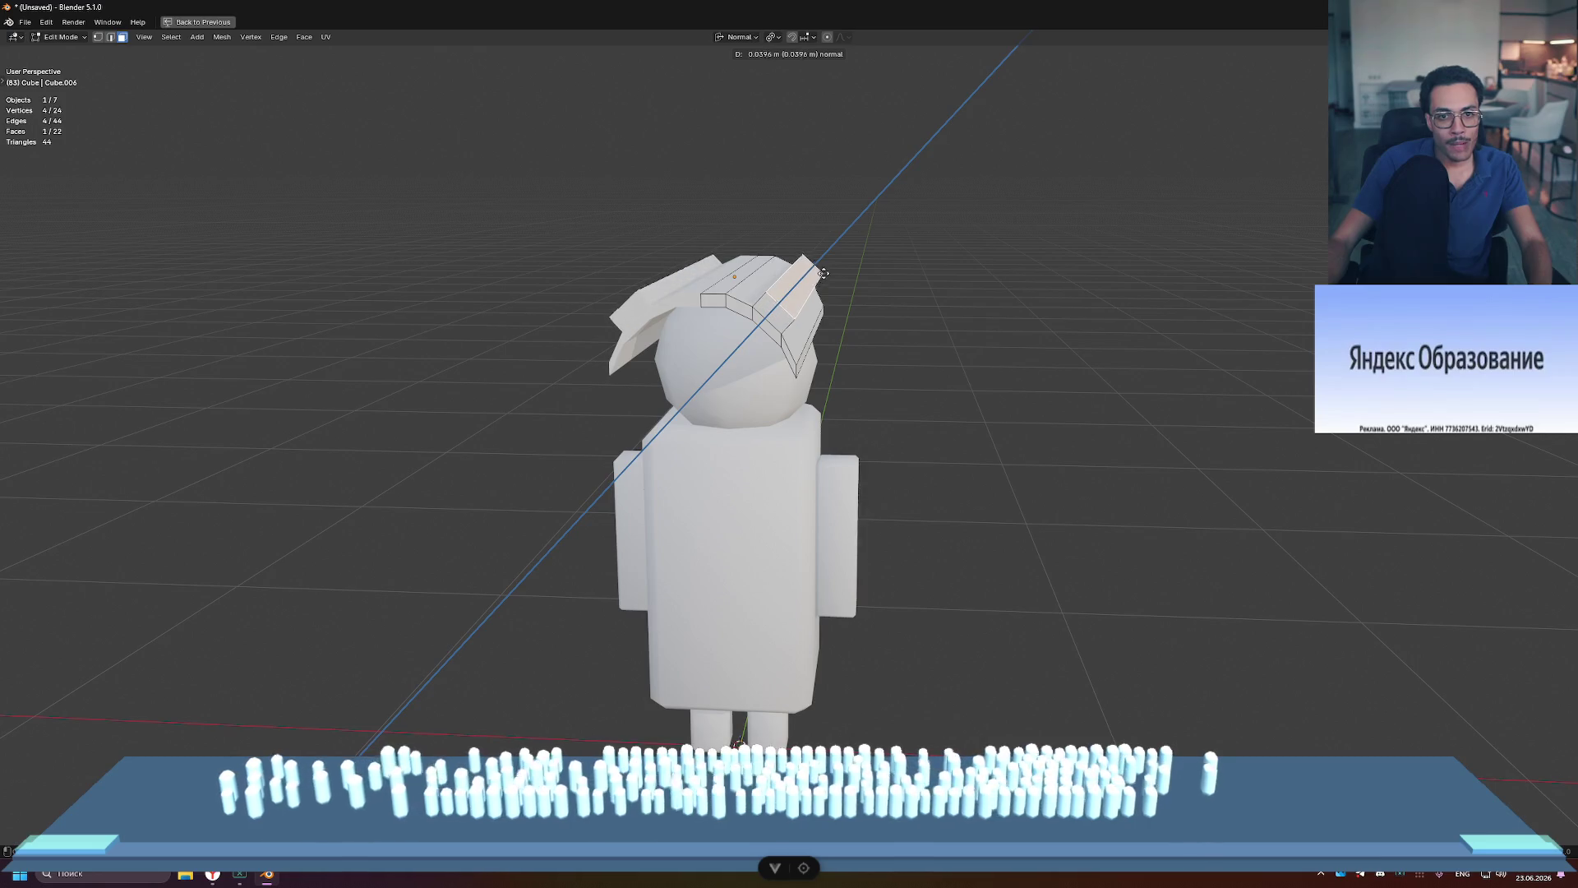
{"action": "left_click", "coordinate": [823, 272]}
{"action": "mouse_move", "coordinate": [823, 273]}
{"action": "middle_mouse_down"}
{"action": "mouse_move", "coordinate": [959, 237]}
{"action": "mouse_move", "coordinate": [967, 206]}
{"action": "mouse_move", "coordinate": [965, 253]}
{"action": "mouse_move", "coordinate": [975, 224]}
{"action": "mouse_move", "coordinate": [832, 275]}
{"action": "mouse_move", "coordinate": [887, 272]}
{"action": "mouse_move", "coordinate": [944, 296]}
{"action": "mouse_move", "coordinate": [1023, 269]}
{"action": "middle_mouse_up"}
{"action": "key", "text": "ctrl+space"}
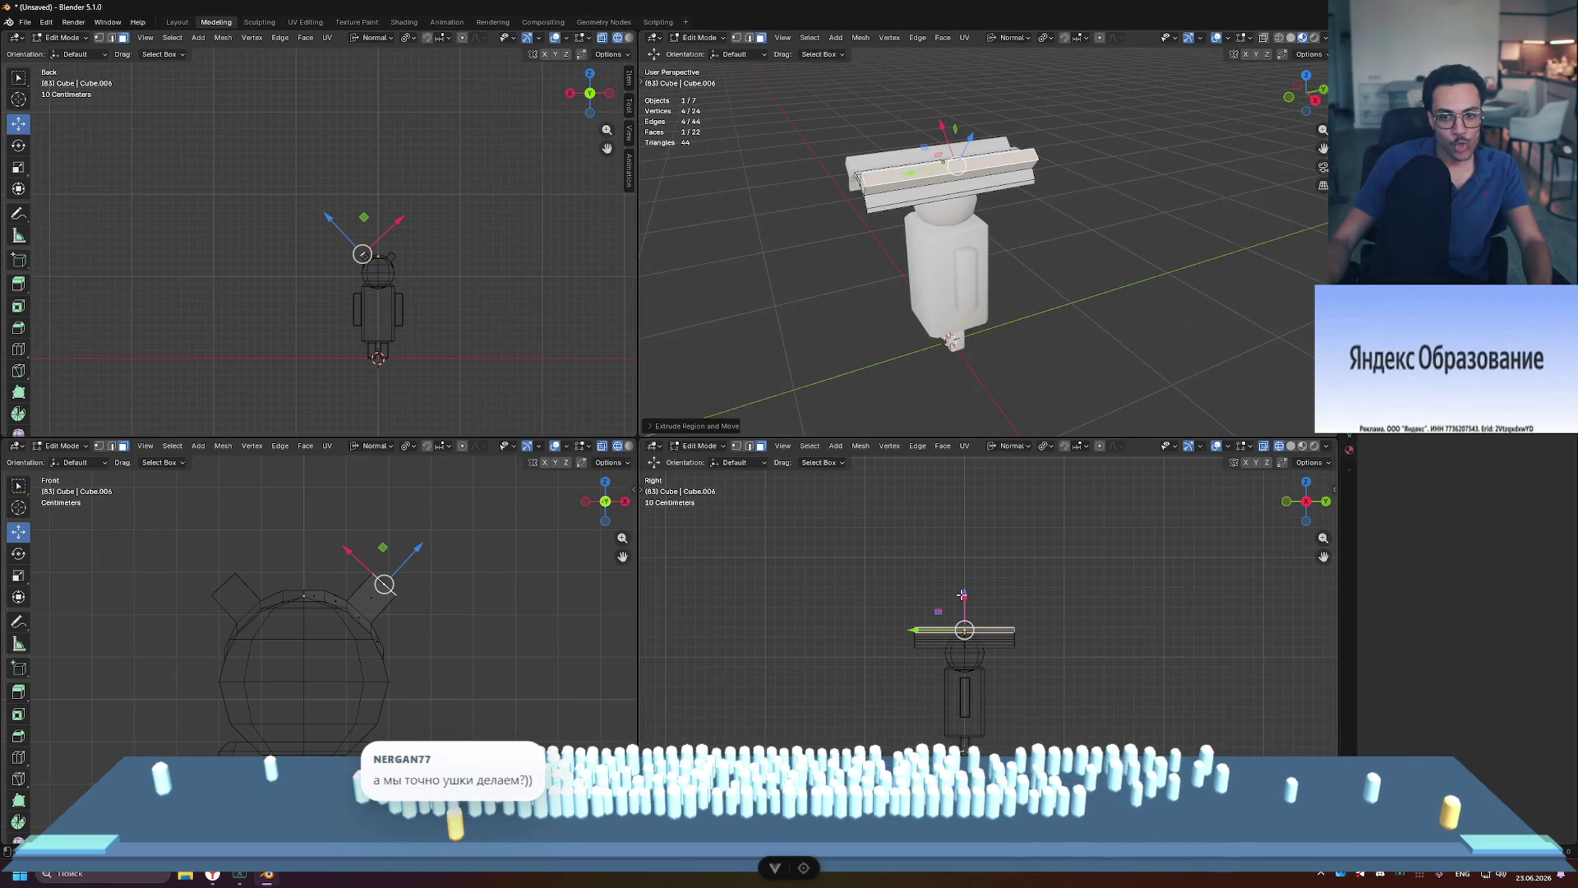
Step: Select all of the hat geometry, cancelling the first scale attempts
{"action": "mouse_move", "coordinate": [1082, 335]}
{"action": "middle_mouse_down"}
{"action": "mouse_move", "coordinate": [1180, 377]}
{"action": "mouse_move", "coordinate": [1103, 383]}
{"action": "middle_mouse_up"}
{"action": "key", "text": "a"}
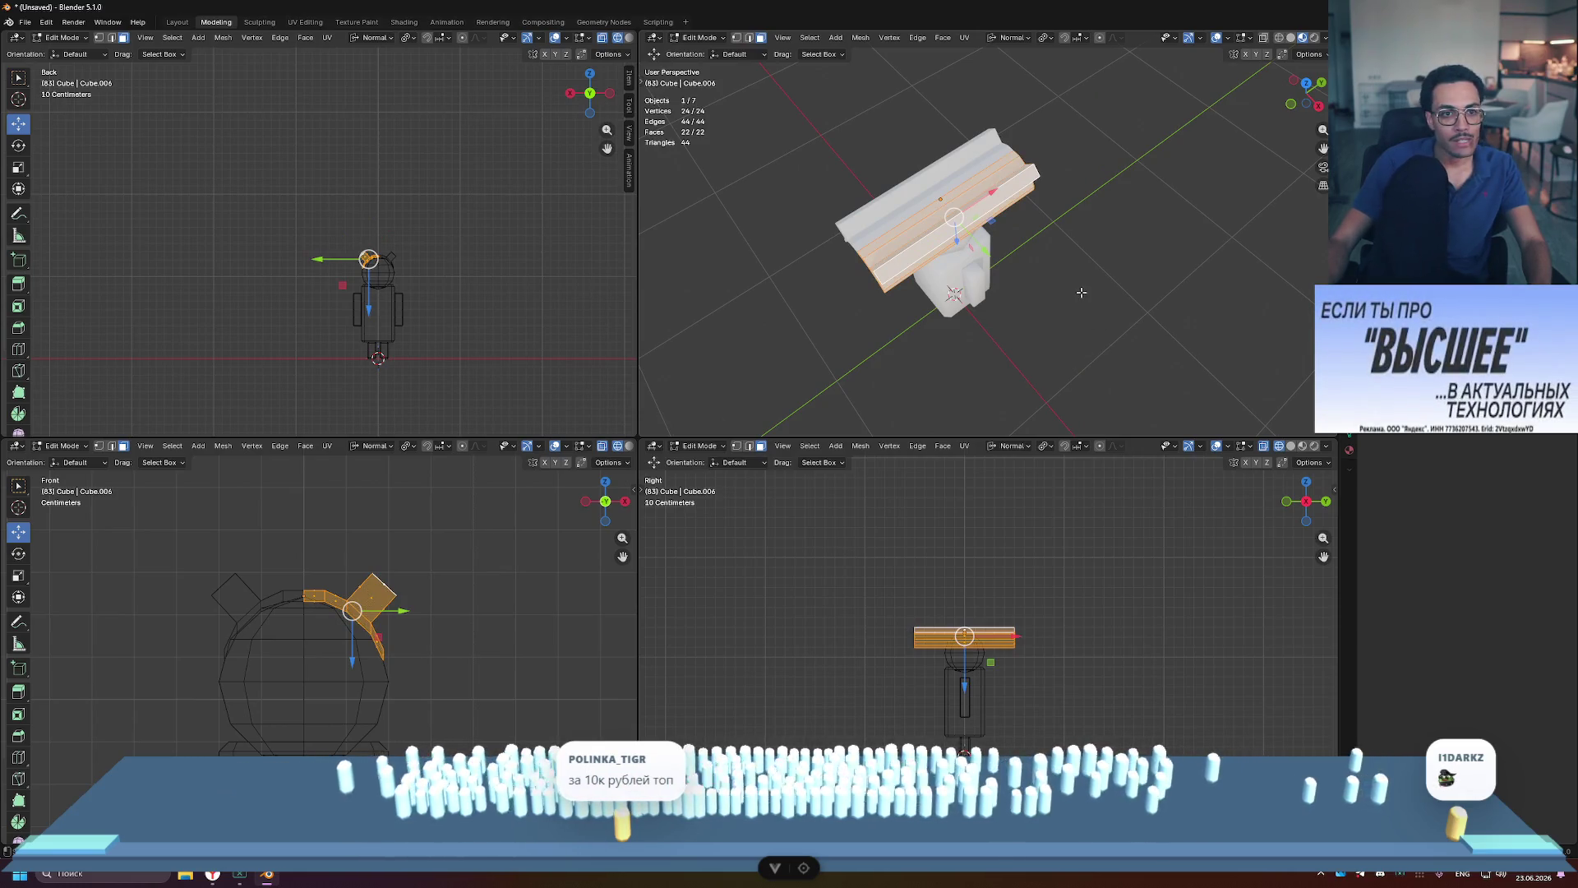
{"action": "middle_click_drag", "start_coordinate": [1082, 293], "coordinate": [1046, 313]}
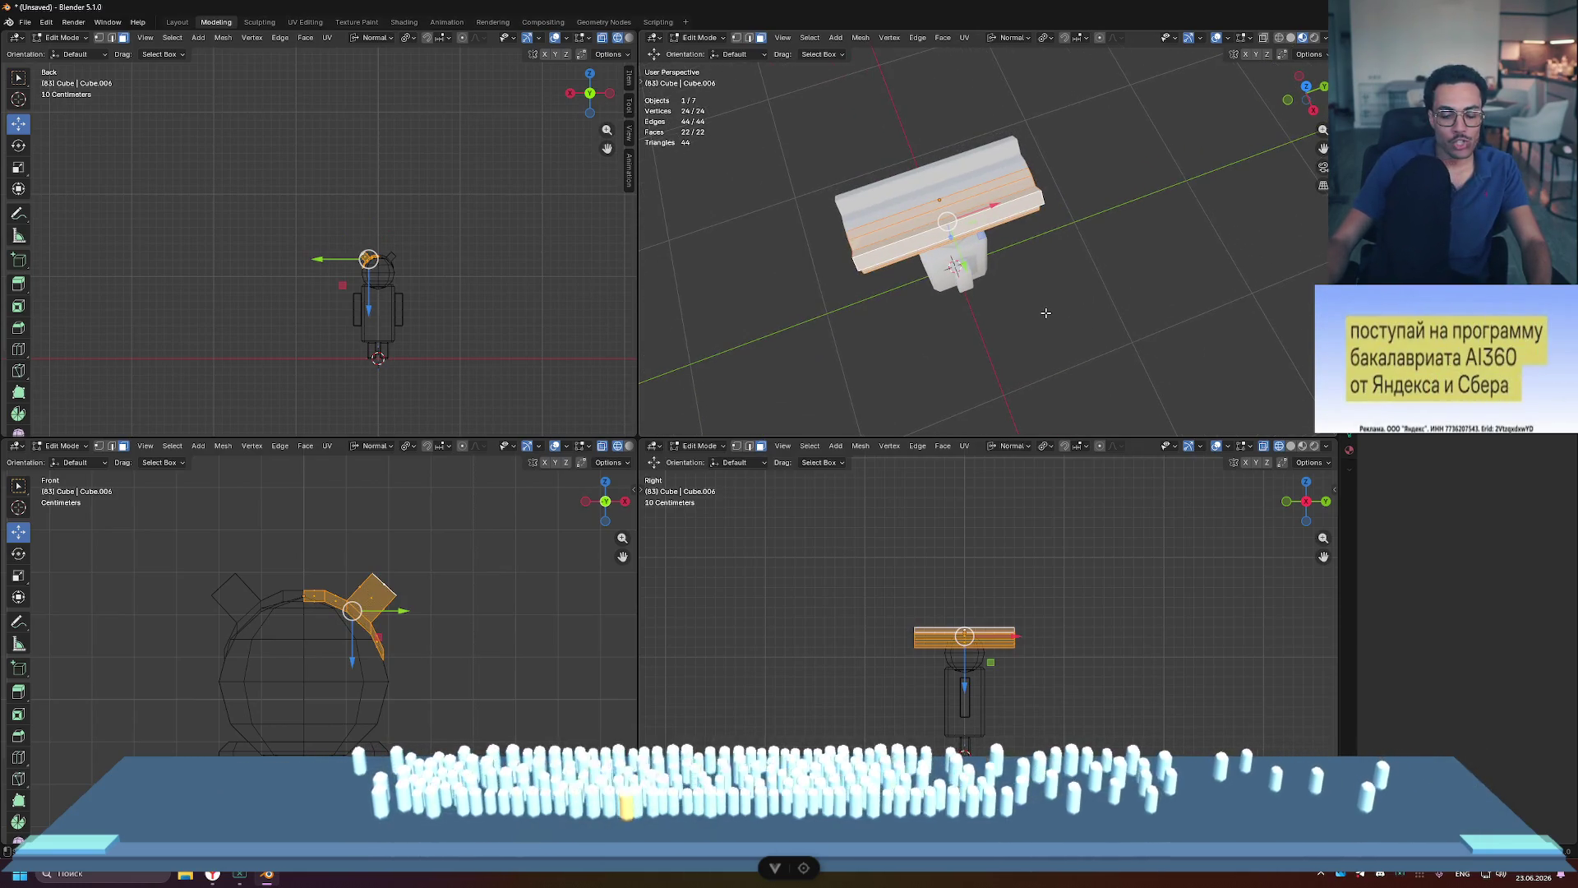
{"action": "key", "text": "y"}
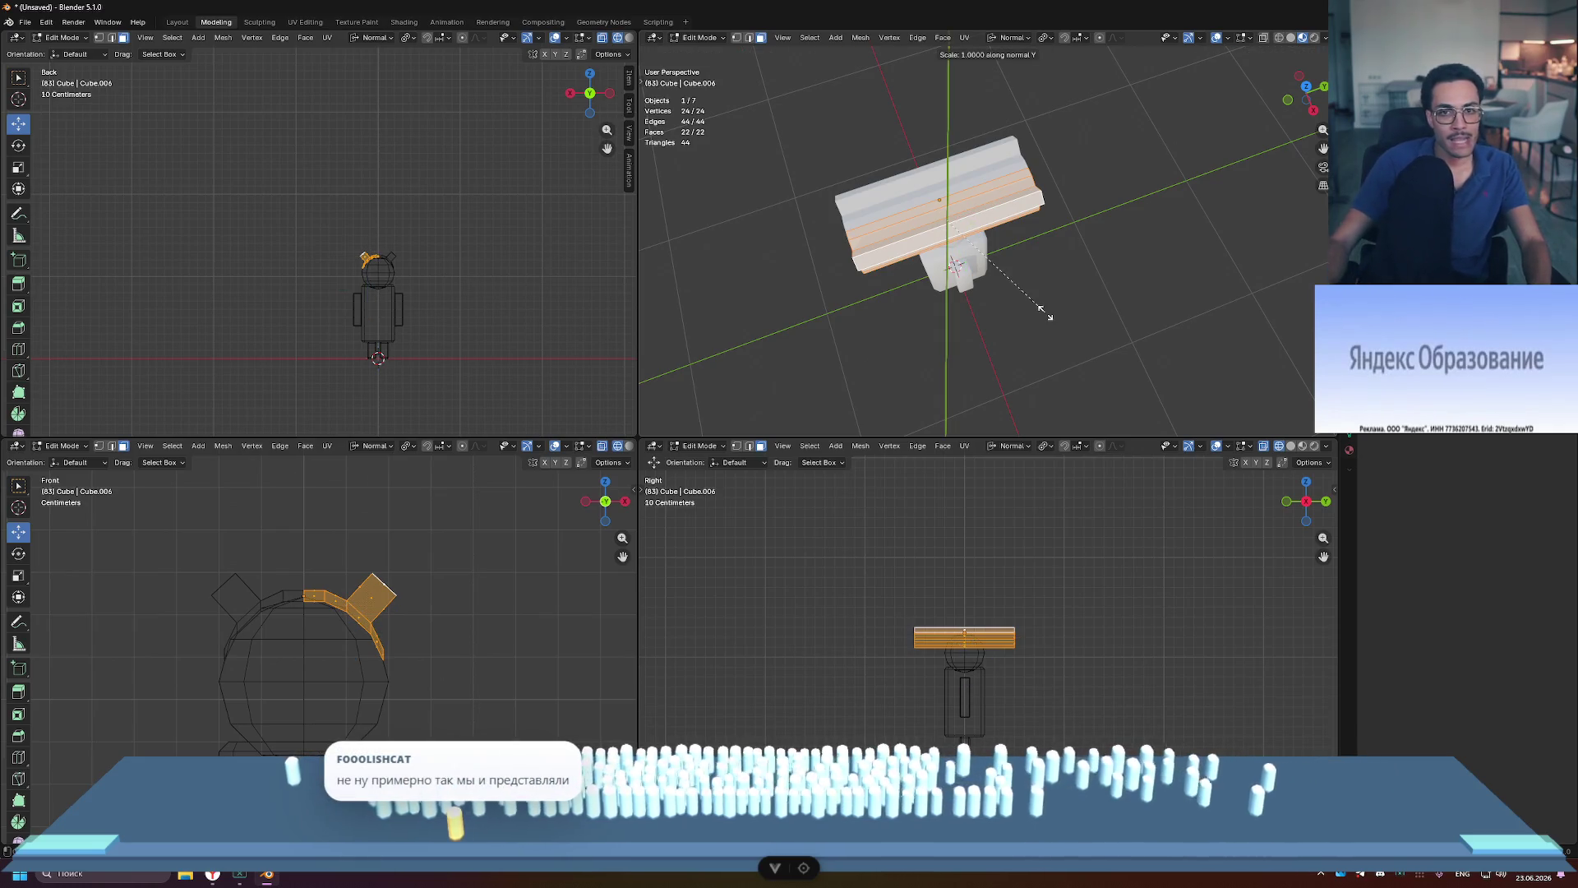
{"action": "key", "text": "Escape"}
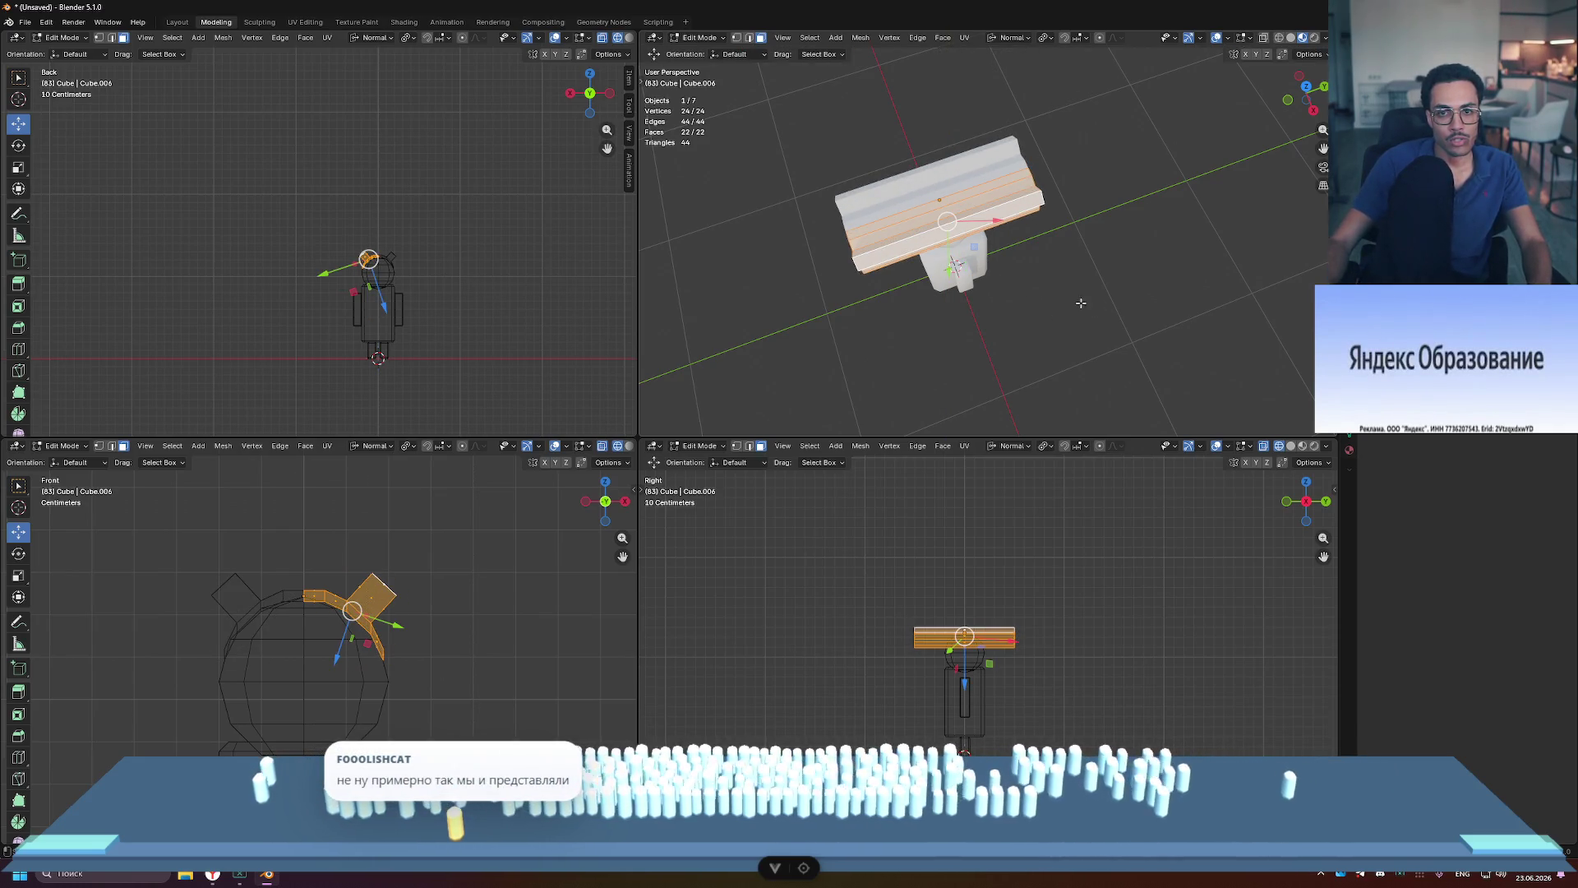
{"action": "key", "text": "alt+a"}
{"action": "key", "text": "a"}
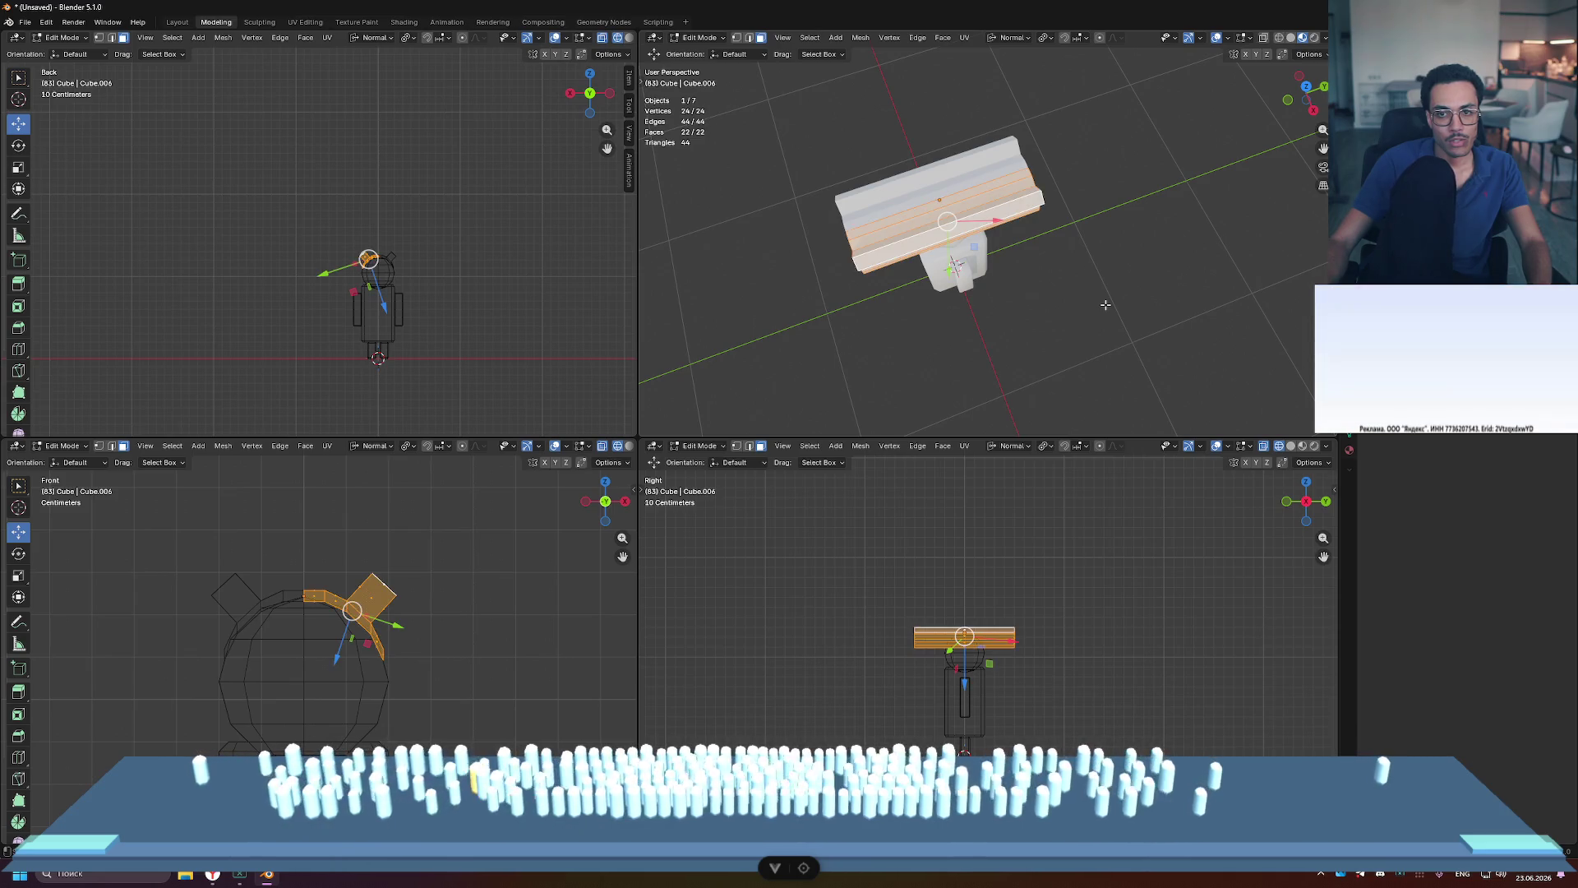
{"action": "key", "text": "s"}
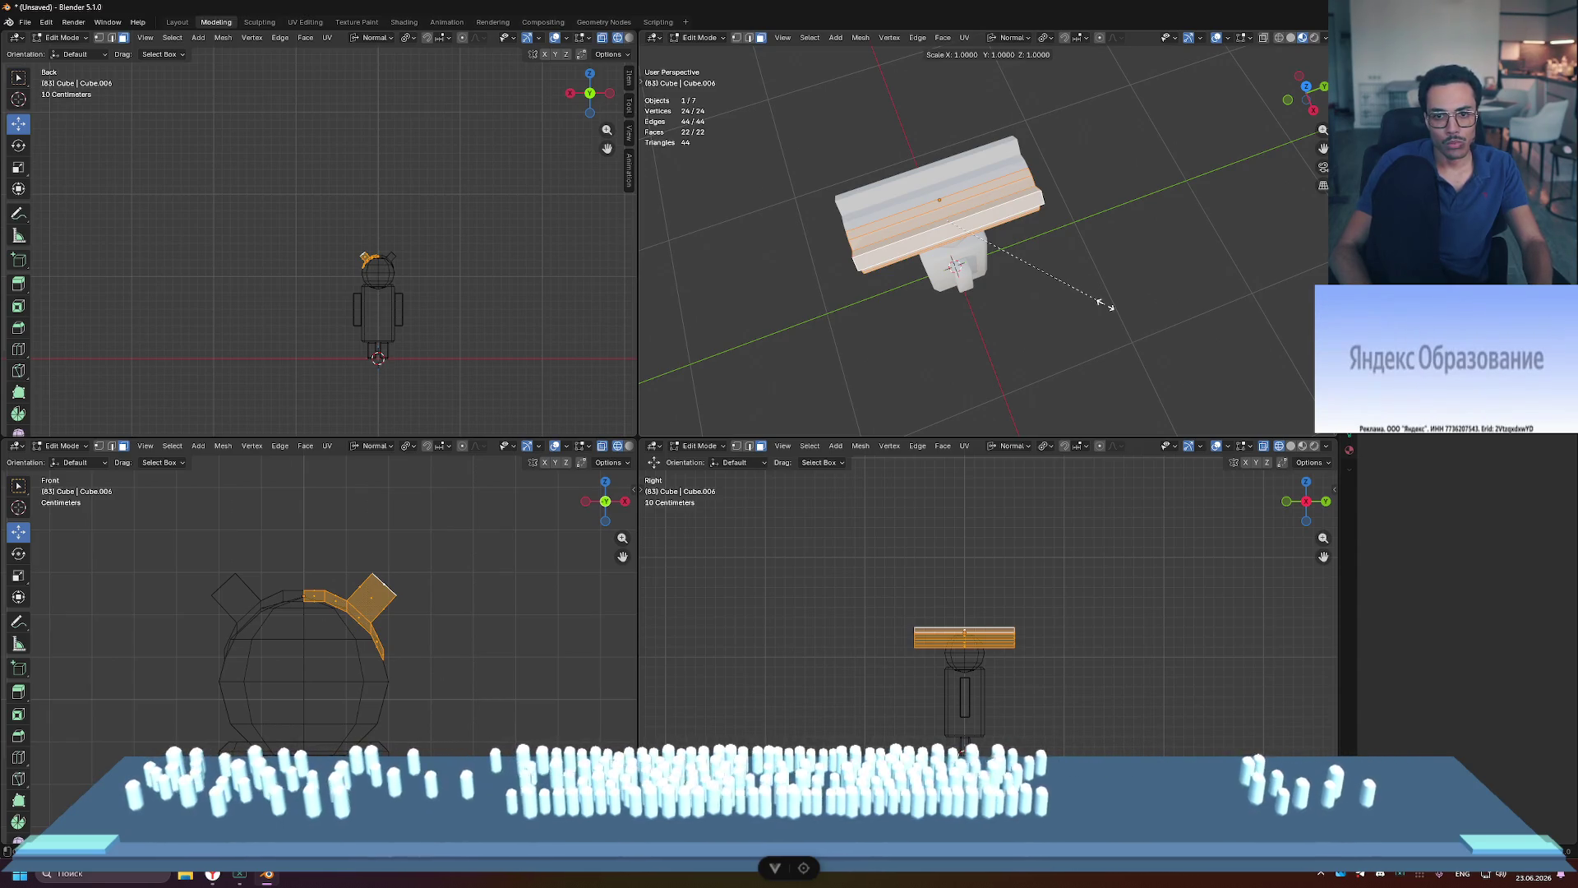
{"action": "key", "text": "Escape"}
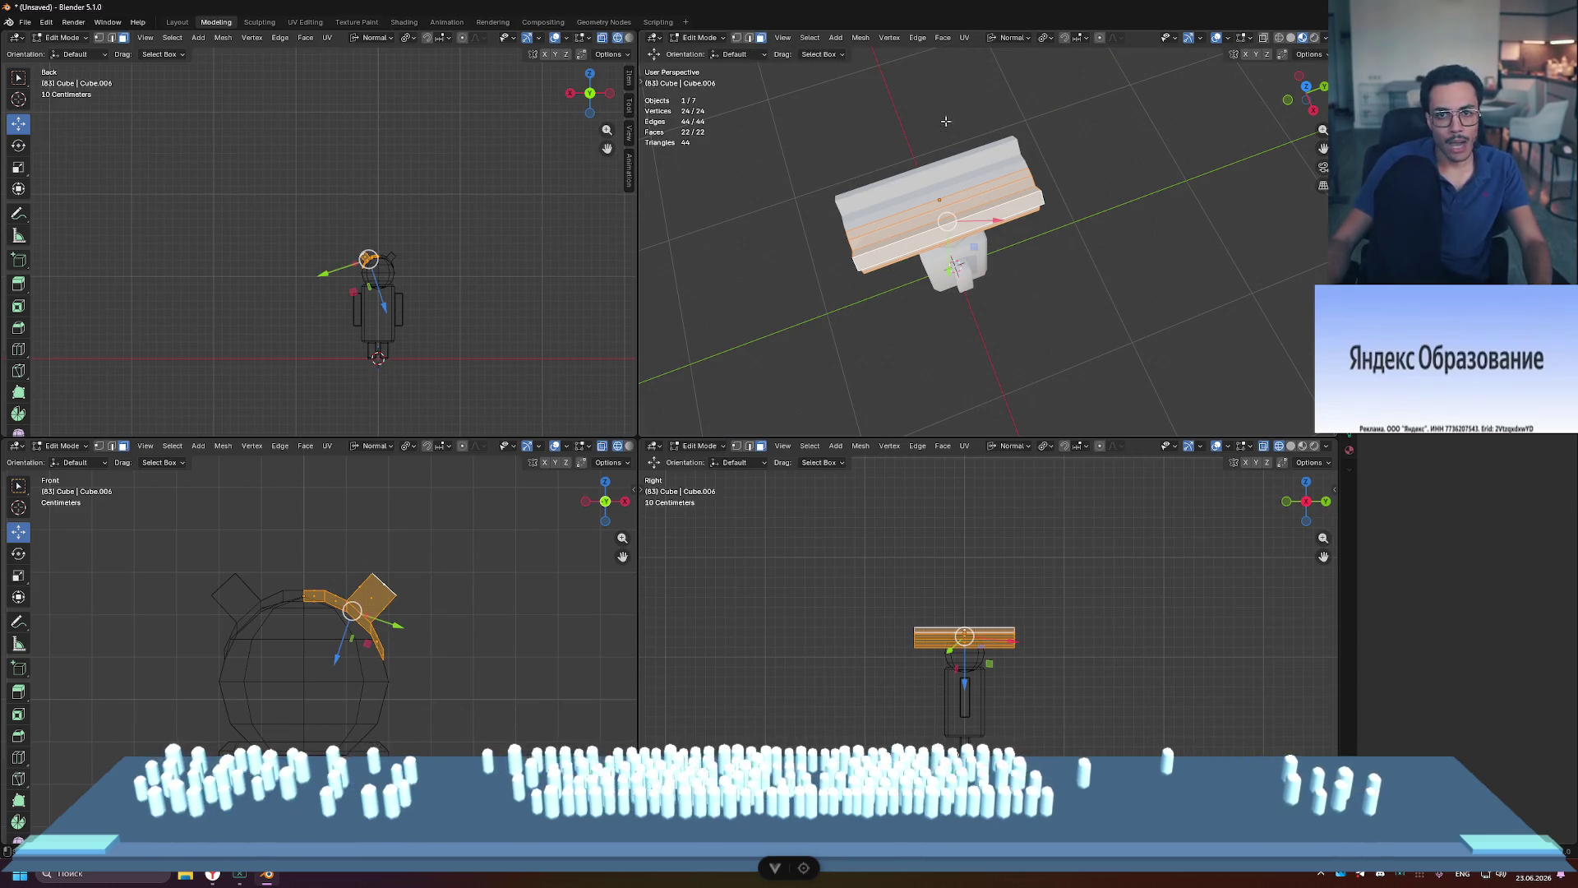
Step: Set the transform orientation to Global and scale the band narrower along Y
{"action": "left_click", "coordinate": [991, 43]}
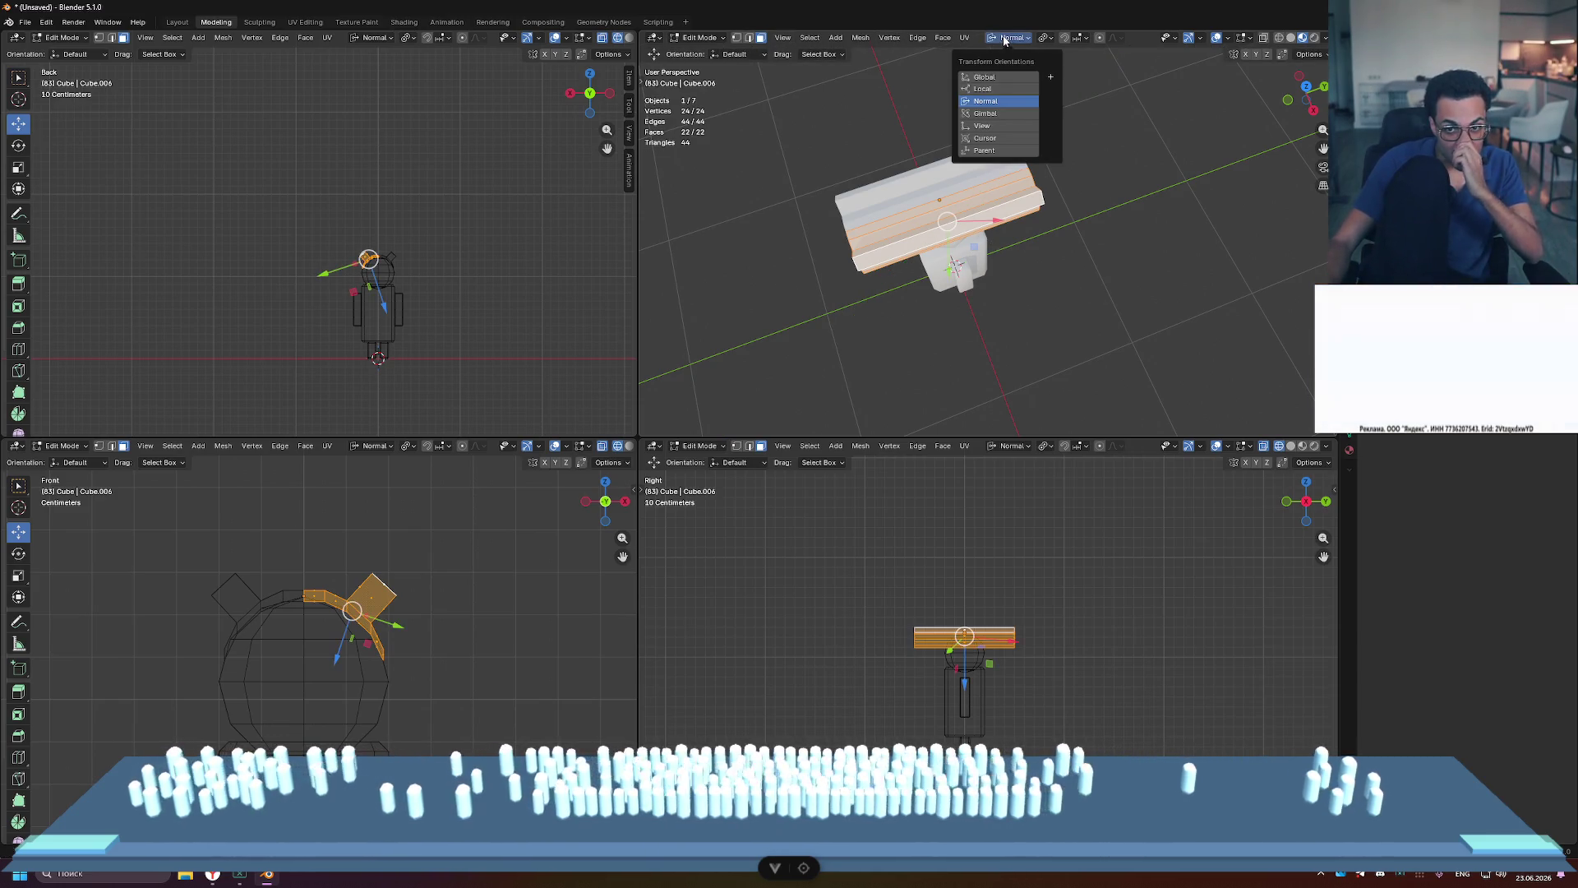
{"action": "left_click", "coordinate": [1003, 59]}
{"action": "key", "text": "s"}
{"action": "key", "text": "y"}
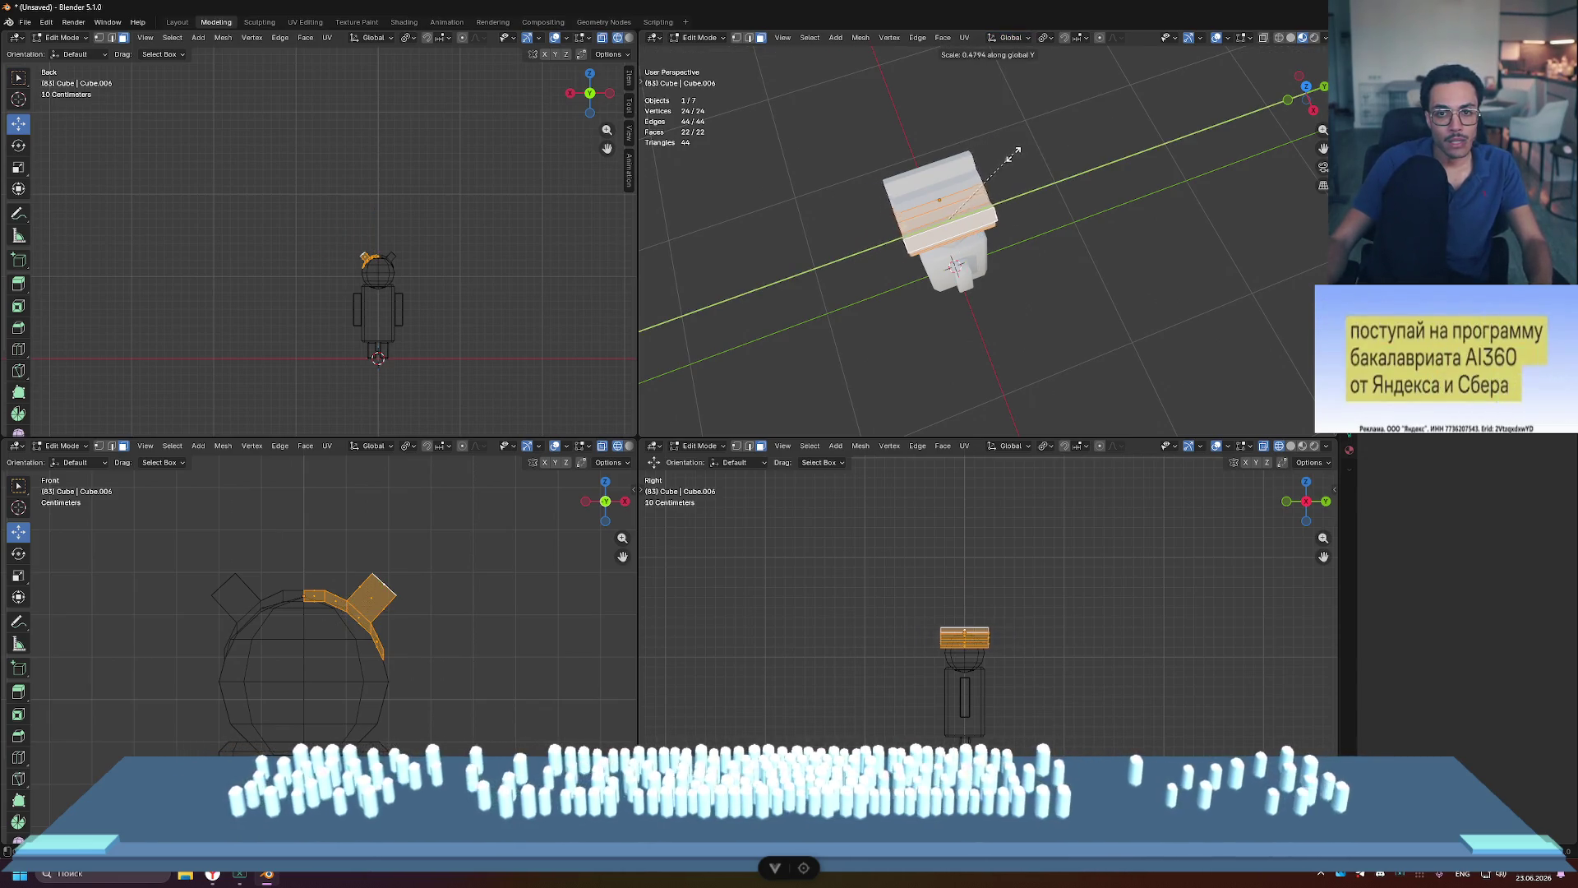
{"action": "left_click", "coordinate": [953, 217]}
{"action": "key", "text": "alt+a"}
Step: Switch the viewport to Solid shading and maximize the perspective view on the figure
{"action": "middle_click_drag", "start_coordinate": [954, 218], "coordinate": [1050, 273]}
{"action": "scroll", "coordinate": [1051, 274], "scroll_direction": "up", "scroll_amount": 4}
{"action": "mouse_move", "coordinate": [1024, 181]}
{"action": "middle_mouse_down"}
{"action": "mouse_move", "coordinate": [1135, 185]}
{"action": "mouse_move", "coordinate": [1226, 120]}
{"action": "middle_mouse_up"}
{"action": "left_click", "coordinate": [1291, 37]}
{"action": "scroll", "coordinate": [1134, 201], "scroll_direction": "down", "scroll_amount": 4}
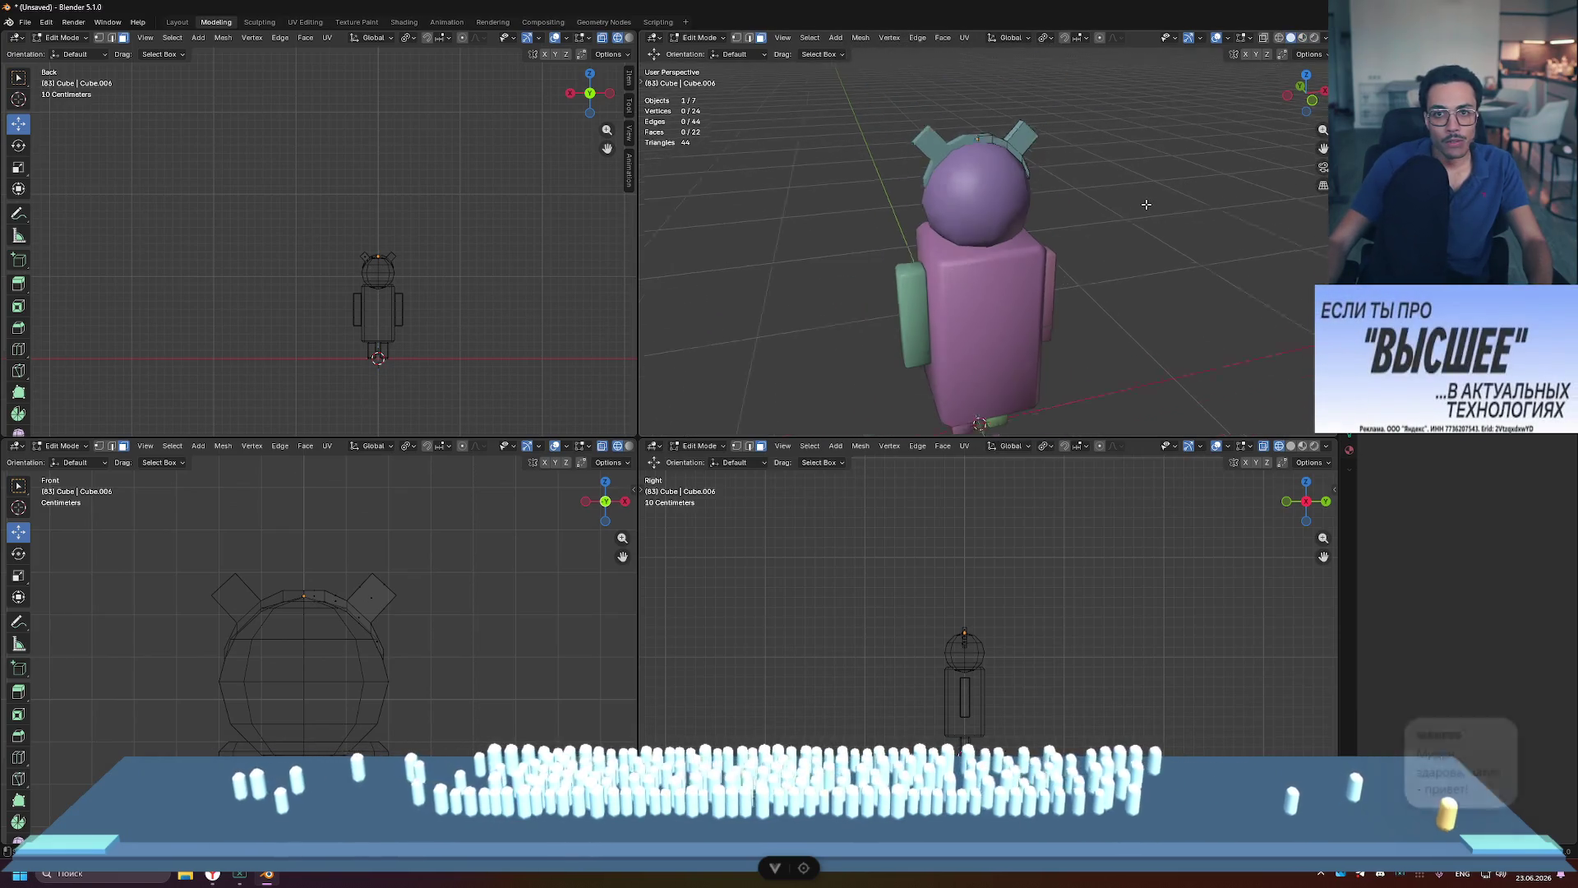
{"action": "mouse_move", "coordinate": [1134, 201]}
{"action": "middle_mouse_down"}
{"action": "mouse_move", "coordinate": [1085, 176]}
{"action": "mouse_move", "coordinate": [1211, 151]}
{"action": "mouse_move", "coordinate": [1053, 189]}
{"action": "mouse_move", "coordinate": [1125, 187]}
{"action": "middle_mouse_up"}
{"action": "key", "text": "Tab"}
{"action": "left_click", "coordinate": [1063, 171]}
{"action": "scroll", "coordinate": [1080, 180], "scroll_direction": "down", "scroll_amount": 3}
{"action": "scroll", "coordinate": [1036, 181], "scroll_direction": "up", "scroll_amount": 5}
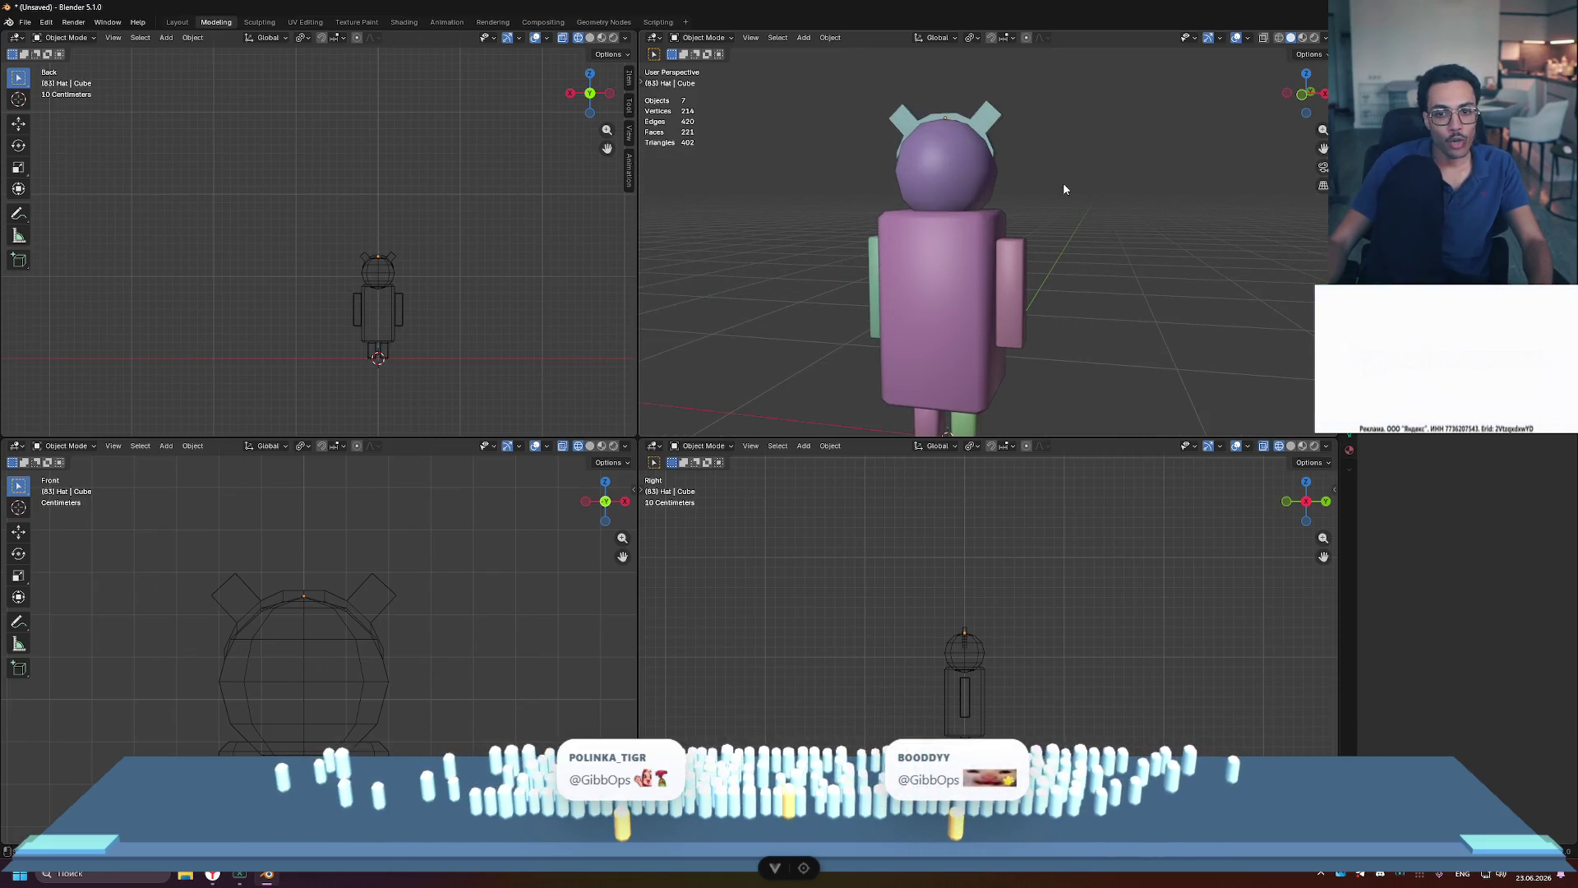
{"action": "key", "text": "ctrl+space"}
{"action": "scroll", "coordinate": [1057, 194], "scroll_direction": "down", "scroll_amount": 5}
{"action": "scroll", "coordinate": [1058, 194], "scroll_direction": "up", "scroll_amount": 4}
{"action": "mouse_move", "coordinate": [1058, 194]}
{"action": "middle_mouse_down"}
{"action": "mouse_move", "coordinate": [950, 293]}
{"action": "mouse_move", "coordinate": [1086, 272]}
{"action": "mouse_move", "coordinate": [897, 259]}
{"action": "mouse_move", "coordinate": [990, 272]}
{"action": "mouse_move", "coordinate": [979, 239]}
{"action": "mouse_move", "coordinate": [961, 265]}
{"action": "mouse_move", "coordinate": [829, 333]}
{"action": "middle_mouse_up"}
Step: Rotate the right ear's end face so its tip angles lower toward the band
{"action": "key", "text": "Tab"}
{"action": "left_click", "coordinate": [846, 251]}
{"action": "scroll", "coordinate": [870, 241], "scroll_direction": "up", "scroll_amount": 4}
{"action": "scroll", "coordinate": [957, 209], "scroll_direction": "down", "scroll_amount": 3}
{"action": "key", "text": "r"}
{"action": "left_click", "coordinate": [895, 292]}
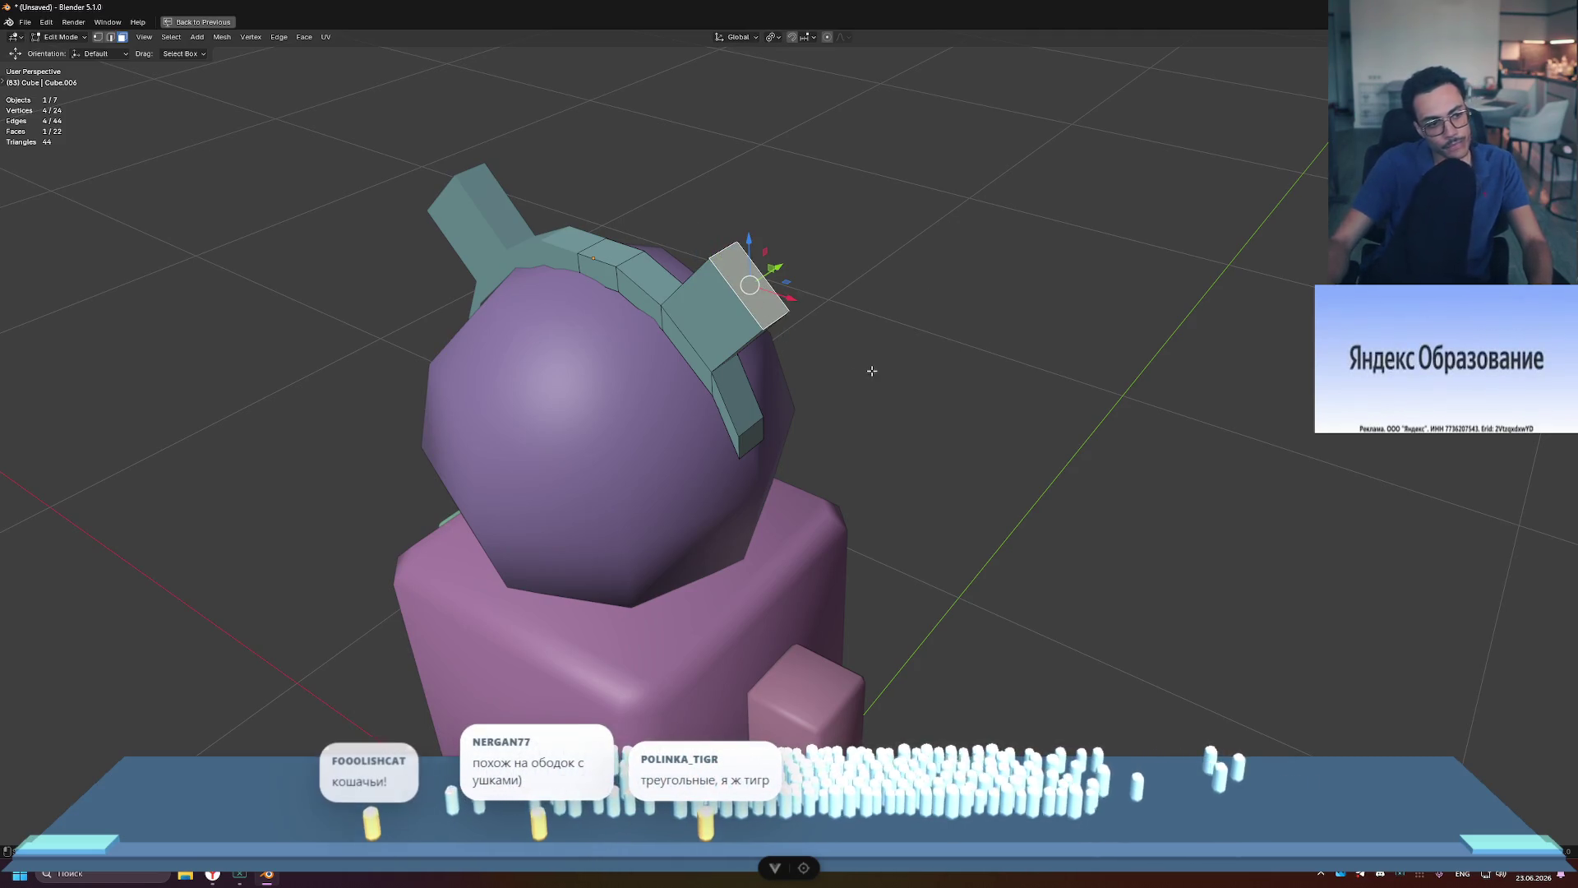
Step: Collapse the first ear's top end edge At Center into a point
{"action": "middle_click_drag", "start_coordinate": [872, 370], "coordinate": [789, 353]}
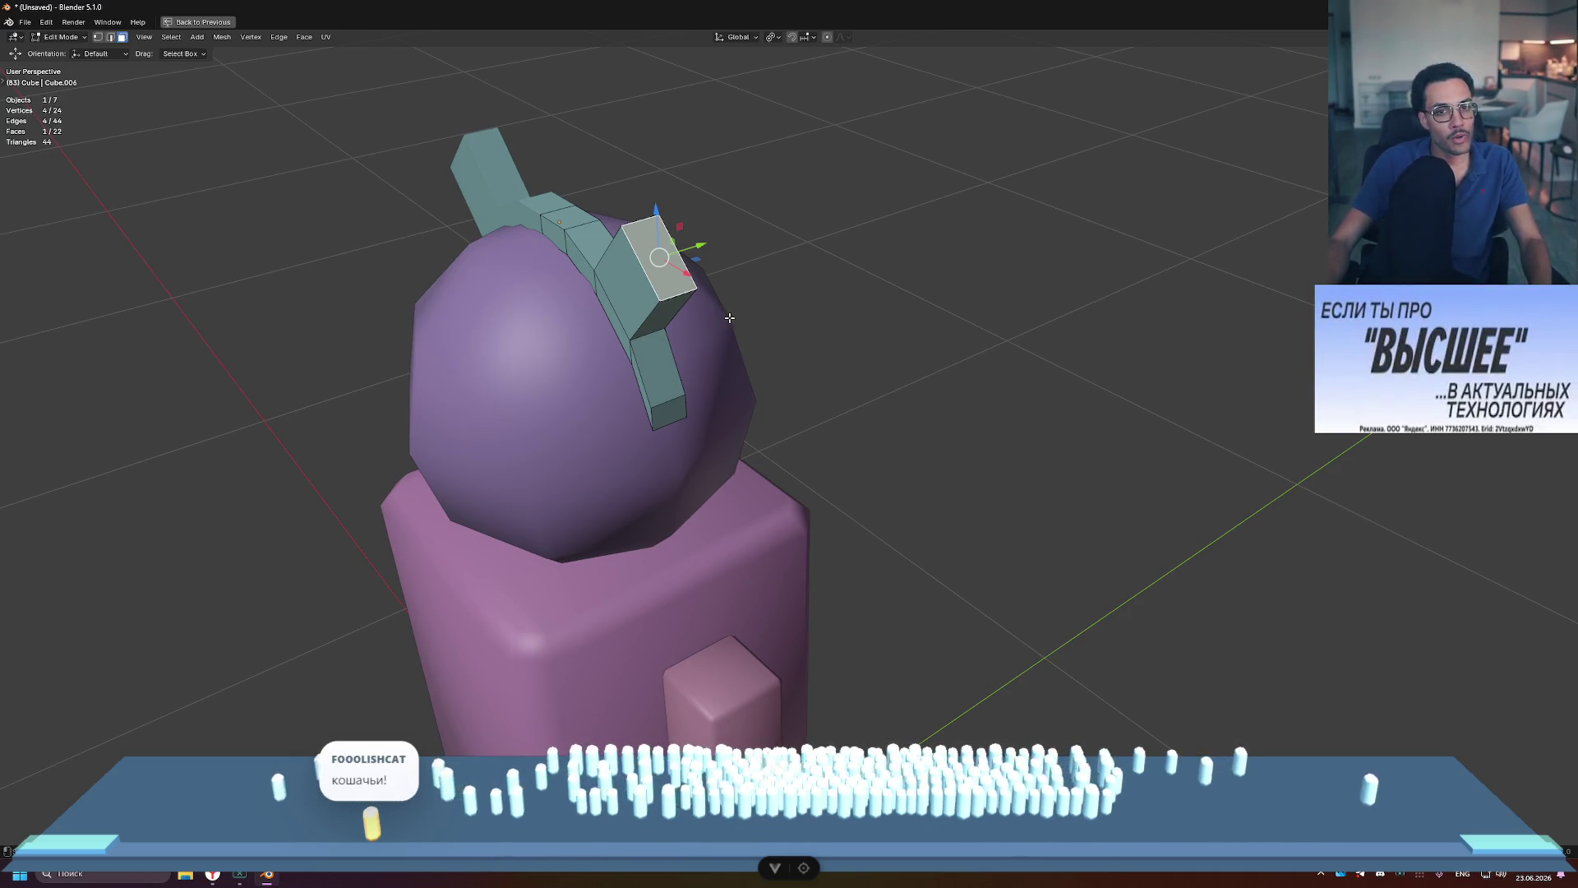
{"action": "scroll", "coordinate": [730, 317], "scroll_direction": "up", "scroll_amount": 4}
{"action": "mouse_move", "coordinate": [732, 304]}
{"action": "middle_mouse_down"}
{"action": "mouse_move", "coordinate": [612, 297]}
{"action": "mouse_move", "coordinate": [763, 352]}
{"action": "middle_mouse_up"}
{"action": "left_click", "coordinate": [612, 293], "text": "shift"}
{"action": "left_click", "coordinate": [612, 294], "text": "shift"}
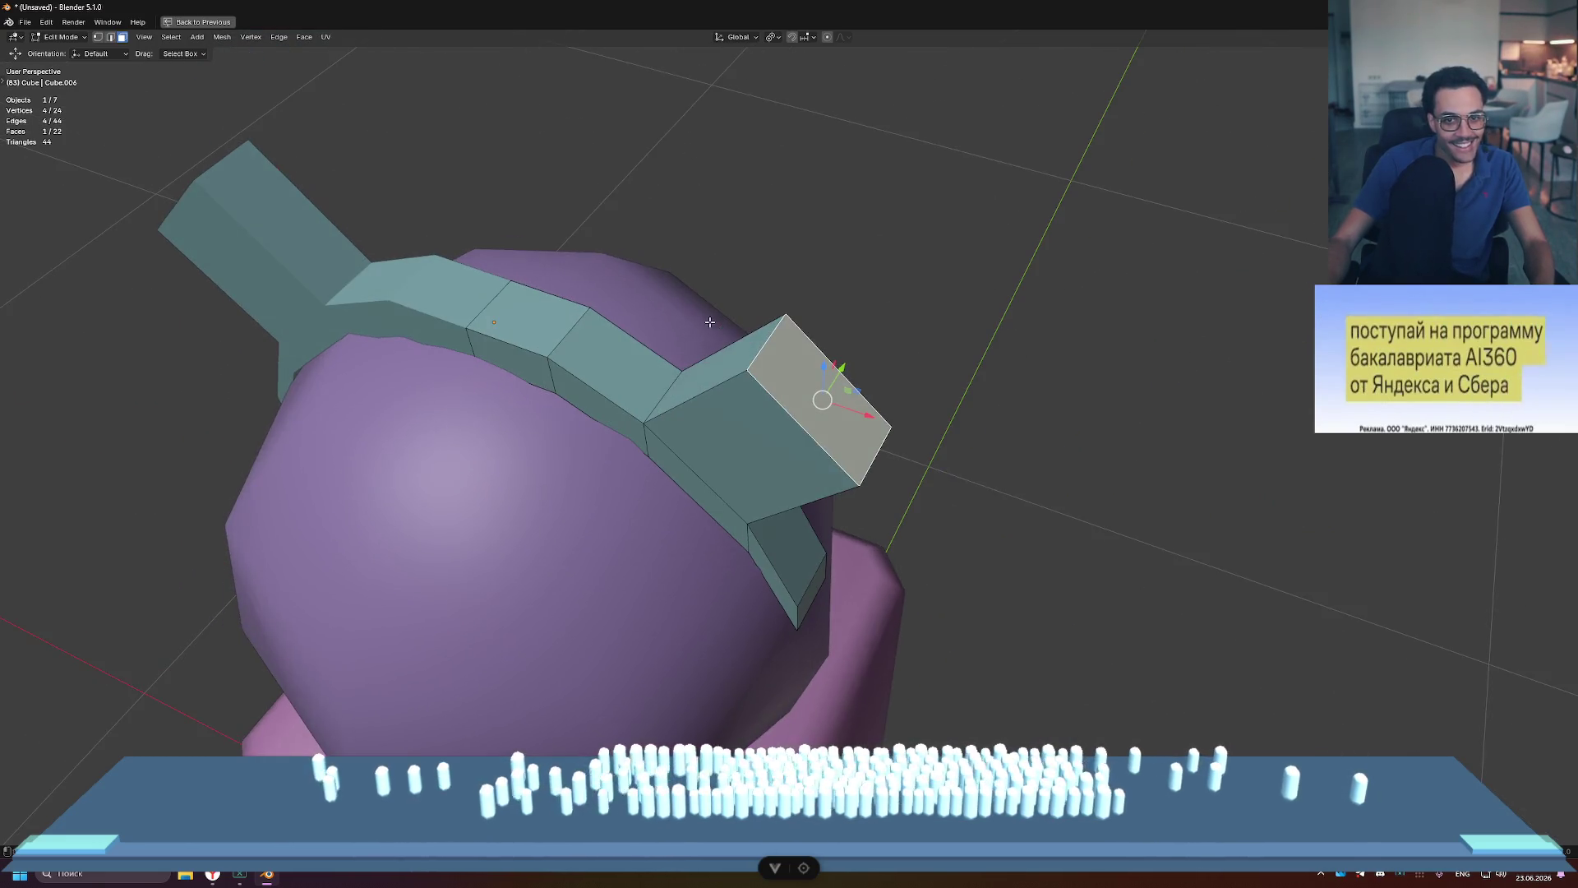
{"action": "key", "text": "2"}
{"action": "left_click", "coordinate": [763, 353]}
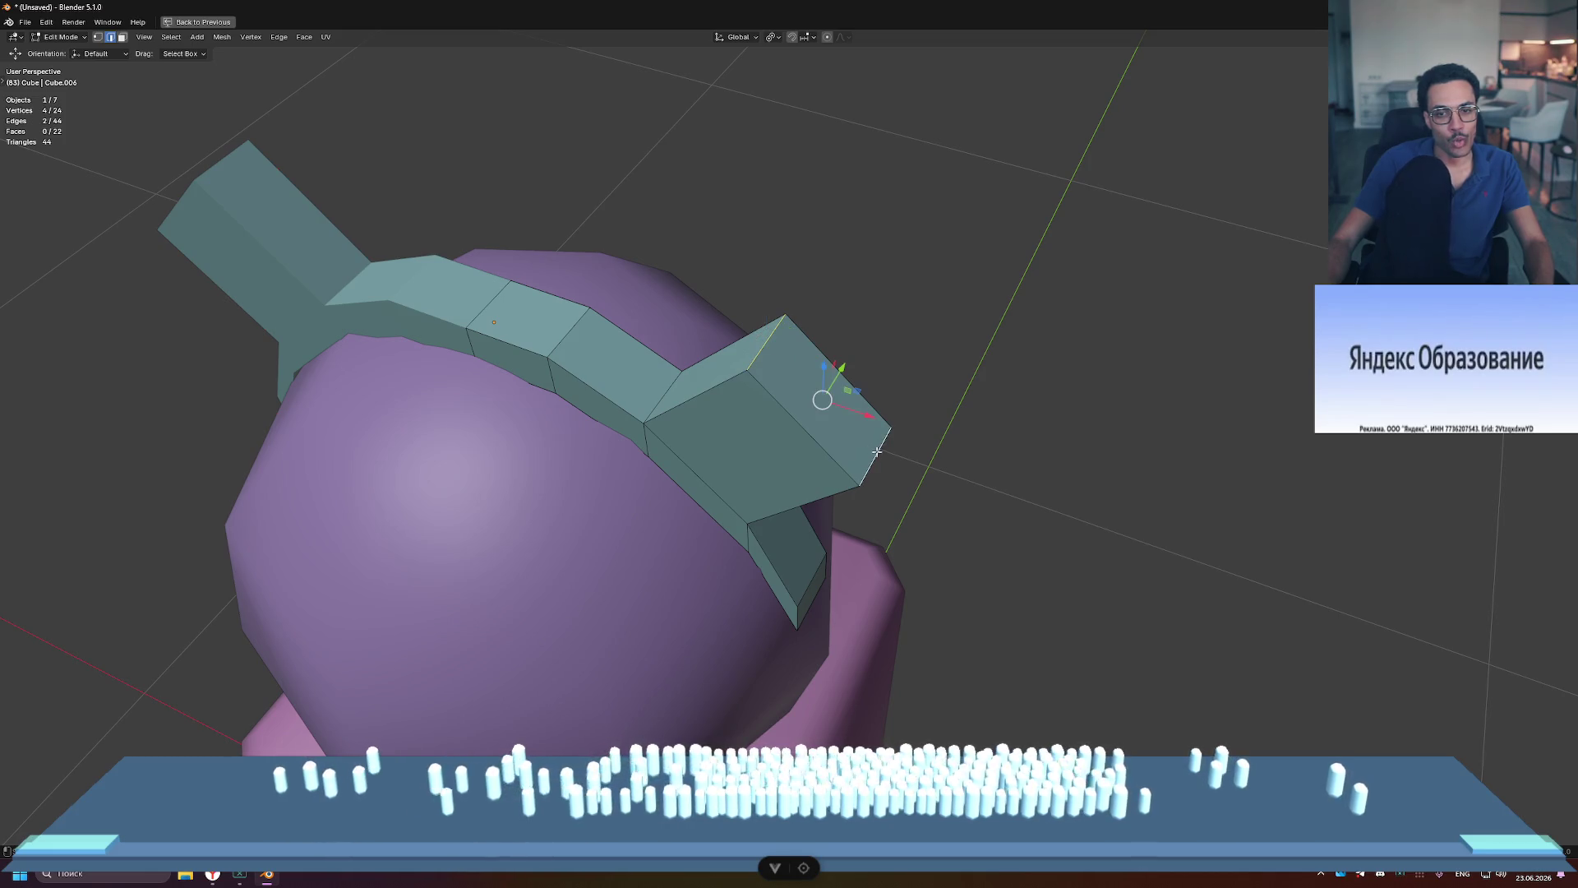
{"action": "key", "text": "m"}
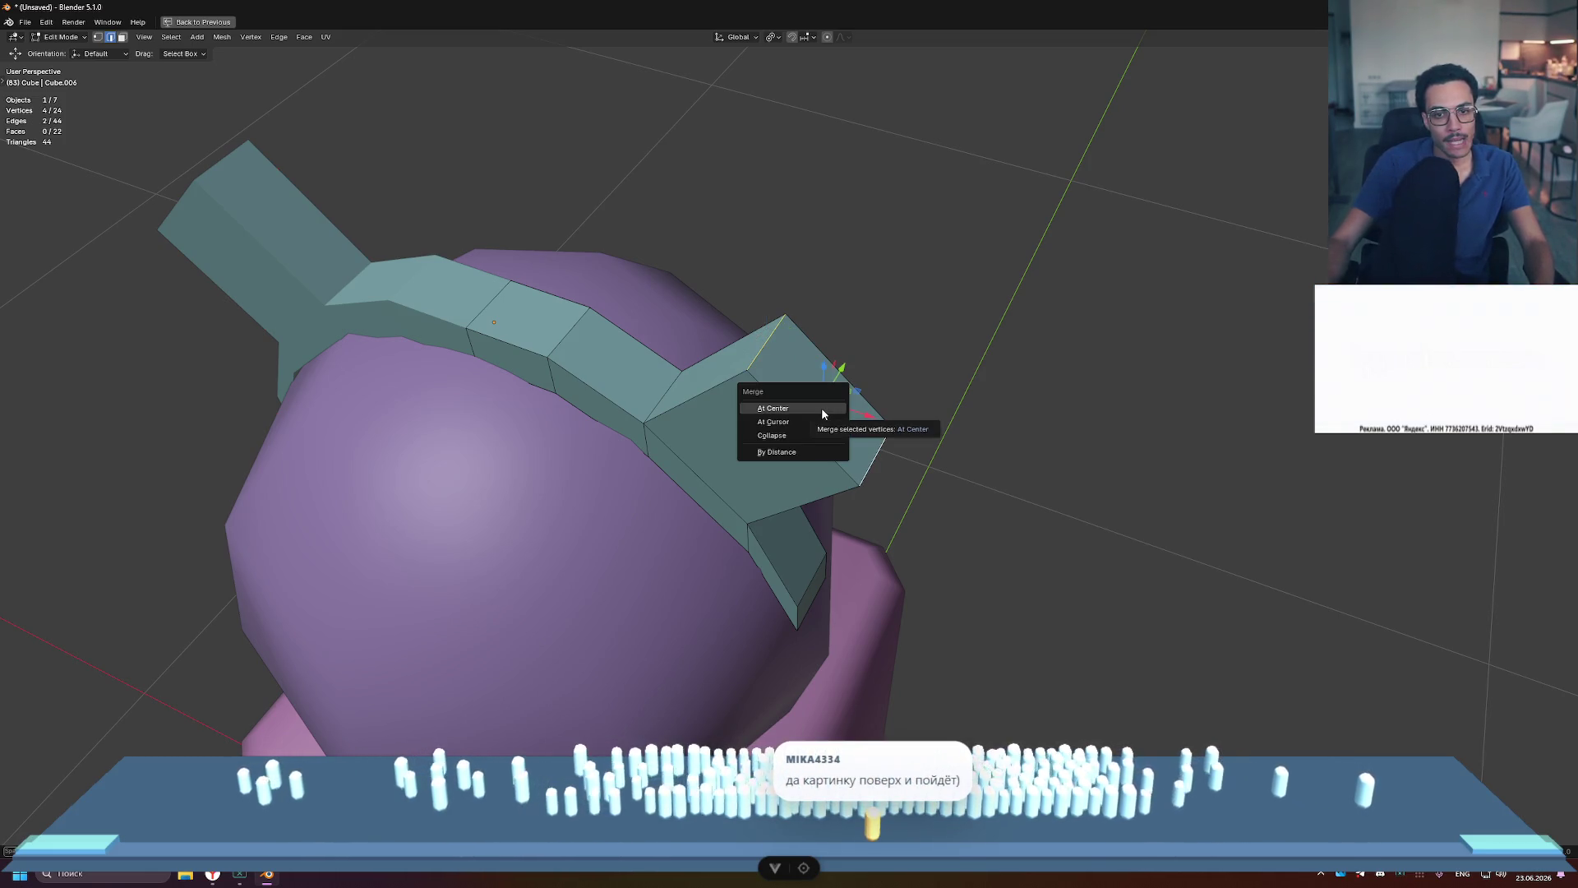
{"action": "left_click", "coordinate": [822, 409]}
Step: Merge two vertices at the right ear's end At Center
{"action": "mouse_move", "coordinate": [822, 409]}
{"action": "middle_mouse_down"}
{"action": "mouse_move", "coordinate": [899, 358]}
{"action": "mouse_move", "coordinate": [997, 345]}
{"action": "mouse_move", "coordinate": [1025, 299]}
{"action": "mouse_move", "coordinate": [895, 342]}
{"action": "mouse_move", "coordinate": [796, 345]}
{"action": "mouse_move", "coordinate": [889, 320]}
{"action": "middle_mouse_up"}
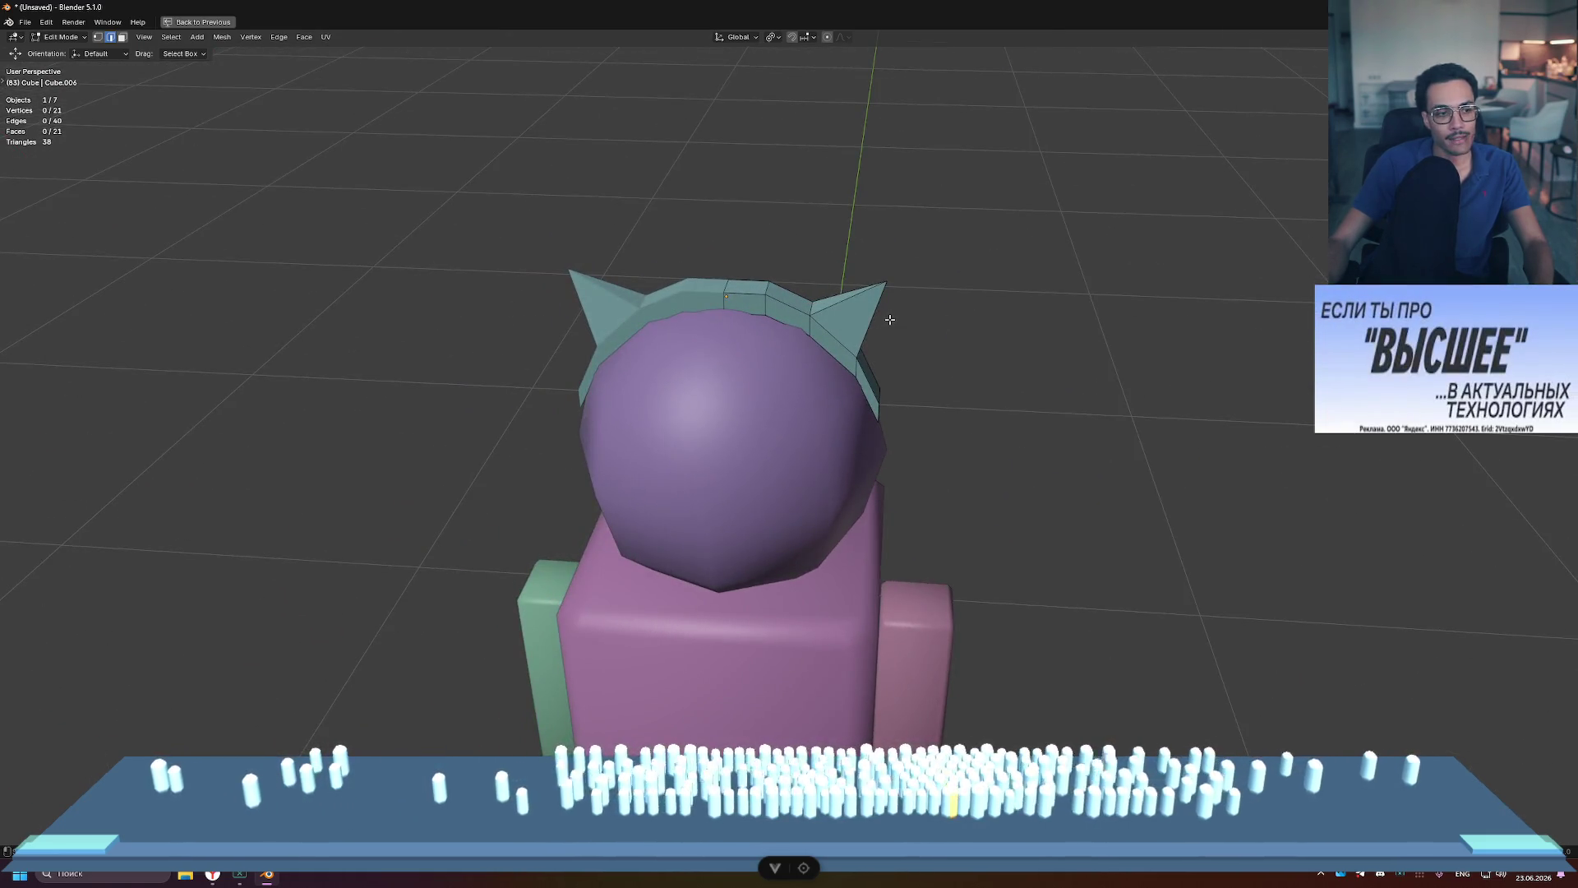
{"action": "left_click", "coordinate": [886, 283]}
{"action": "mouse_move", "coordinate": [1018, 324]}
{"action": "middle_mouse_down"}
{"action": "mouse_move", "coordinate": [909, 342]}
{"action": "mouse_move", "coordinate": [876, 324]}
{"action": "middle_mouse_up"}
{"action": "scroll", "coordinate": [884, 305], "scroll_direction": "up", "scroll_amount": 4}
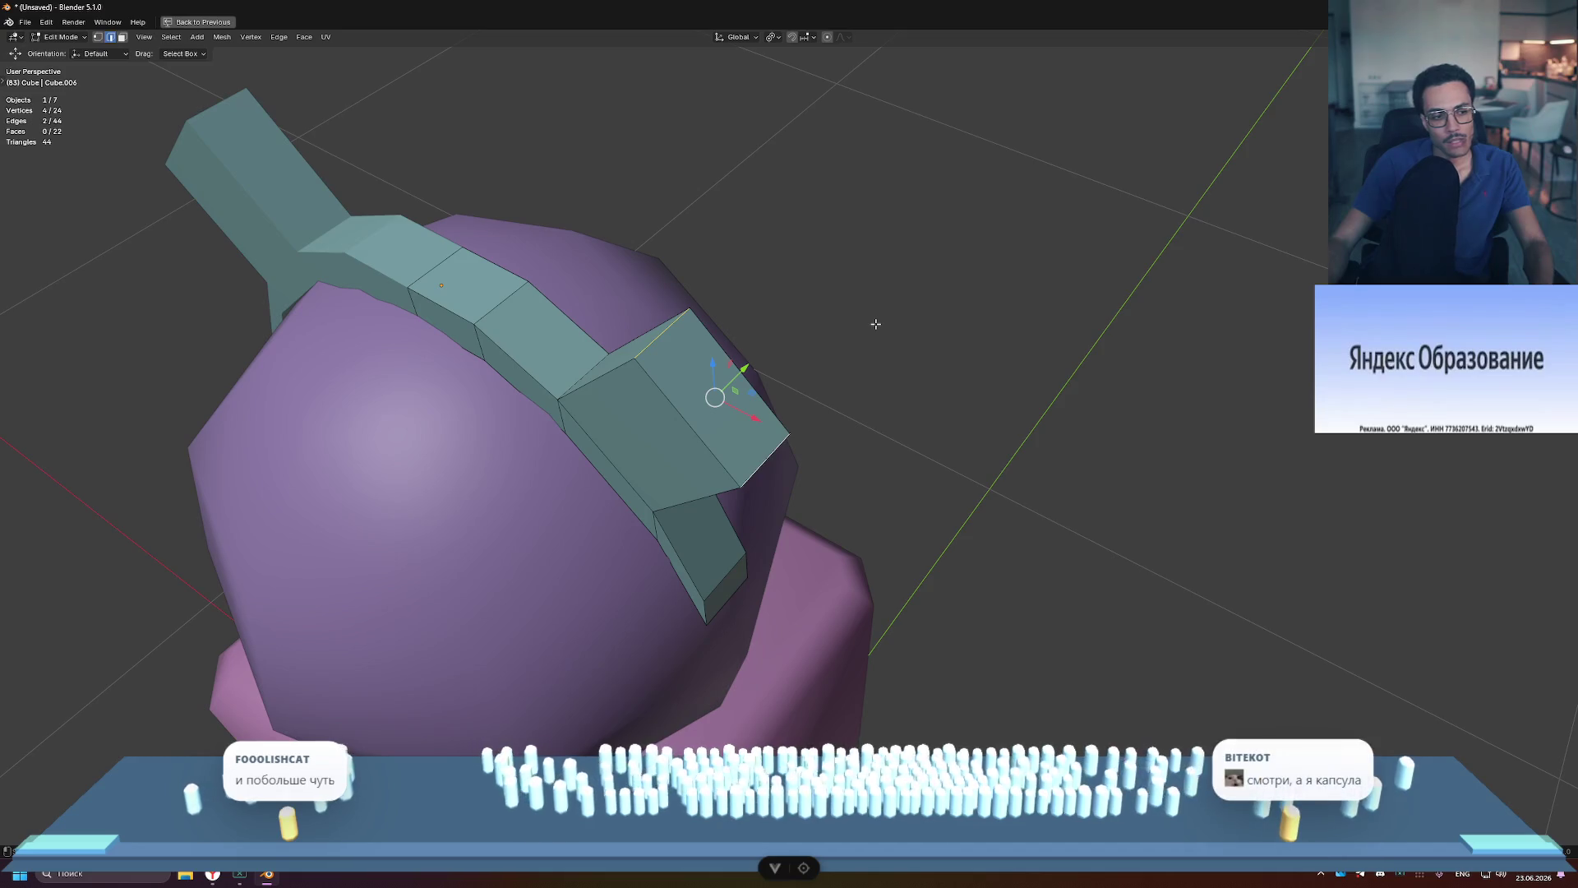
{"action": "key", "text": "1"}
{"action": "left_click", "coordinate": [660, 367]}
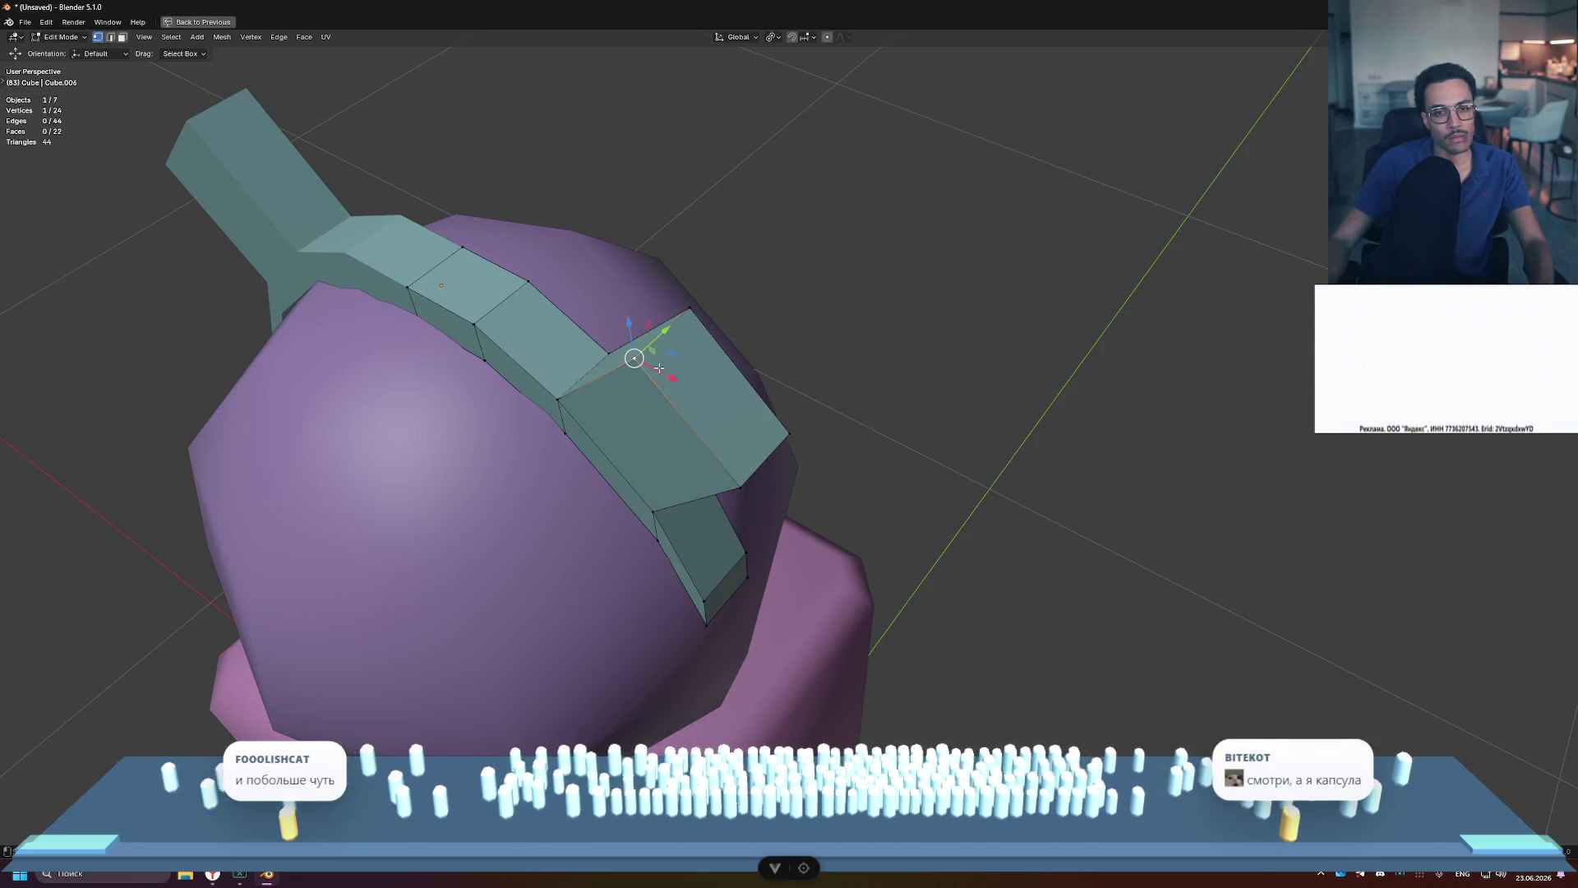
{"action": "left_click", "coordinate": [743, 489], "text": "shift"}
{"action": "key", "text": "m"}
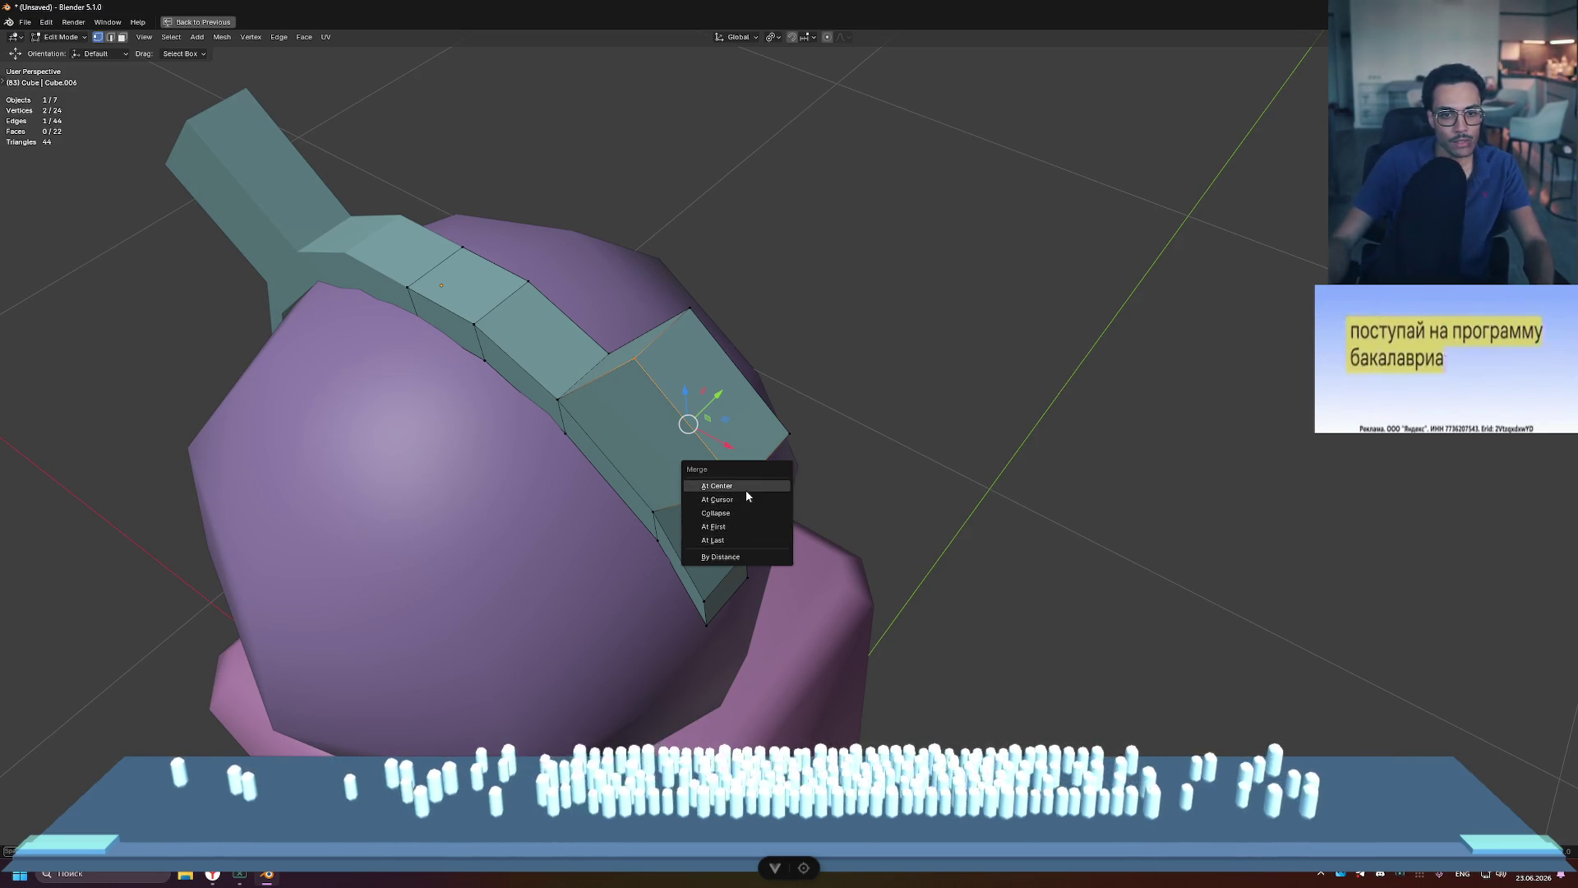
{"action": "left_click", "coordinate": [746, 488]}
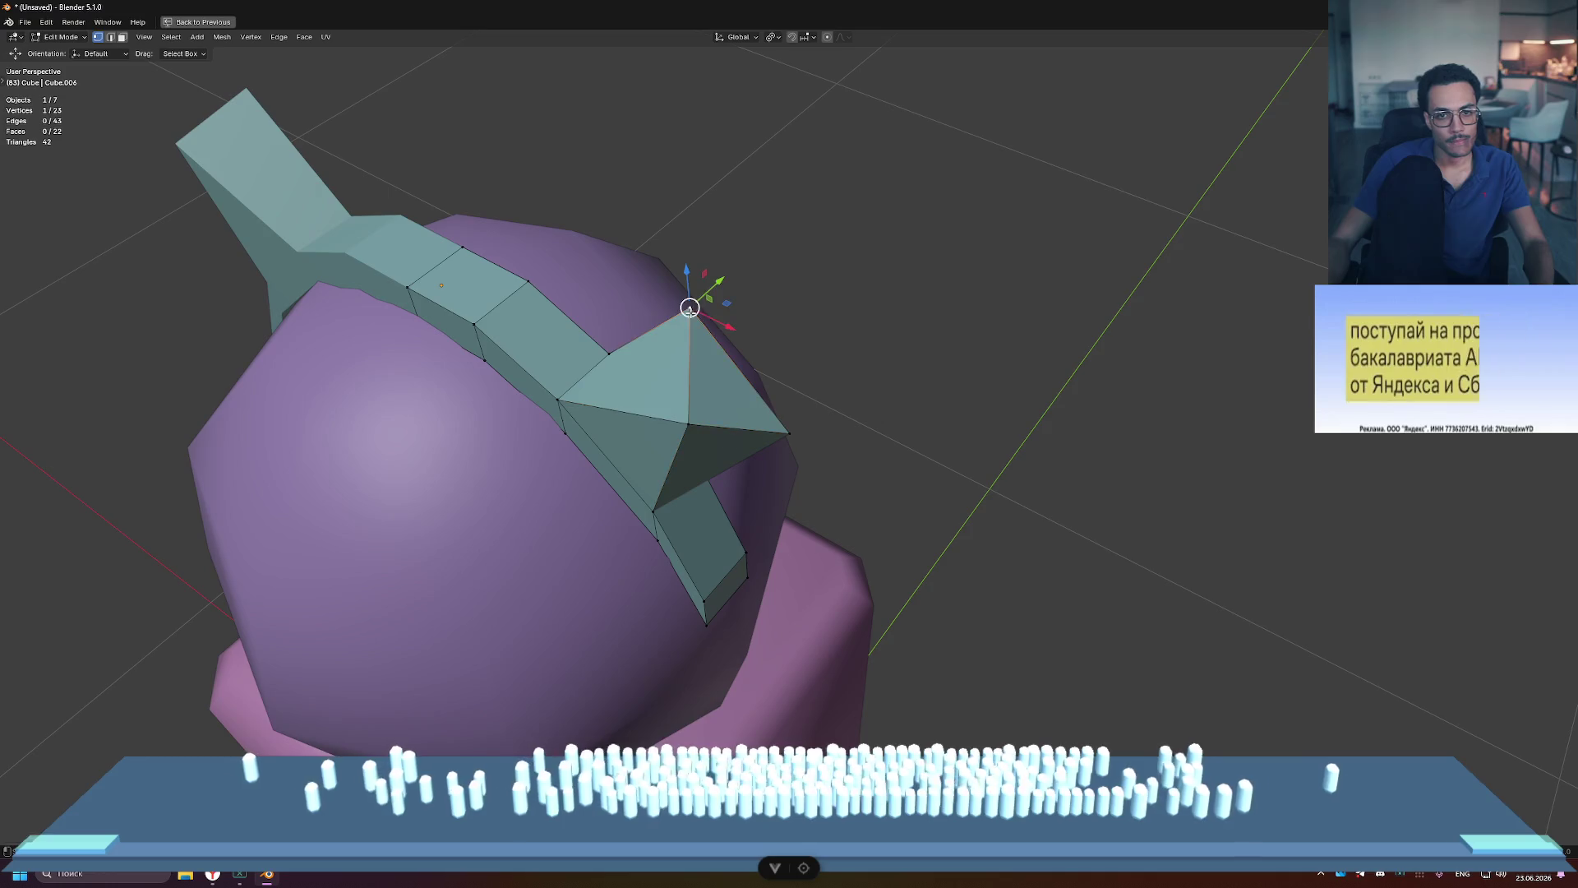
Step: Merge the remaining right-ear vertices At Center to finish its pointed tip
{"action": "key", "text": "m"}
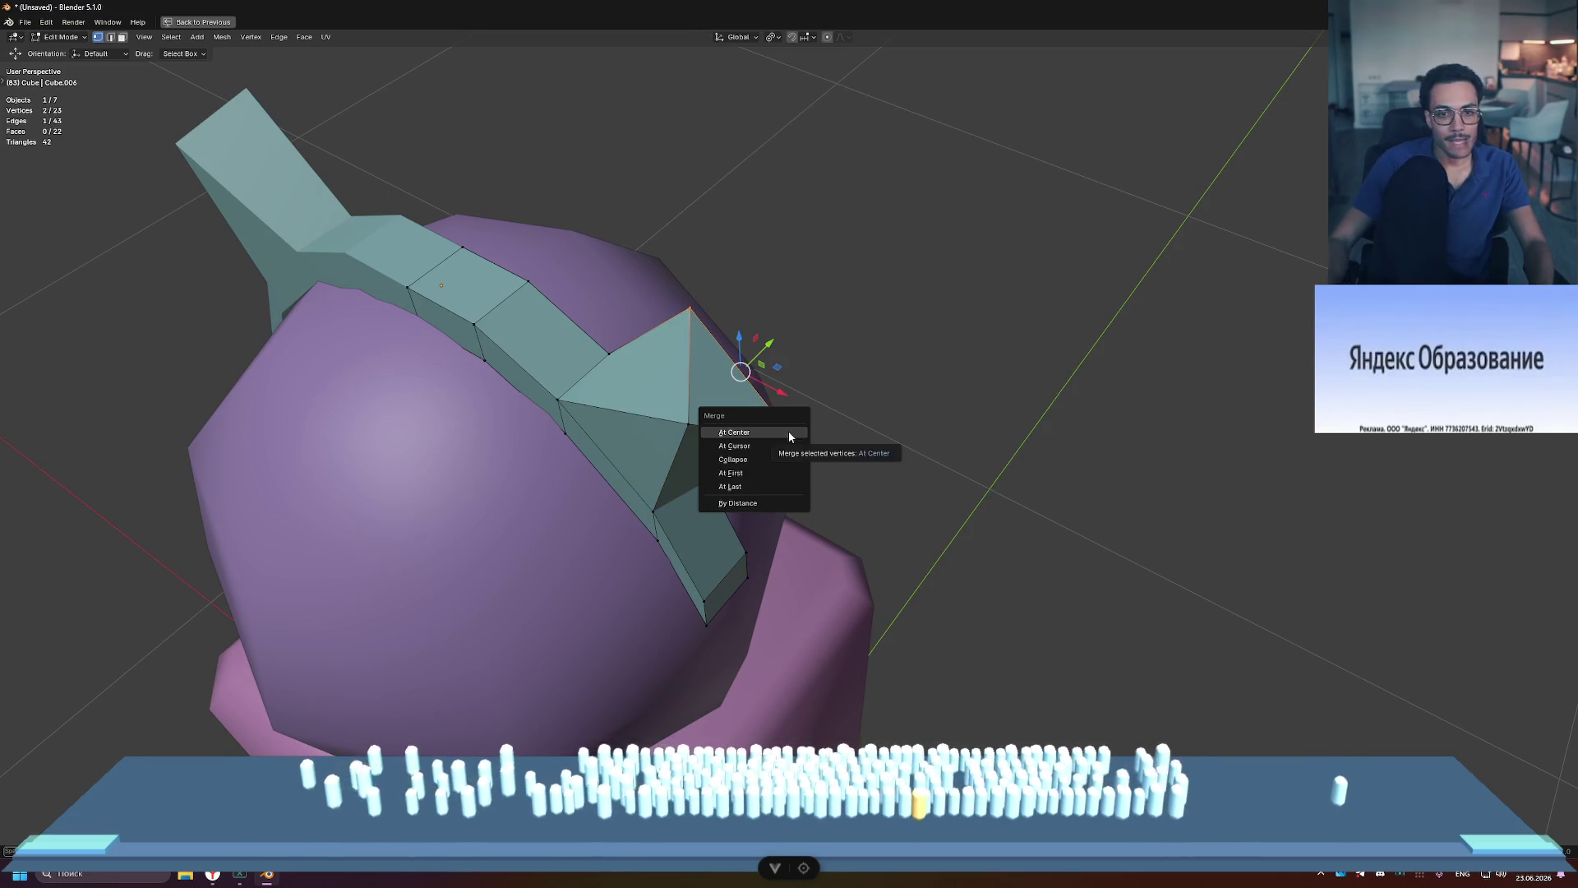
{"action": "left_click", "coordinate": [790, 436]}
{"action": "mouse_move", "coordinate": [790, 436]}
{"action": "middle_mouse_down"}
{"action": "mouse_move", "coordinate": [1010, 372]}
{"action": "mouse_move", "coordinate": [937, 387]}
{"action": "mouse_move", "coordinate": [693, 349]}
{"action": "mouse_move", "coordinate": [729, 324]}
{"action": "mouse_move", "coordinate": [1024, 341]}
{"action": "mouse_move", "coordinate": [822, 274]}
{"action": "middle_mouse_up"}
{"action": "scroll", "coordinate": [1024, 341], "scroll_direction": "up", "scroll_amount": 2}
Step: Apply Shade Smooth to the Hat object in Object Mode
{"action": "key", "text": "Tab"}
{"action": "left_click", "coordinate": [799, 201]}
{"action": "right_click", "coordinate": [799, 201]}
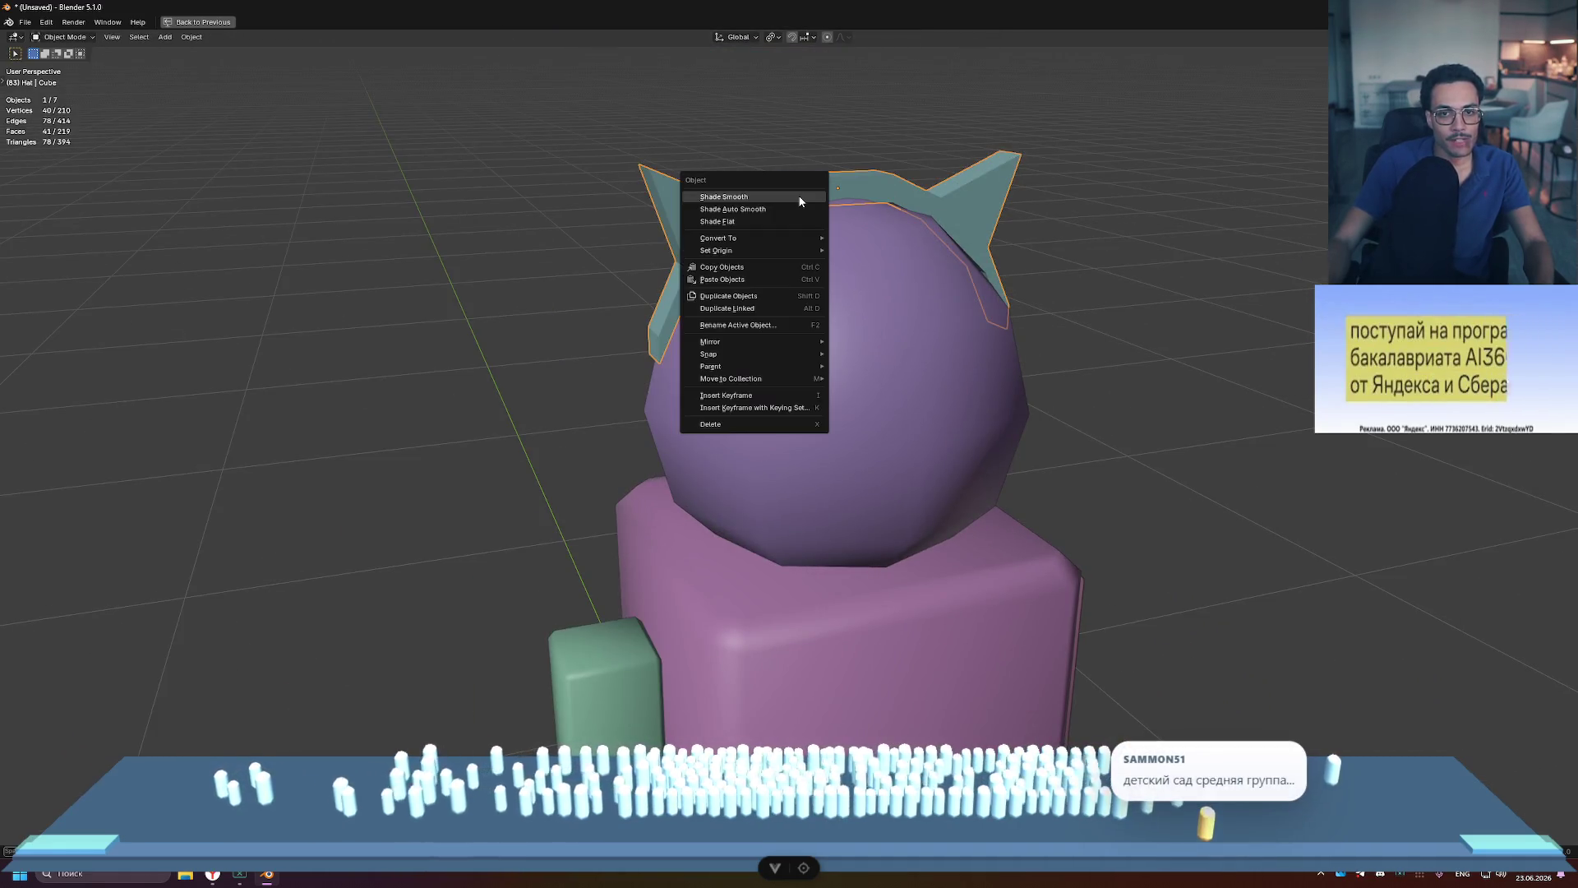
{"action": "left_click", "coordinate": [796, 195]}
{"action": "left_click", "coordinate": [1058, 219]}
{"action": "mouse_move", "coordinate": [1059, 219]}
{"action": "middle_mouse_down"}
{"action": "mouse_move", "coordinate": [1118, 265]}
{"action": "mouse_move", "coordinate": [1120, 293]}
{"action": "middle_mouse_up"}
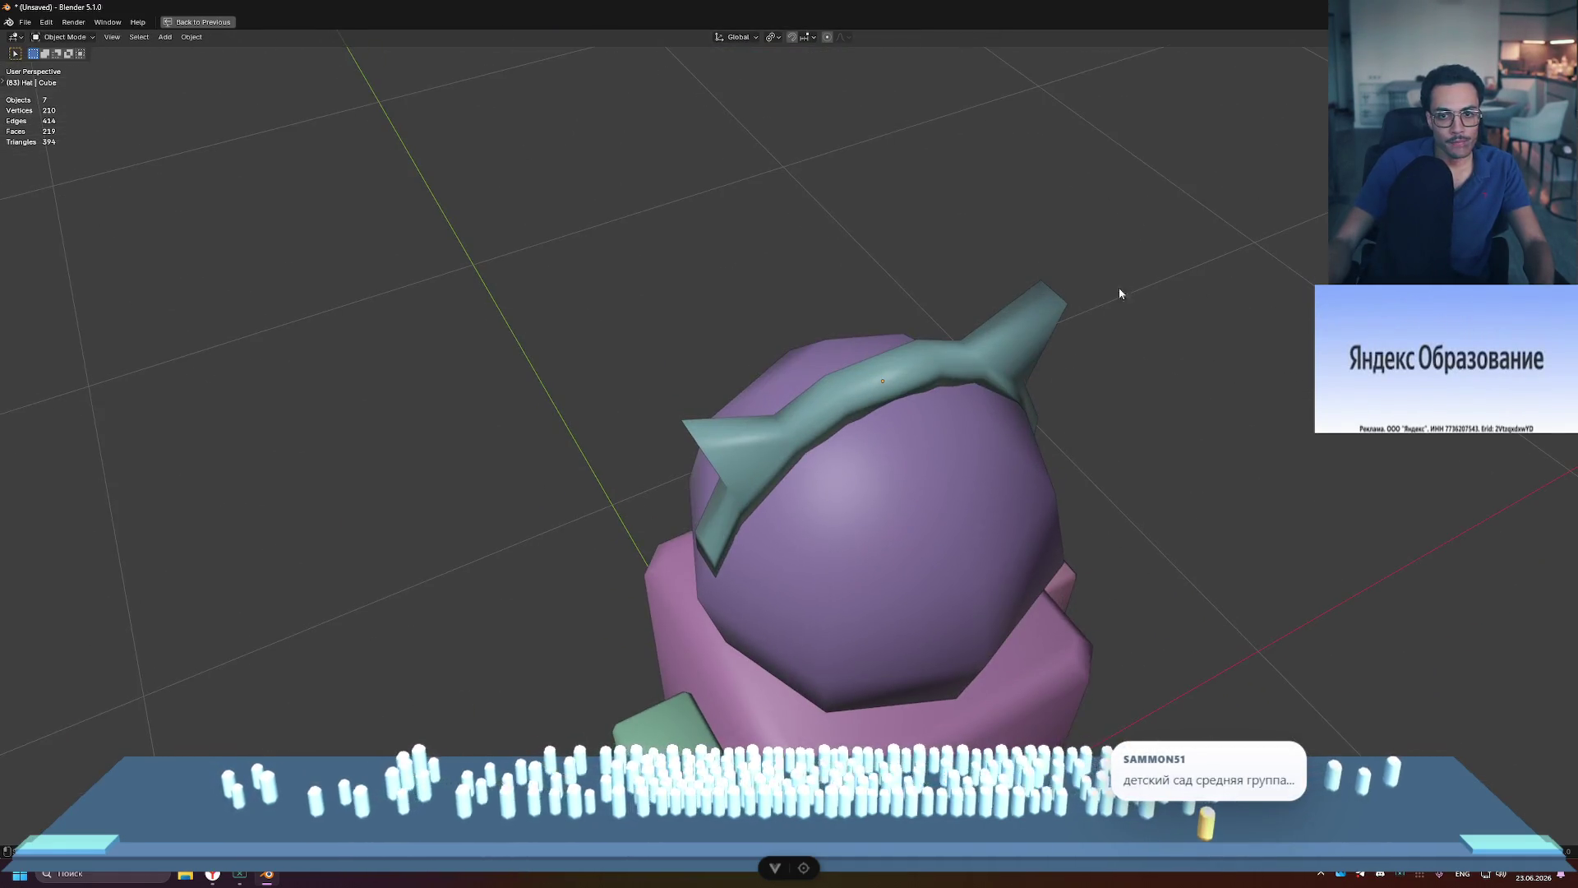
Step: Select the whole Hat mesh in Edit Mode and begin a Ctrl+B bevel on its edges
{"action": "key", "text": "Tab"}
{"action": "scroll", "coordinate": [939, 373], "scroll_direction": "up", "scroll_amount": 2}
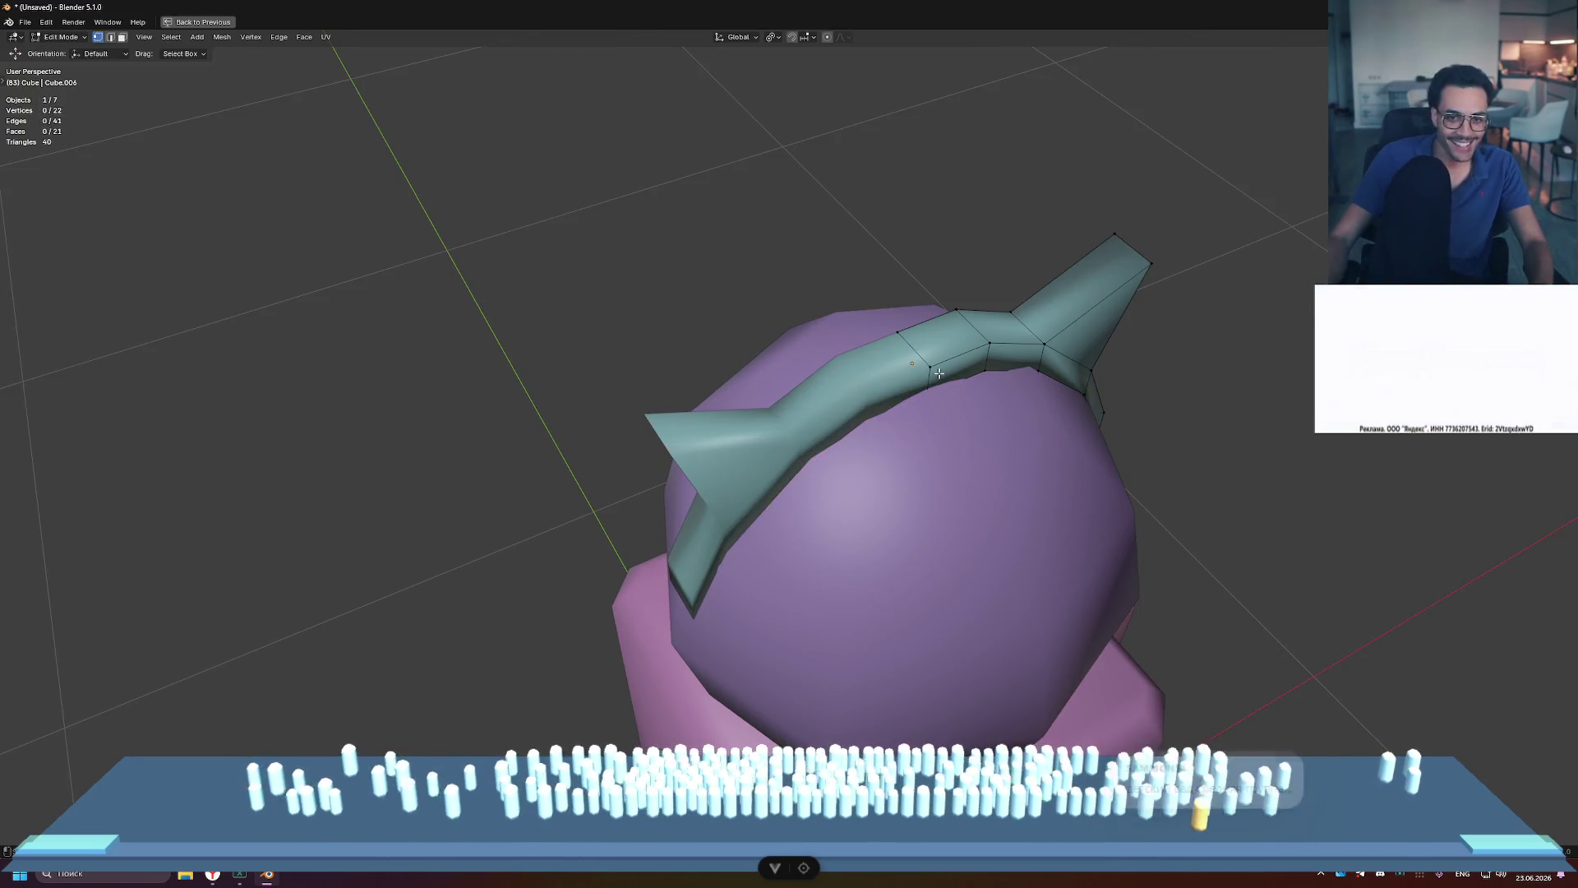
{"action": "middle_click_drag", "start_coordinate": [1208, 356], "coordinate": [1063, 362]}
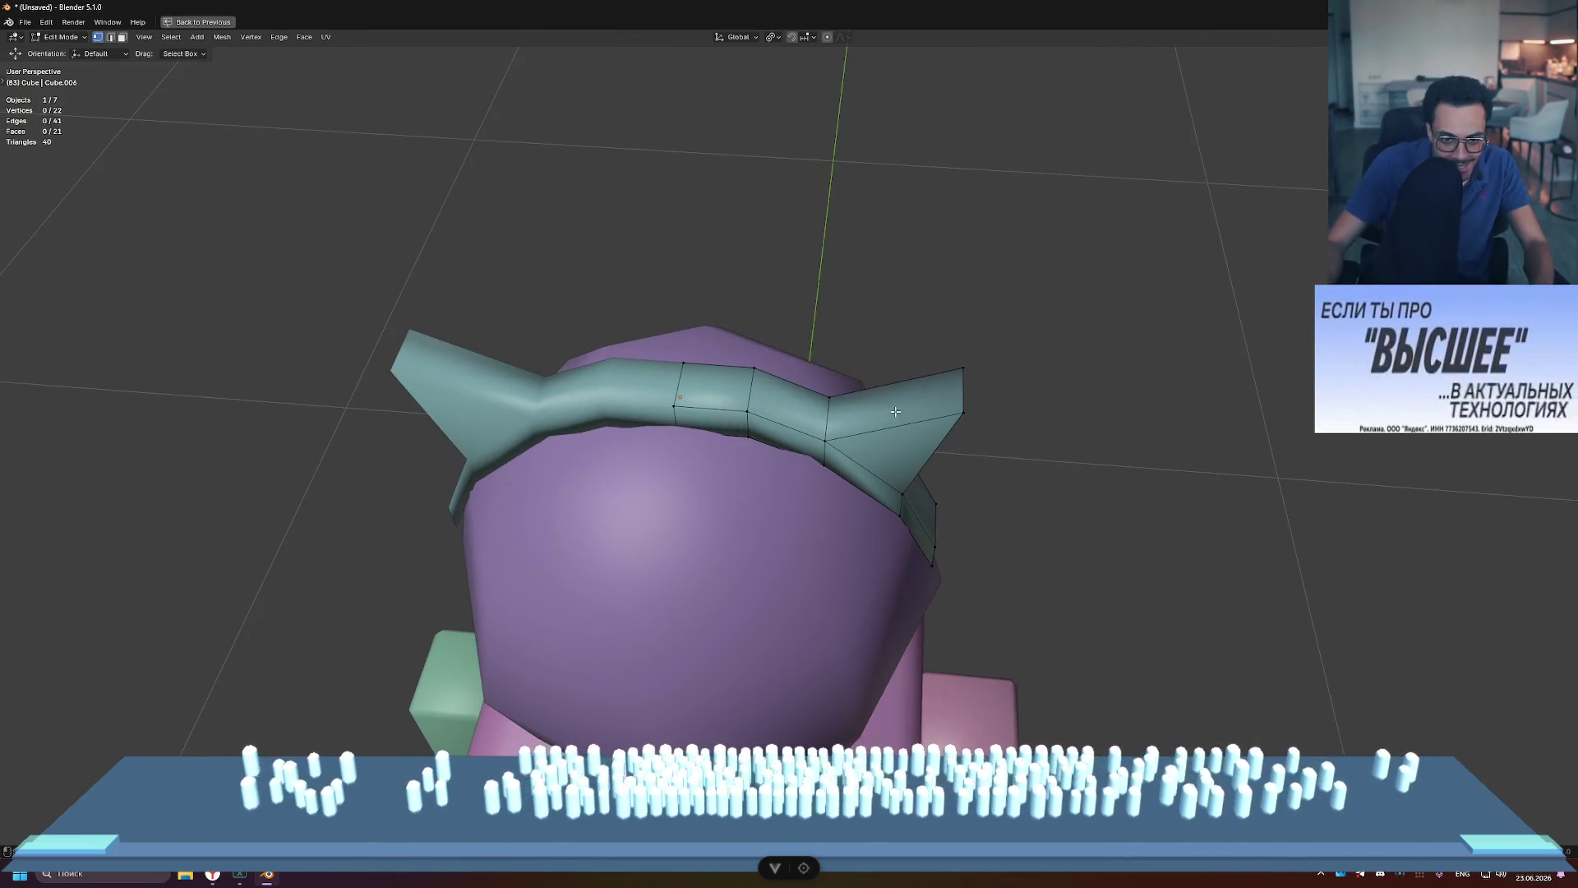
{"action": "key", "text": "a"}
{"action": "key", "text": "ctrl+b"}
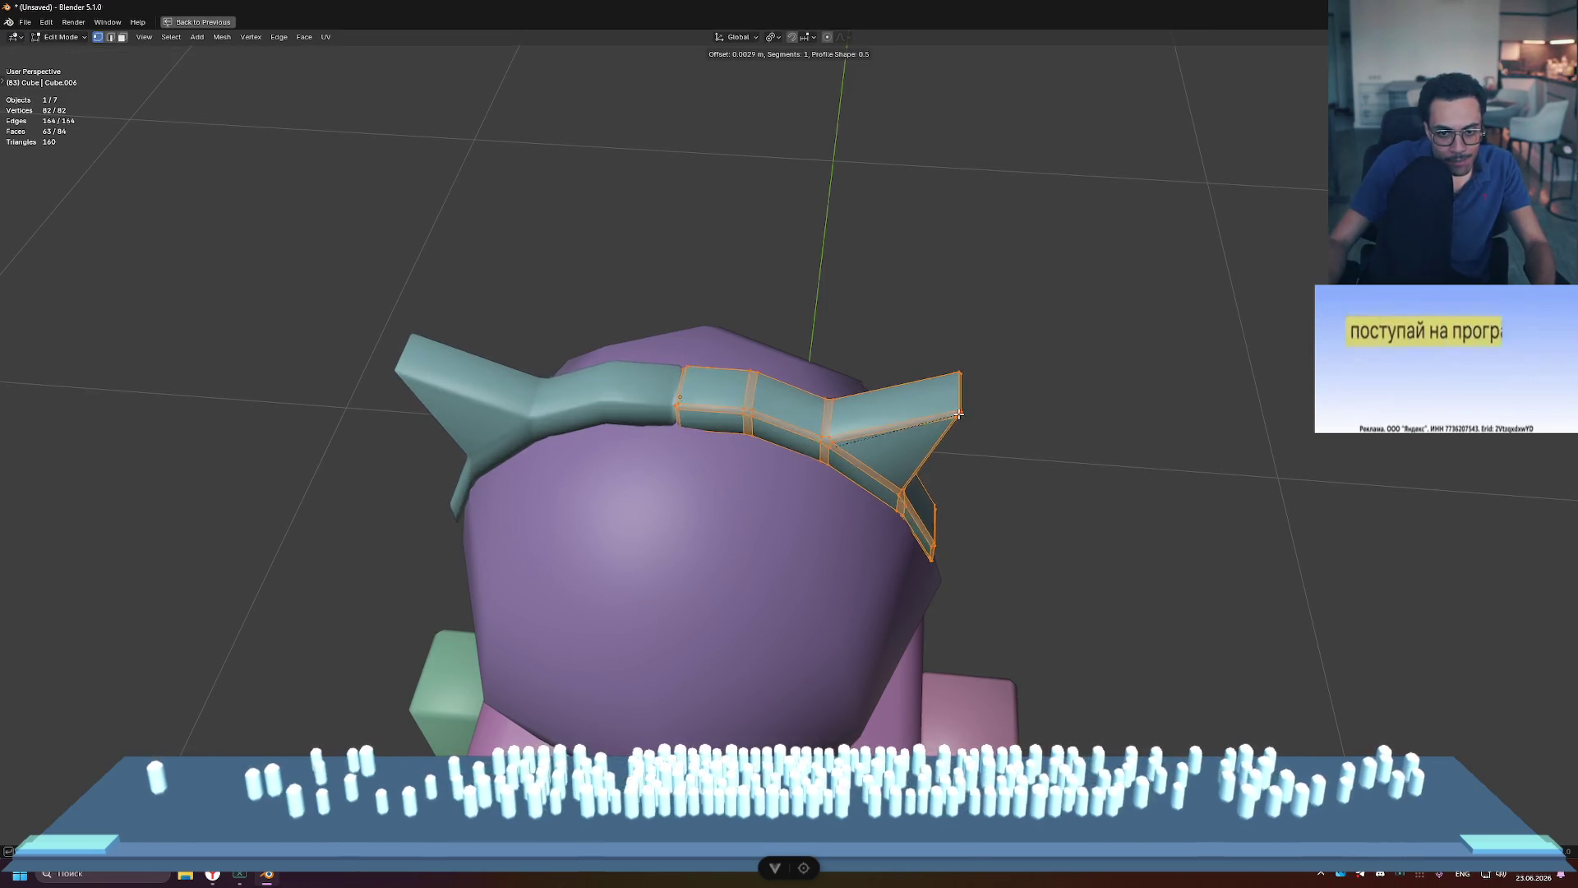
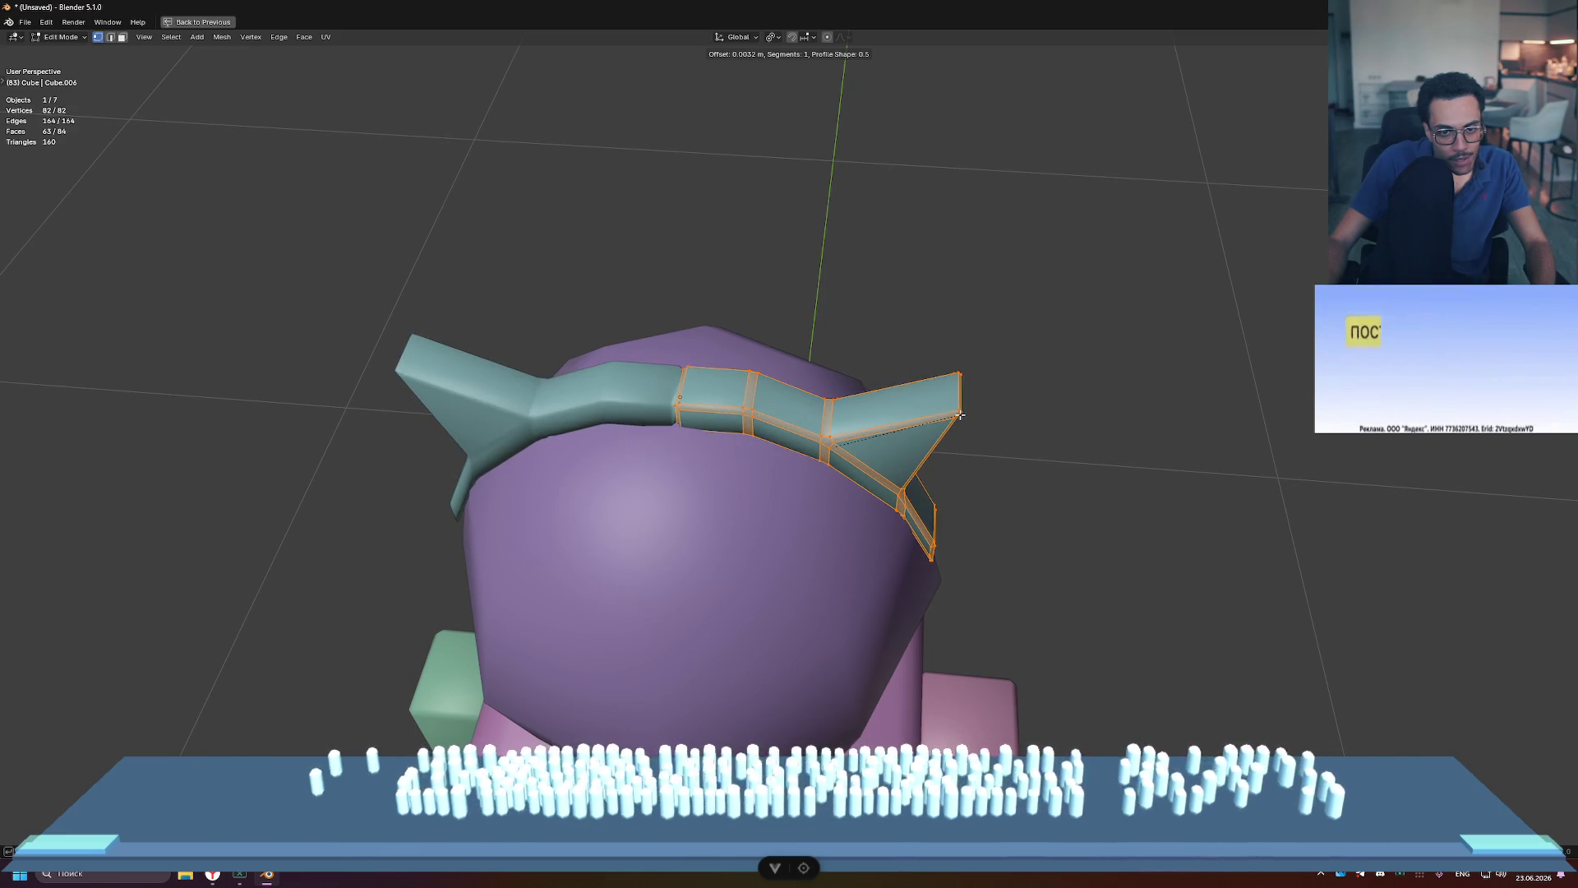
Step: Cancel the trial bevels and select the headband's edge loops, inverting the selection
{"action": "right_click", "coordinate": [960, 415]}
{"action": "left_click", "coordinate": [677, 385], "text": "alt"}
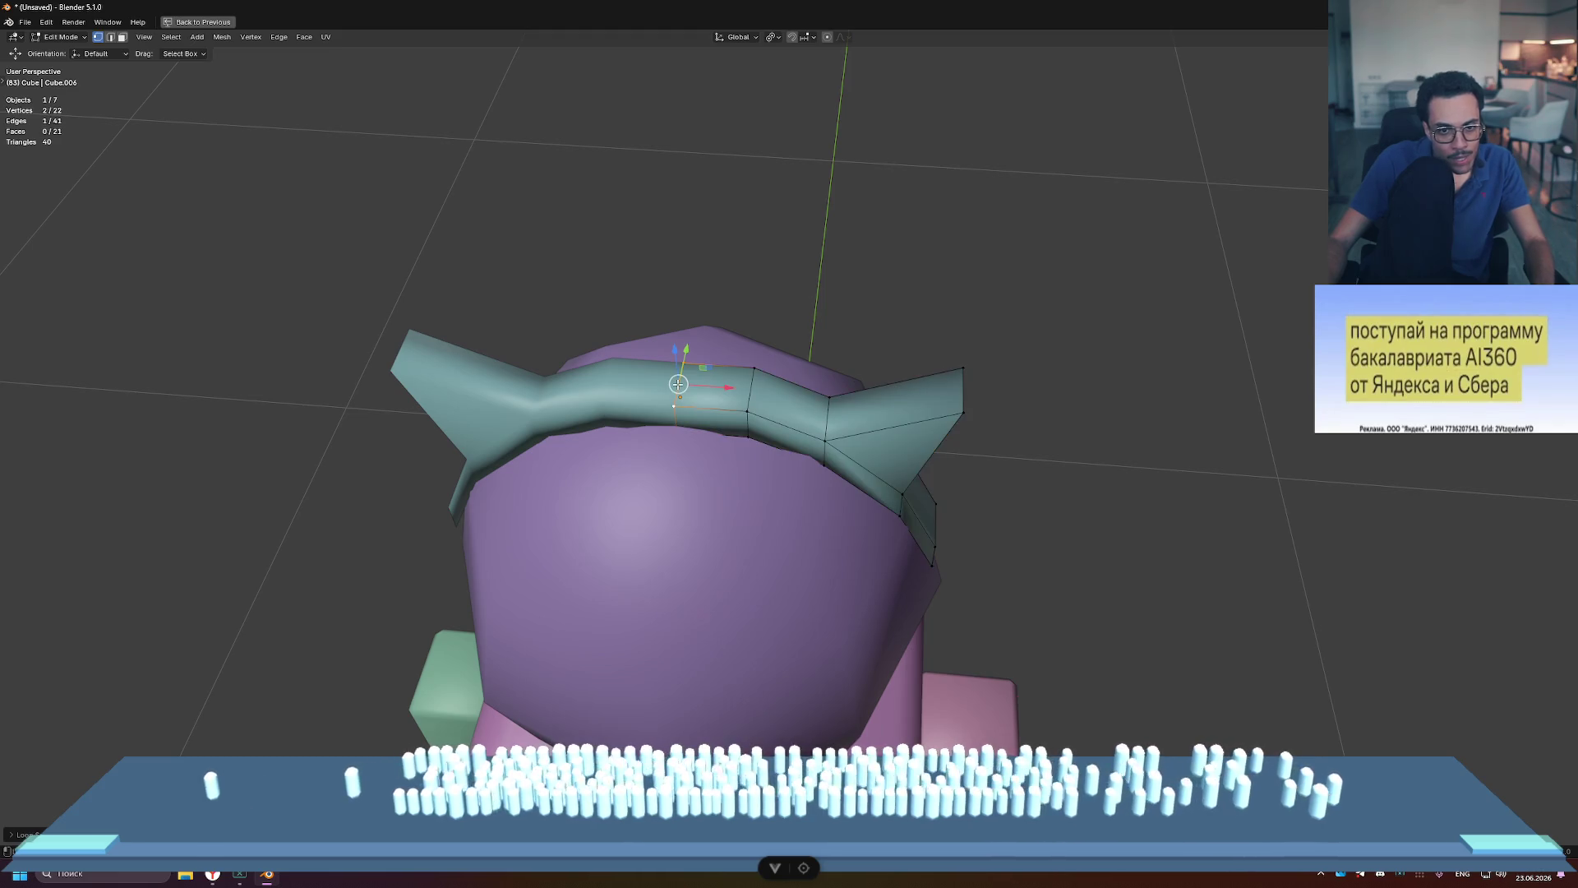
{"action": "key", "text": "ctrl+i"}
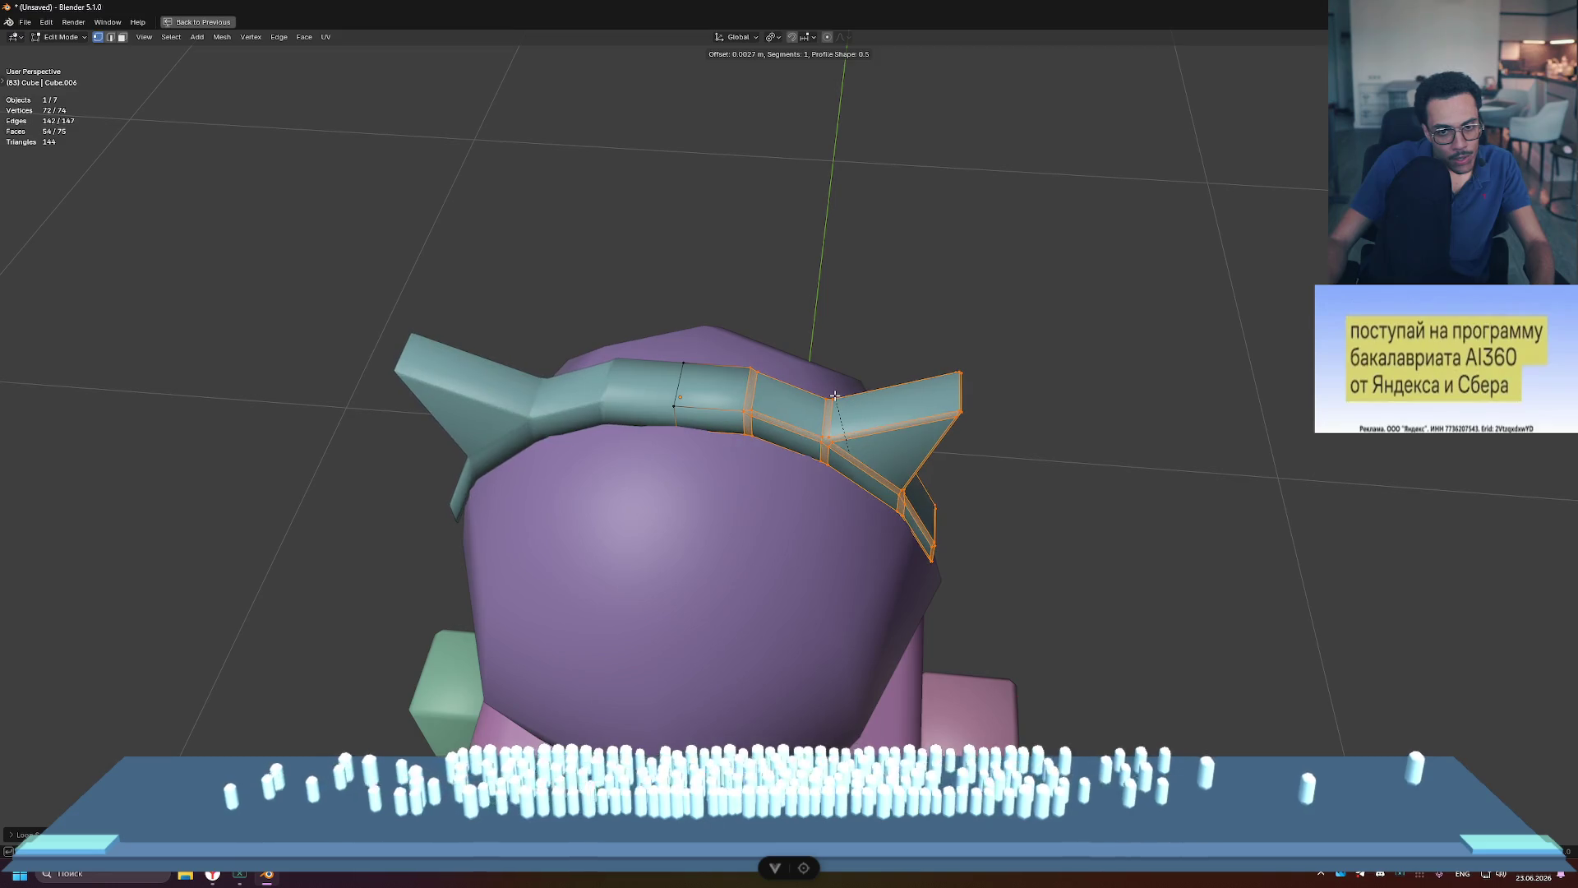
{"action": "key", "text": "Escape"}
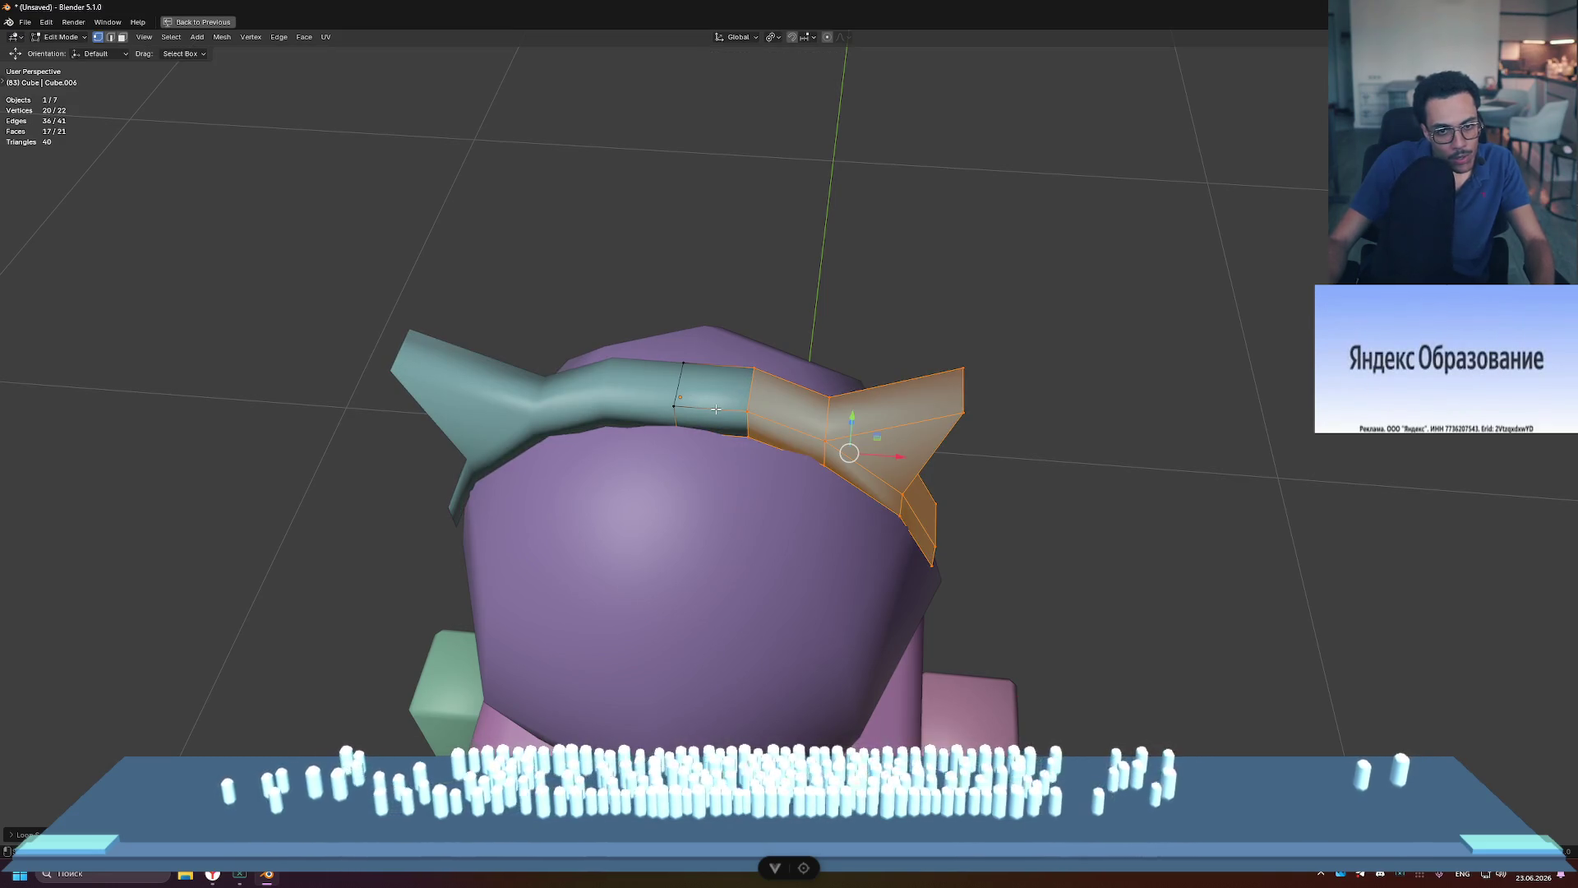
{"action": "left_click", "coordinate": [719, 407], "text": "shift"}
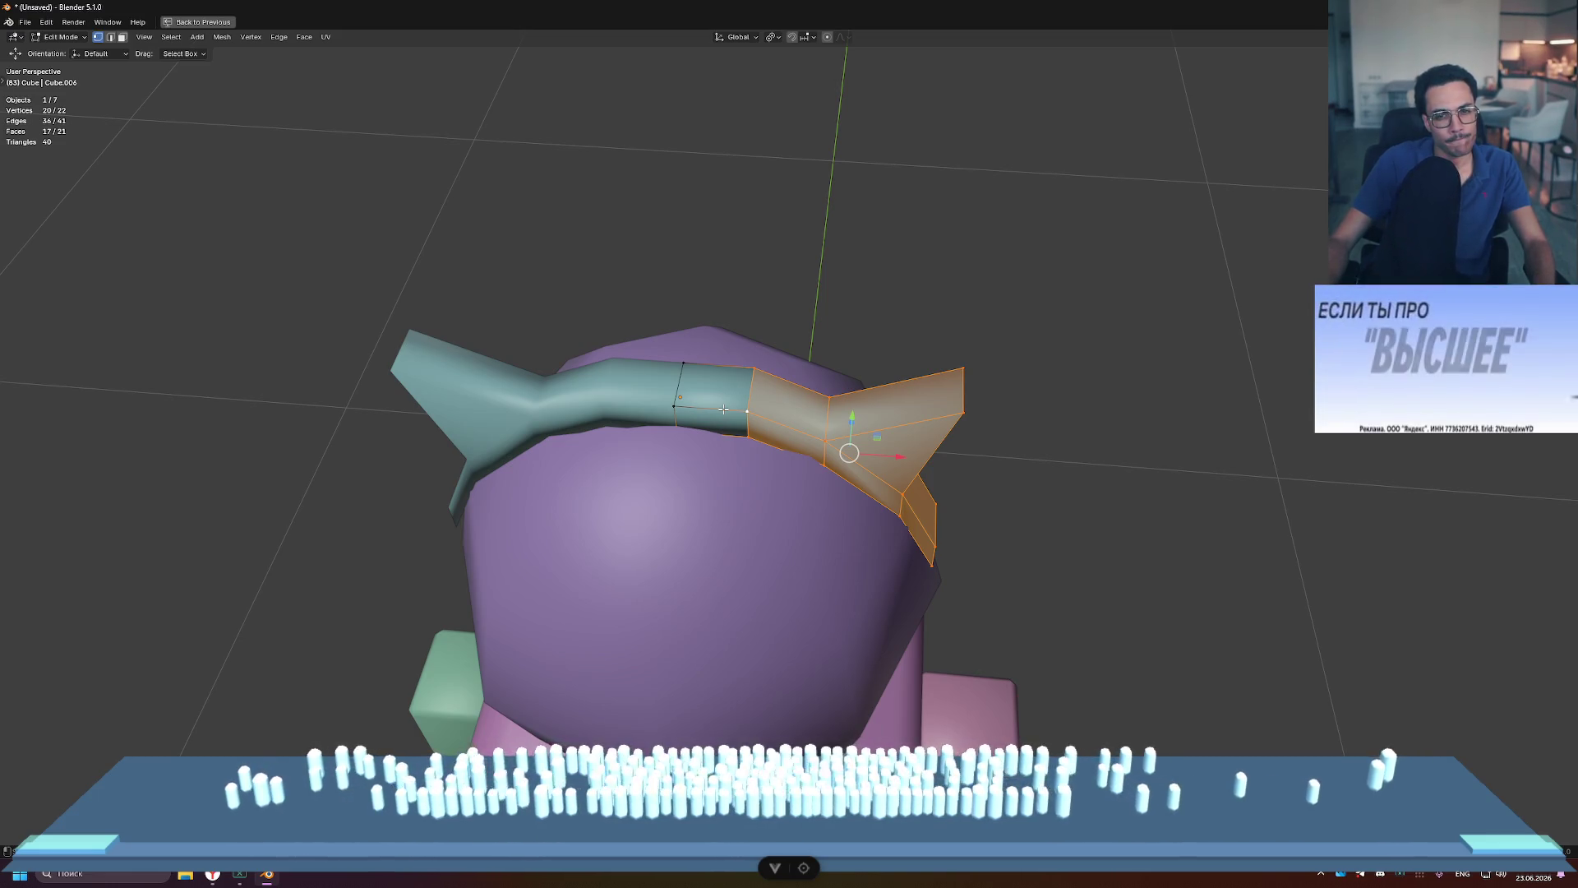
Step: Test edge-ring selection along the band in edge mode, then return to Object Mode
{"action": "key", "text": "2"}
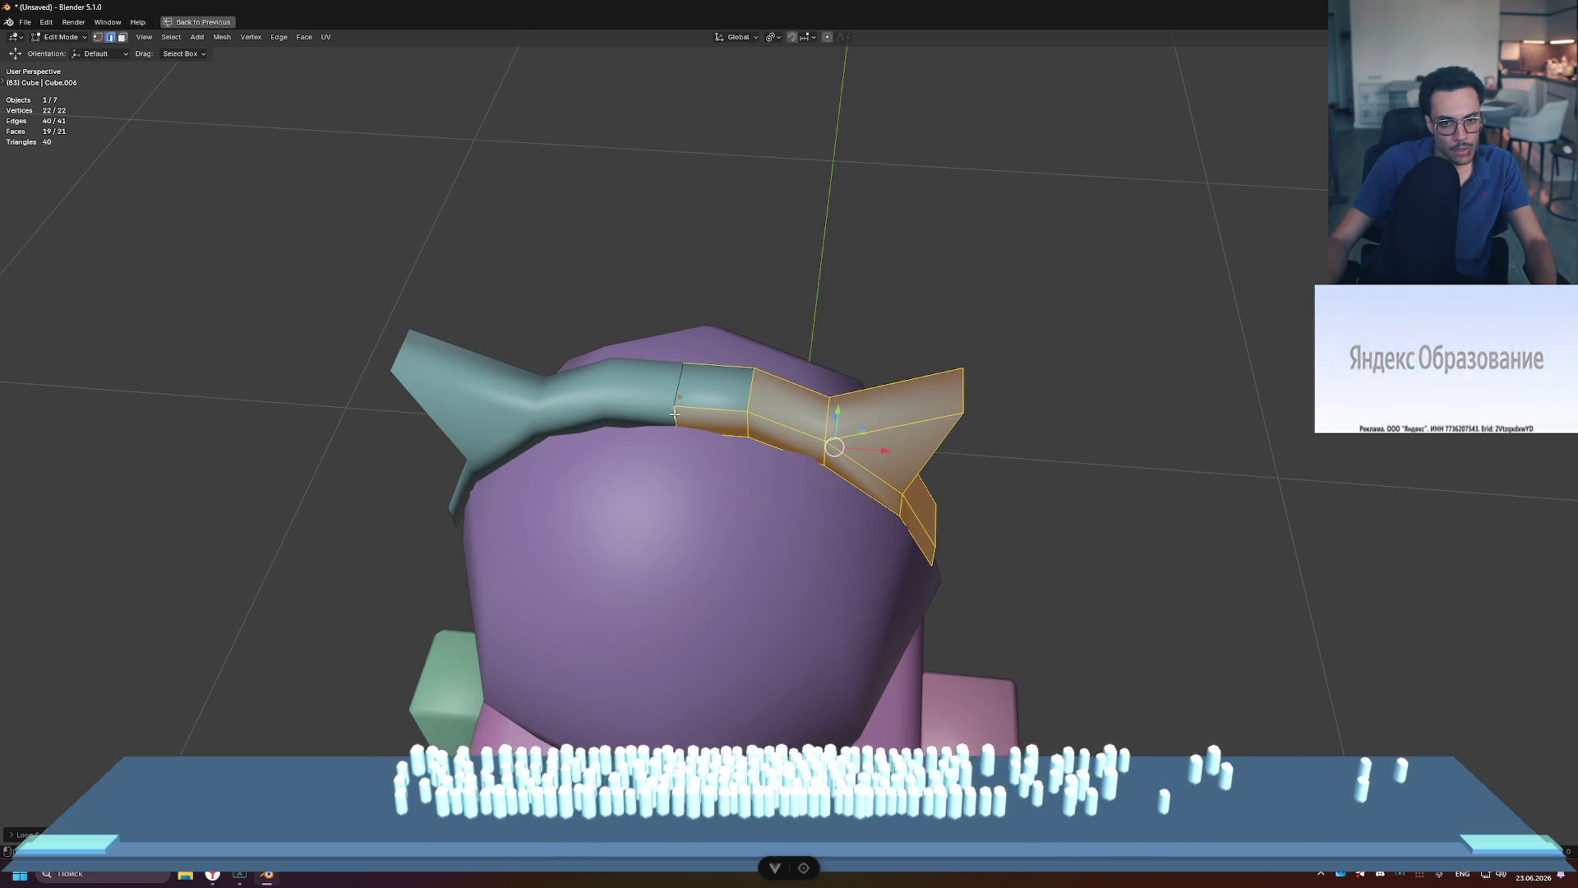
{"action": "left_click", "coordinate": [674, 414], "text": "shift"}
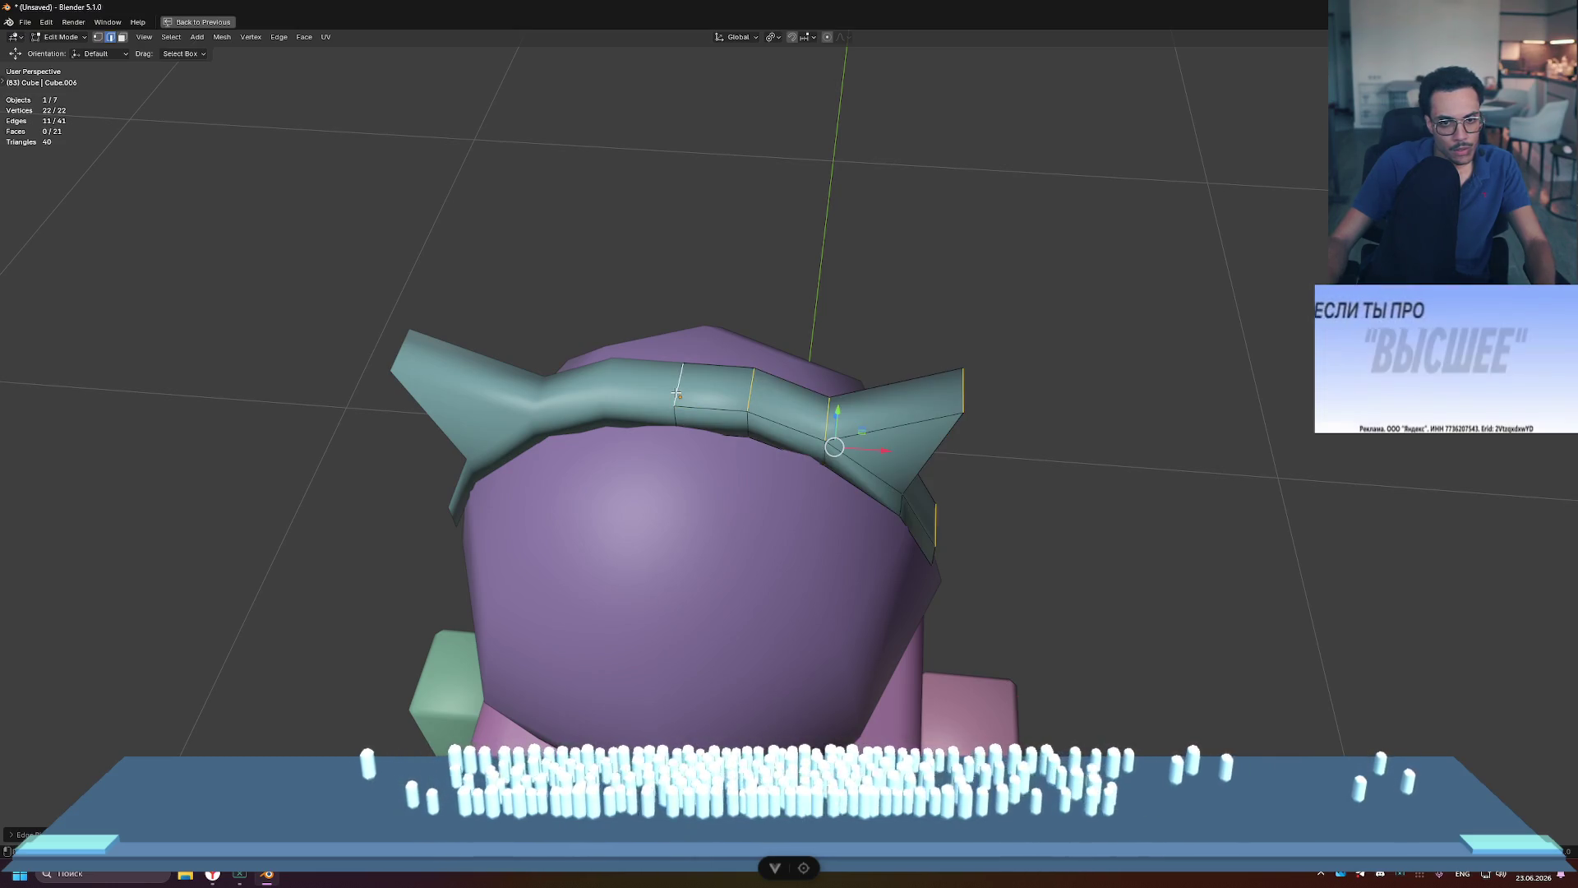
{"action": "left_click", "coordinate": [675, 397], "text": "ctrl+alt"}
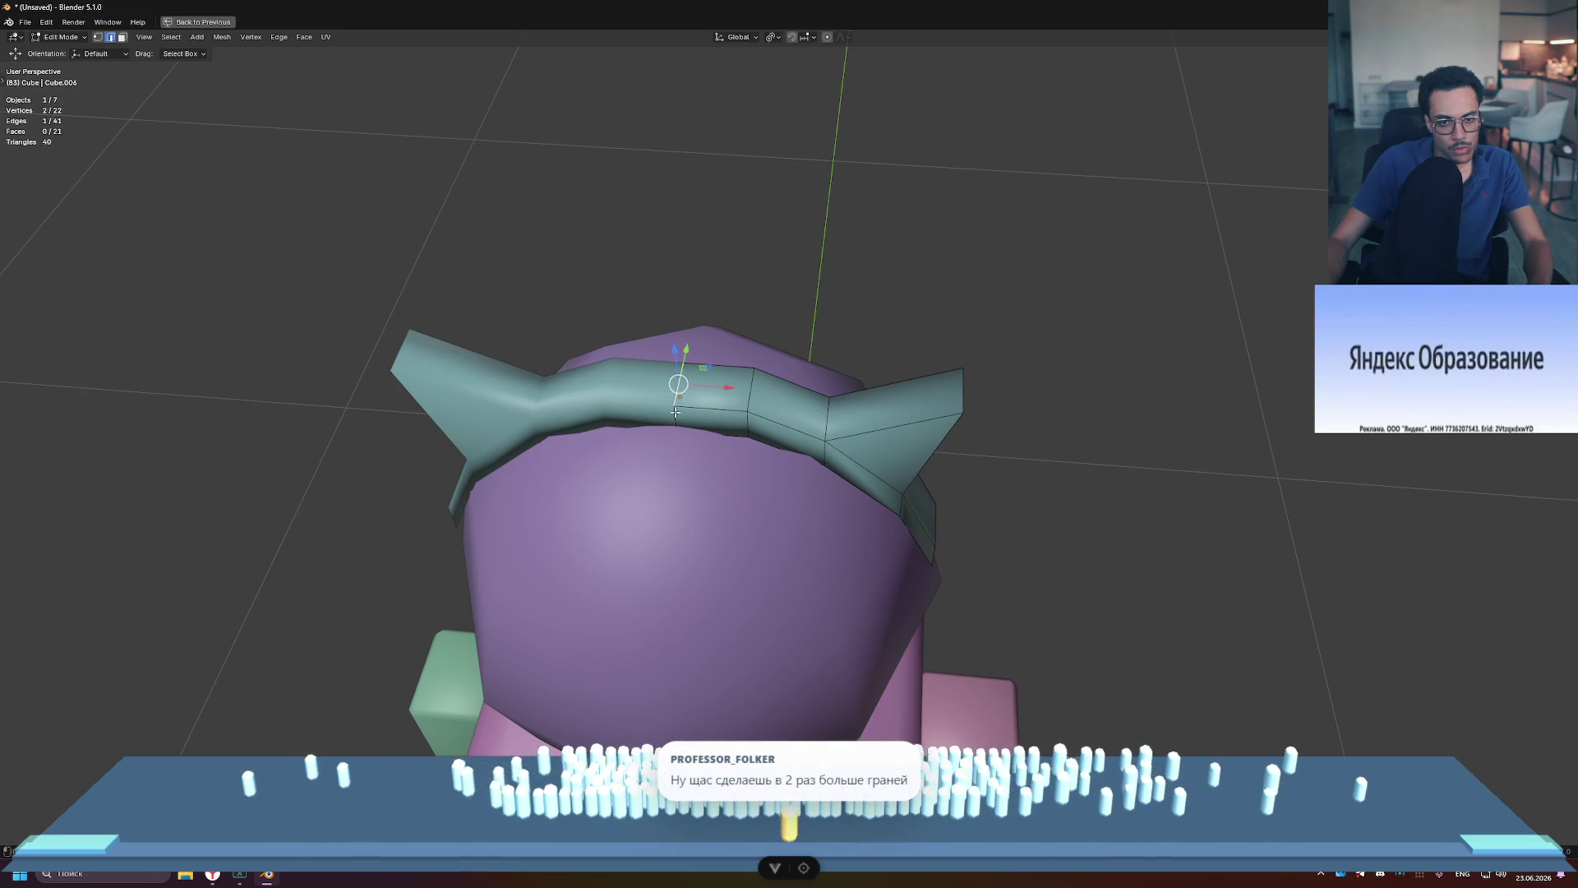
{"action": "left_click", "coordinate": [678, 384]}
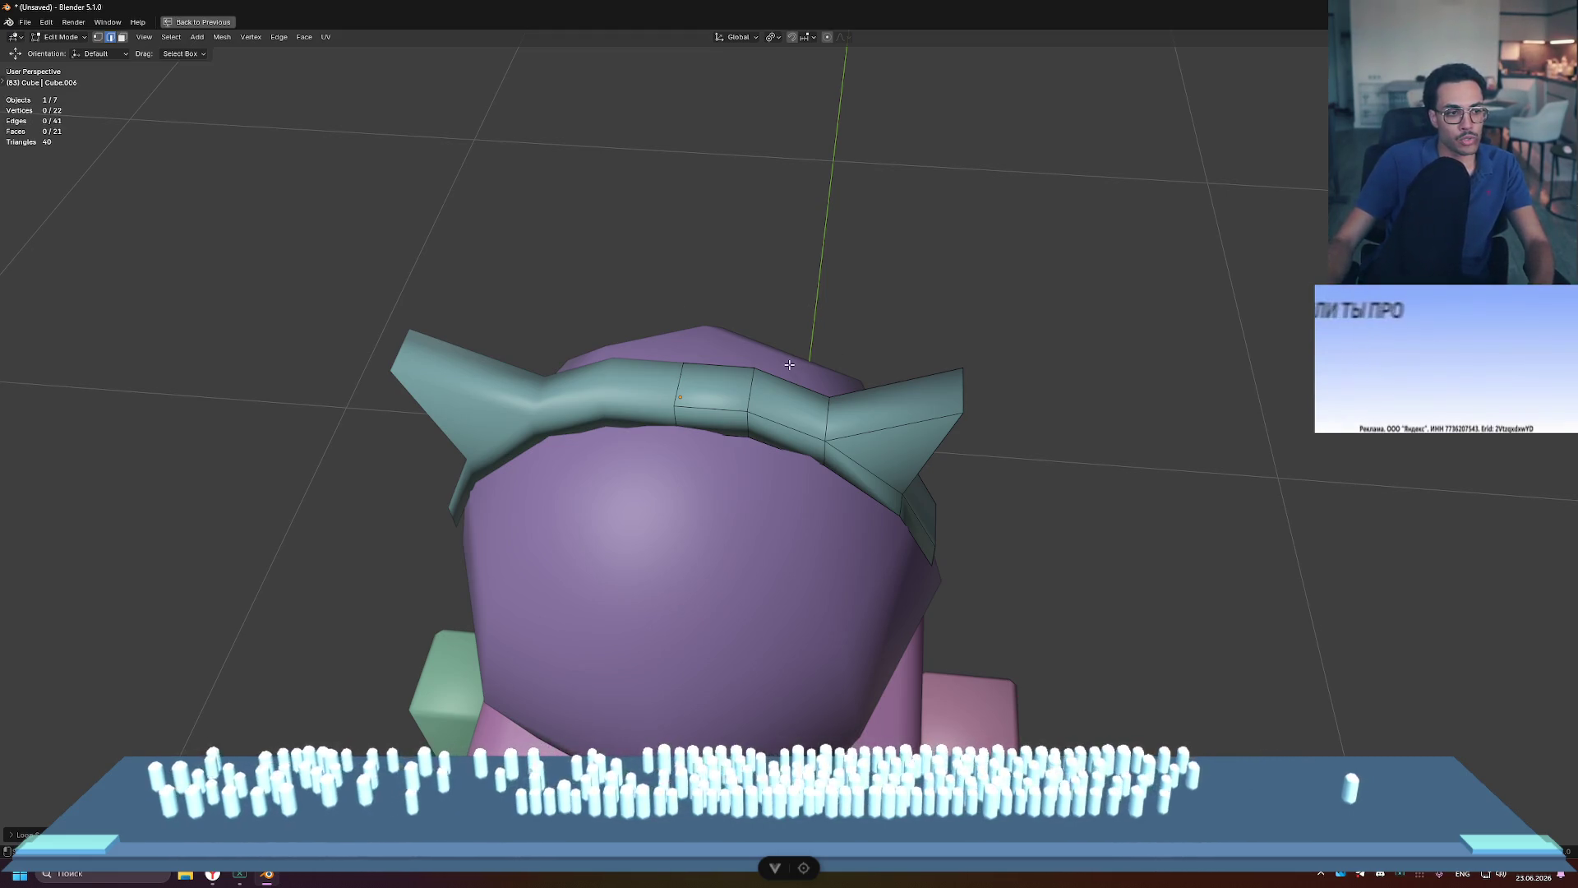
{"action": "scroll", "coordinate": [984, 397], "scroll_direction": "down", "scroll_amount": 5}
{"action": "middle_click_drag", "start_coordinate": [984, 398], "coordinate": [755, 343]}
{"action": "key", "text": "Tab"}
{"action": "key", "text": "KP_Decimal"}
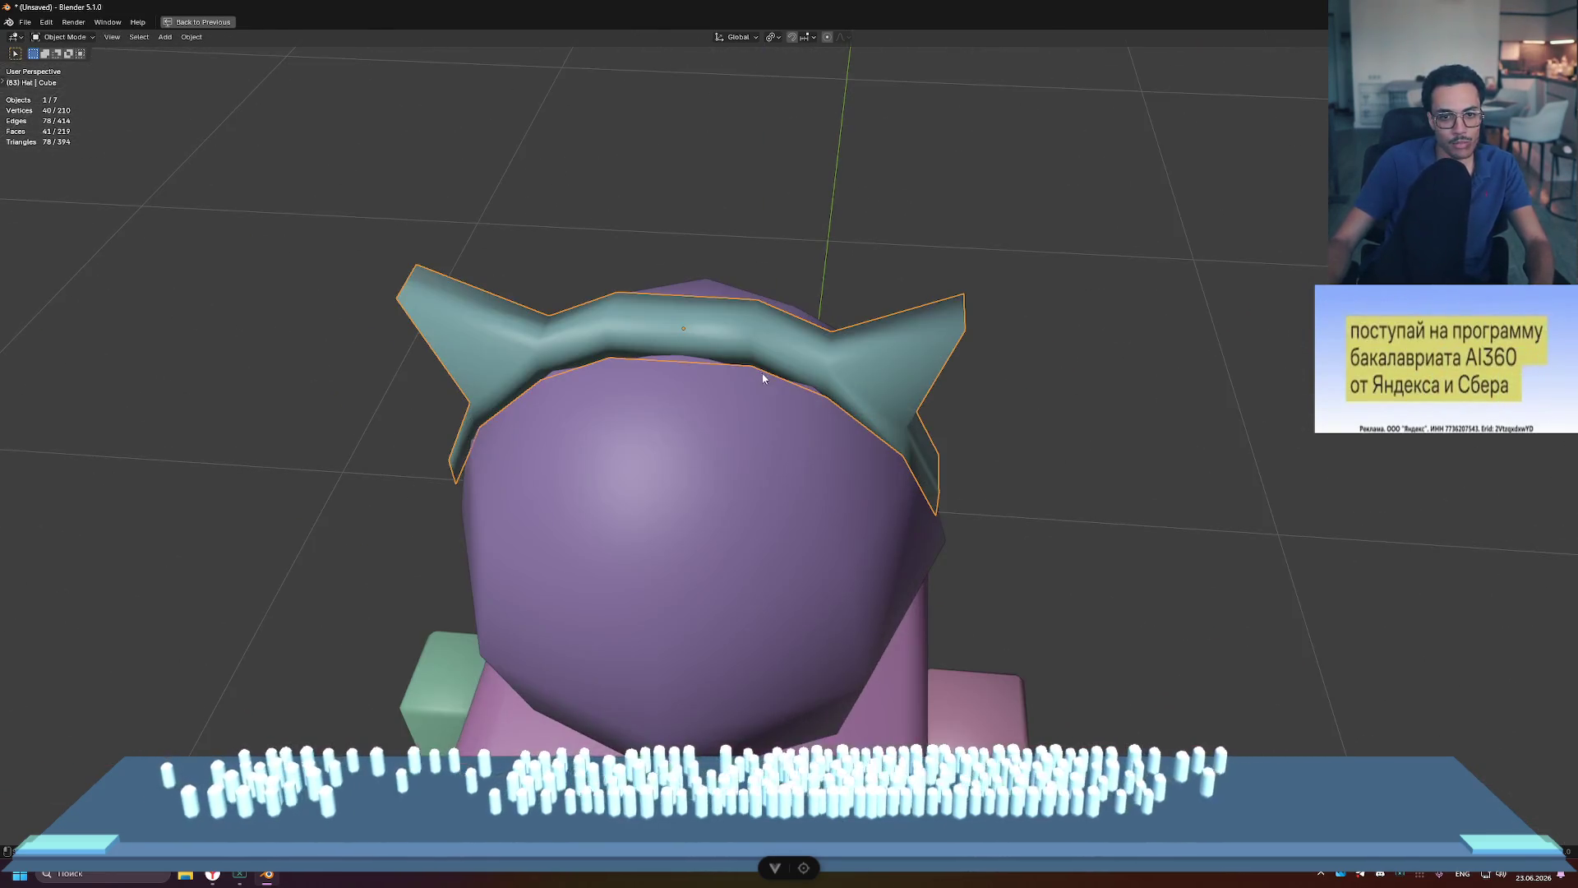
Step: Bevel all headband edges at 0.0033 m with one segment, then inspect it in Object Mode
{"action": "key", "text": "Tab"}
{"action": "key", "text": "a"}
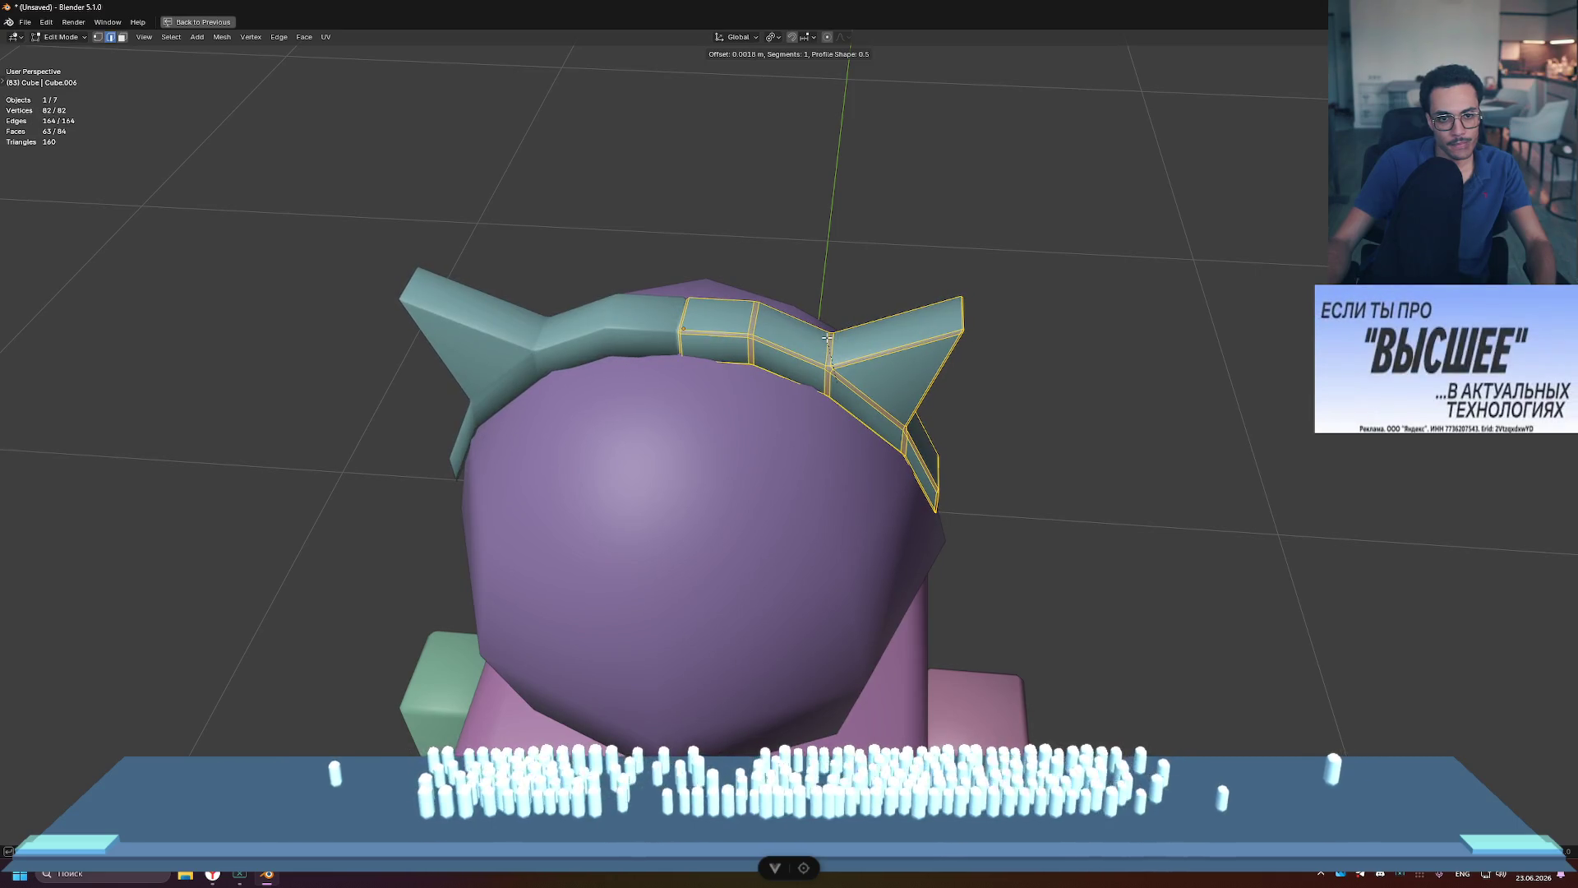
{"action": "left_click", "coordinate": [827, 337]}
{"action": "left_click", "coordinate": [1110, 373]}
{"action": "mouse_move", "coordinate": [1110, 374]}
{"action": "middle_mouse_down"}
{"action": "mouse_move", "coordinate": [1074, 395]}
{"action": "mouse_move", "coordinate": [960, 384]}
{"action": "middle_mouse_up"}
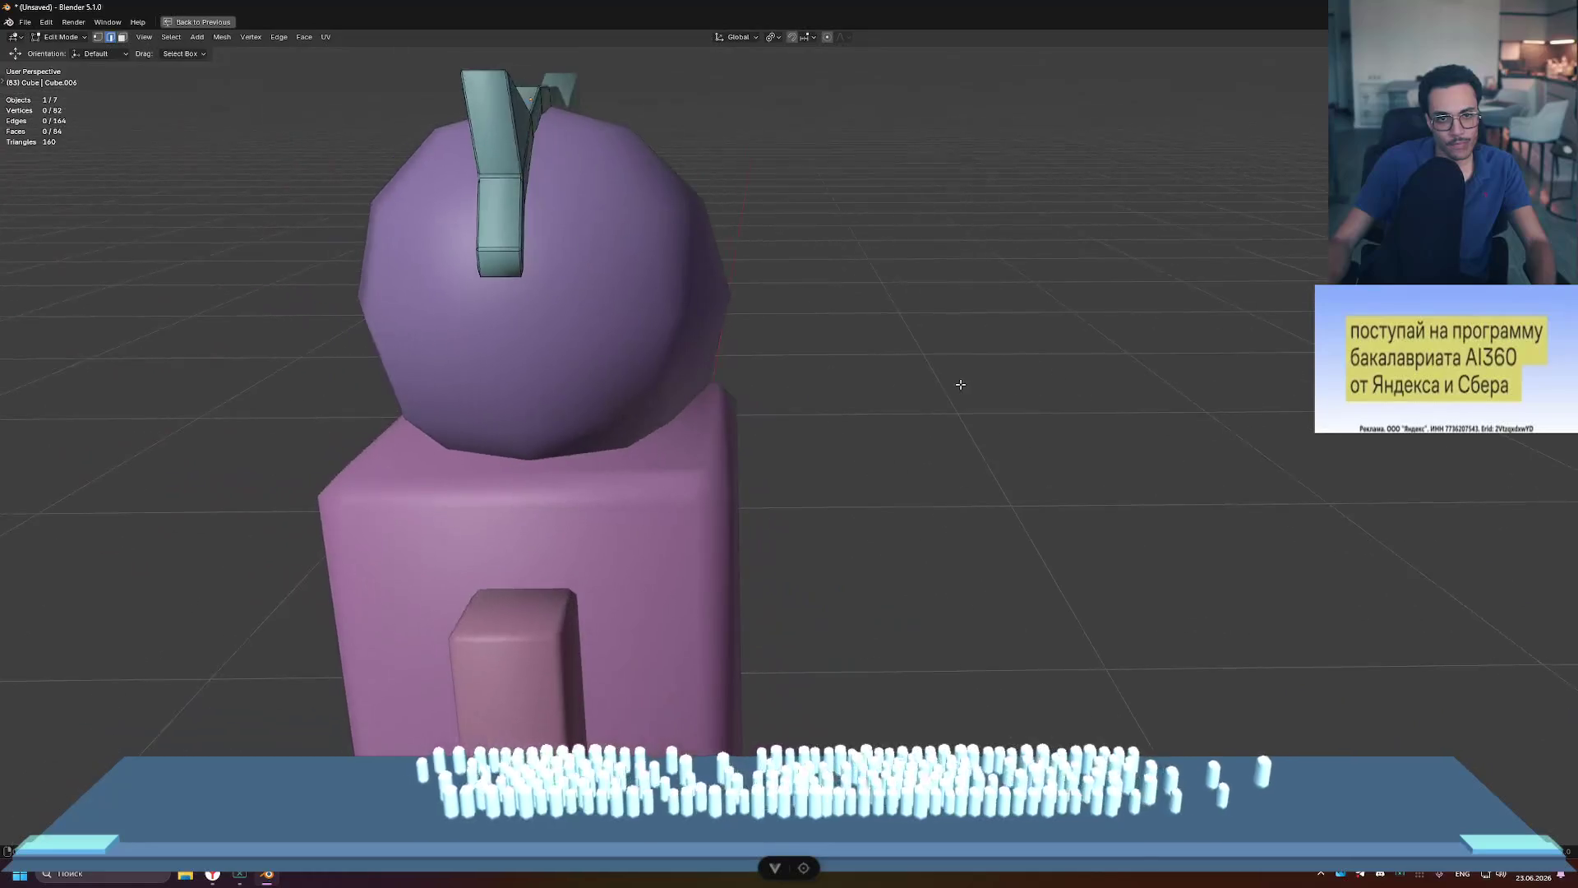
{"action": "middle_click_drag", "start_coordinate": [836, 329], "coordinate": [996, 319]}
{"action": "mouse_move", "coordinate": [771, 266]}
{"action": "middle_mouse_down"}
{"action": "mouse_move", "coordinate": [1072, 295]}
{"action": "mouse_move", "coordinate": [778, 251]}
{"action": "middle_mouse_up"}
{"action": "key", "text": "Tab"}
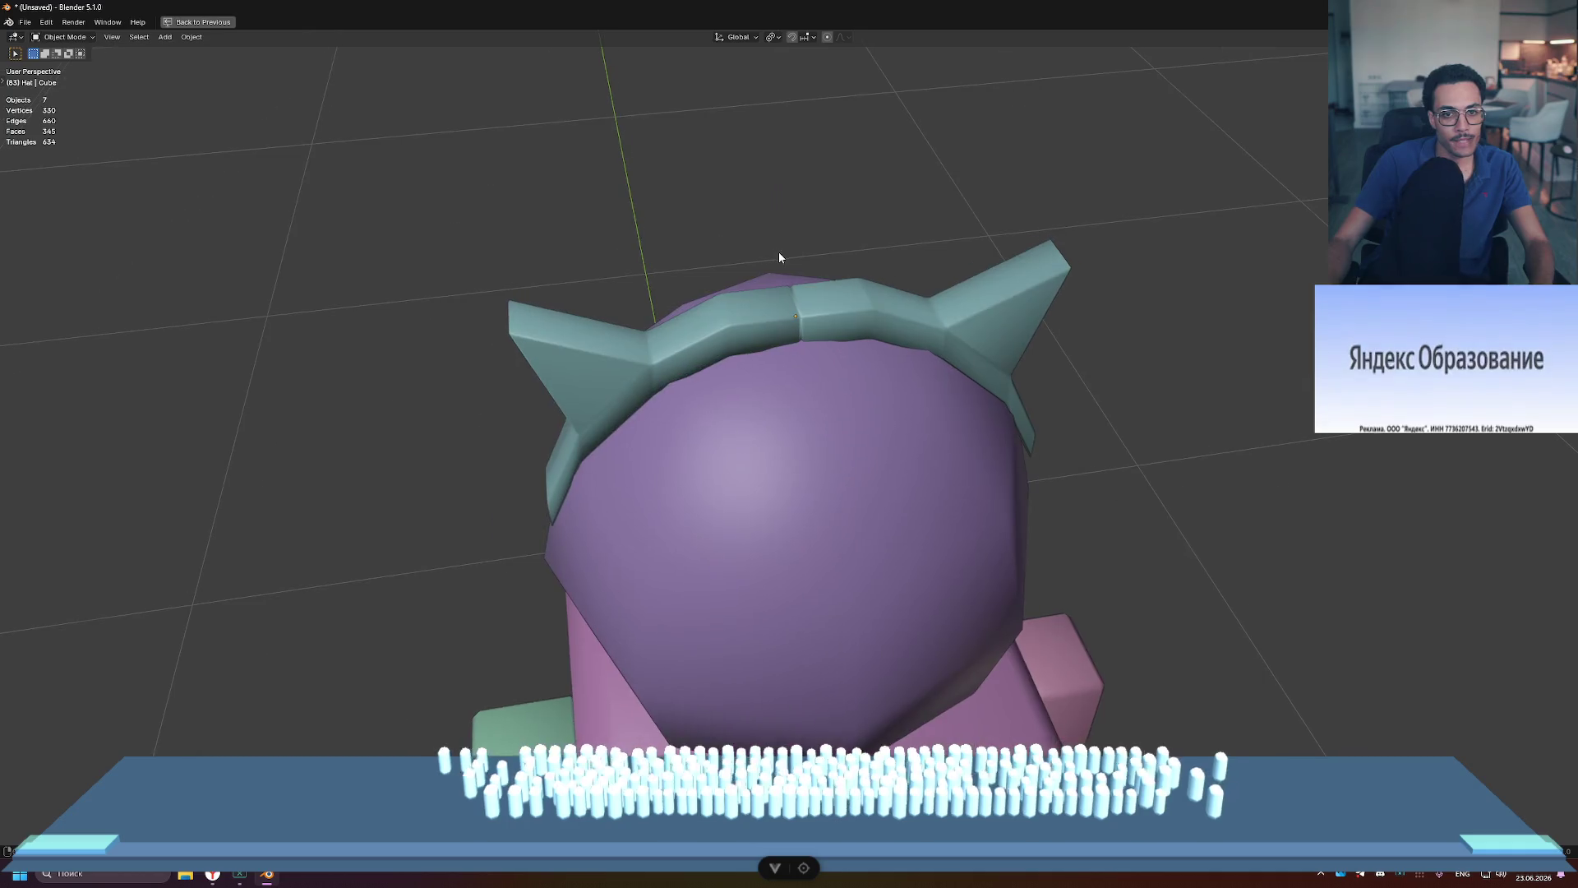
Step: Make the headband piece Cube.006 active and re-enter its Edit Mode looking at the band's top
{"action": "left_click", "coordinate": [812, 299]}
{"action": "scroll", "coordinate": [812, 300], "scroll_direction": "up", "scroll_amount": 5}
{"action": "scroll", "coordinate": [812, 299], "scroll_direction": "down", "scroll_amount": 3}
{"action": "left_click", "coordinate": [812, 299]}
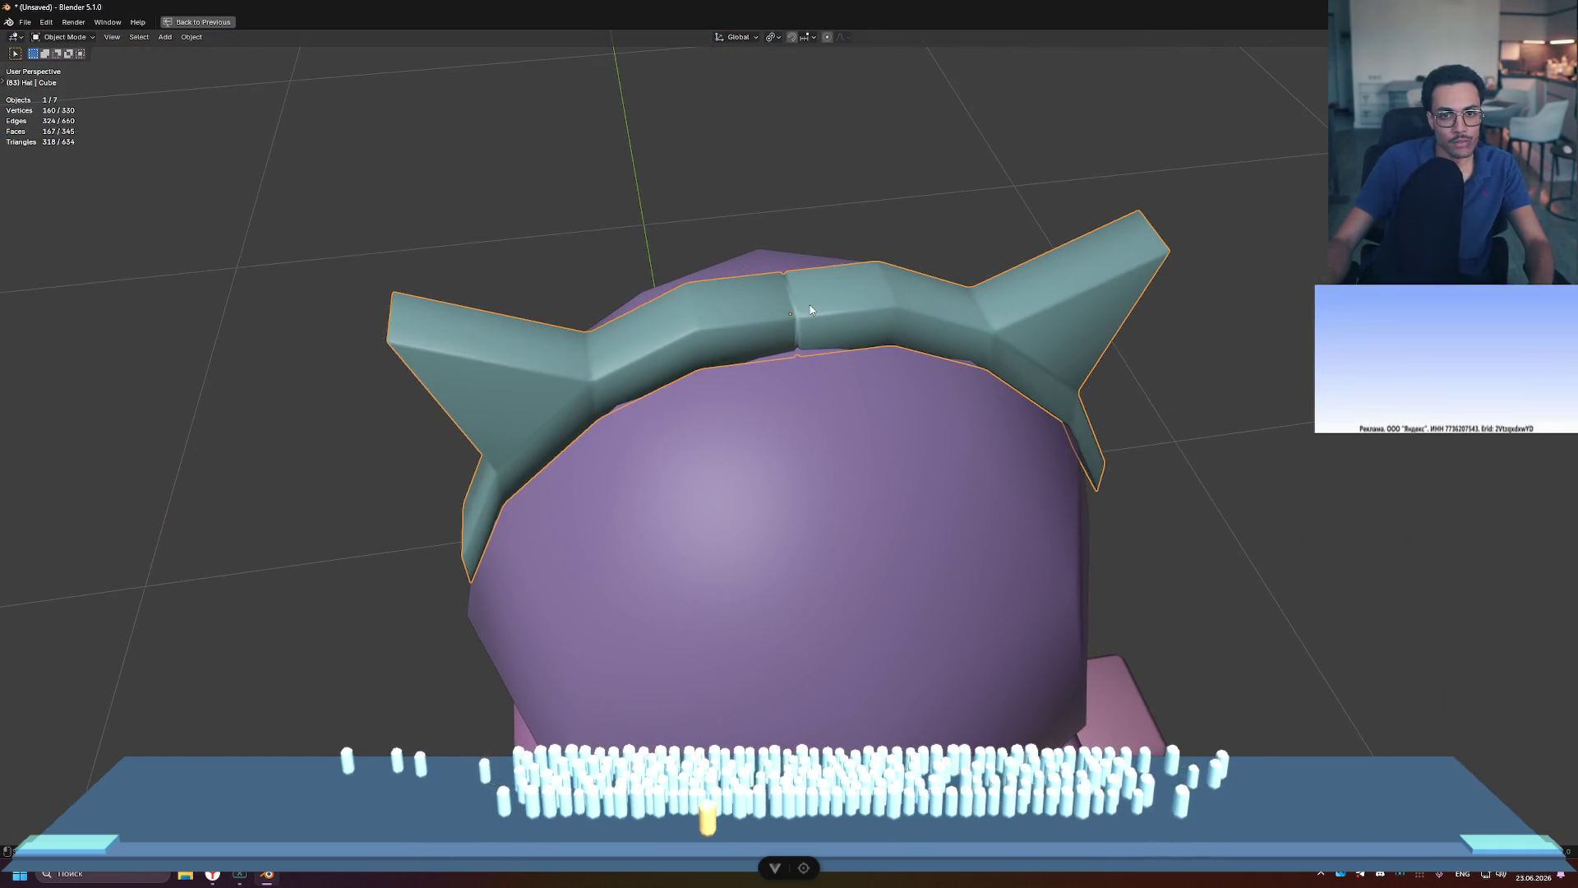
{"action": "scroll", "coordinate": [812, 299], "scroll_direction": "up", "scroll_amount": 2}
{"action": "key", "text": "Tab"}
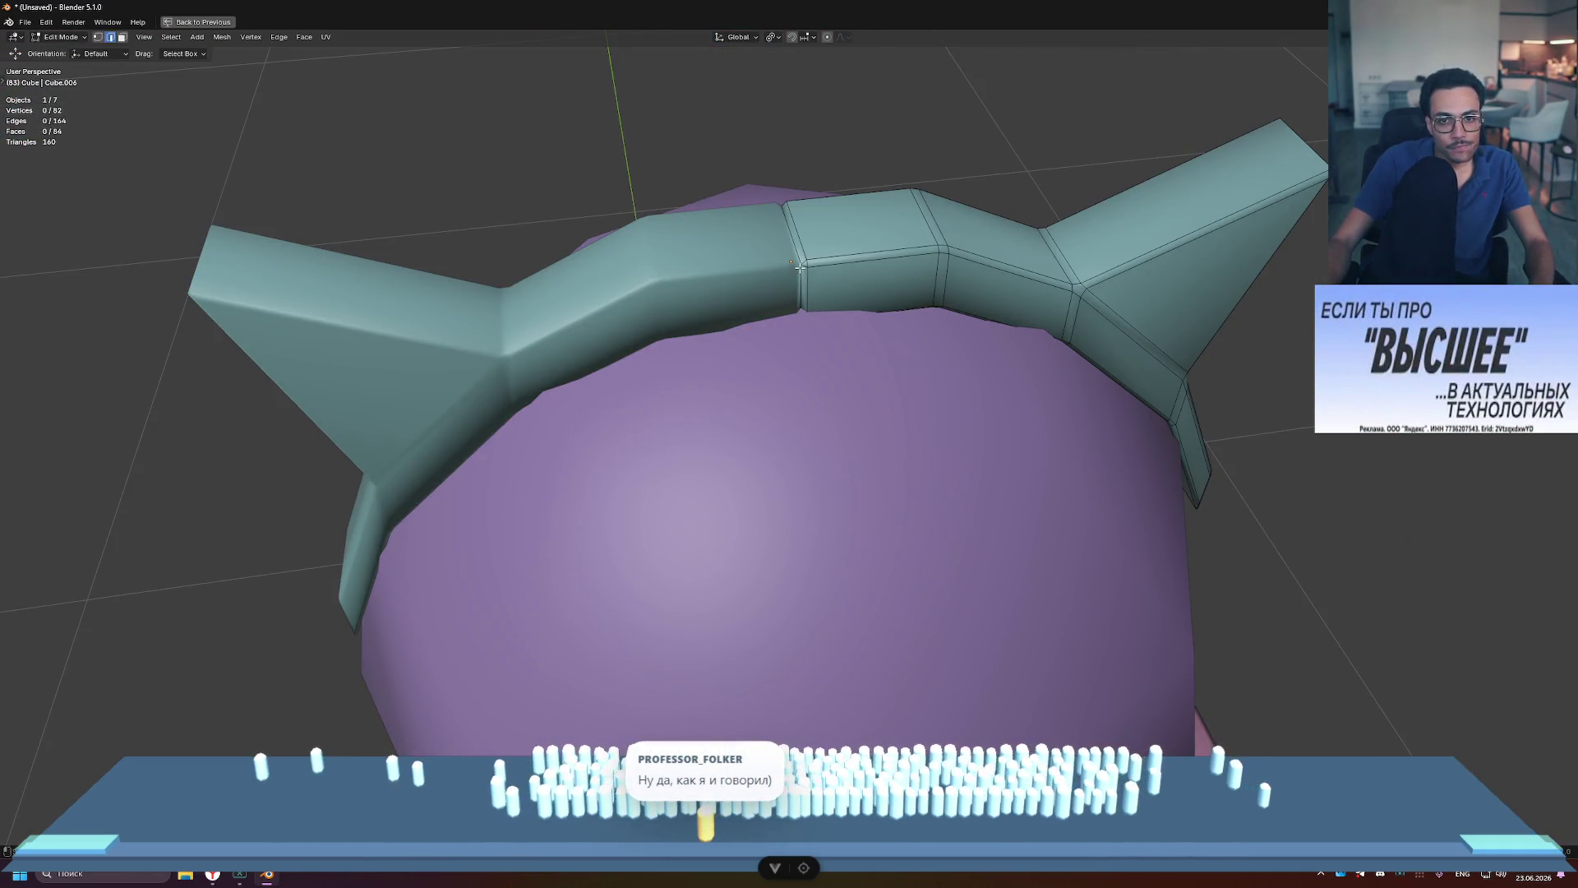
{"action": "scroll", "coordinate": [800, 268], "scroll_direction": "up", "scroll_amount": 3}
{"action": "middle_click_drag", "start_coordinate": [804, 254], "coordinate": [804, 349]}
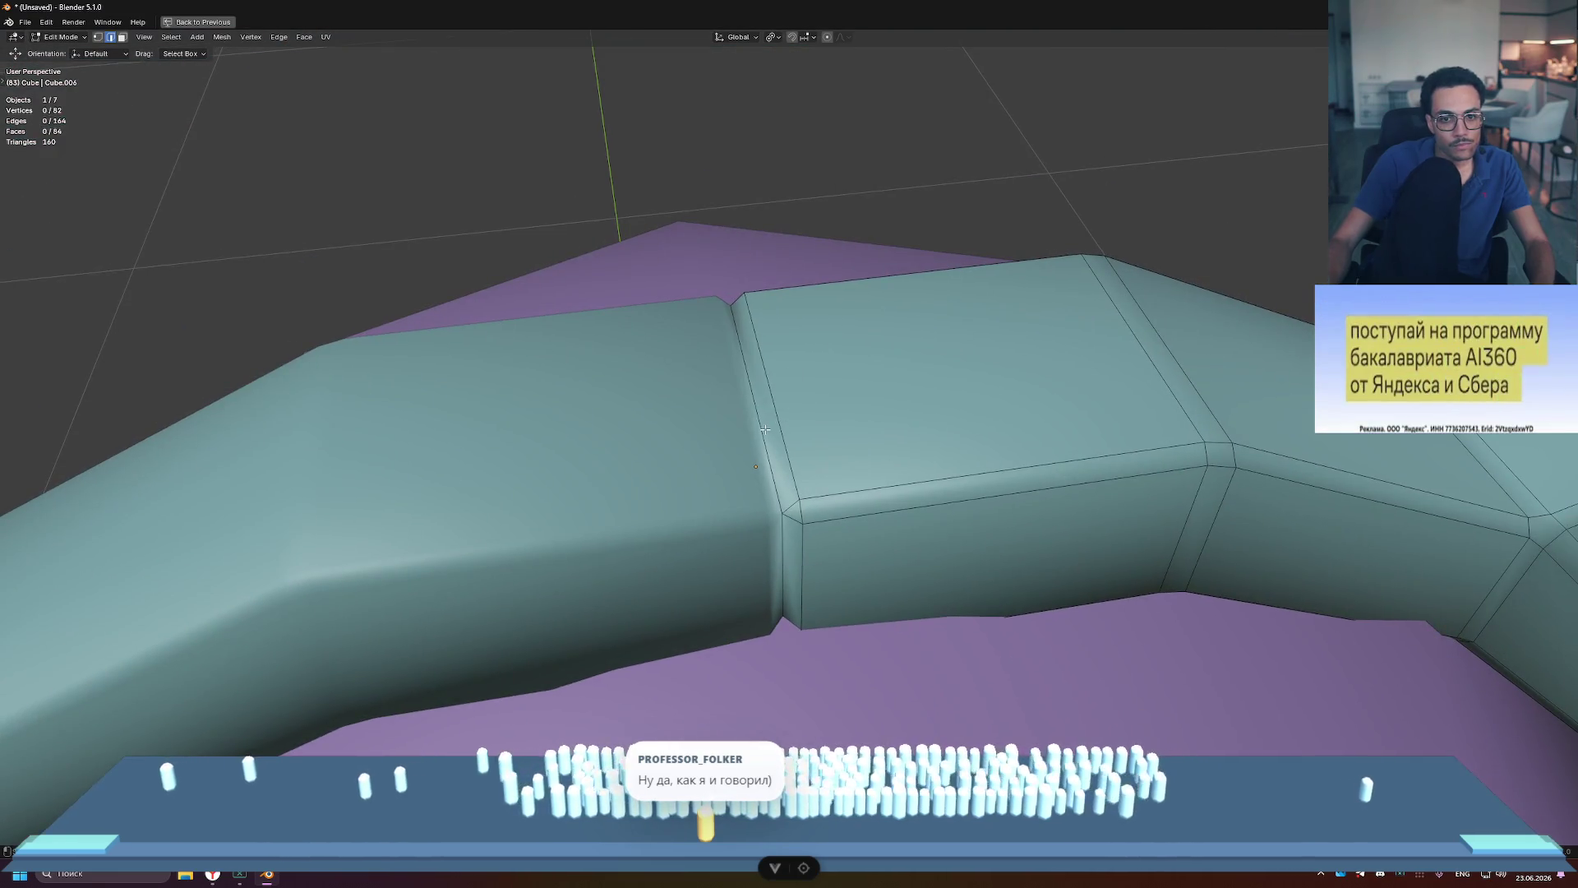
Step: Select one narrow face on the band in face mode, inspect it, then exit Edit Mode
{"action": "key", "text": "3"}
{"action": "left_click", "coordinate": [779, 485]}
{"action": "middle_click_drag", "start_coordinate": [778, 485], "coordinate": [797, 513]}
{"action": "scroll", "coordinate": [800, 507], "scroll_direction": "up", "scroll_amount": 3}
{"action": "scroll", "coordinate": [800, 507], "scroll_direction": "down", "scroll_amount": 5}
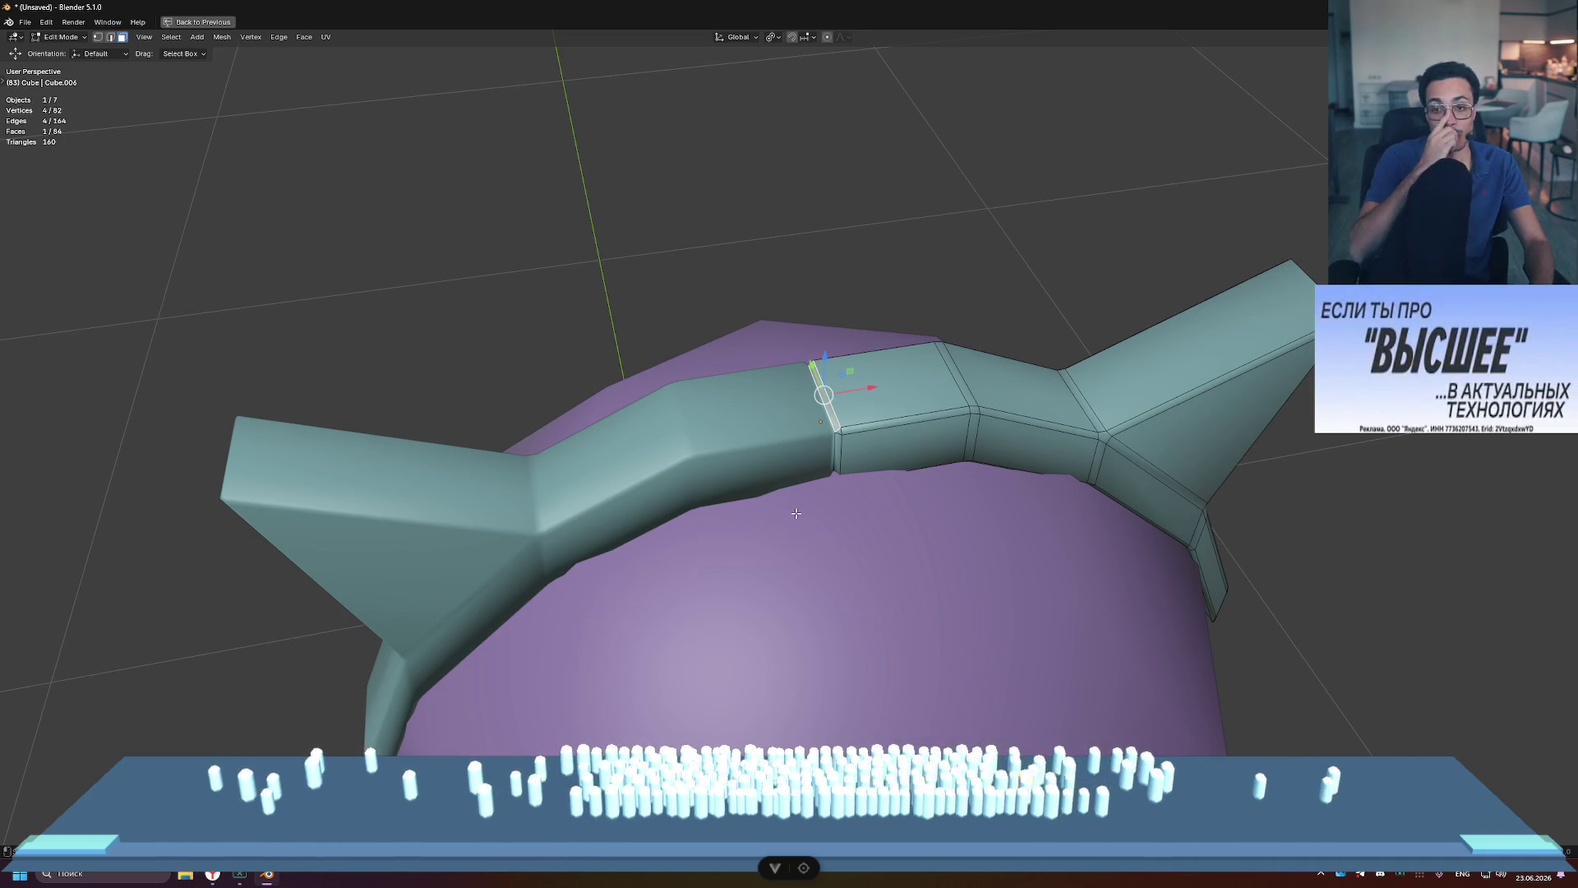
{"action": "middle_click_drag", "start_coordinate": [796, 513], "coordinate": [863, 387]}
{"action": "key", "text": "Tab"}
Step: Deselect everything and orbit around the character to check the headband, then re-enter Edit Mode
{"action": "left_click", "coordinate": [986, 267]}
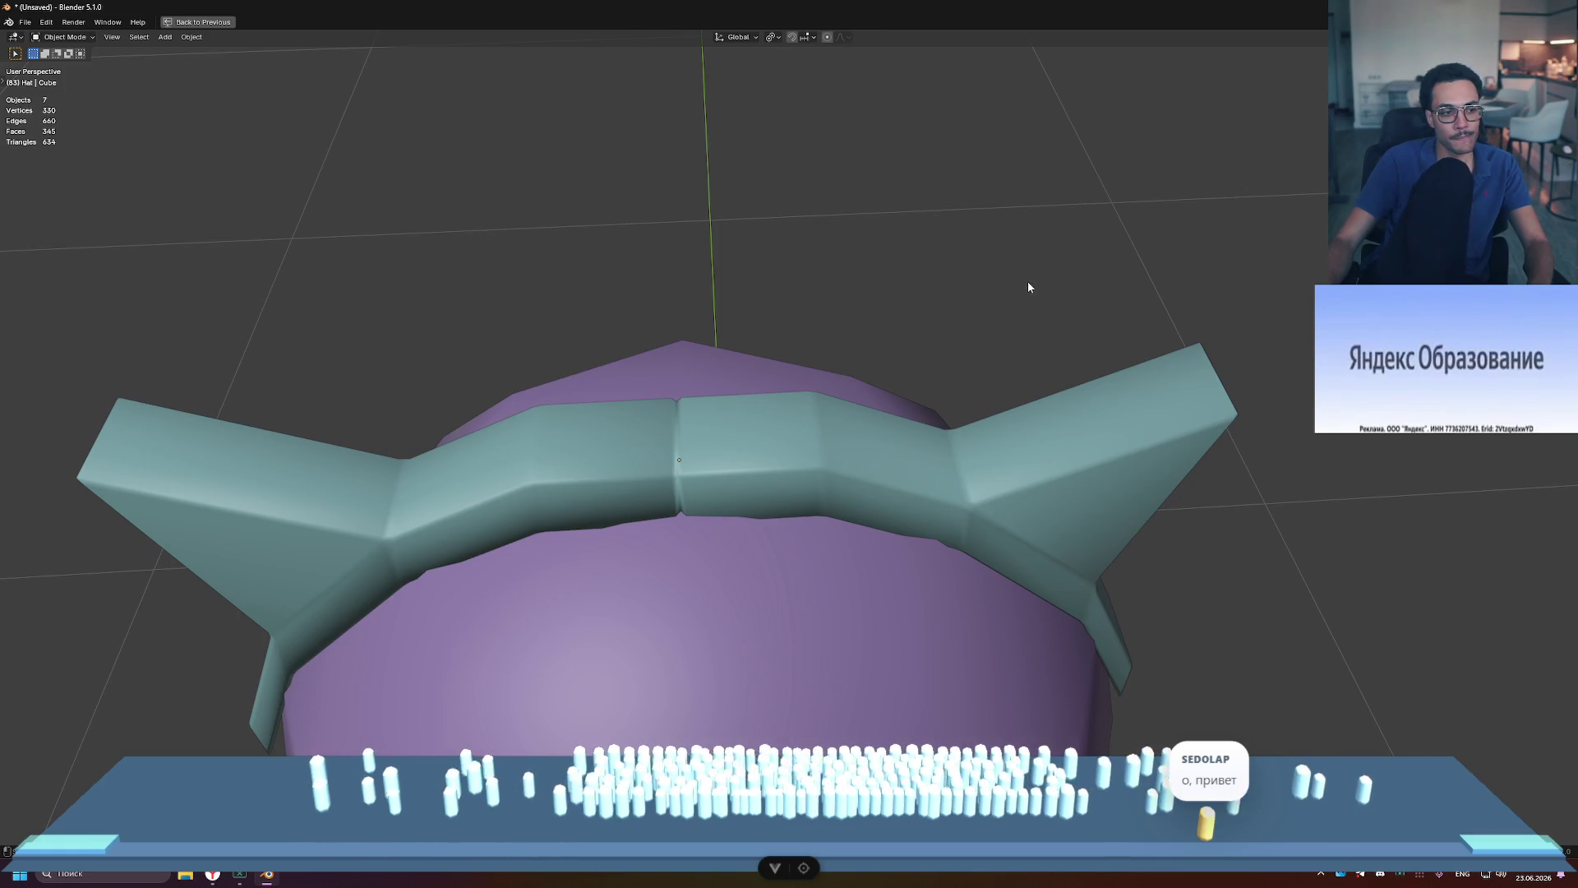
{"action": "scroll", "coordinate": [1027, 281], "scroll_direction": "down", "scroll_amount": 6}
{"action": "mouse_move", "coordinate": [892, 414]}
{"action": "middle_mouse_down"}
{"action": "mouse_move", "coordinate": [789, 384]}
{"action": "mouse_move", "coordinate": [757, 356]}
{"action": "mouse_move", "coordinate": [587, 358]}
{"action": "mouse_move", "coordinate": [768, 384]}
{"action": "mouse_move", "coordinate": [738, 304]}
{"action": "middle_mouse_up"}
{"action": "scroll", "coordinate": [909, 342], "scroll_direction": "down", "scroll_amount": 2}
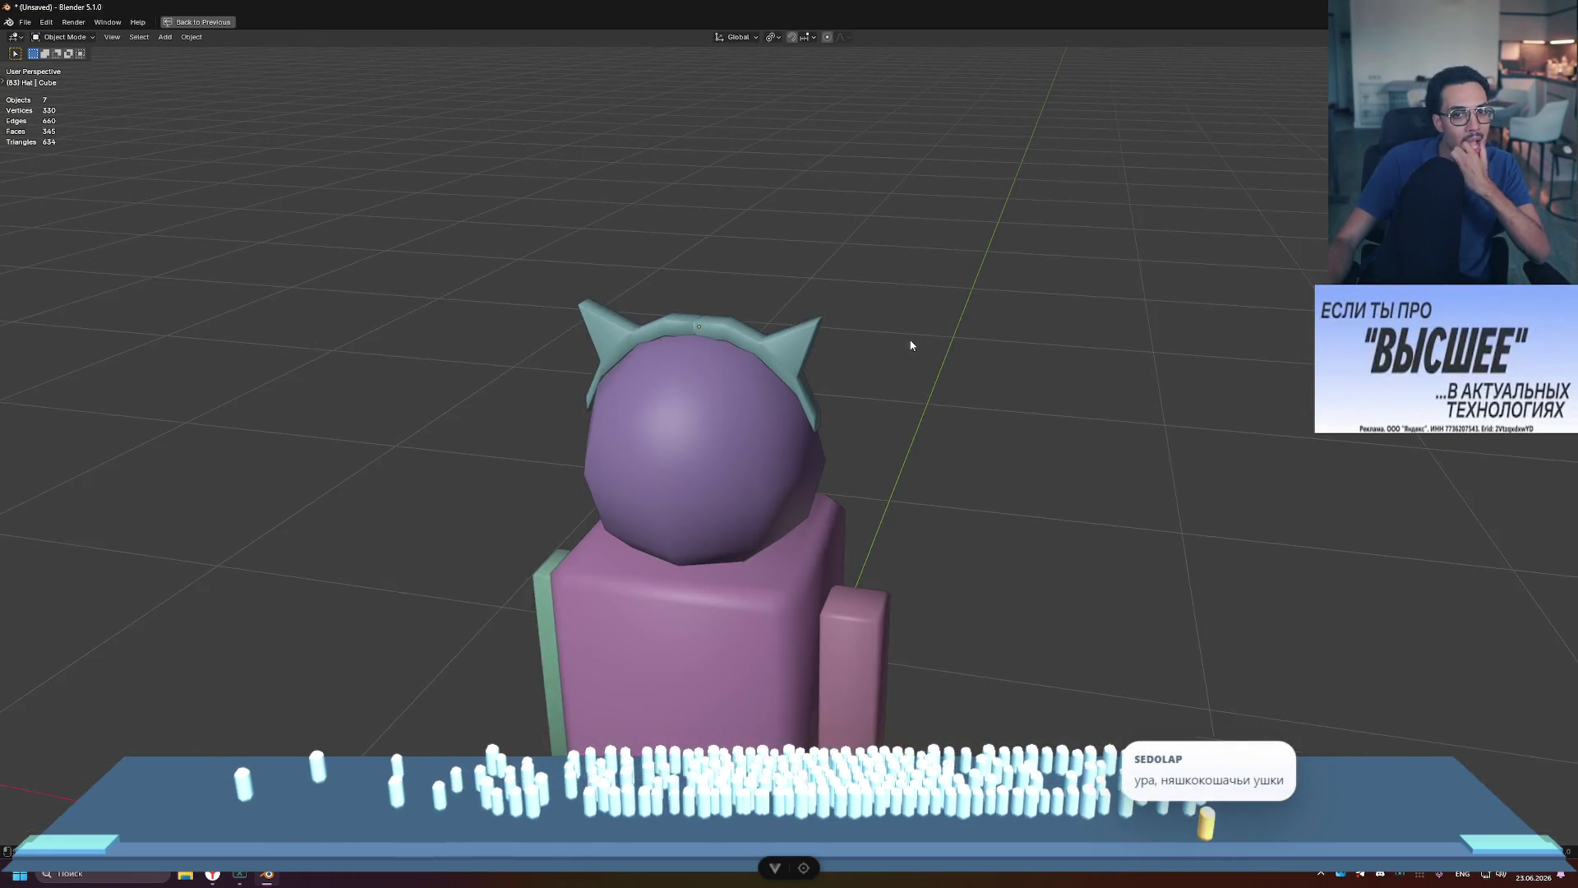
{"action": "scroll", "coordinate": [859, 342], "scroll_direction": "up", "scroll_amount": 3}
{"action": "middle_click_drag", "start_coordinate": [863, 288], "coordinate": [823, 315]}
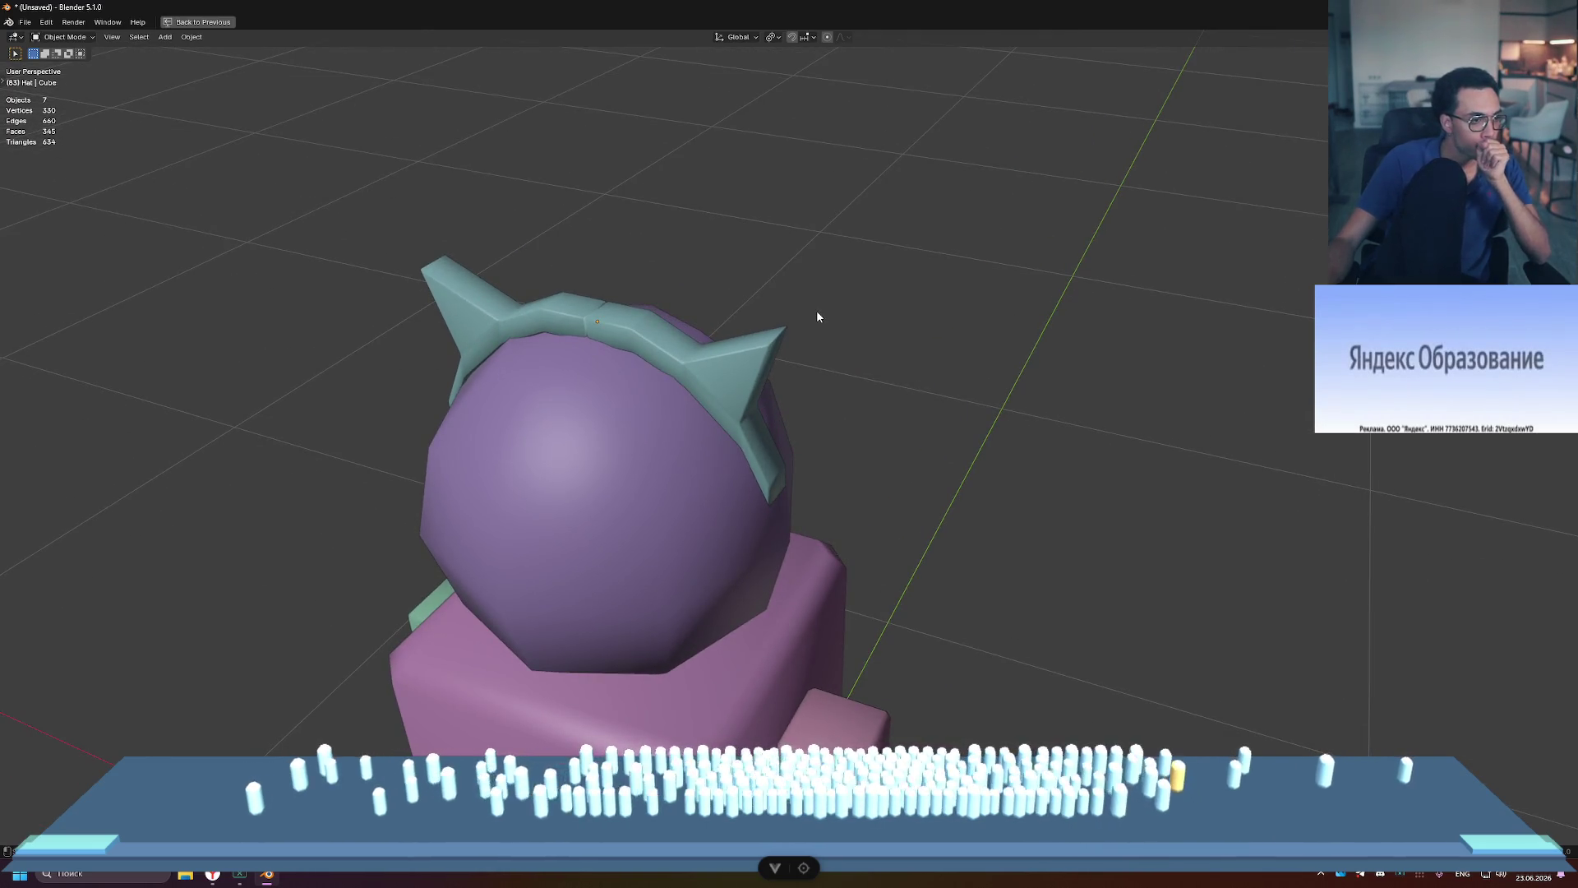
{"action": "key", "text": "Tab"}
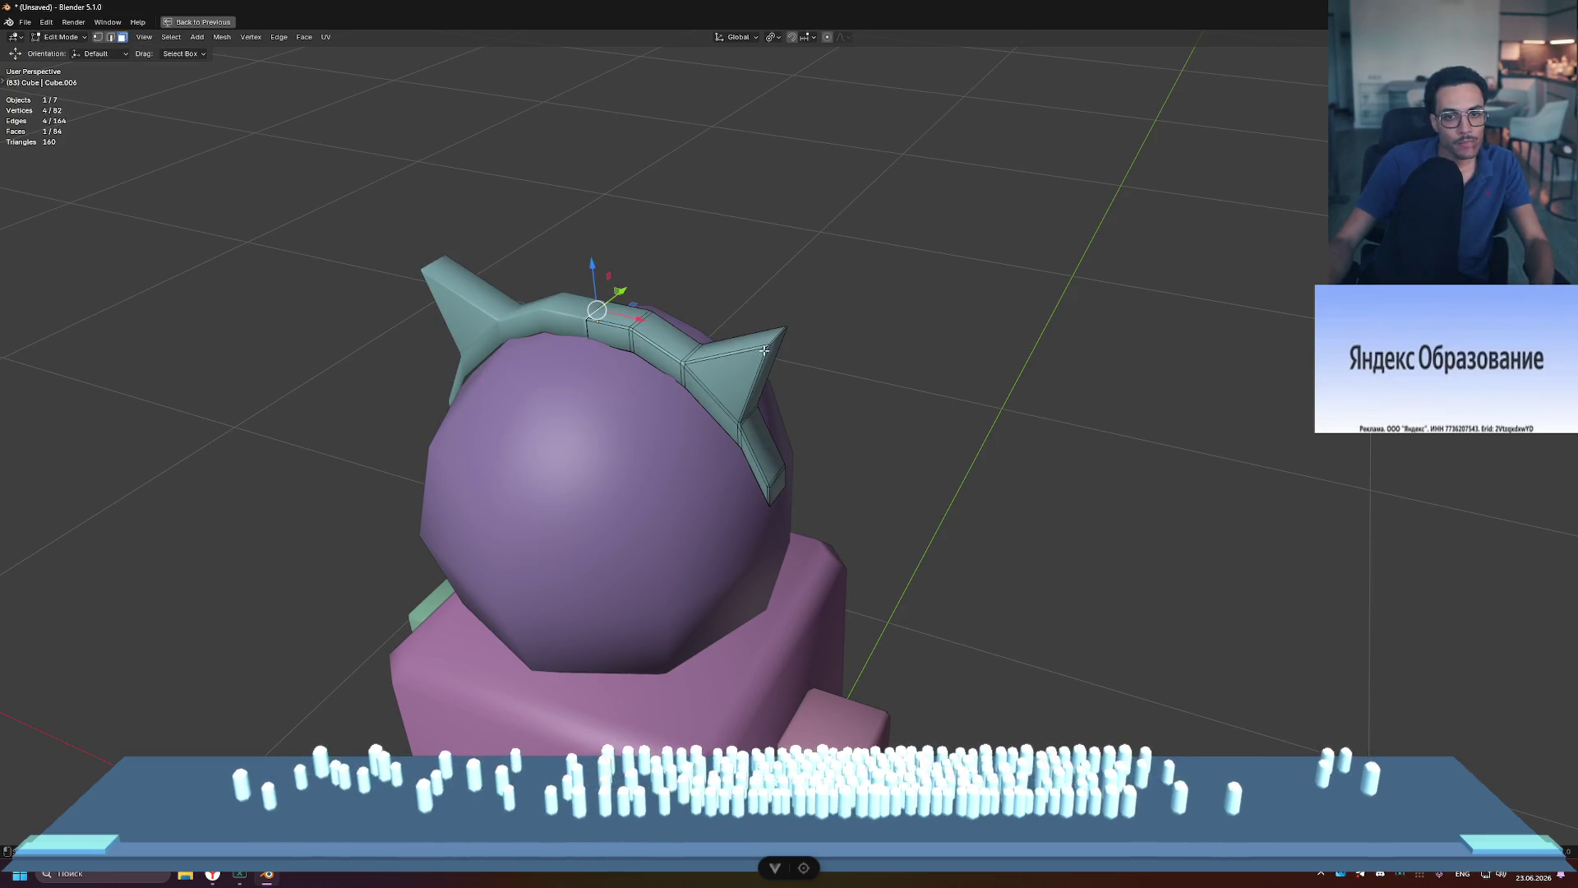
Step: Select the right ear's triangular face, zoom in on it, then deselect it
{"action": "left_click", "coordinate": [752, 355]}
{"action": "scroll", "coordinate": [772, 329], "scroll_direction": "up", "scroll_amount": 3}
{"action": "key", "text": "2"}
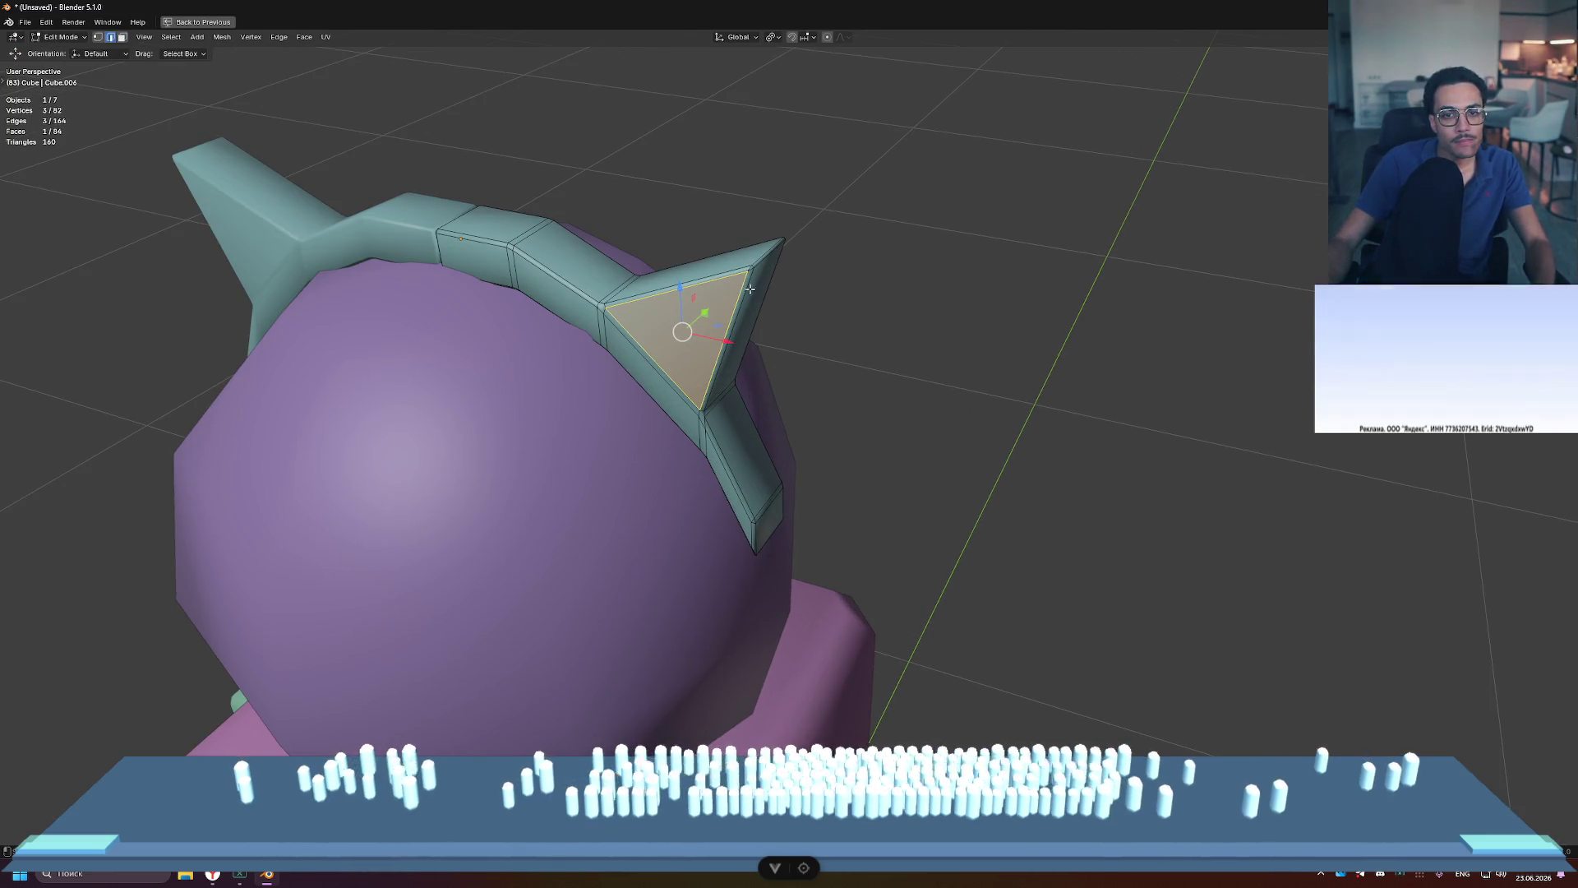
{"action": "scroll", "coordinate": [819, 296], "scroll_direction": "up", "scroll_amount": 3}
{"action": "middle_click_drag", "start_coordinate": [684, 139], "coordinate": [854, 321], "text": "shift"}
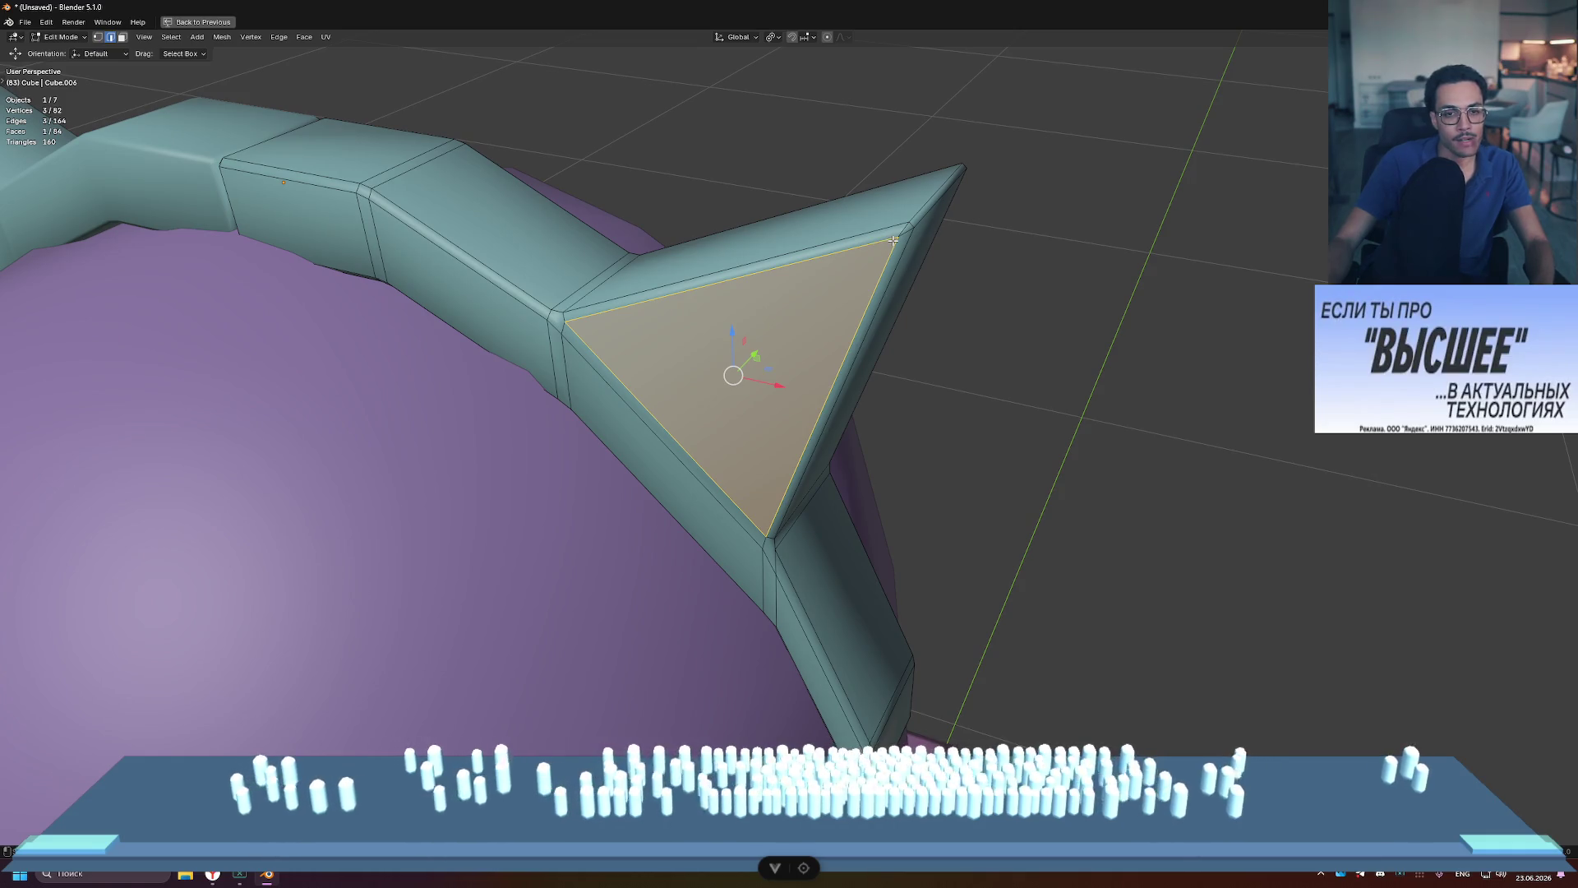
{"action": "key", "text": "alt+a"}
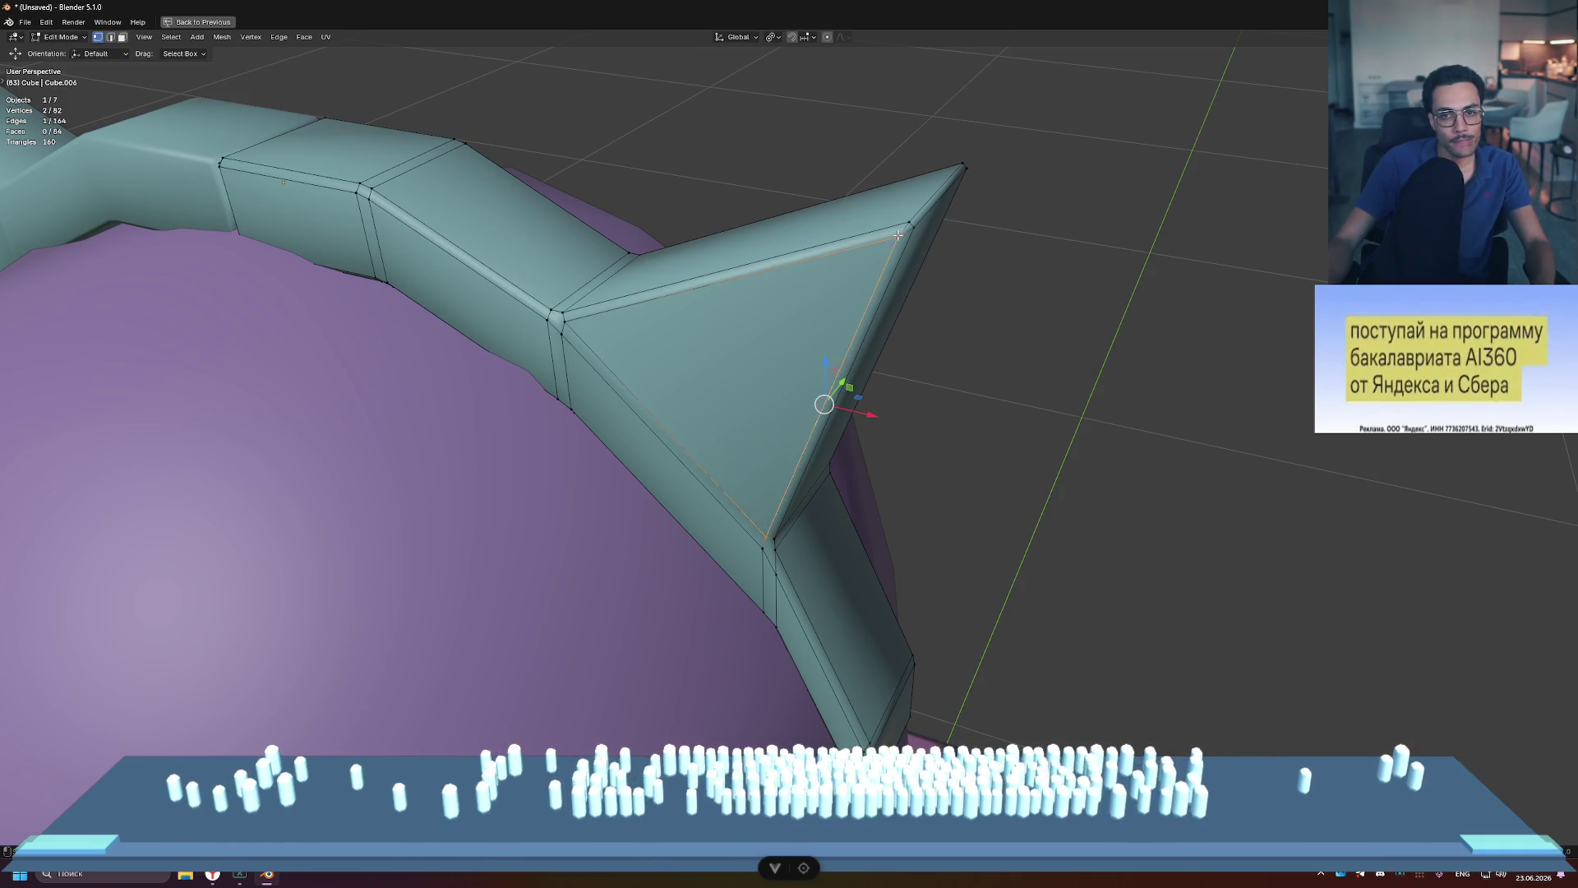
{"action": "mouse_move", "coordinate": [916, 290]}
{"action": "middle_mouse_down"}
{"action": "mouse_move", "coordinate": [1011, 236]}
{"action": "mouse_move", "coordinate": [795, 303]}
{"action": "middle_mouse_up"}
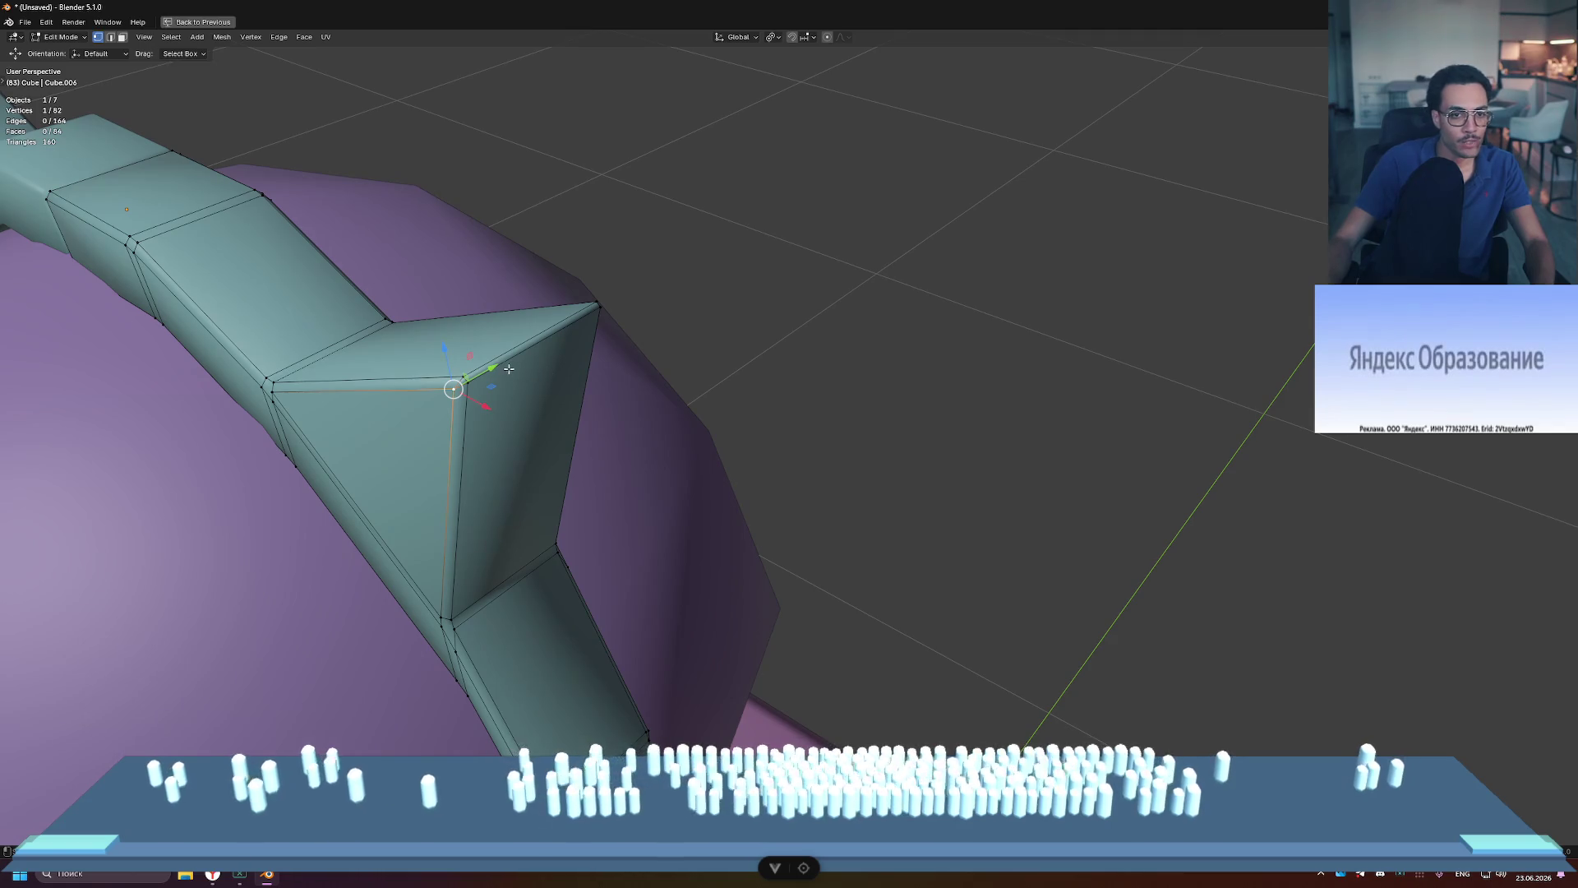
{"action": "key", "text": "alt+a"}
Step: Nudge the right ear's tip vertex slightly up and outward
{"action": "scroll", "coordinate": [835, 335], "scroll_direction": "down", "scroll_amount": 6}
{"action": "mouse_move", "coordinate": [835, 334]}
{"action": "middle_mouse_down"}
{"action": "mouse_move", "coordinate": [921, 313]}
{"action": "mouse_move", "coordinate": [638, 158]}
{"action": "mouse_move", "coordinate": [580, 167]}
{"action": "middle_mouse_up"}
{"action": "scroll", "coordinate": [927, 310], "scroll_direction": "up", "scroll_amount": 4}
{"action": "scroll", "coordinate": [577, 165], "scroll_direction": "down", "scroll_amount": 4}
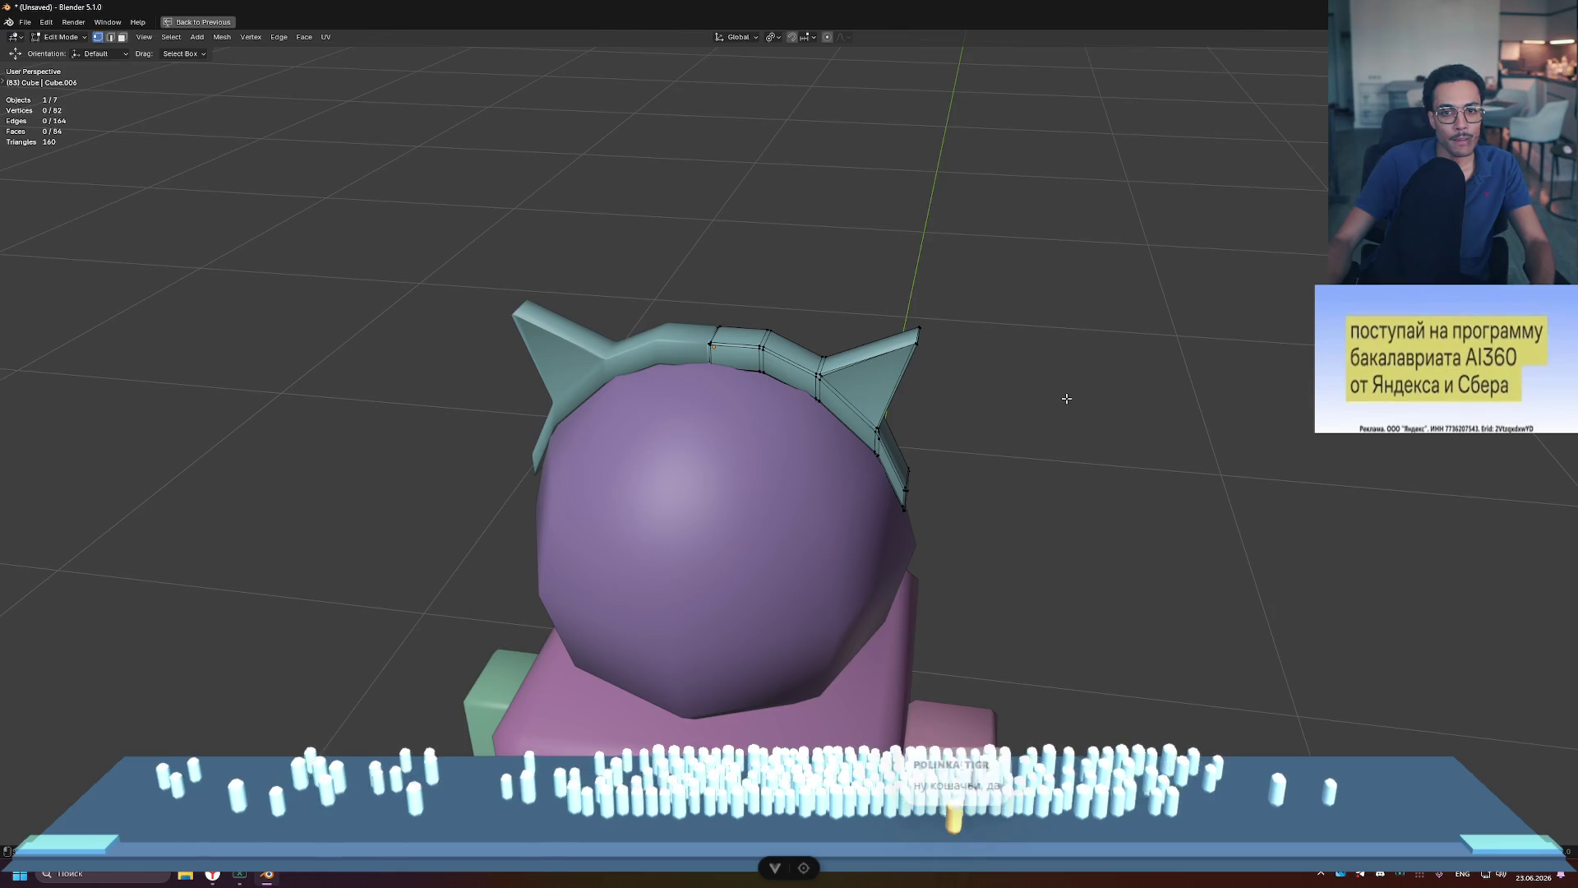
{"action": "scroll", "coordinate": [1067, 398], "scroll_direction": "down", "scroll_amount": 3}
{"action": "middle_click_drag", "start_coordinate": [1066, 398], "coordinate": [1093, 387]}
{"action": "scroll", "coordinate": [1069, 394], "scroll_direction": "up", "scroll_amount": 4}
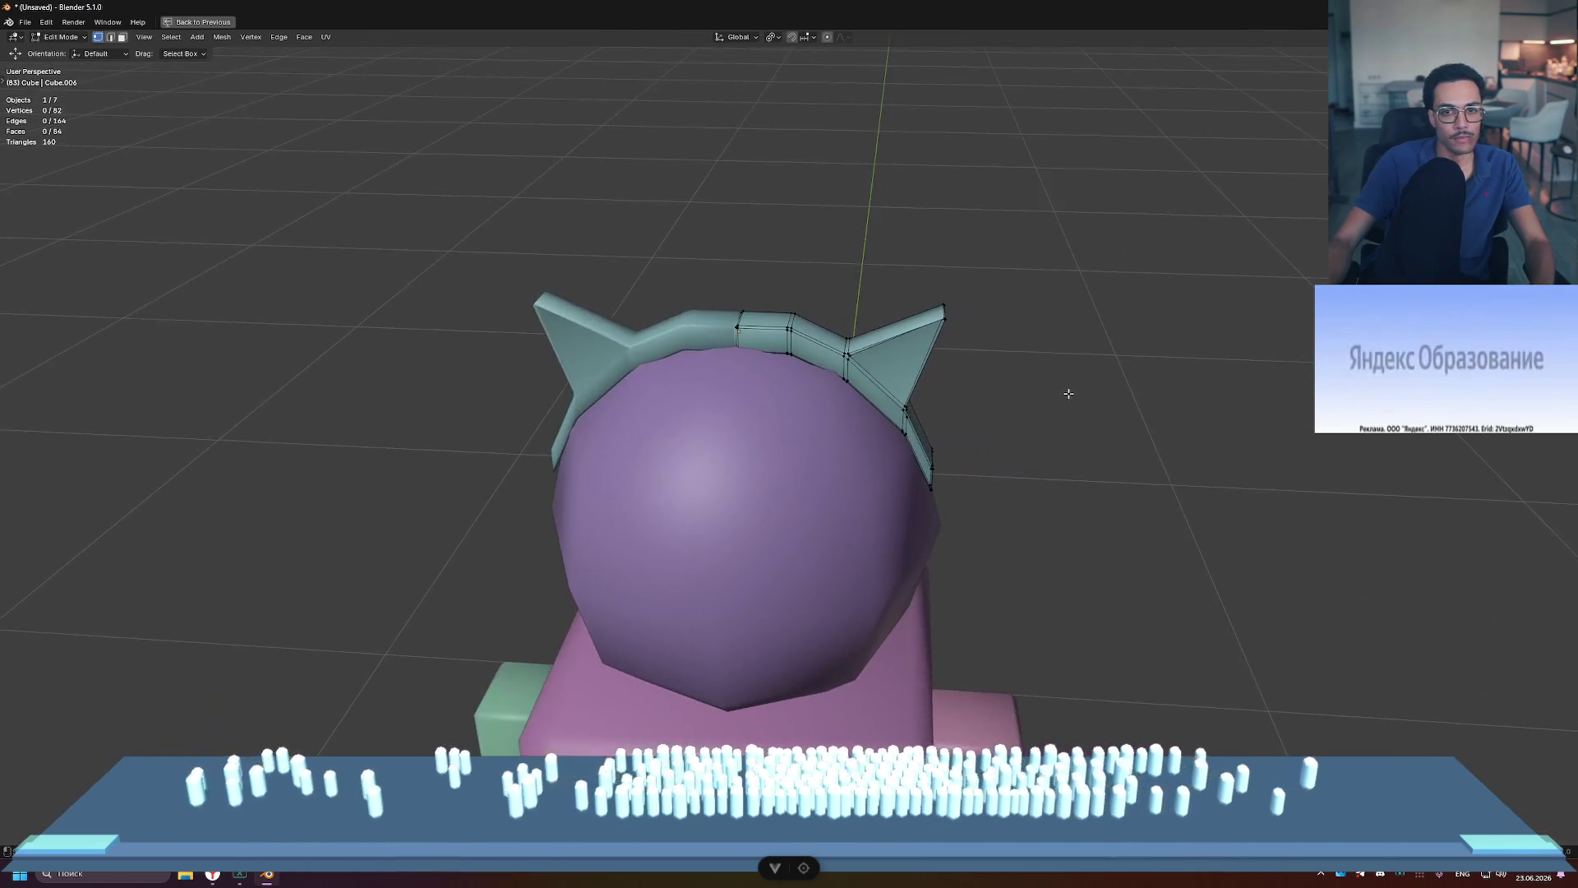
{"action": "scroll", "coordinate": [1064, 390], "scroll_direction": "up", "scroll_amount": 5}
{"action": "scroll", "coordinate": [978, 148], "scroll_direction": "down", "scroll_amount": 1}
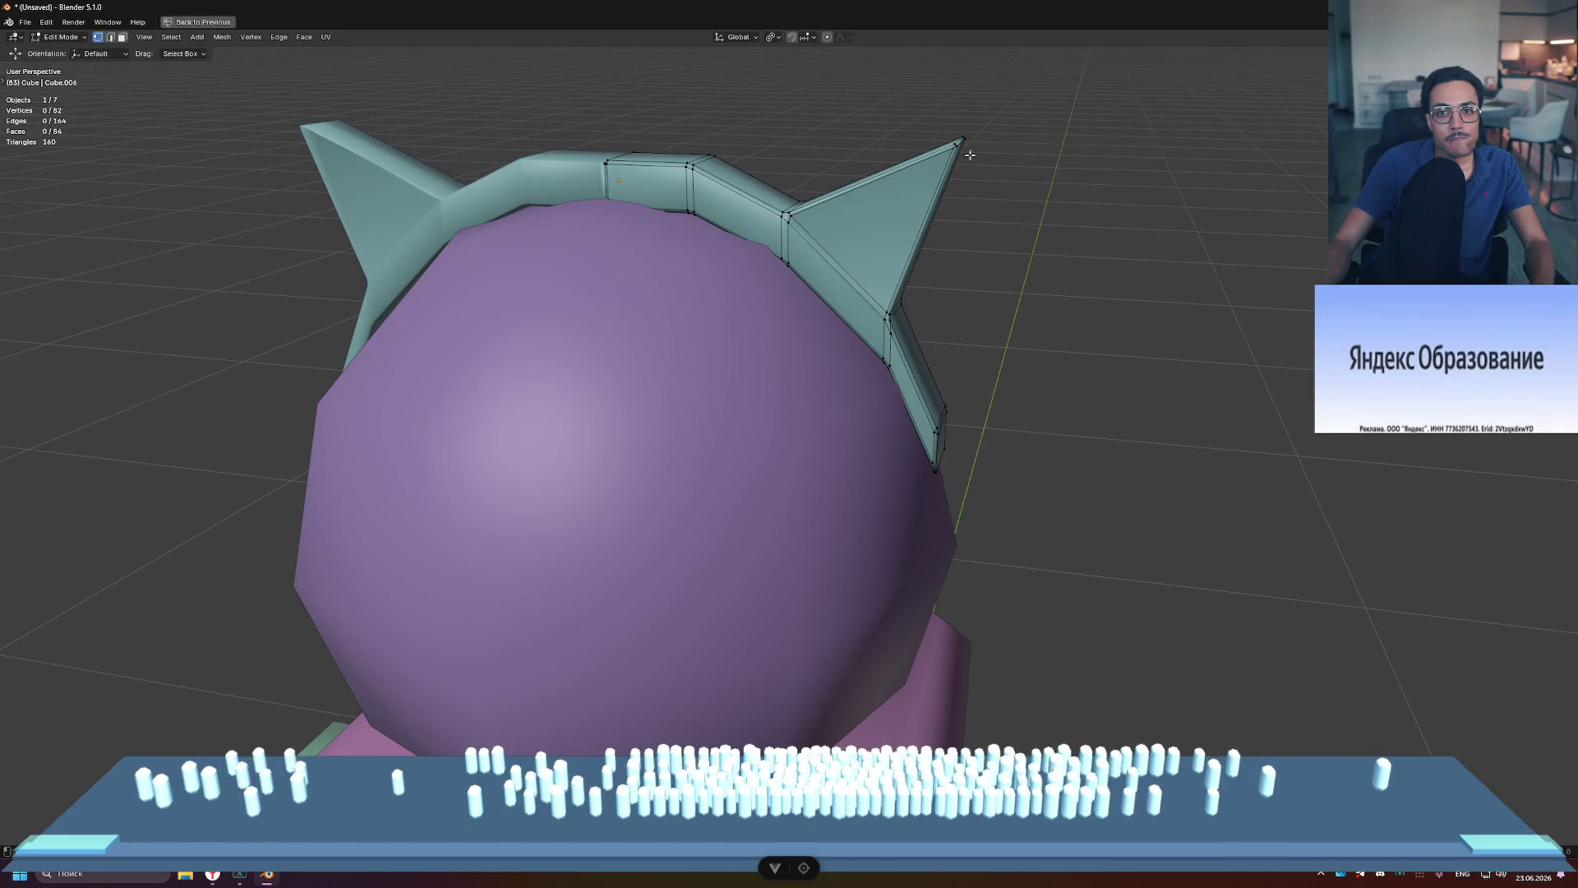
{"action": "mouse_move", "coordinate": [960, 151]}
{"action": "middle_mouse_down"}
{"action": "mouse_move", "coordinate": [992, 165]}
{"action": "mouse_move", "coordinate": [1034, 265]}
{"action": "middle_mouse_up"}
{"action": "left_click", "coordinate": [1013, 210]}
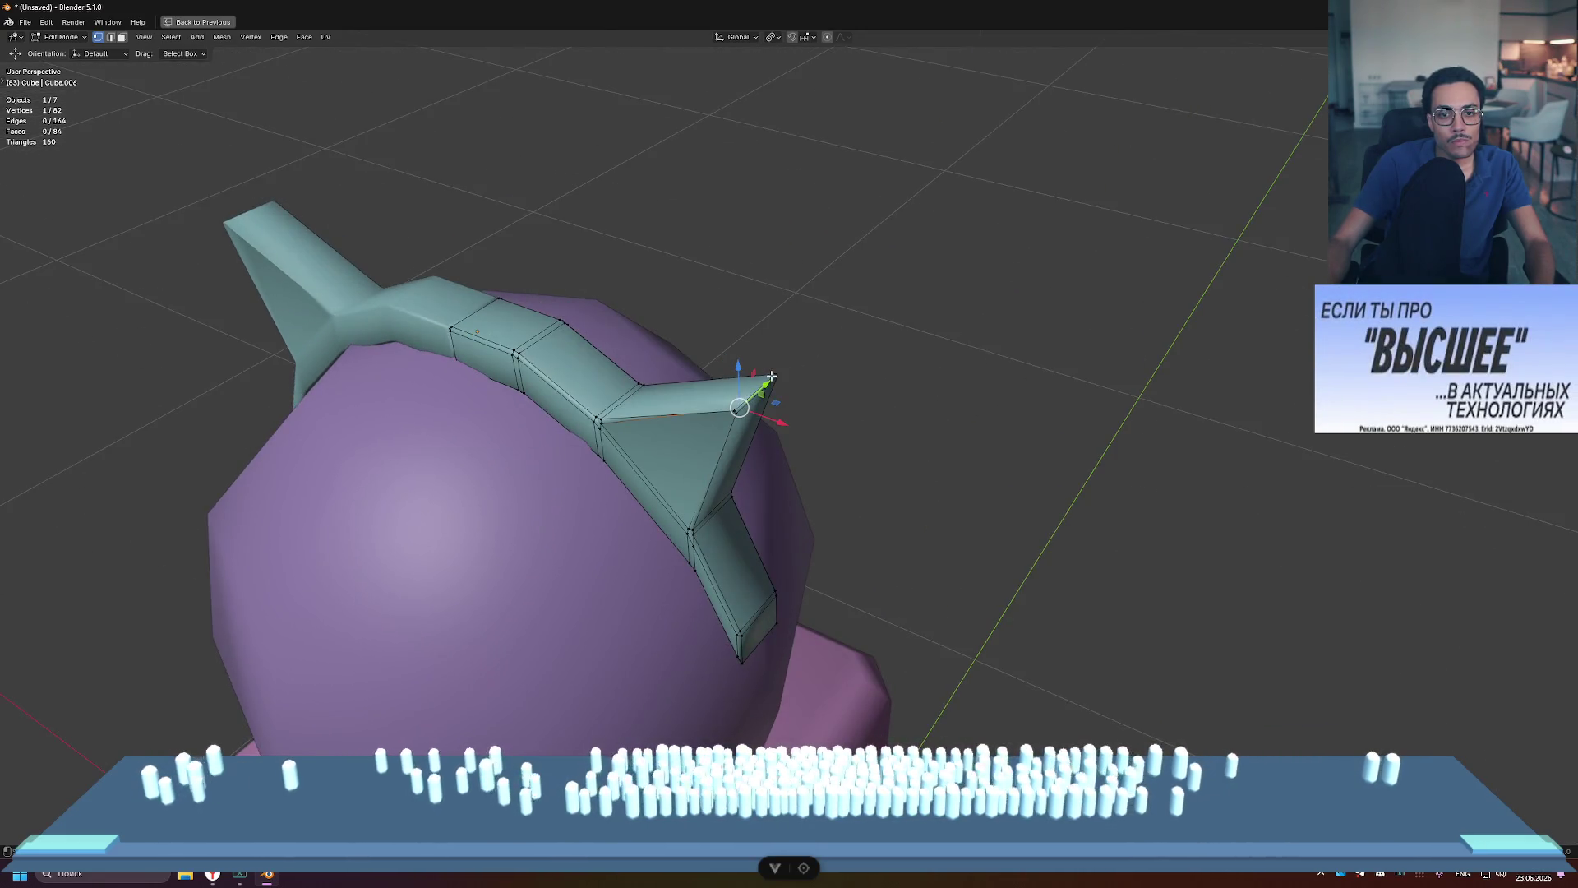
{"action": "mouse_move", "coordinate": [767, 381]}
{"action": "left_mouse_down"}
{"action": "mouse_move", "coordinate": [820, 344]}
{"action": "mouse_move", "coordinate": [801, 361]}
{"action": "left_mouse_up"}
{"action": "mouse_move", "coordinate": [802, 361]}
{"action": "middle_mouse_down"}
{"action": "mouse_move", "coordinate": [891, 363]}
{"action": "mouse_move", "coordinate": [951, 338]}
{"action": "mouse_move", "coordinate": [958, 310]}
{"action": "mouse_move", "coordinate": [1011, 343]}
{"action": "mouse_move", "coordinate": [738, 301]}
{"action": "middle_mouse_up"}
{"action": "left_click", "coordinate": [892, 362]}
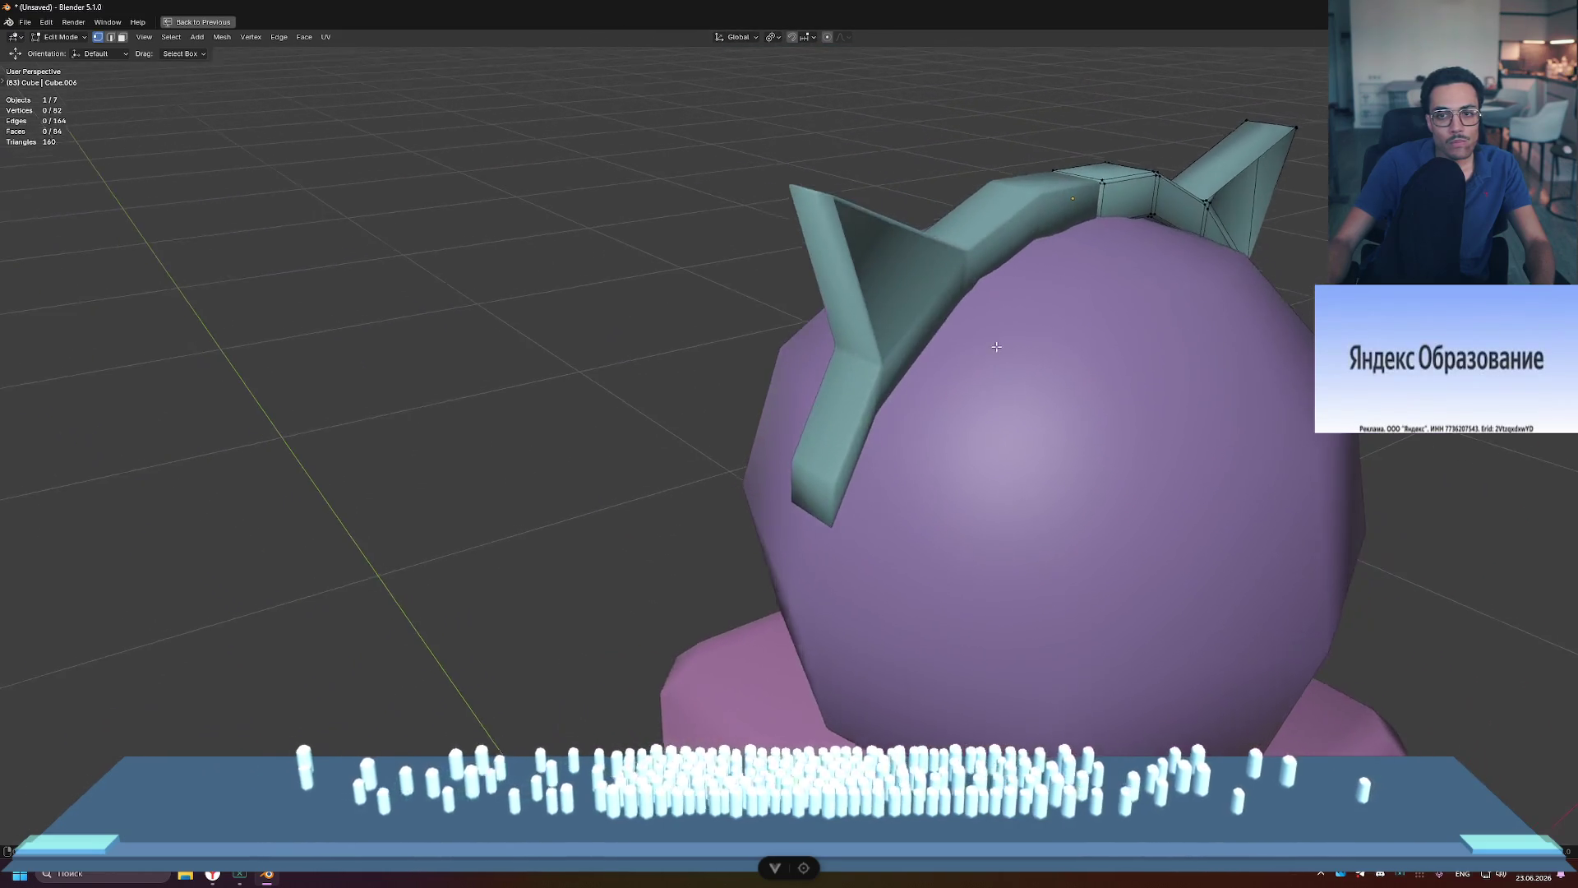
Step: Toggle to Object Mode and back into Edit Mode, orbiting close around the ear tip
{"action": "key", "text": "Tab"}
{"action": "scroll", "coordinate": [738, 301], "scroll_direction": "down", "scroll_amount": 8}
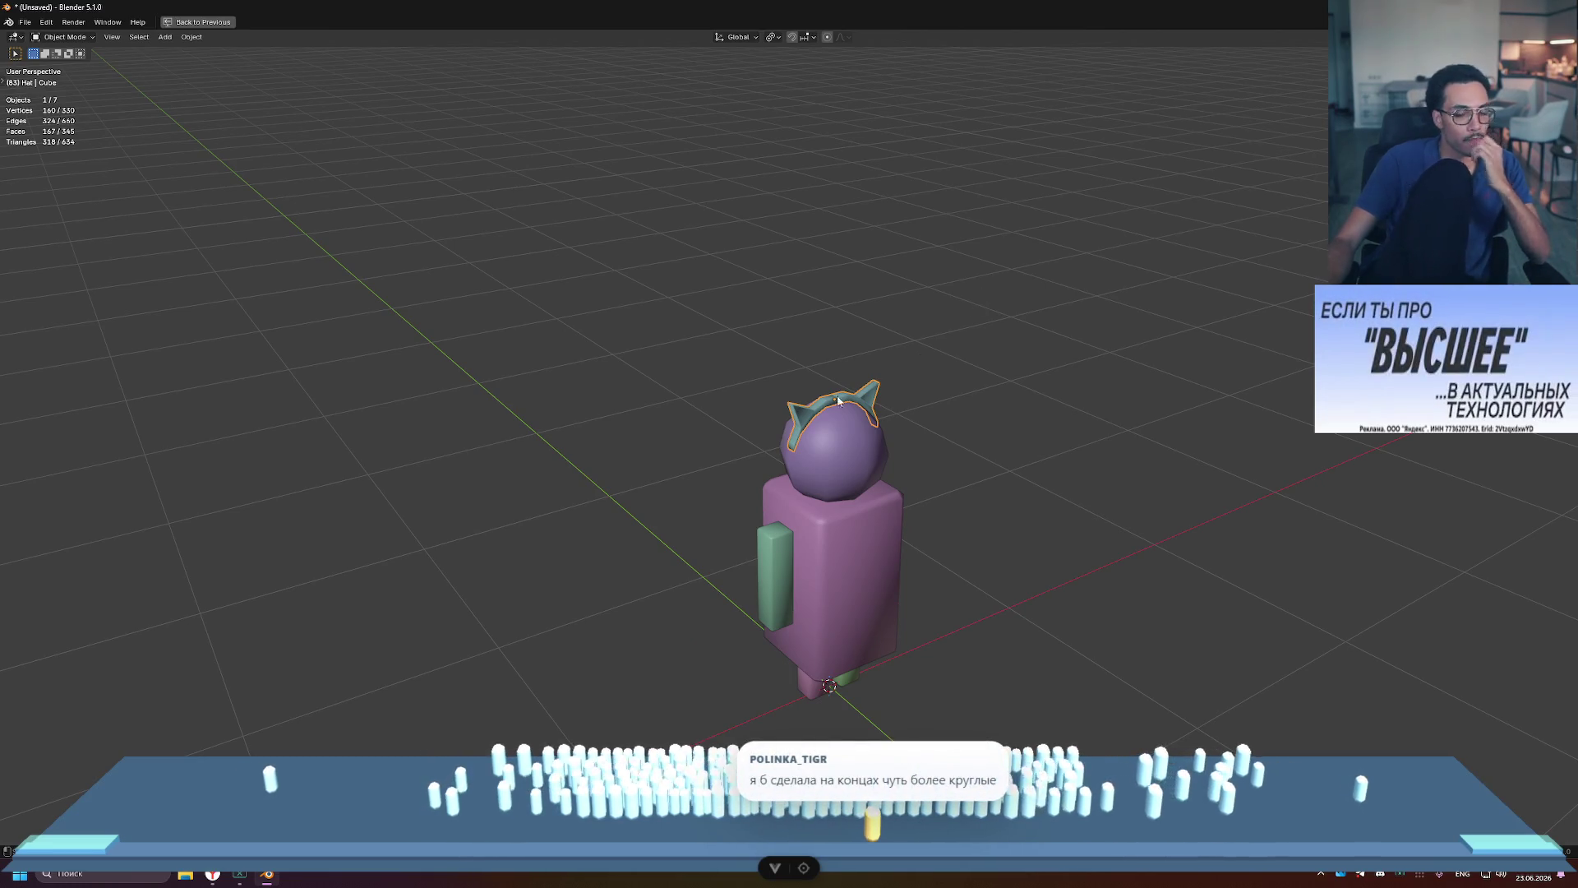
{"action": "scroll", "coordinate": [993, 288], "scroll_direction": "up", "scroll_amount": 7}
{"action": "scroll", "coordinate": [864, 328], "scroll_direction": "up", "scroll_amount": 6}
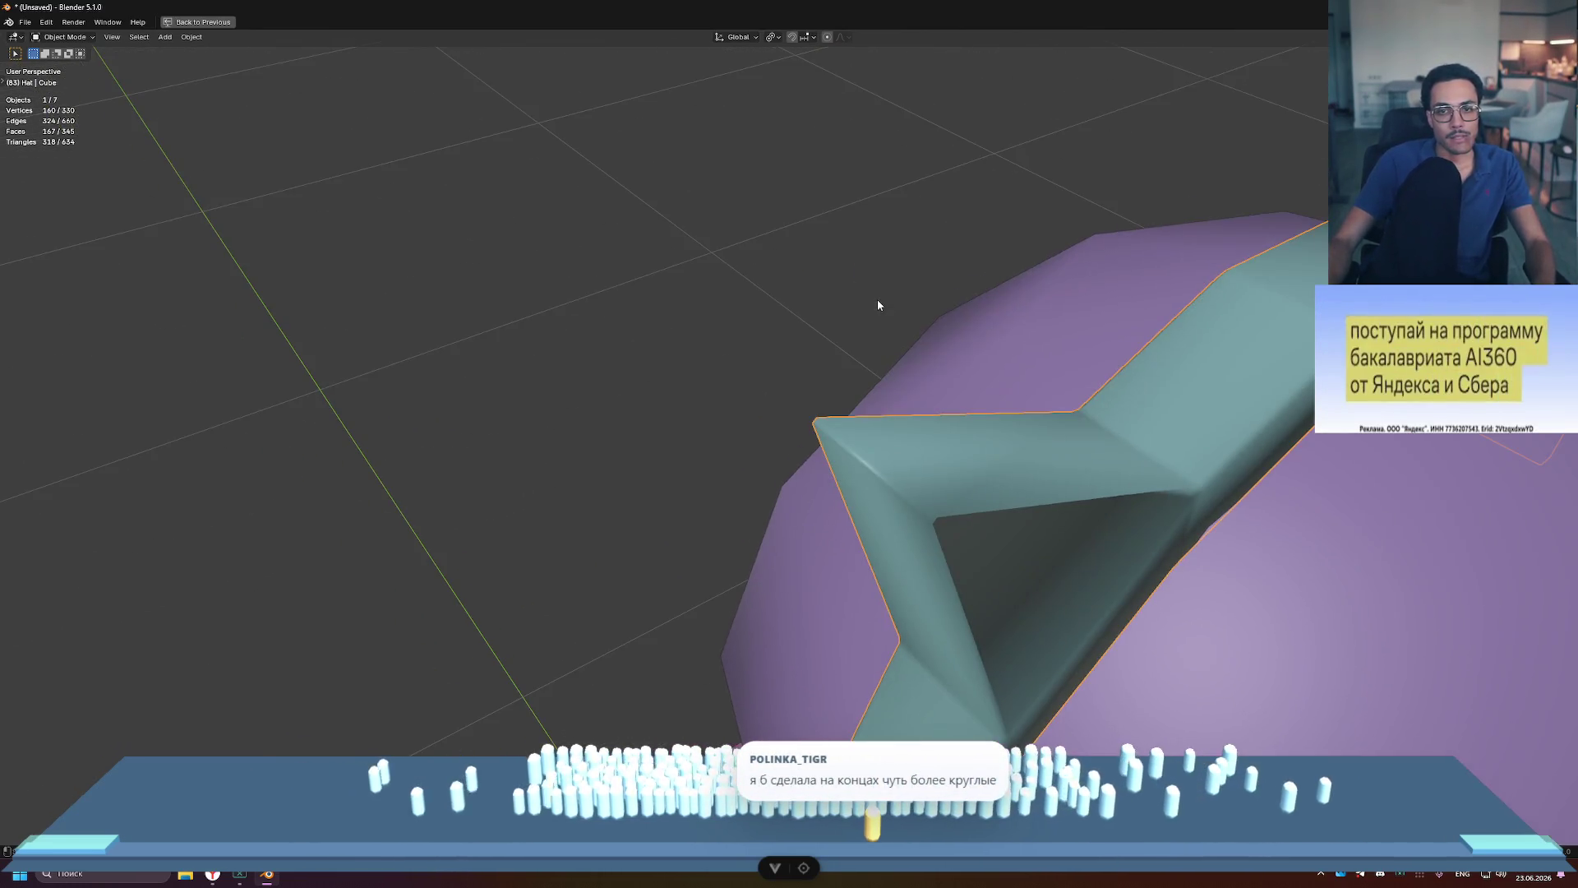
{"action": "key", "text": "Tab"}
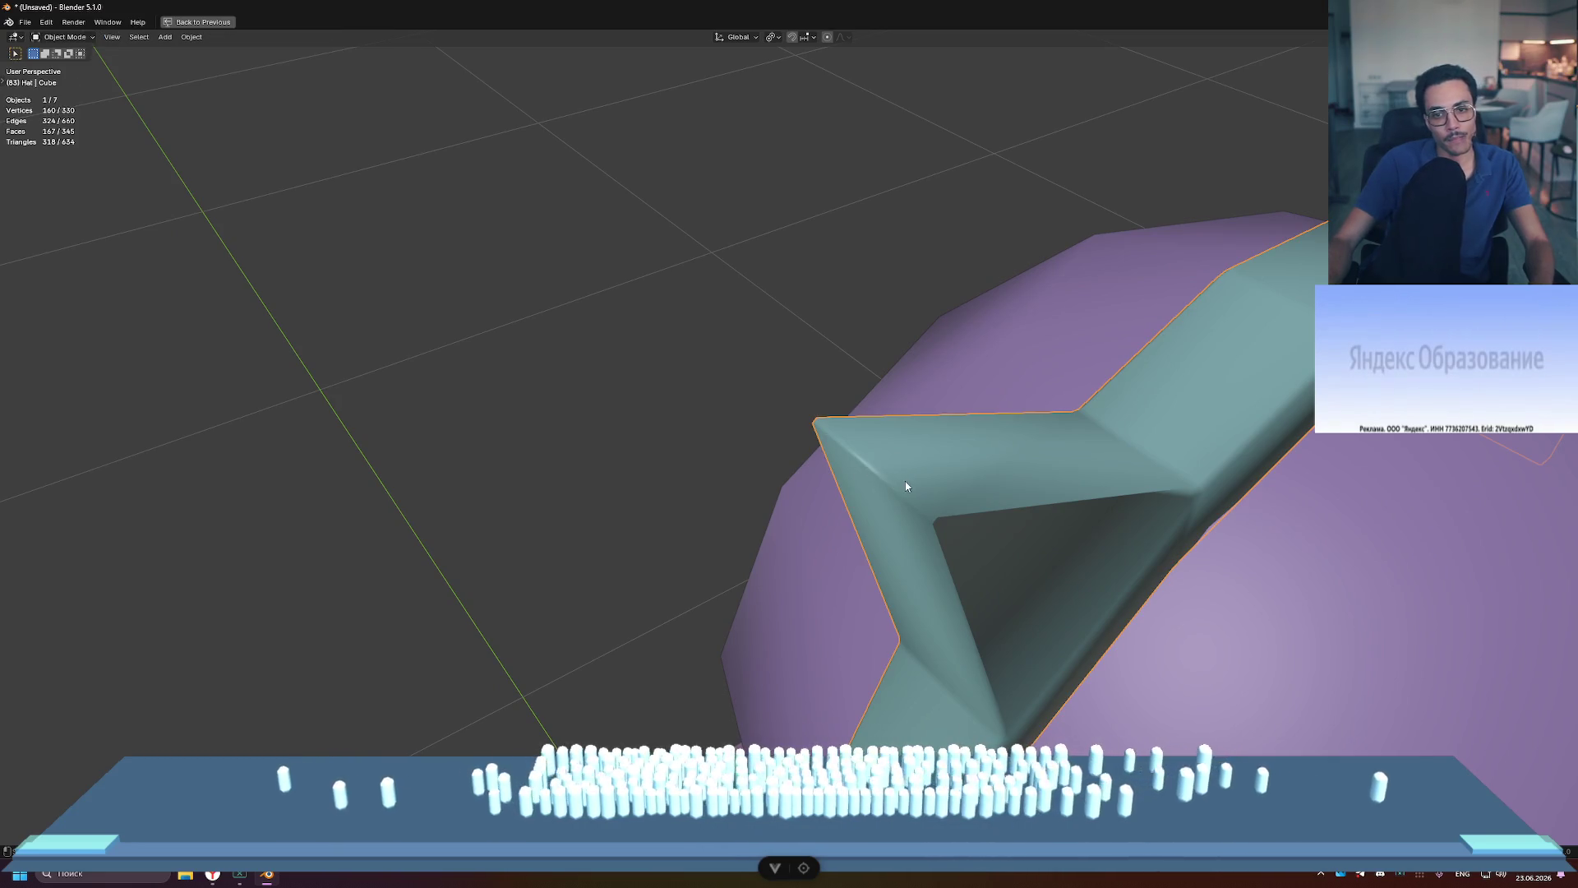
{"action": "middle_click_drag", "start_coordinate": [905, 475], "coordinate": [1110, 338]}
{"action": "middle_click_drag", "start_coordinate": [996, 535], "coordinate": [707, 274]}
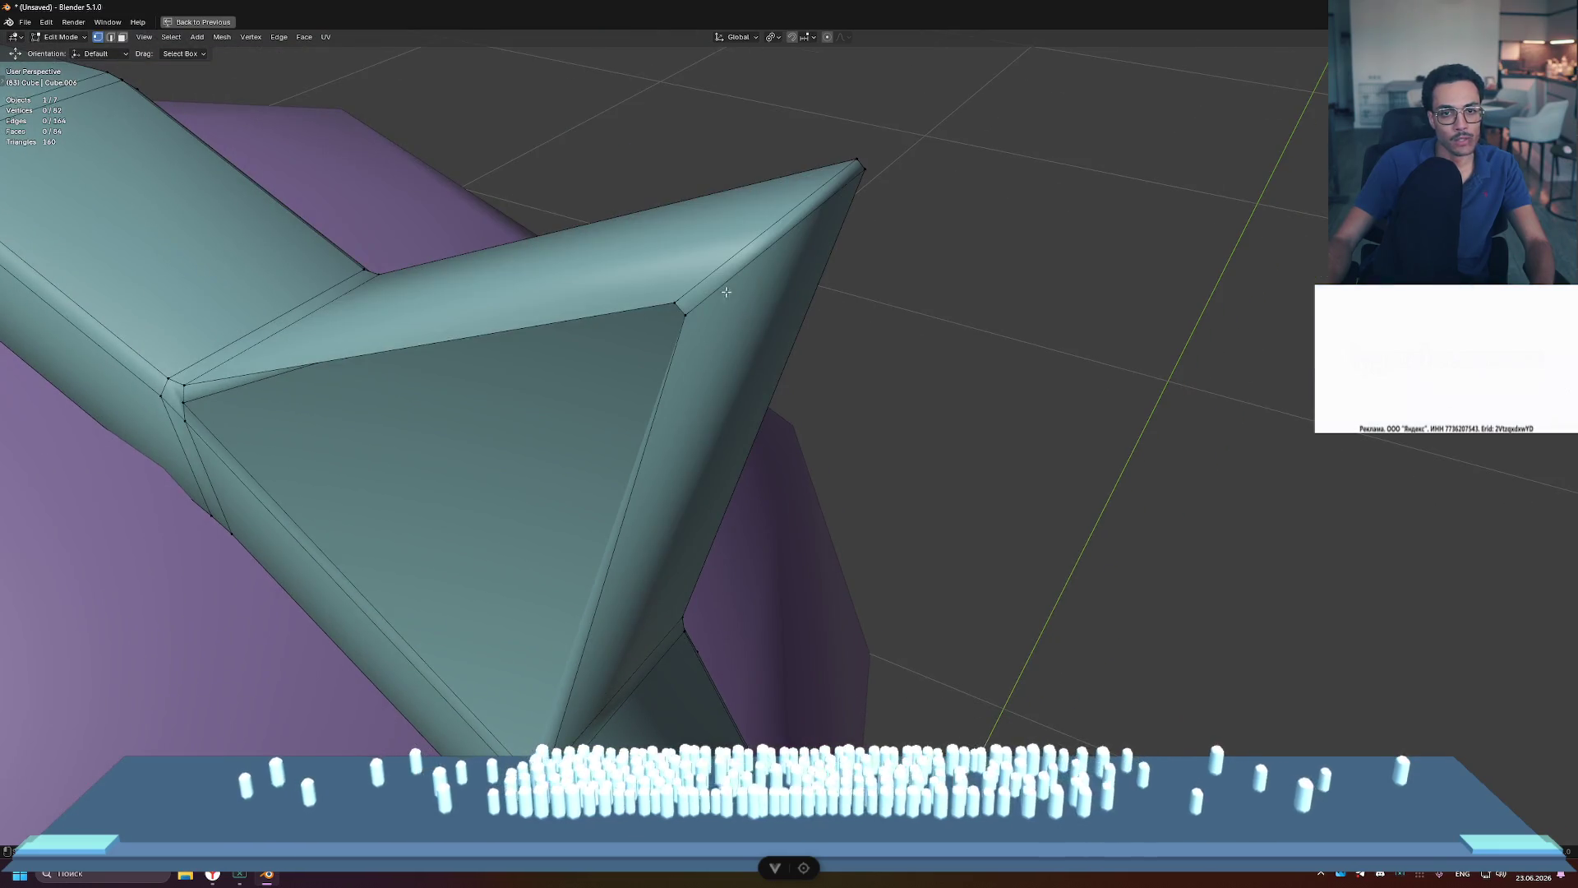
Step: Assign the ear's ridge edge to a new vertex group and slide it along the ear
{"action": "key", "text": "2"}
{"action": "left_click", "coordinate": [712, 276]}
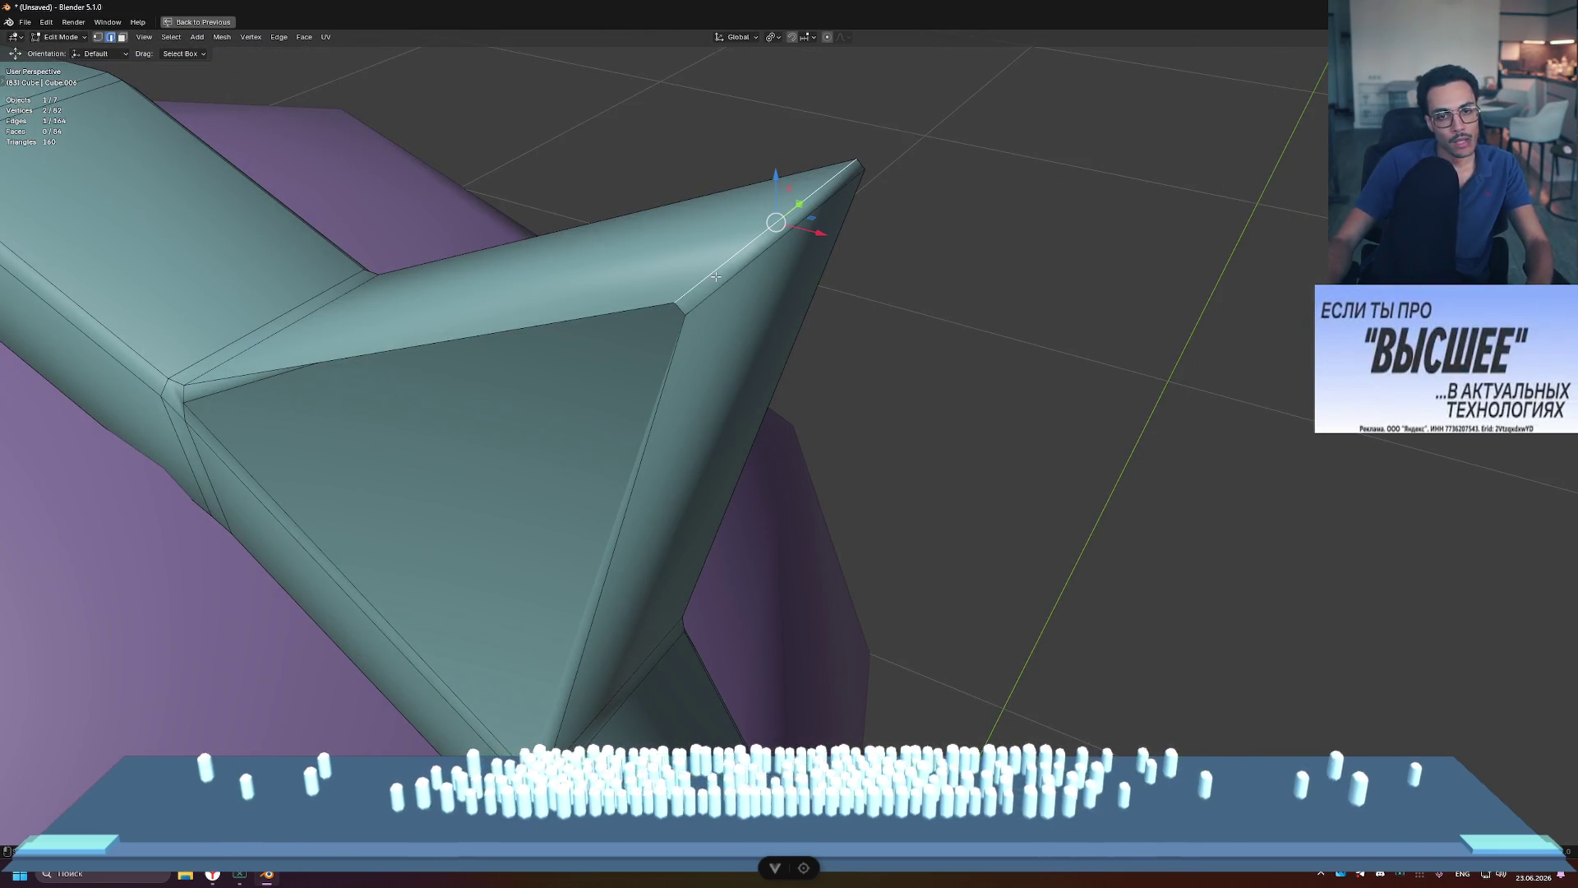
{"action": "key", "text": "ctrl+g"}
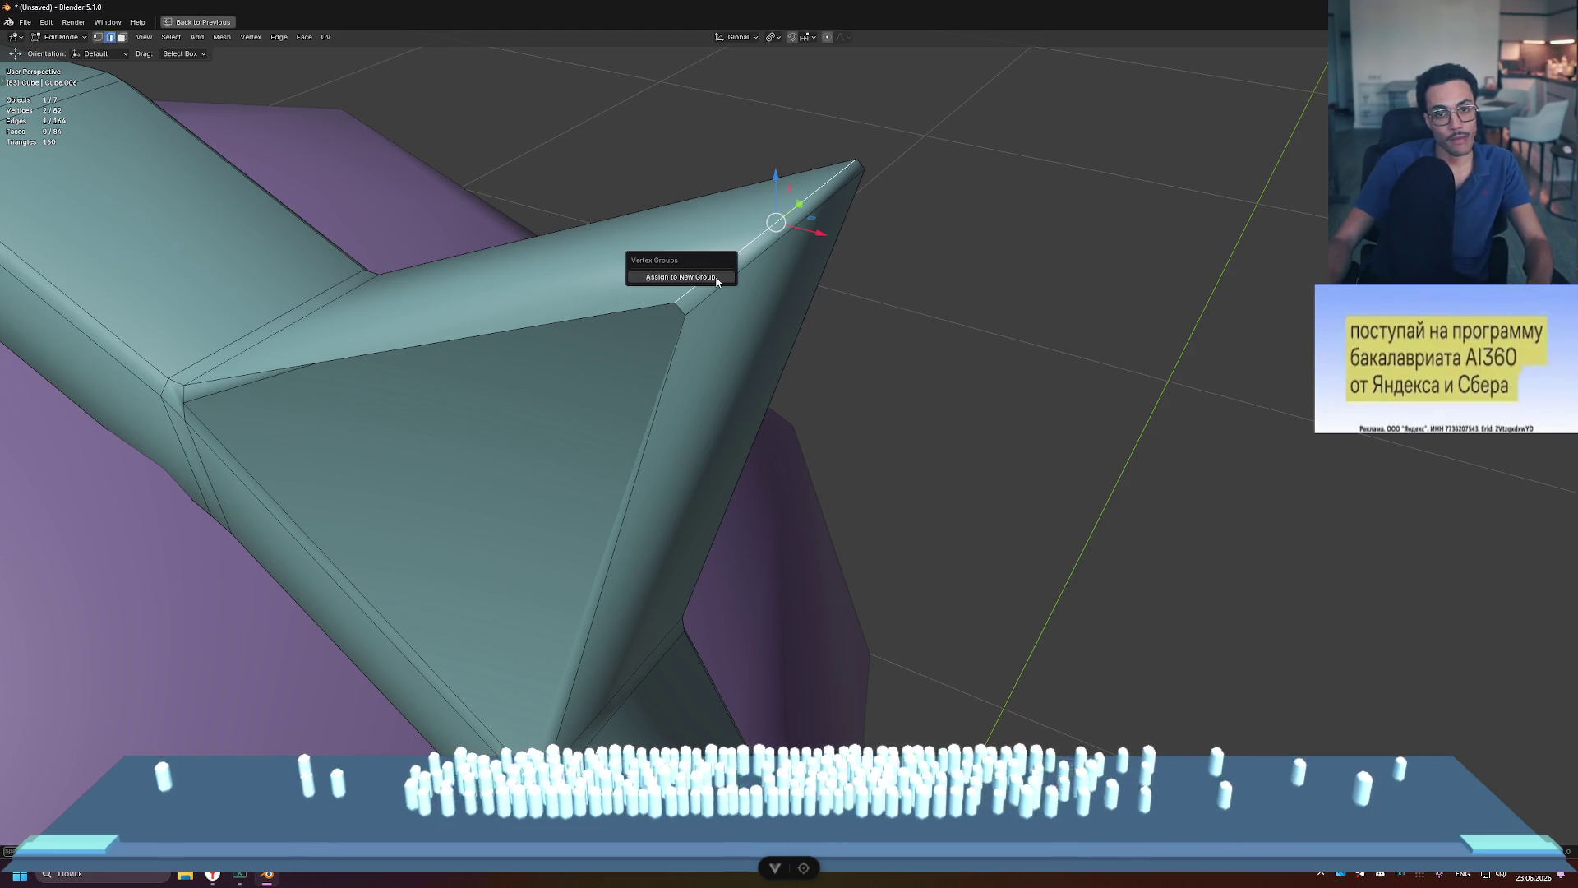
{"action": "left_click", "coordinate": [730, 279]}
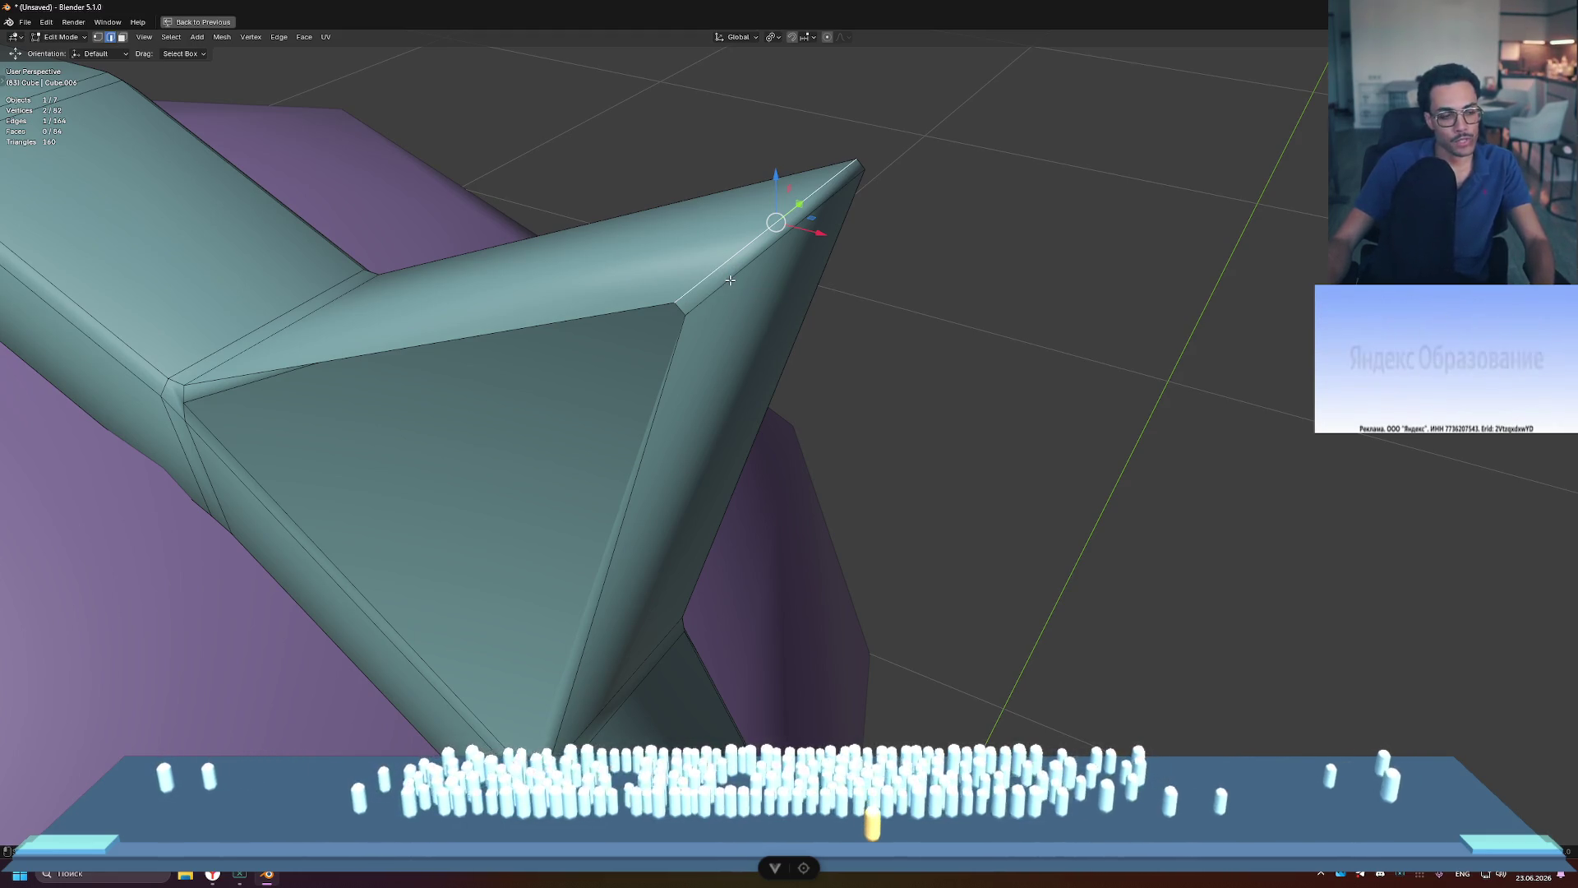
{"action": "key", "text": "g"}
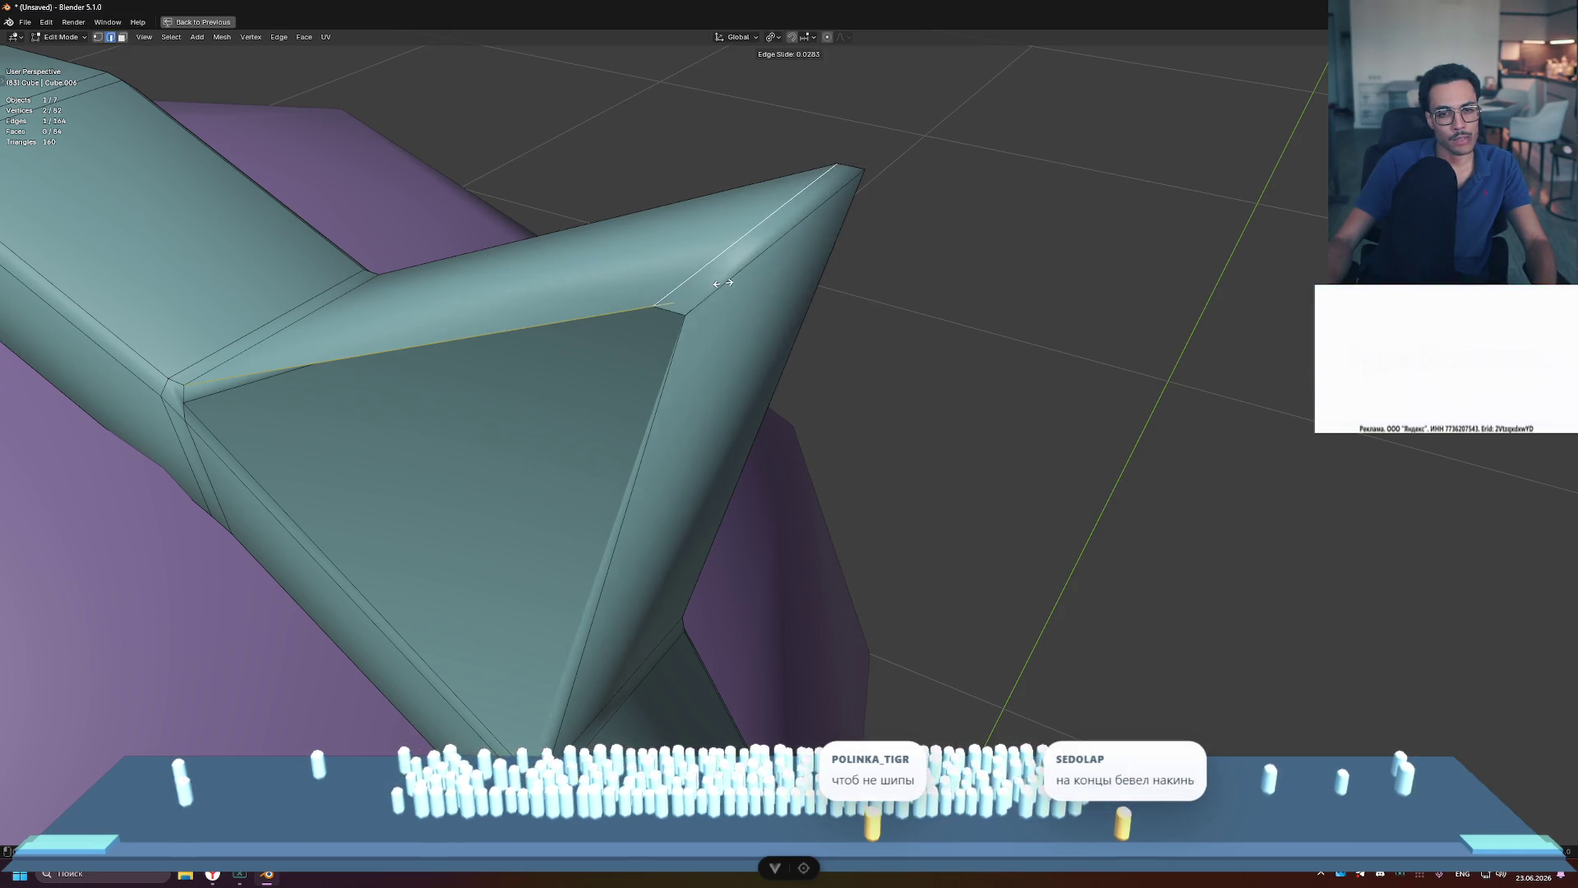
{"action": "left_click", "coordinate": [721, 283]}
Step: Select the thin face strip near the ear tip and try bevelling it
{"action": "key", "text": "3"}
{"action": "left_click", "coordinate": [720, 281]}
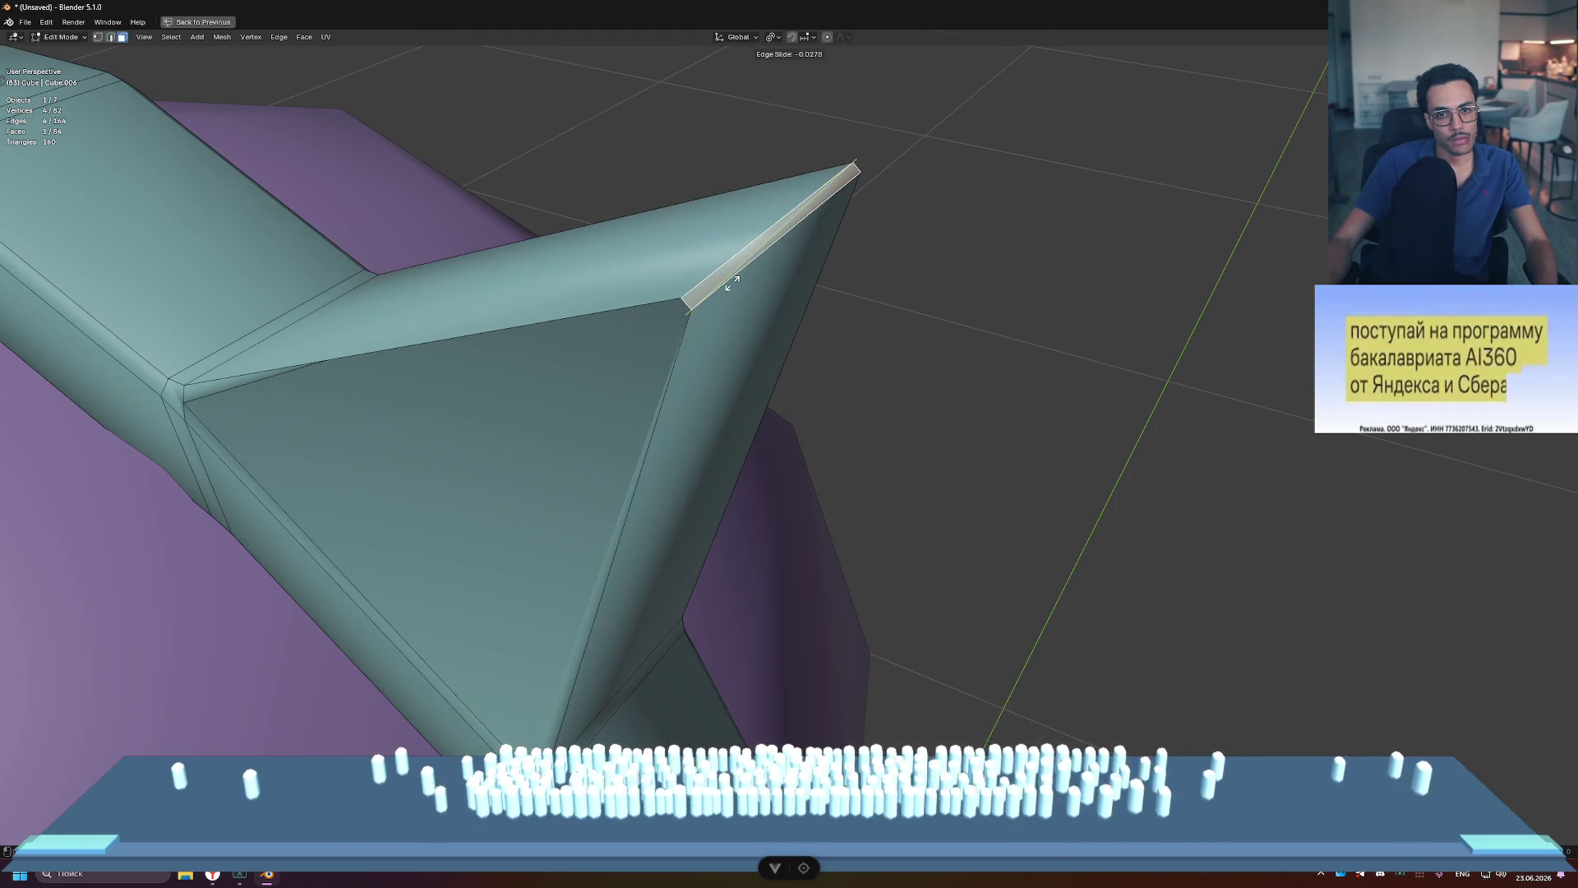
{"action": "middle_click_drag", "start_coordinate": [850, 214], "coordinate": [870, 210]}
{"action": "scroll", "coordinate": [871, 212], "scroll_direction": "down", "scroll_amount": 5}
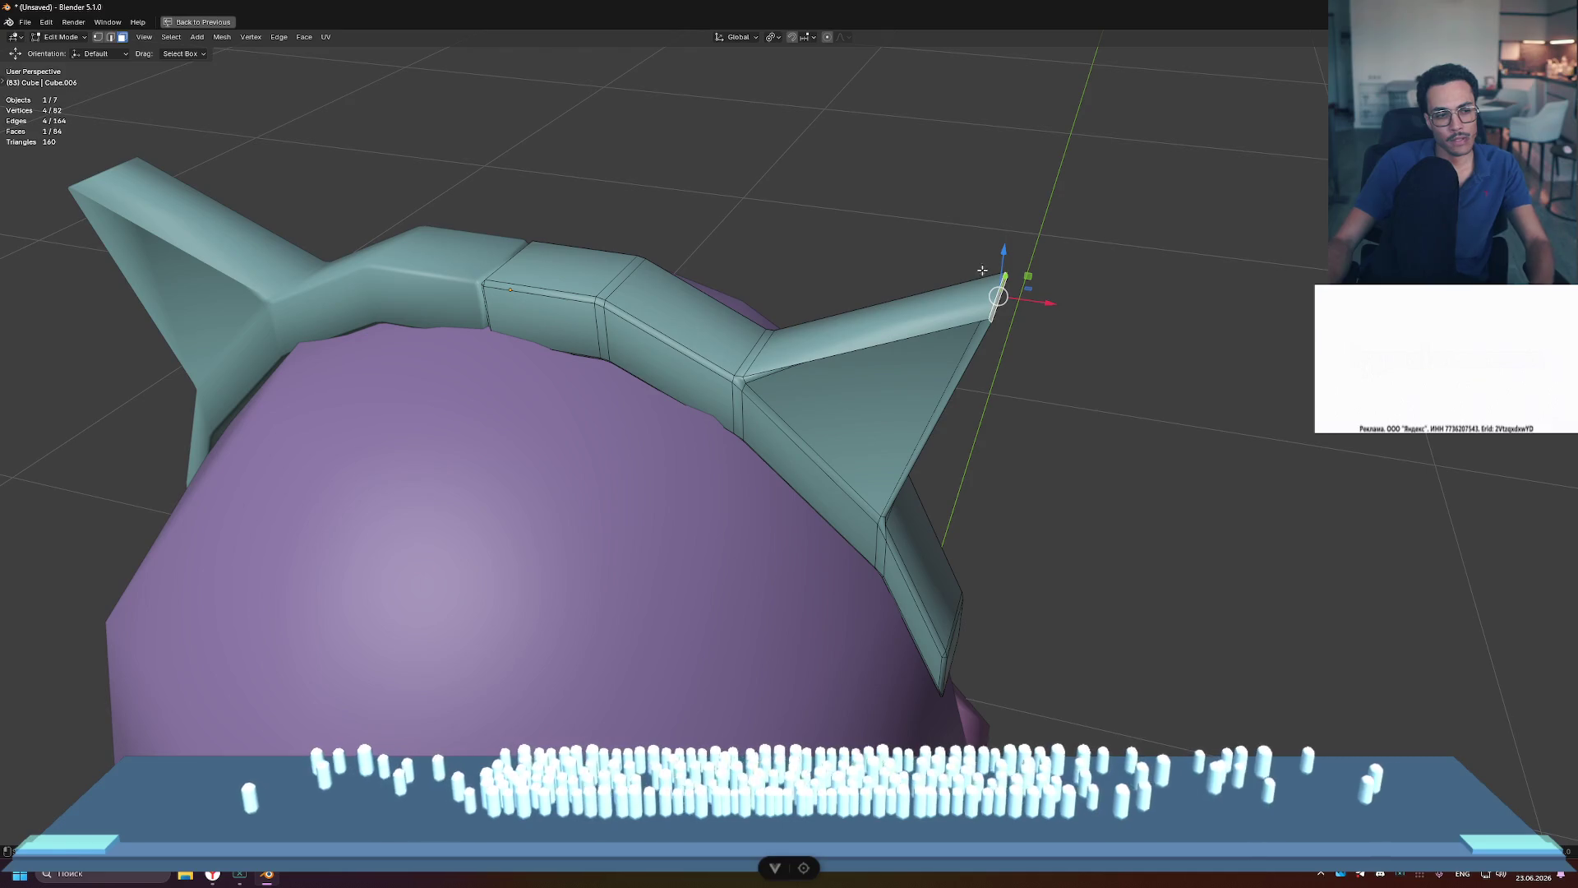
{"action": "scroll", "coordinate": [1048, 311], "scroll_direction": "up", "scroll_amount": 3}
{"action": "middle_click_drag", "start_coordinate": [1048, 311], "coordinate": [1025, 314]}
{"action": "key", "text": "ctrl+b"}
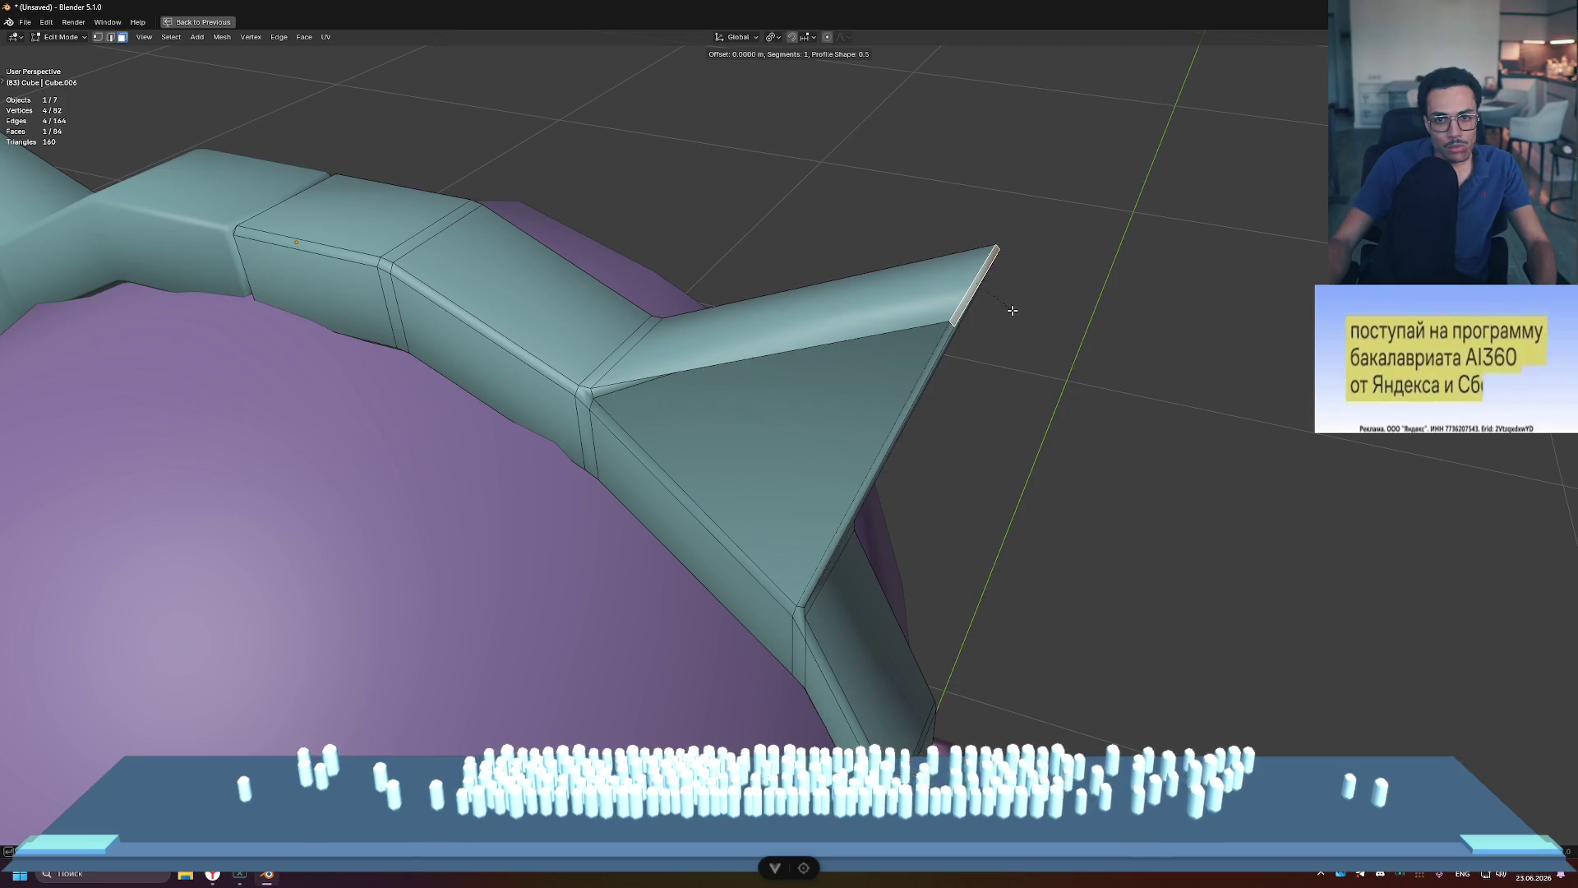
{"action": "scroll", "coordinate": [903, 362], "scroll_direction": "up", "scroll_amount": 3}
{"action": "middle_click_drag", "start_coordinate": [905, 345], "coordinate": [919, 324]}
{"action": "scroll", "coordinate": [919, 324], "scroll_direction": "down", "scroll_amount": 3}
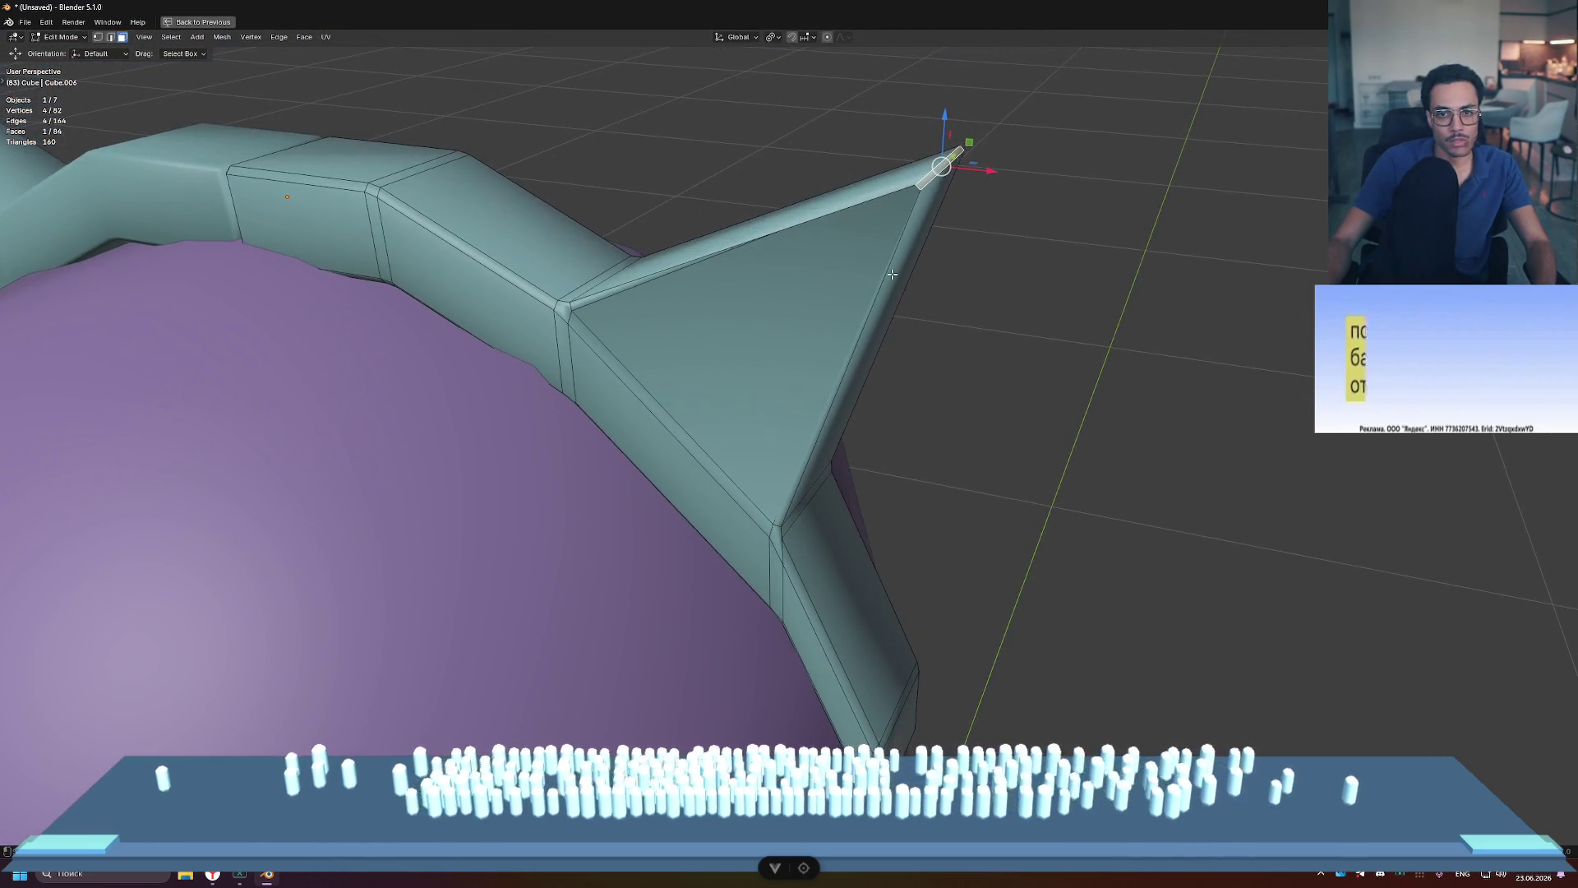
{"action": "scroll", "coordinate": [912, 250], "scroll_direction": "up", "scroll_amount": 5}
{"action": "scroll", "coordinate": [912, 250], "scroll_direction": "down", "scroll_amount": 4}
{"action": "scroll", "coordinate": [929, 288], "scroll_direction": "up", "scroll_amount": 4}
{"action": "scroll", "coordinate": [938, 312], "scroll_direction": "down", "scroll_amount": 4}
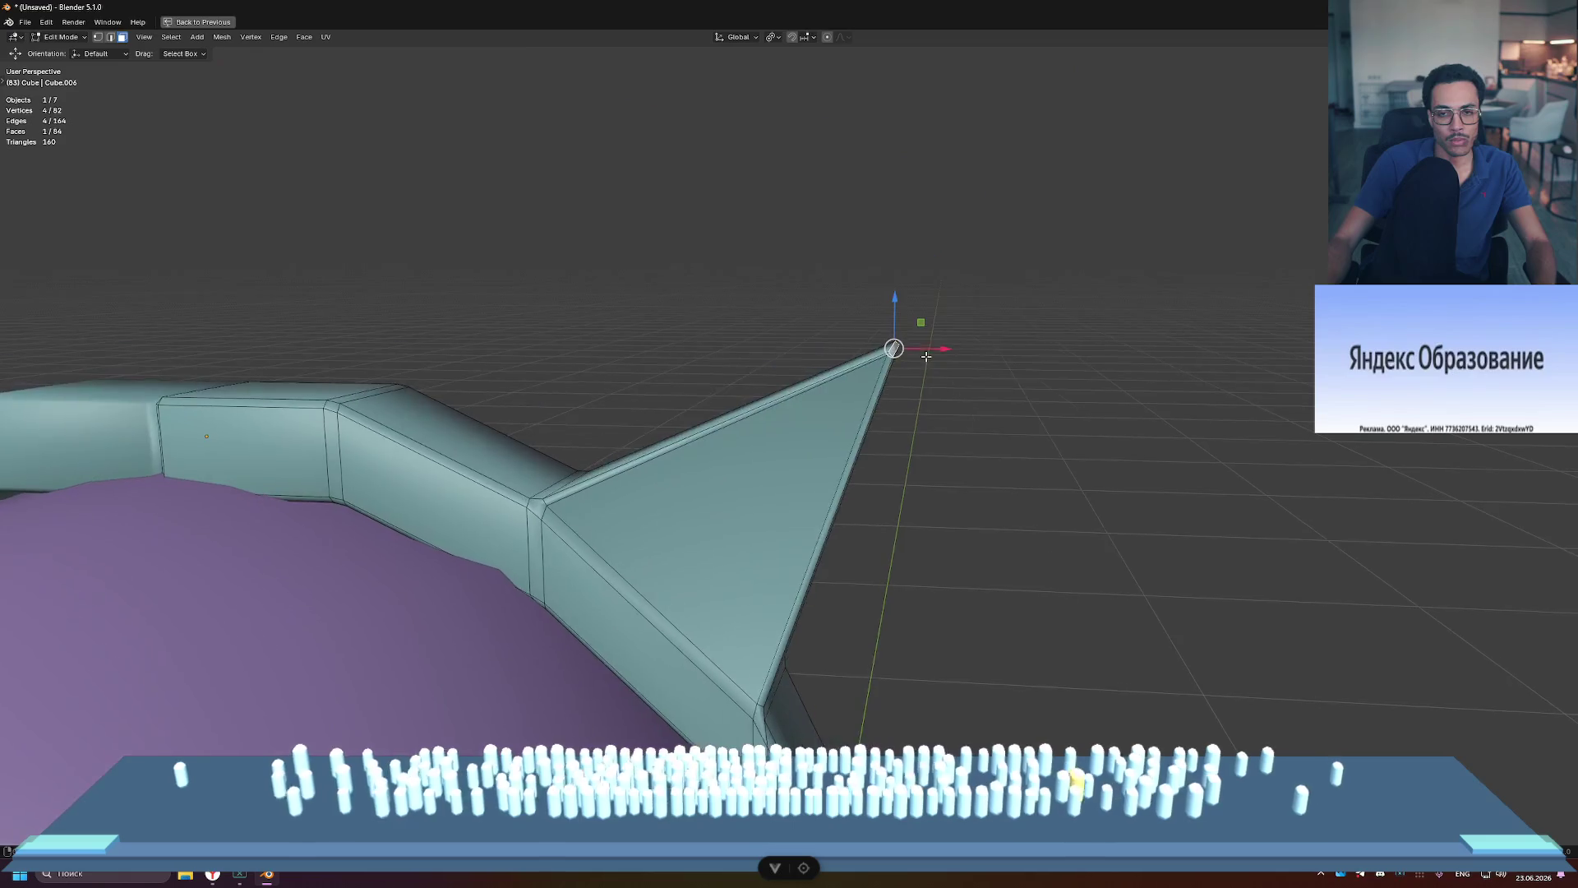
{"action": "scroll", "coordinate": [946, 322], "scroll_direction": "up", "scroll_amount": 2}
{"action": "middle_click_drag", "start_coordinate": [946, 322], "coordinate": [950, 200]}
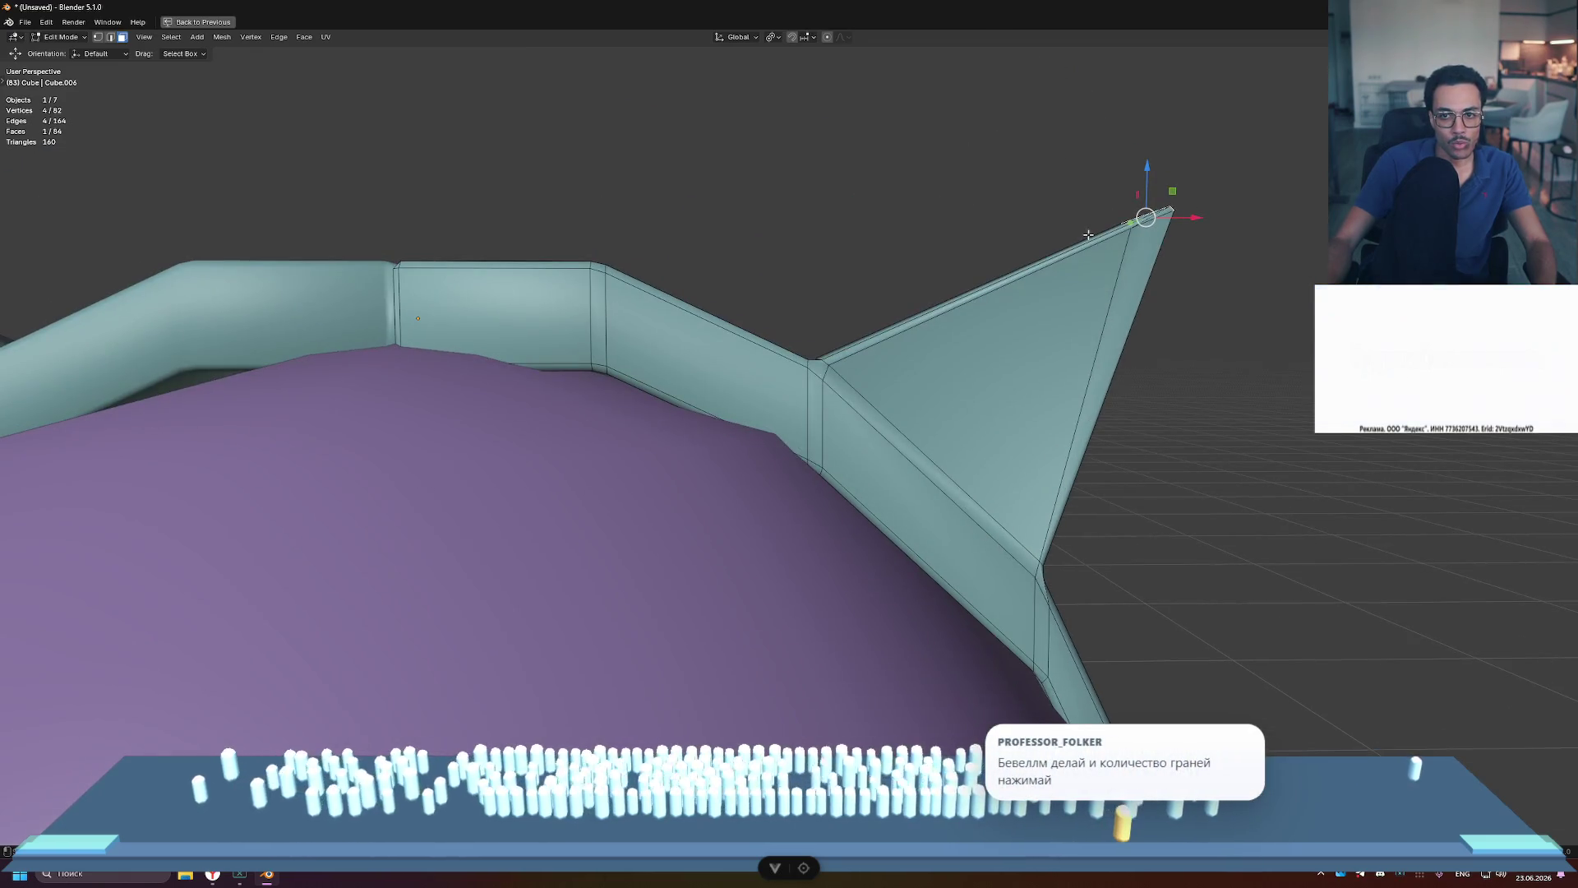
Step: Move the ear's tip vertex along the Y axis
{"action": "key", "text": "1"}
{"action": "left_click", "coordinate": [1129, 223]}
{"action": "middle_click_drag", "start_coordinate": [1130, 223], "coordinate": [1221, 234]}
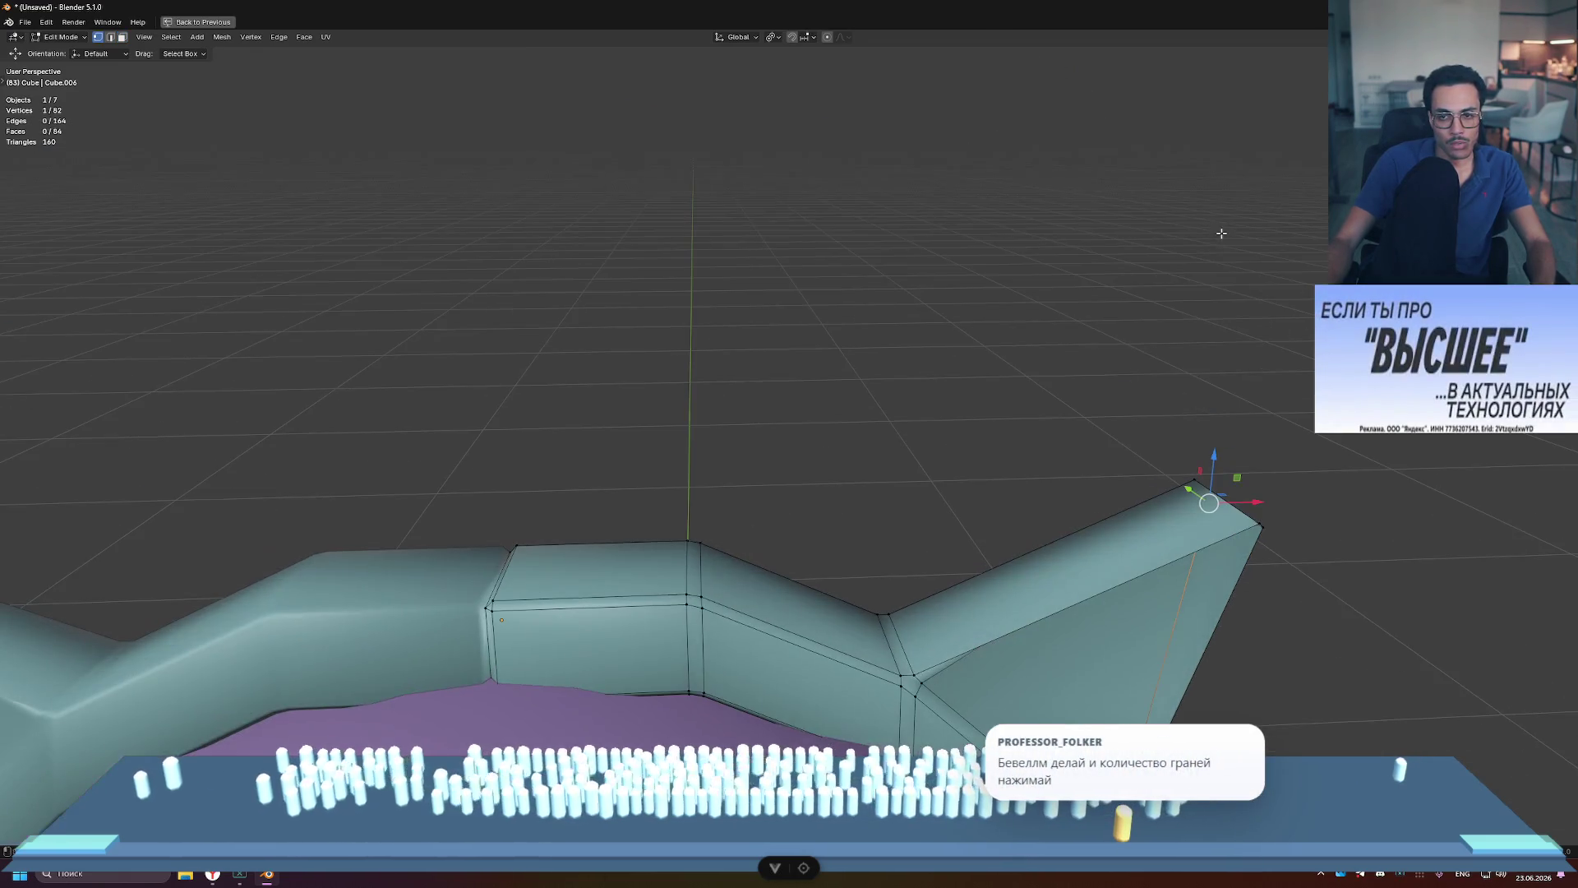
{"action": "left_click_drag", "start_coordinate": [1188, 488], "coordinate": [1212, 514]}
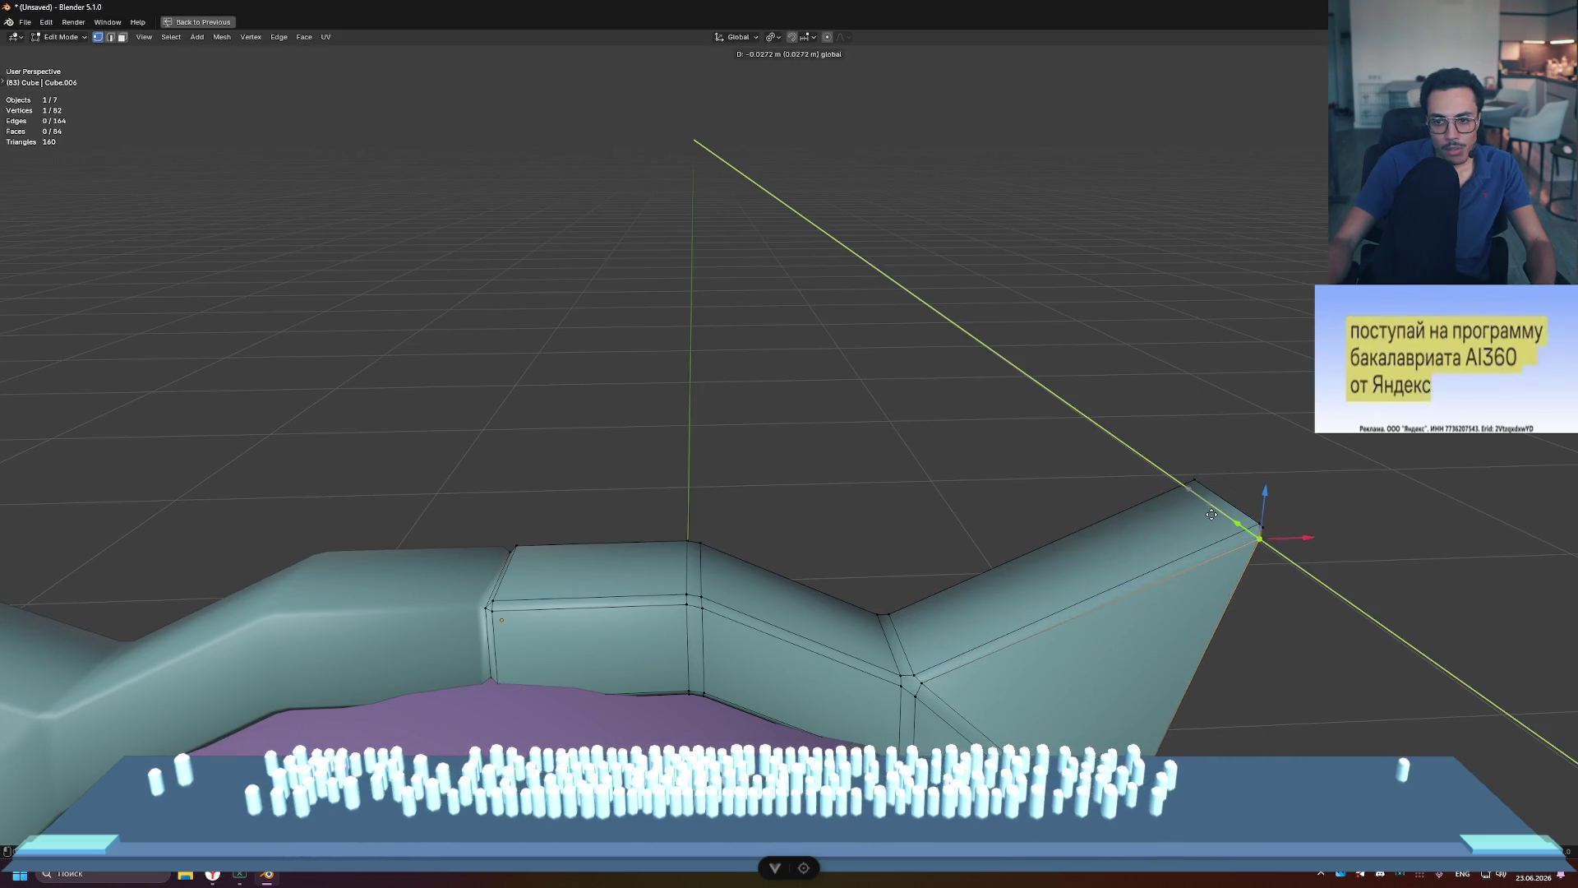
{"action": "mouse_move", "coordinate": [1295, 473]}
{"action": "middle_mouse_down"}
{"action": "mouse_move", "coordinate": [849, 606]}
{"action": "mouse_move", "coordinate": [730, 529]}
{"action": "middle_mouse_up"}
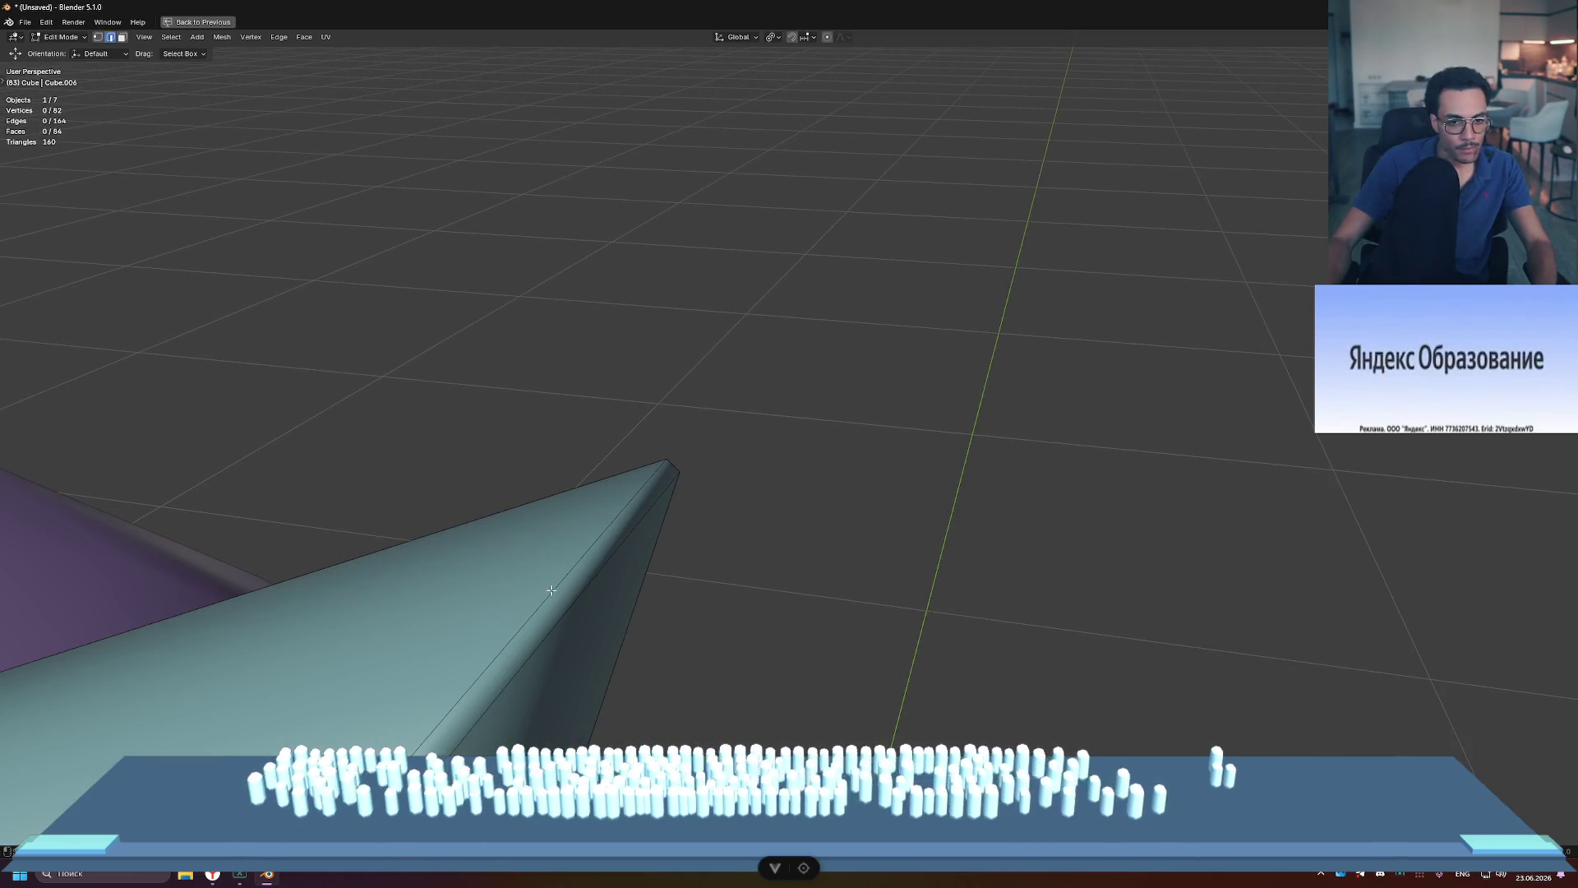
Step: Slide the selected edge closer to the ear tip
{"action": "key", "text": "g"}
{"action": "key", "text": "g"}
{"action": "left_click", "coordinate": [729, 535]}
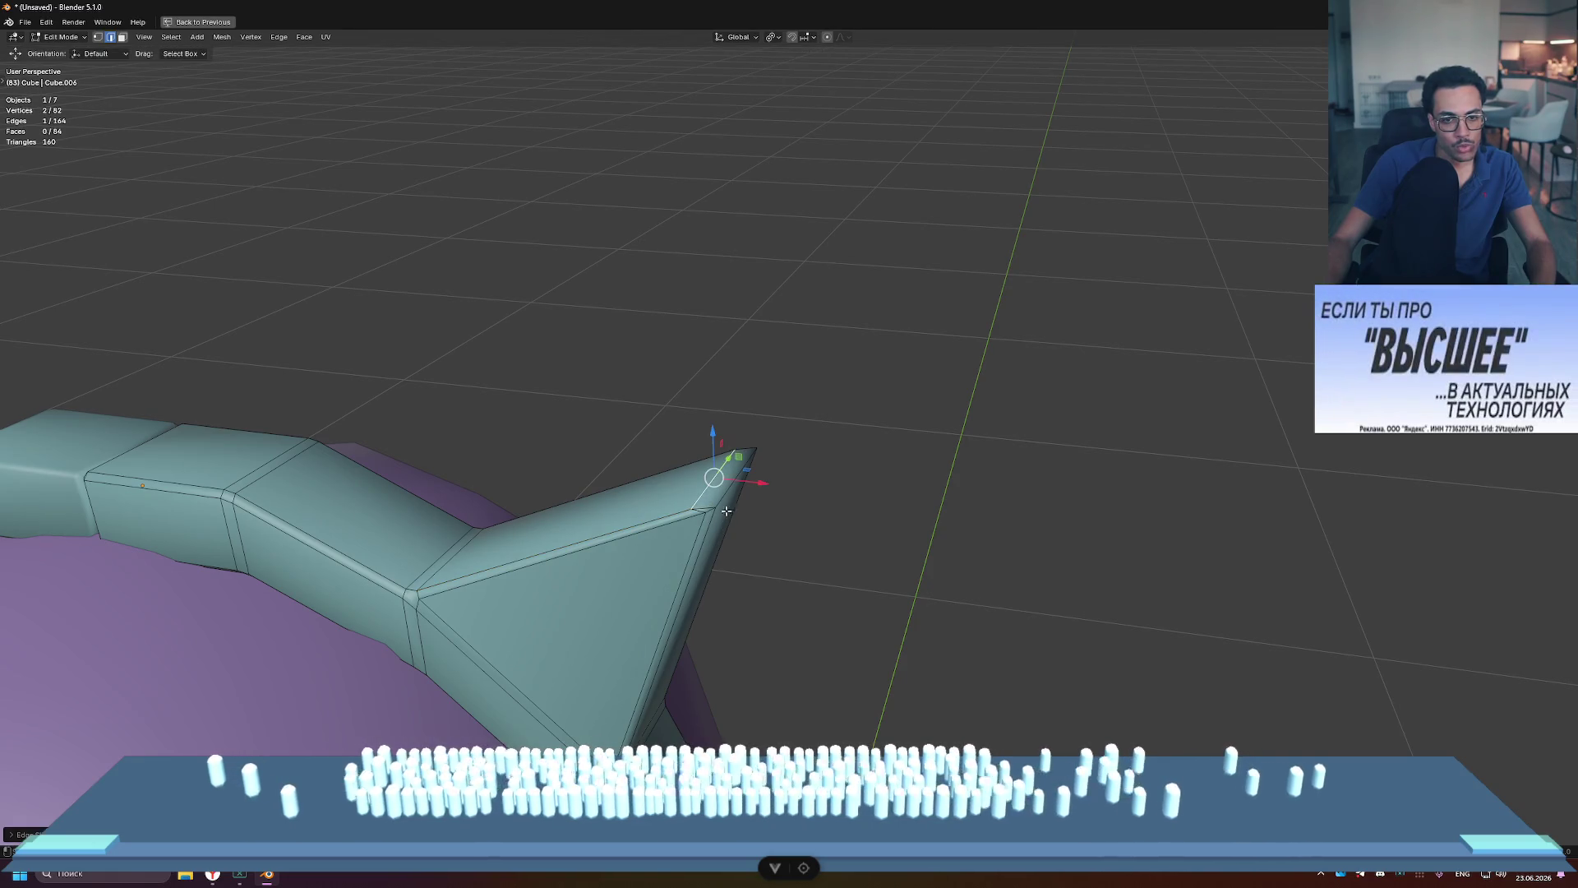
{"action": "key", "text": "g"}
{"action": "key", "text": "g"}
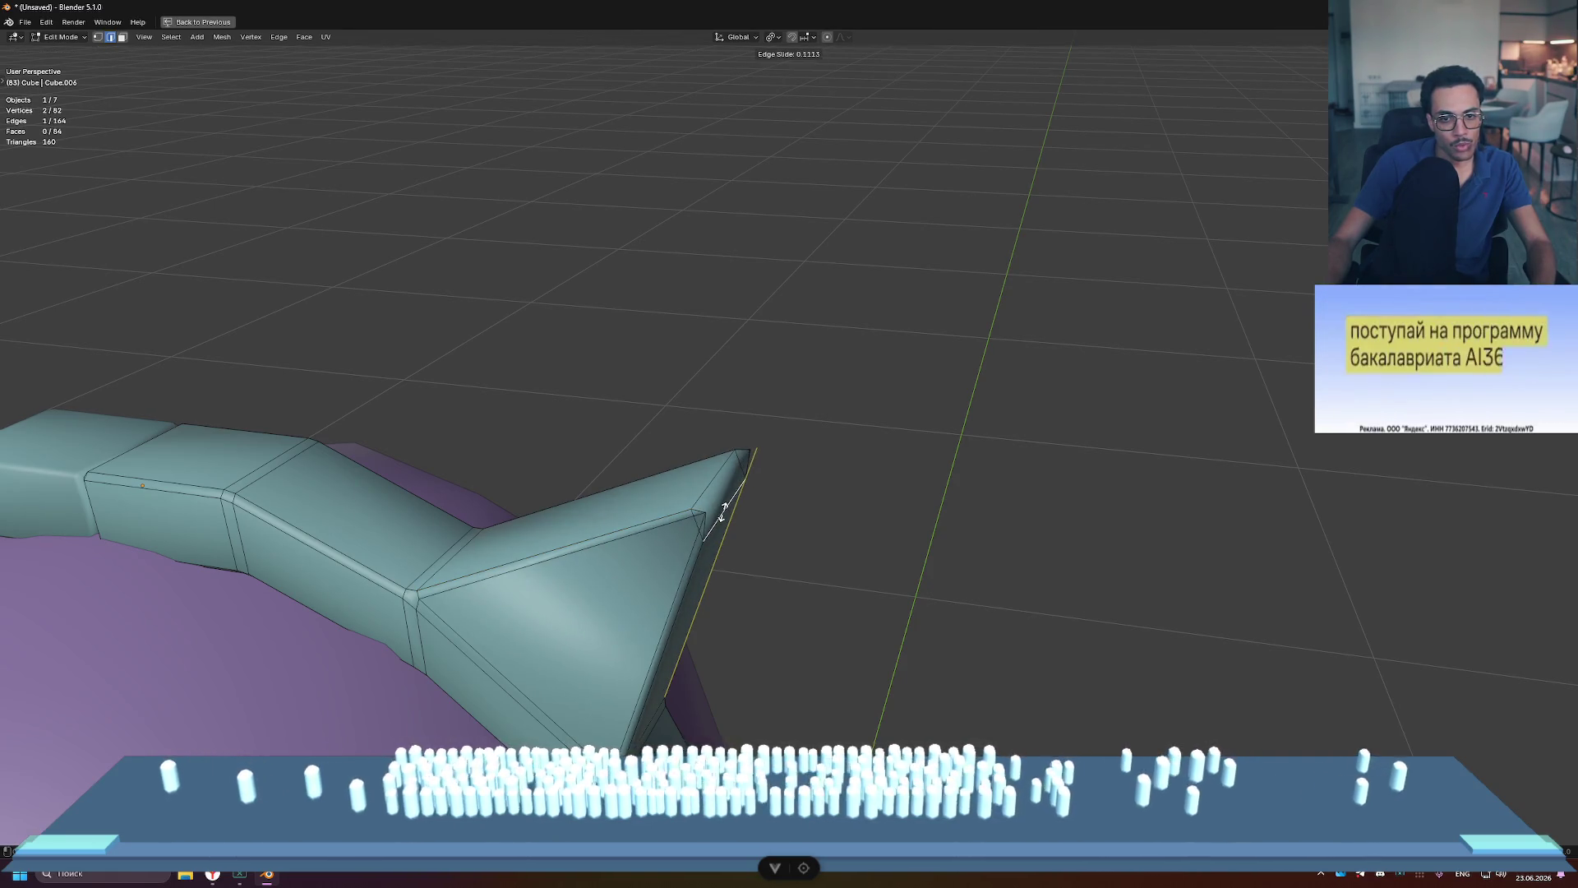
{"action": "left_click", "coordinate": [821, 486]}
{"action": "mouse_move", "coordinate": [820, 485]}
{"action": "middle_mouse_down"}
{"action": "mouse_move", "coordinate": [708, 483]}
{"action": "mouse_move", "coordinate": [743, 483]}
{"action": "mouse_move", "coordinate": [556, 521]}
{"action": "mouse_move", "coordinate": [569, 518]}
{"action": "middle_mouse_up"}
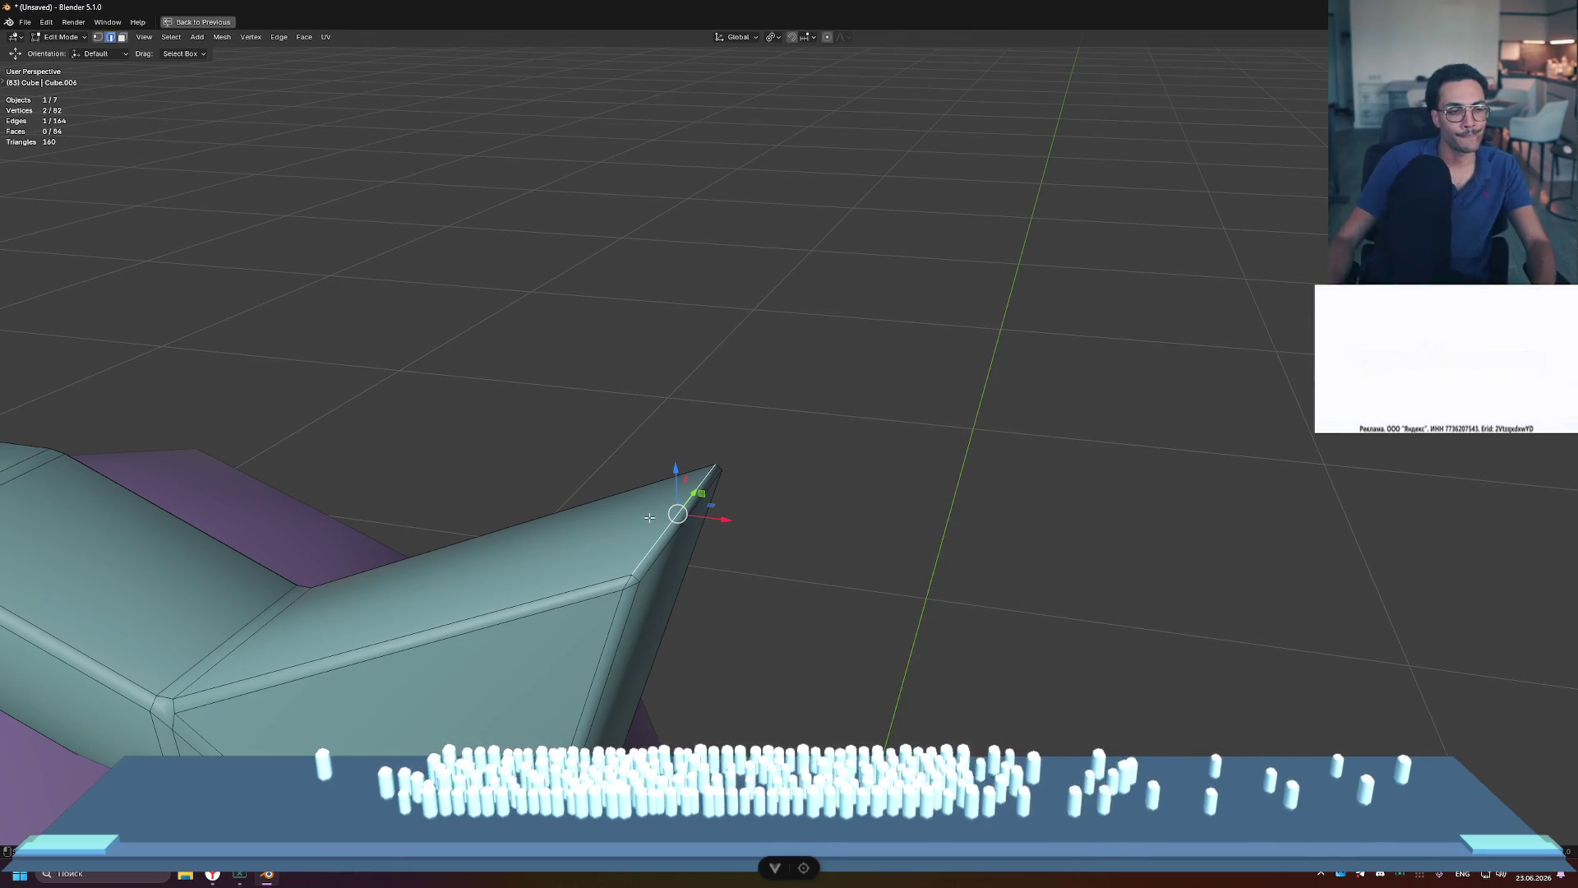
Step: Abandon a tip bevel and merge the narrow tip face's vertices into one edge
{"action": "key", "text": "ctrl+b"}
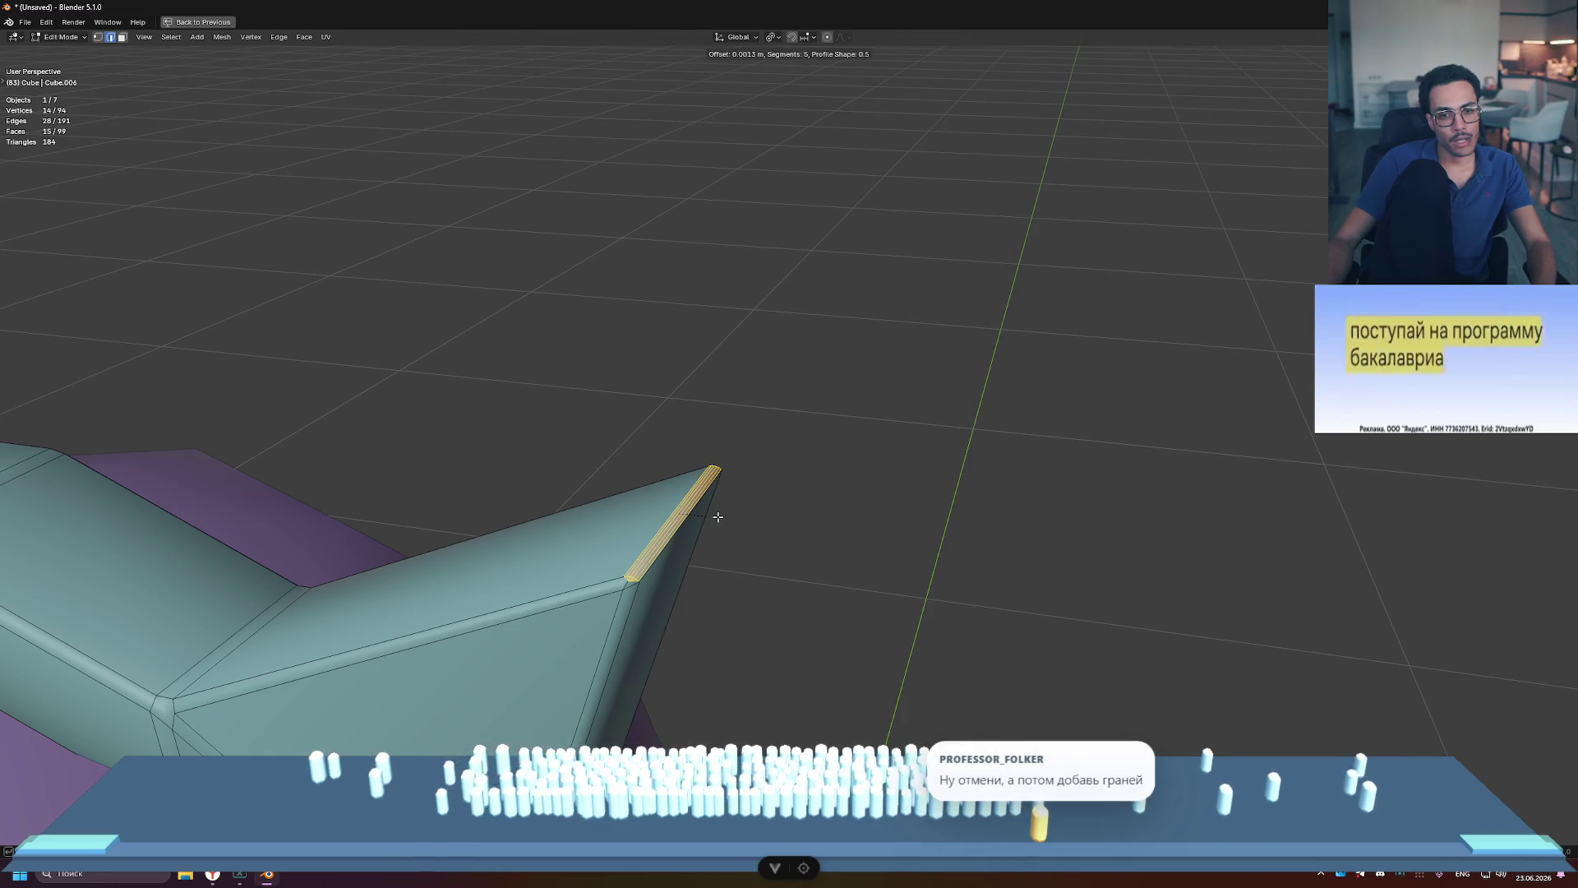
{"action": "key", "text": "Escape"}
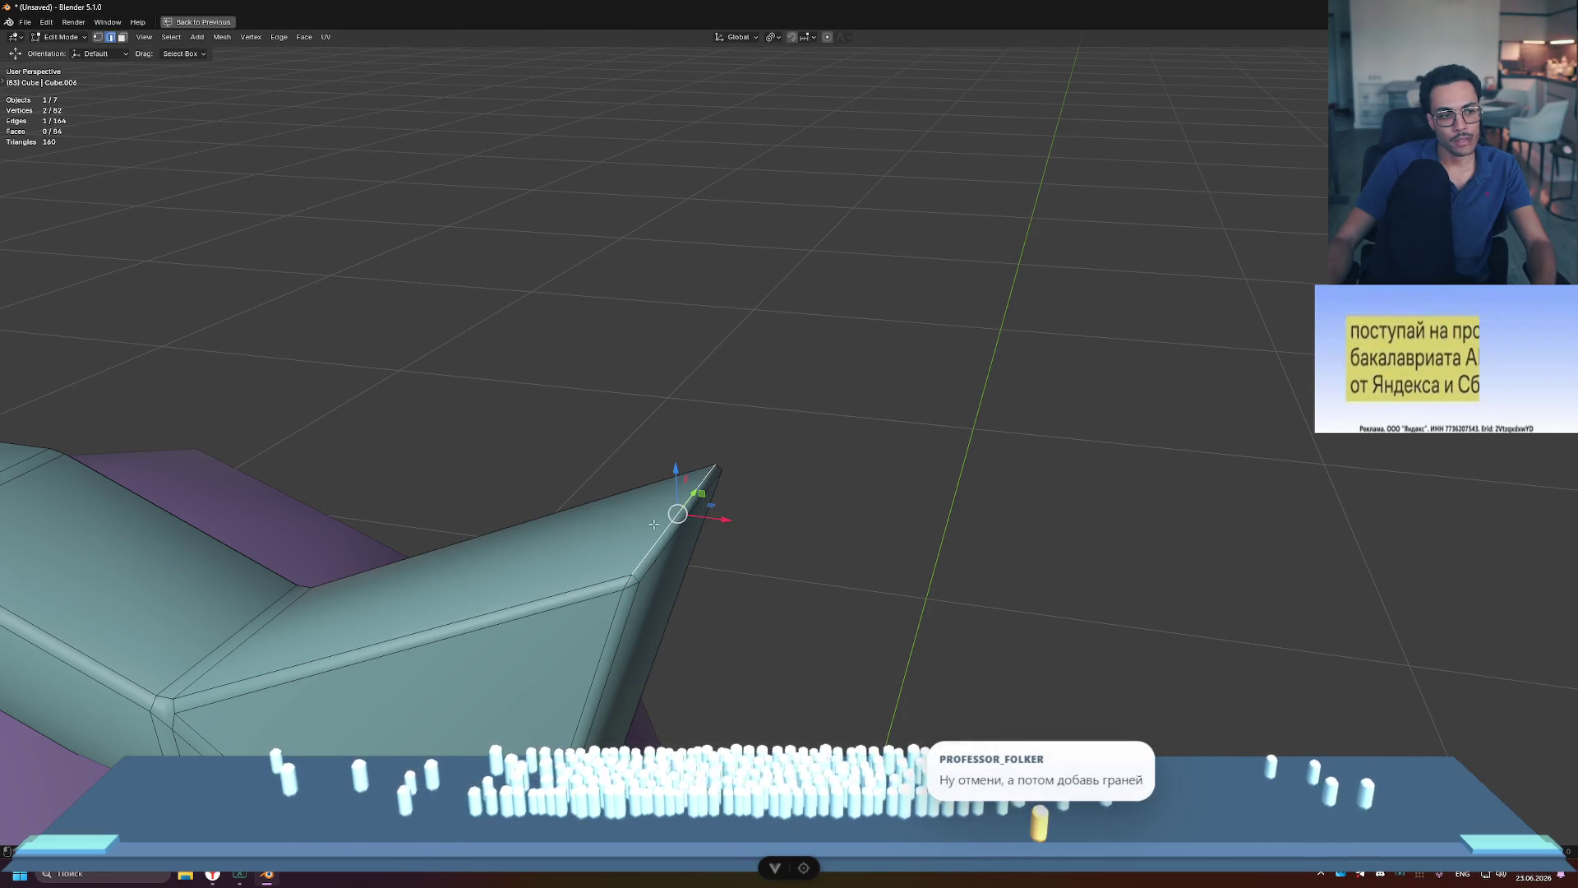
{"action": "scroll", "coordinate": [657, 549], "scroll_direction": "up", "scroll_amount": 3}
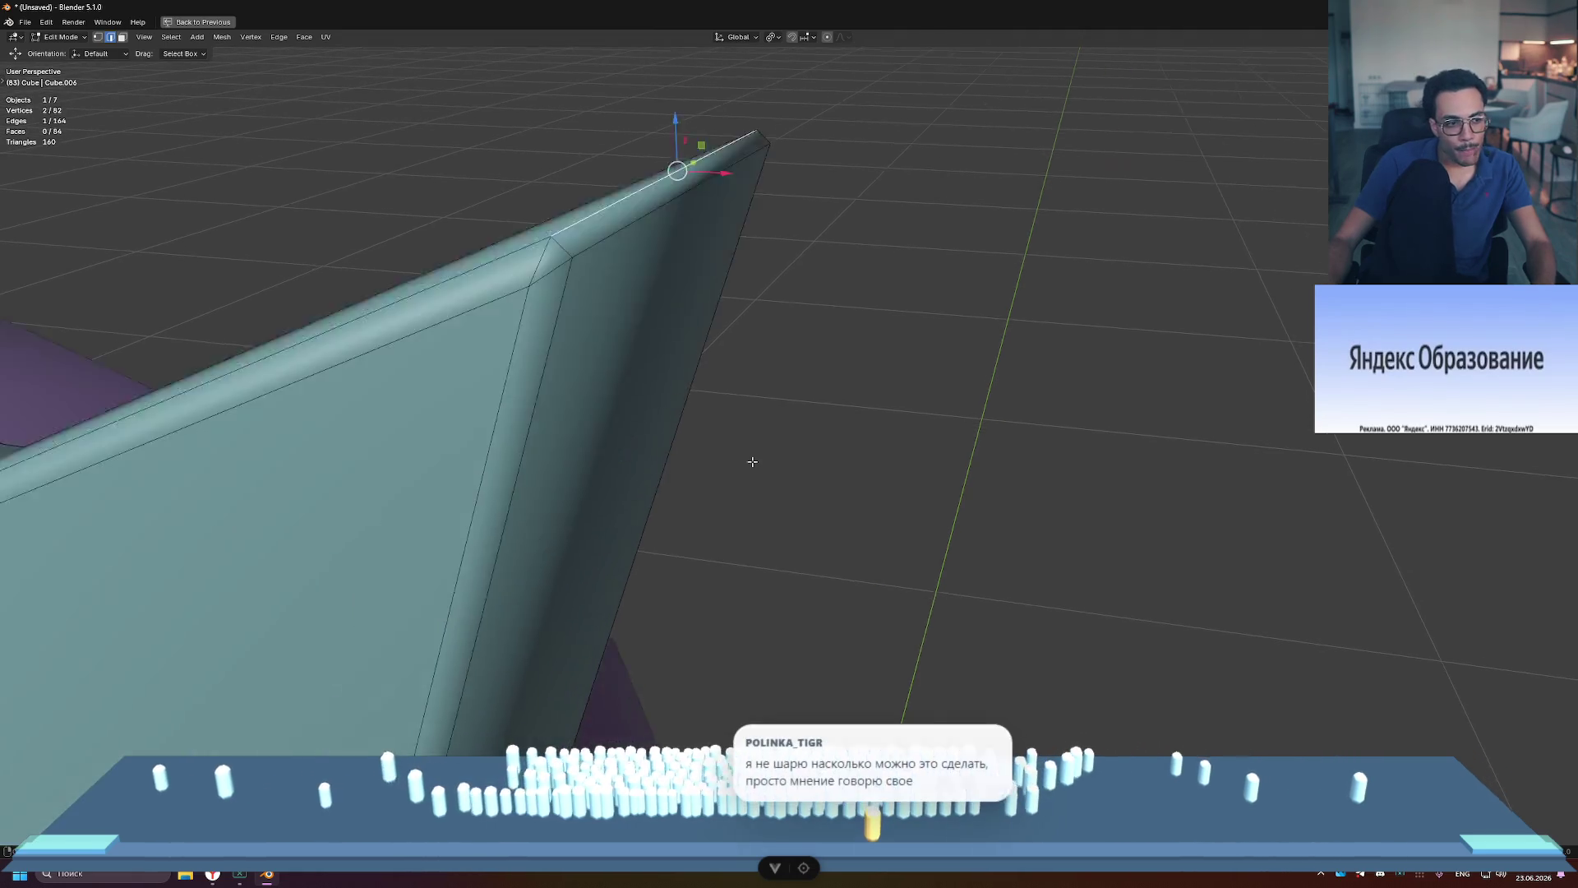
{"action": "key", "text": "ctrl+b"}
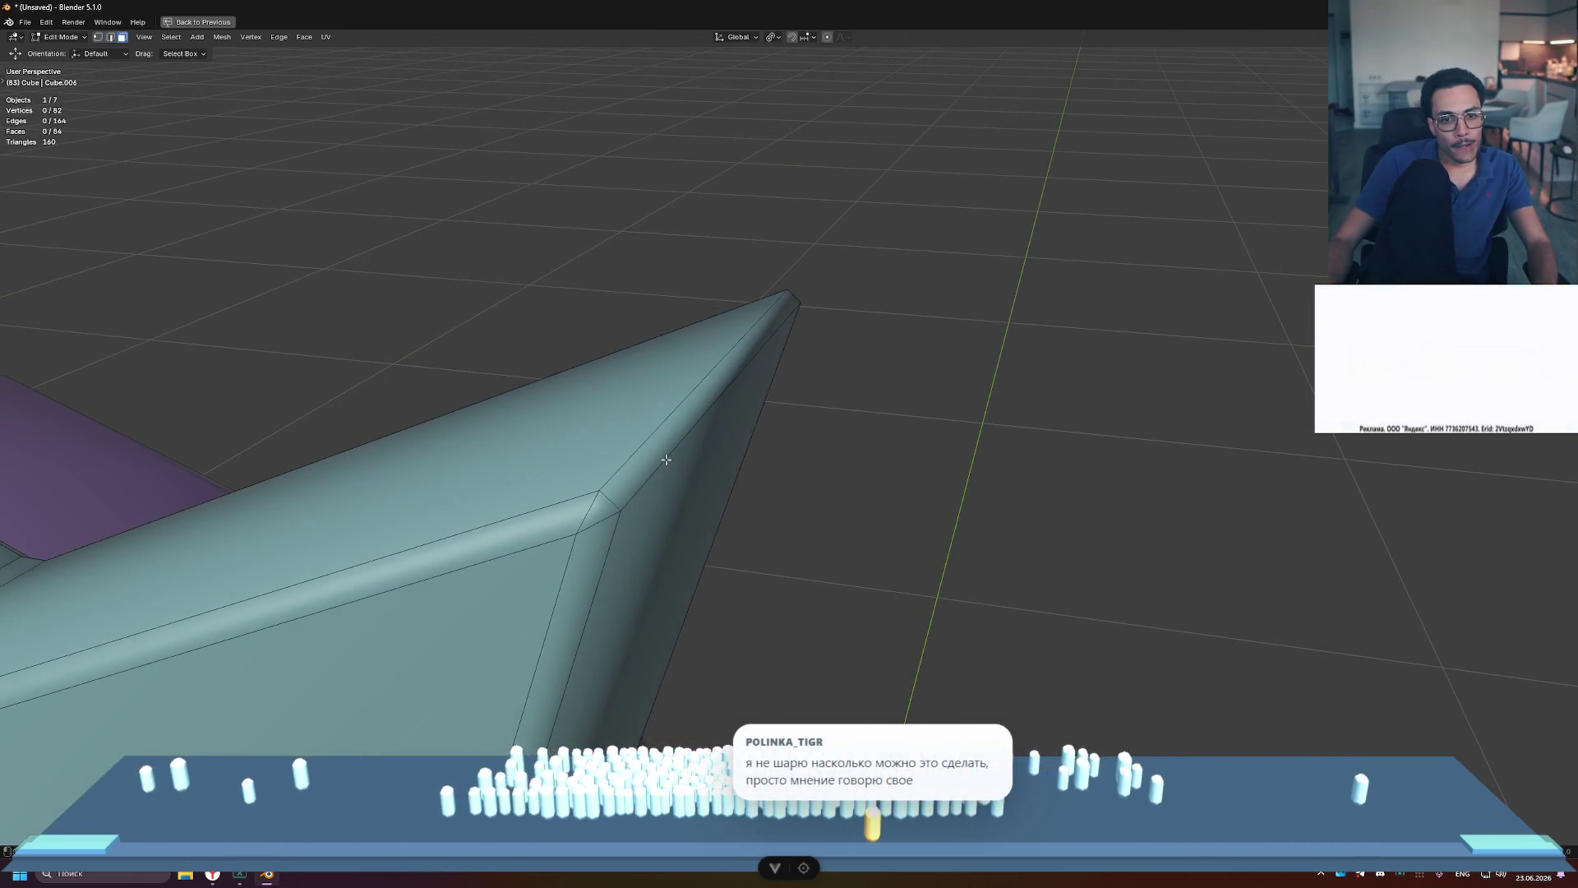
{"action": "left_click", "coordinate": [650, 448]}
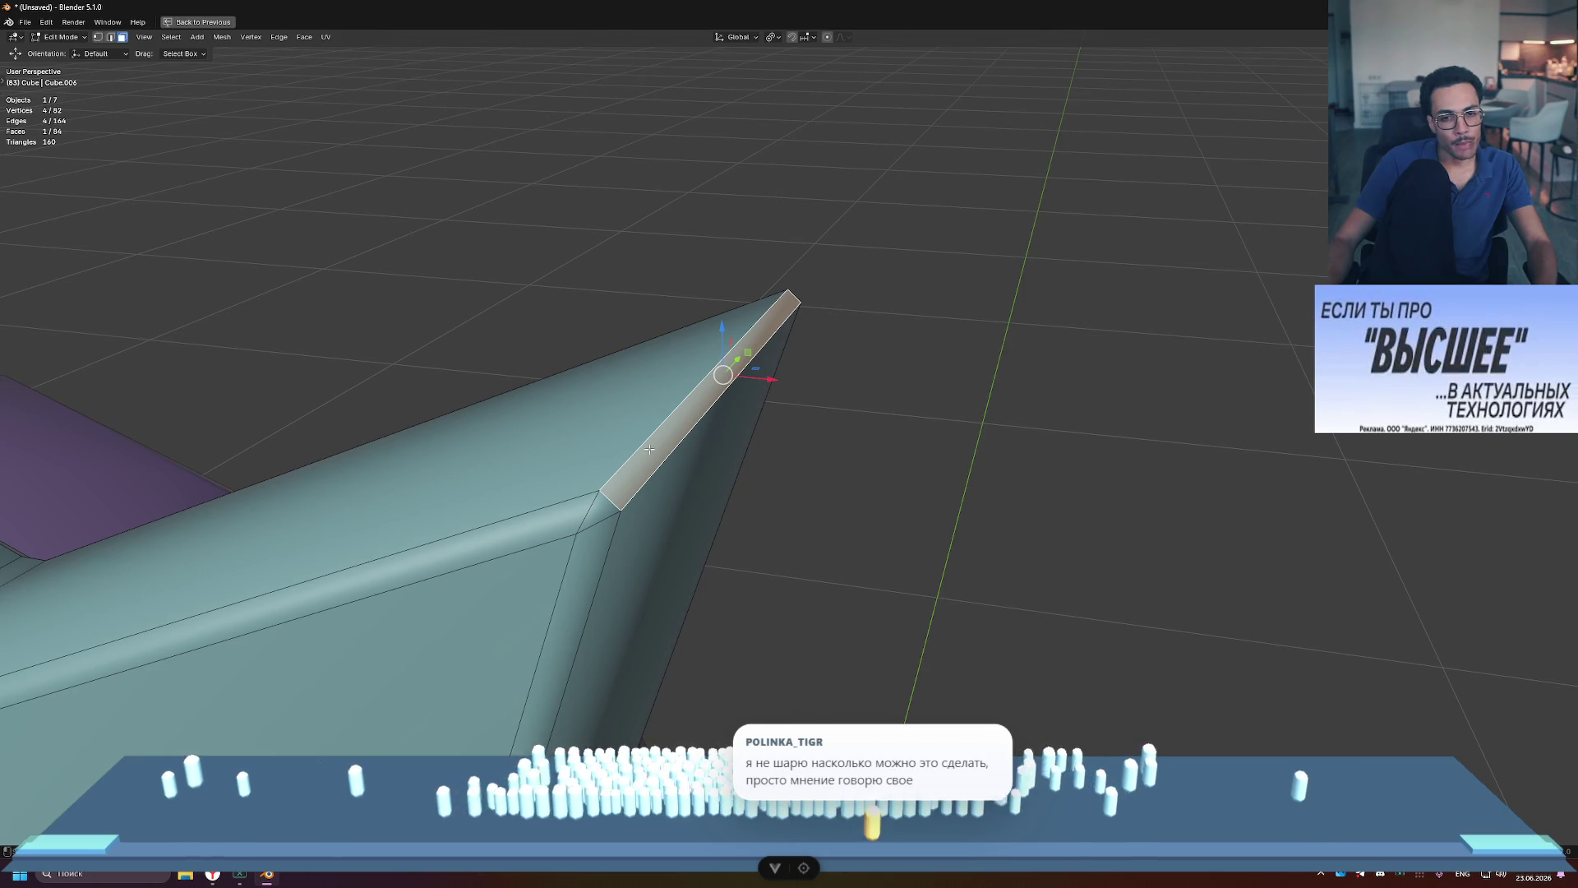
{"action": "key", "text": "m"}
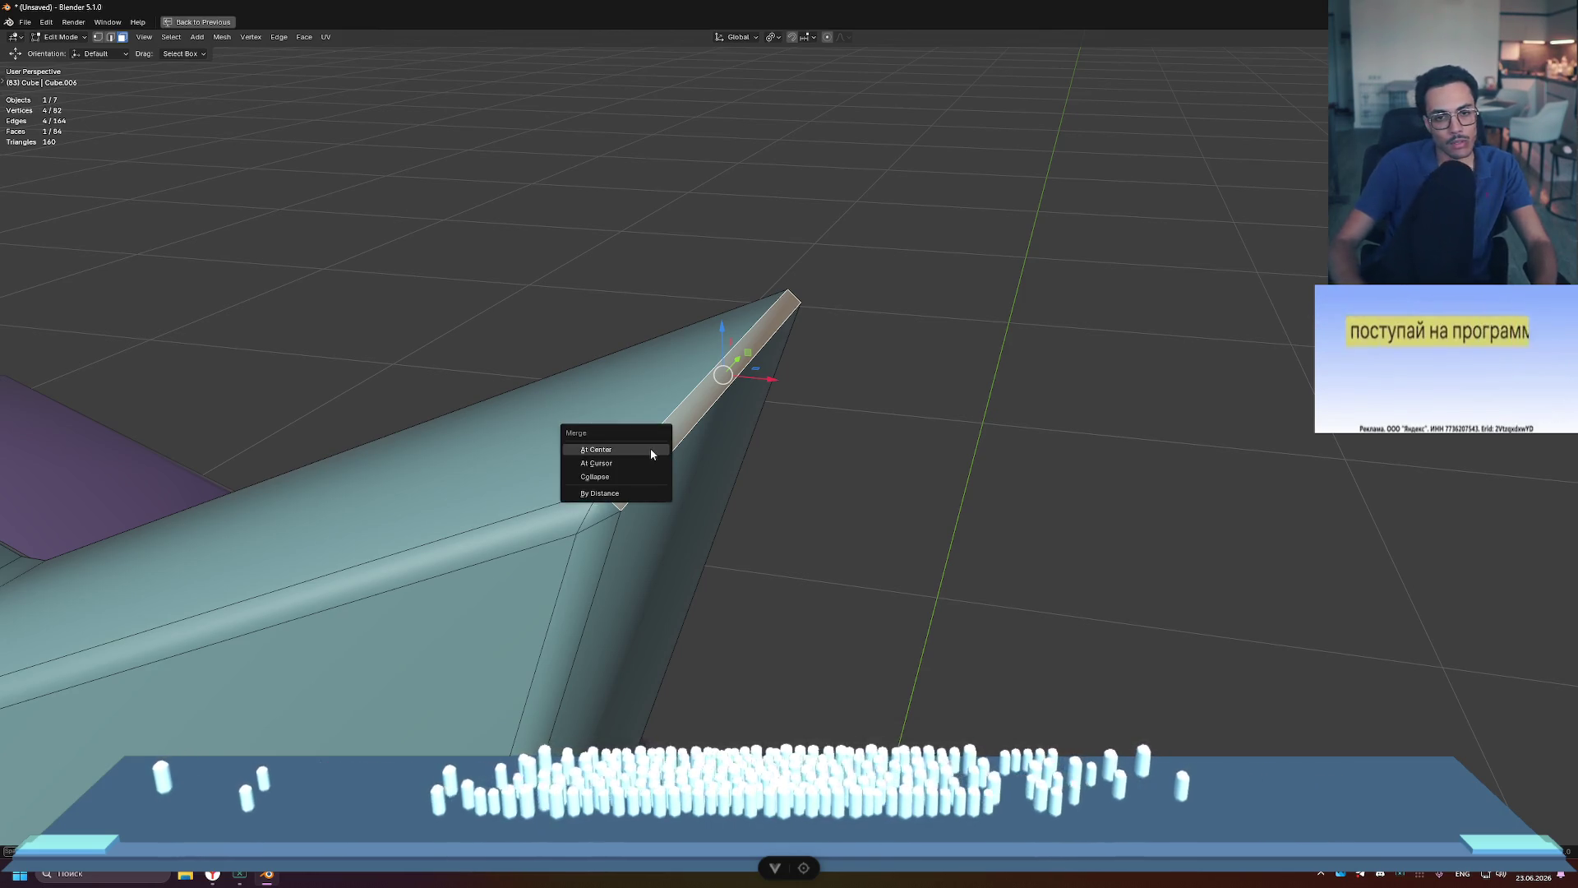
{"action": "key", "text": "Escape"}
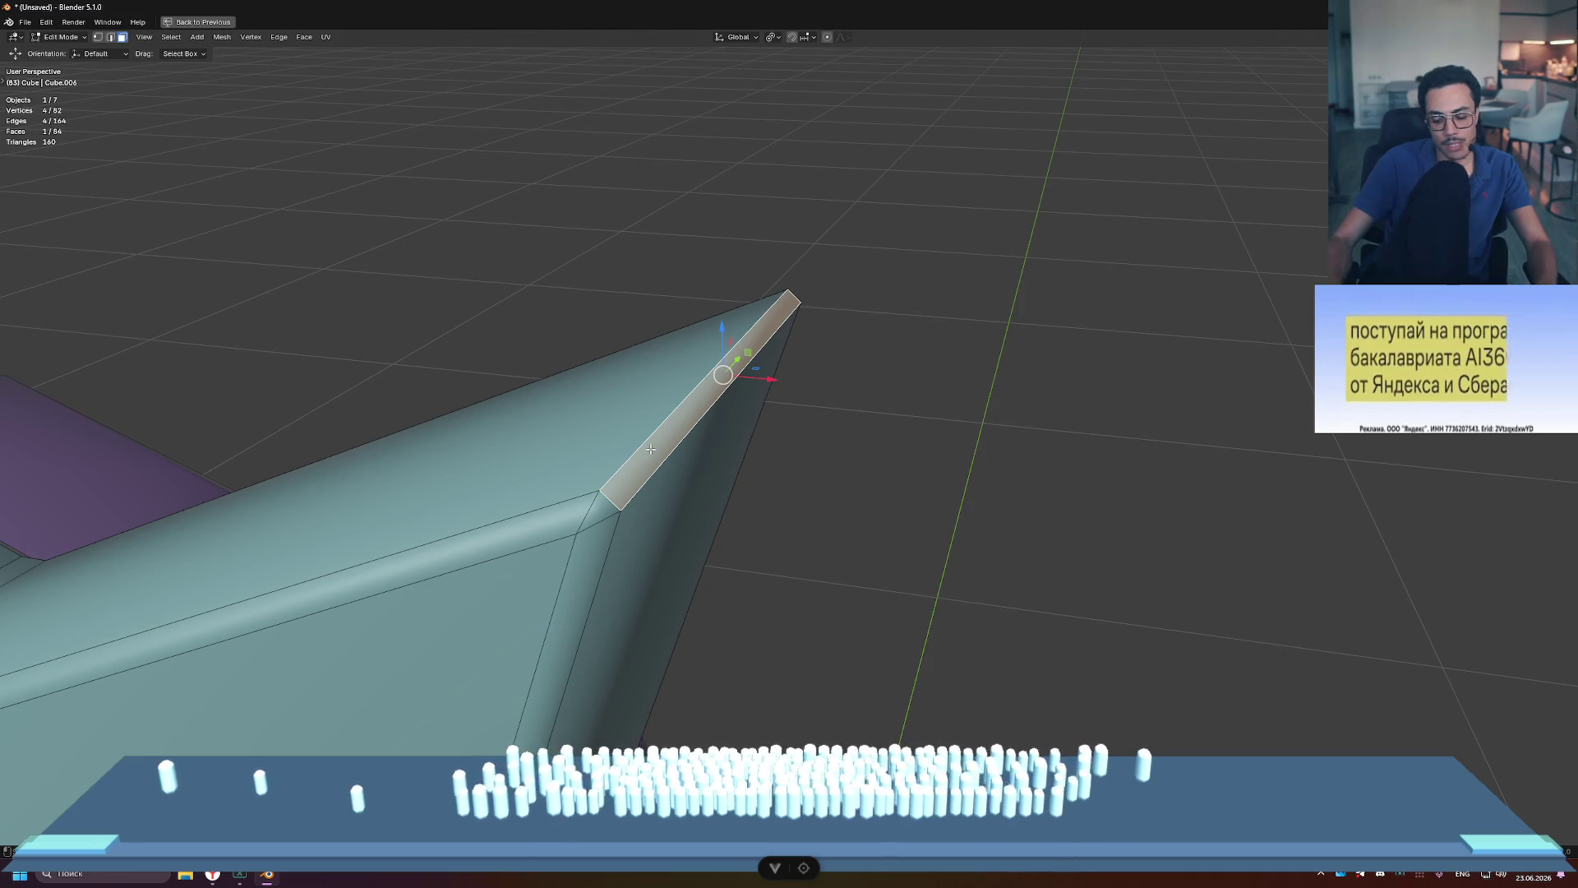
{"action": "key", "text": "m"}
{"action": "left_click", "coordinate": [638, 492]}
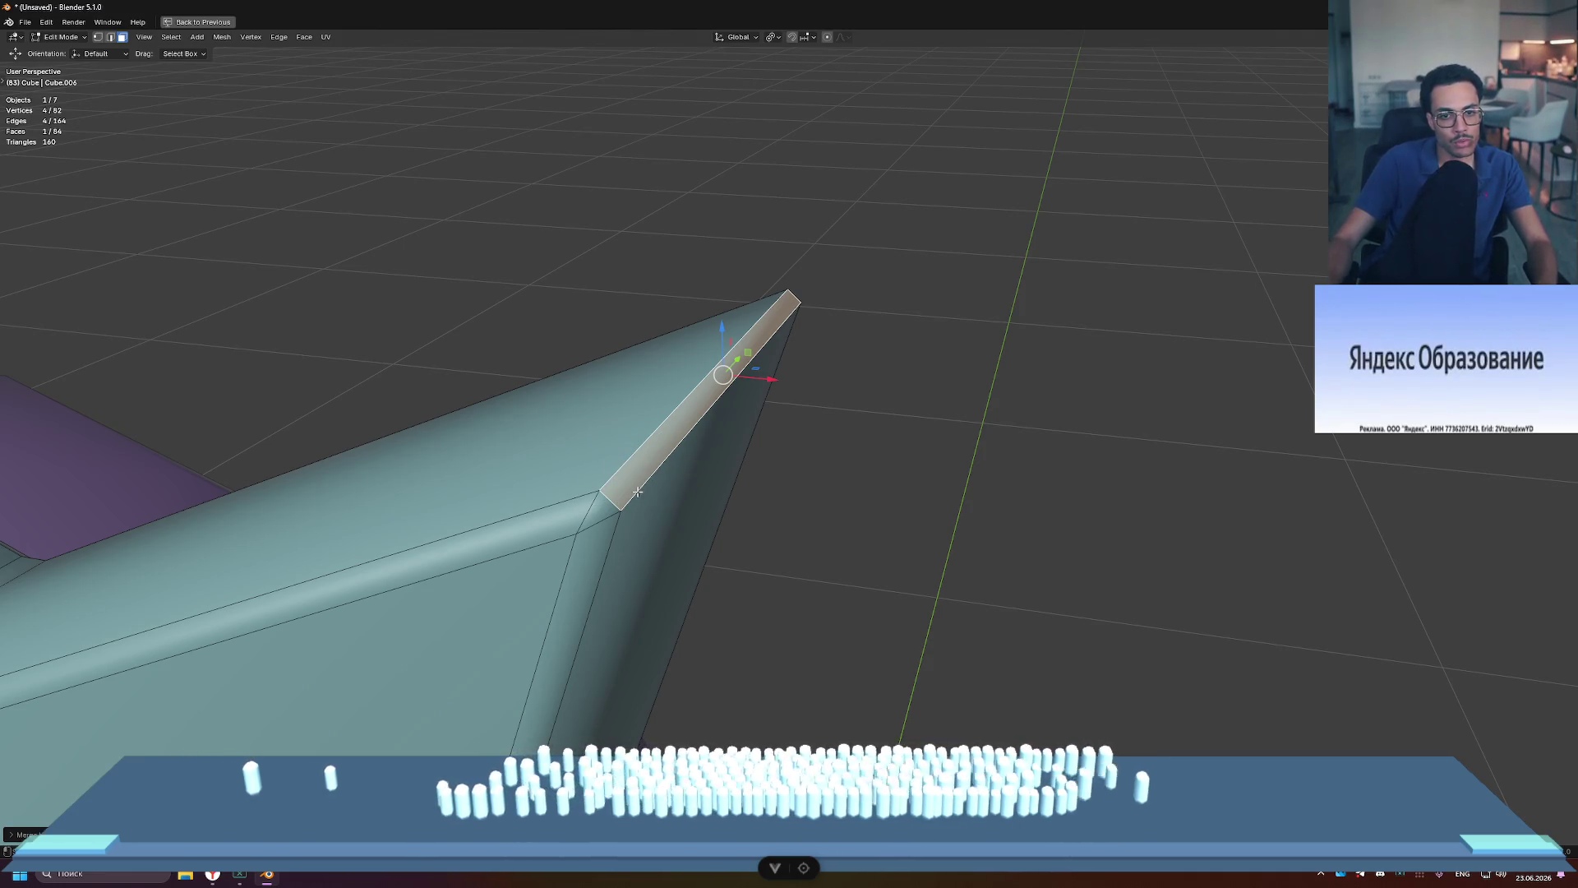
Step: Select the two edges forming the ear tip
{"action": "key", "text": "2"}
{"action": "left_click", "coordinate": [662, 445]}
{"action": "left_click", "coordinate": [664, 459], "text": "shift"}
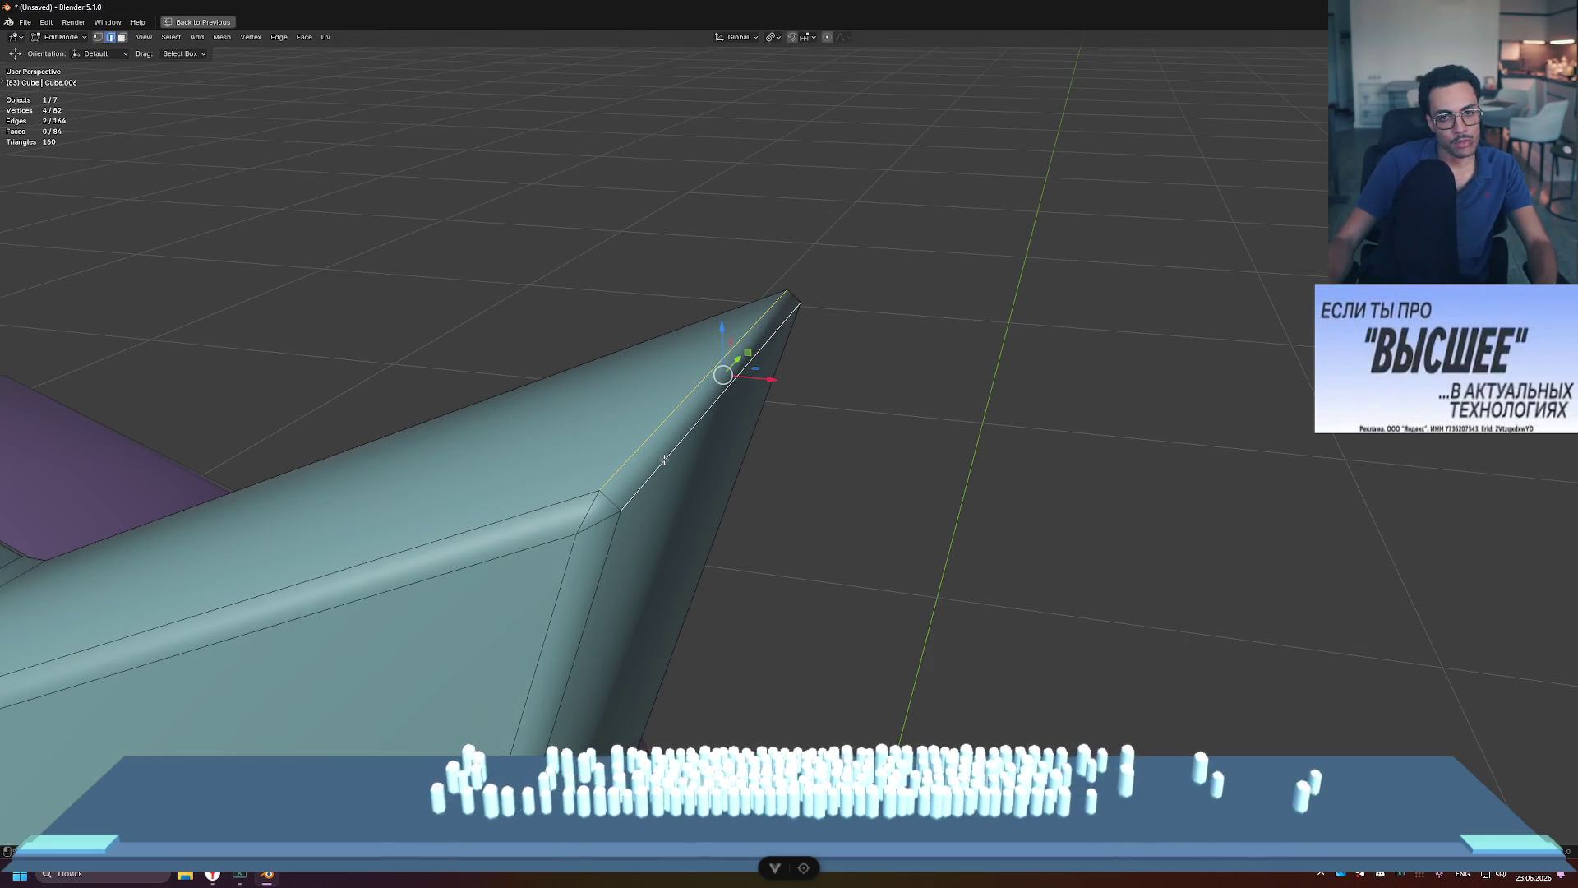
{"action": "scroll", "coordinate": [607, 498], "scroll_direction": "down", "scroll_amount": 5}
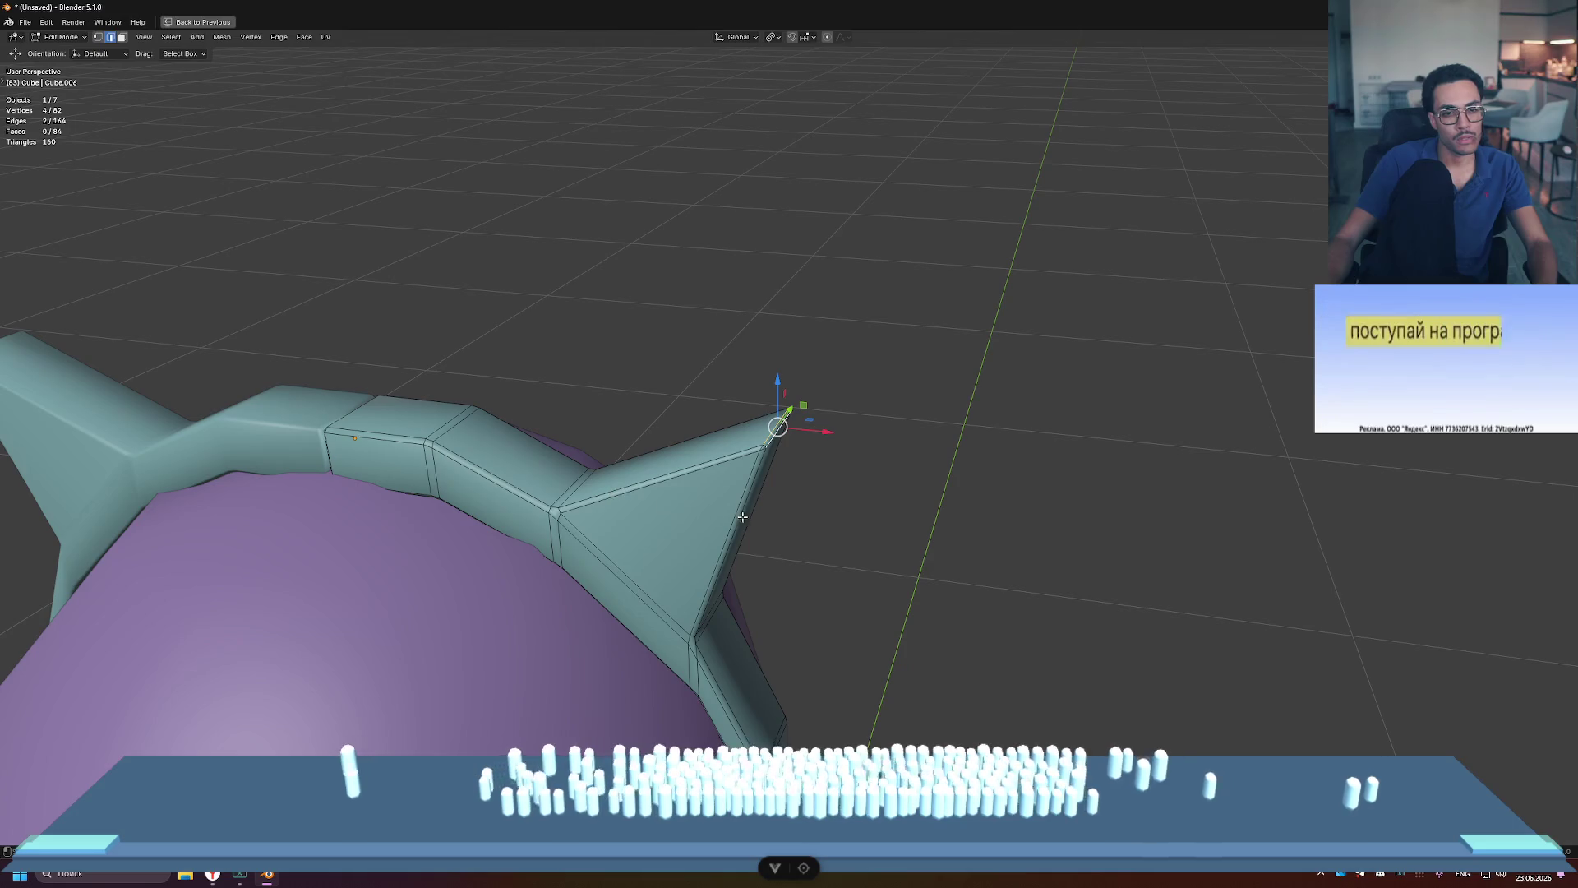
{"action": "left_click", "coordinate": [837, 504]}
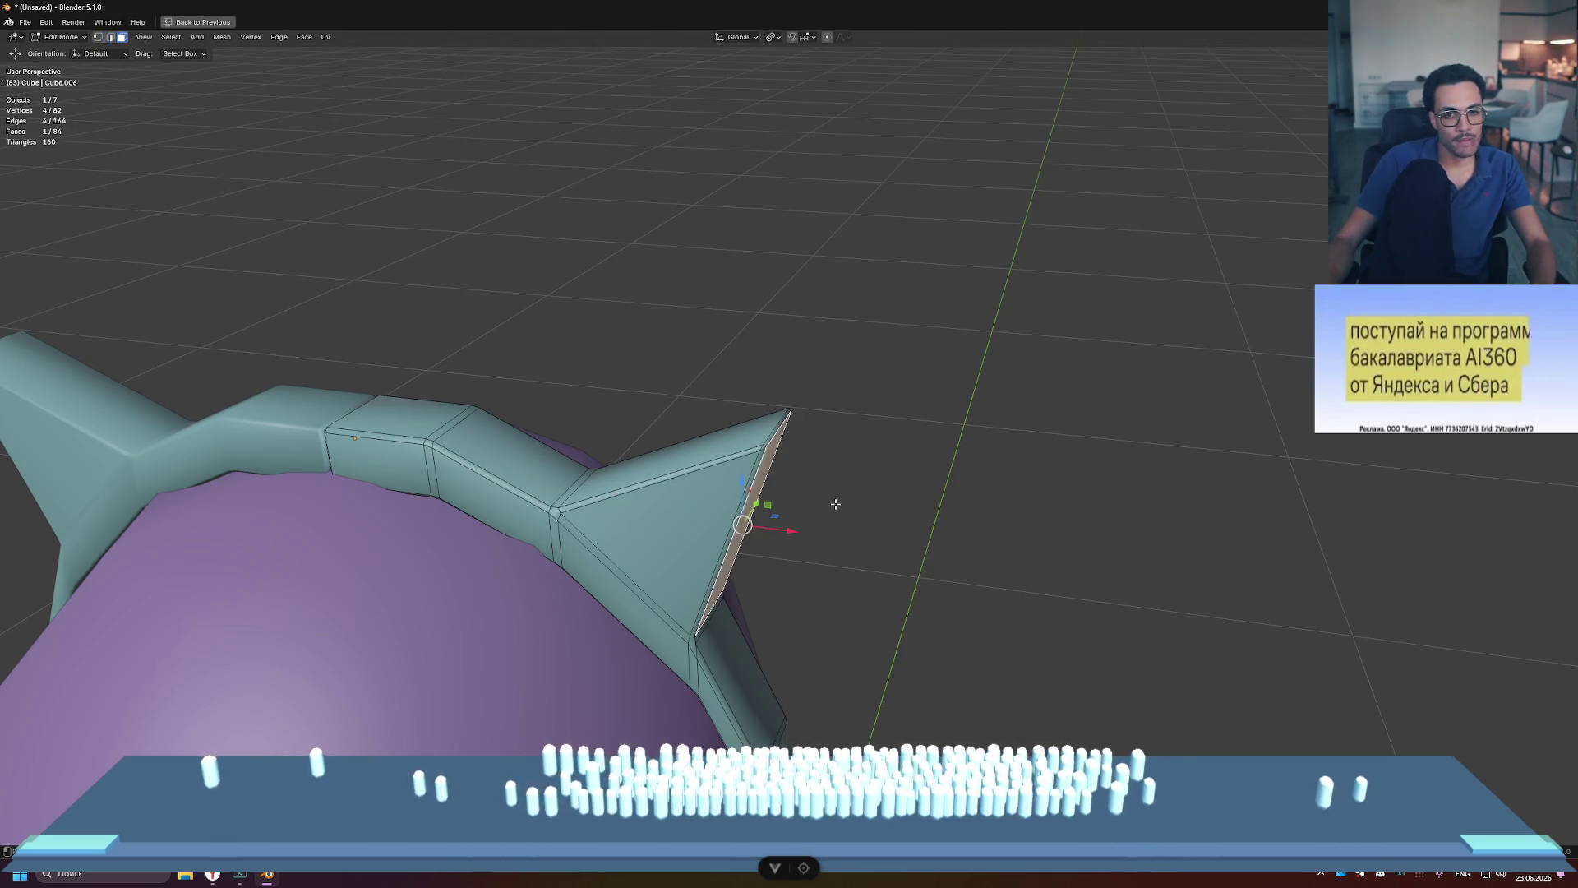
{"action": "key", "text": "1"}
{"action": "left_click", "coordinate": [835, 504]}
{"action": "key", "text": "3"}
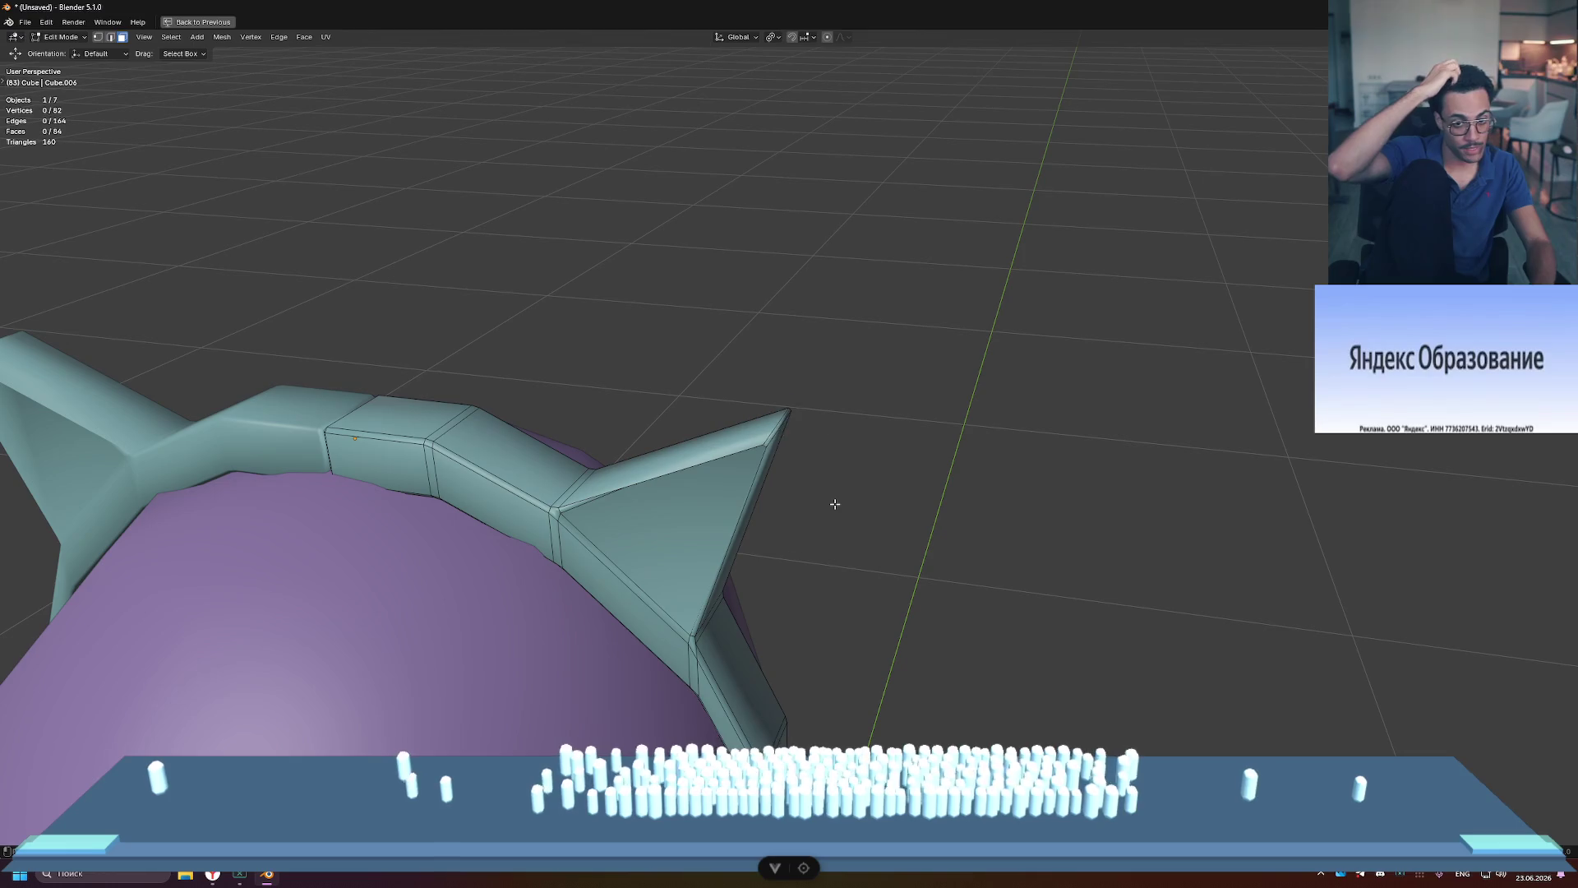
{"action": "key", "text": "Tab"}
{"action": "key", "text": "Tab"}
{"action": "key", "text": "Tab"}
{"action": "key", "text": "Tab"}
{"action": "key", "text": "ctrl+z"}
{"action": "key", "text": "ctrl+z"}
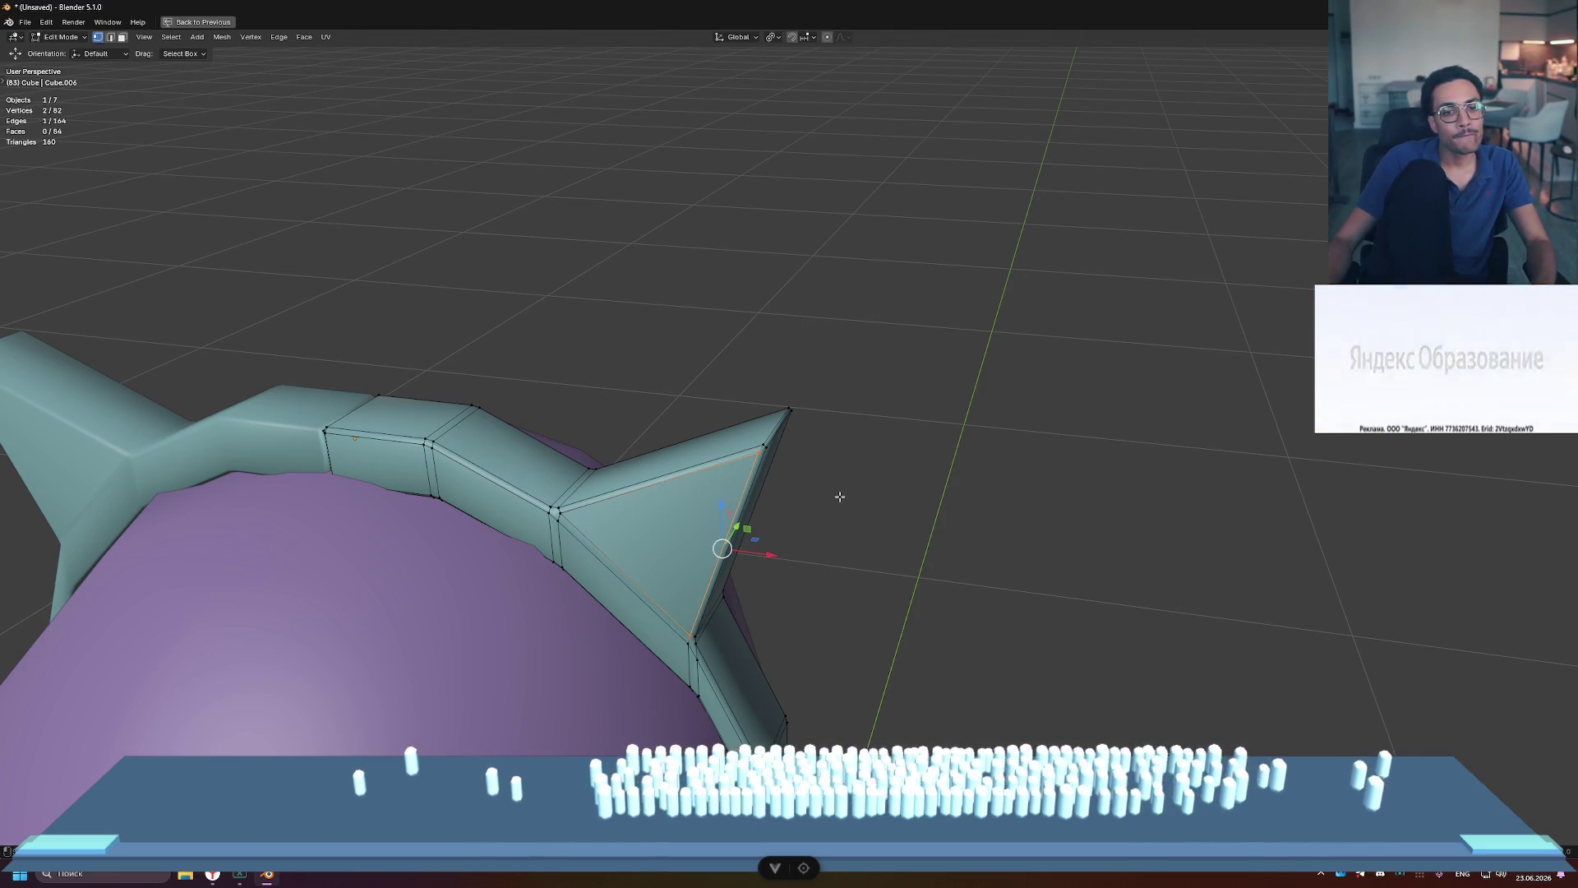
{"action": "middle_click_drag", "start_coordinate": [839, 493], "coordinate": [849, 495]}
{"action": "key", "text": "Tab"}
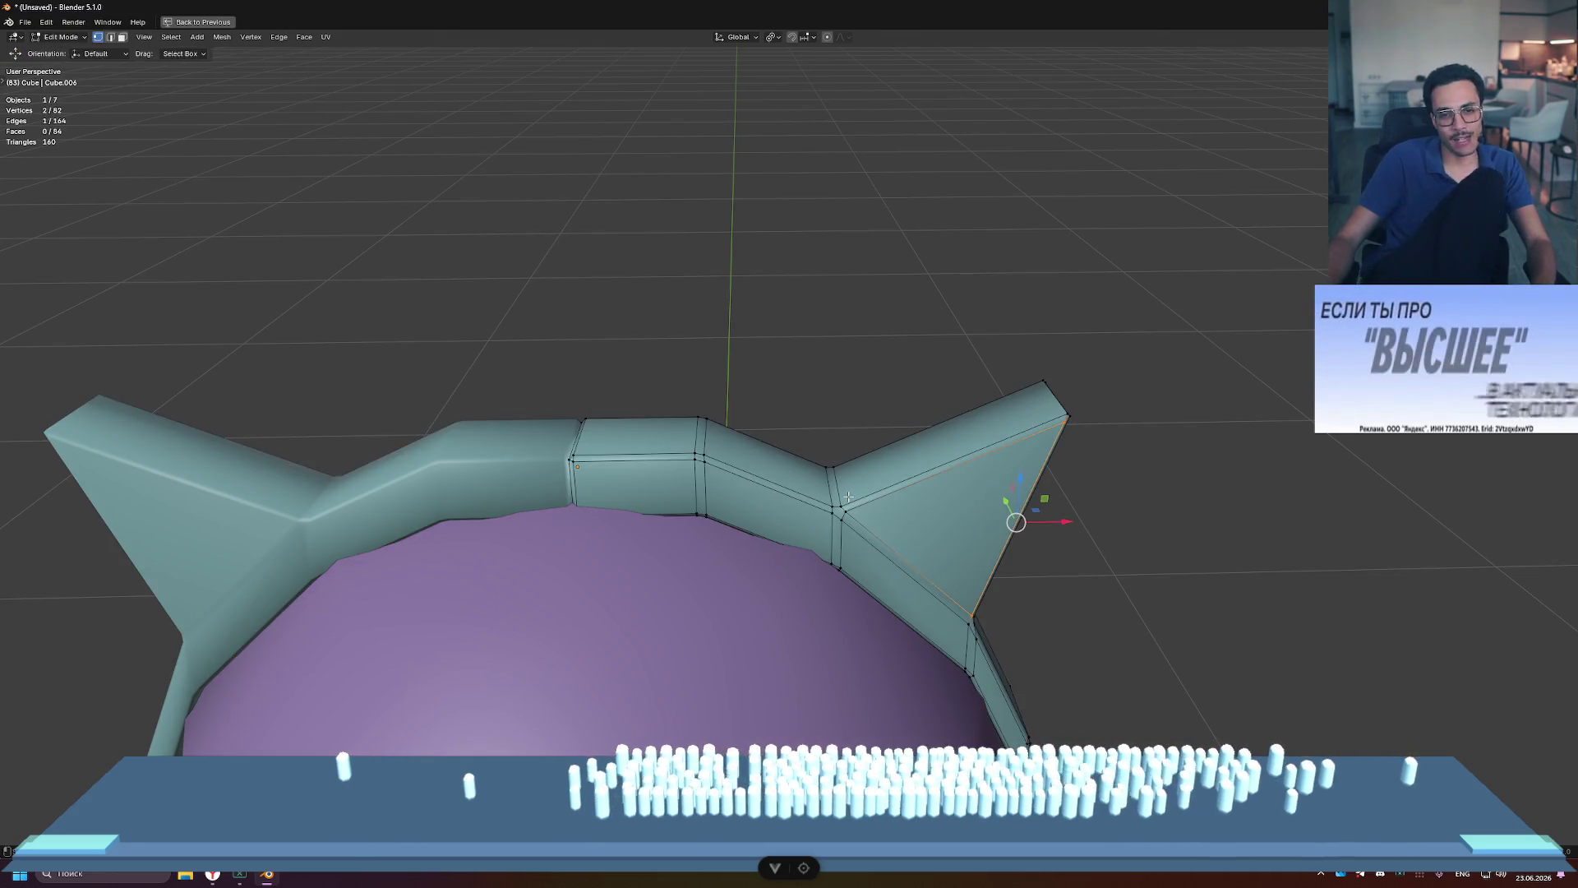
{"action": "key", "text": "Tab"}
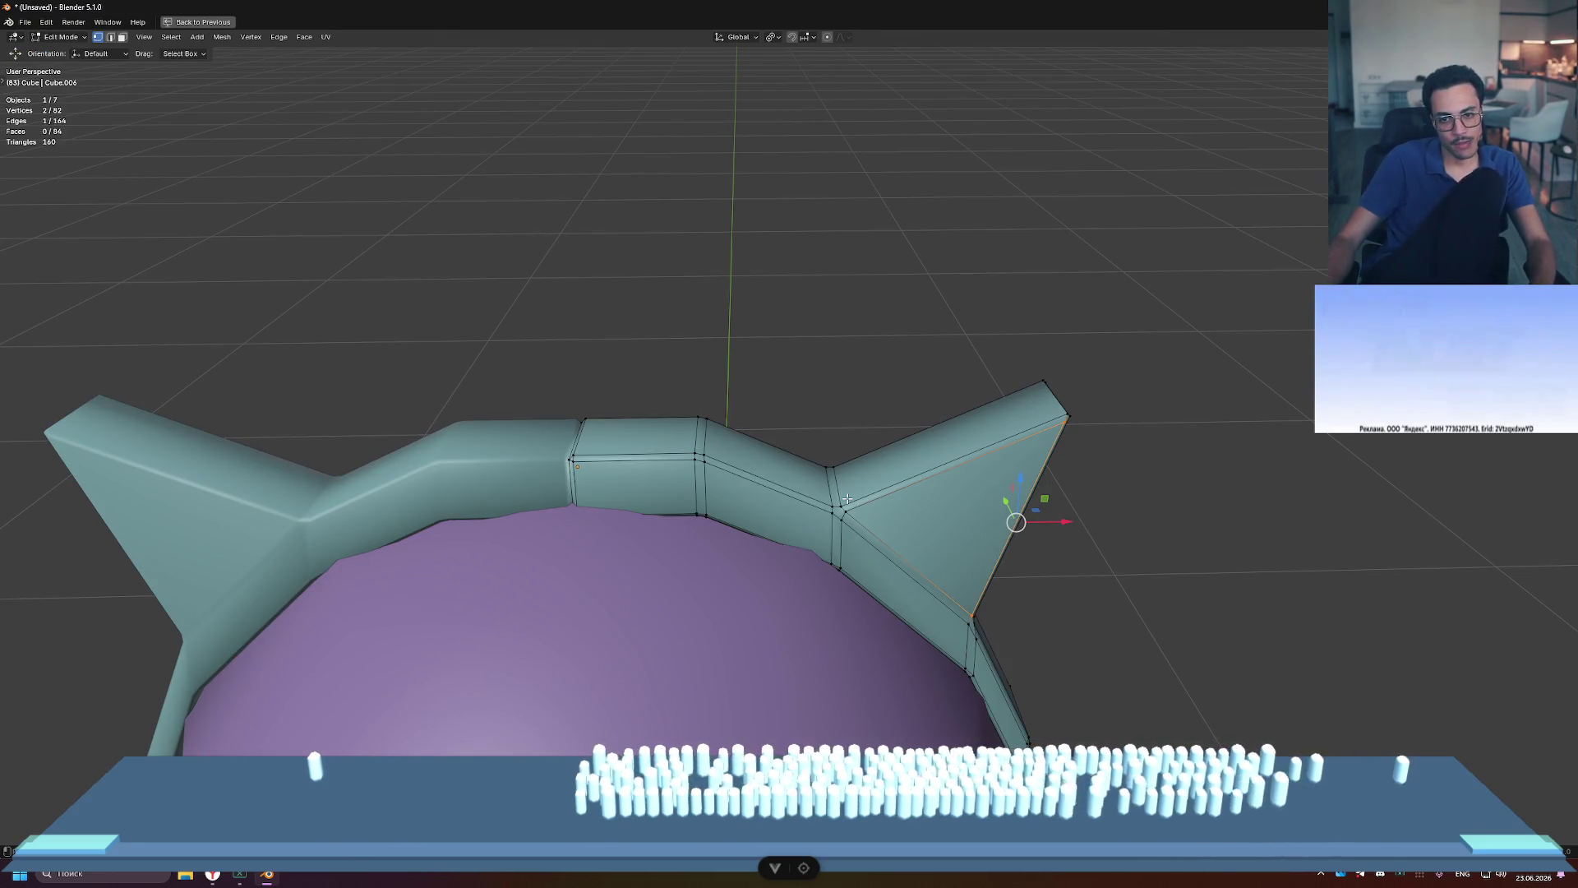
{"action": "mouse_move", "coordinate": [1022, 503]}
{"action": "middle_mouse_down"}
{"action": "mouse_move", "coordinate": [1032, 516]}
{"action": "mouse_move", "coordinate": [1057, 441]}
{"action": "mouse_move", "coordinate": [779, 470]}
{"action": "middle_mouse_up"}
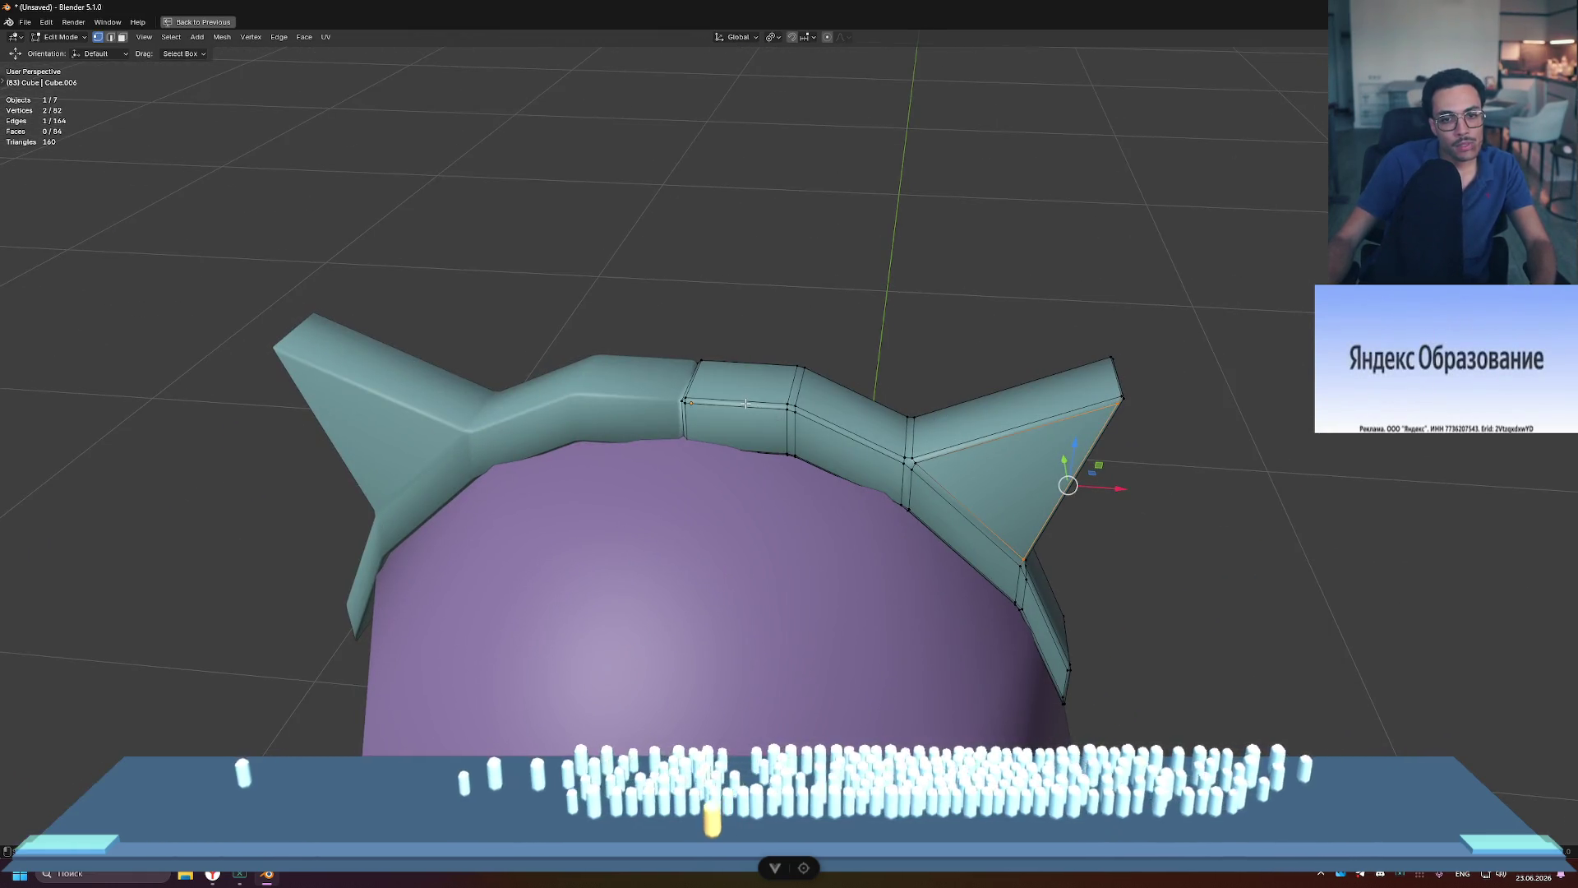
{"action": "middle_click_drag", "start_coordinate": [1085, 489], "coordinate": [1050, 458]}
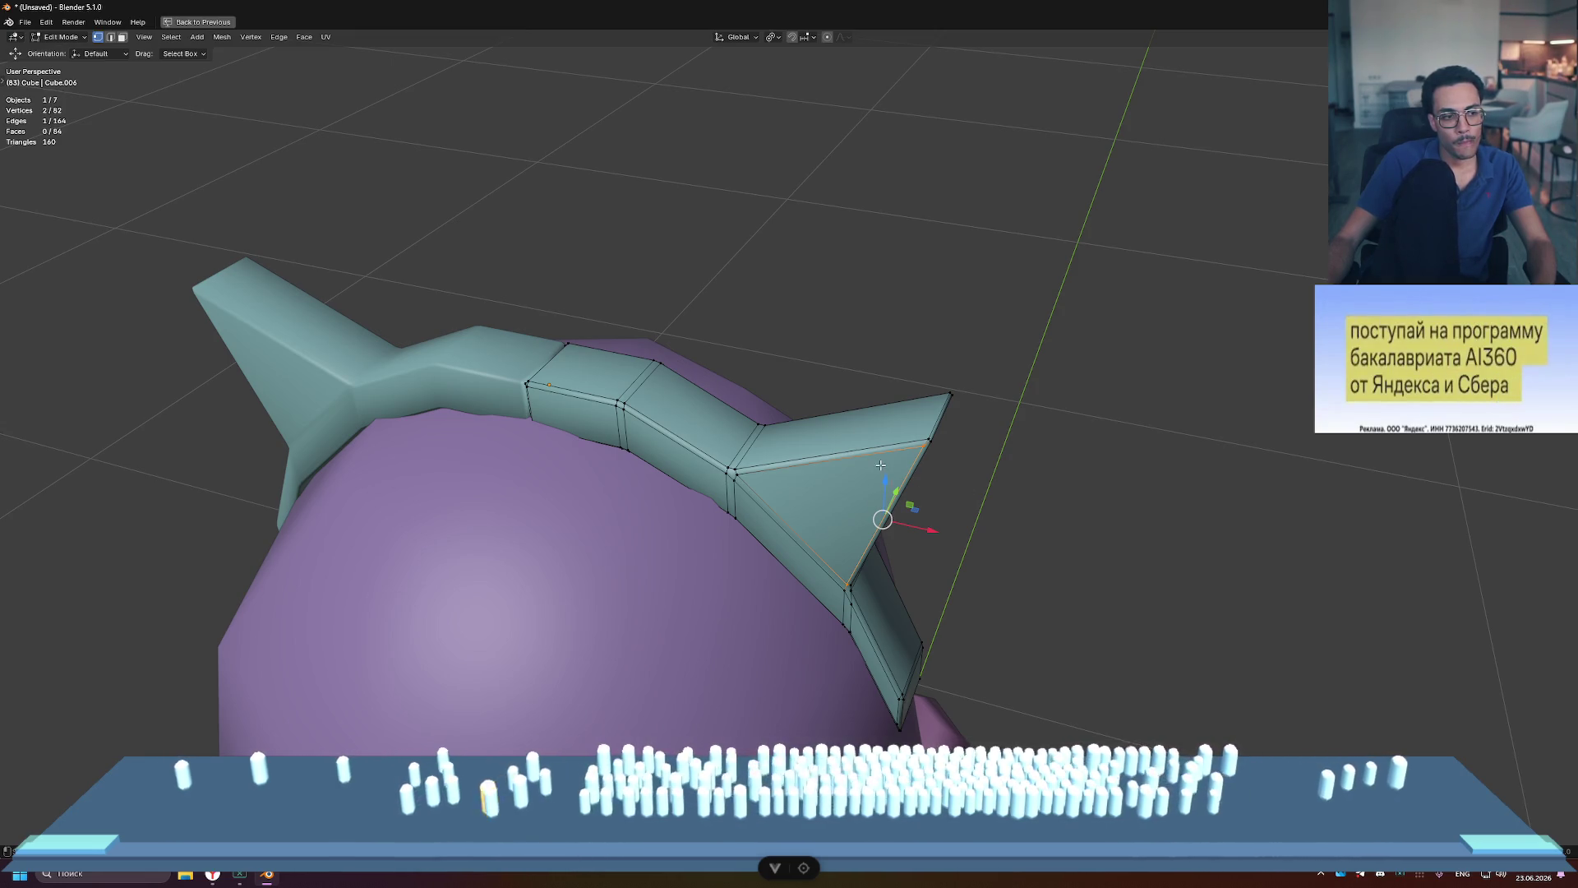
{"action": "middle_click_drag", "start_coordinate": [881, 465], "coordinate": [958, 399]}
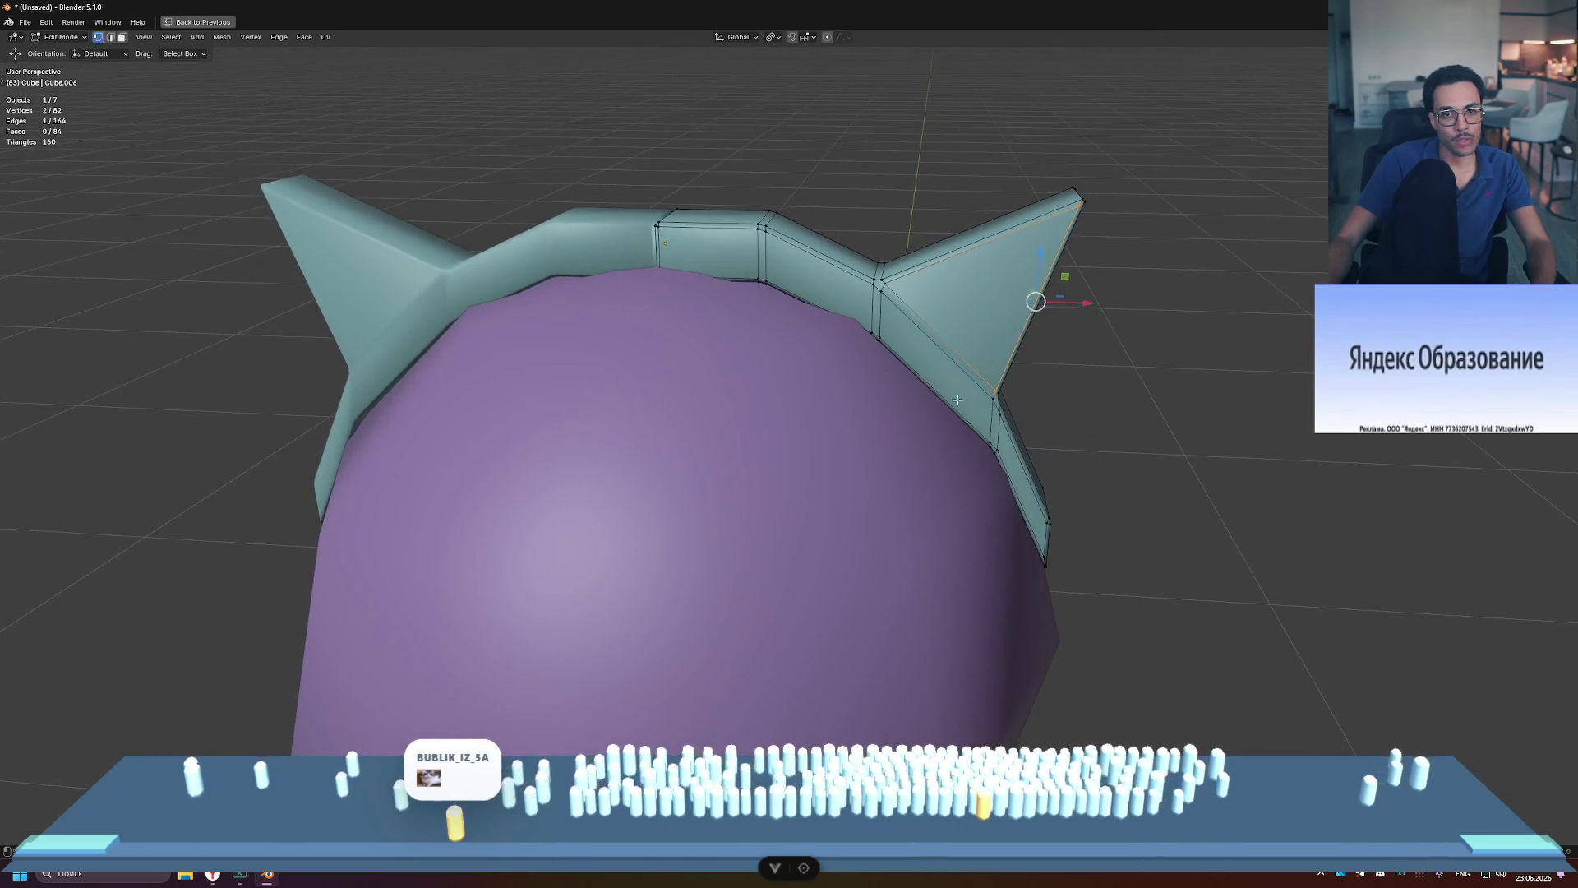
{"action": "mouse_move", "coordinate": [1068, 275]}
{"action": "middle_mouse_down"}
{"action": "mouse_move", "coordinate": [747, 367]}
{"action": "mouse_move", "coordinate": [807, 381]}
{"action": "mouse_move", "coordinate": [888, 353]}
{"action": "mouse_move", "coordinate": [825, 353]}
{"action": "mouse_move", "coordinate": [885, 379]}
{"action": "middle_mouse_up"}
{"action": "left_click", "coordinate": [747, 367]}
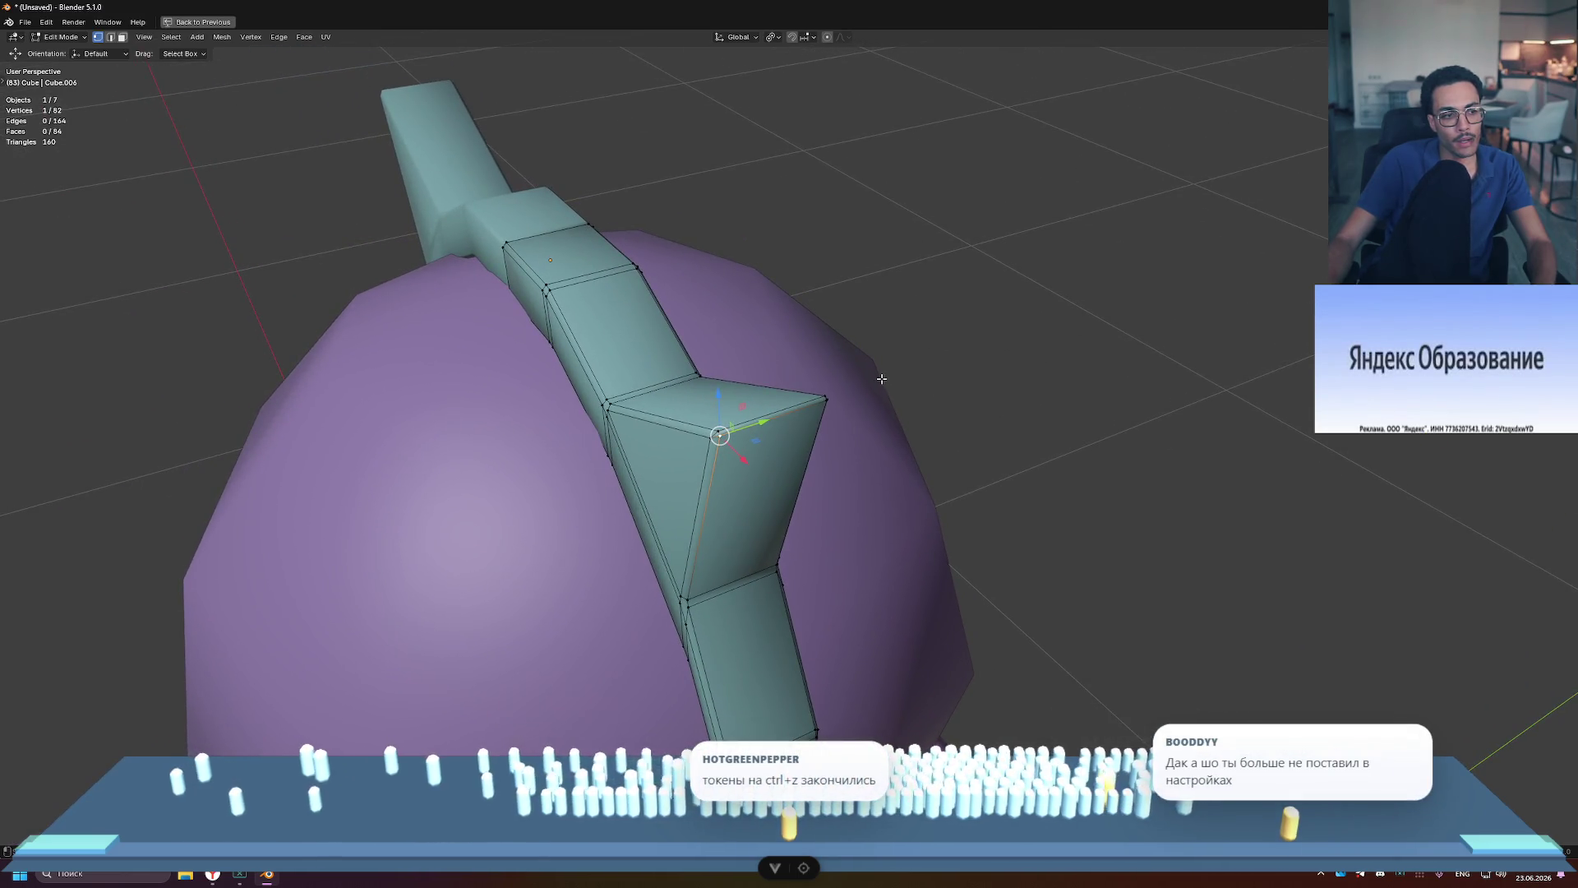
{"action": "left_click", "coordinate": [762, 420]}
{"action": "left_click", "coordinate": [751, 426]}
{"action": "mouse_move", "coordinate": [751, 426]}
{"action": "middle_mouse_down"}
{"action": "mouse_move", "coordinate": [980, 416]}
{"action": "mouse_move", "coordinate": [1061, 329]}
{"action": "mouse_move", "coordinate": [1011, 308]}
{"action": "mouse_move", "coordinate": [1069, 320]}
{"action": "mouse_move", "coordinate": [927, 324]}
{"action": "middle_mouse_up"}
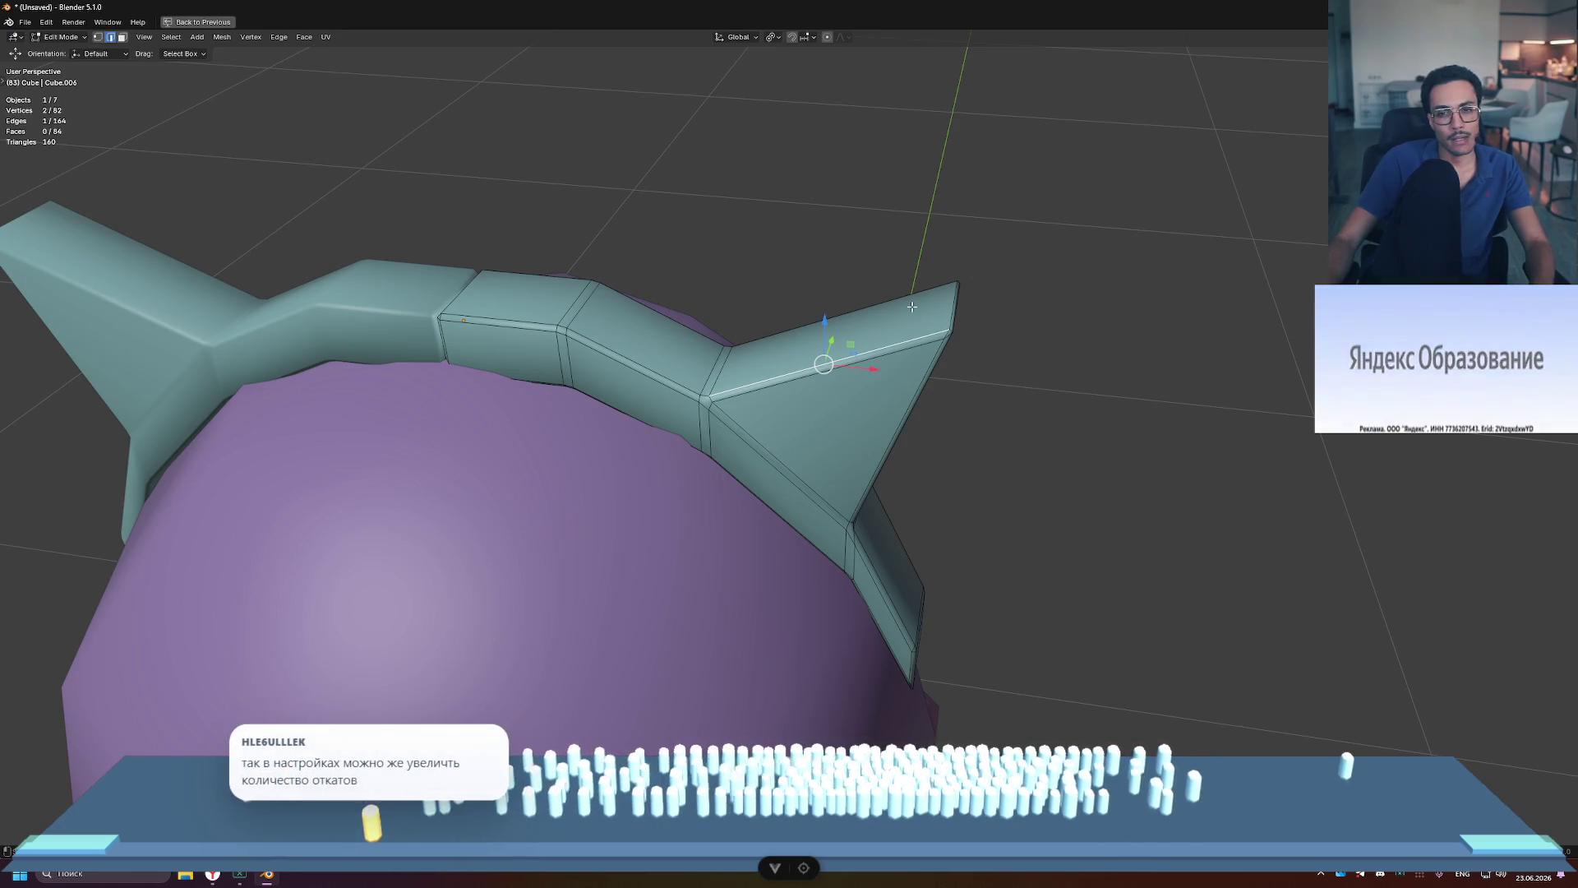
{"action": "left_click", "coordinate": [907, 309]}
{"action": "middle_click_drag", "start_coordinate": [904, 312], "coordinate": [836, 367]}
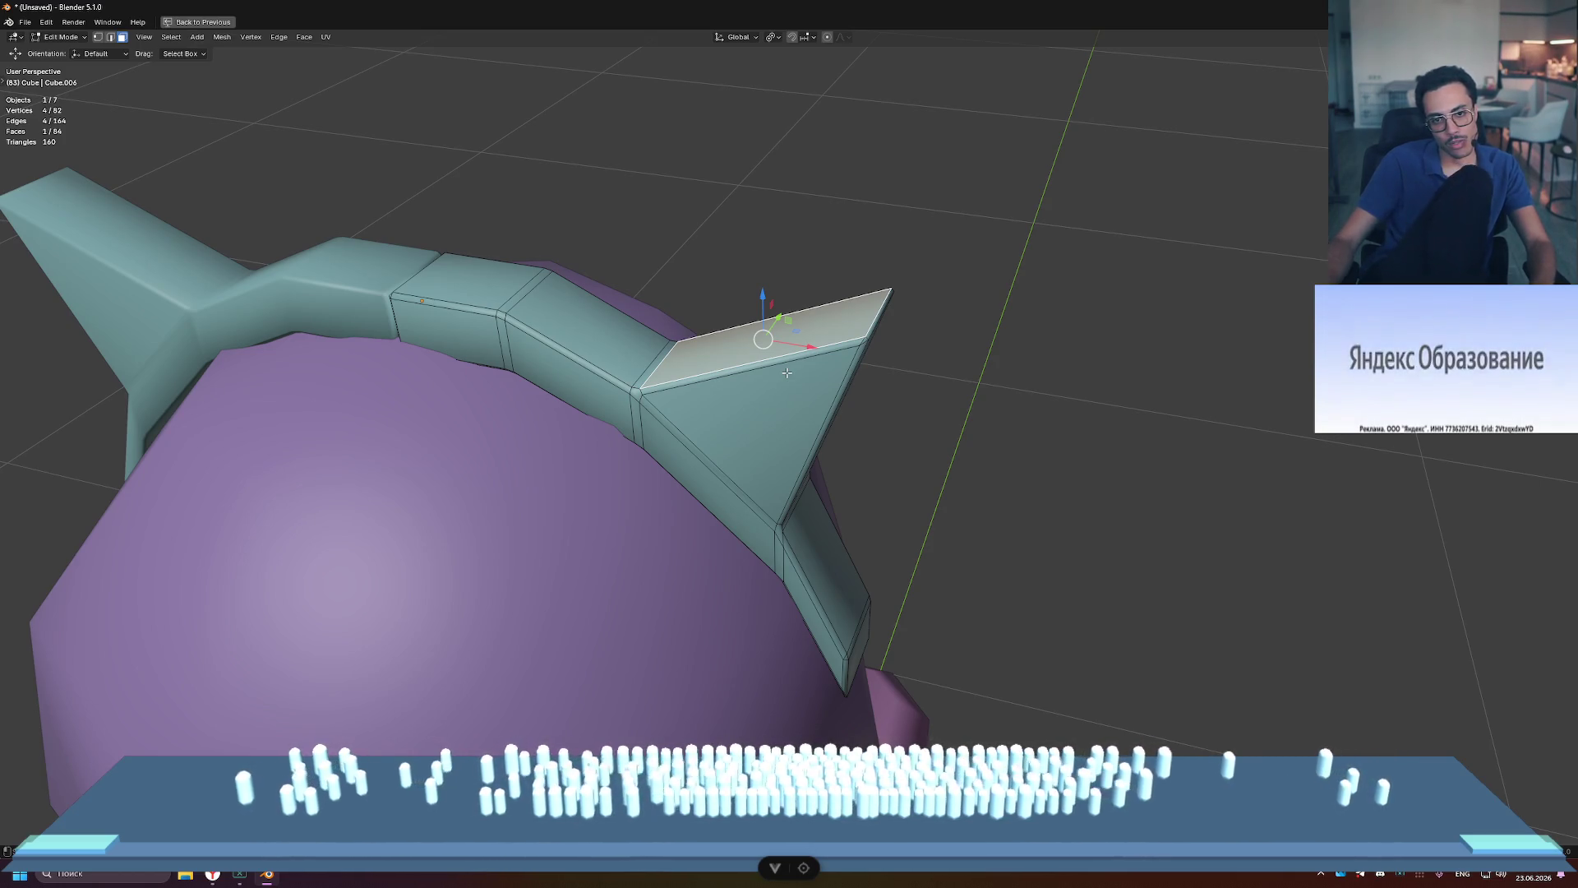
Step: Clear the selection and try selecting the right ear's top face, triangle face and face loop
{"action": "key", "text": "alt+a"}
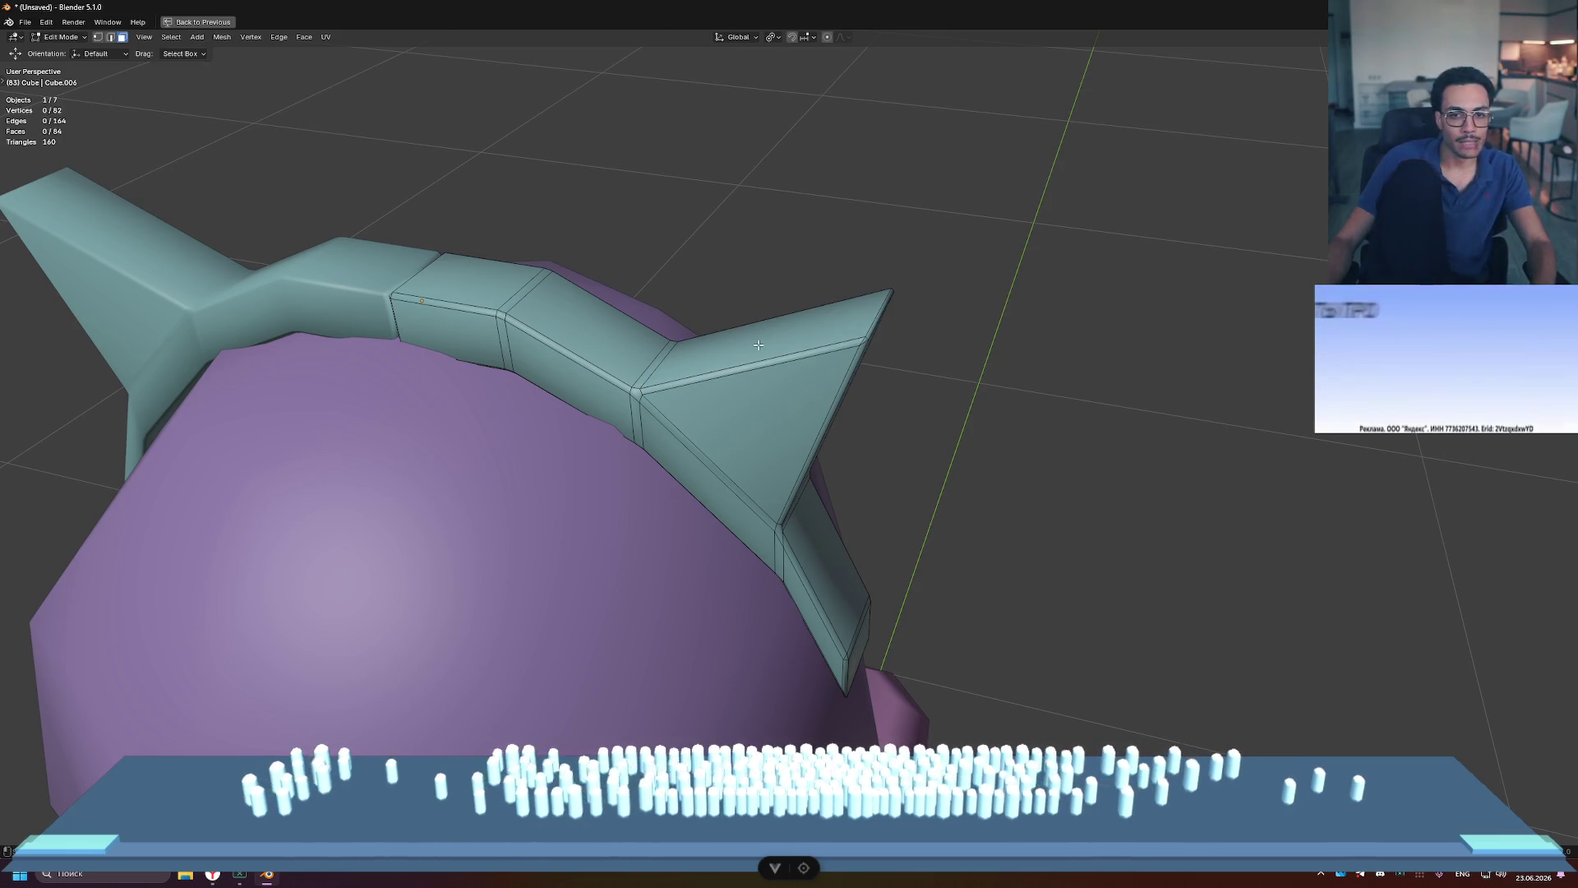
{"action": "key", "text": "c"}
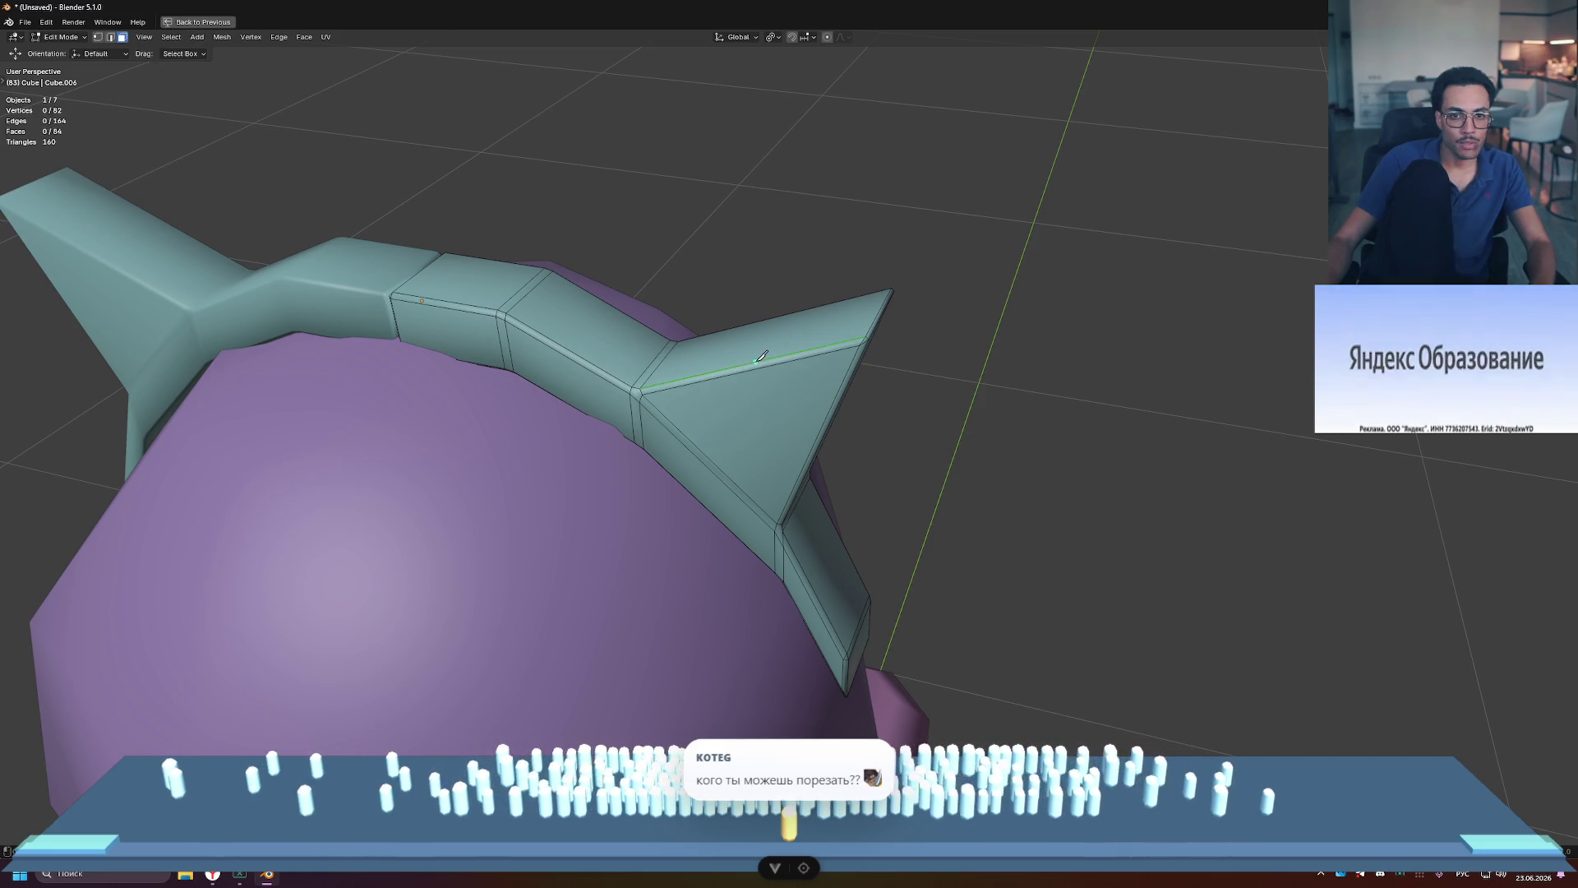
{"action": "key", "text": "Escape"}
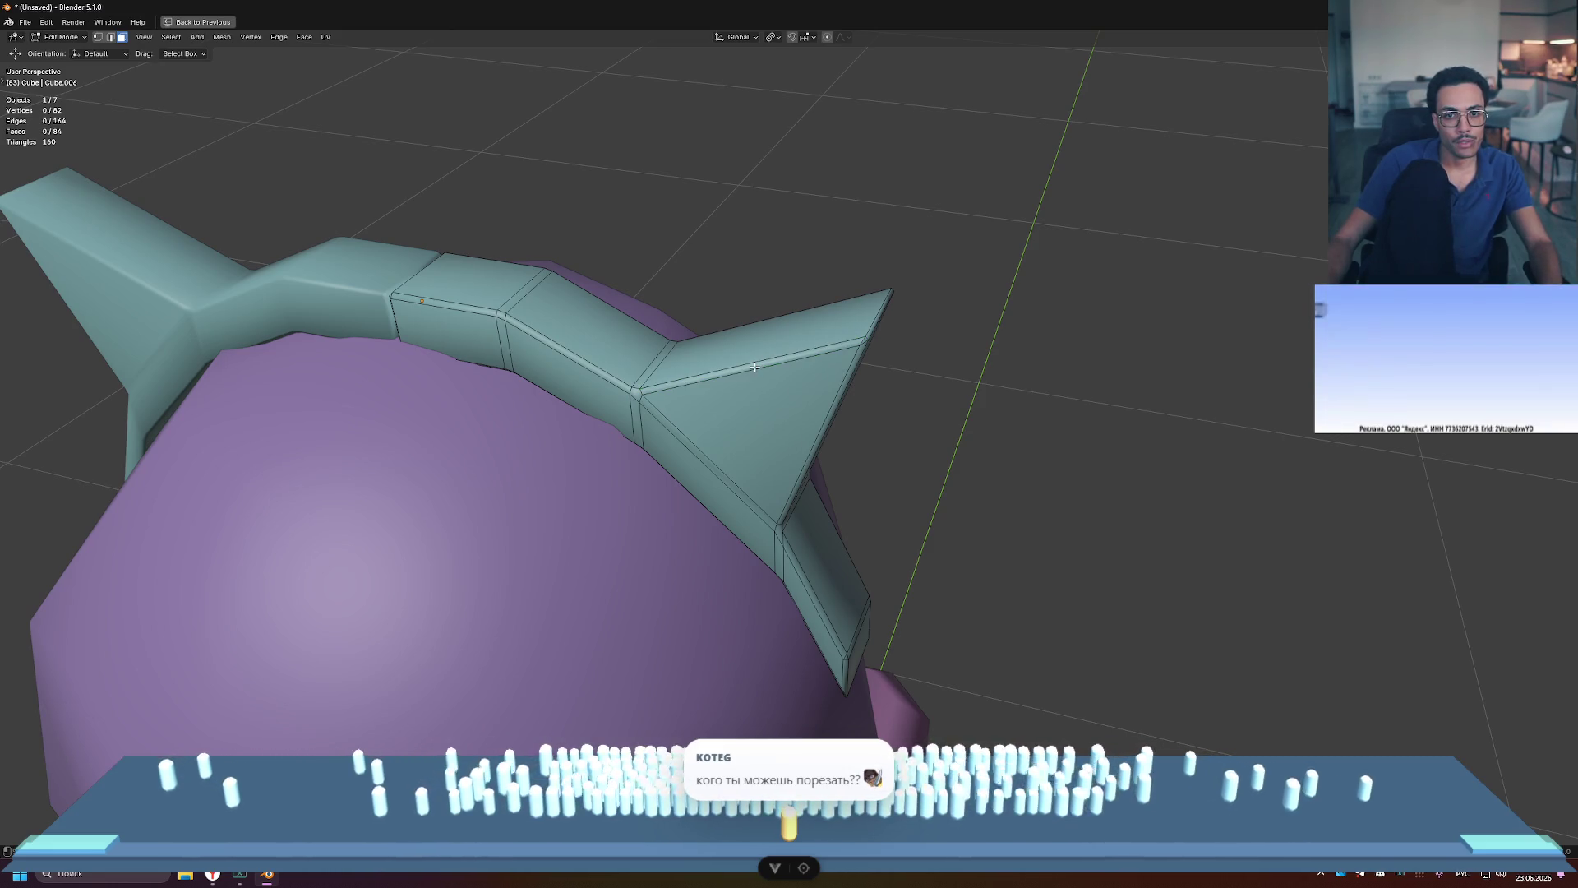
{"action": "left_click", "coordinate": [776, 339]}
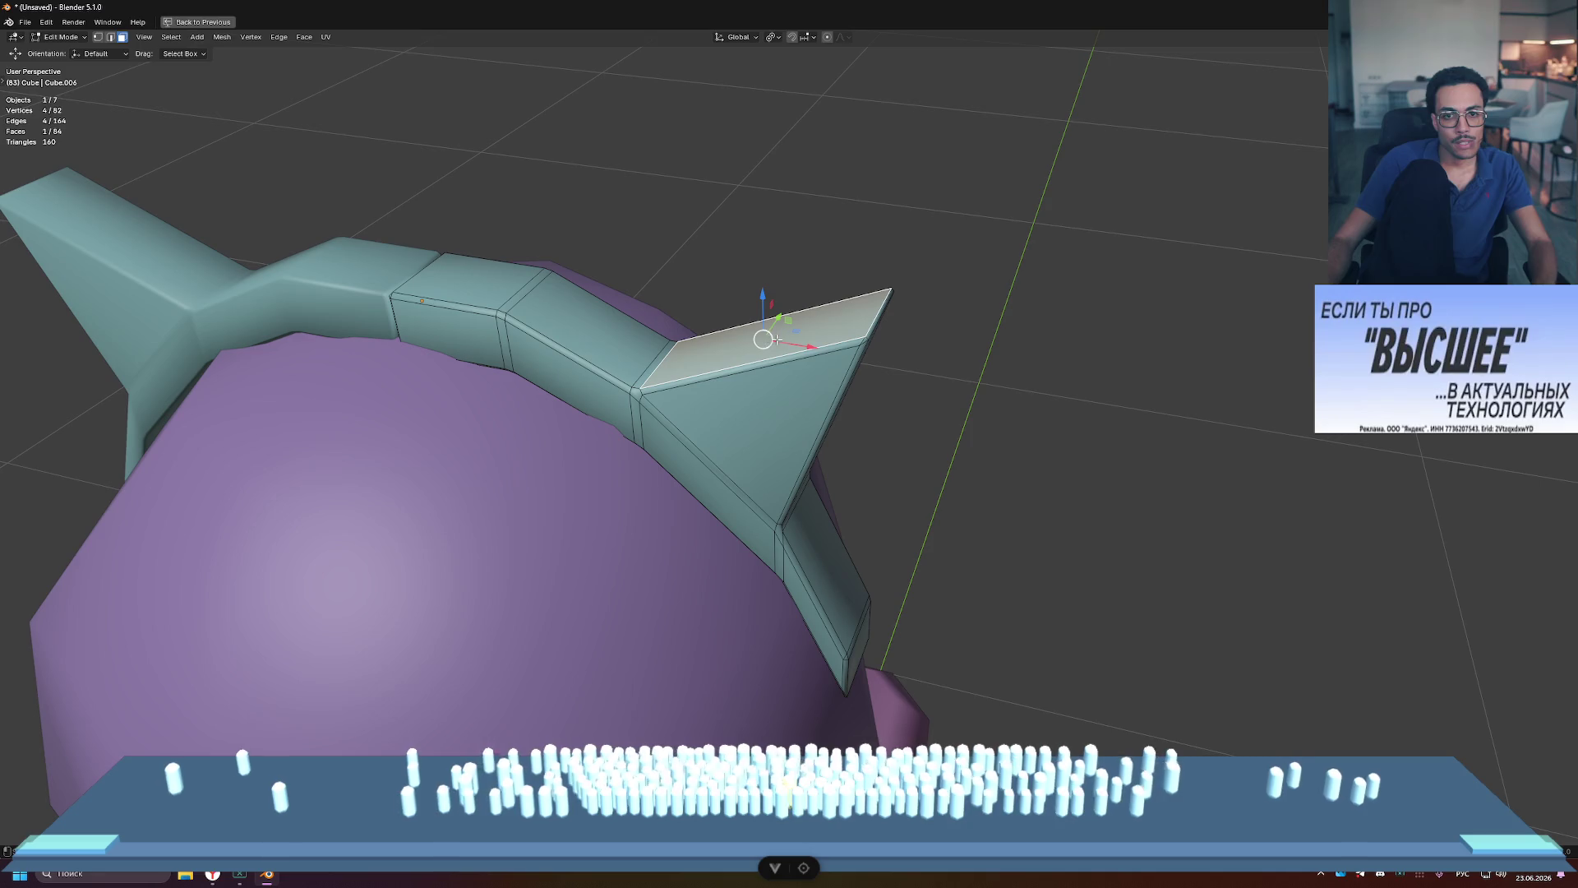
{"action": "left_click", "coordinate": [769, 383]}
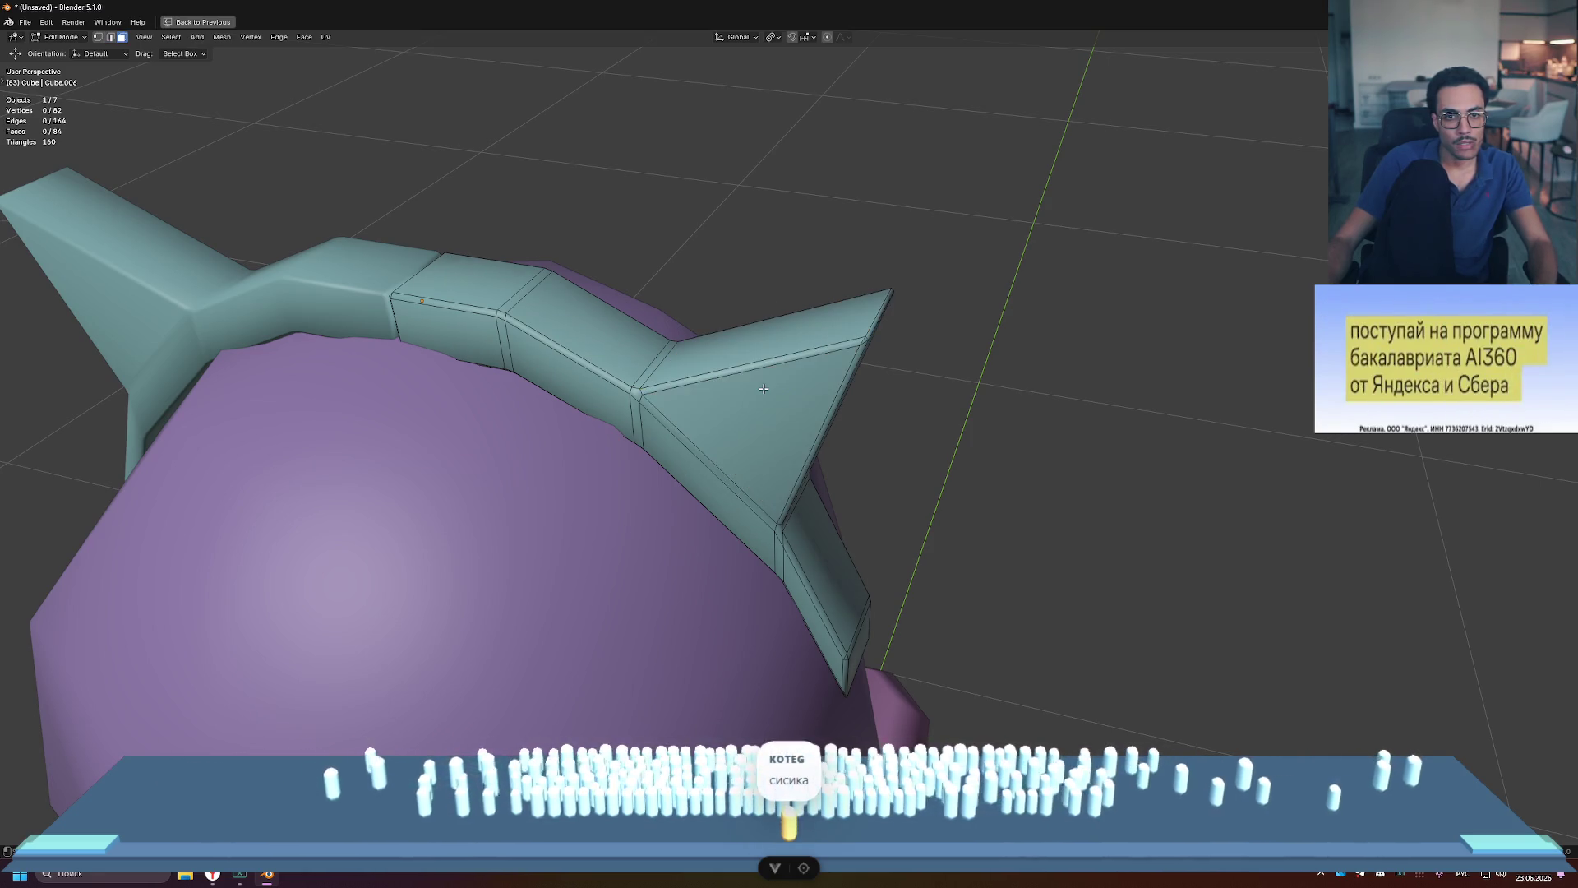
{"action": "left_click", "coordinate": [771, 372], "text": "alt"}
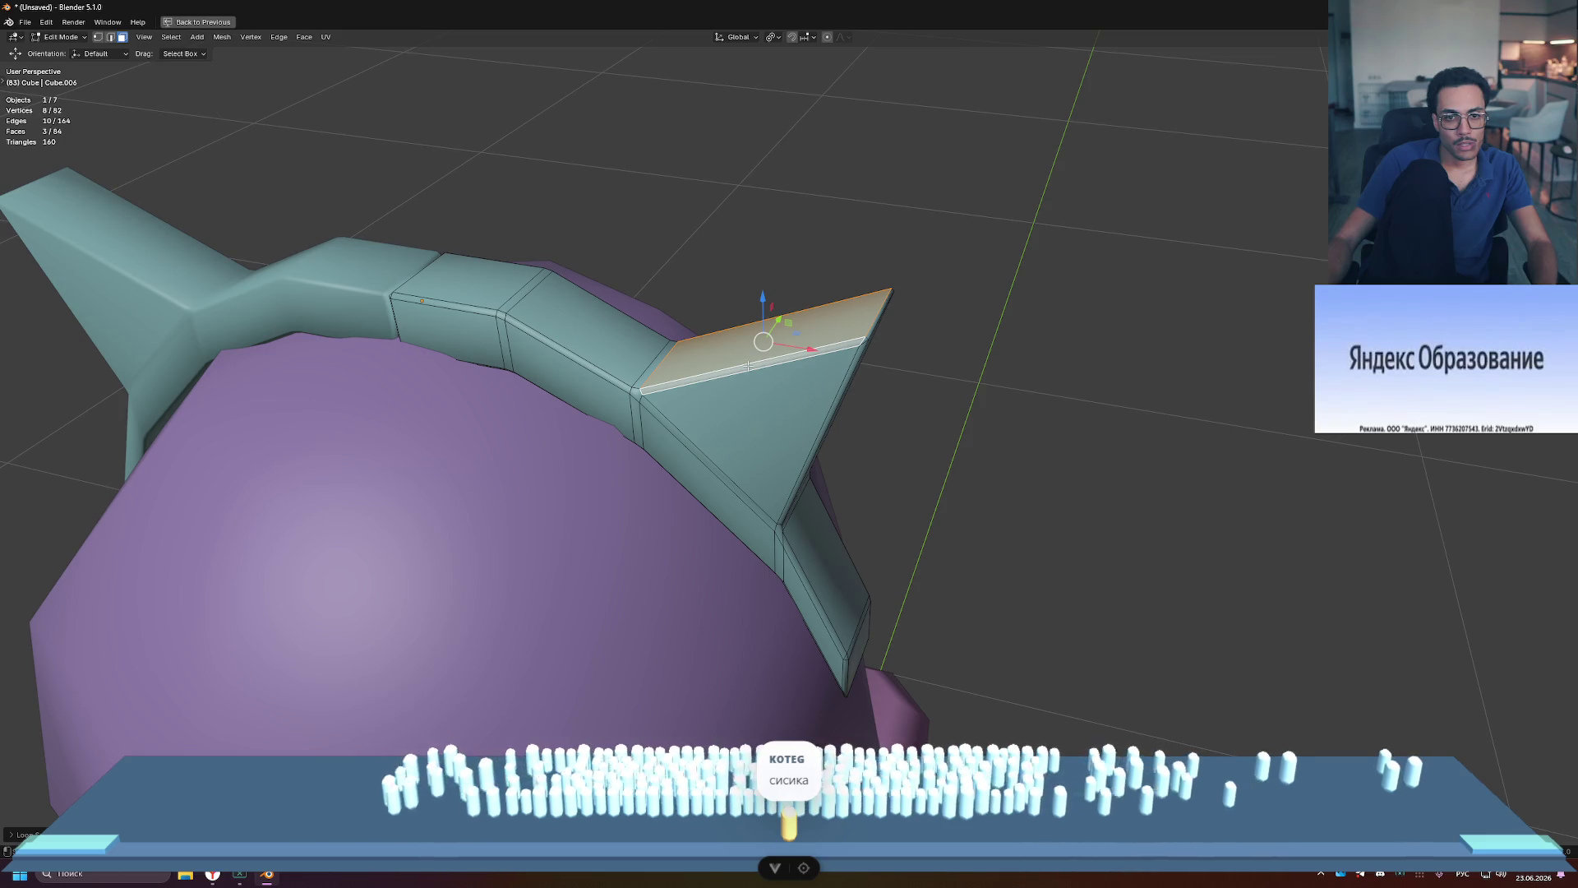
Step: Select only the thin strip face of the headband and view it from the front
{"action": "left_click", "coordinate": [753, 369]}
{"action": "mouse_move", "coordinate": [999, 341]}
{"action": "middle_mouse_down"}
{"action": "mouse_move", "coordinate": [1009, 370]}
{"action": "mouse_move", "coordinate": [1057, 373]}
{"action": "mouse_move", "coordinate": [973, 336]}
{"action": "middle_mouse_up"}
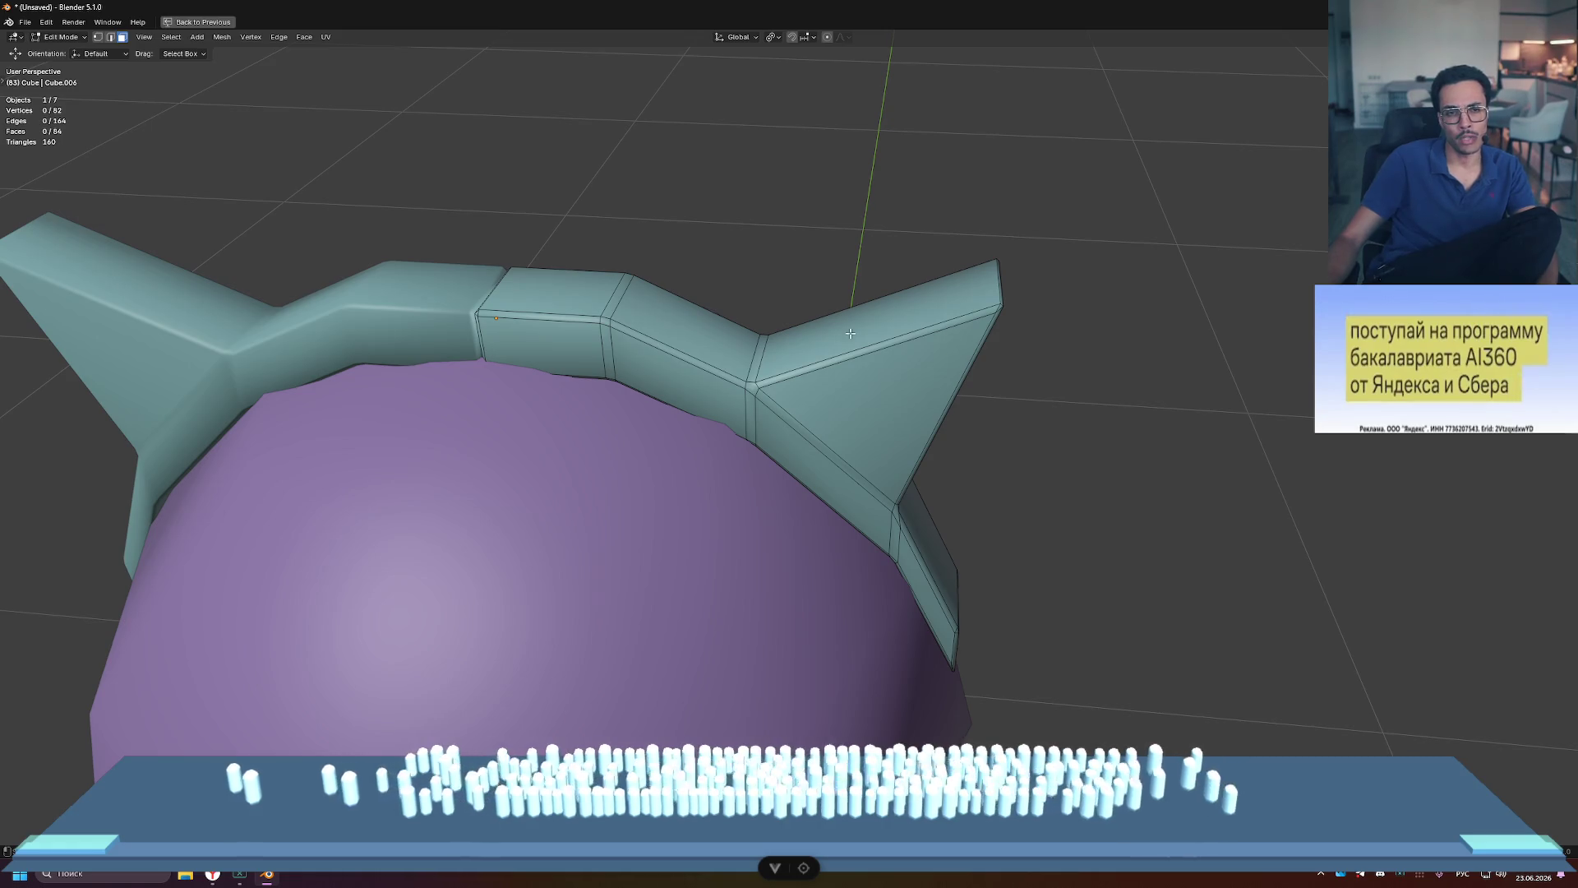
{"action": "mouse_move", "coordinate": [543, 315]}
{"action": "middle_mouse_down"}
{"action": "mouse_move", "coordinate": [719, 331]}
{"action": "mouse_move", "coordinate": [797, 358]}
{"action": "middle_mouse_up"}
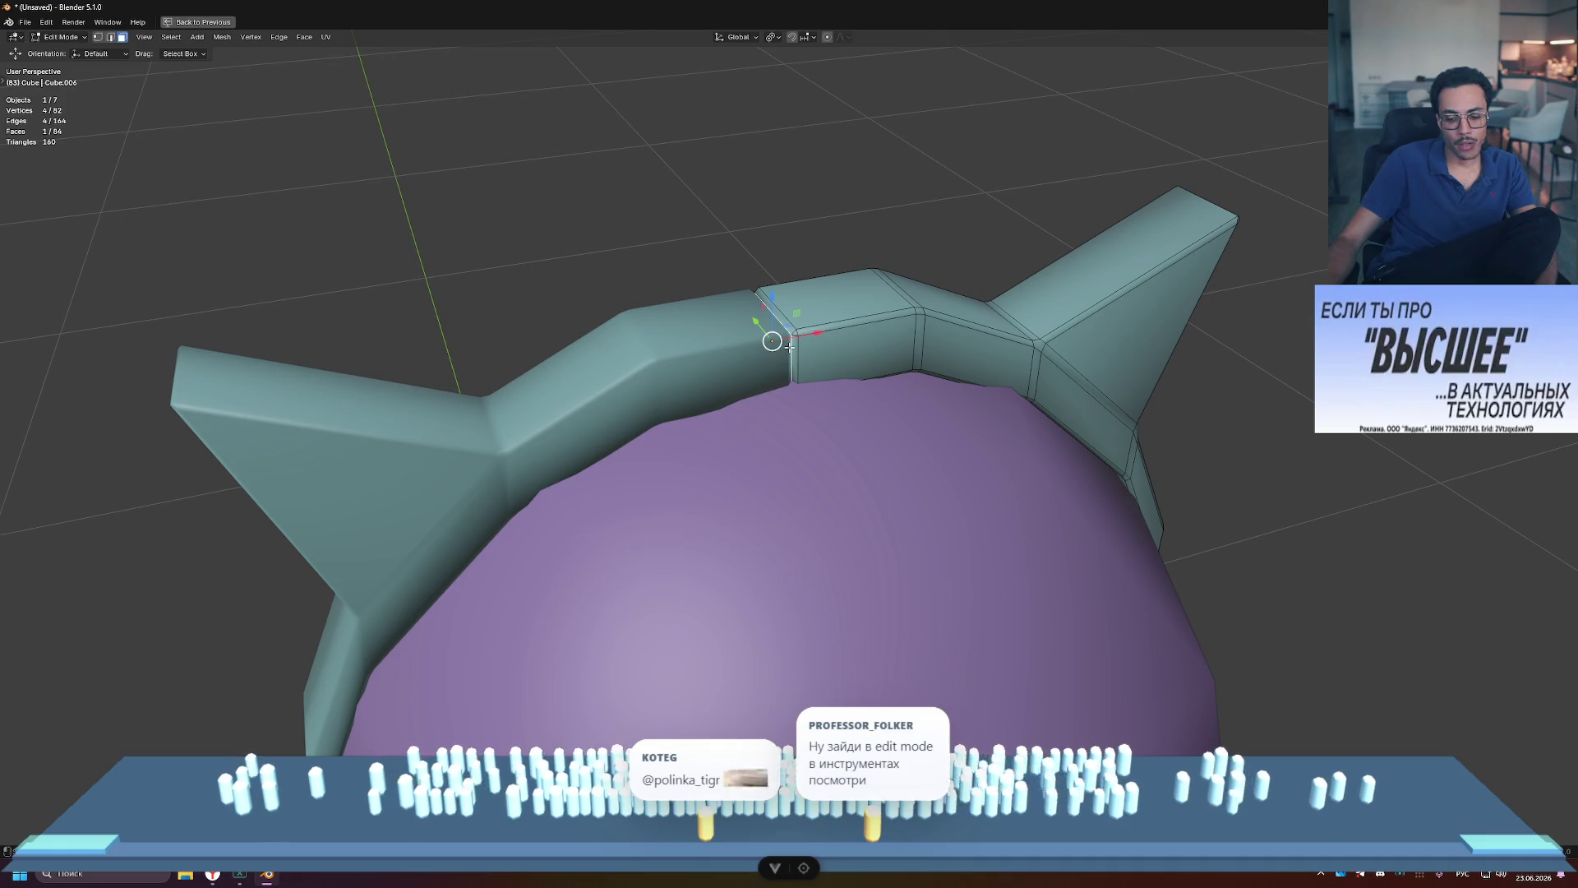
Step: Scale the thin strip uniformly after cancelling an X-only scale, then deselect everything
{"action": "key", "text": "s"}
{"action": "key", "text": "x"}
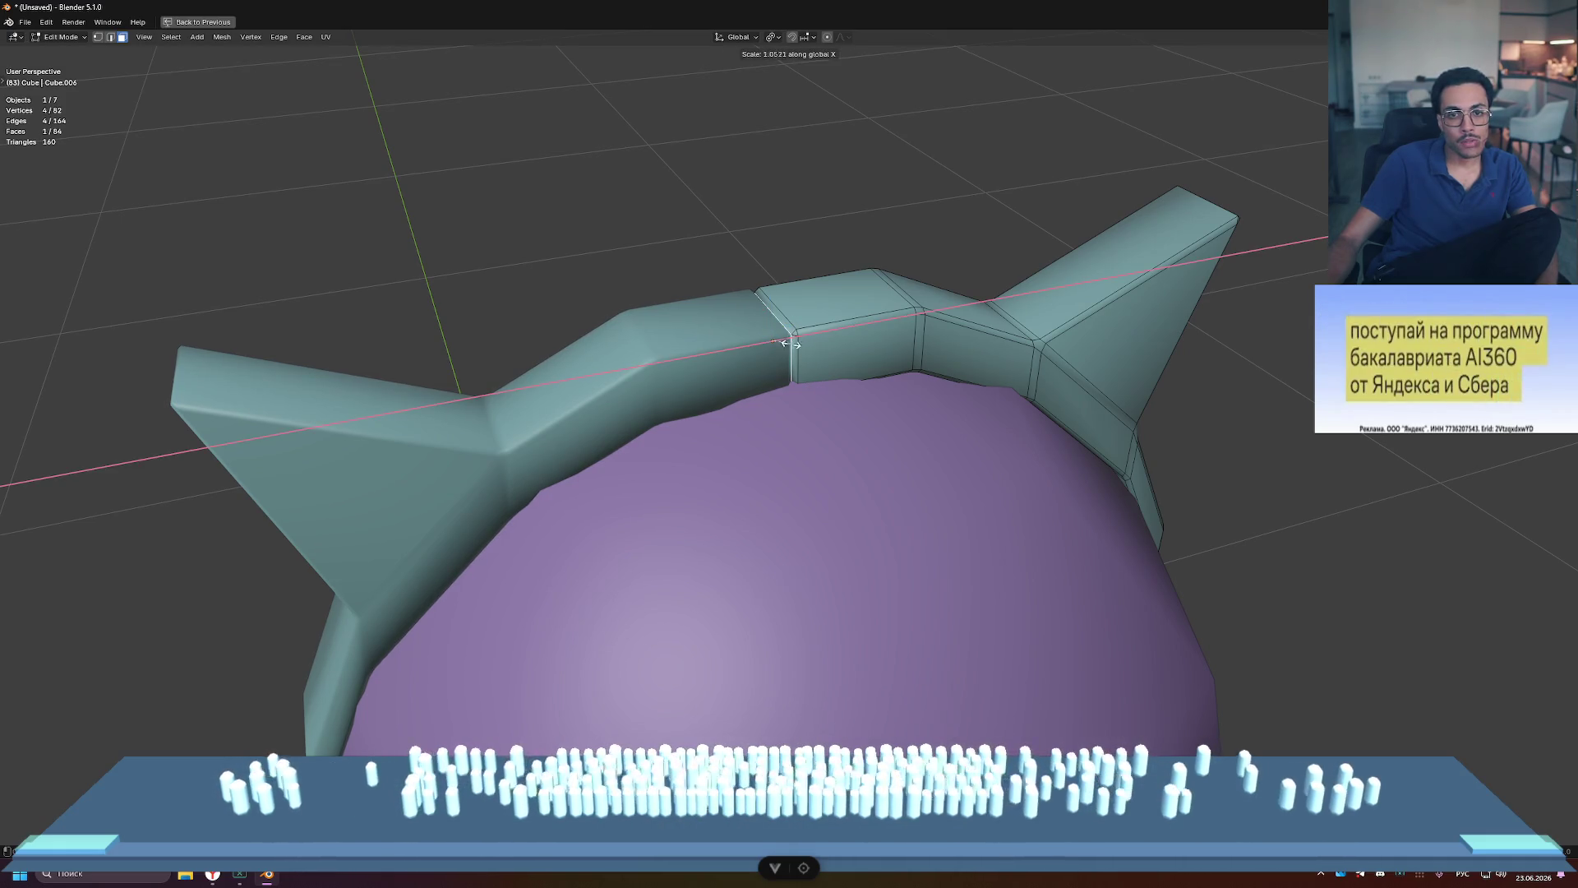
{"action": "key", "text": "Escape"}
{"action": "key", "text": "s"}
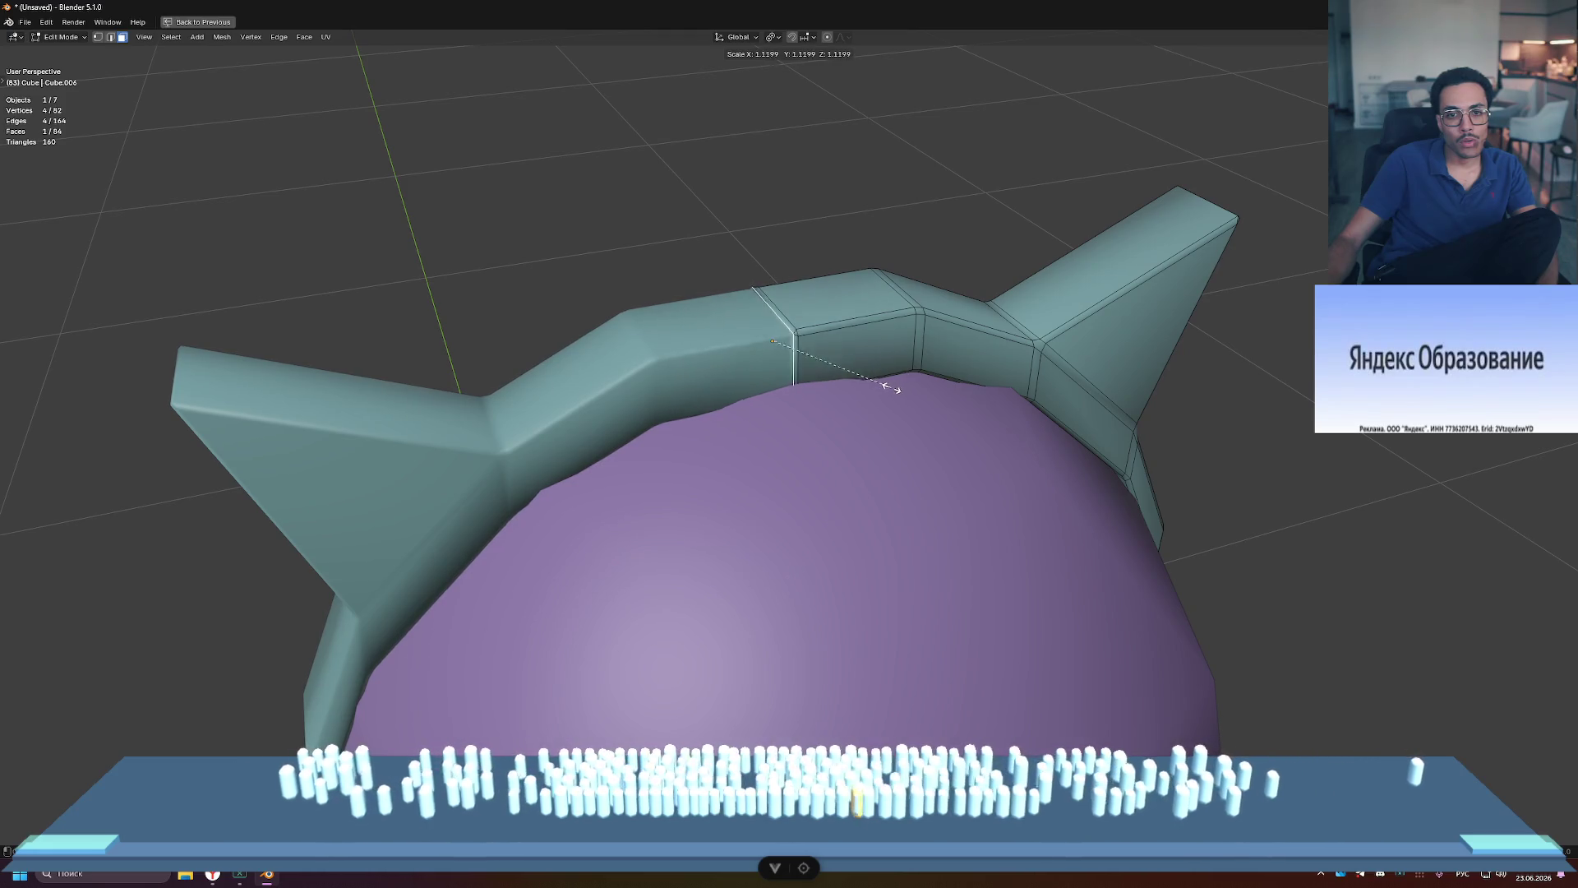
{"action": "left_click", "coordinate": [887, 386]}
{"action": "key", "text": "alt+a"}
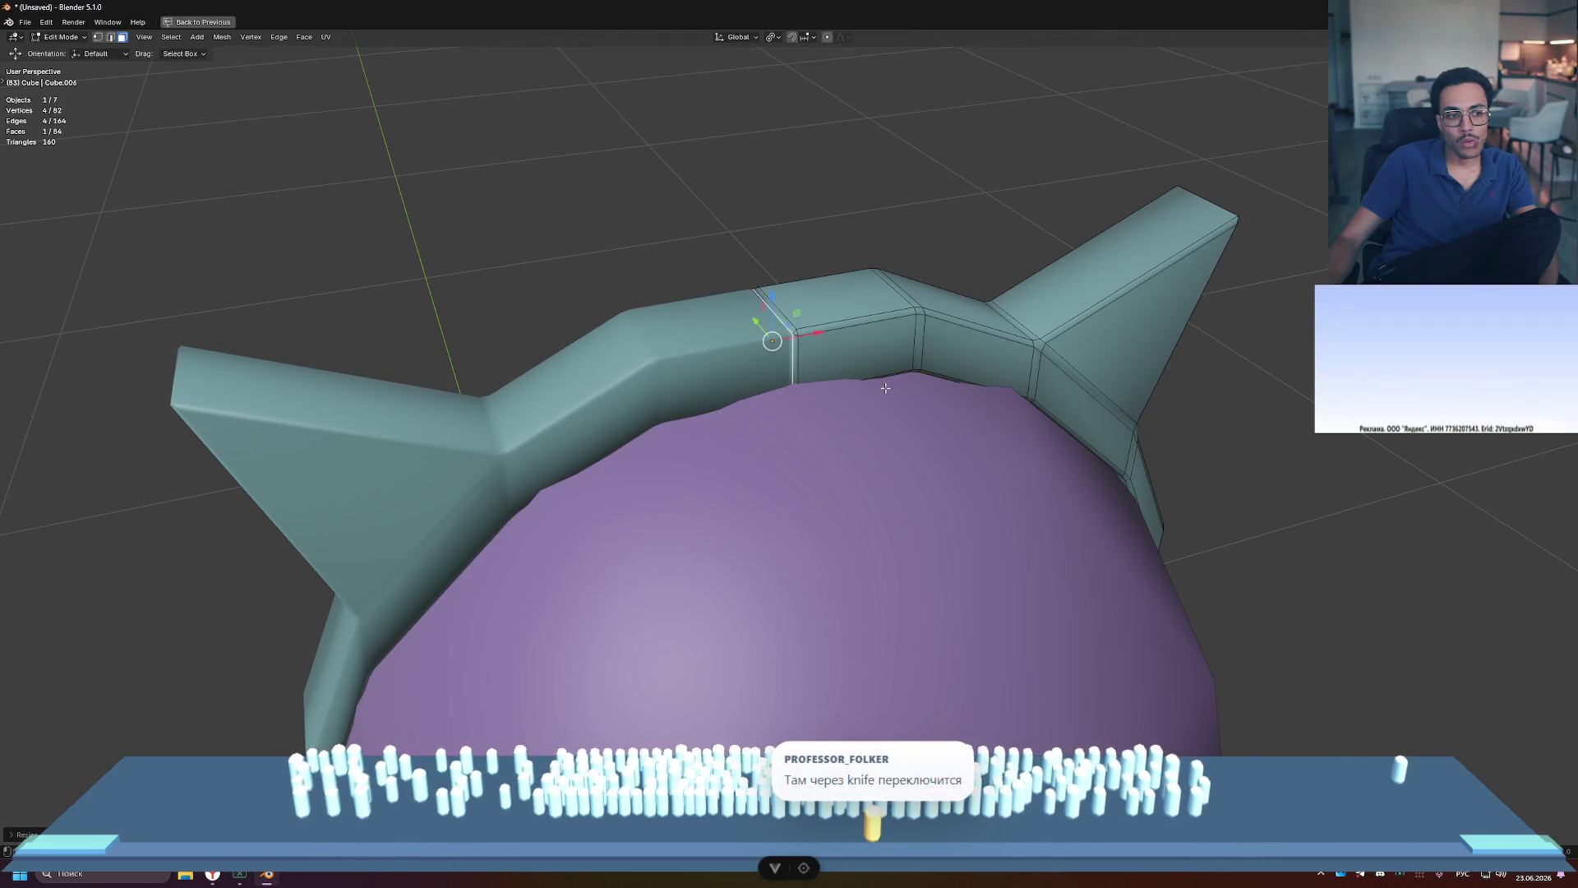
{"action": "middle_click_drag", "start_coordinate": [887, 386], "coordinate": [993, 303]}
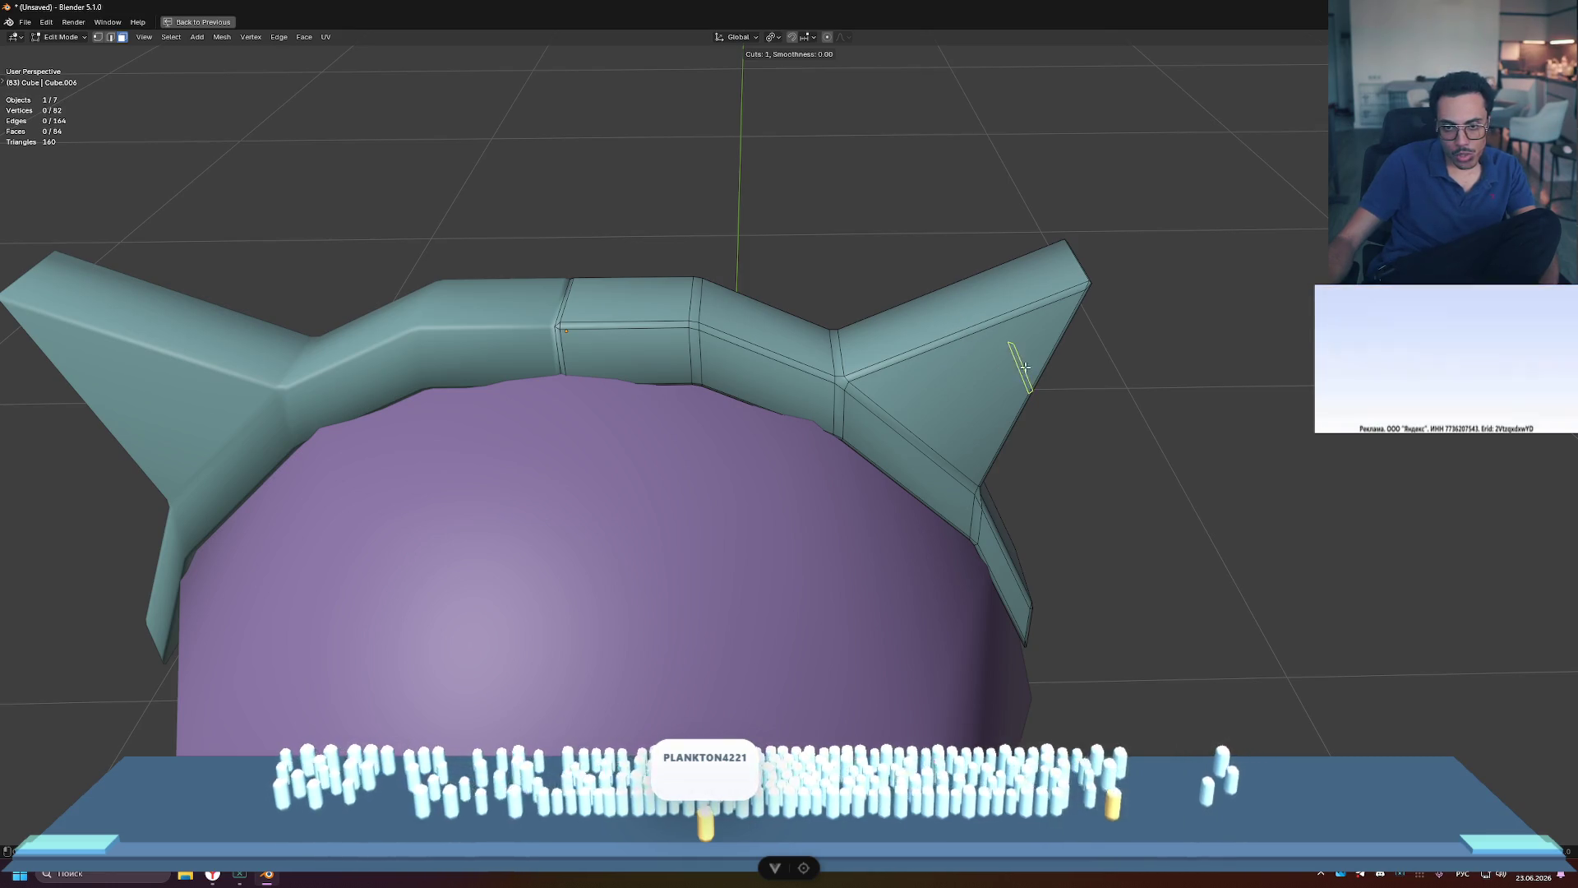
Step: Try seven loop cuts across the right ear, then undo them
{"action": "scroll", "coordinate": [1029, 372], "scroll_direction": "up", "scroll_amount": 1}
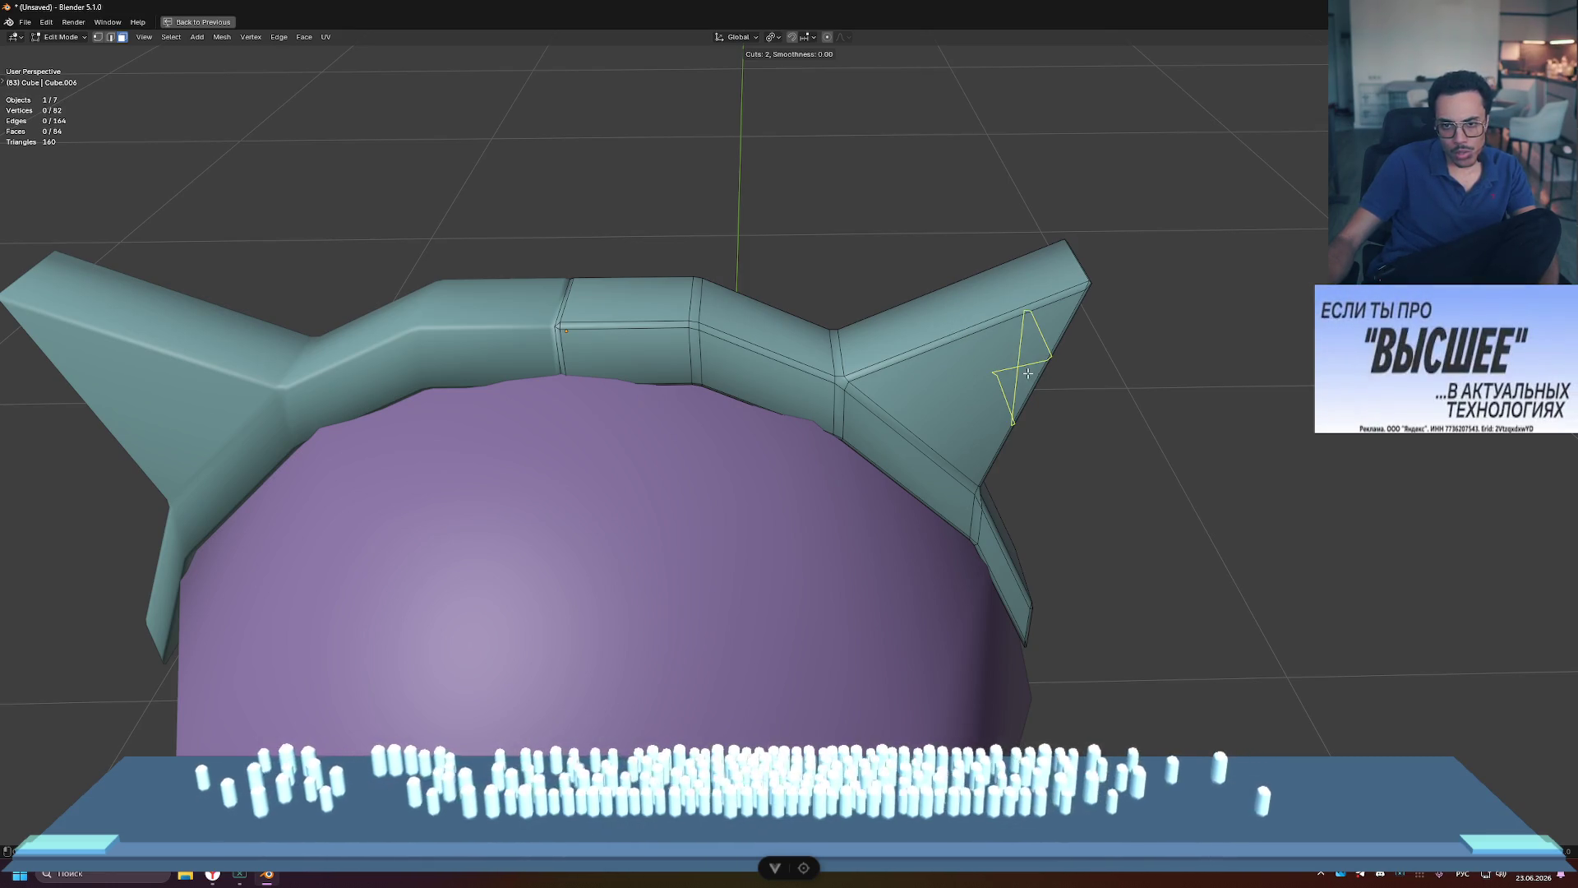
{"action": "scroll", "coordinate": [952, 328], "scroll_direction": "up", "scroll_amount": 1}
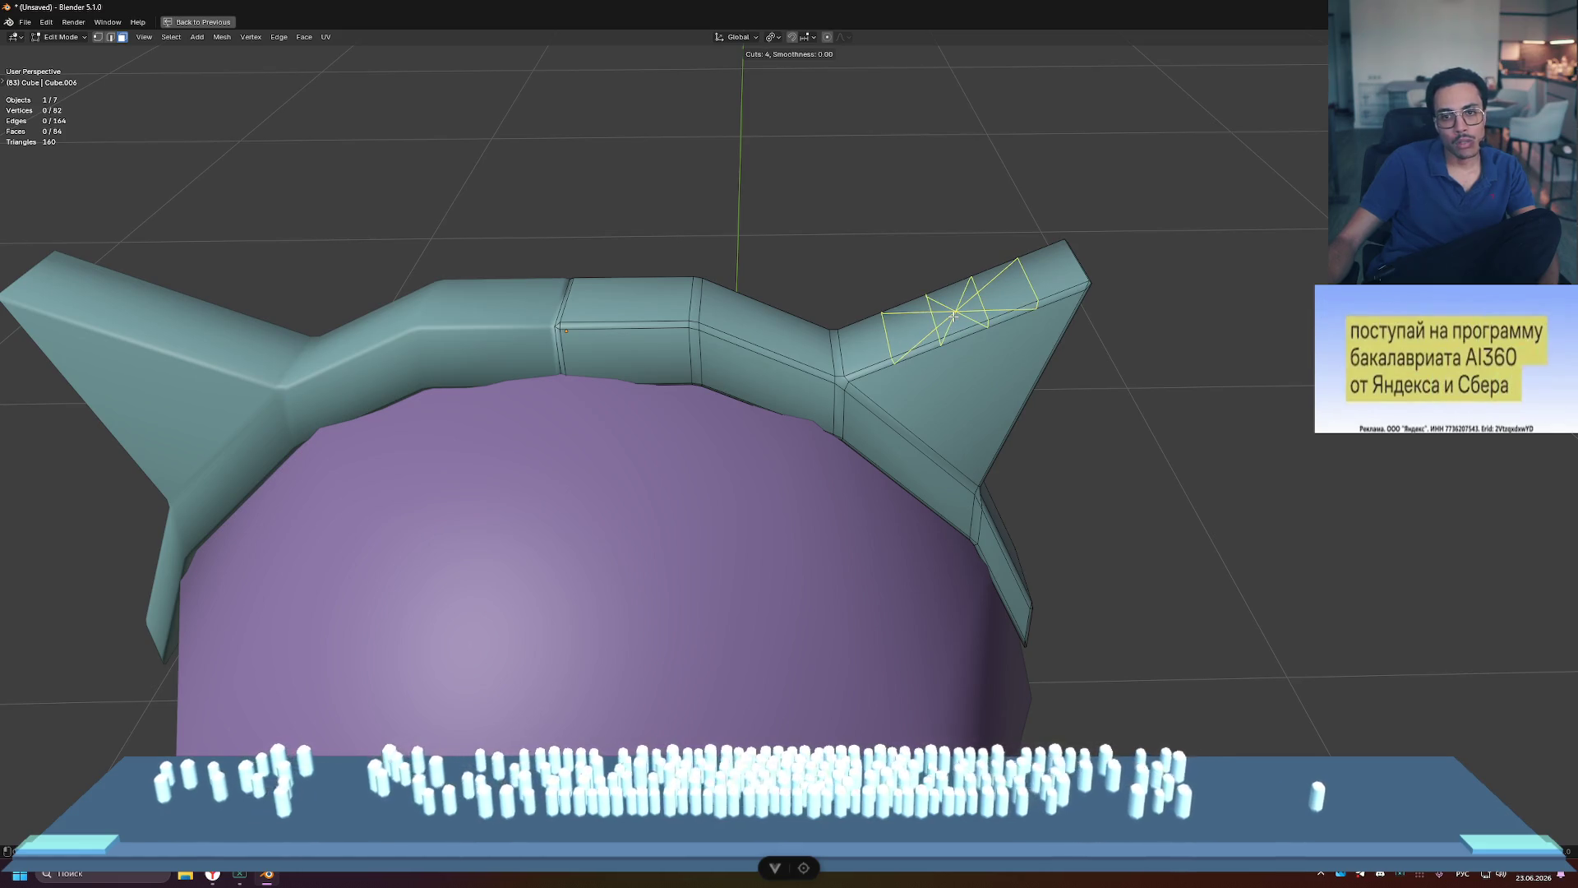
{"action": "scroll", "coordinate": [968, 333], "scroll_direction": "down", "scroll_amount": 3}
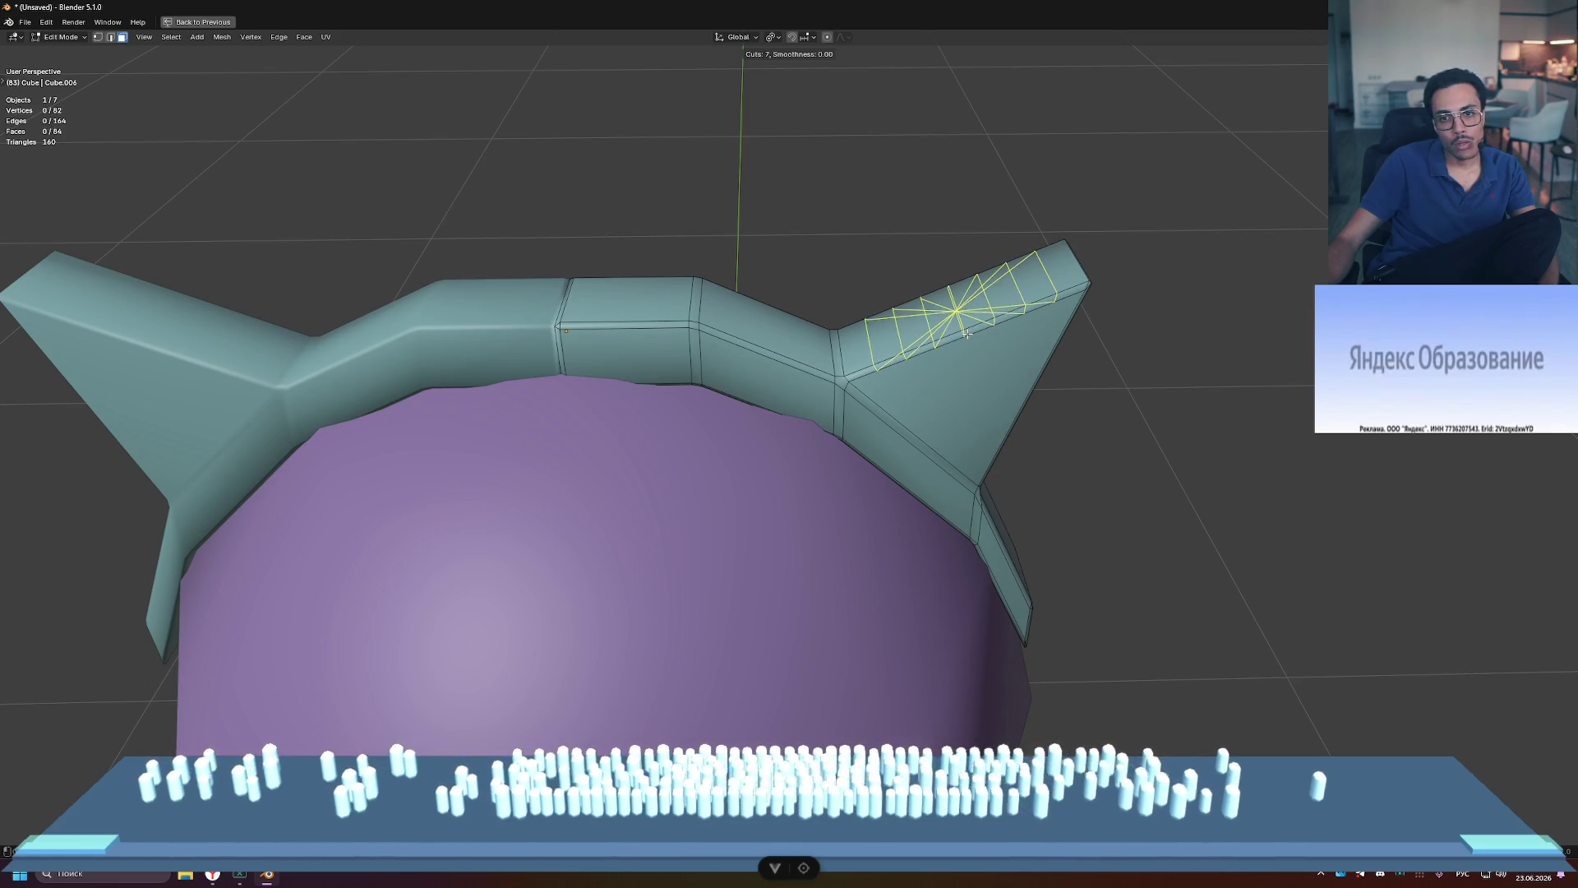
{"action": "left_click", "coordinate": [967, 334]}
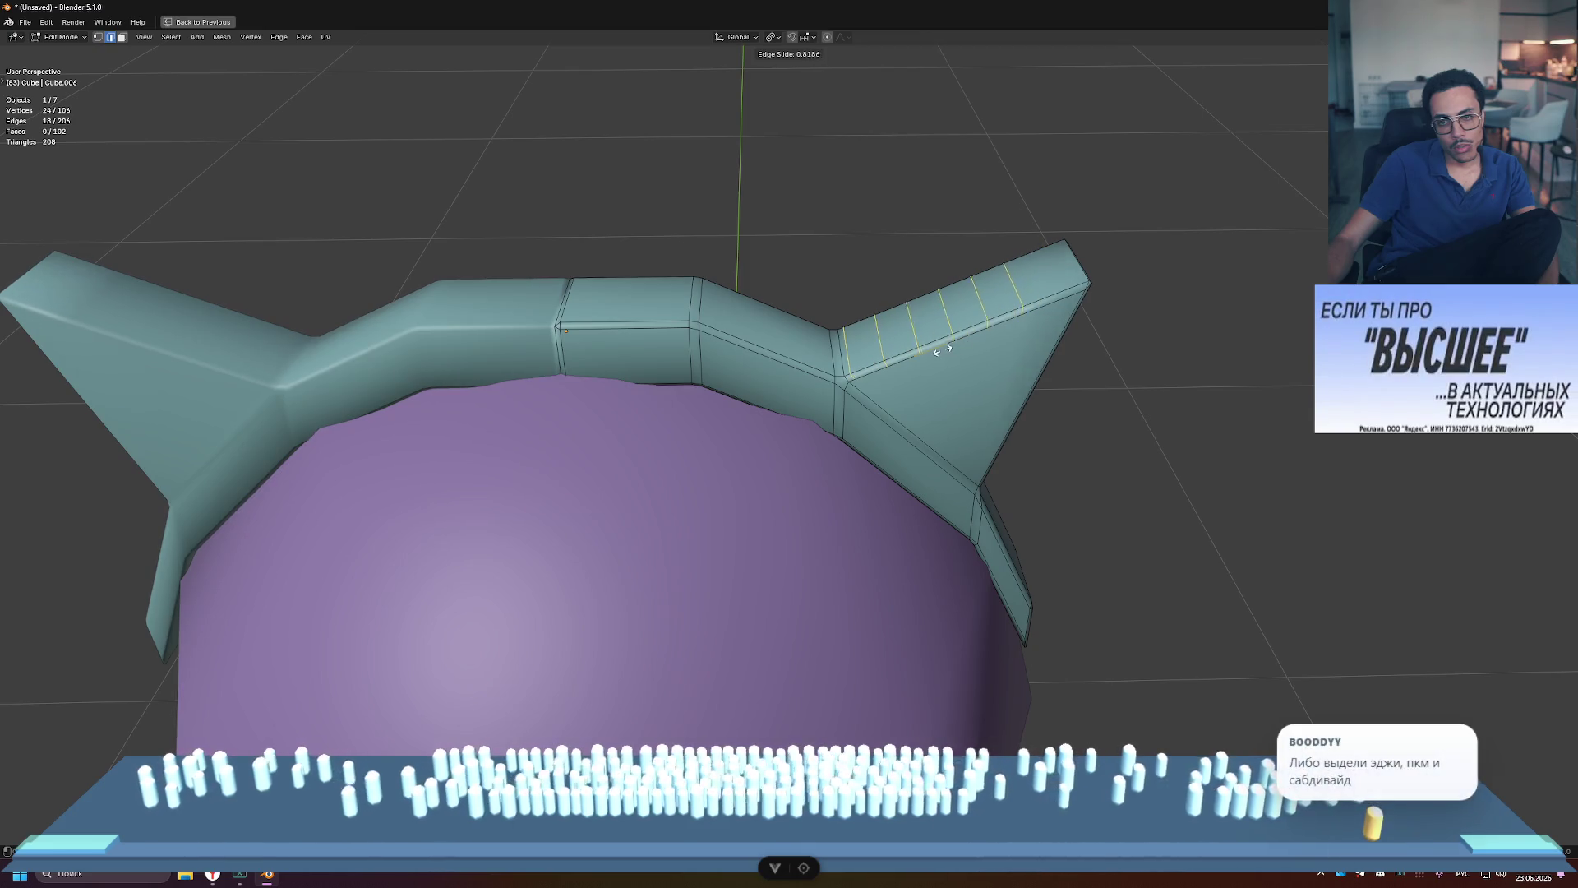
{"action": "left_click", "coordinate": [967, 340]}
{"action": "mouse_move", "coordinate": [1176, 345]}
{"action": "middle_mouse_down"}
{"action": "mouse_move", "coordinate": [1069, 362]}
{"action": "mouse_move", "coordinate": [1139, 352]}
{"action": "middle_mouse_up"}
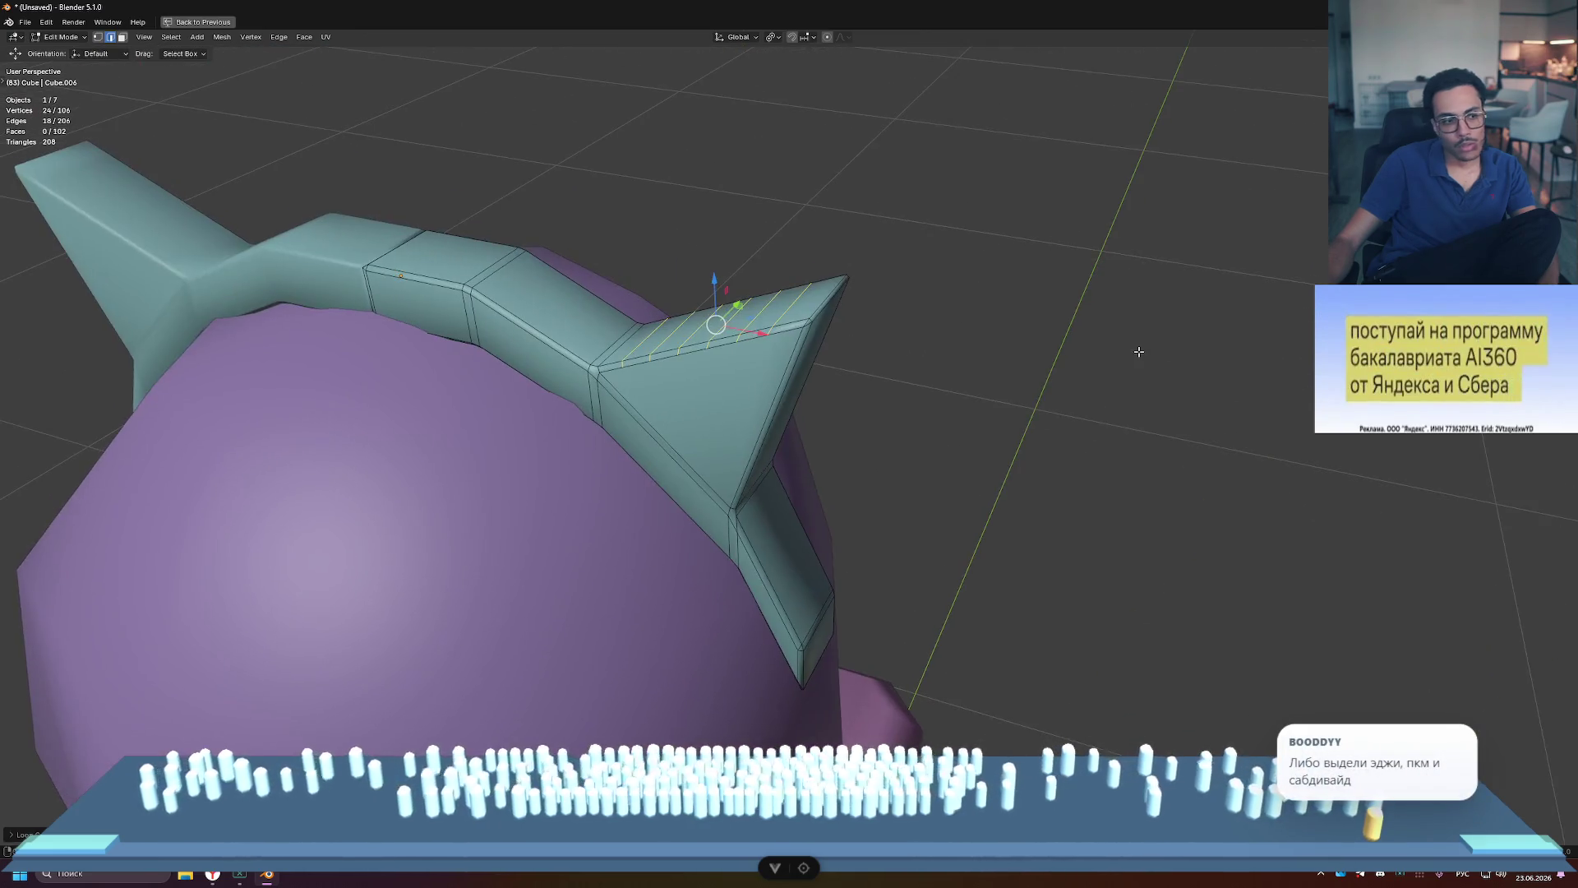
{"action": "key", "text": "ctrl+z"}
Step: Add a single loop cut across the ear tip, then undo an extra unwanted loop cut
{"action": "left_click", "coordinate": [767, 315]}
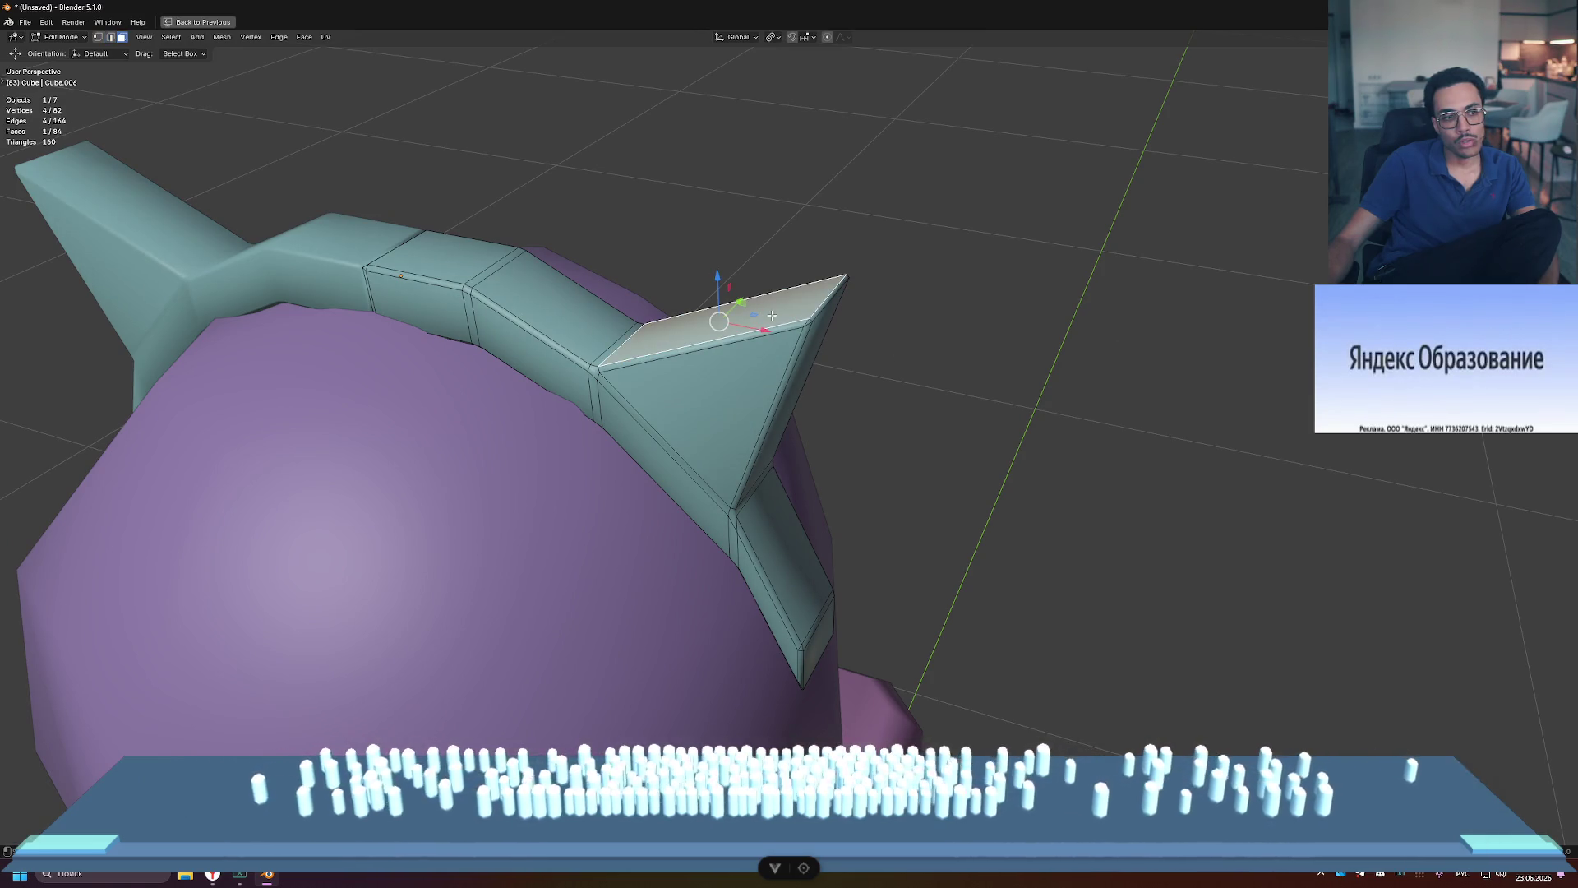
{"action": "key", "text": "ctrl+r"}
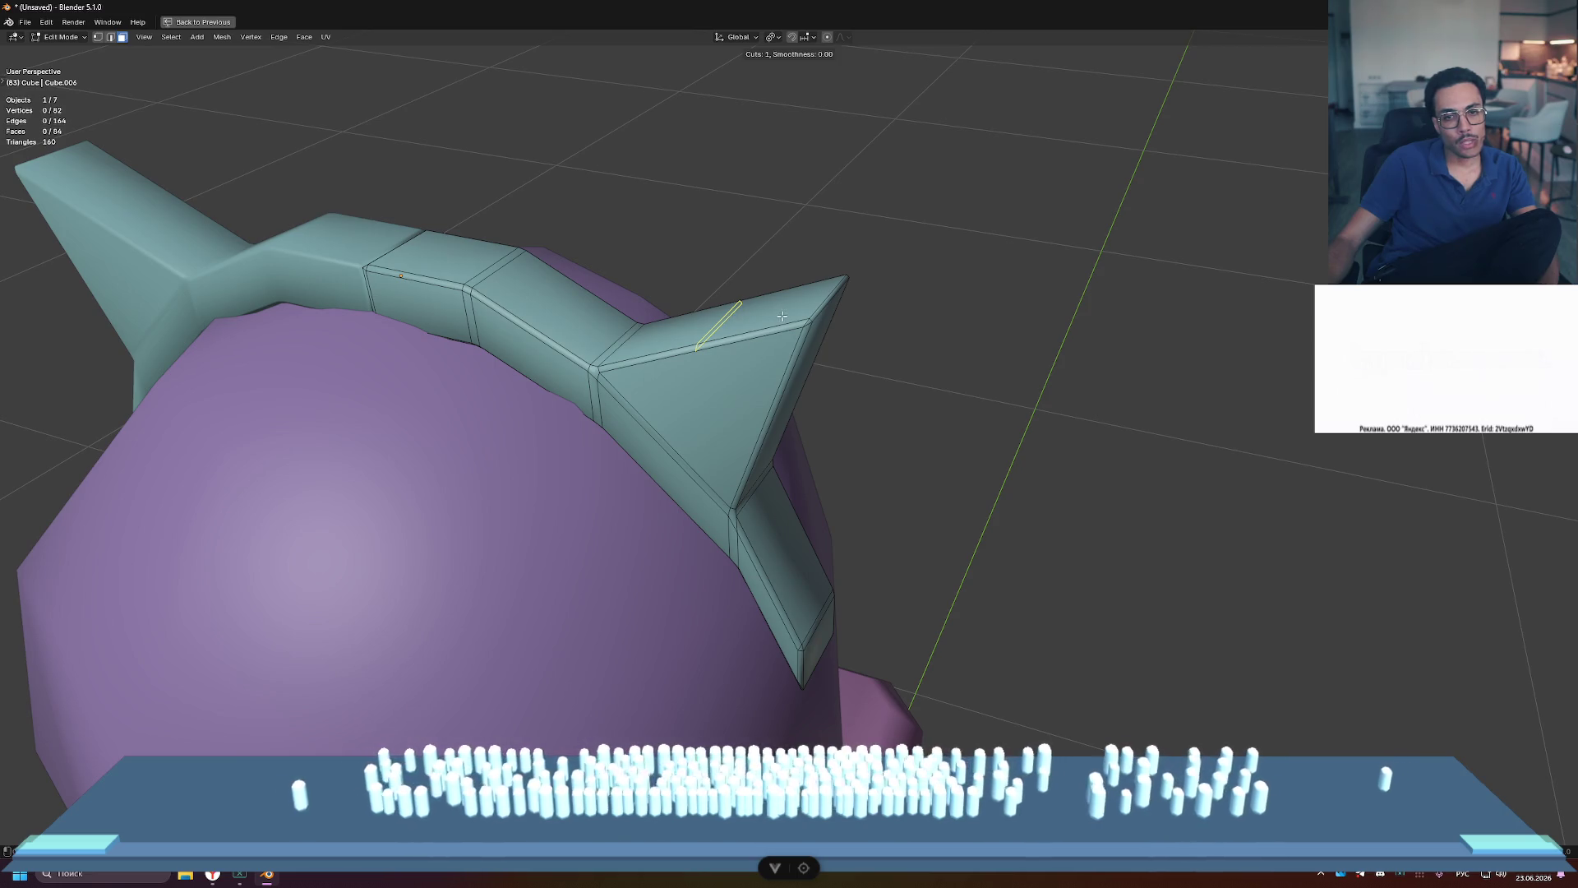
{"action": "left_click_drag", "start_coordinate": [782, 316], "coordinate": [747, 319]}
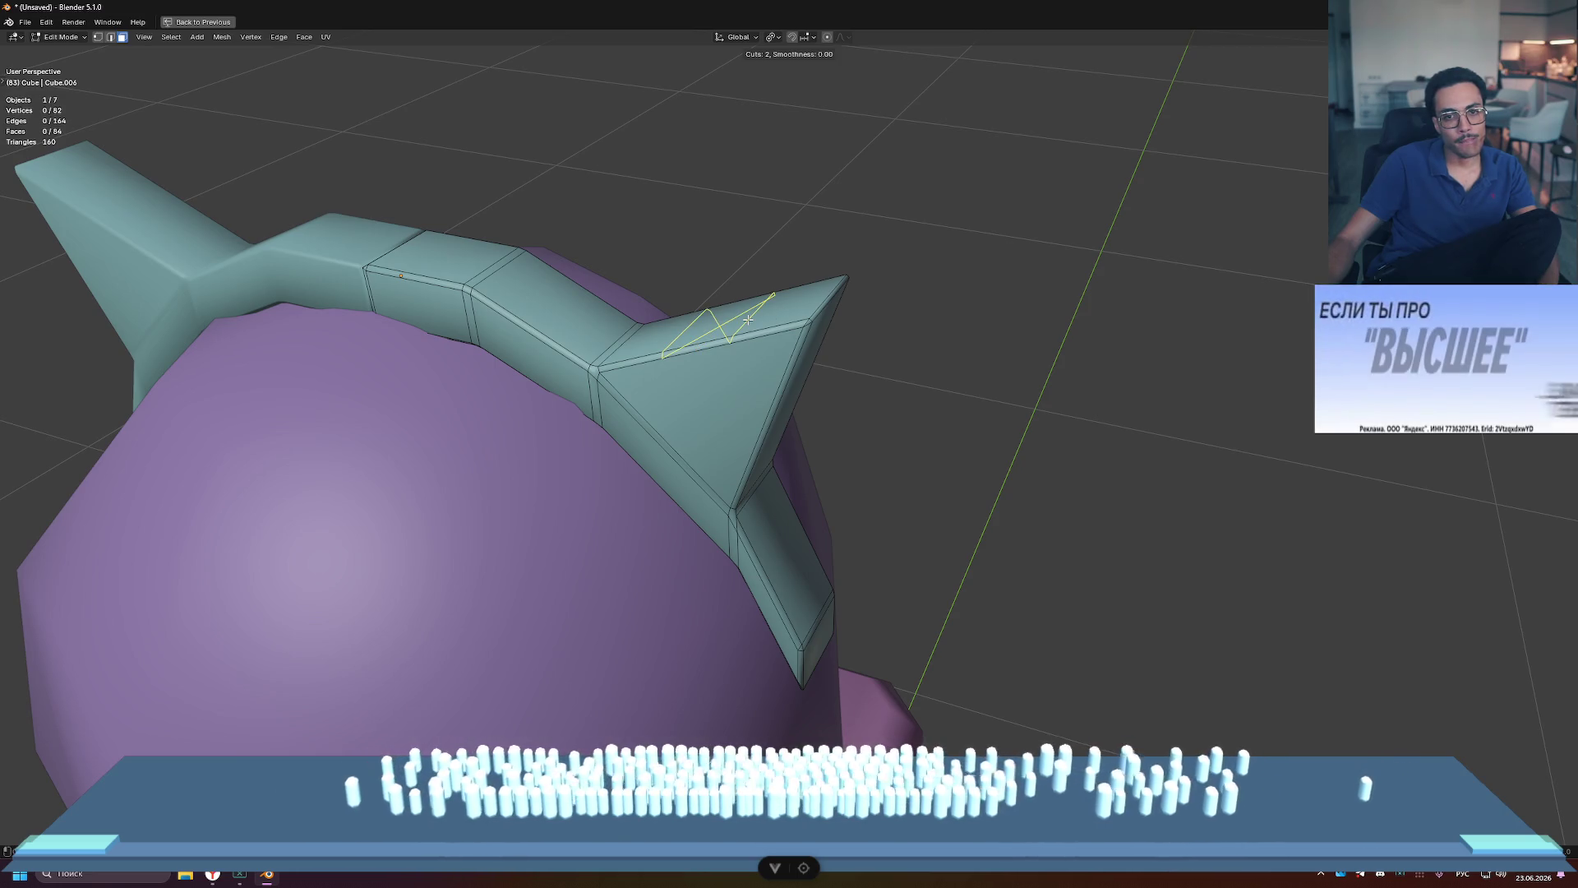
{"action": "right_click", "coordinate": [918, 345]}
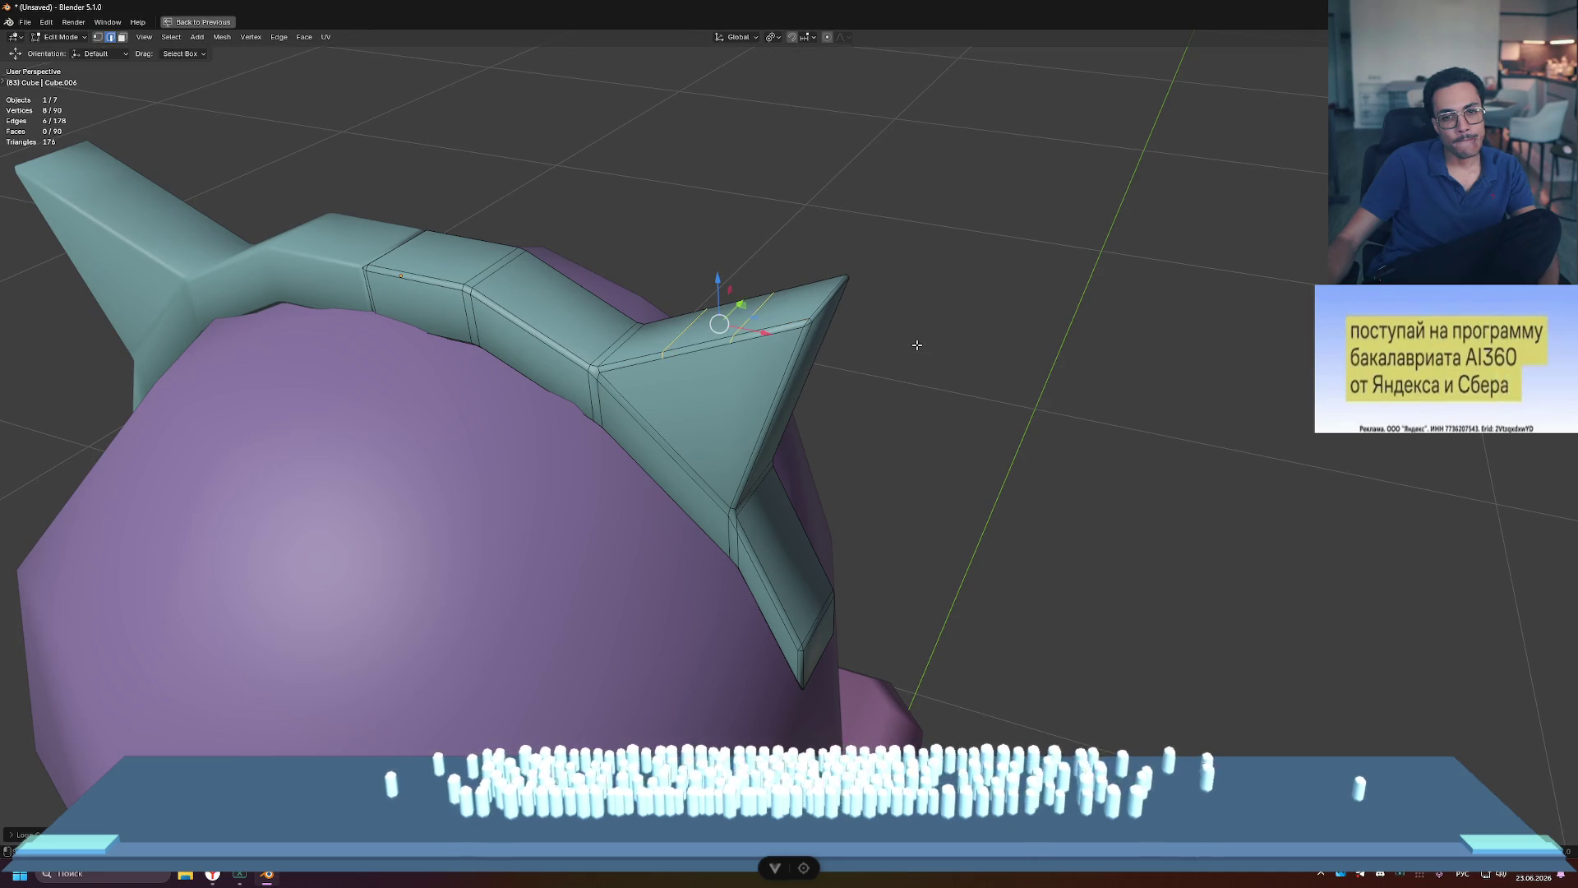
{"action": "middle_click_drag", "start_coordinate": [917, 345], "coordinate": [895, 345]}
{"action": "left_click", "coordinate": [658, 343]}
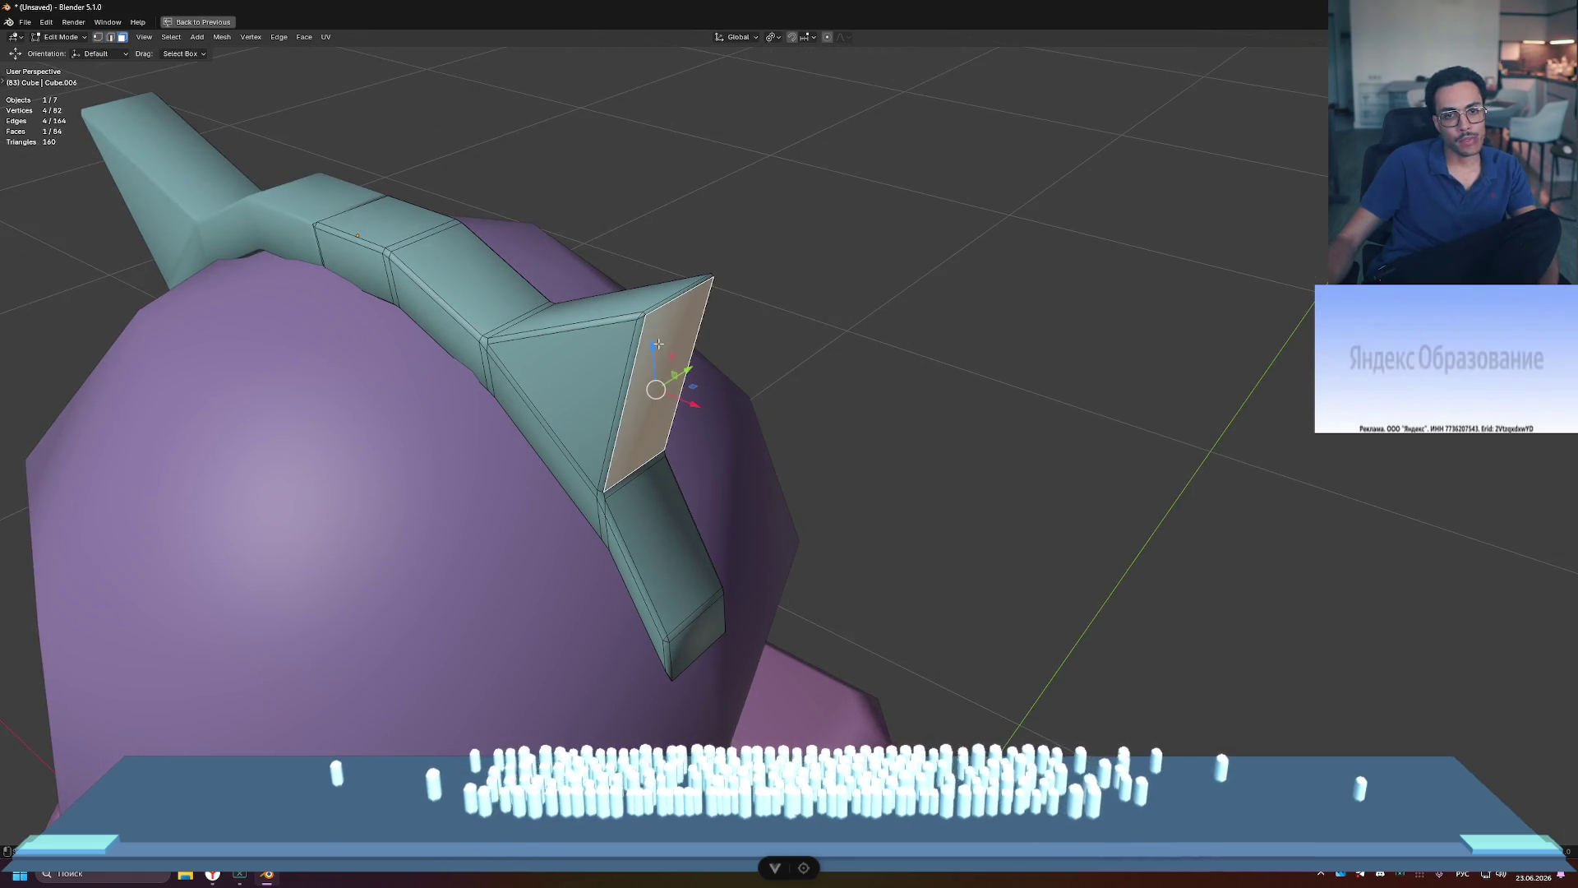
{"action": "left_click", "coordinate": [637, 301], "text": "shift"}
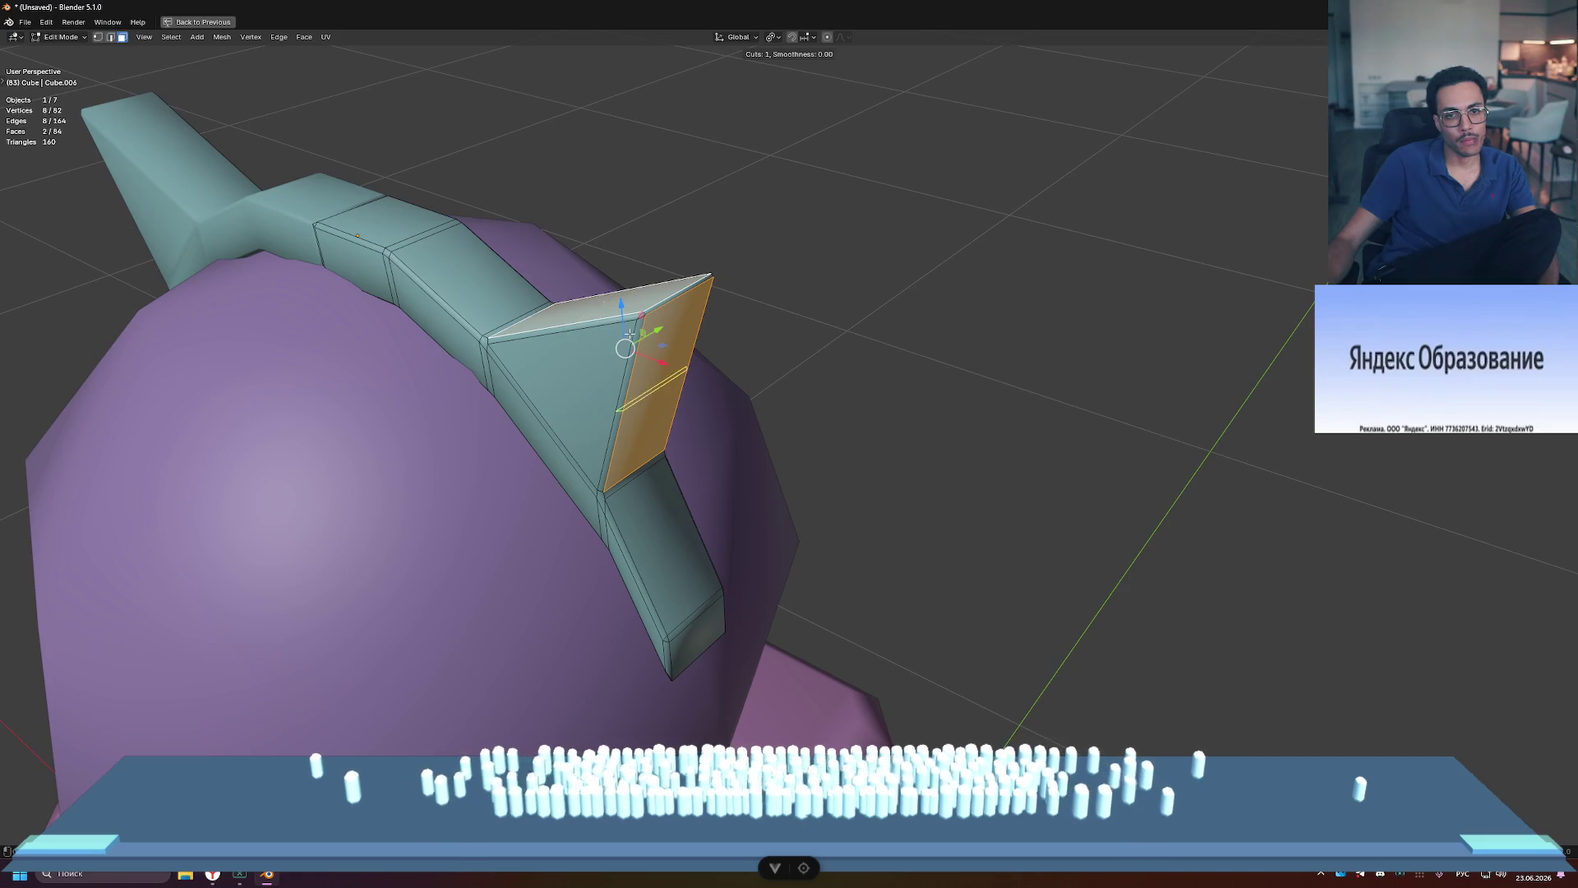
{"action": "left_click", "coordinate": [591, 314]}
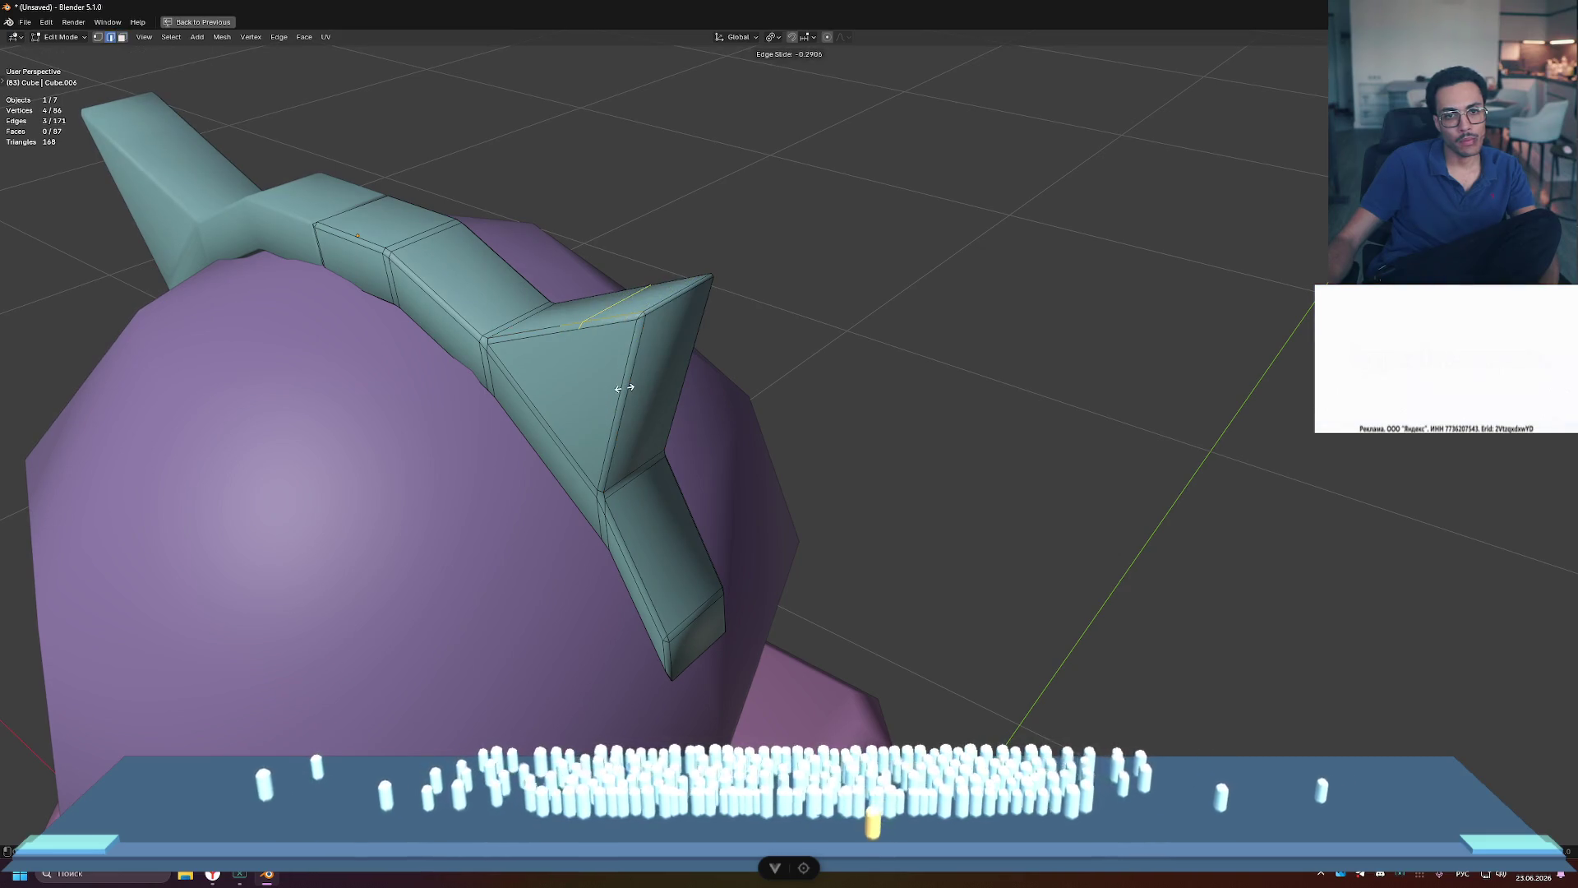
{"action": "right_click", "coordinate": [625, 388]}
{"action": "key", "text": "ctrl+z"}
{"action": "middle_click_drag", "start_coordinate": [625, 388], "coordinate": [863, 326]}
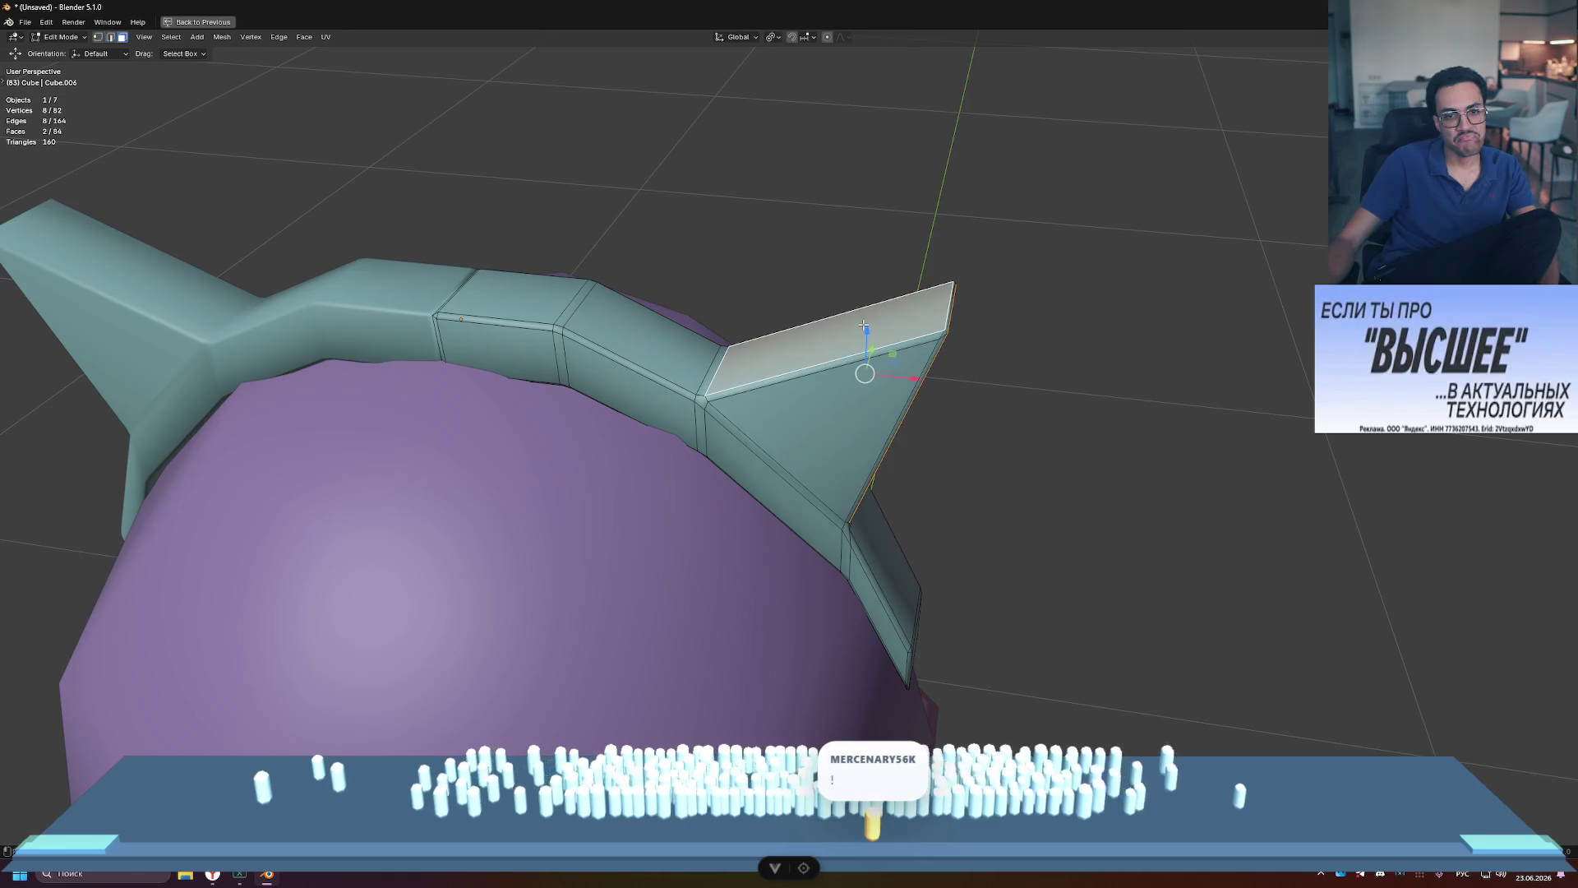
Step: Subdivide the ear tip's top face into four, then undo the subdivision
{"action": "left_click", "coordinate": [1048, 394]}
{"action": "left_click", "coordinate": [830, 341]}
{"action": "middle_click_drag", "start_coordinate": [1048, 395], "coordinate": [999, 355]}
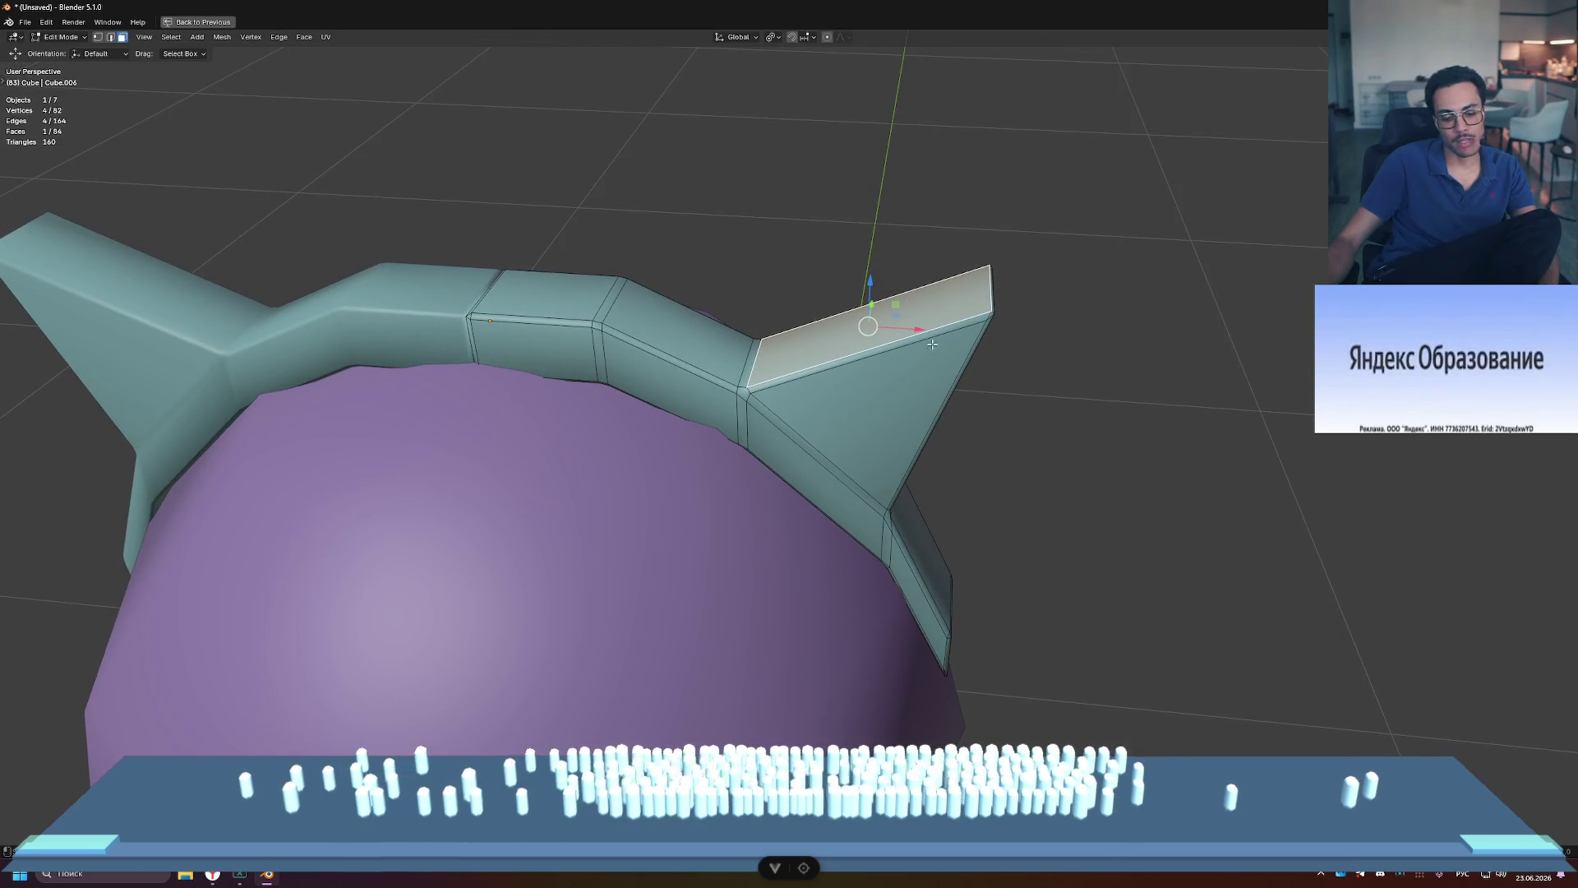
{"action": "right_click", "coordinate": [837, 346]}
{"action": "left_click", "coordinate": [837, 343]}
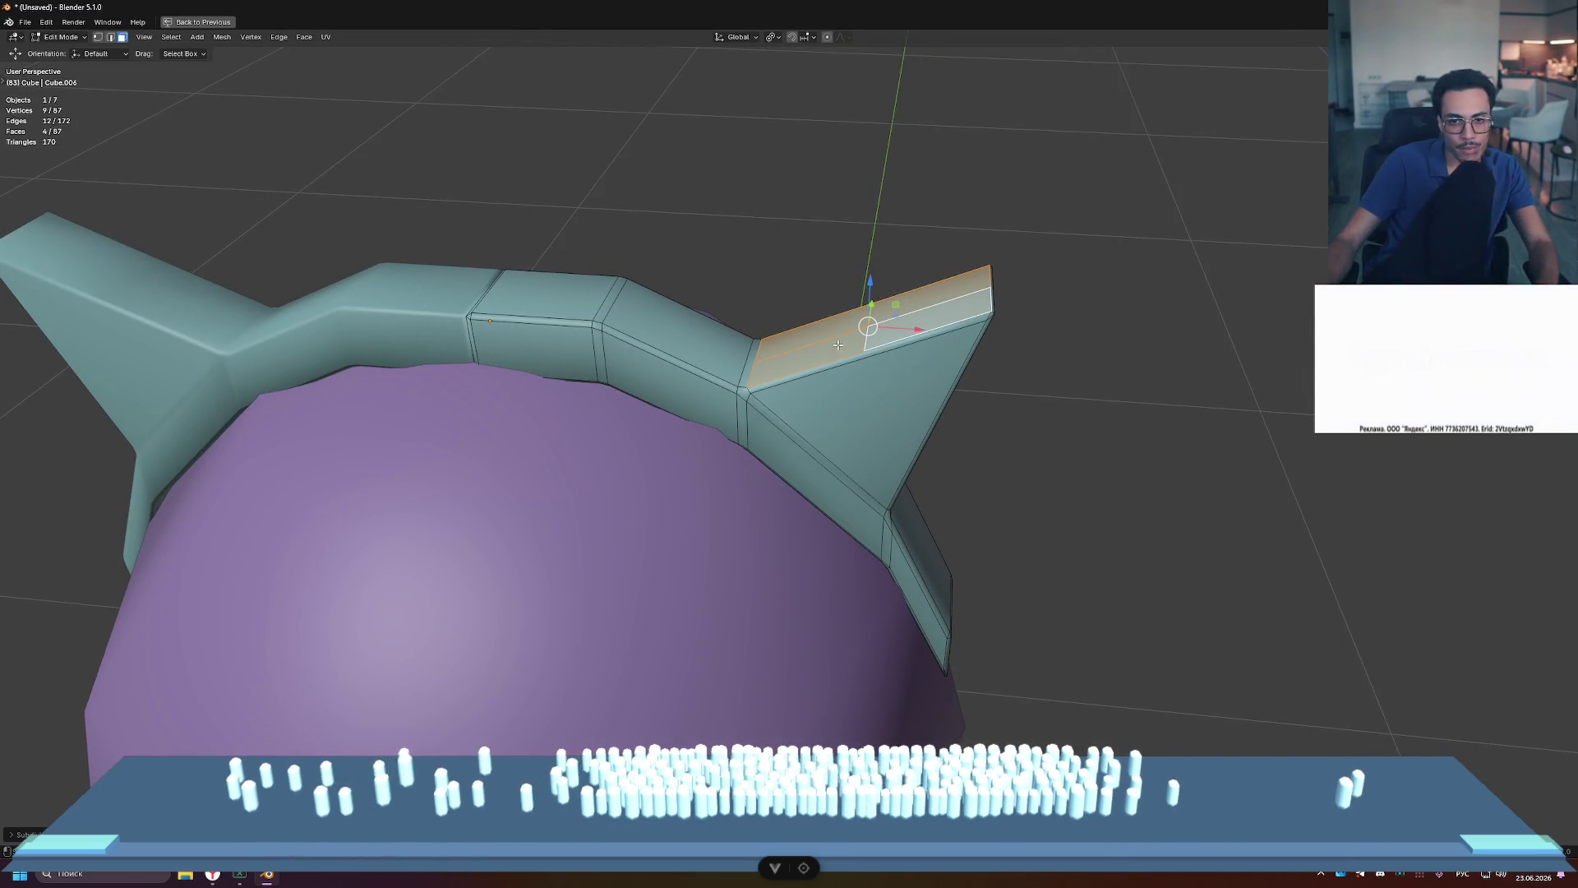
{"action": "scroll", "coordinate": [869, 326], "scroll_direction": "up", "scroll_amount": 5}
{"action": "scroll", "coordinate": [869, 326], "scroll_direction": "down", "scroll_amount": 7}
{"action": "middle_click_drag", "start_coordinate": [869, 326], "coordinate": [908, 339]}
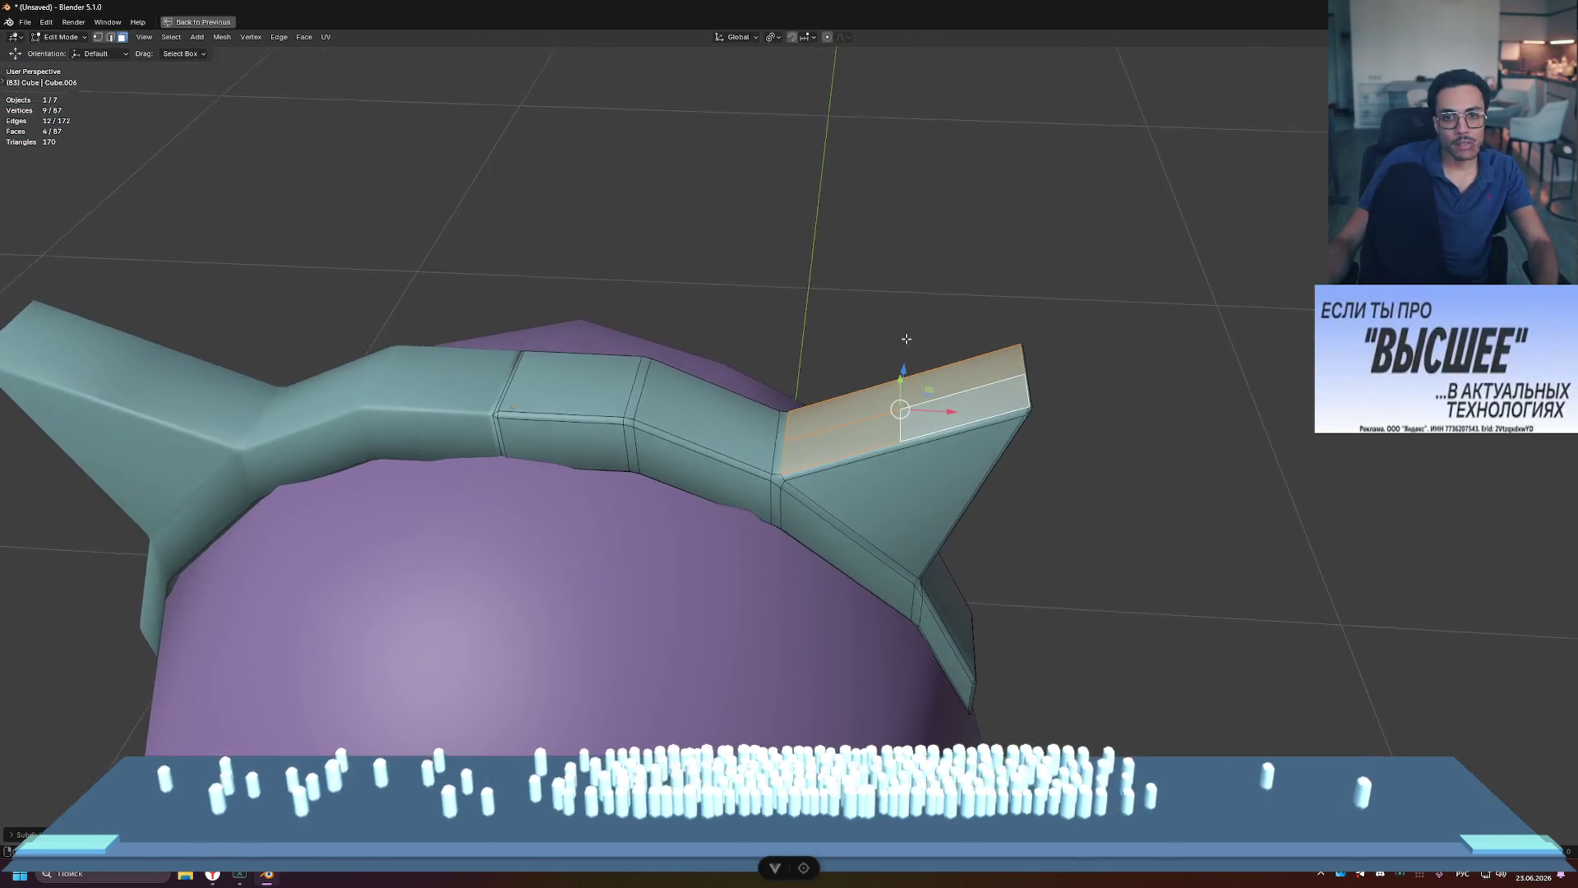
{"action": "key", "text": "ctrl+z"}
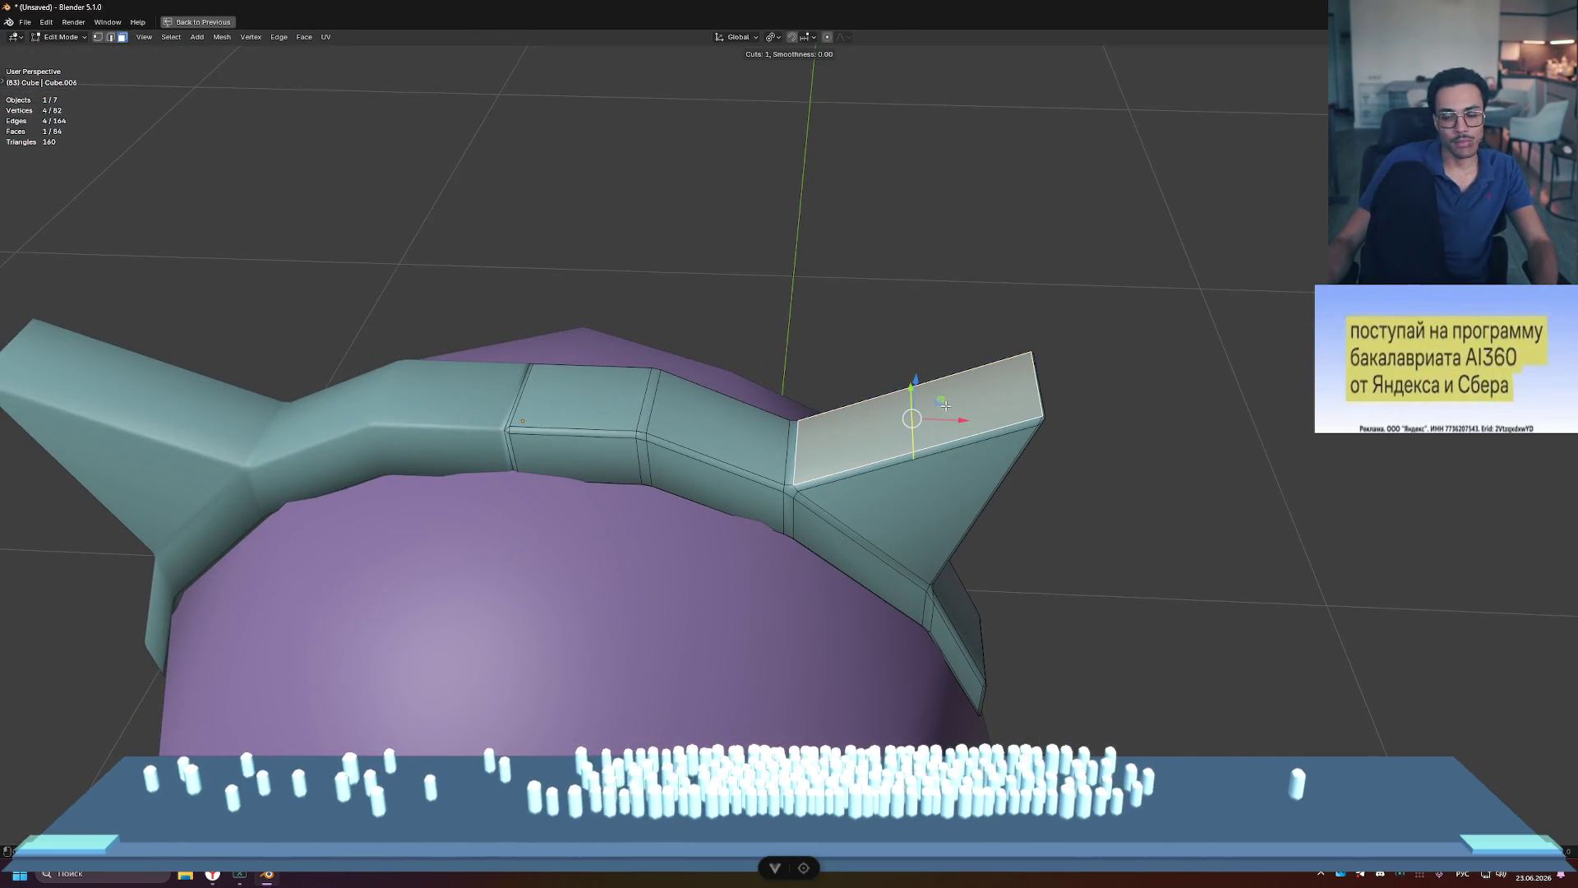
Step: Commit the new edge loop across the ear tip and raise it slightly upward
{"action": "left_click", "coordinate": [945, 405]}
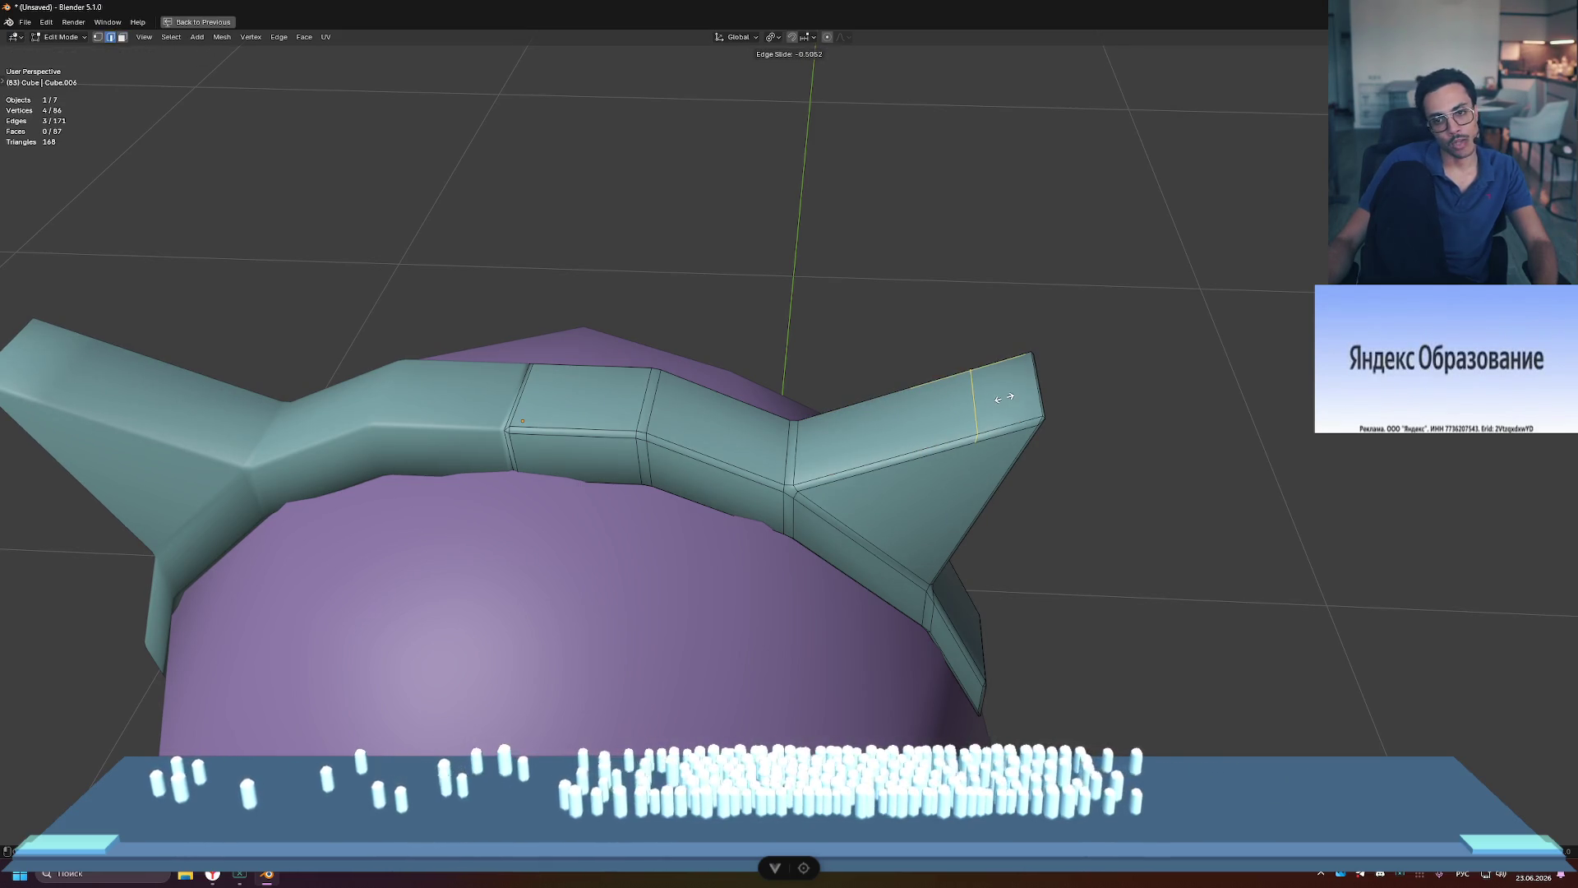
{"action": "left_click_drag", "start_coordinate": [978, 364], "coordinate": [980, 338]}
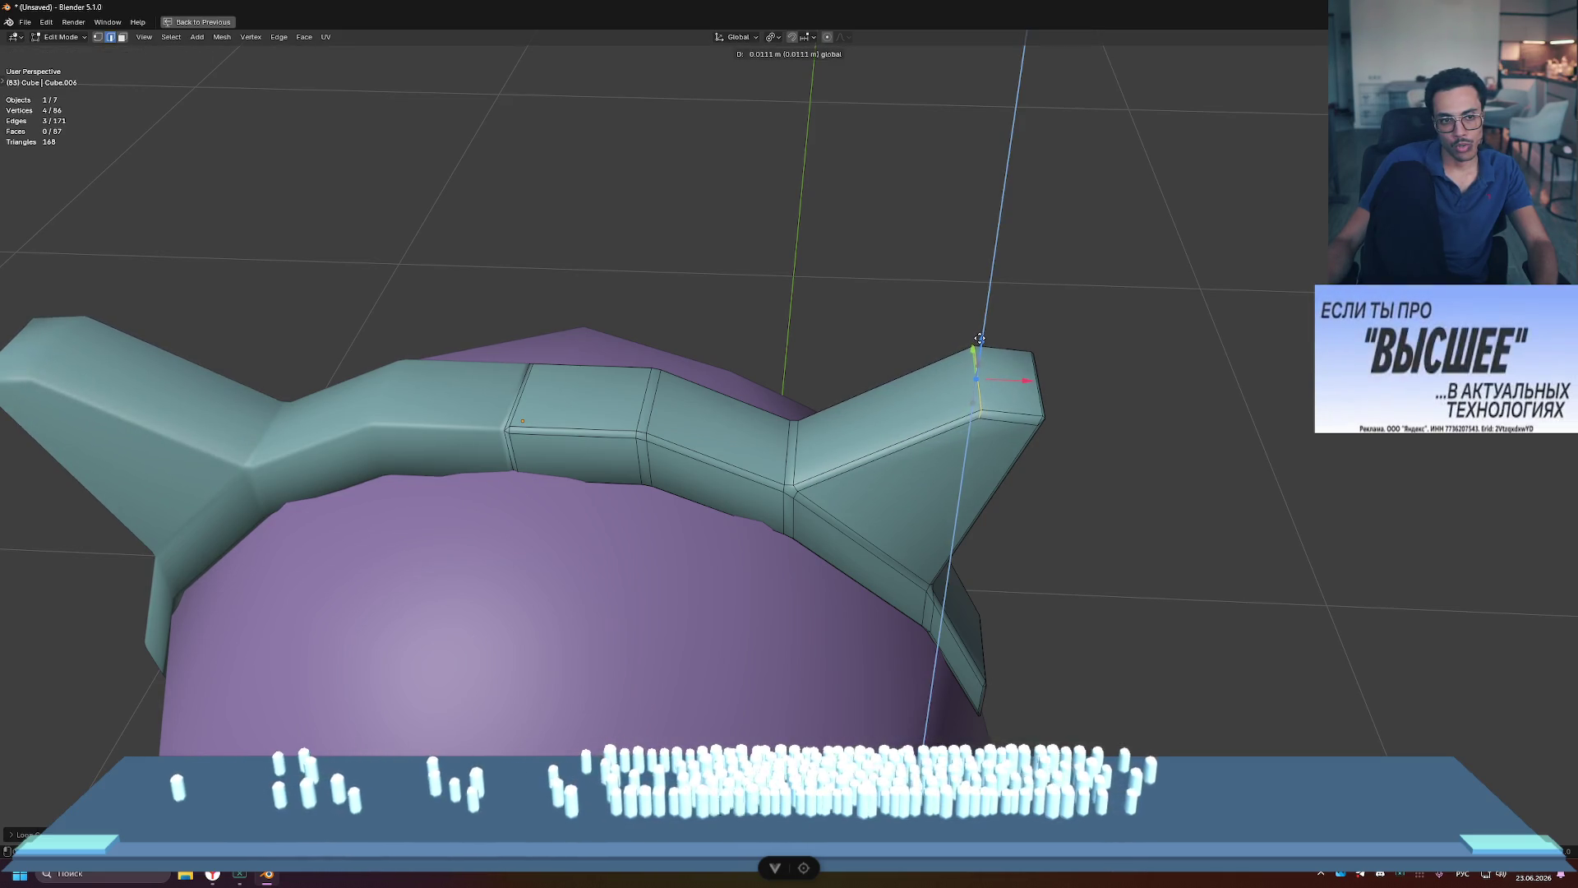
{"action": "middle_click_drag", "start_coordinate": [1163, 353], "coordinate": [1102, 307]}
{"action": "scroll", "coordinate": [1106, 296], "scroll_direction": "down", "scroll_amount": 5}
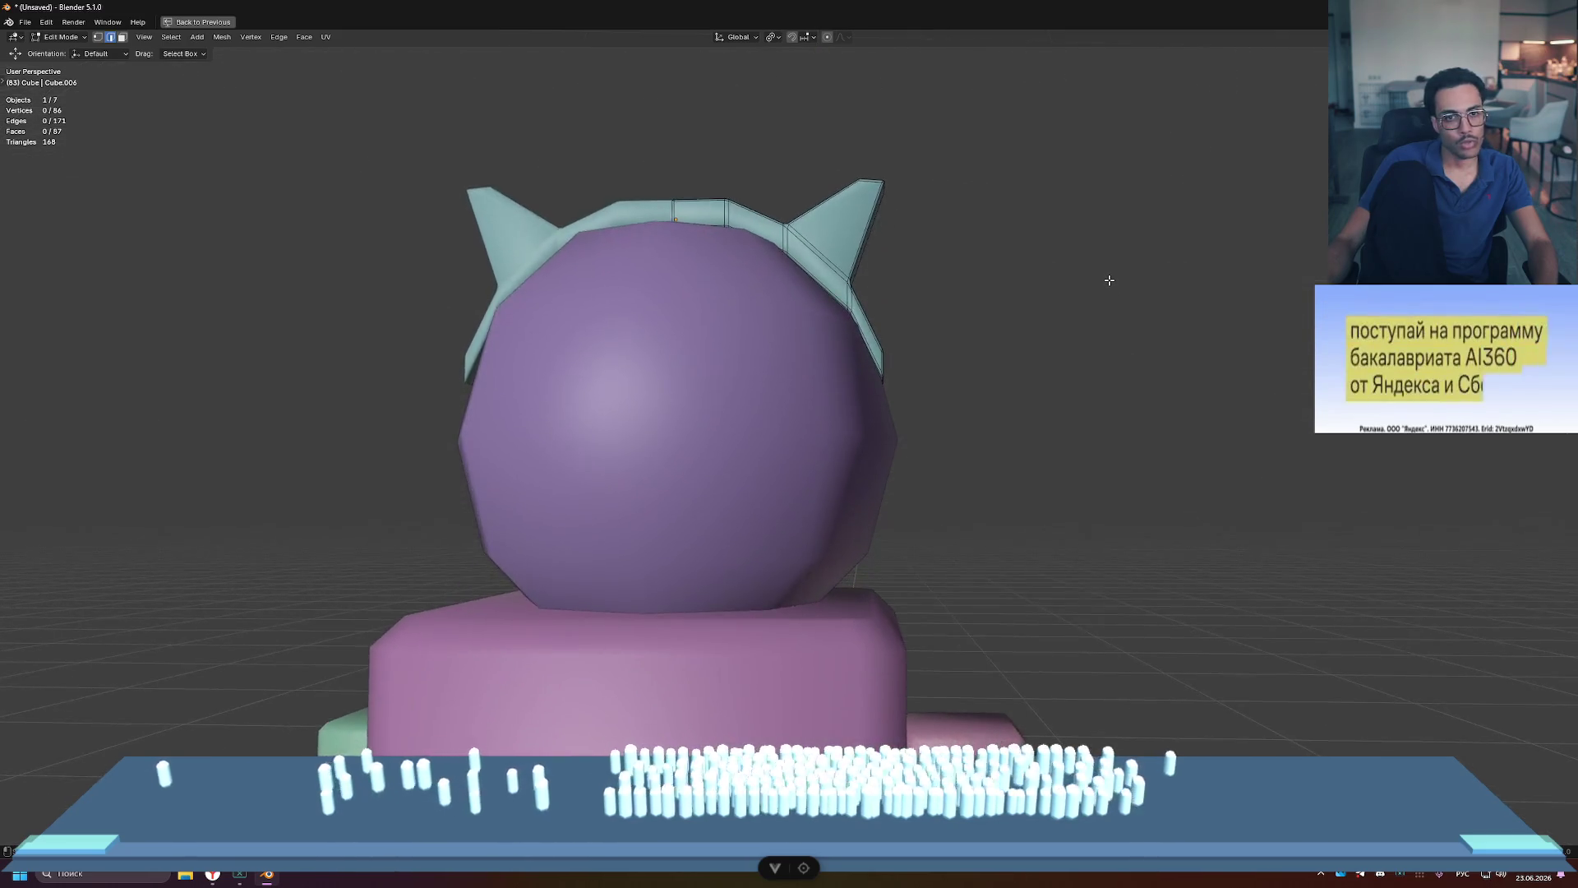
Step: Switch to Object Mode and zoom in and out around the headband
{"action": "scroll", "coordinate": [1091, 289], "scroll_direction": "down", "scroll_amount": 3}
{"action": "key", "text": "Tab"}
{"action": "scroll", "coordinate": [1091, 290], "scroll_direction": "down", "scroll_amount": 3}
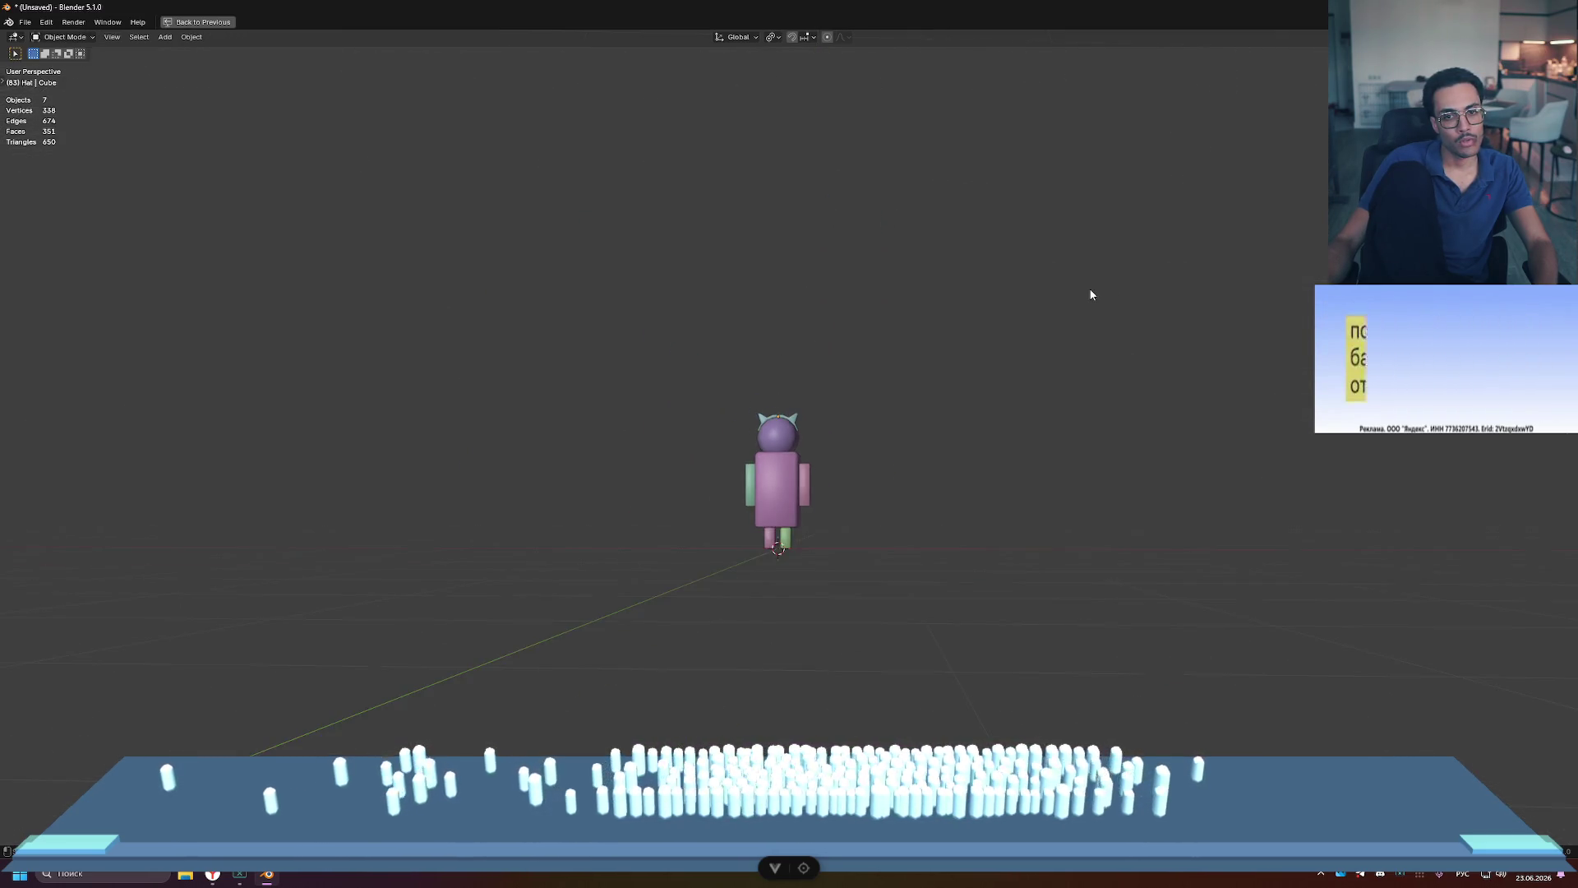
{"action": "scroll", "coordinate": [871, 365], "scroll_direction": "down", "scroll_amount": 3}
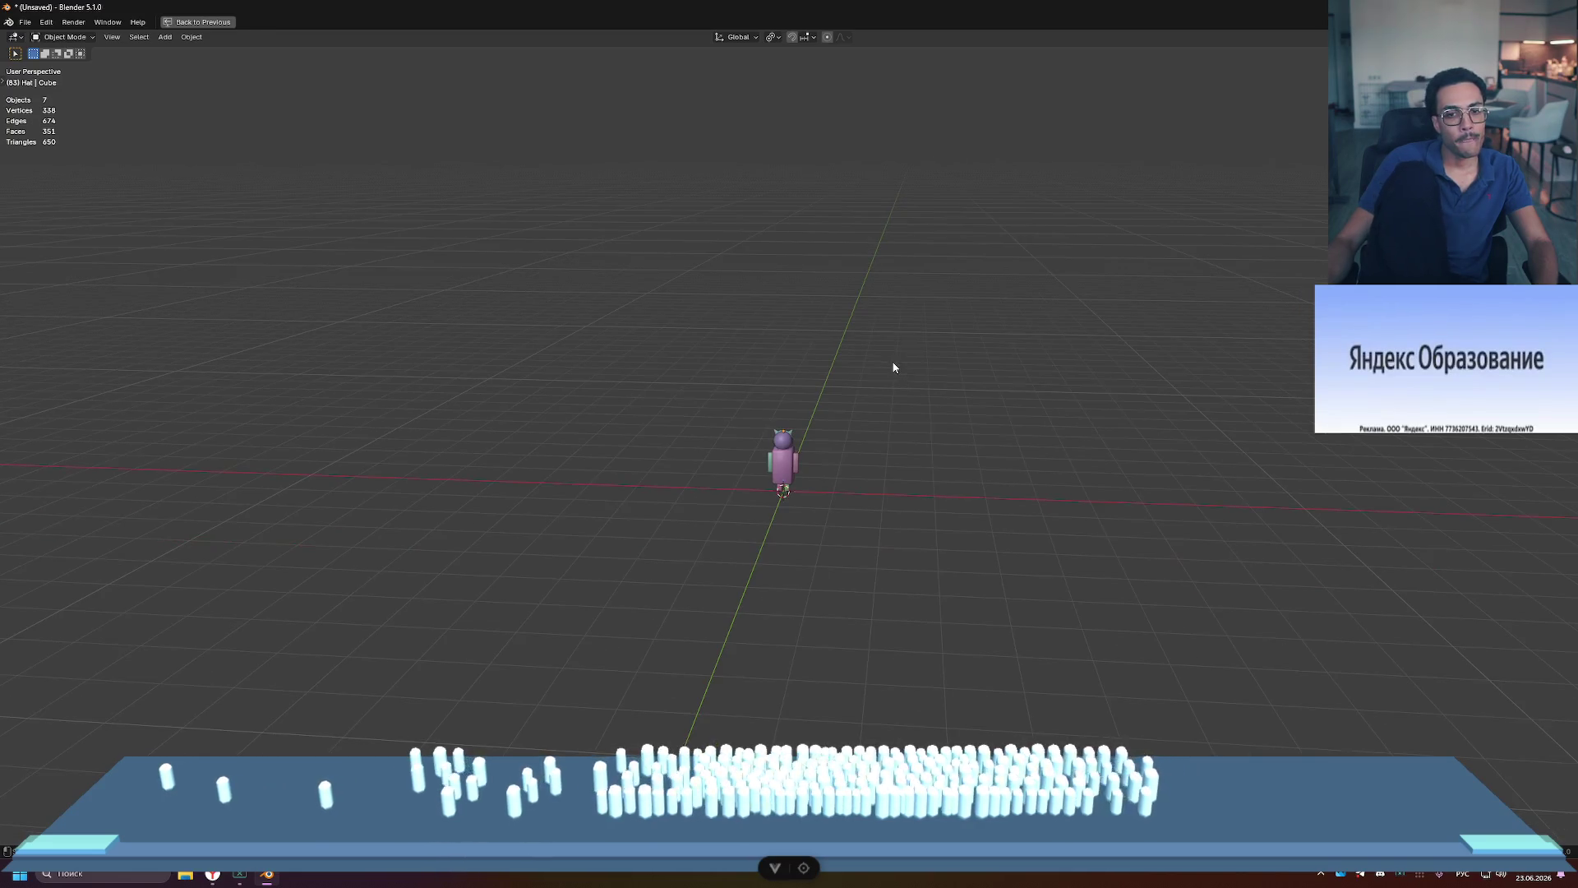
{"action": "scroll", "coordinate": [893, 366], "scroll_direction": "up", "scroll_amount": 5}
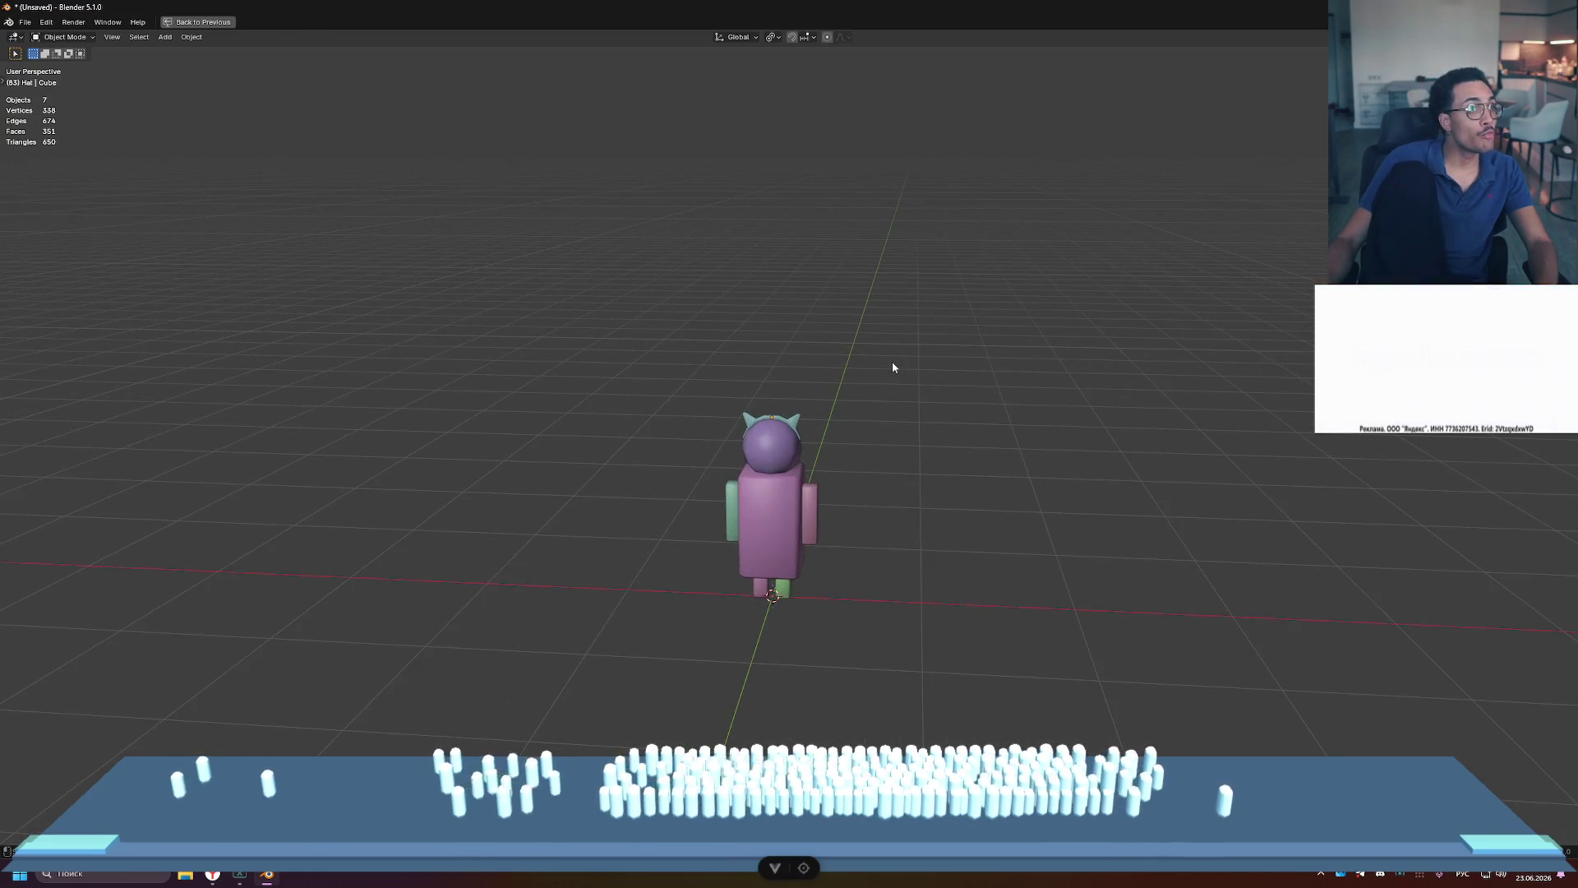
{"action": "scroll", "coordinate": [806, 452], "scroll_direction": "up", "scroll_amount": 2}
{"action": "scroll", "coordinate": [819, 415], "scroll_direction": "up", "scroll_amount": 4}
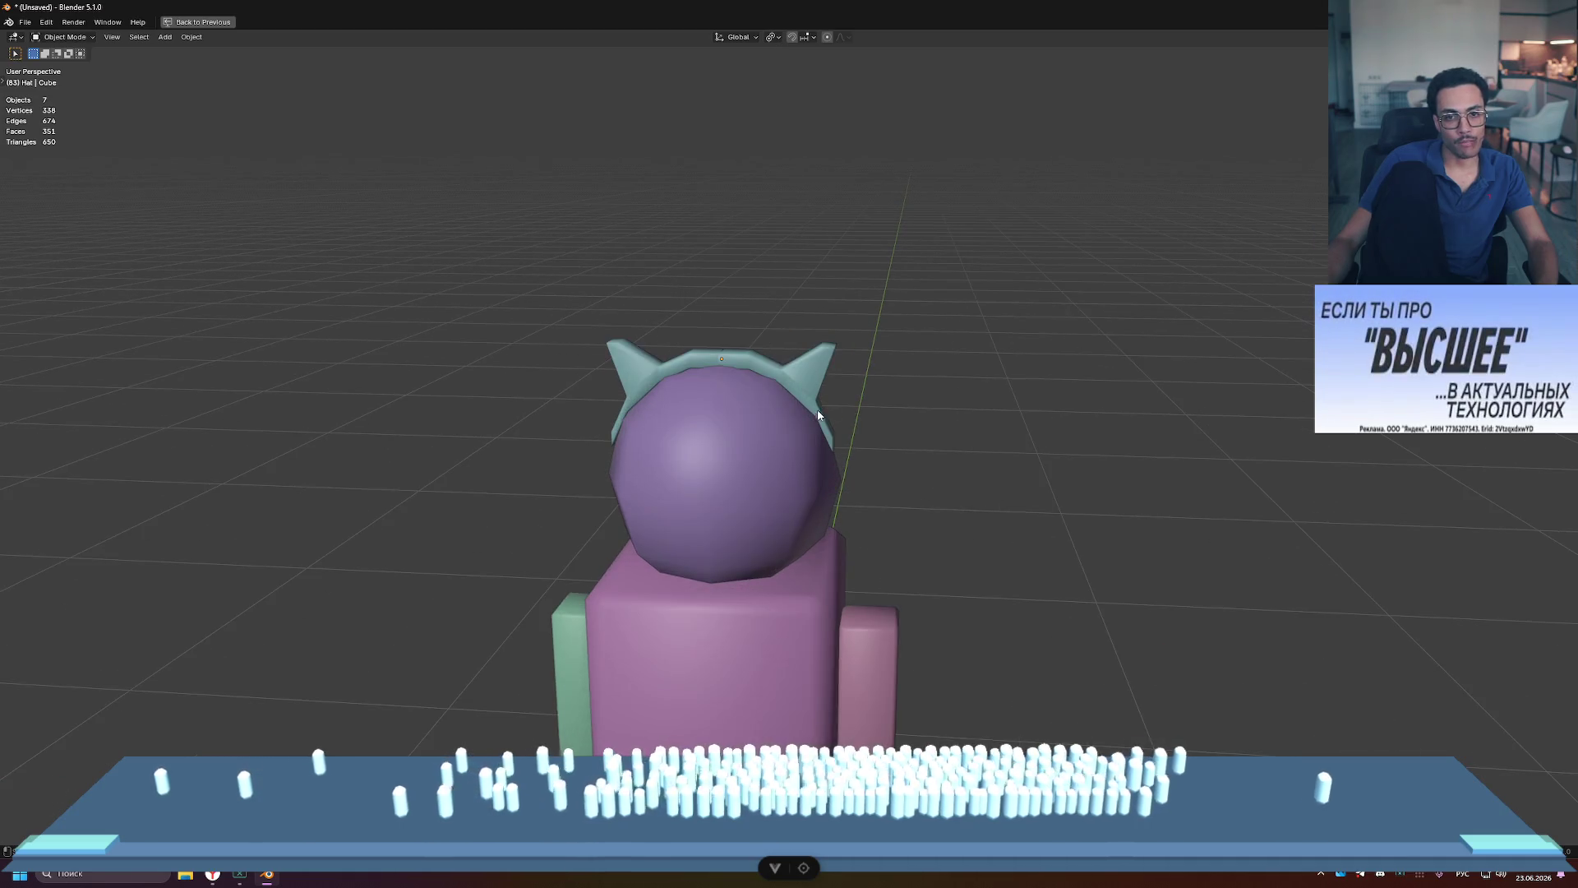
{"action": "scroll", "coordinate": [822, 385], "scroll_direction": "up", "scroll_amount": 4}
{"action": "scroll", "coordinate": [909, 292], "scroll_direction": "up", "scroll_amount": 1}
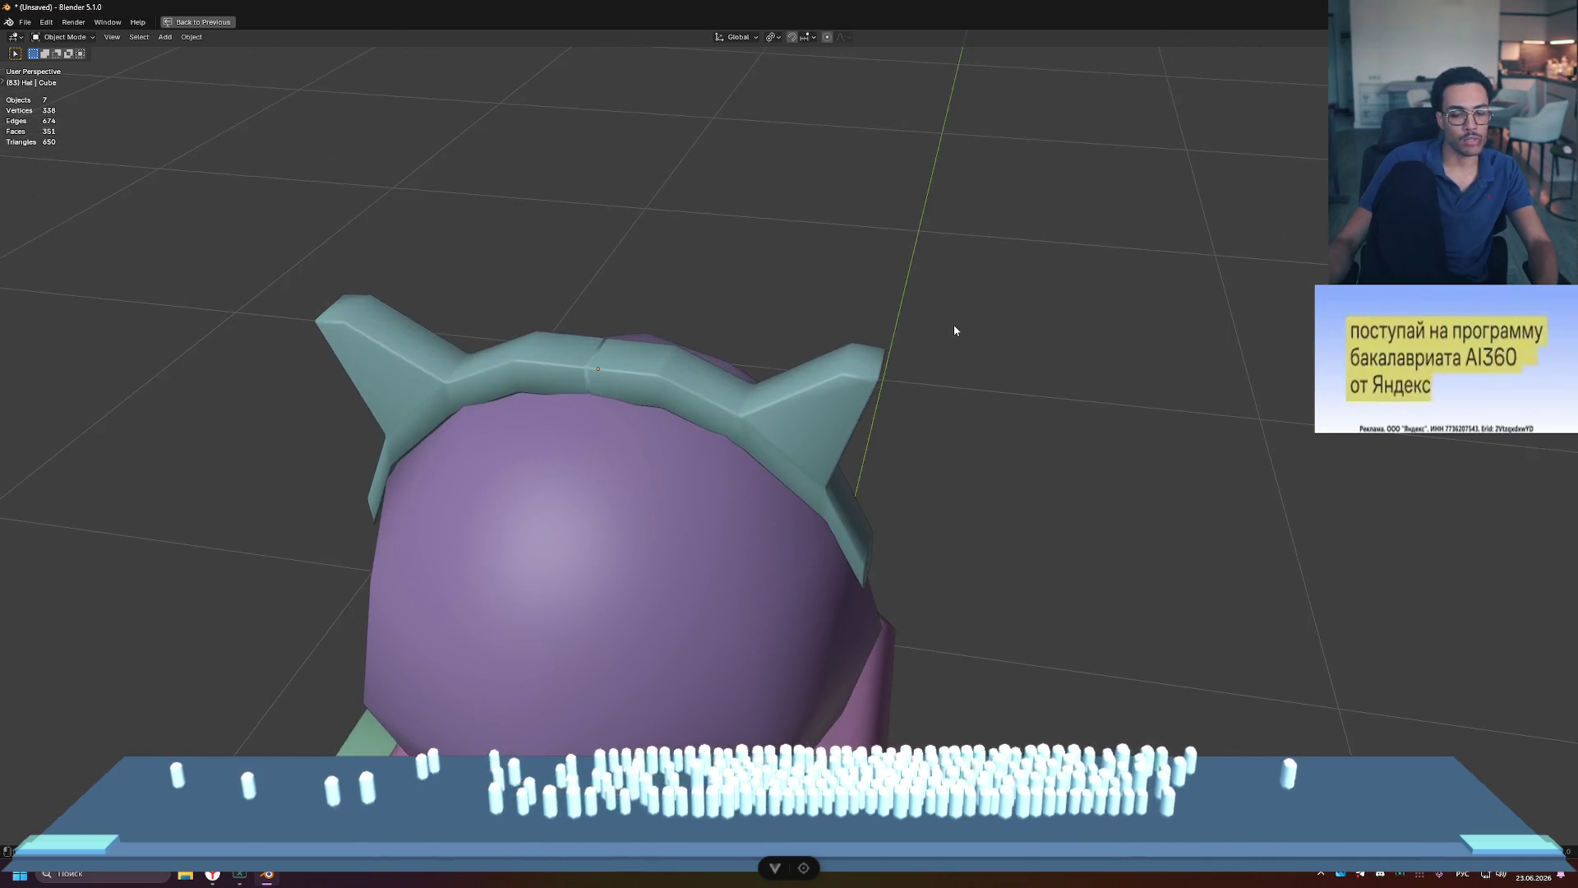
Step: In Edit Mode, select the edge loop along the ear and lift it upward
{"action": "key", "text": "Tab"}
{"action": "scroll", "coordinate": [908, 235], "scroll_direction": "up", "scroll_amount": 4}
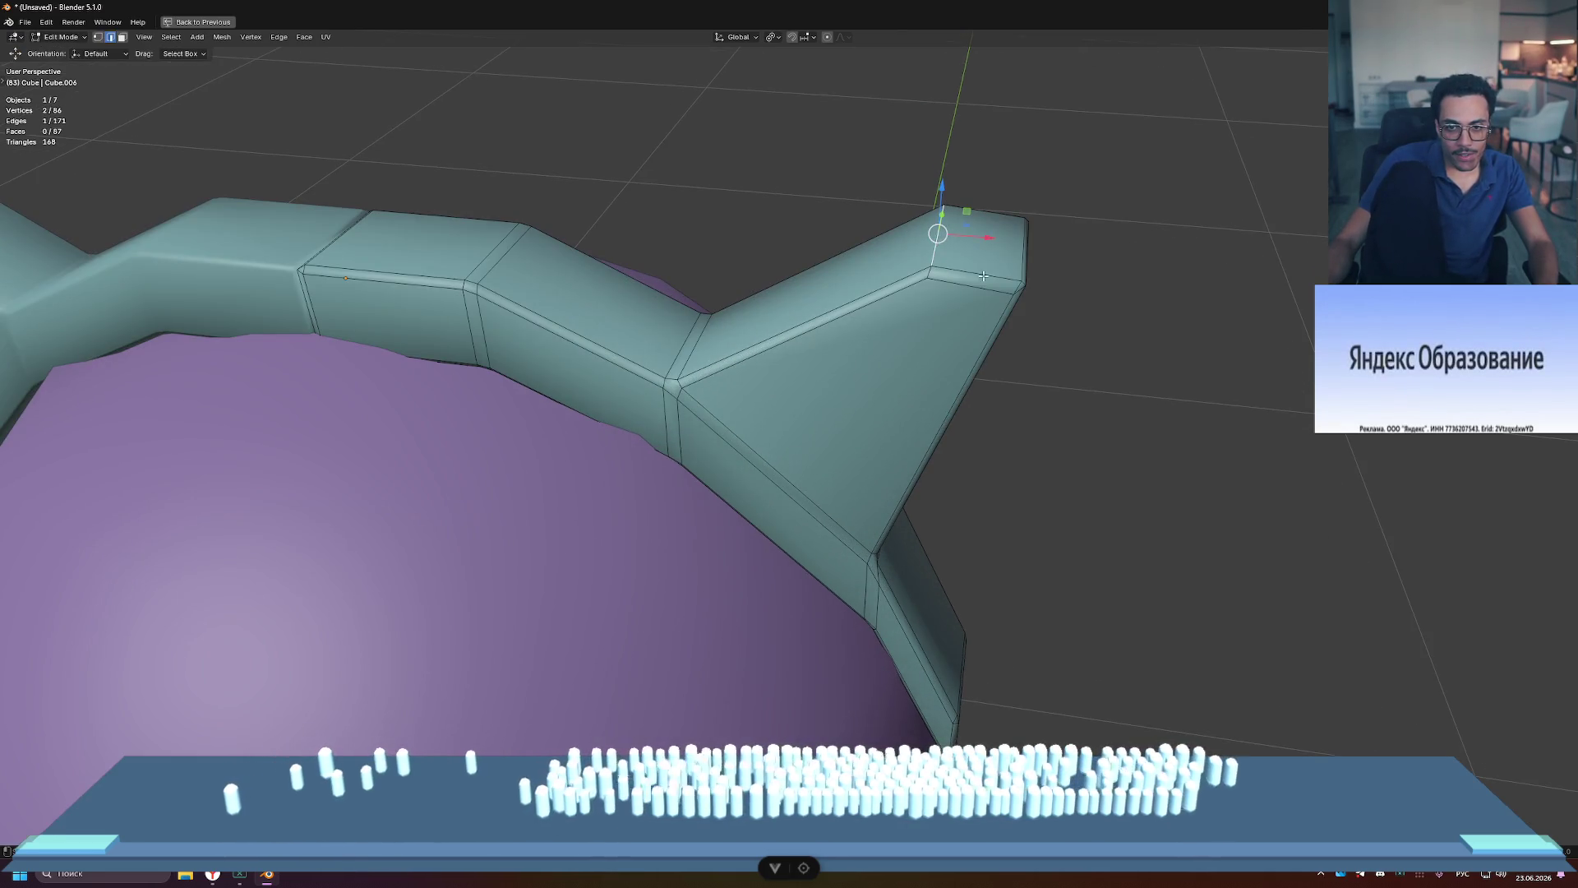
{"action": "middle_click_drag", "start_coordinate": [984, 275], "coordinate": [976, 310]}
{"action": "left_click", "coordinate": [972, 310], "text": "alt+shift"}
{"action": "left_click_drag", "start_coordinate": [973, 283], "coordinate": [972, 291]}
{"action": "mouse_move", "coordinate": [1207, 389]}
{"action": "middle_mouse_down"}
{"action": "mouse_move", "coordinate": [1183, 349]}
{"action": "mouse_move", "coordinate": [873, 281]}
{"action": "middle_mouse_up"}
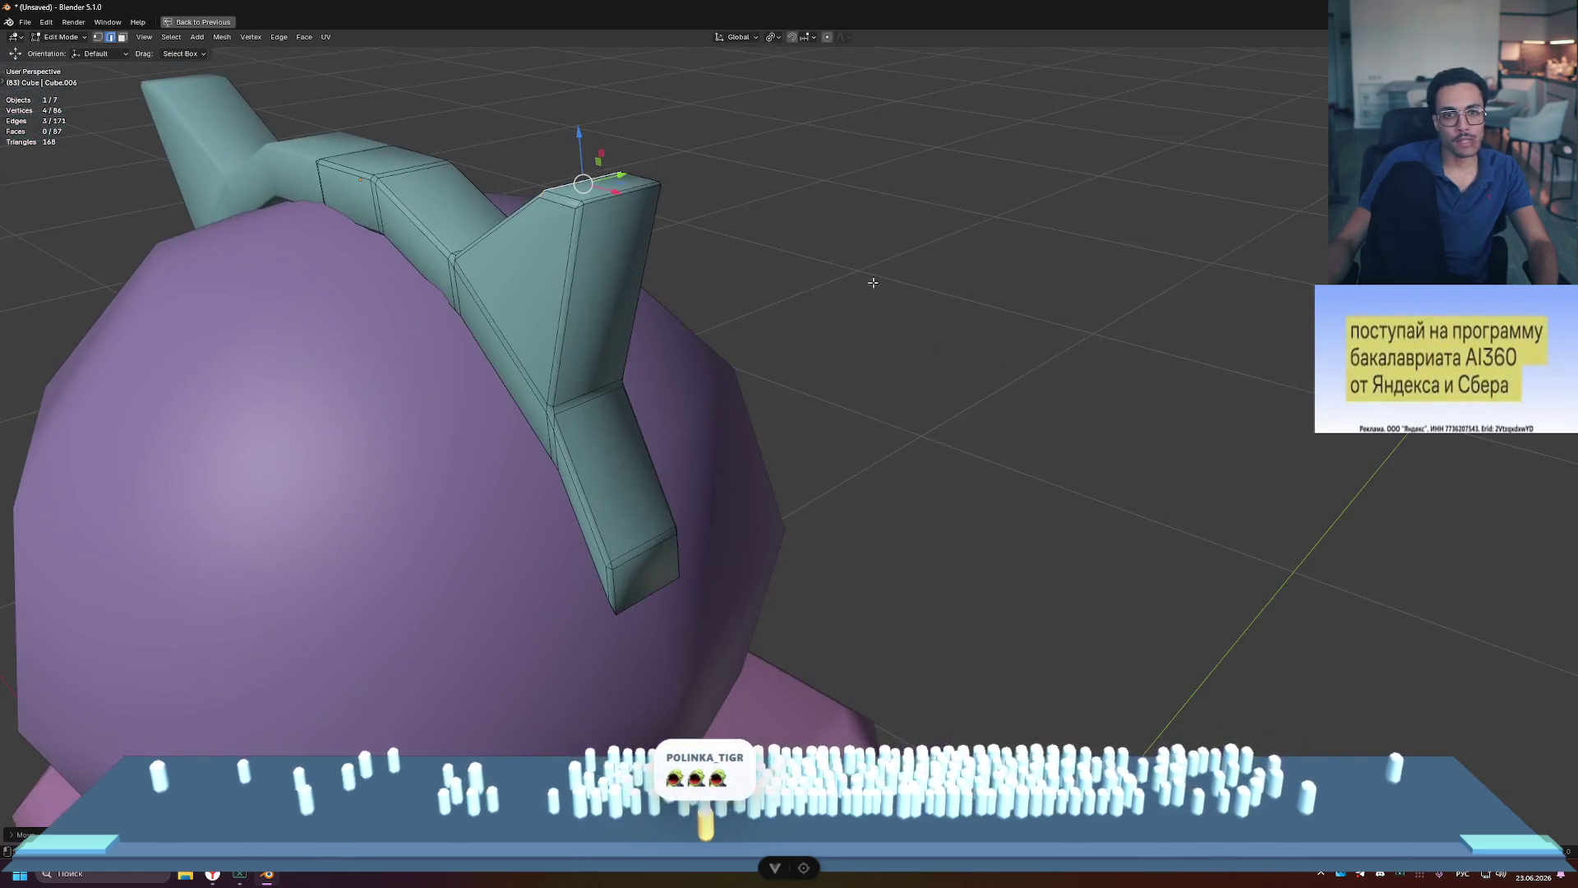
Step: Add a new edge loop near the ear tip and scale it wider
{"action": "key", "text": "3"}
{"action": "left_click", "coordinate": [601, 231]}
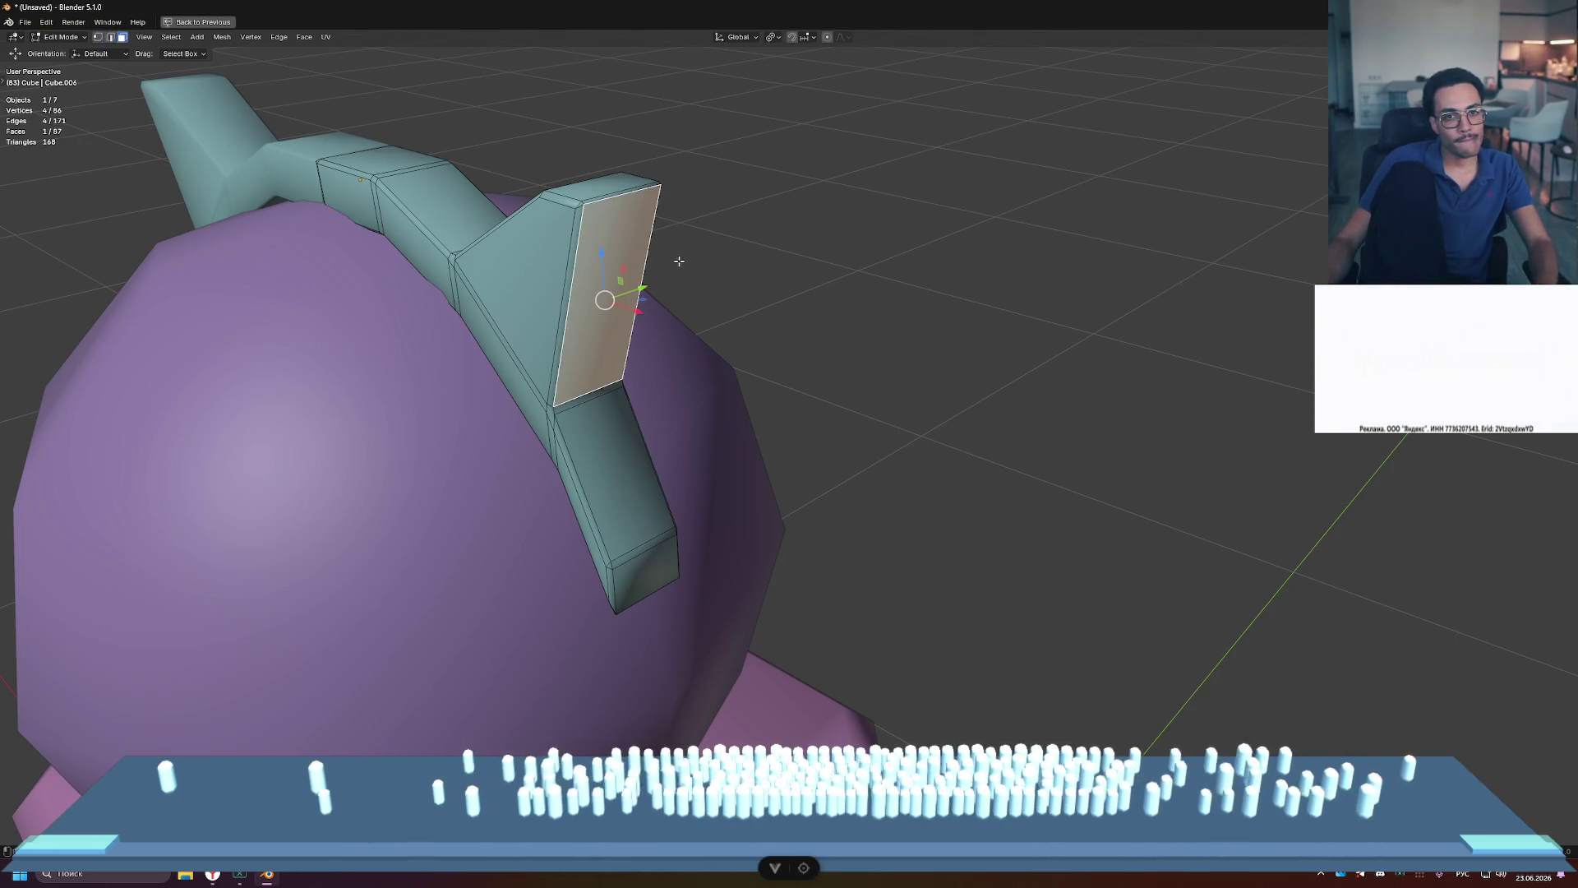
{"action": "mouse_move", "coordinate": [621, 243]}
{"action": "middle_mouse_down"}
{"action": "mouse_move", "coordinate": [674, 272]}
{"action": "mouse_move", "coordinate": [907, 290]}
{"action": "middle_mouse_up"}
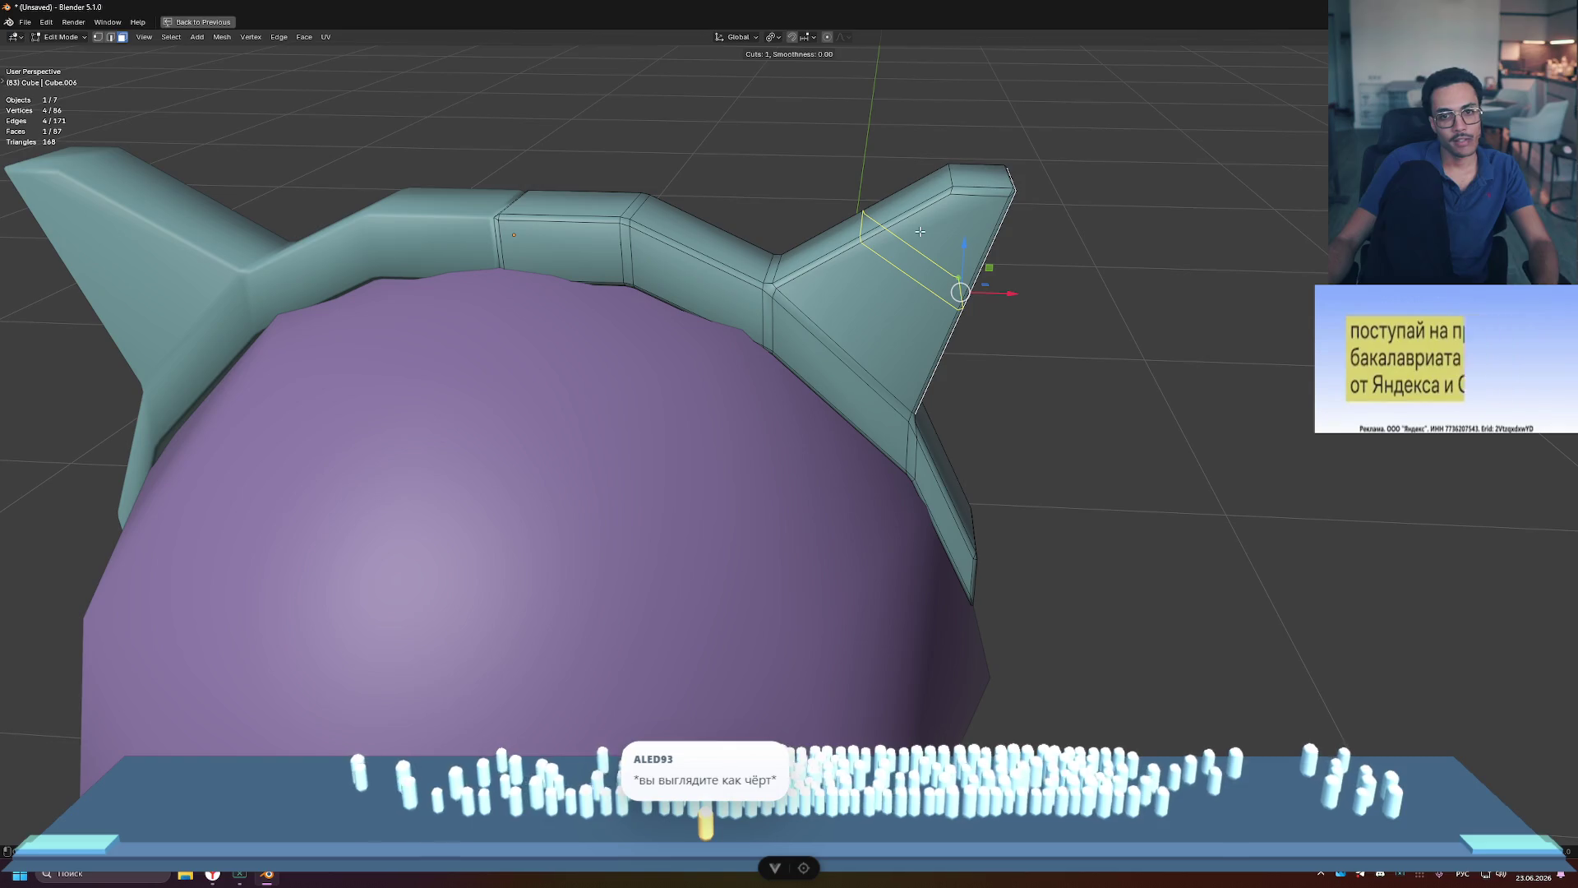
{"action": "left_click", "coordinate": [919, 232]}
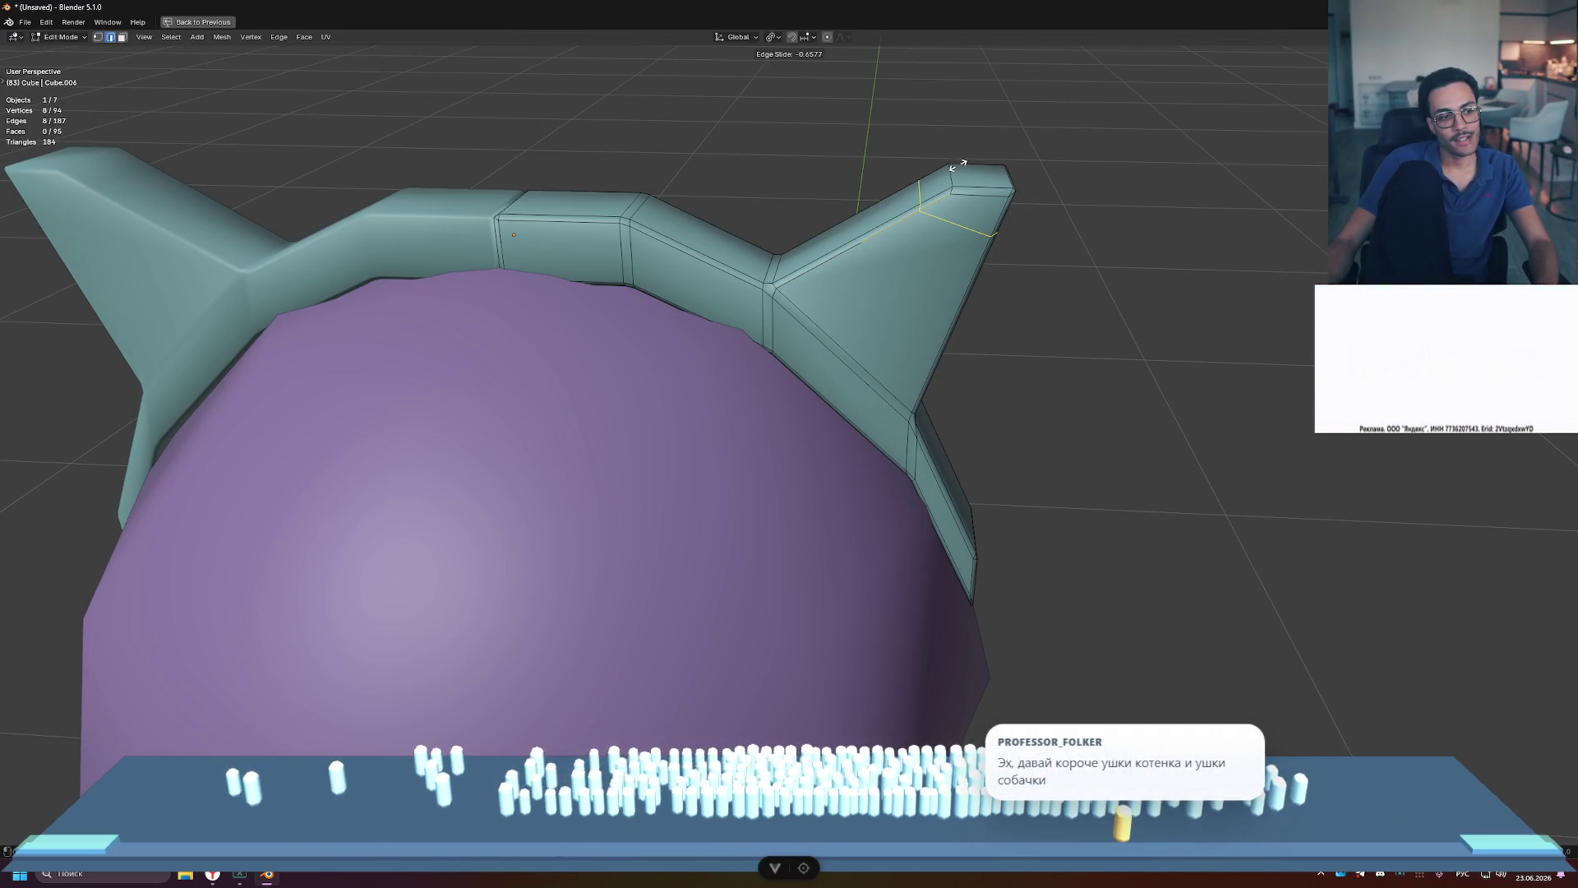
{"action": "left_click", "coordinate": [958, 164]}
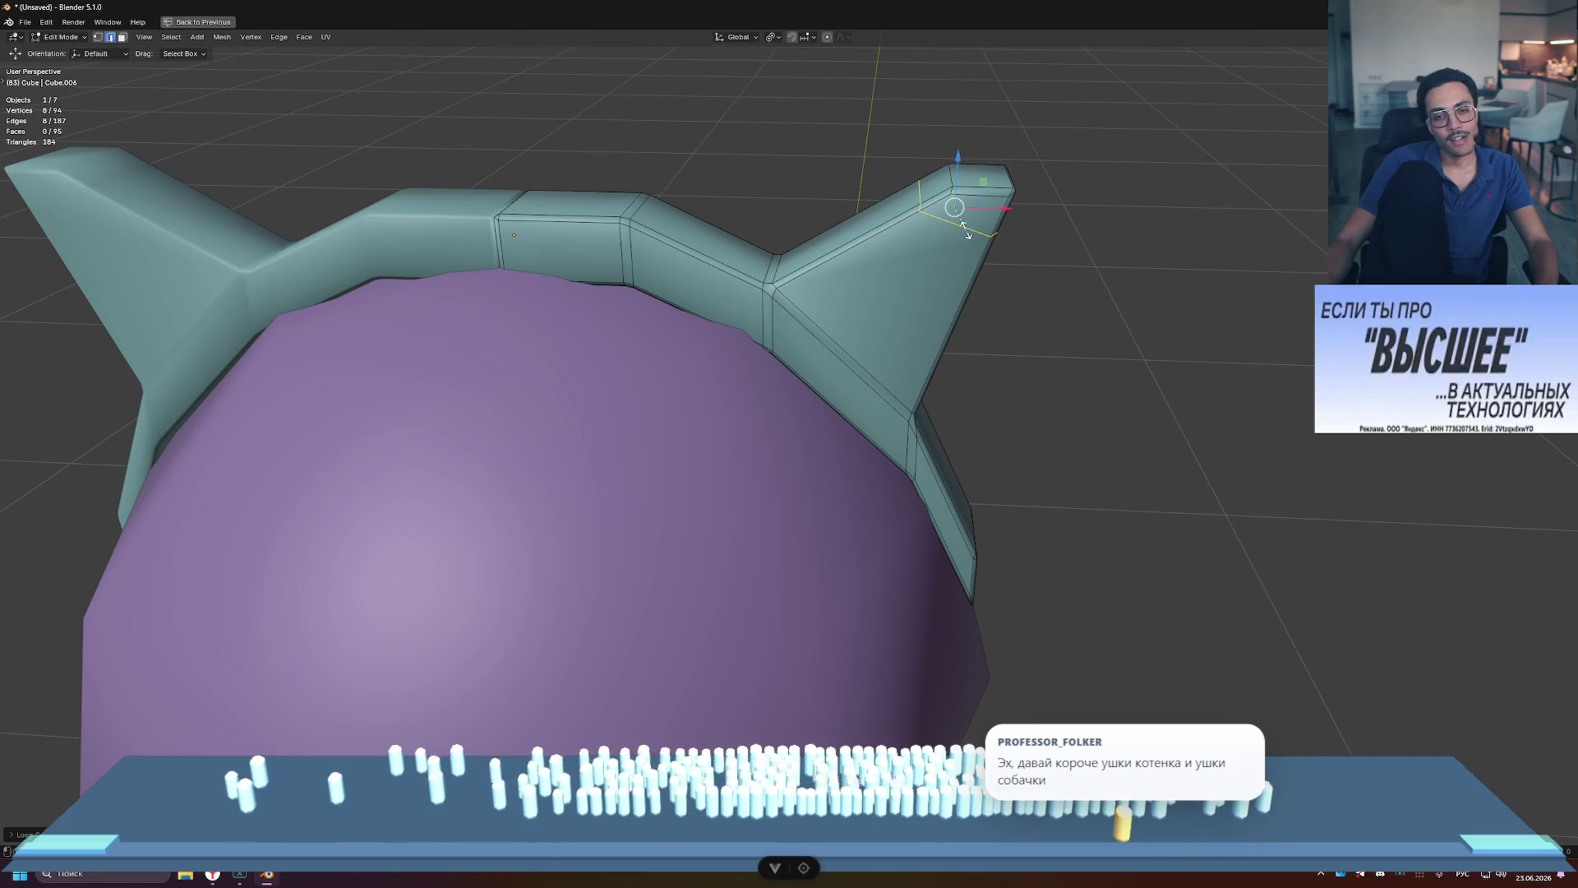
{"action": "key", "text": "s"}
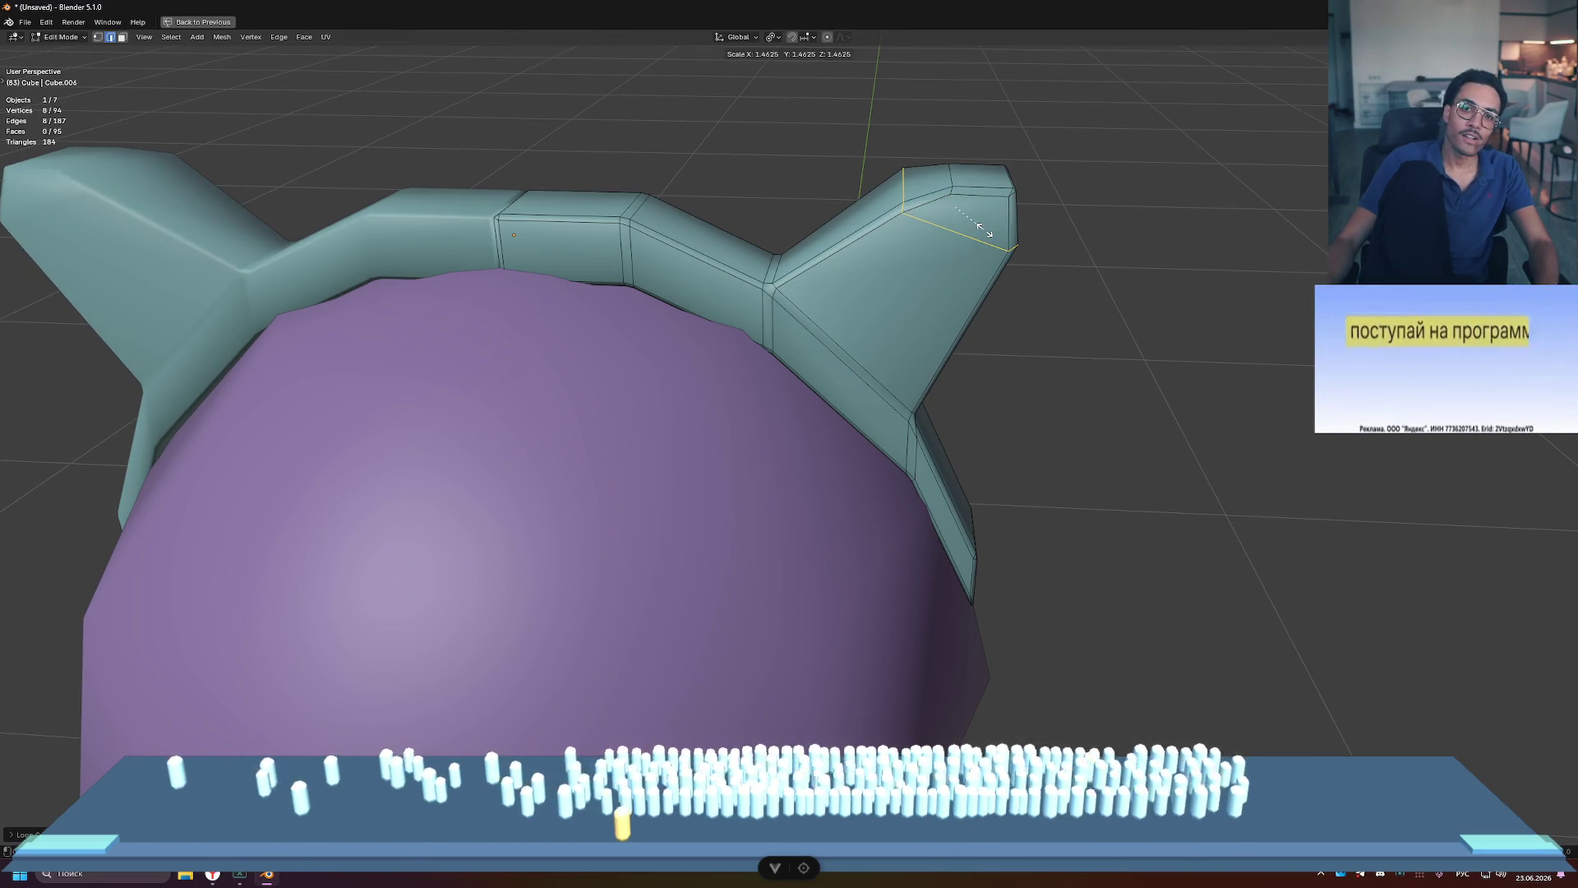
{"action": "left_click", "coordinate": [1149, 244]}
Step: Undo the last edit, review the character's head, and return to Object Mode
{"action": "scroll", "coordinate": [1132, 254], "scroll_direction": "down", "scroll_amount": 3}
{"action": "mouse_move", "coordinate": [1131, 254]}
{"action": "middle_mouse_down"}
{"action": "mouse_move", "coordinate": [1039, 310]}
{"action": "mouse_move", "coordinate": [899, 265]}
{"action": "mouse_move", "coordinate": [625, 256]}
{"action": "mouse_move", "coordinate": [757, 278]}
{"action": "middle_mouse_up"}
{"action": "middle_click_drag", "start_coordinate": [807, 328], "coordinate": [1008, 336]}
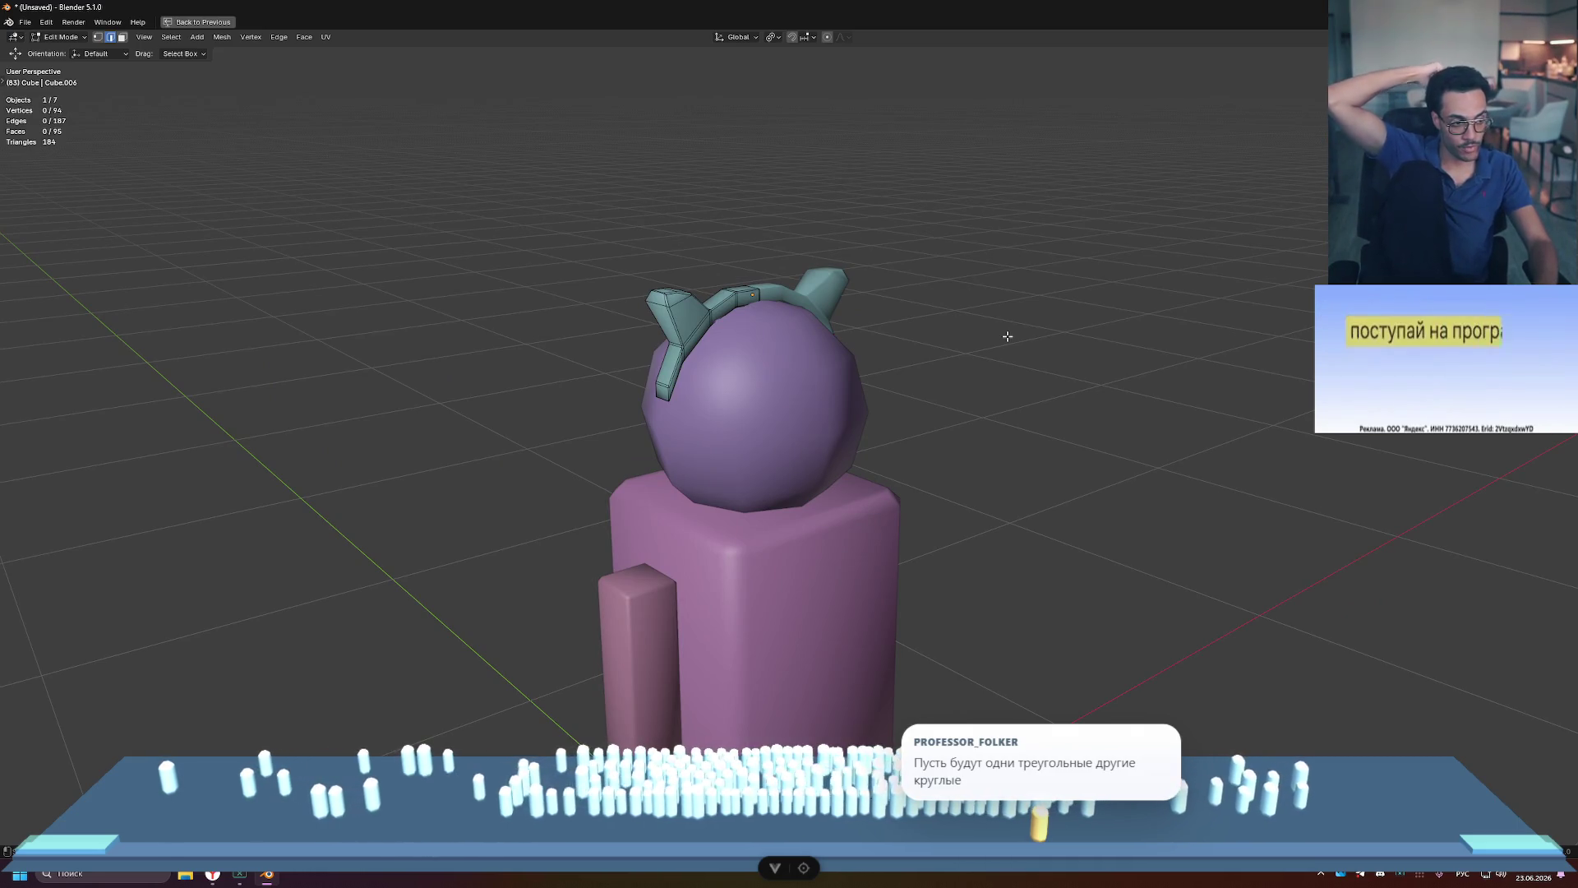
{"action": "key", "text": "ctrl+z"}
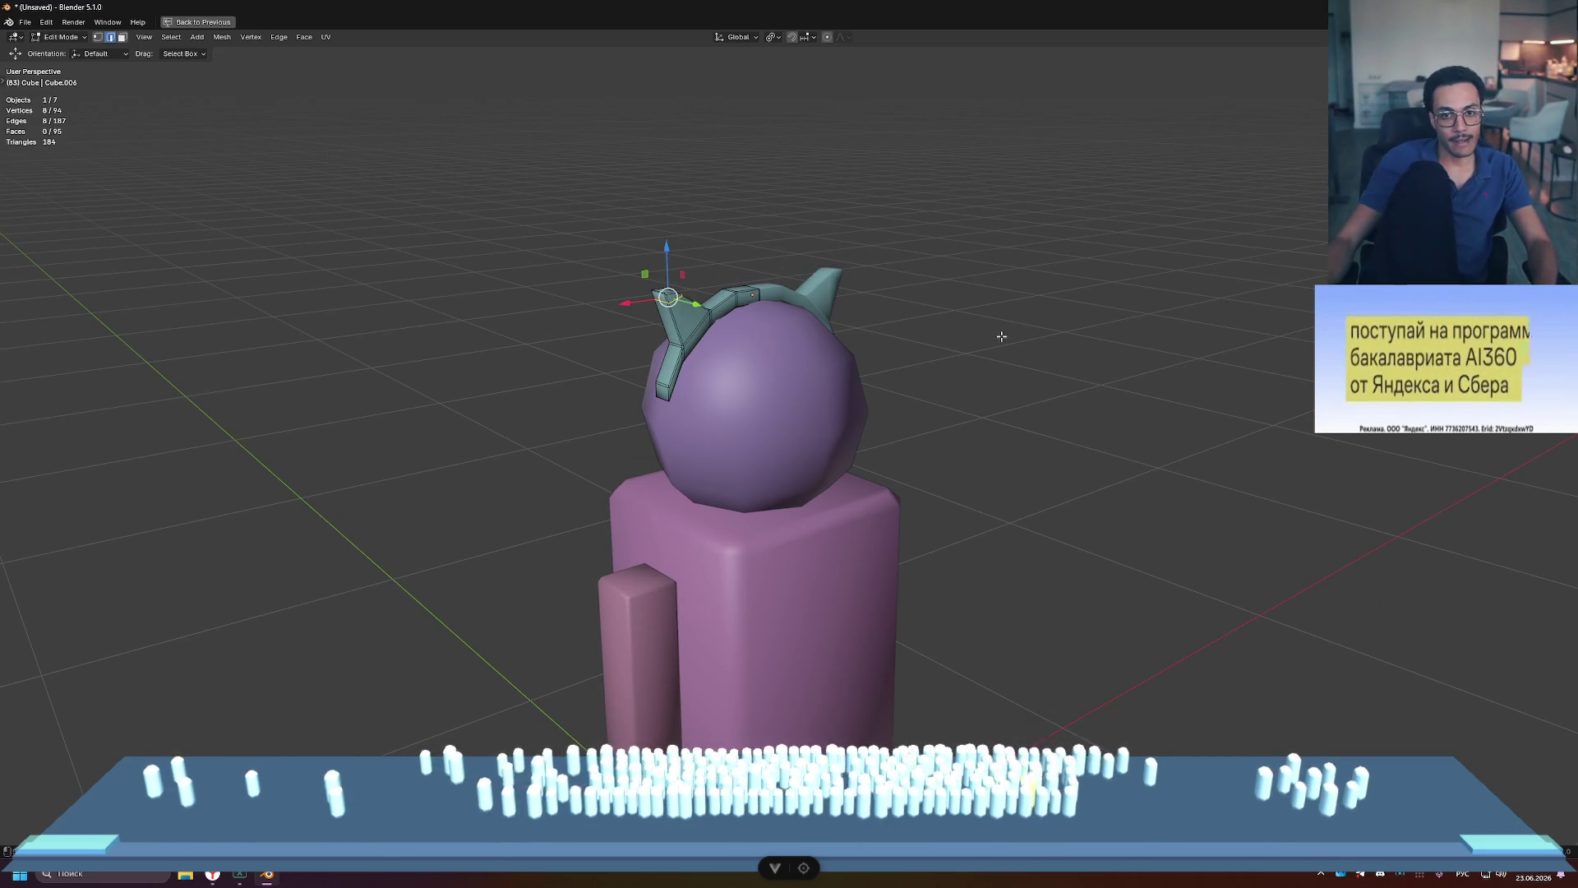
{"action": "scroll", "coordinate": [1001, 337], "scroll_direction": "up", "scroll_amount": 3}
{"action": "middle_click_drag", "start_coordinate": [1001, 337], "coordinate": [1007, 280]}
{"action": "middle_click_drag", "start_coordinate": [1118, 291], "coordinate": [850, 349]}
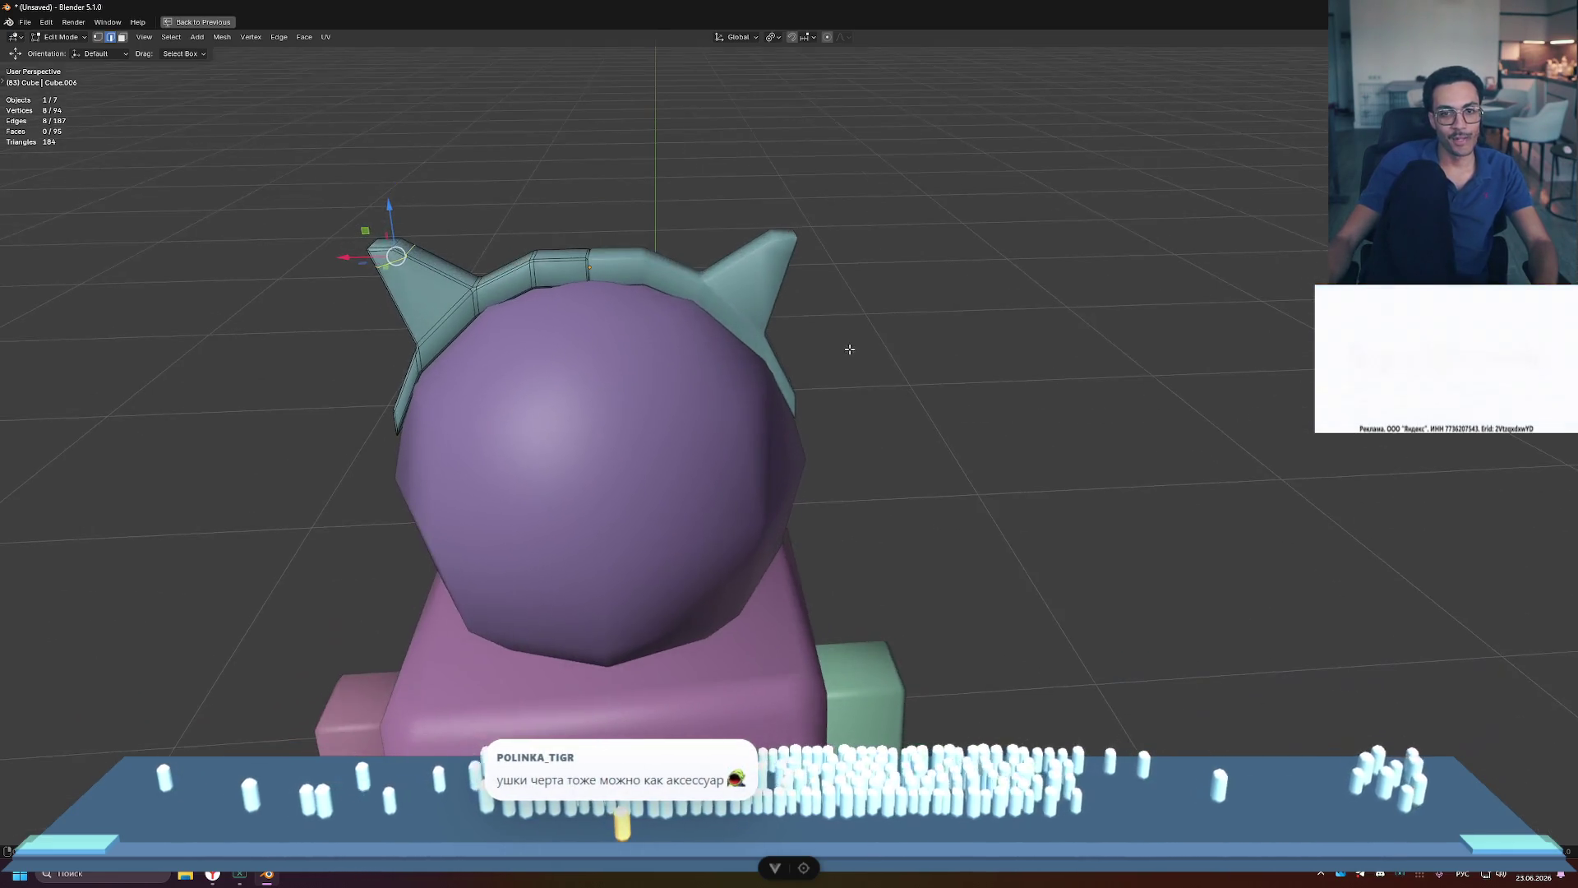
{"action": "key", "text": "Tab"}
{"action": "scroll", "coordinate": [467, 296], "scroll_direction": "up", "scroll_amount": 1}
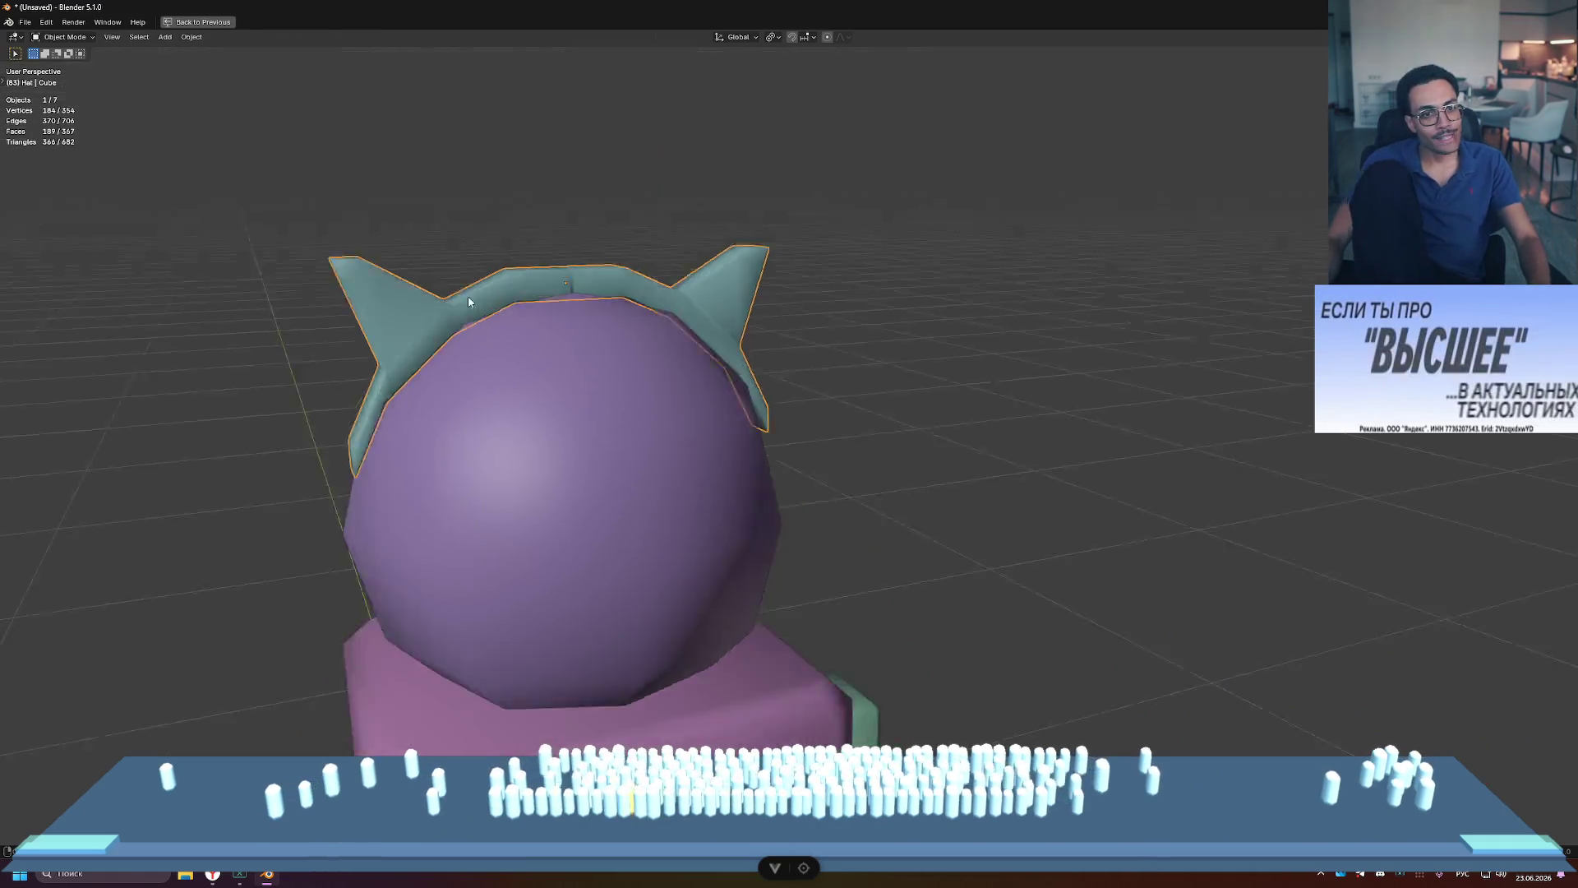
Step: Inspect the hat mesh from below in Edit Mode, then return to Object Mode
{"action": "middle_click_drag", "start_coordinate": [467, 296], "coordinate": [678, 302], "text": "shift"}
{"action": "scroll", "coordinate": [677, 302], "scroll_direction": "down", "scroll_amount": 5}
{"action": "scroll", "coordinate": [860, 402], "scroll_direction": "up", "scroll_amount": 8}
{"action": "mouse_move", "coordinate": [861, 402]}
{"action": "middle_mouse_down"}
{"action": "mouse_move", "coordinate": [902, 419]}
{"action": "mouse_move", "coordinate": [965, 384]}
{"action": "mouse_move", "coordinate": [909, 356]}
{"action": "mouse_move", "coordinate": [899, 376]}
{"action": "mouse_move", "coordinate": [746, 392]}
{"action": "mouse_move", "coordinate": [884, 377]}
{"action": "middle_mouse_up"}
{"action": "scroll", "coordinate": [884, 400], "scroll_direction": "up", "scroll_amount": 2}
{"action": "key", "text": "Tab"}
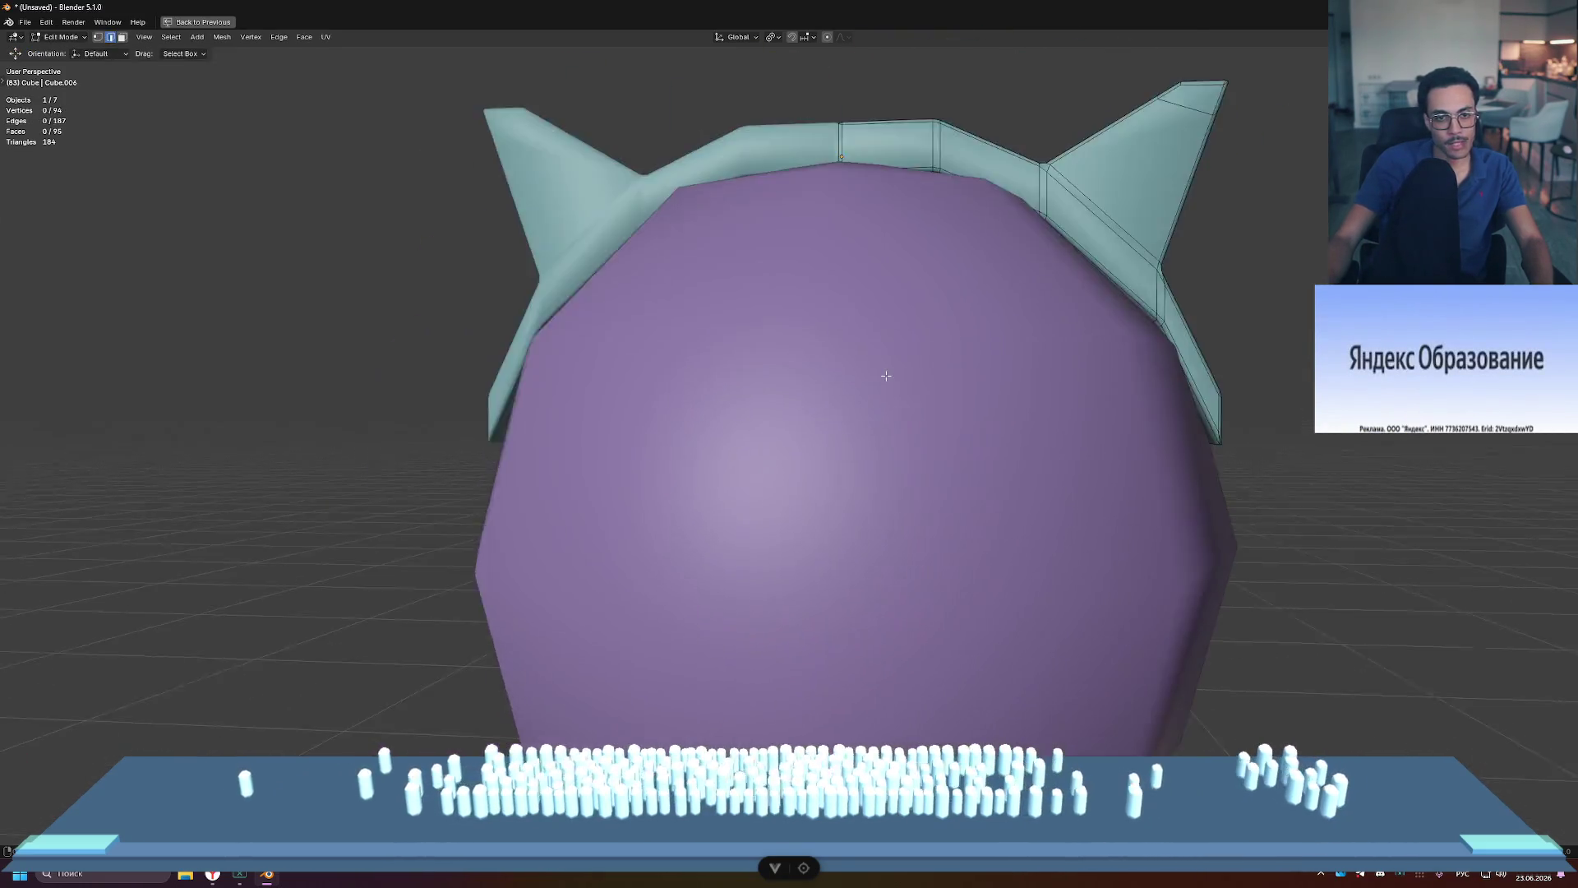
{"action": "mouse_move", "coordinate": [904, 321]}
{"action": "middle_mouse_down"}
{"action": "mouse_move", "coordinate": [1159, 314]}
{"action": "mouse_move", "coordinate": [1140, 299]}
{"action": "middle_mouse_up"}
{"action": "key", "text": "Tab"}
Step: Select the head, briefly check its mesh, and frame it in the view
{"action": "scroll", "coordinate": [1098, 319], "scroll_direction": "down", "scroll_amount": 5}
{"action": "left_click", "coordinate": [773, 379]}
{"action": "mouse_move", "coordinate": [990, 368]}
{"action": "middle_mouse_down"}
{"action": "mouse_move", "coordinate": [1008, 413]}
{"action": "mouse_move", "coordinate": [1185, 387]}
{"action": "middle_mouse_up"}
{"action": "scroll", "coordinate": [995, 394], "scroll_direction": "up", "scroll_amount": 3}
{"action": "scroll", "coordinate": [1186, 387], "scroll_direction": "down", "scroll_amount": 3}
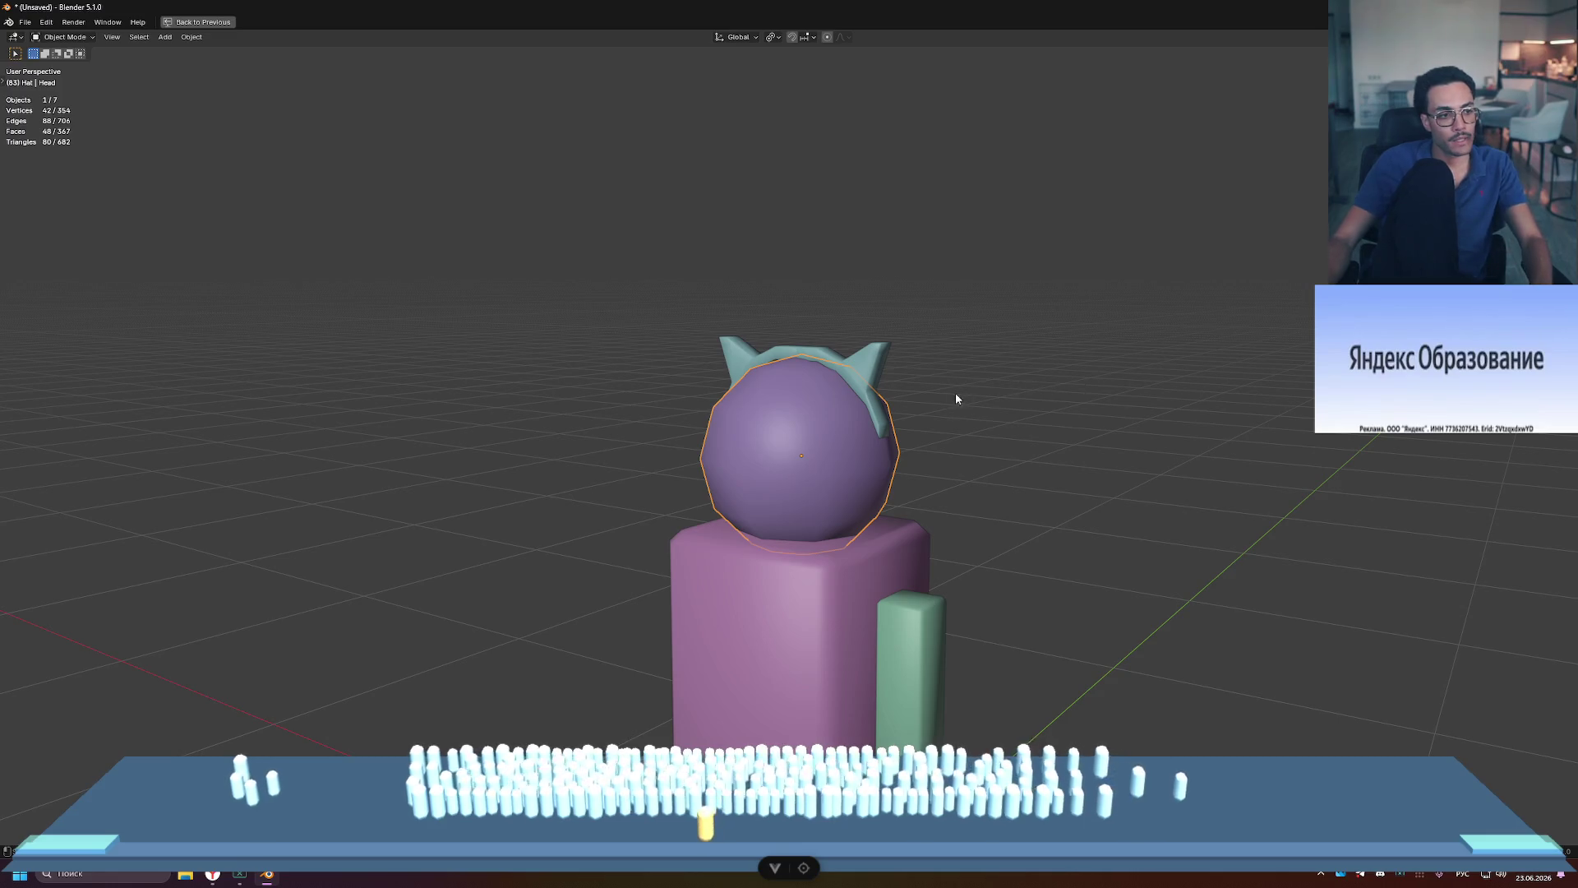
{"action": "scroll", "coordinate": [947, 419], "scroll_direction": "down", "scroll_amount": 3}
{"action": "key", "text": "Tab"}
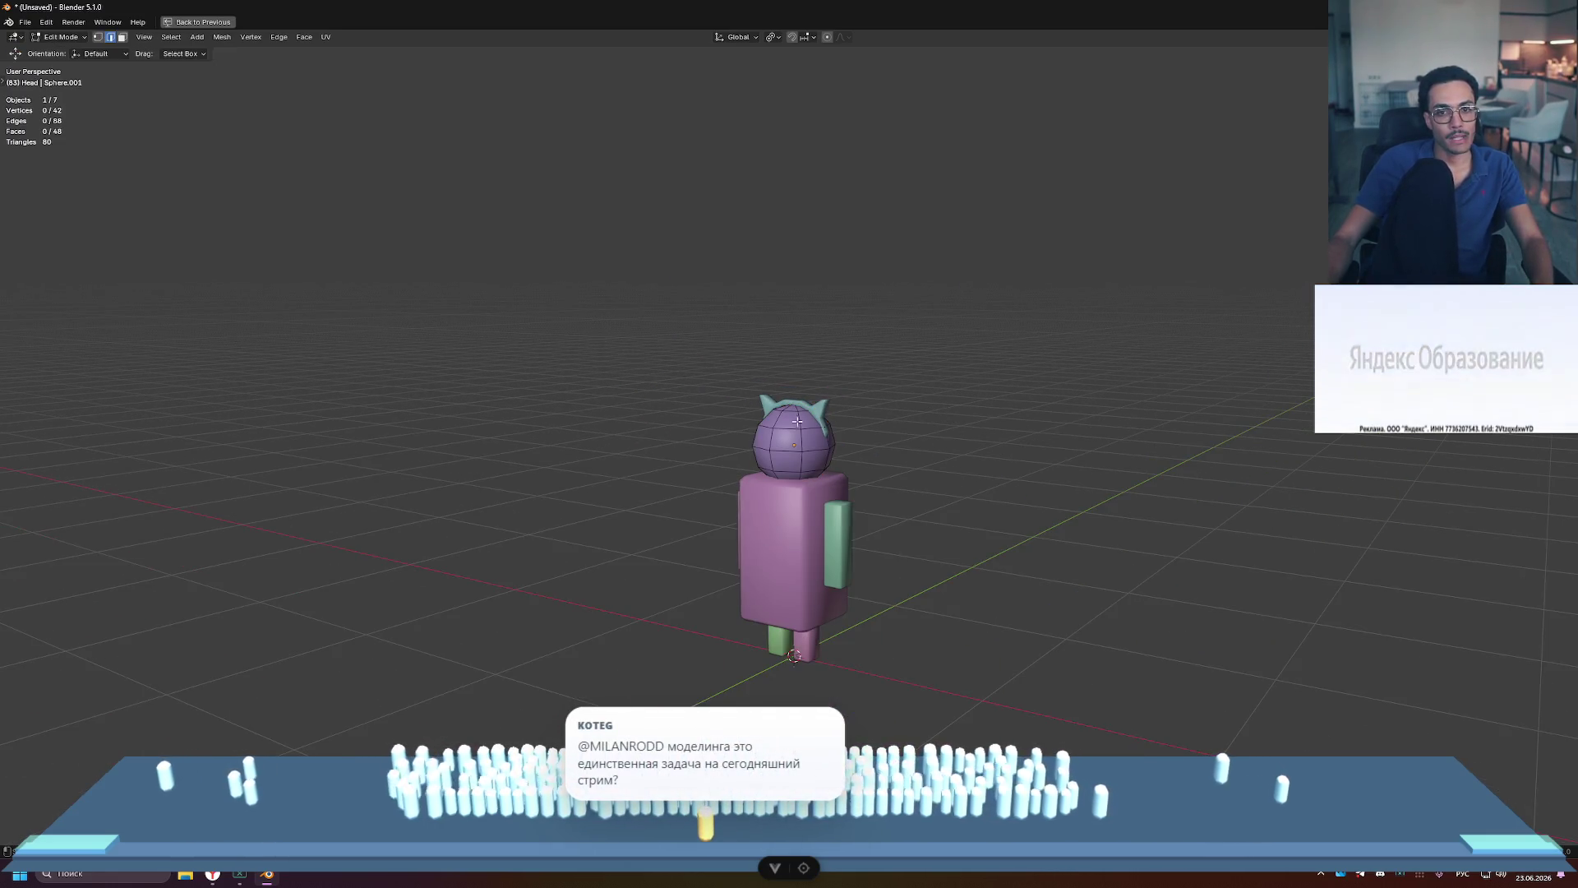
{"action": "middle_click_drag", "start_coordinate": [859, 420], "coordinate": [891, 419]}
{"action": "key", "text": "Tab"}
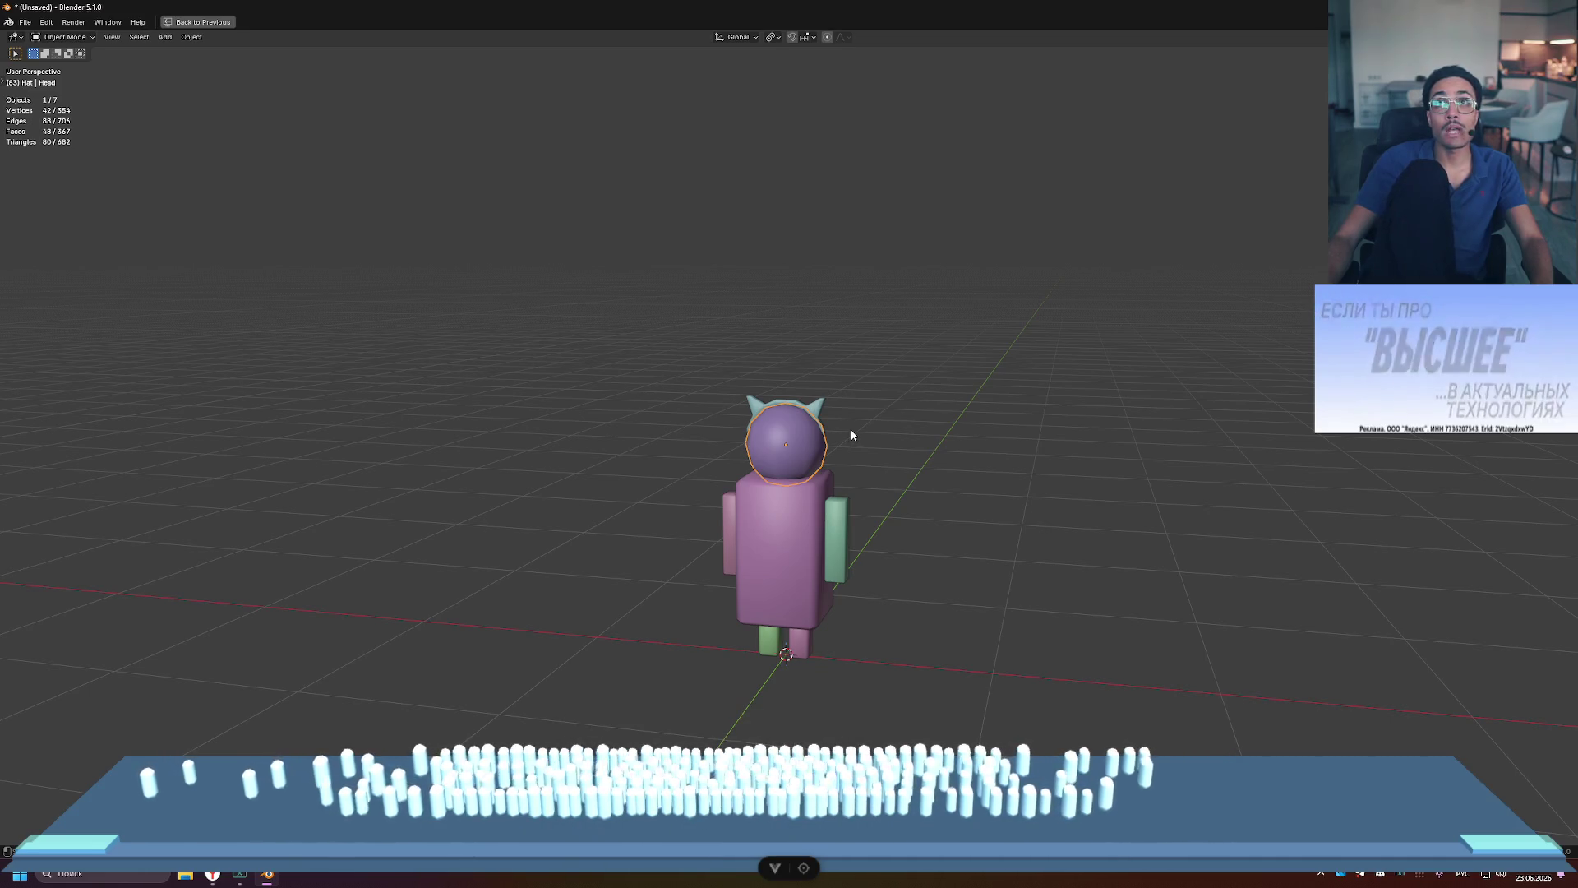
{"action": "key", "text": "KP_Decimal"}
{"action": "scroll", "coordinate": [979, 490], "scroll_direction": "down", "scroll_amount": 8}
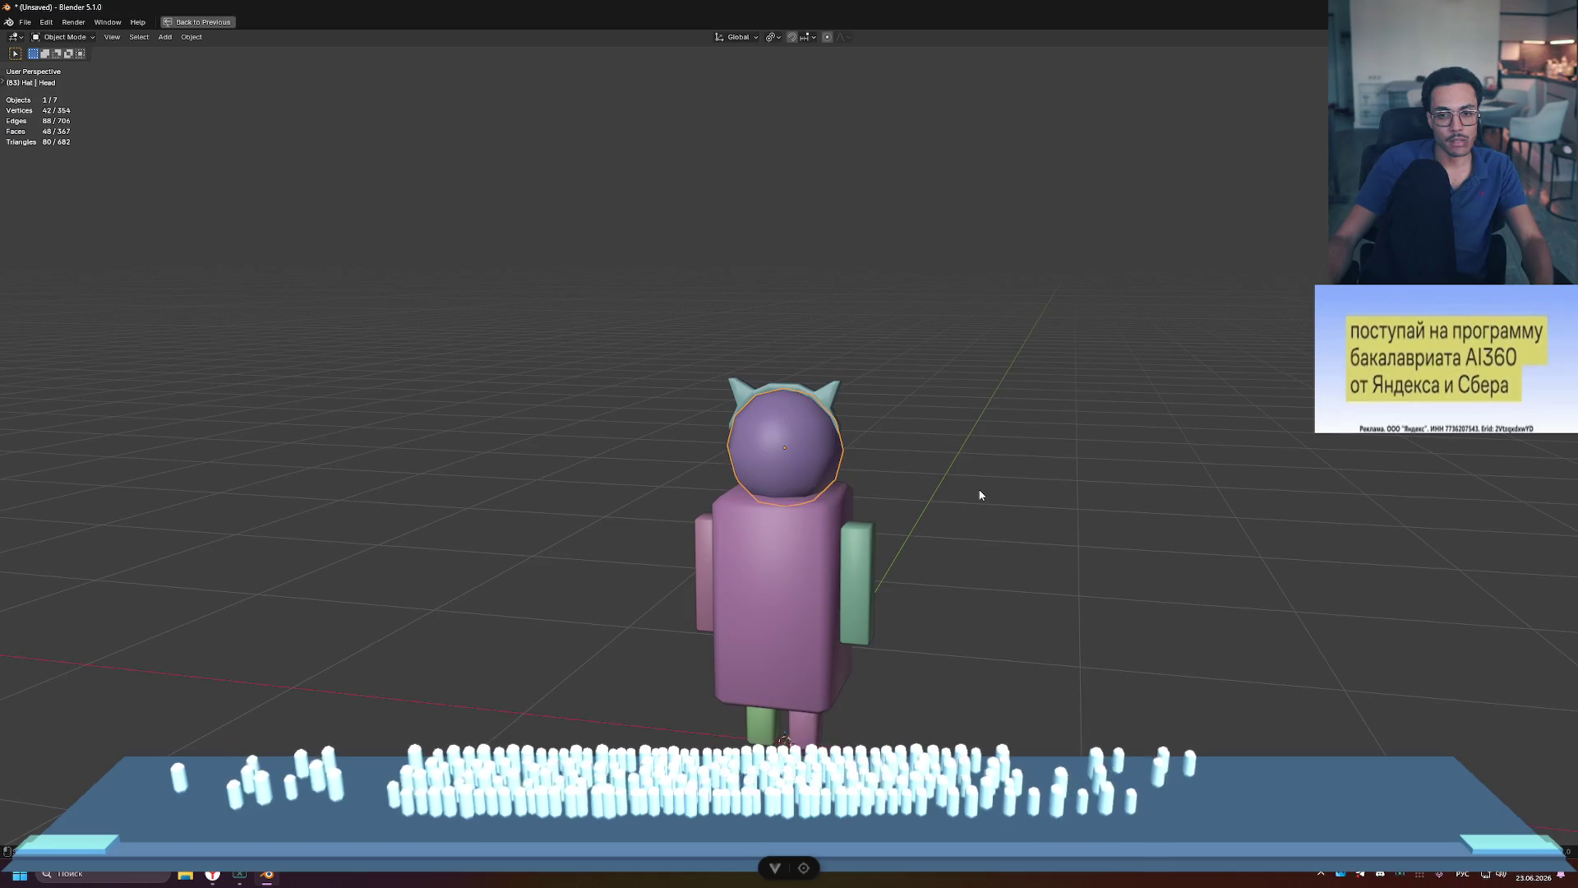
Step: Select the cat-ear headband and switch to the back, front, right and perspective four-view layout
{"action": "key", "text": "Tab"}
{"action": "key", "text": "Tab"}
{"action": "middle_click_drag", "start_coordinate": [861, 462], "coordinate": [657, 473]}
{"action": "scroll", "coordinate": [866, 467], "scroll_direction": "up", "scroll_amount": 5}
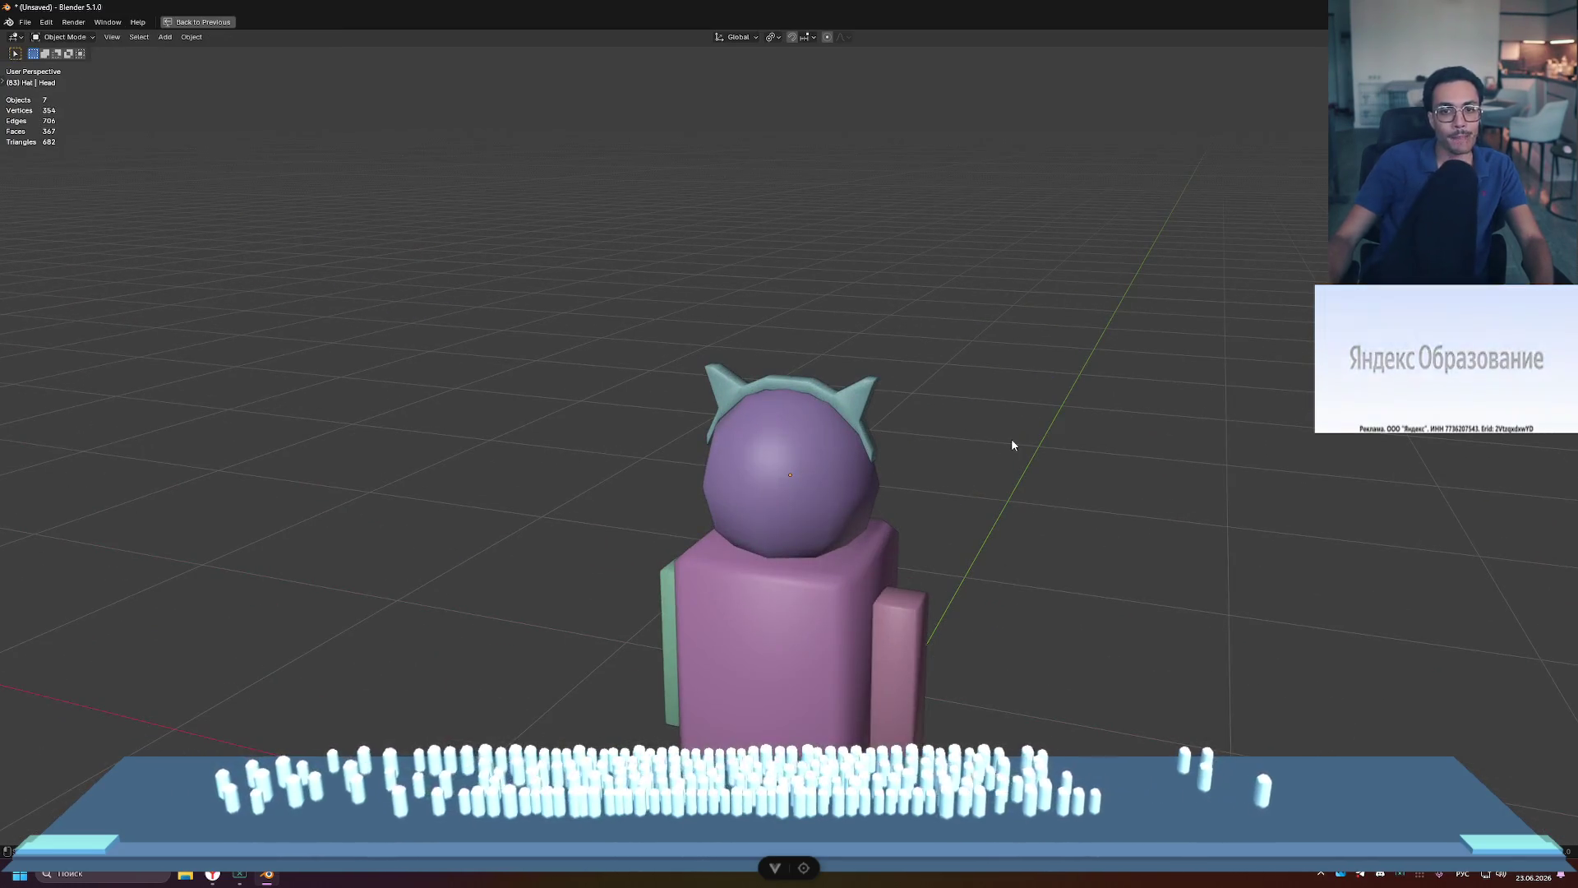
{"action": "scroll", "coordinate": [947, 392], "scroll_direction": "up", "scroll_amount": 4}
{"action": "left_click", "coordinate": [947, 392]}
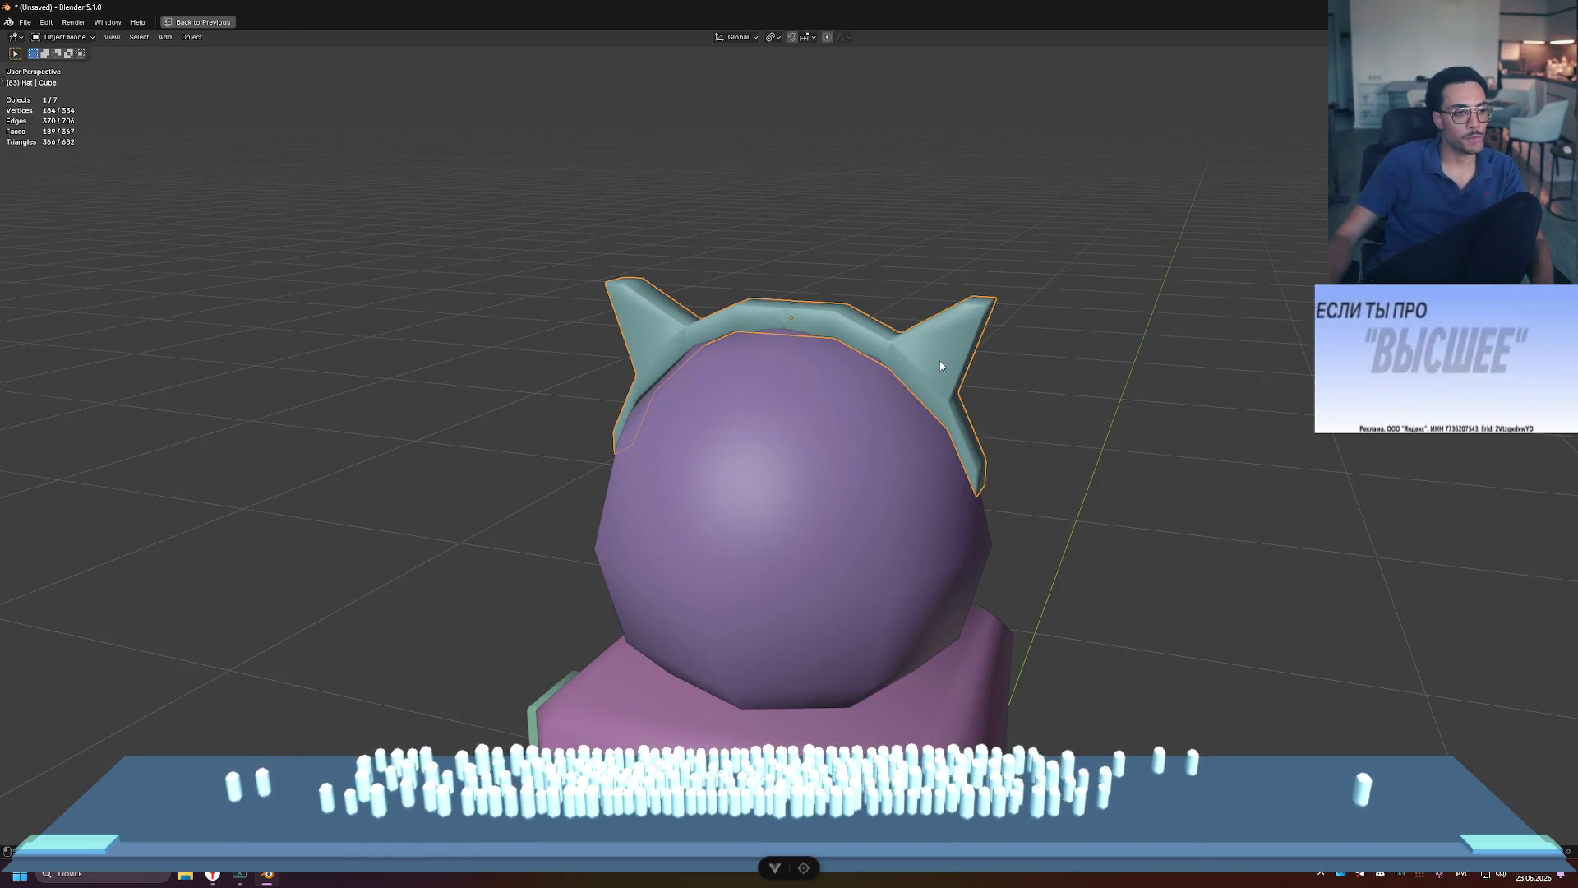
{"action": "key", "text": "ctrl+space"}
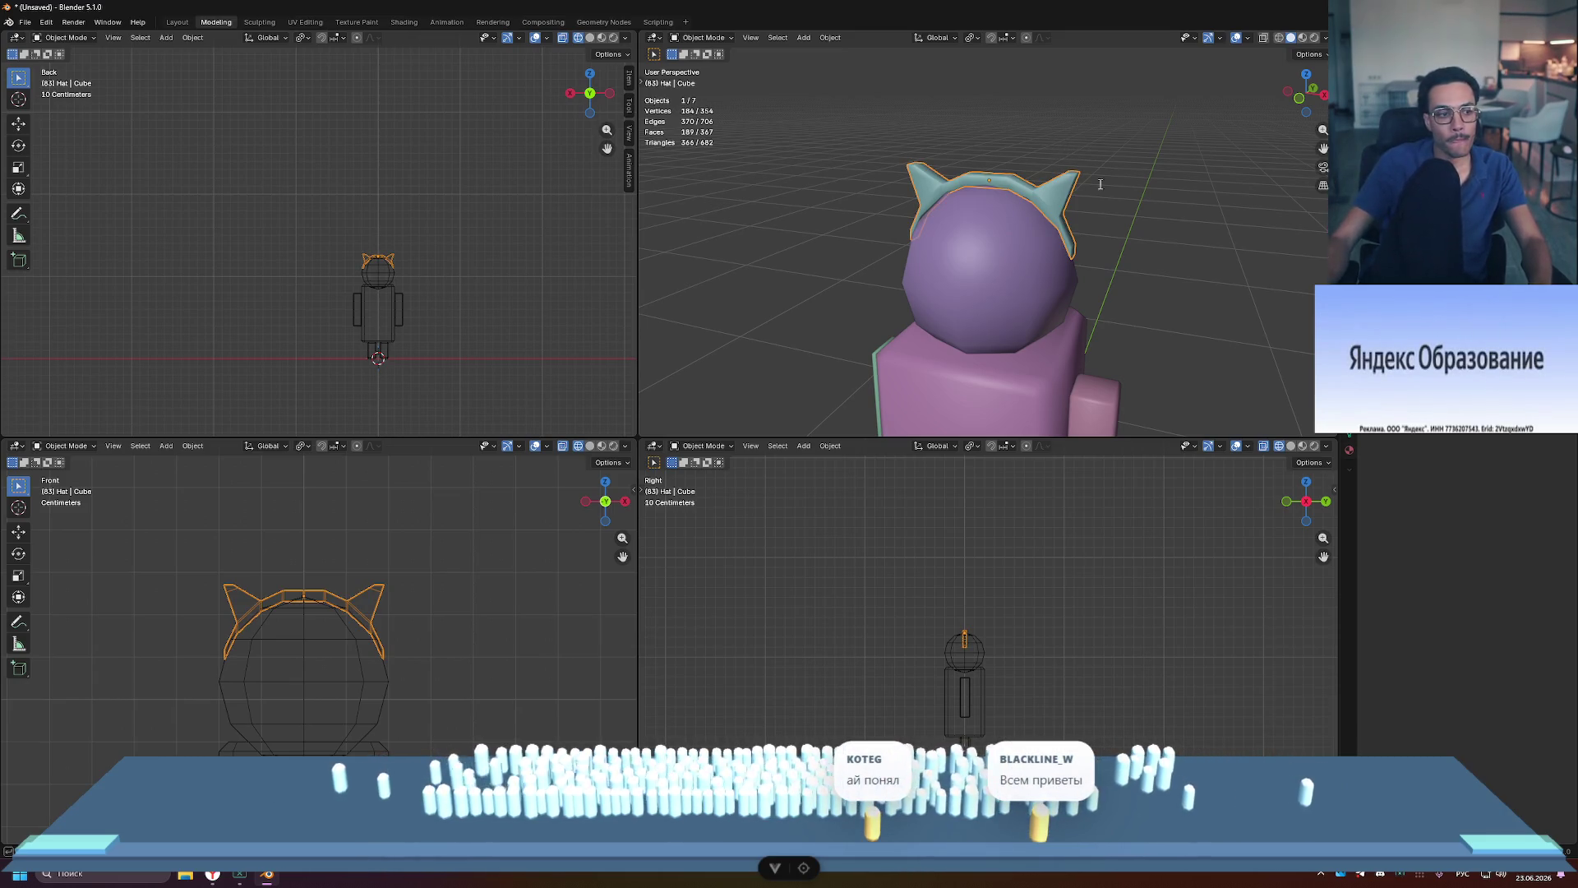
Step: Toggle Edit Mode and undo back to editing the cat-ear headband mesh
{"action": "key", "text": "Tab"}
{"action": "scroll", "coordinate": [1040, 194], "scroll_direction": "up", "scroll_amount": 5}
{"action": "middle_click_drag", "start_coordinate": [1040, 194], "coordinate": [1141, 206]}
{"action": "key", "text": "Tab"}
{"action": "key", "text": "ctrl+z"}
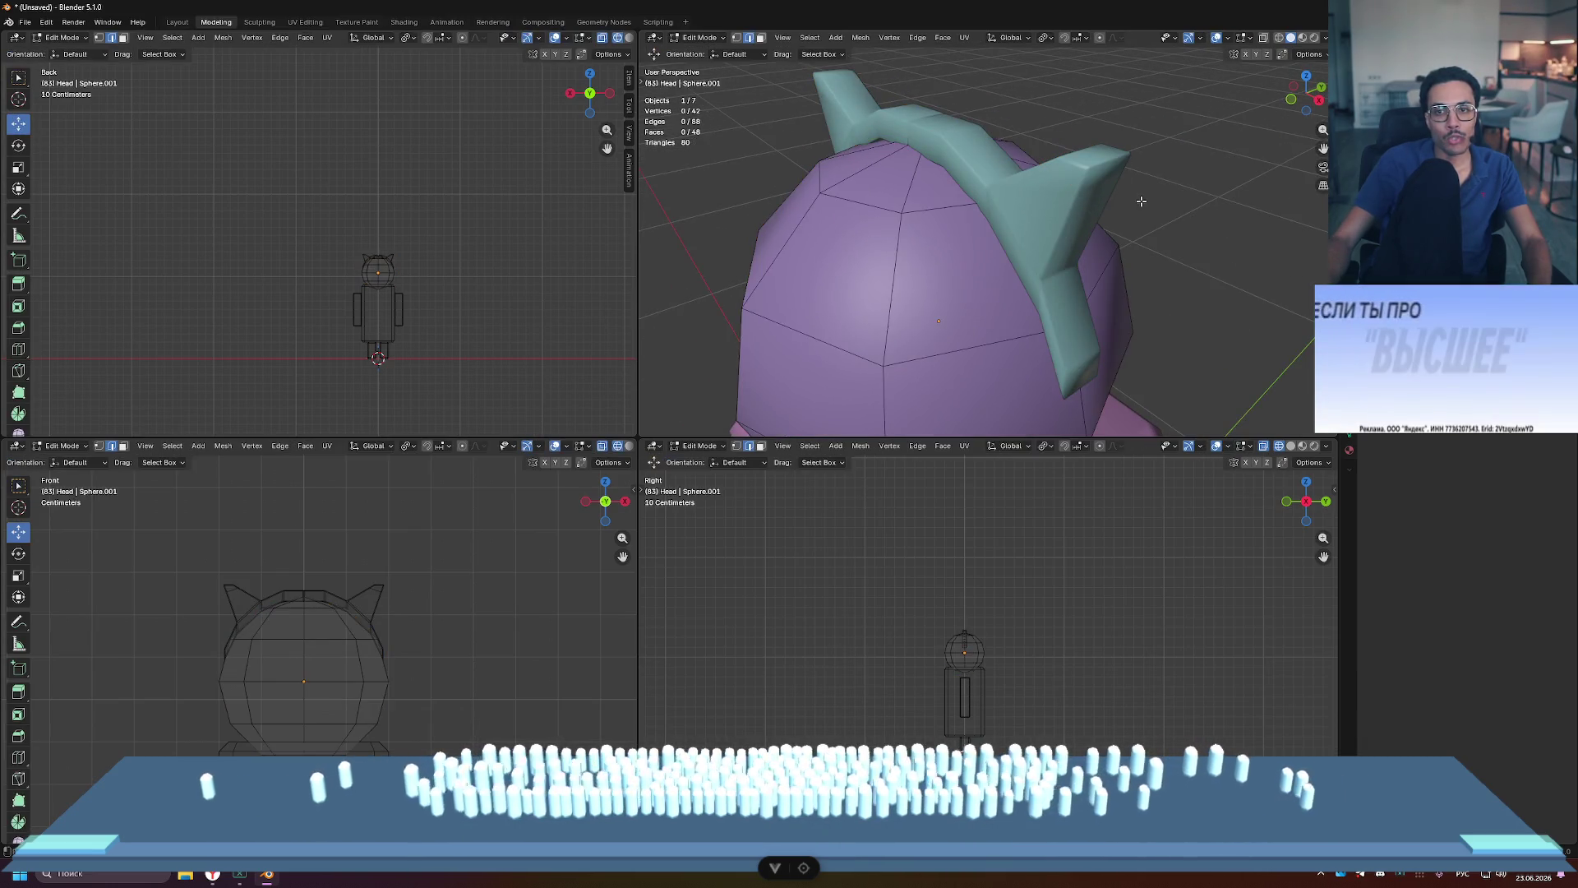
{"action": "key", "text": "ctrl+z"}
{"action": "key", "text": "ctrl+z"}
{"action": "key", "text": "ctrl+z"}
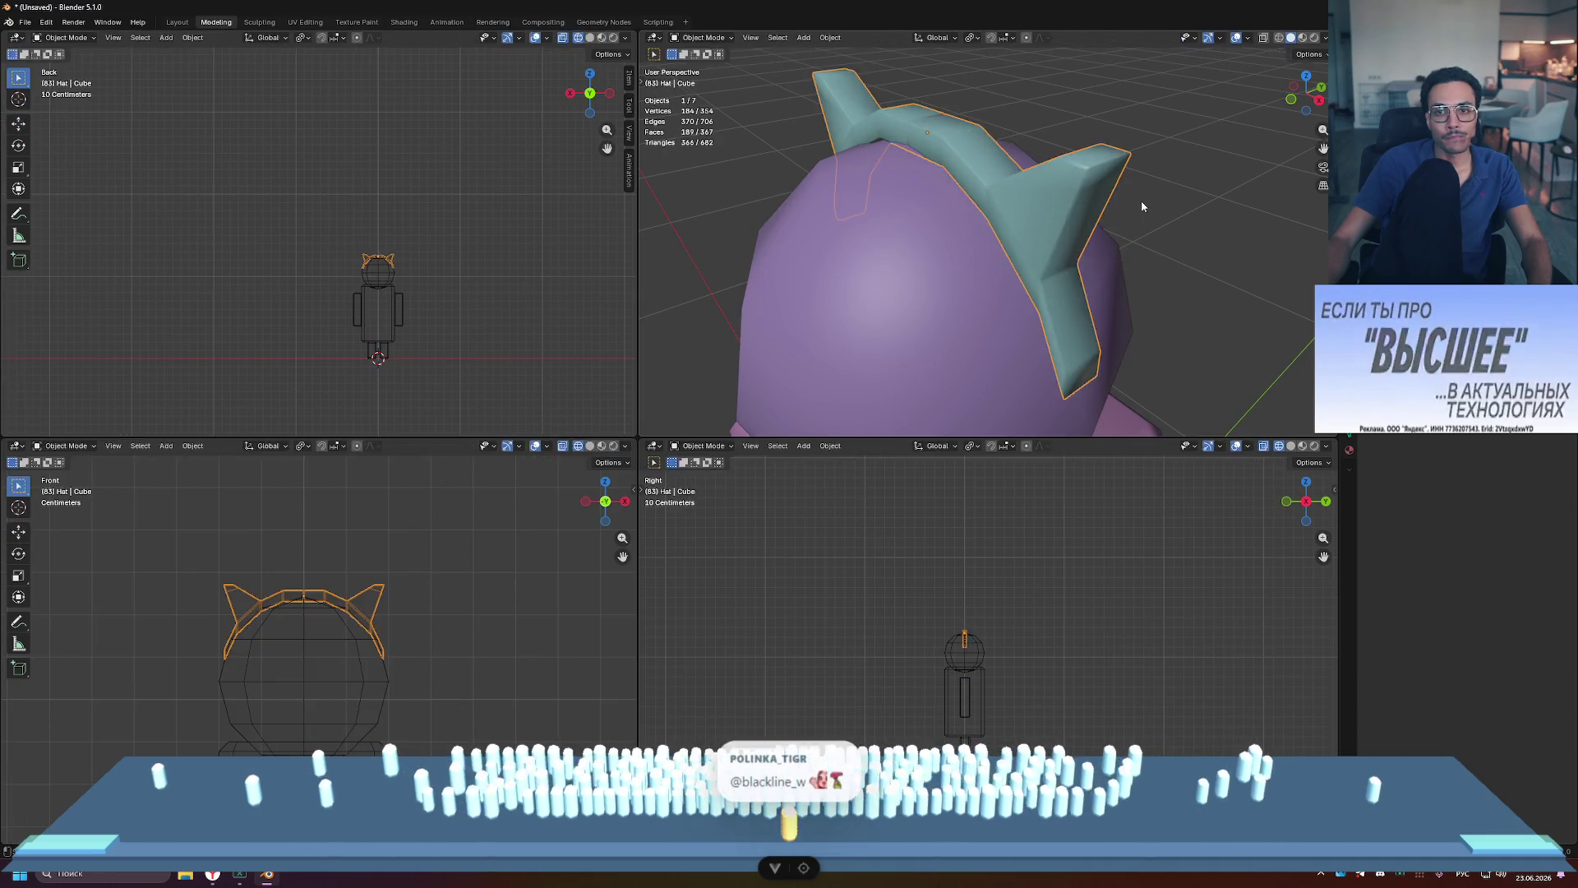
{"action": "key", "text": "ctrl+z"}
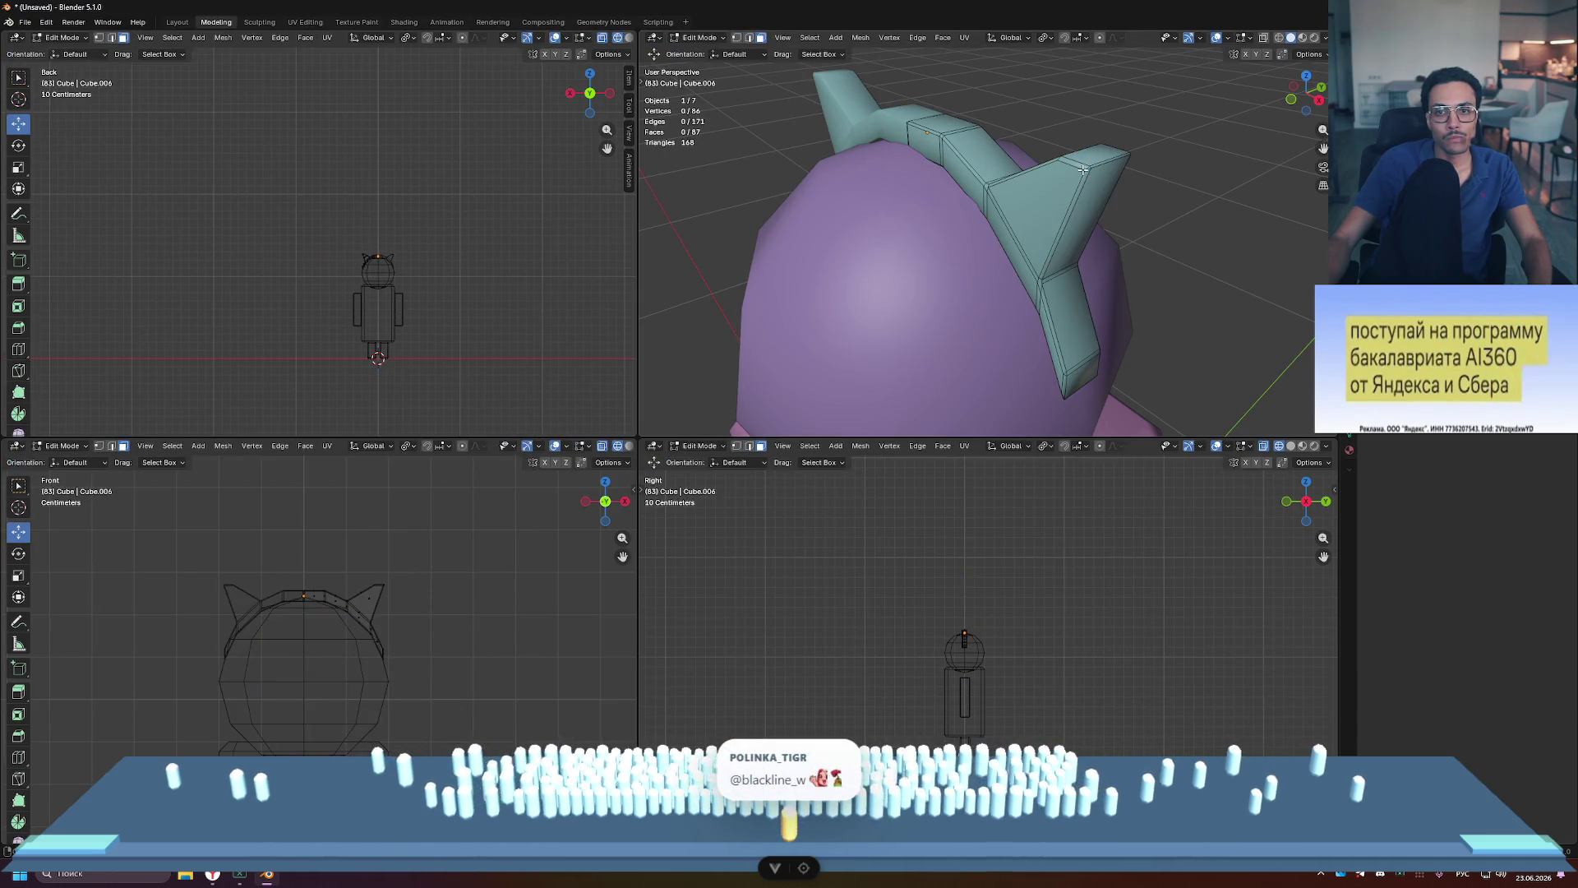
{"action": "middle_click_drag", "start_coordinate": [1156, 197], "coordinate": [1179, 231]}
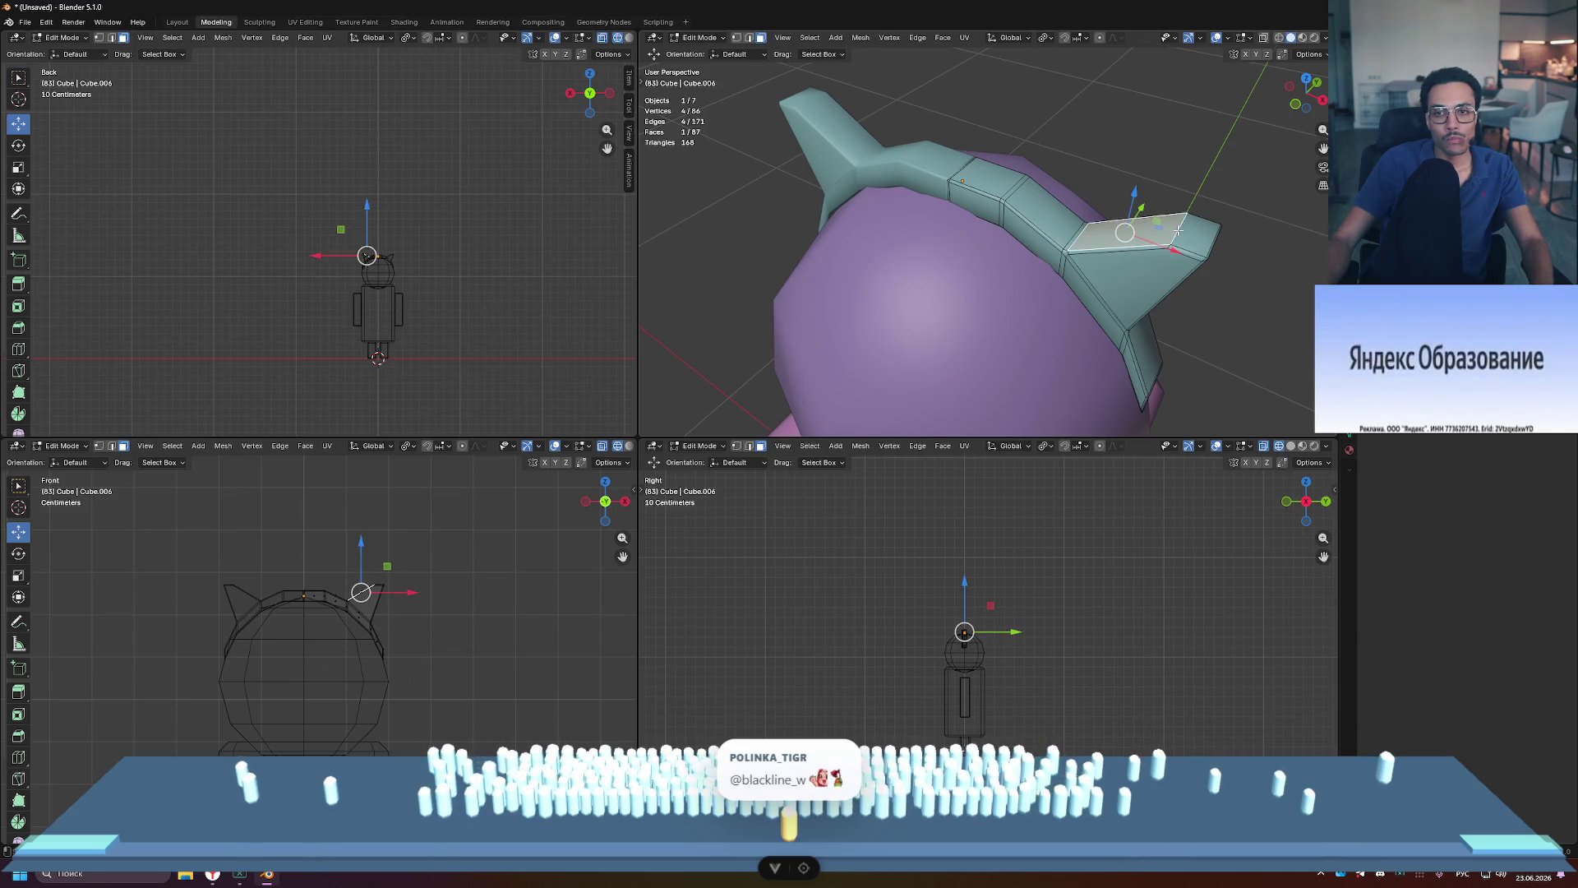
Step: Select the ear-tip edge loop, nudge it vertically, and return to Object Mode
{"action": "left_click", "coordinate": [1179, 231], "text": "alt"}
{"action": "left_click_drag", "start_coordinate": [1191, 189], "coordinate": [1192, 201]}
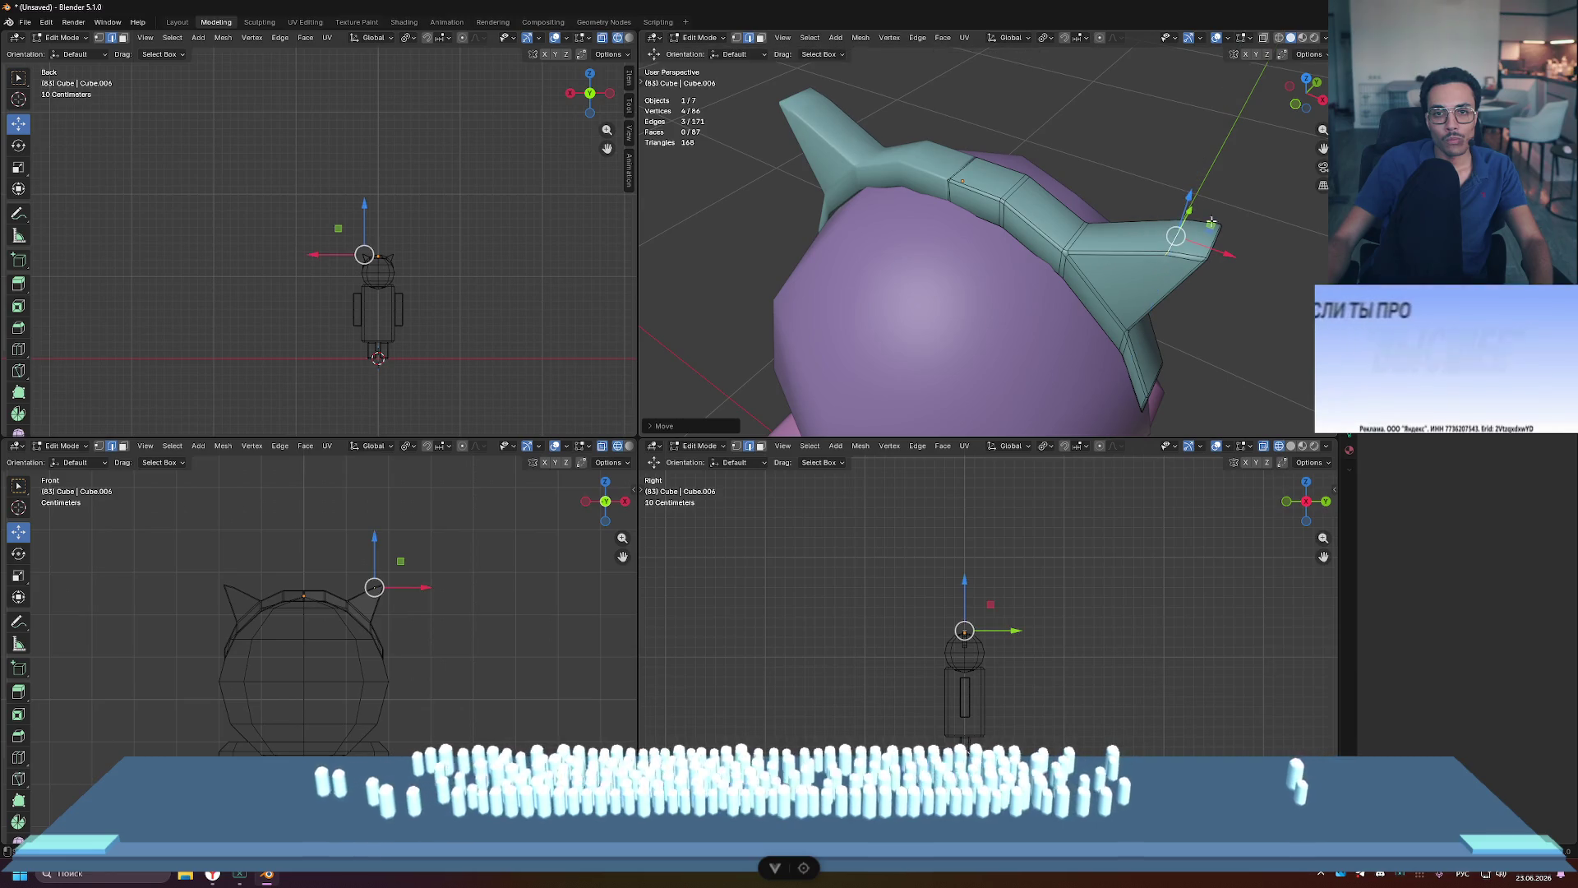
{"action": "left_click", "coordinate": [1265, 276]}
{"action": "mouse_move", "coordinate": [1209, 230]}
{"action": "middle_mouse_down"}
{"action": "mouse_move", "coordinate": [1265, 276]}
{"action": "mouse_move", "coordinate": [1257, 255]}
{"action": "middle_mouse_up"}
{"action": "key", "text": "Tab"}
{"action": "scroll", "coordinate": [1236, 249], "scroll_direction": "down", "scroll_amount": 2}
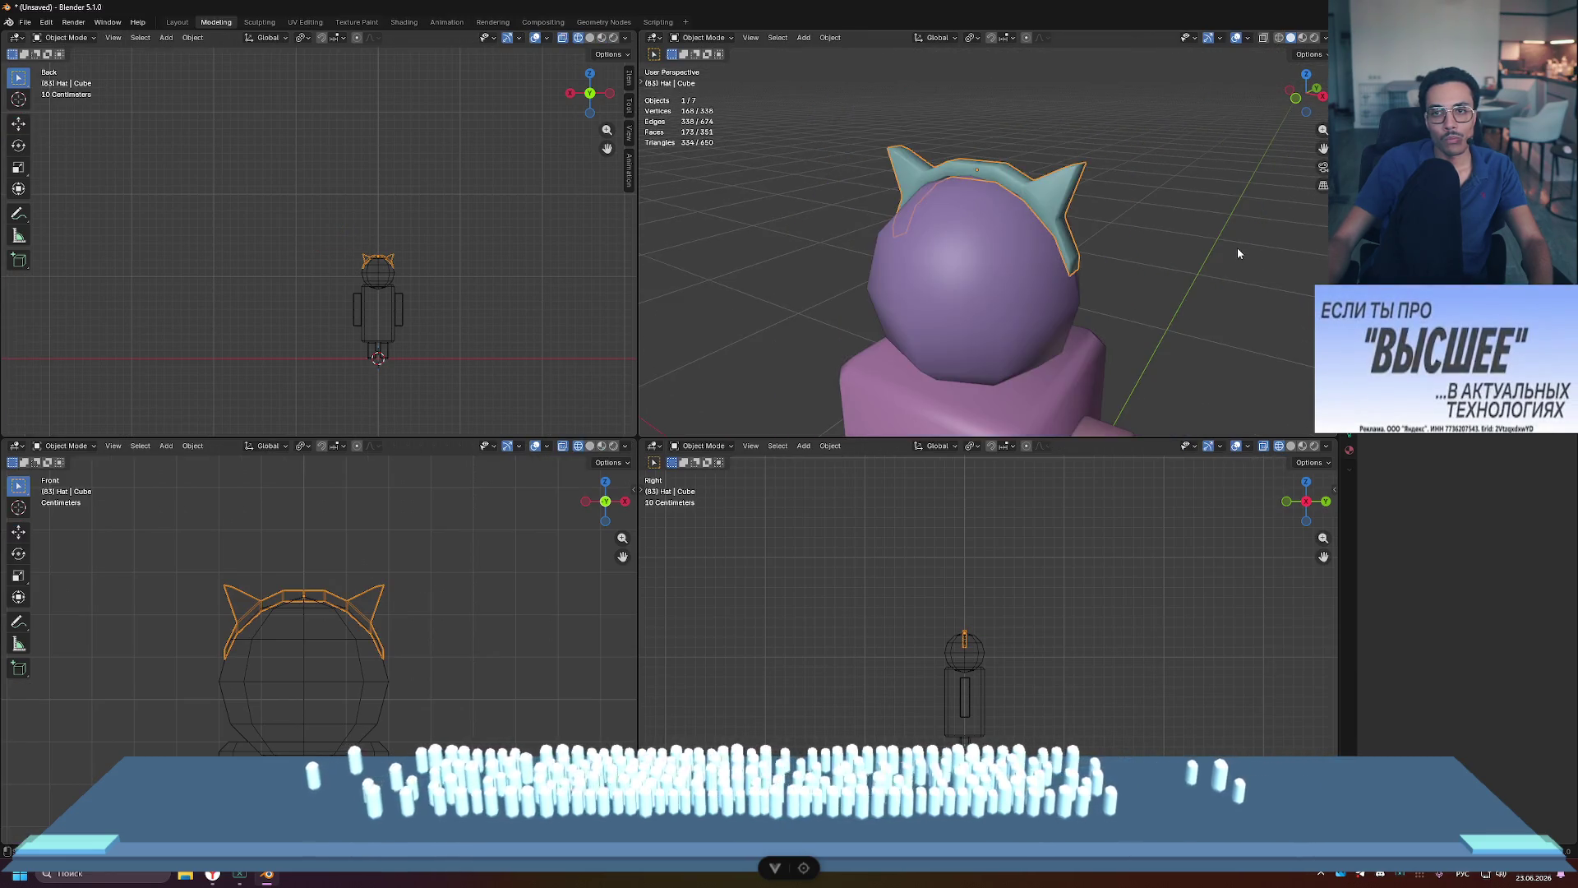
{"action": "scroll", "coordinate": [1168, 220], "scroll_direction": "up", "scroll_amount": 2}
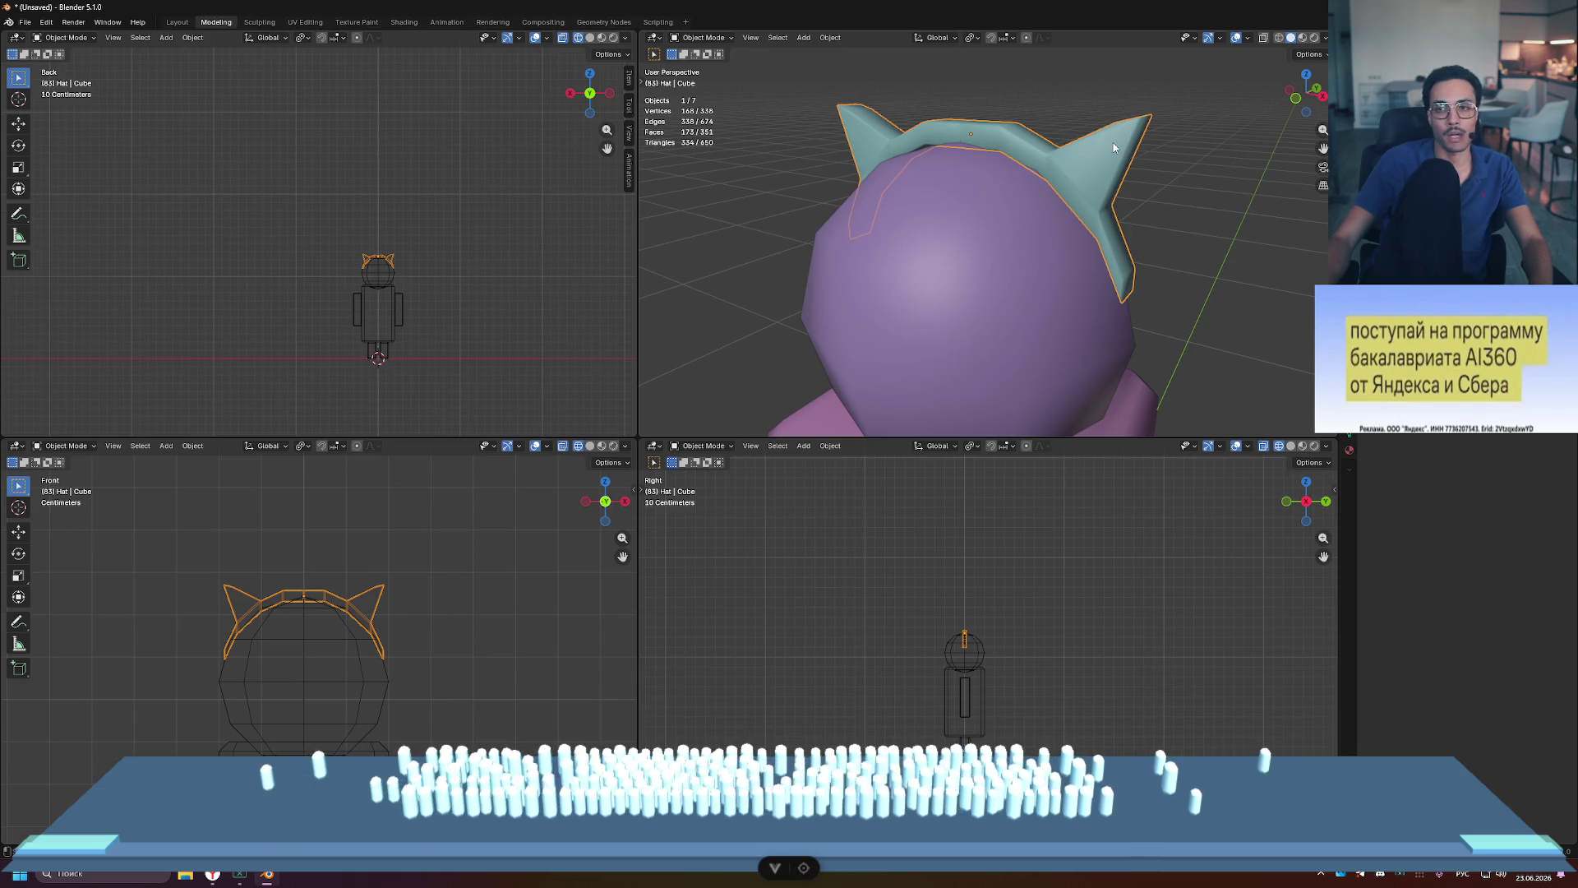
Step: Try moving the ear-tip vertices along X in Edit Mode, then undo that move
{"action": "key", "text": "Tab"}
{"action": "middle_click_drag", "start_coordinate": [1151, 172], "coordinate": [1184, 200]}
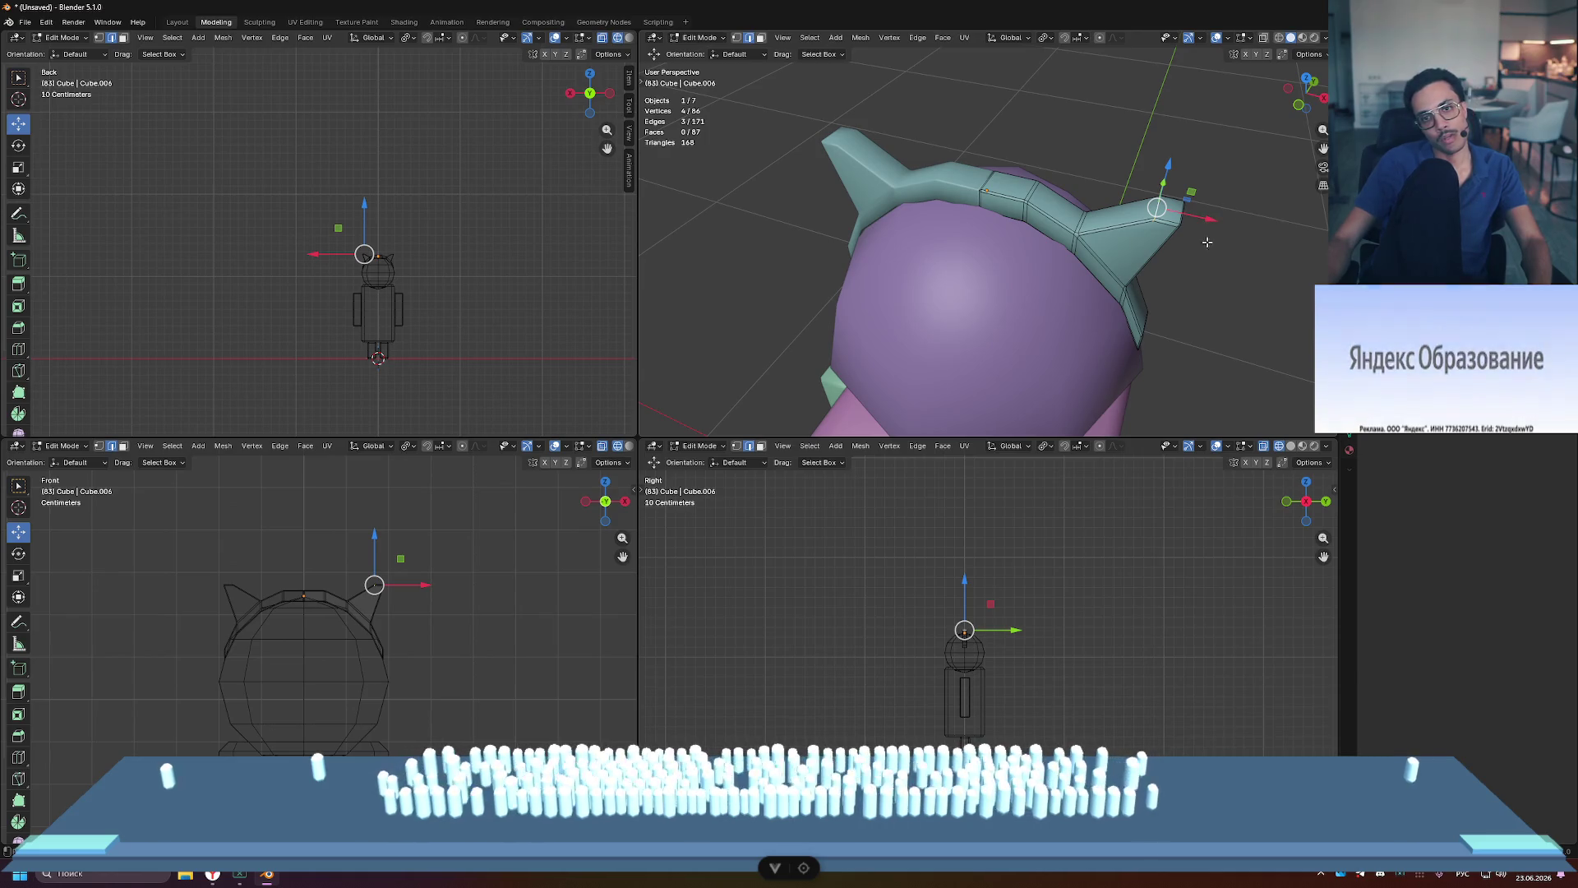
{"action": "left_click_drag", "start_coordinate": [1210, 220], "coordinate": [1226, 224]}
{"action": "left_click", "coordinate": [1181, 244]}
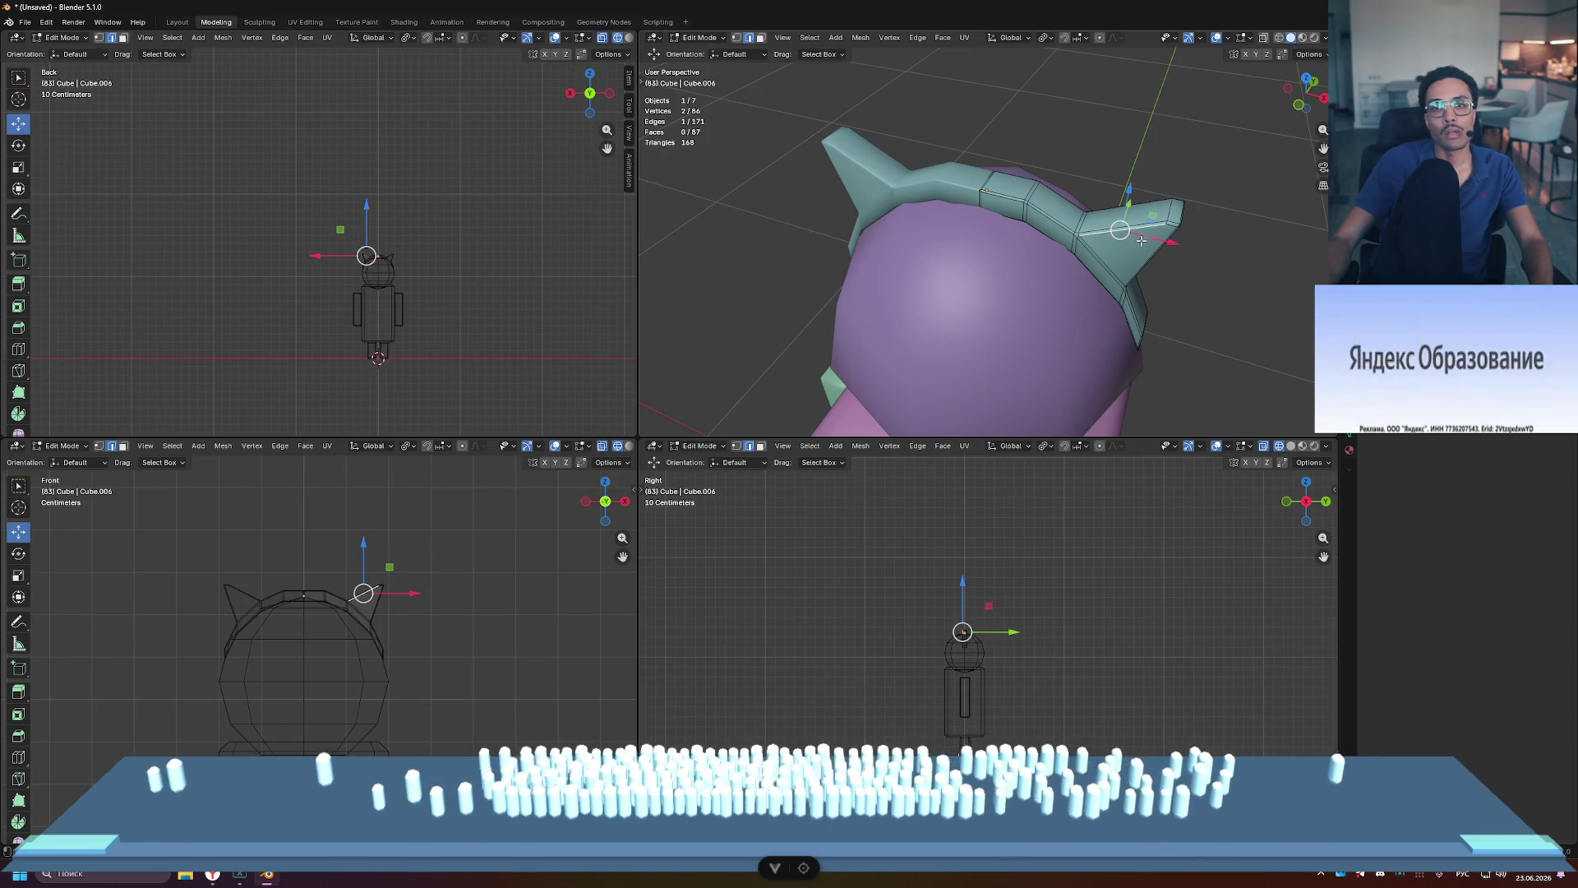
{"action": "key", "text": "ctrl+z"}
{"action": "key", "text": "ctrl+z"}
{"action": "mouse_move", "coordinate": [1206, 255]}
{"action": "middle_mouse_down"}
{"action": "mouse_move", "coordinate": [1170, 249]}
{"action": "mouse_move", "coordinate": [1154, 215]}
{"action": "mouse_move", "coordinate": [966, 213]}
{"action": "mouse_move", "coordinate": [1043, 184]}
{"action": "mouse_move", "coordinate": [1191, 186]}
{"action": "mouse_move", "coordinate": [1199, 207]}
{"action": "middle_mouse_up"}
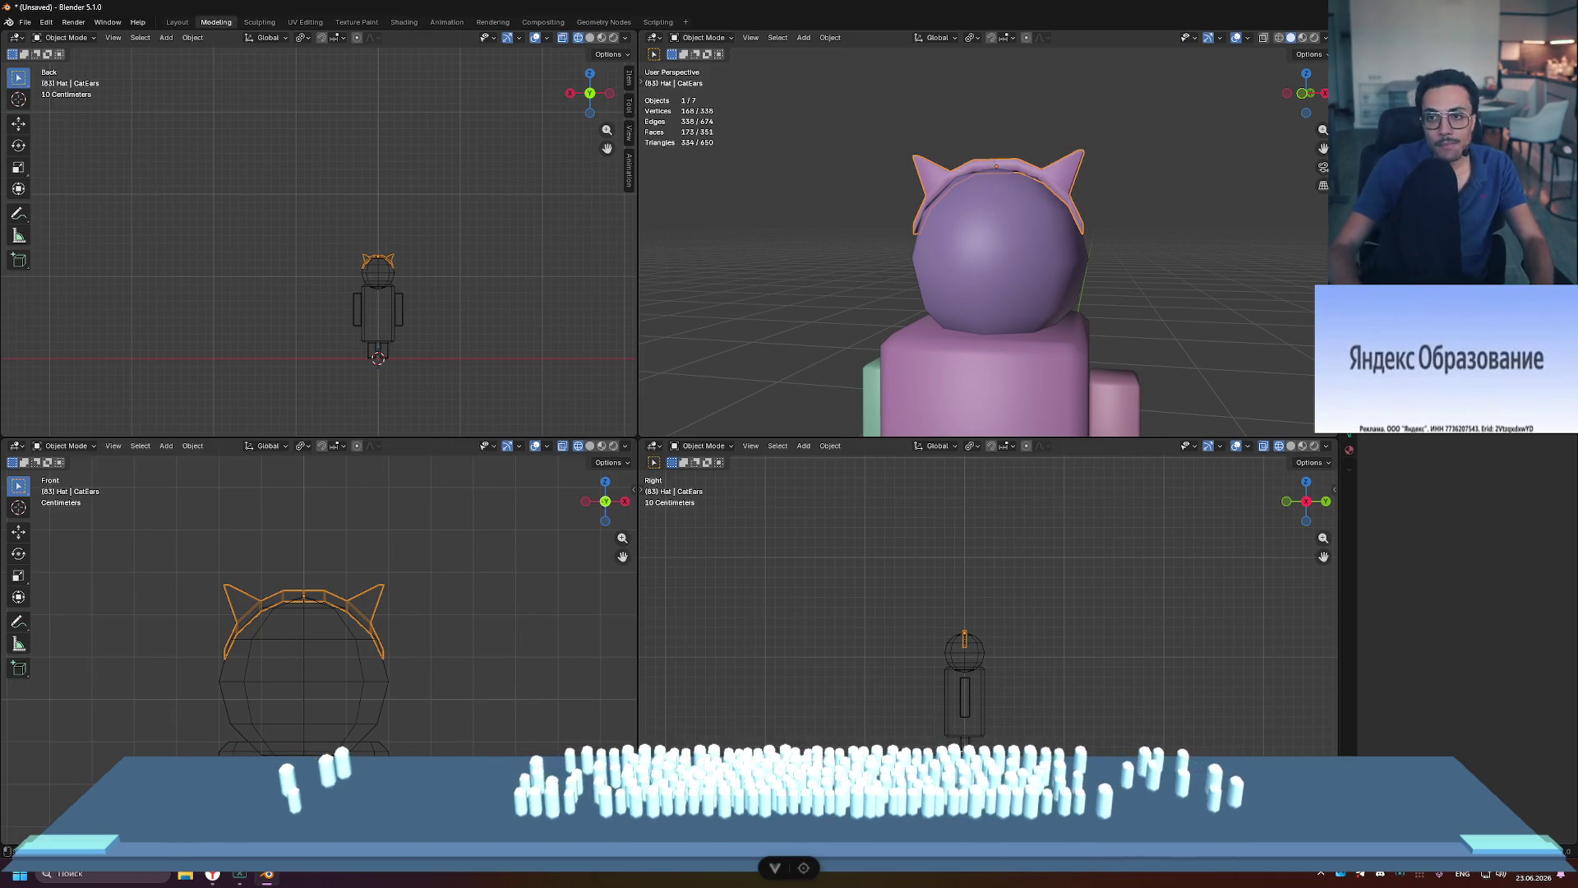
{"action": "scroll", "coordinate": [1141, 198], "scroll_direction": "down", "scroll_amount": 3}
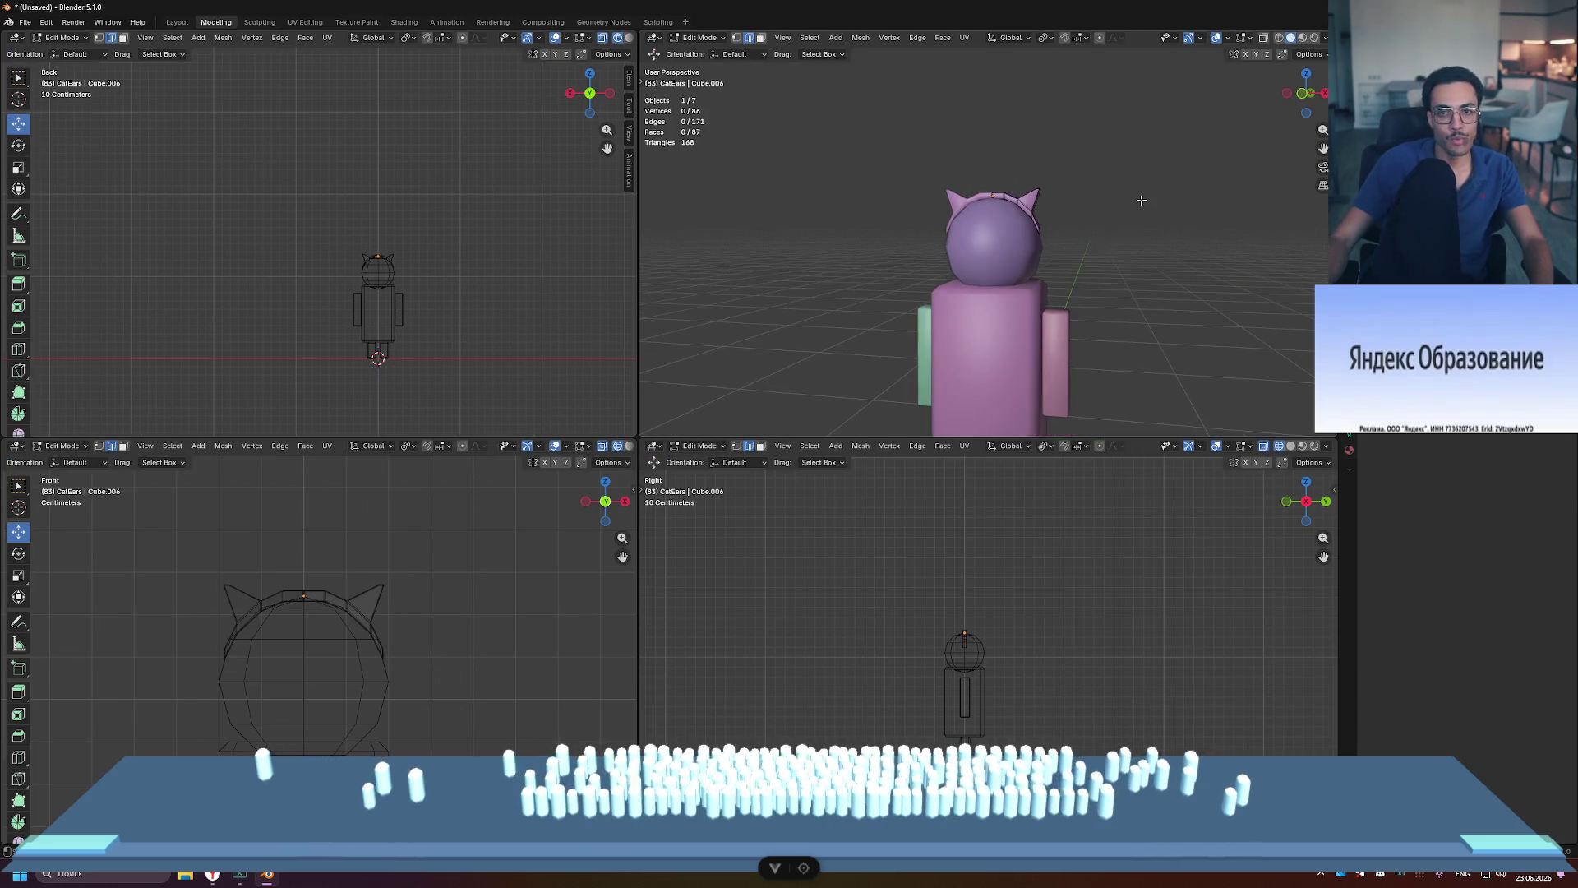
{"action": "key", "text": "ctrl+space"}
{"action": "scroll", "coordinate": [997, 342], "scroll_direction": "down", "scroll_amount": 3}
{"action": "mouse_move", "coordinate": [998, 342]}
{"action": "middle_mouse_down"}
{"action": "mouse_move", "coordinate": [948, 363]}
{"action": "mouse_move", "coordinate": [973, 296]}
{"action": "mouse_move", "coordinate": [973, 320]}
{"action": "mouse_move", "coordinate": [1155, 307]}
{"action": "mouse_move", "coordinate": [796, 316]}
{"action": "middle_mouse_up"}
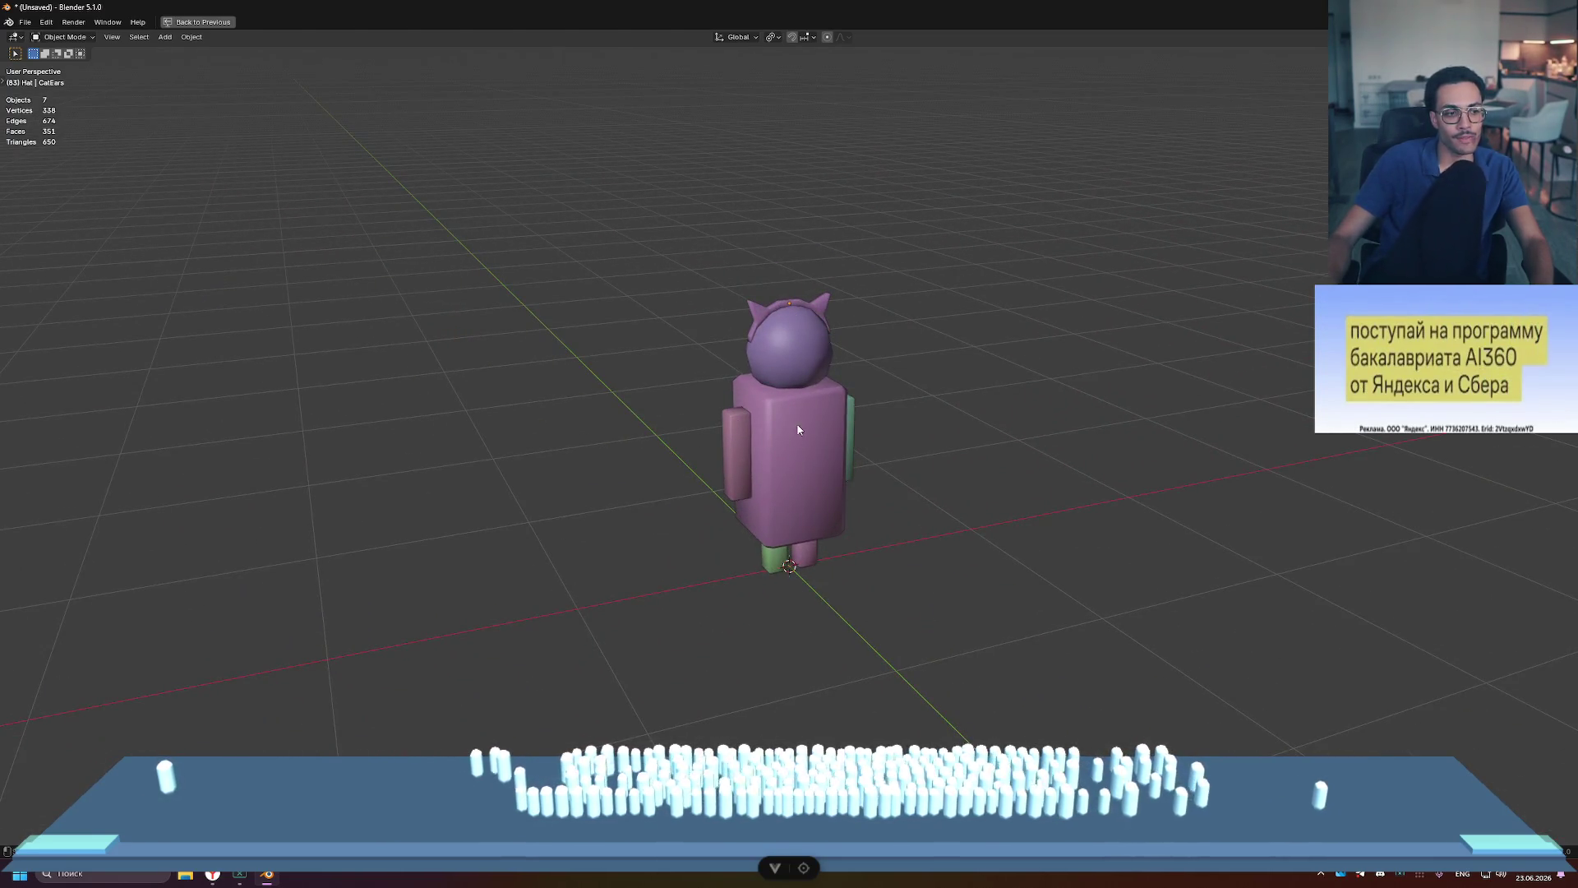
{"action": "scroll", "coordinate": [798, 429], "scroll_direction": "down", "scroll_amount": 2}
{"action": "middle_click_drag", "start_coordinate": [807, 378], "coordinate": [1039, 374]}
{"action": "scroll", "coordinate": [1029, 380], "scroll_direction": "down", "scroll_amount": 2}
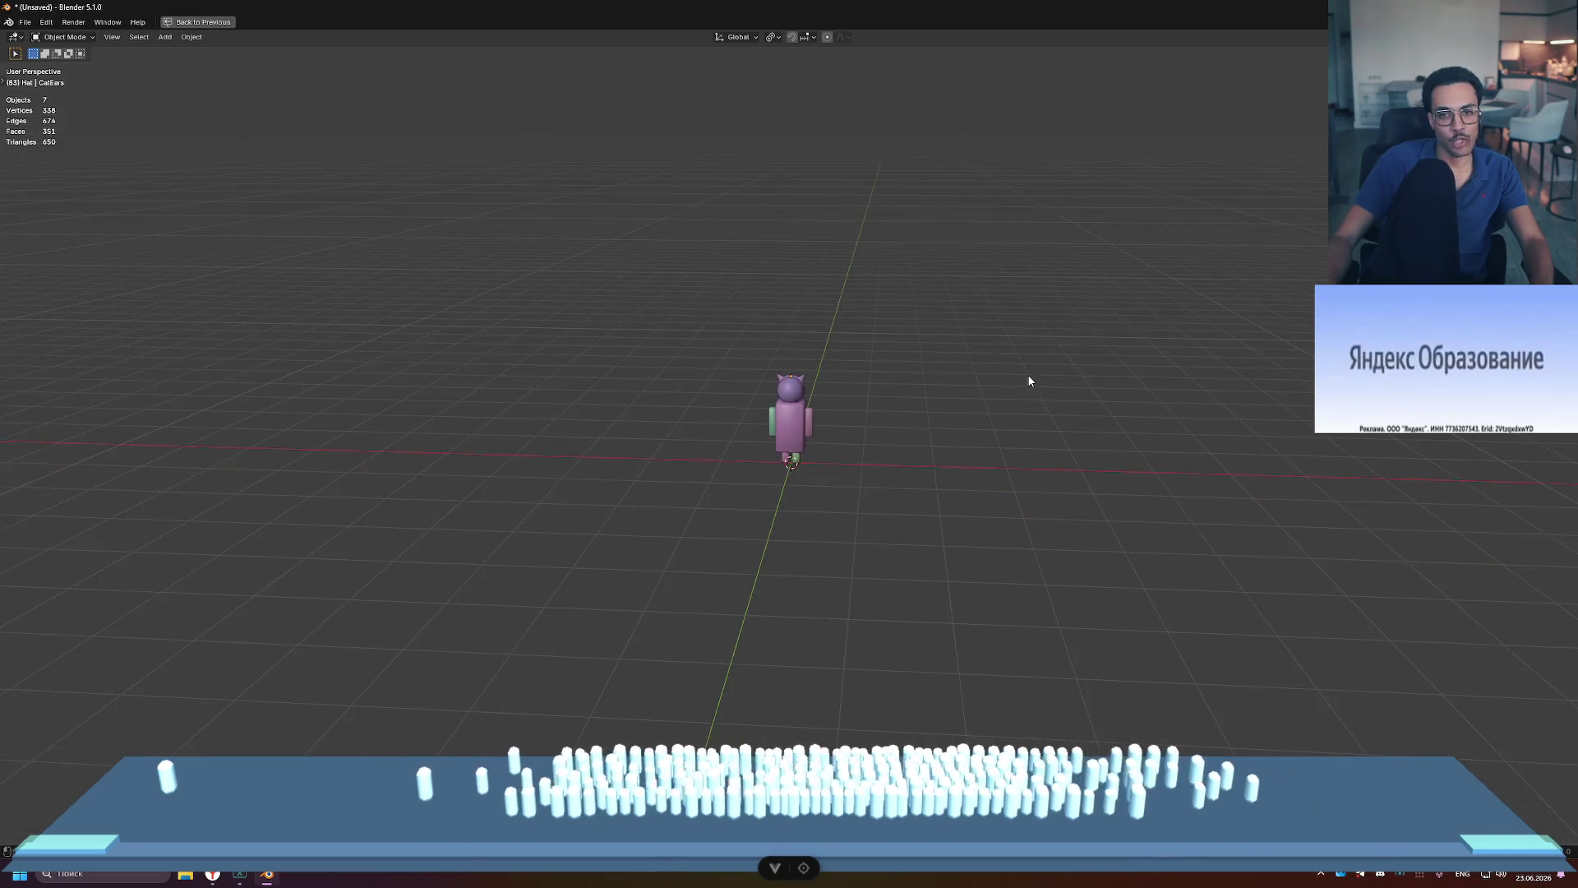
{"action": "scroll", "coordinate": [924, 371], "scroll_direction": "up", "scroll_amount": 6}
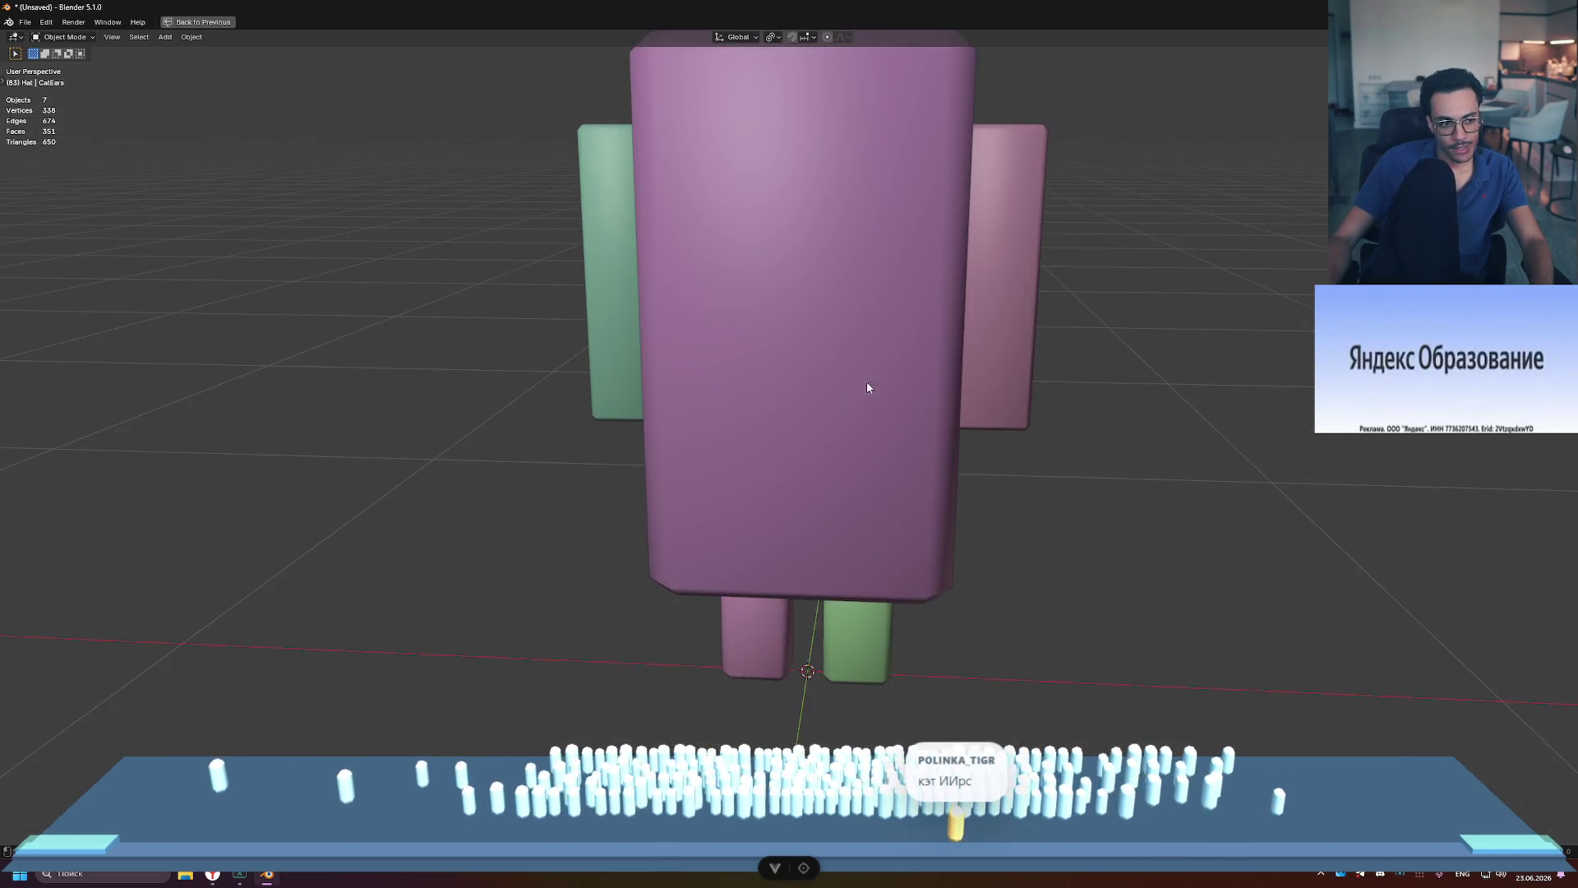
{"action": "scroll", "coordinate": [872, 380], "scroll_direction": "down", "scroll_amount": 5}
{"action": "mouse_move", "coordinate": [900, 298]}
{"action": "middle_mouse_down", "text": "shift"}
{"action": "mouse_move", "coordinate": [916, 328]}
{"action": "mouse_move", "coordinate": [911, 398]}
{"action": "middle_mouse_up", "text": "shift"}
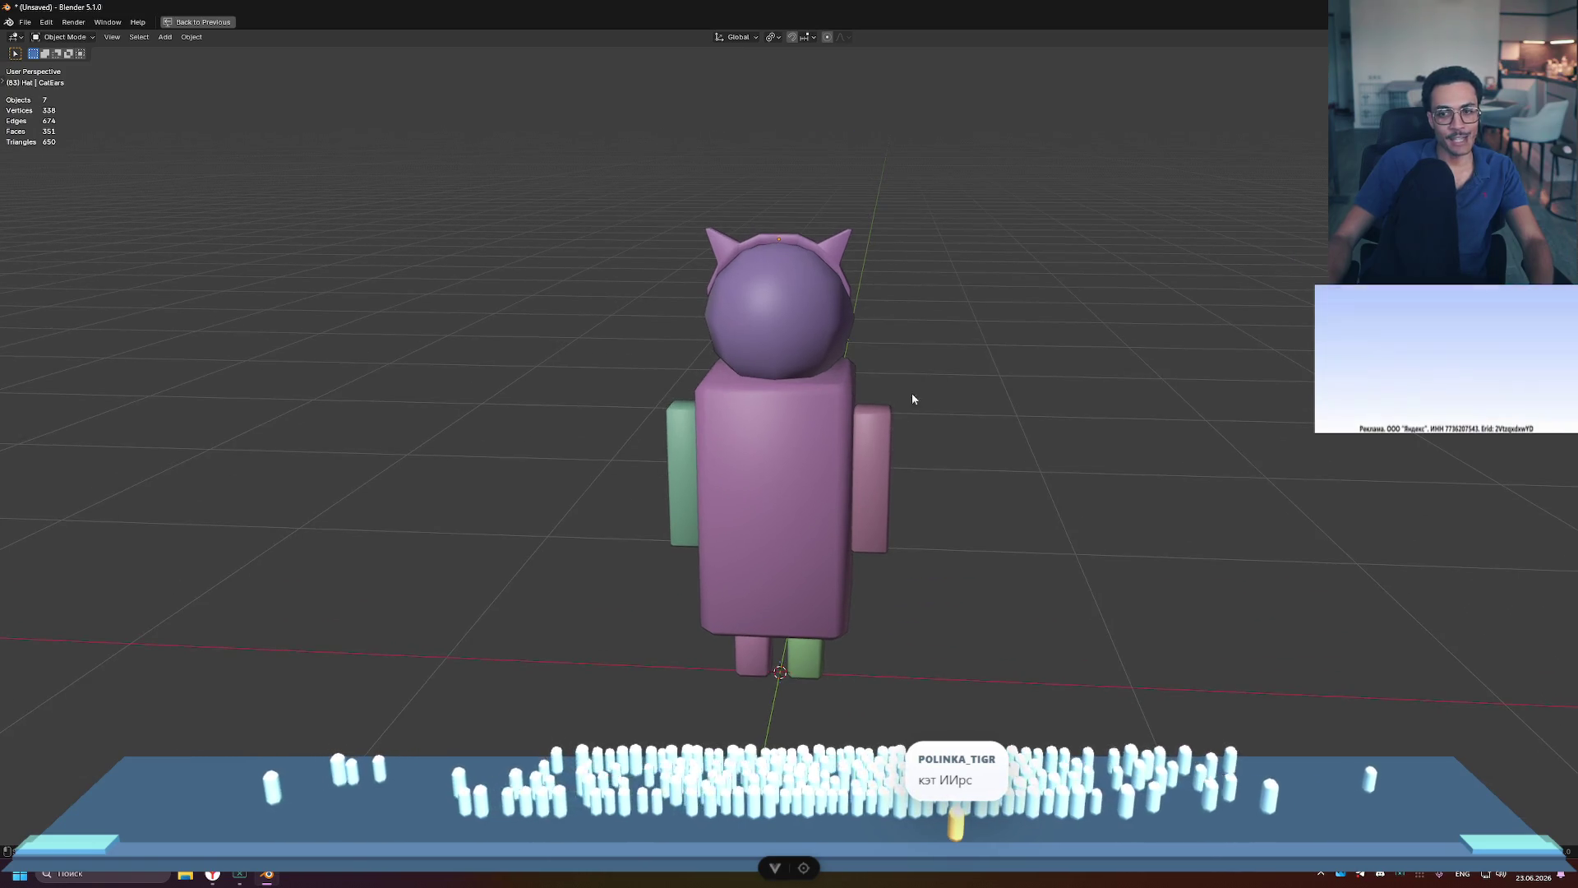
{"action": "middle_click_drag", "start_coordinate": [1064, 377], "coordinate": [1038, 393]}
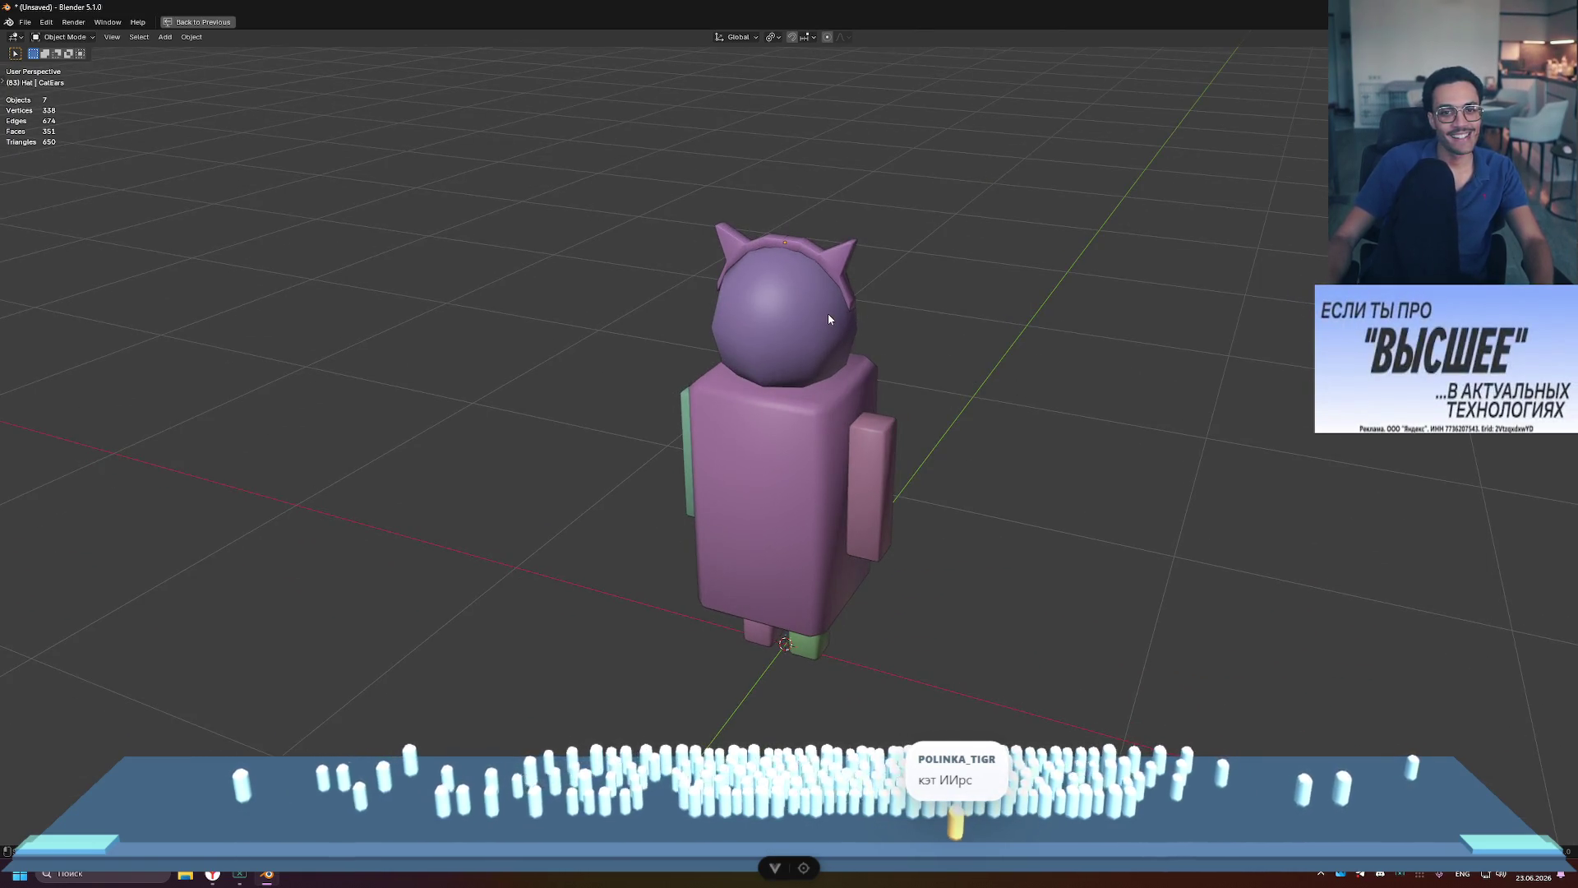
{"action": "scroll", "coordinate": [827, 314], "scroll_direction": "down", "scroll_amount": 3}
{"action": "key", "text": "ctrl+space"}
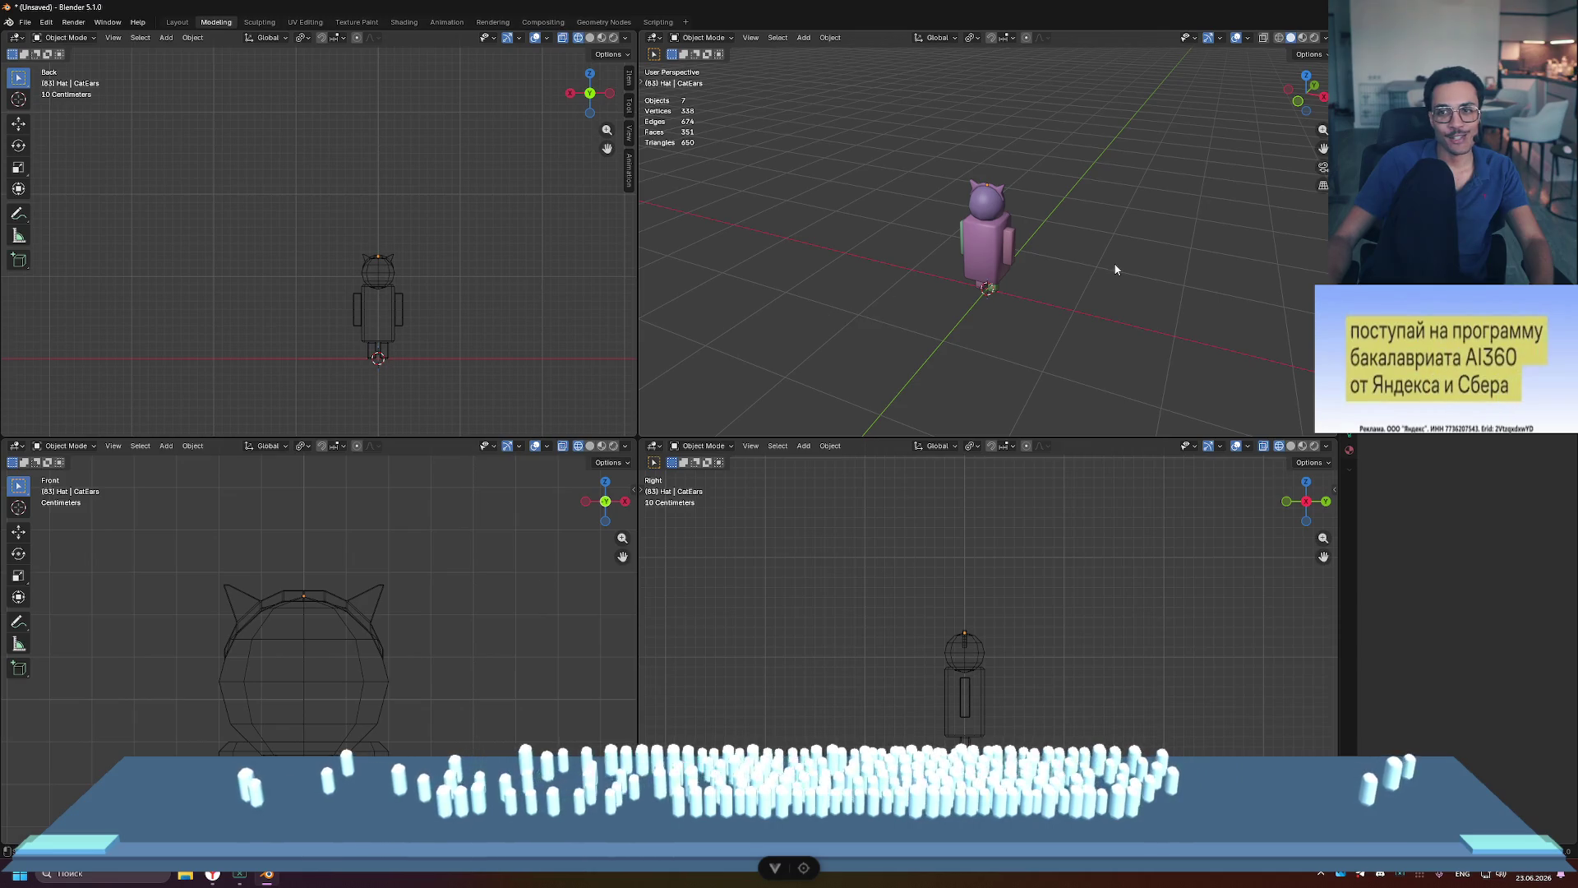
{"action": "key", "text": "n"}
{"action": "key", "text": "n"}
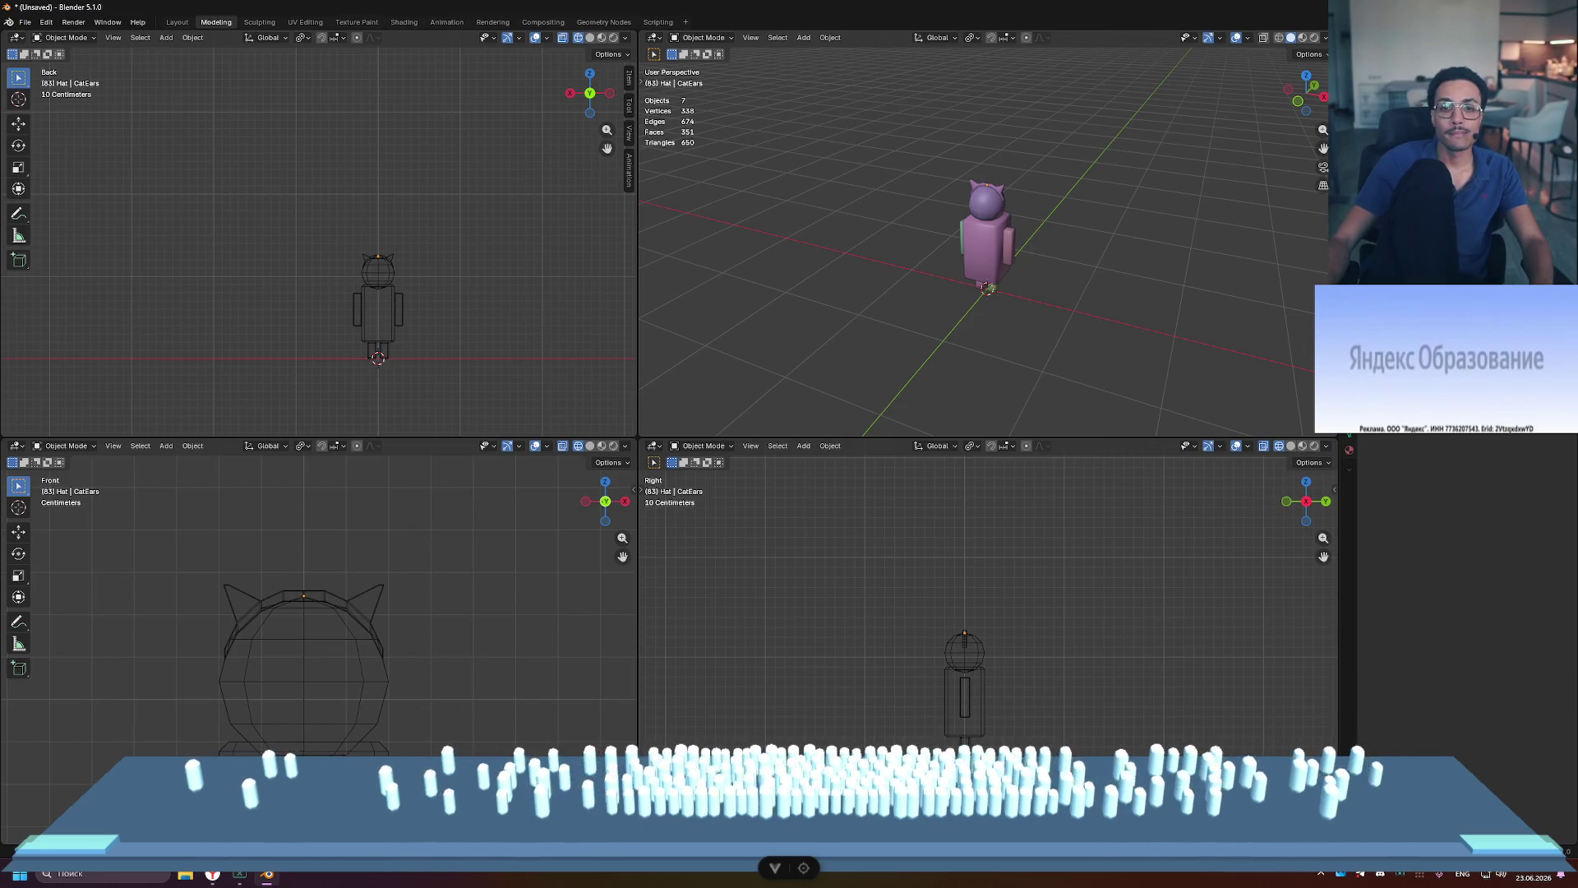
{"action": "key", "text": "ctrl+space"}
{"action": "mouse_move", "coordinate": [917, 357]}
{"action": "middle_mouse_down"}
{"action": "mouse_move", "coordinate": [965, 356]}
{"action": "mouse_move", "coordinate": [962, 295]}
{"action": "mouse_move", "coordinate": [955, 362]}
{"action": "middle_mouse_up"}
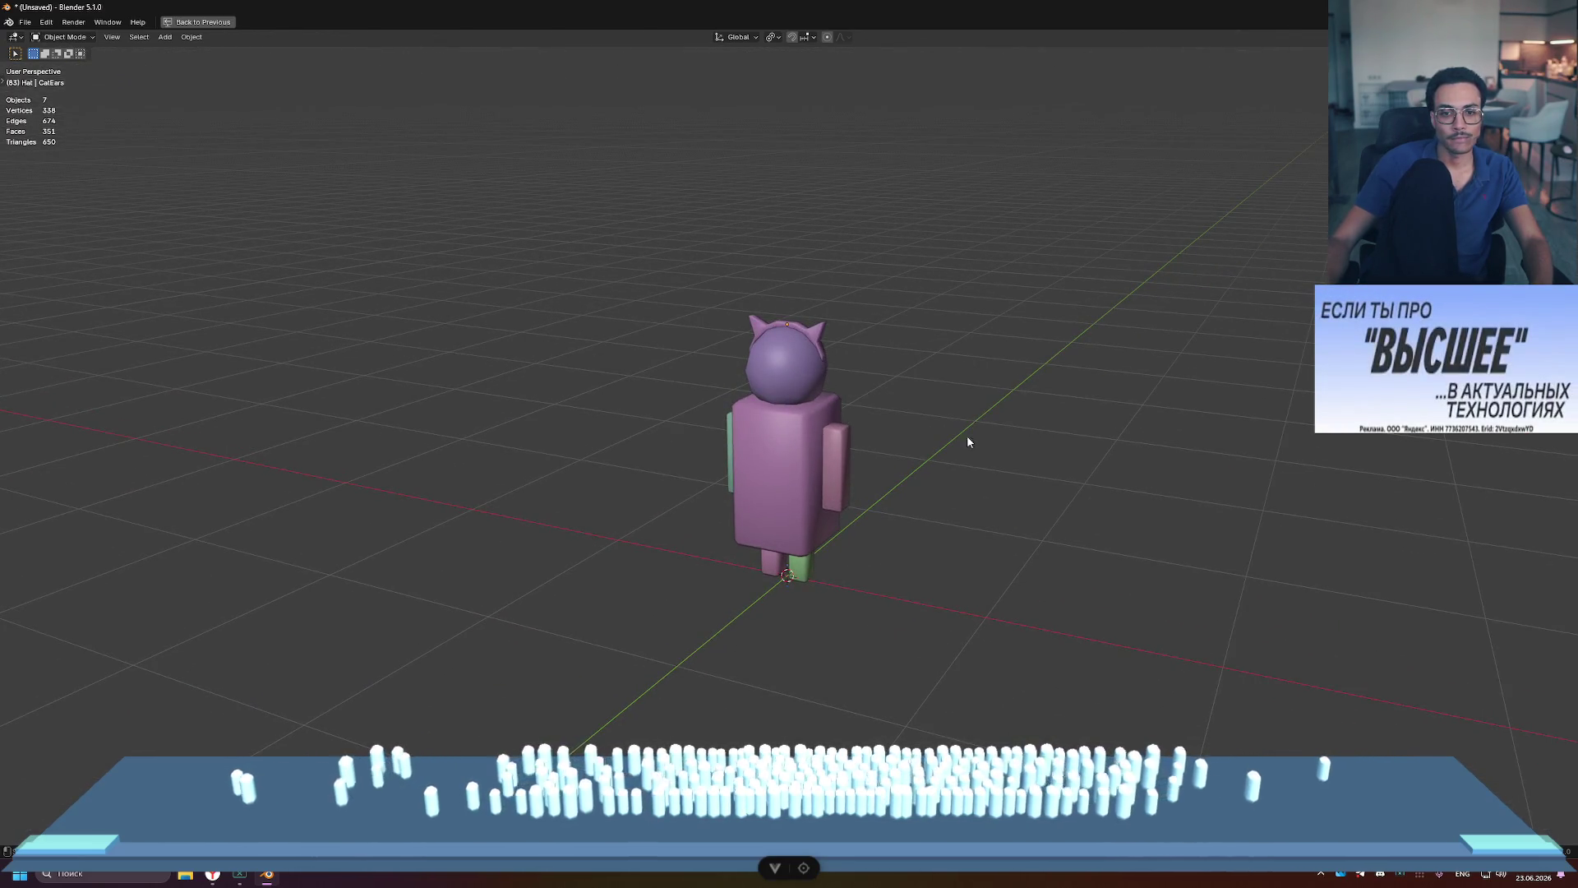
{"action": "key", "text": "ctrl+alt+space"}
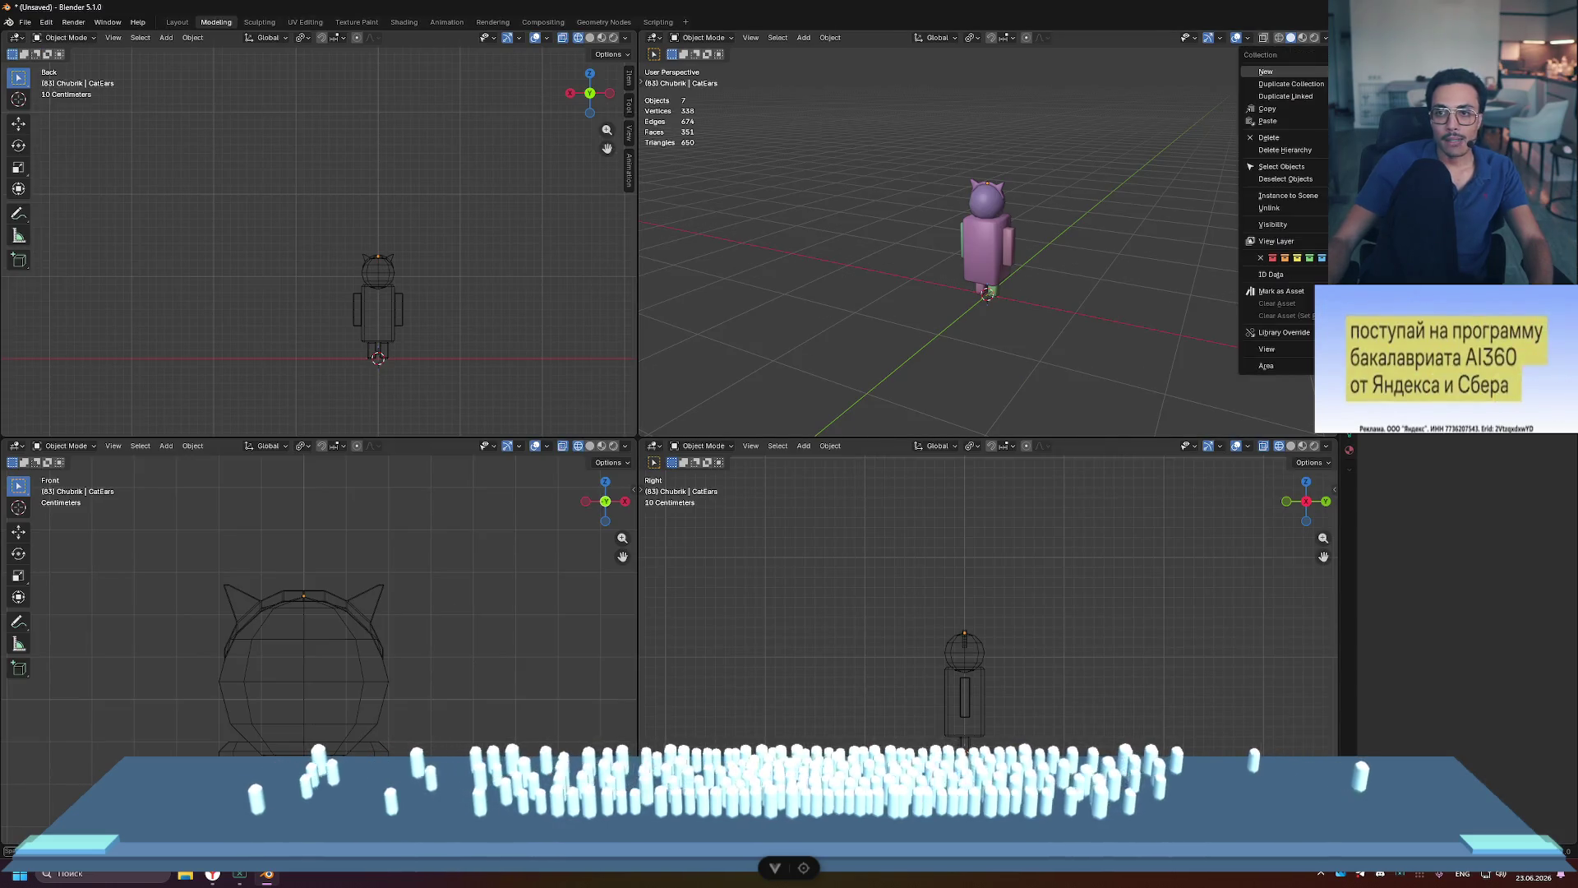
{"action": "right_click", "coordinate": [1336, 79]}
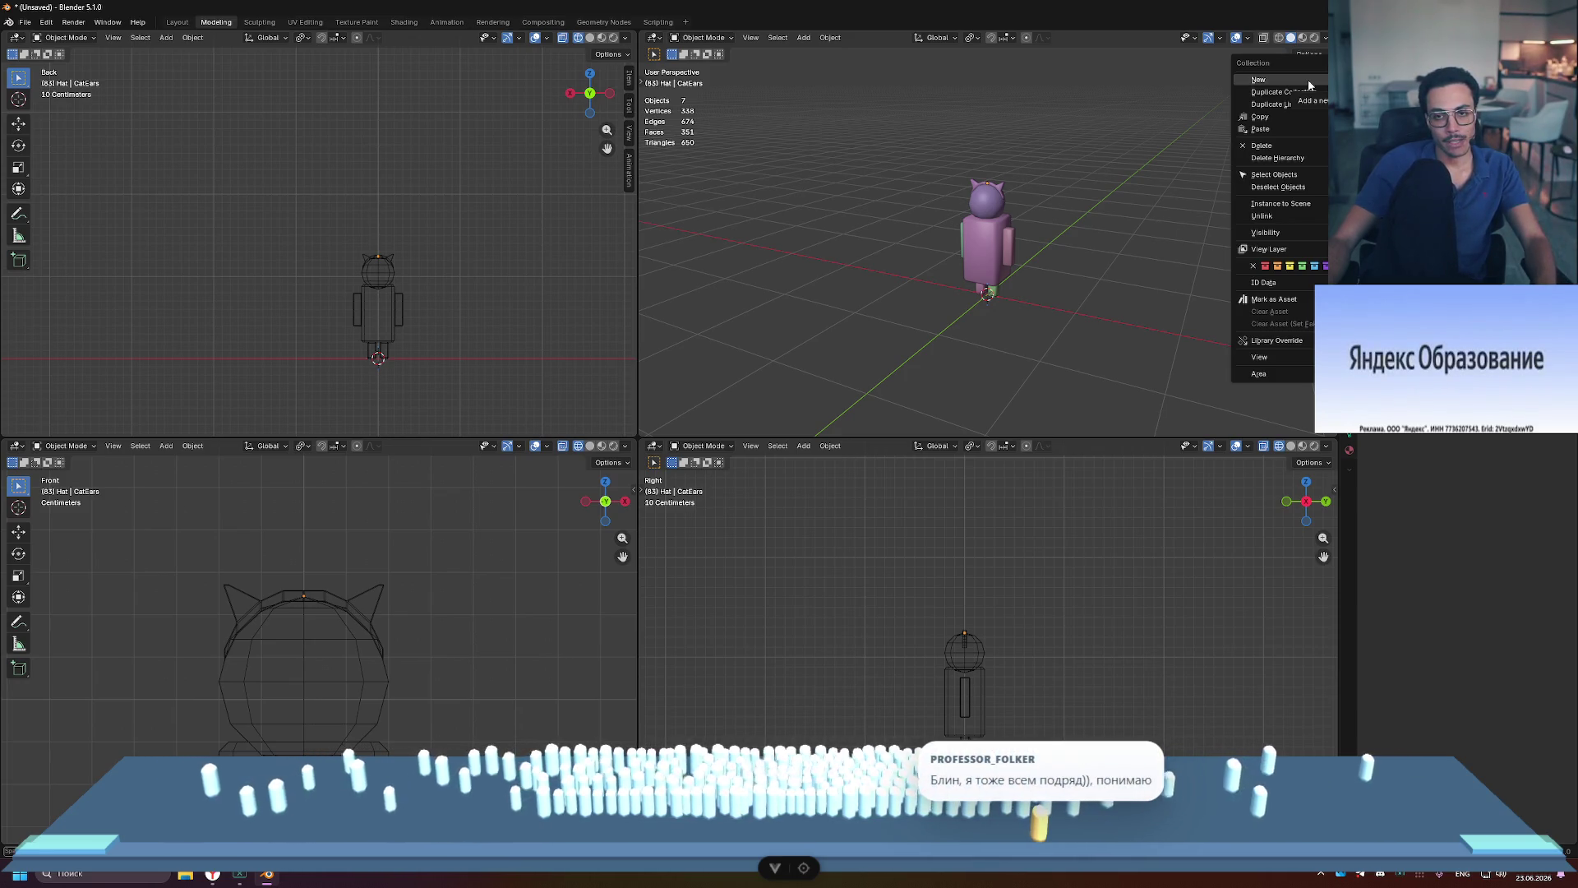
{"action": "scroll", "coordinate": [1041, 202], "scroll_direction": "up", "scroll_amount": 5}
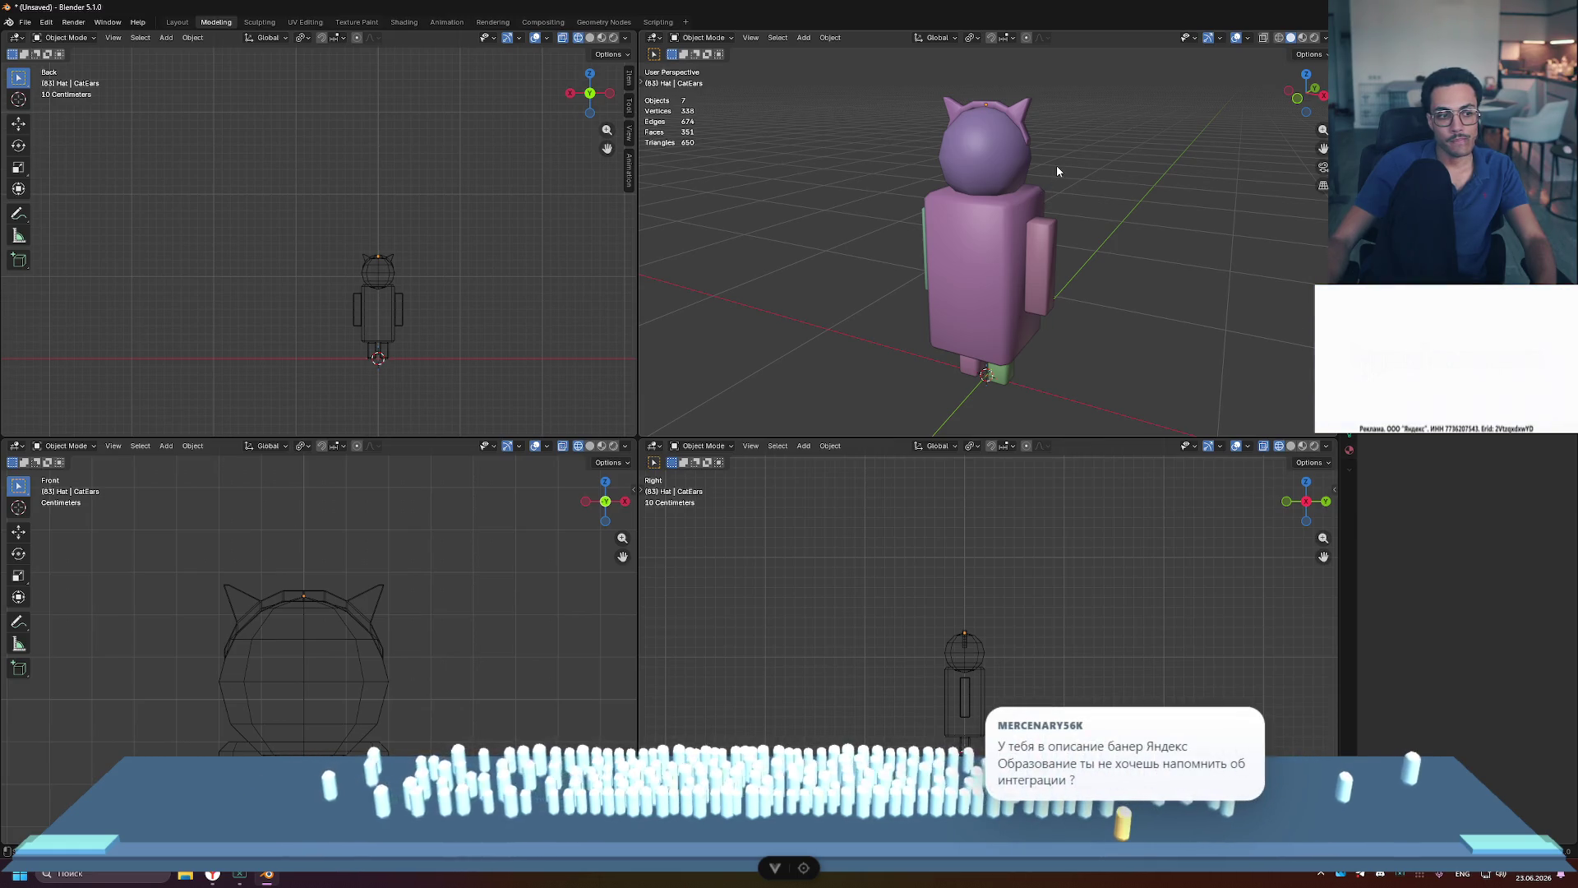
{"action": "key", "text": "ctrl+alt+space"}
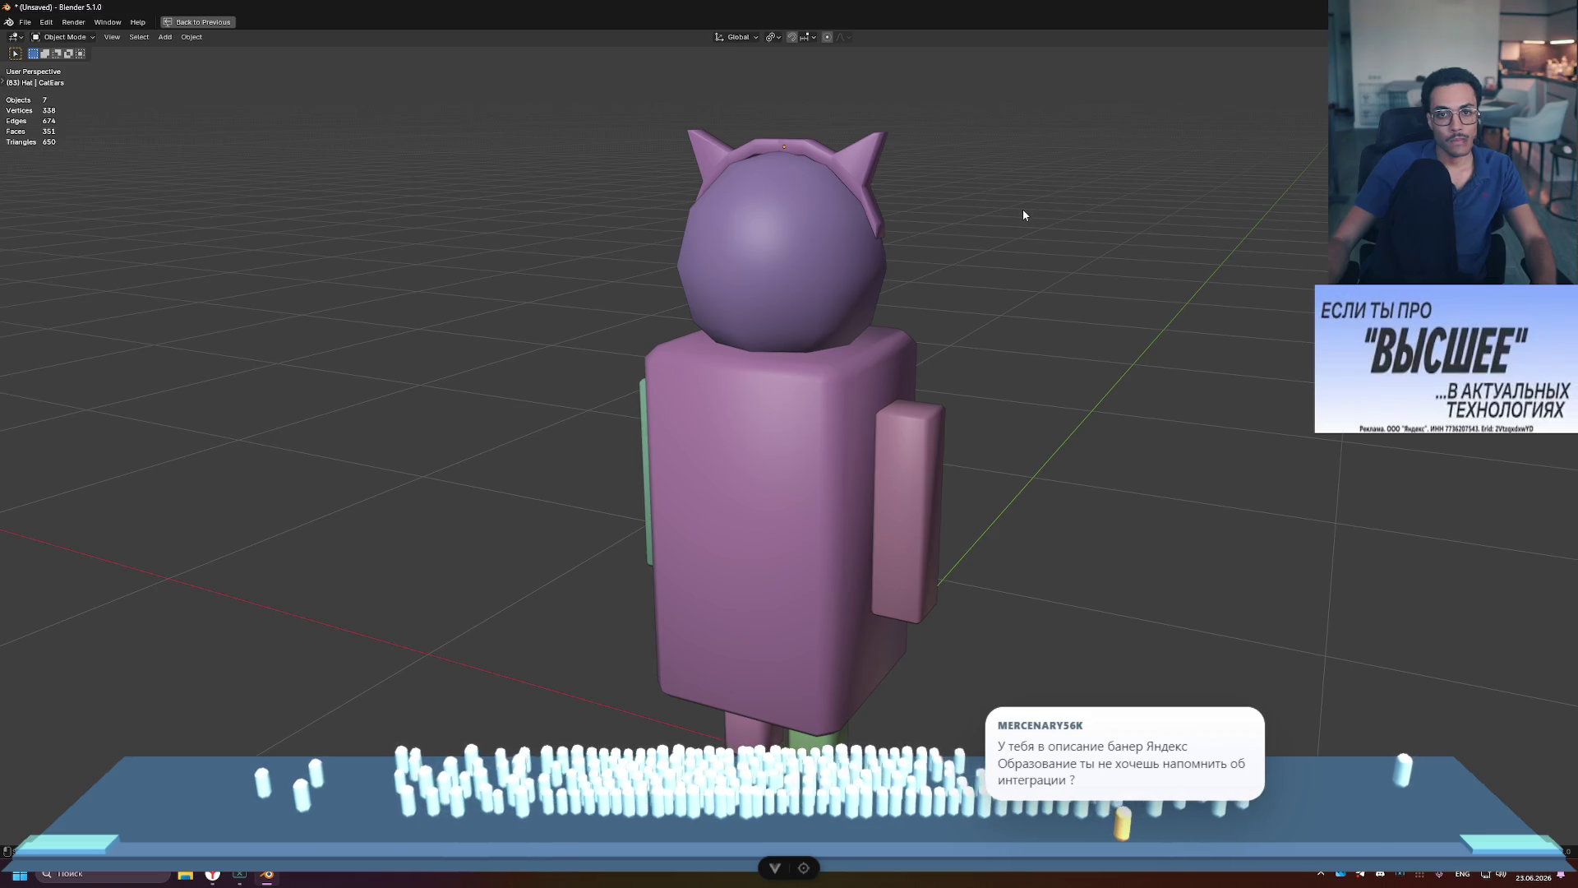
{"action": "key", "text": "ctrl+alt+space"}
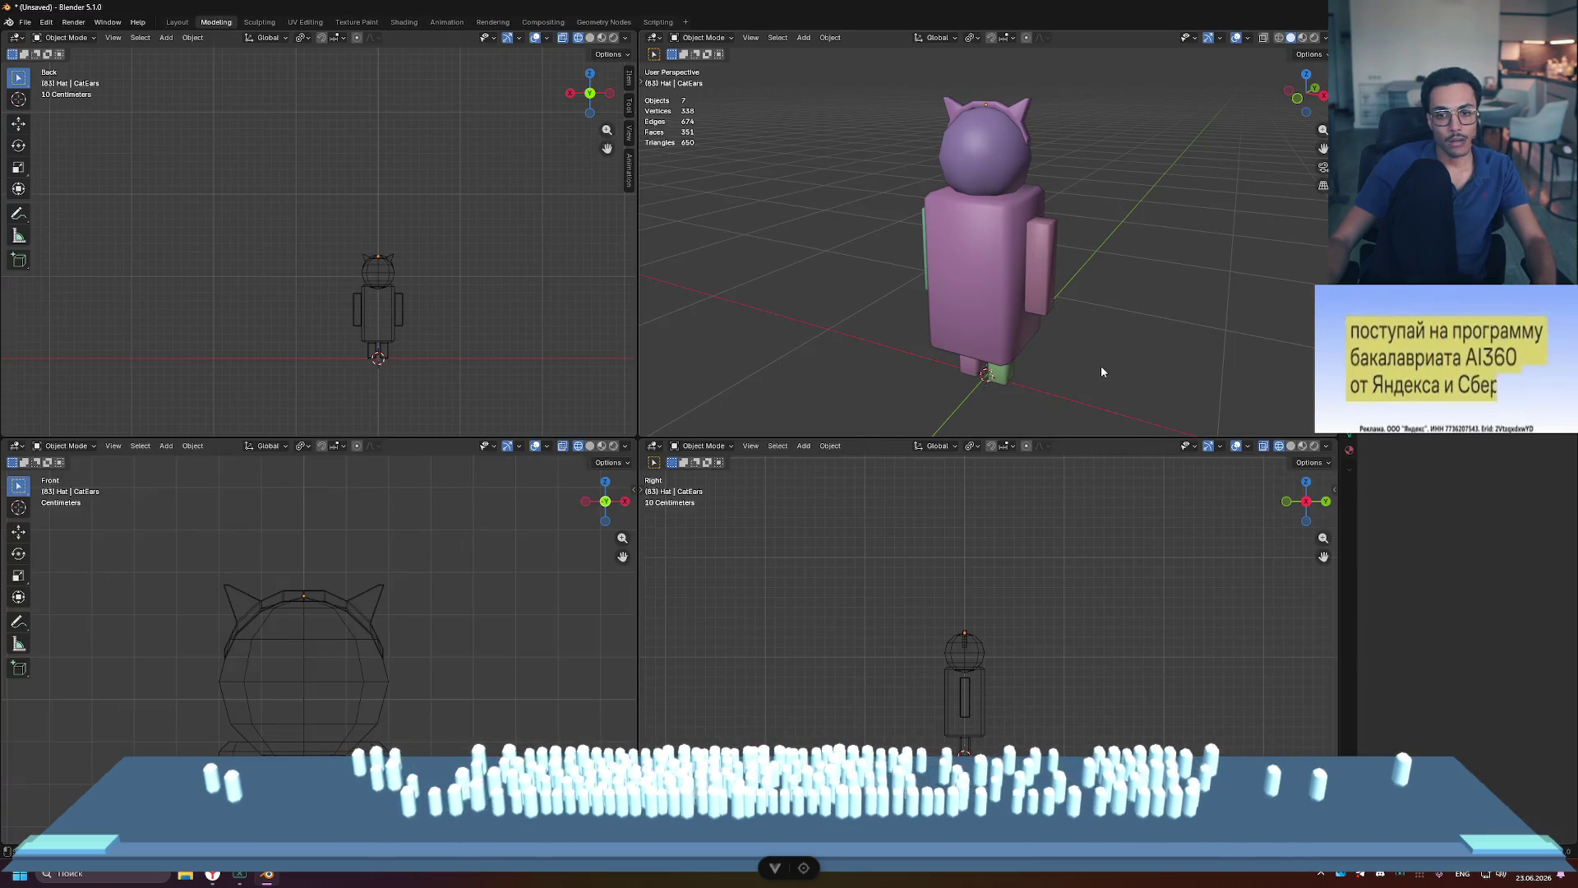
{"action": "key", "text": "shift+a"}
{"action": "mouse_move", "coordinate": [1106, 247]}
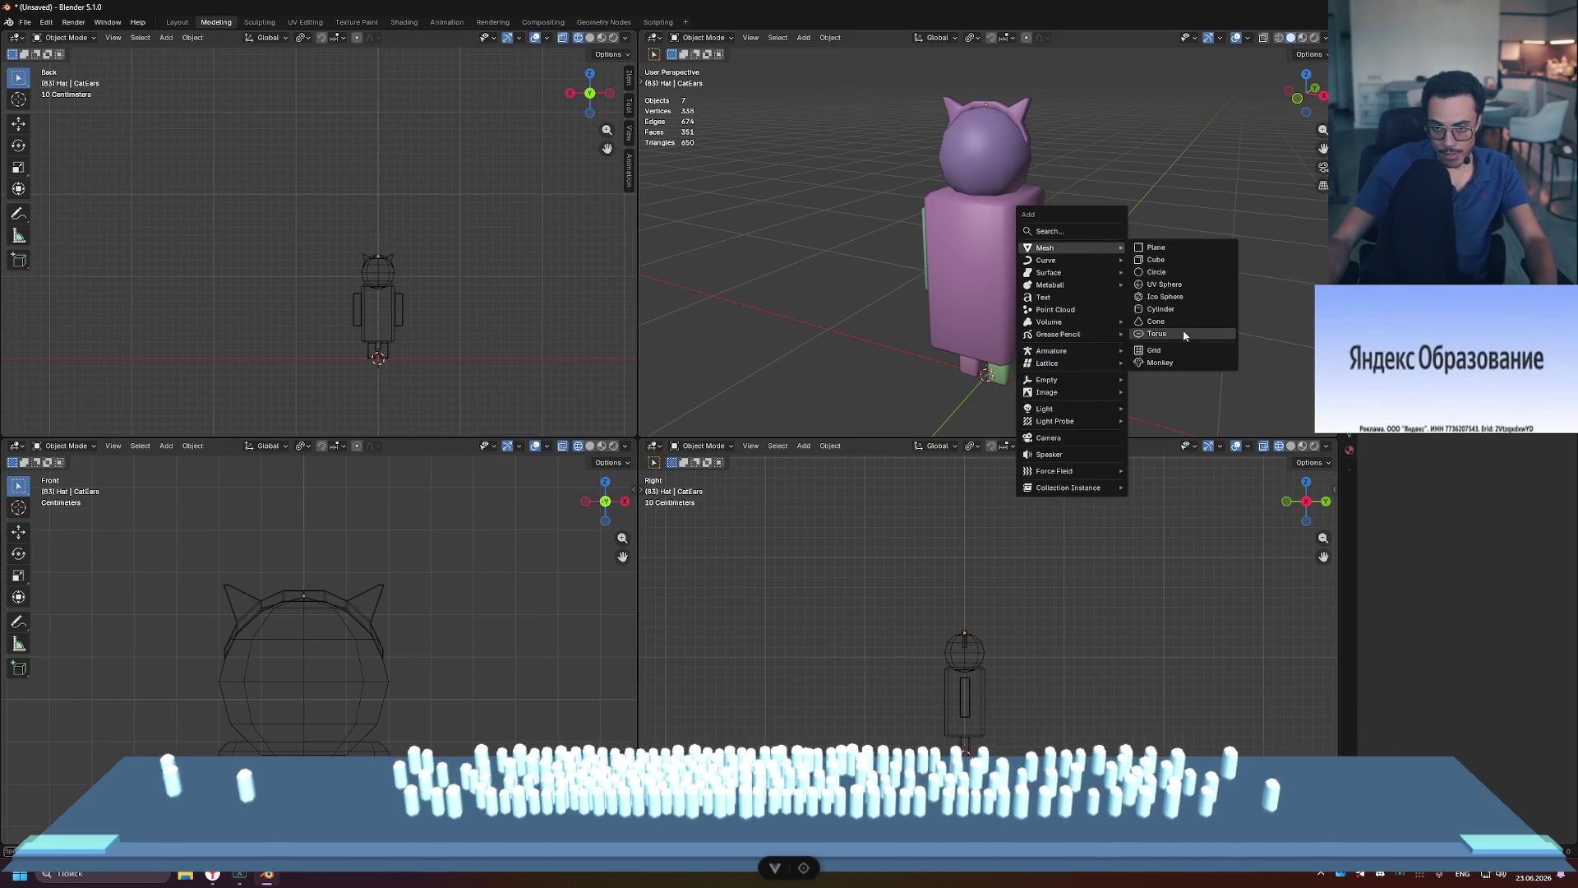
Step: Add a cylinder for the top hat and set its Vertices to 8
{"action": "left_click", "coordinate": [1179, 306]}
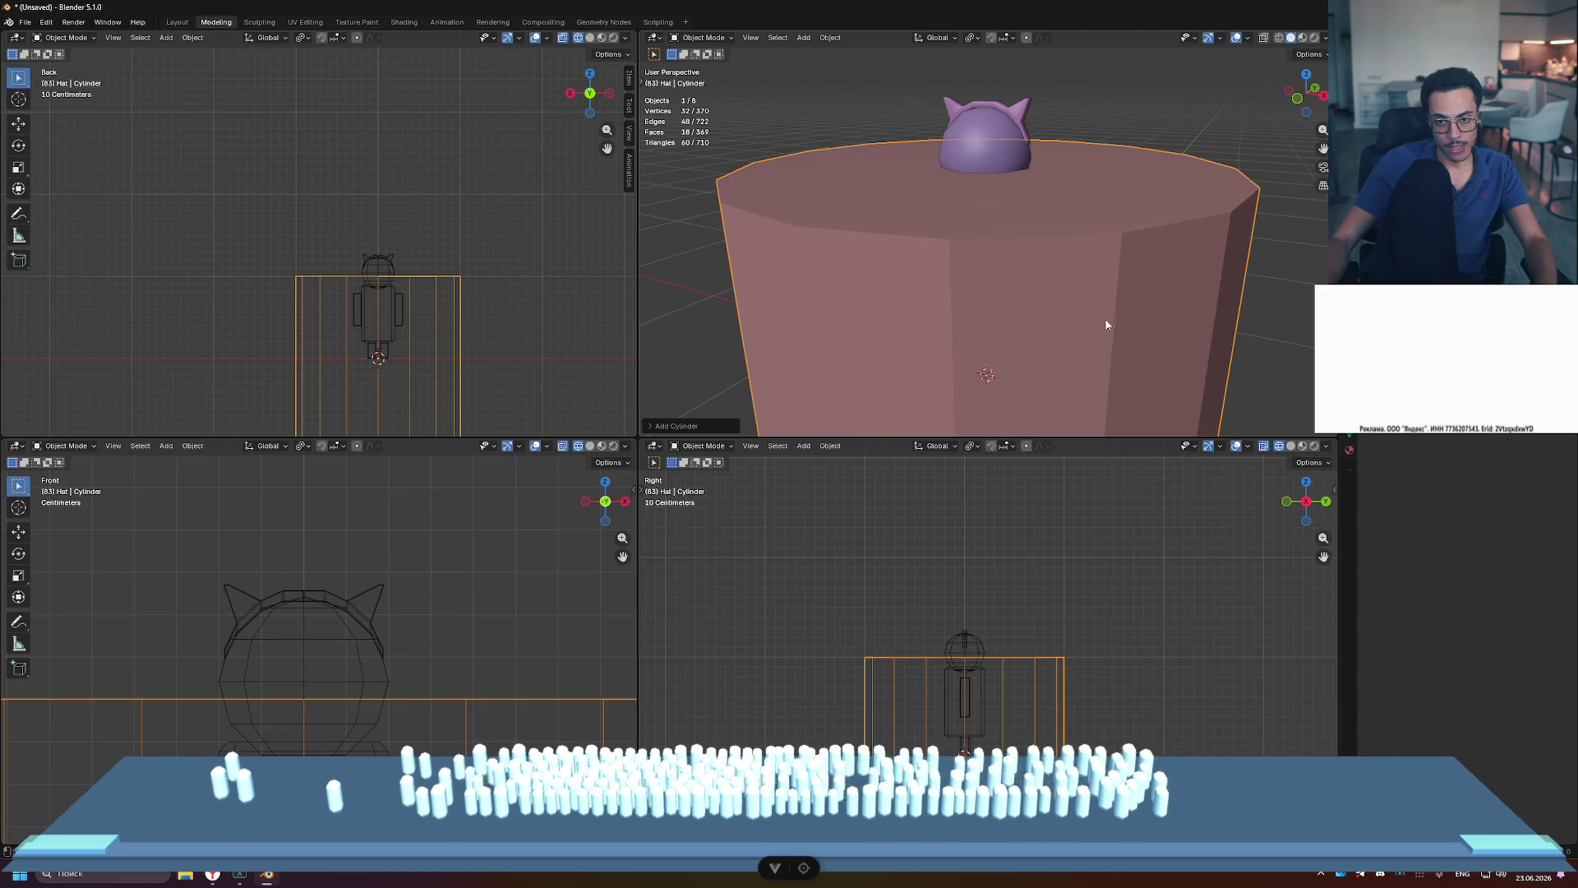
{"action": "scroll", "coordinate": [997, 649], "scroll_direction": "down", "scroll_amount": 4}
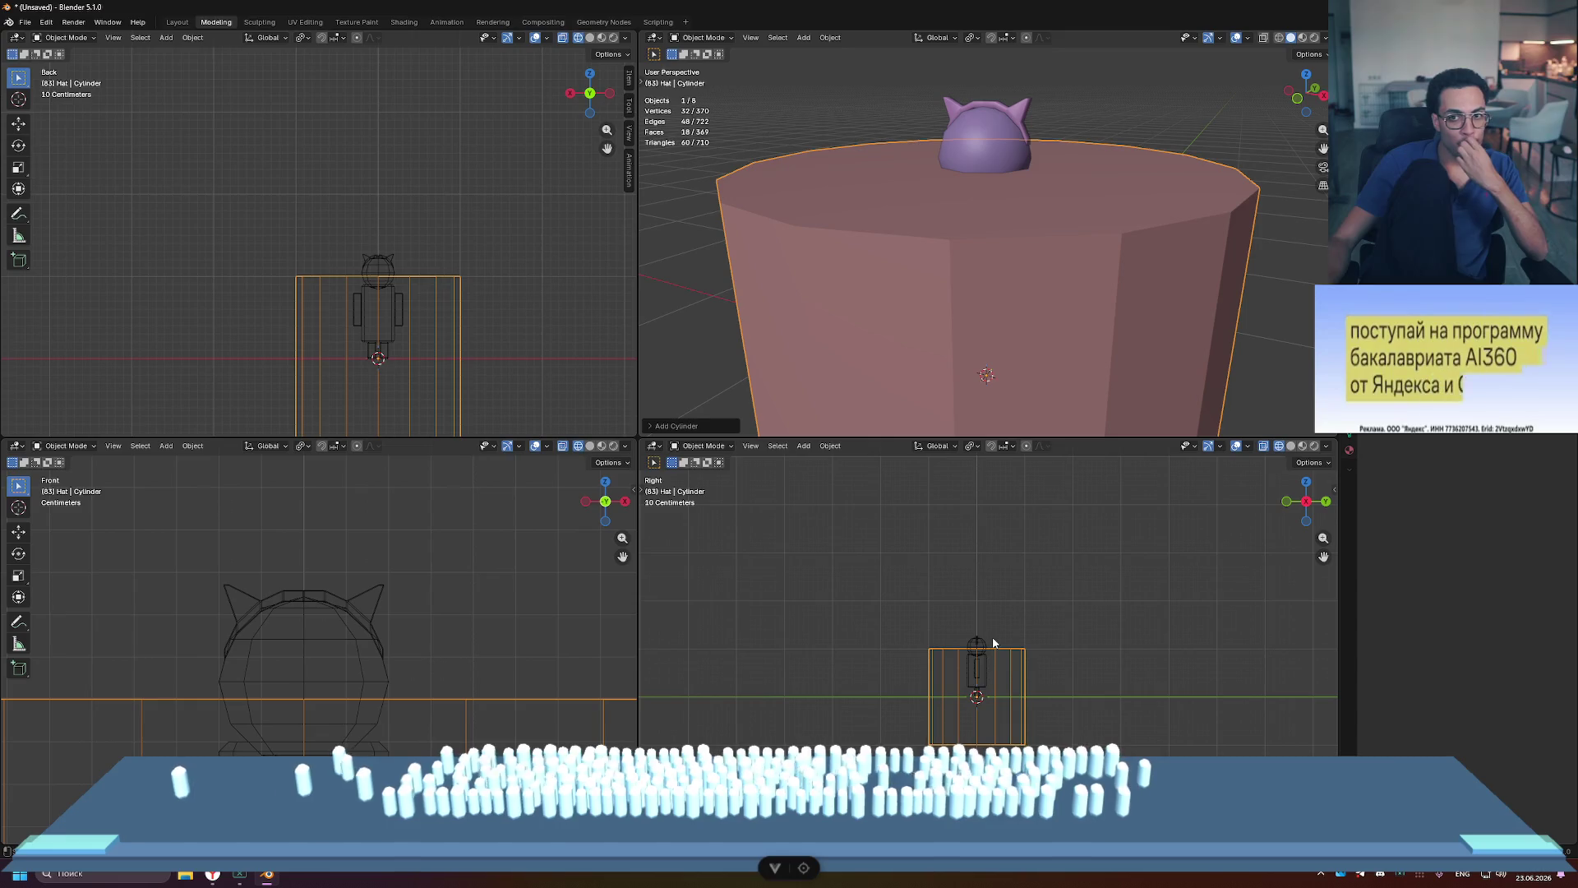
{"action": "scroll", "coordinate": [993, 642], "scroll_direction": "down", "scroll_amount": 4}
{"action": "scroll", "coordinate": [1087, 222], "scroll_direction": "down", "scroll_amount": 6}
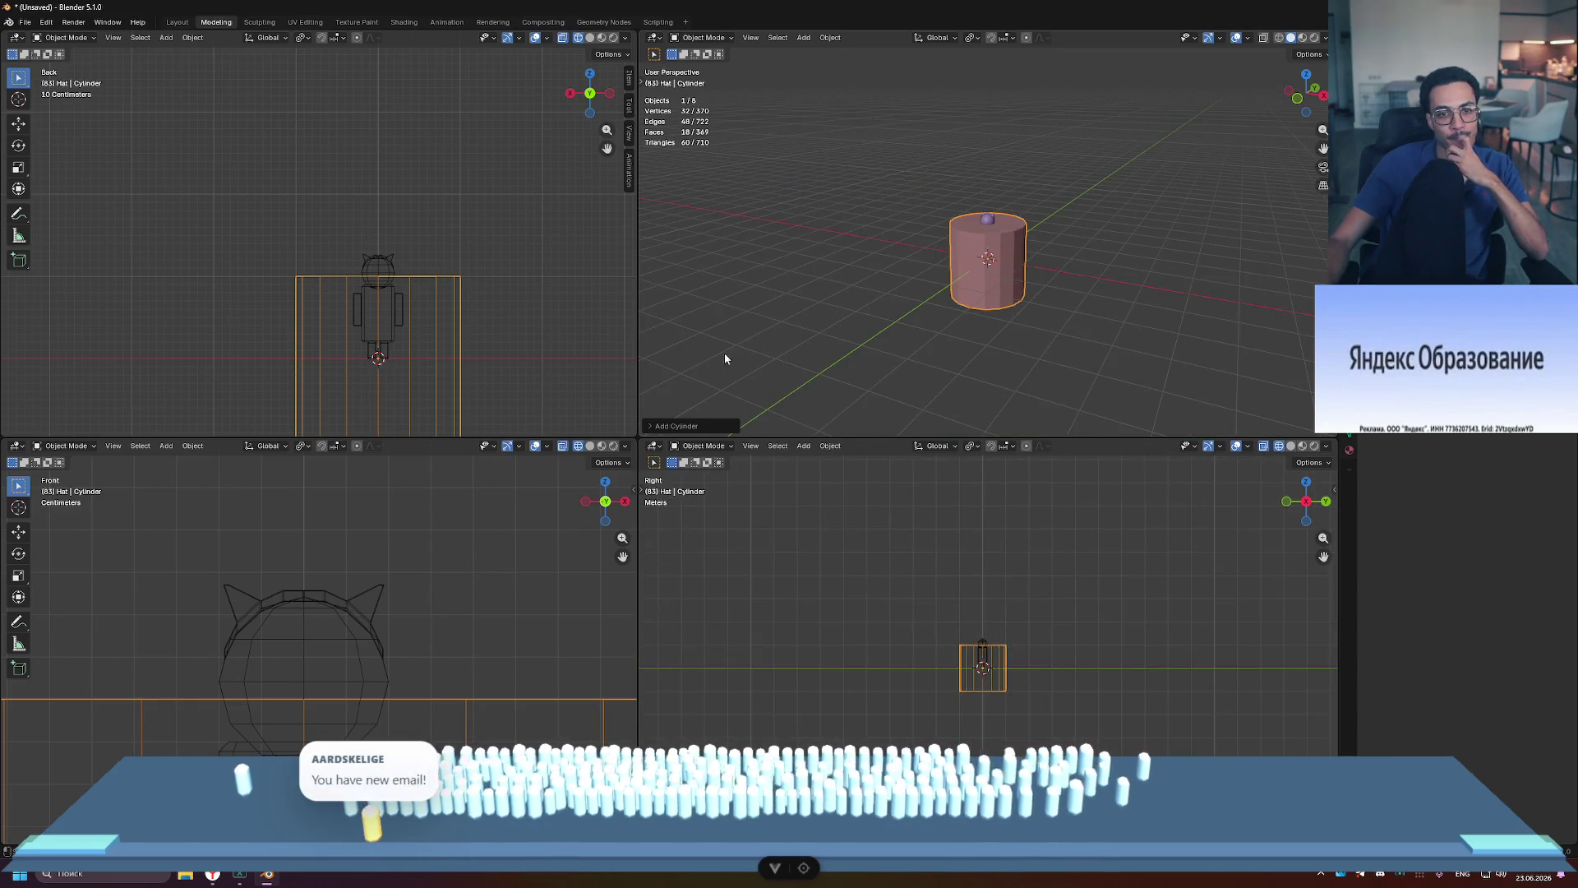
{"action": "left_click", "coordinate": [646, 425]}
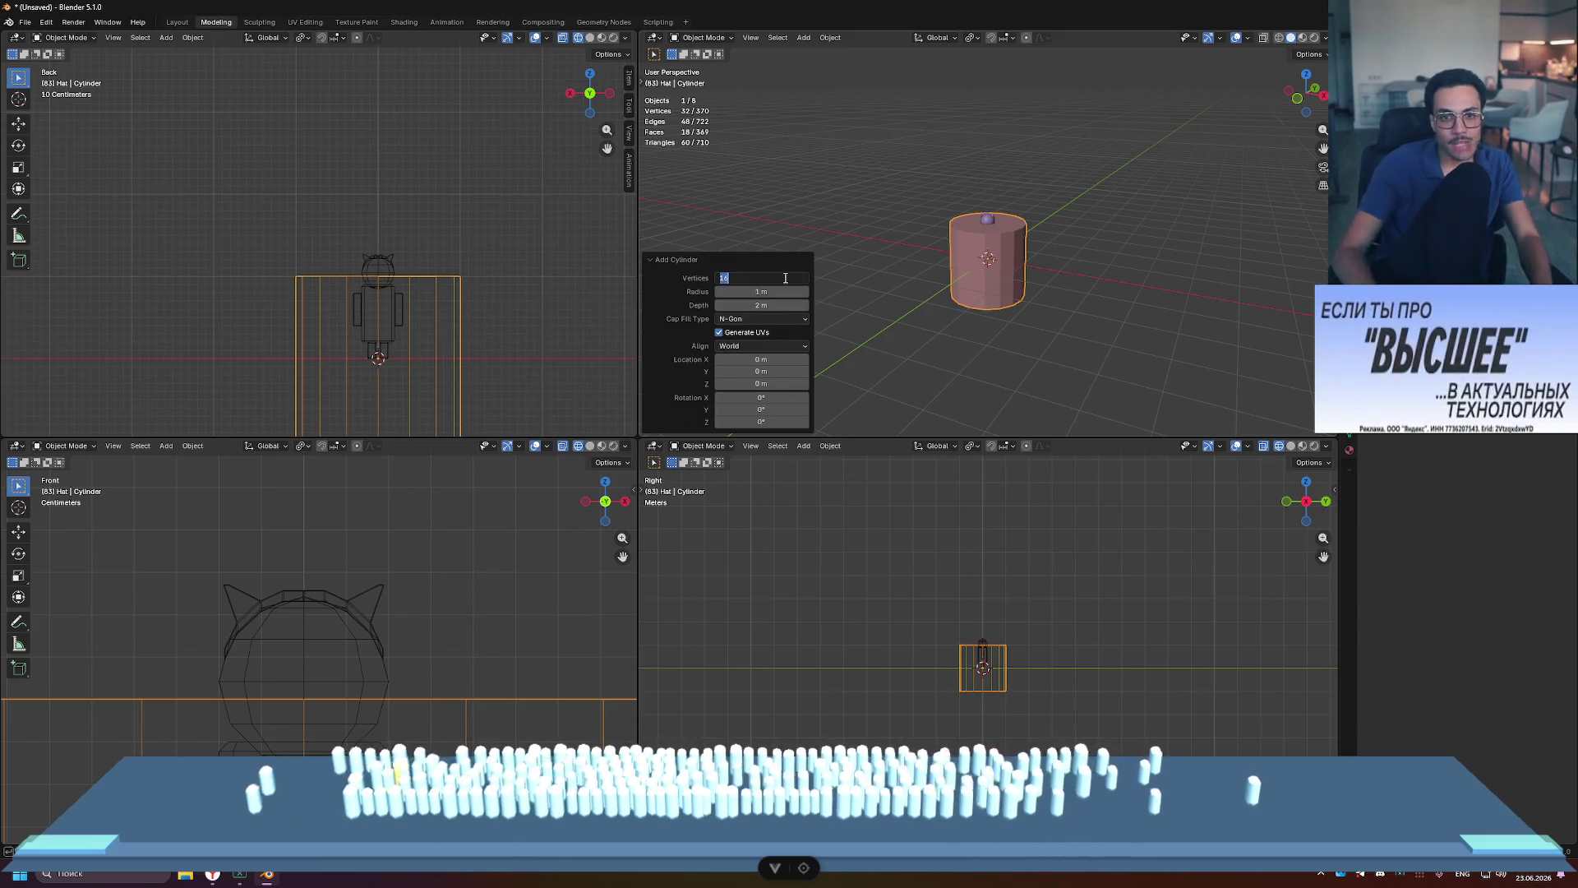
{"action": "type", "text": "8"}
{"action": "key", "text": "Return"}
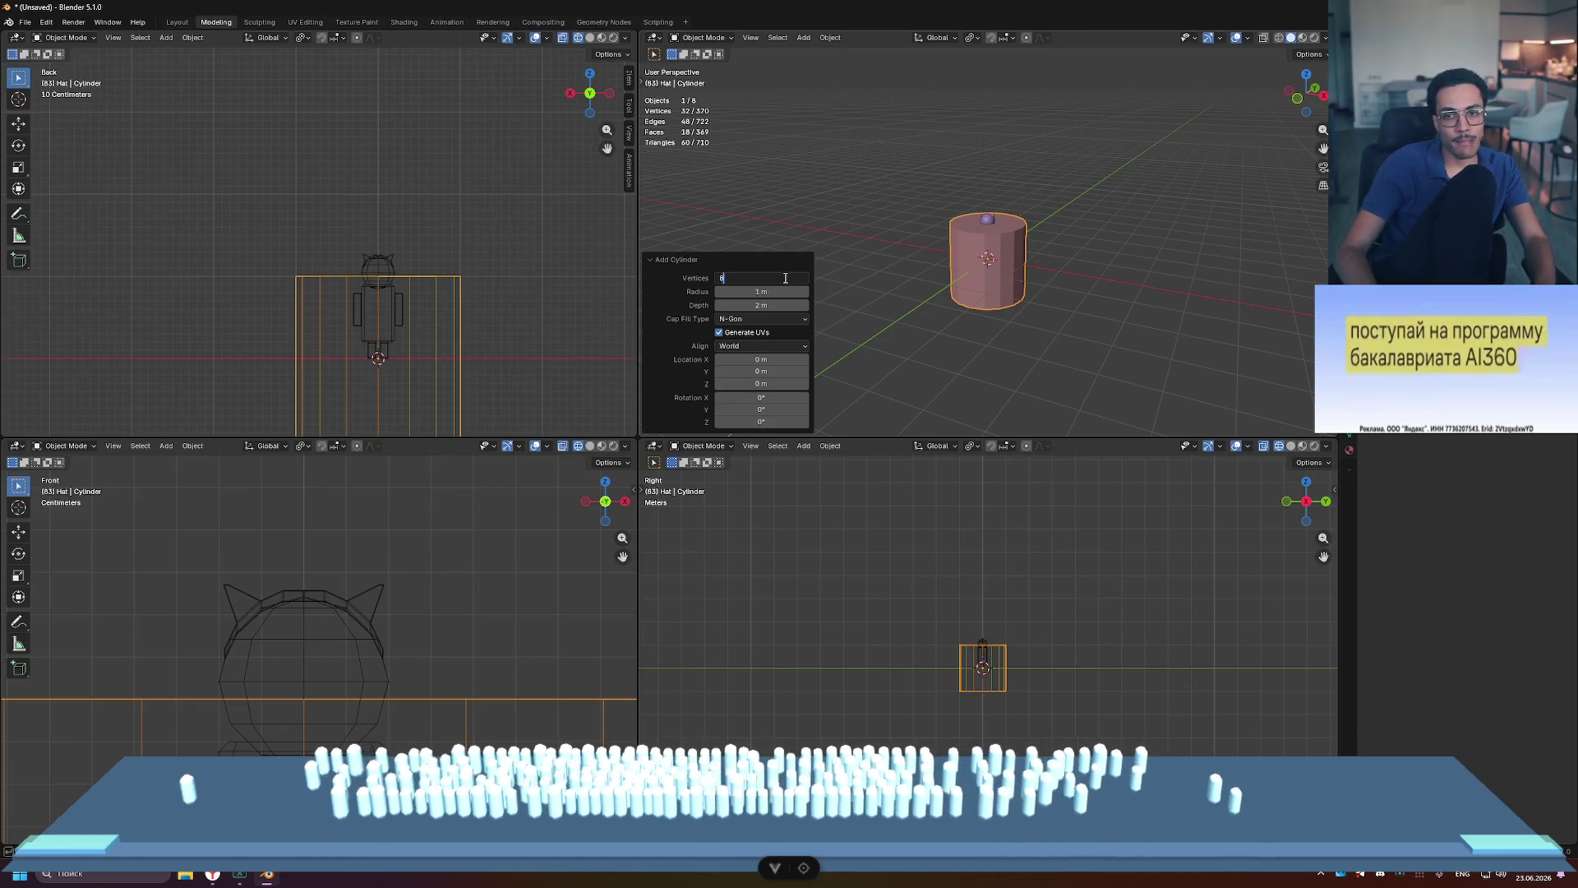
Step: Orbit and zoom around the octagonal cylinder, then enter Edit Mode on it
{"action": "middle_click_drag", "start_coordinate": [1117, 212], "coordinate": [1054, 289]}
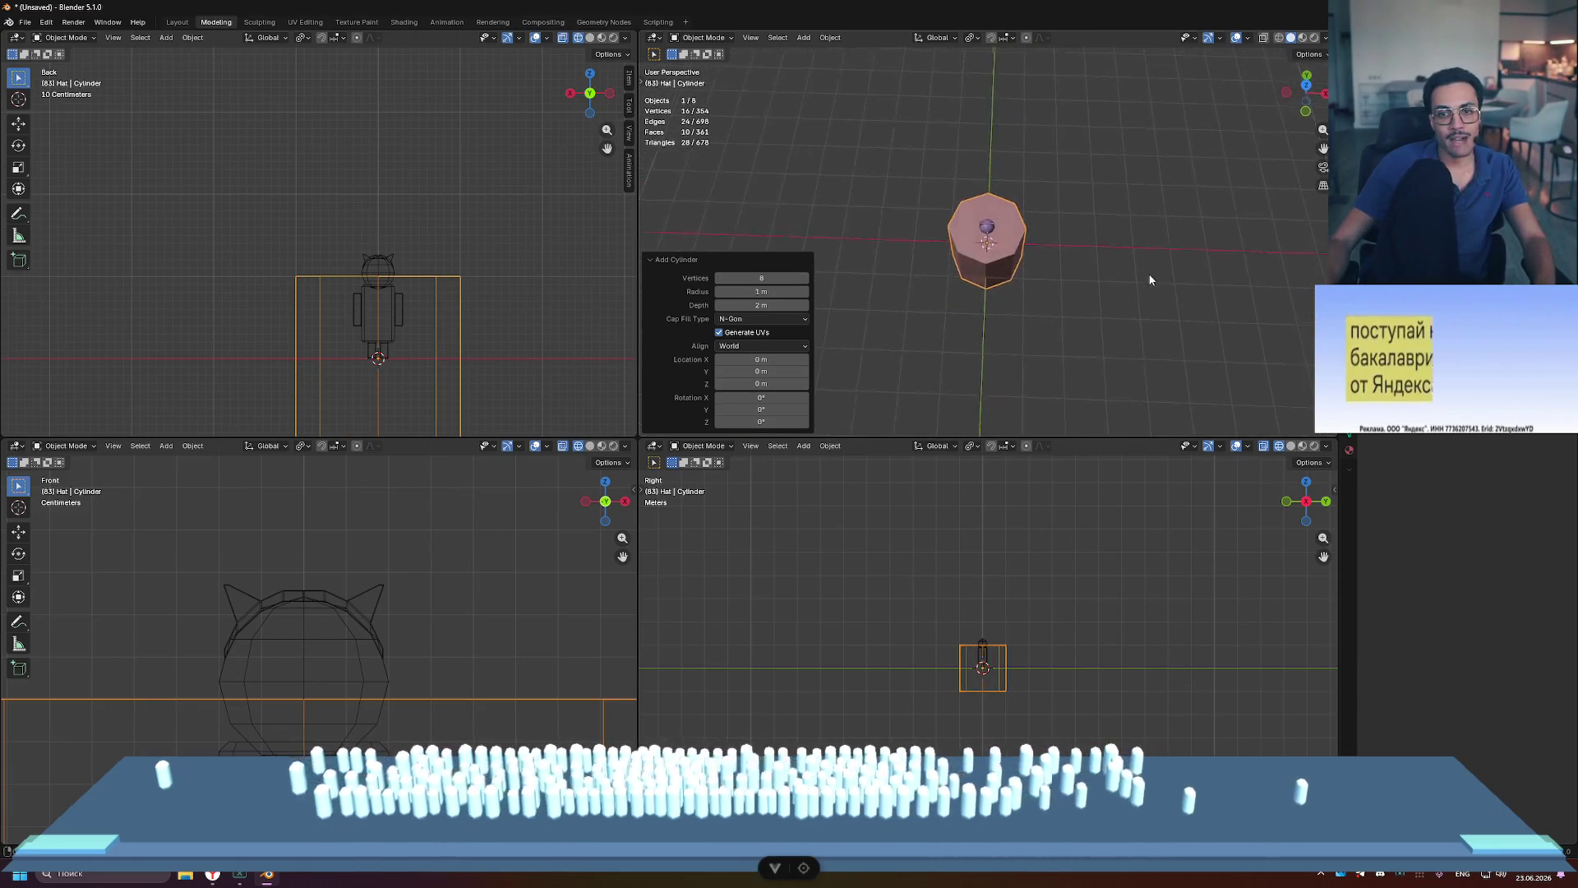
{"action": "scroll", "coordinate": [1052, 284], "scroll_direction": "up", "scroll_amount": 5}
{"action": "scroll", "coordinate": [1018, 252], "scroll_direction": "down", "scroll_amount": 3}
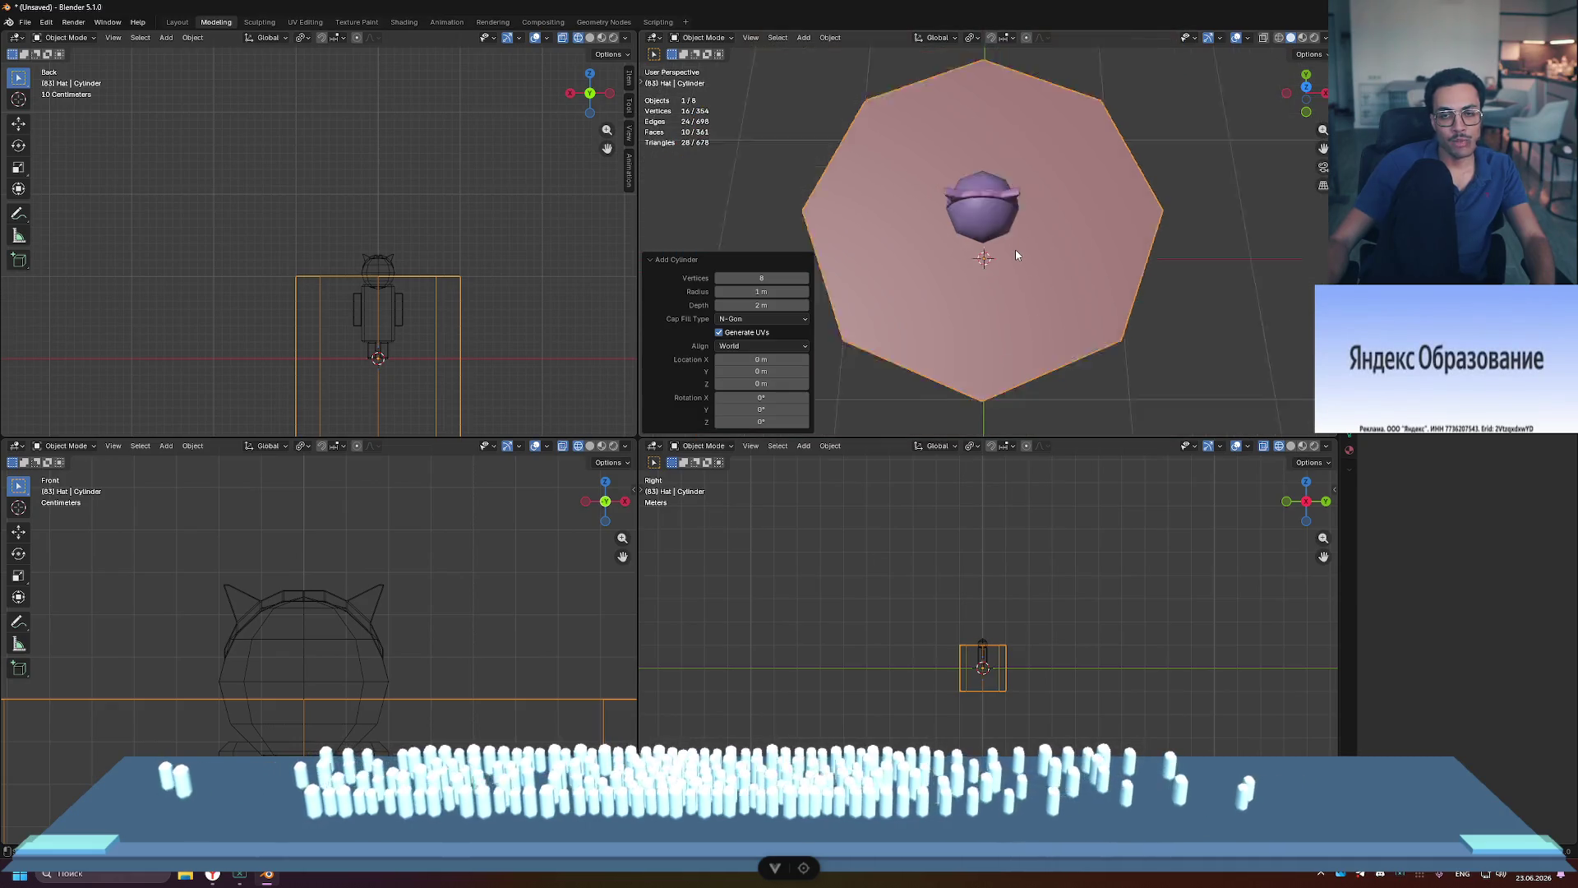
{"action": "mouse_move", "coordinate": [1092, 293]}
{"action": "middle_mouse_down"}
{"action": "mouse_move", "coordinate": [1088, 126]}
{"action": "mouse_move", "coordinate": [1072, 233]}
{"action": "middle_mouse_up"}
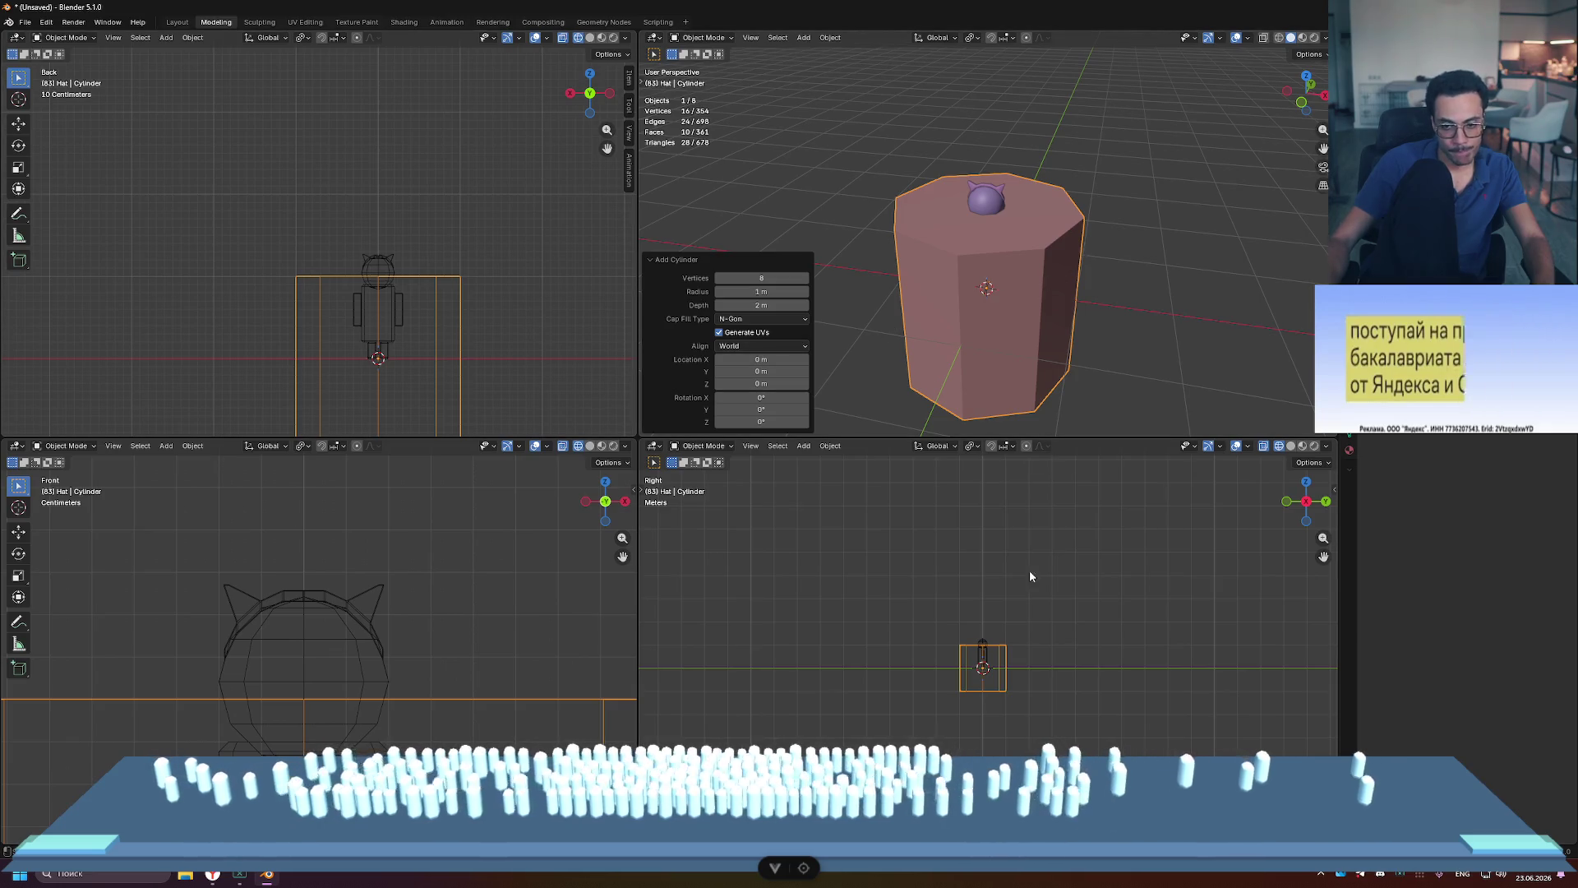
{"action": "scroll", "coordinate": [1010, 732], "scroll_direction": "up", "scroll_amount": 5}
{"action": "mouse_move", "coordinate": [1010, 733]}
{"action": "middle_mouse_down", "text": "ctrl"}
{"action": "mouse_move", "coordinate": [994, 546]}
{"action": "mouse_move", "coordinate": [972, 600]}
{"action": "mouse_move", "coordinate": [965, 589]}
{"action": "middle_mouse_up", "text": "ctrl"}
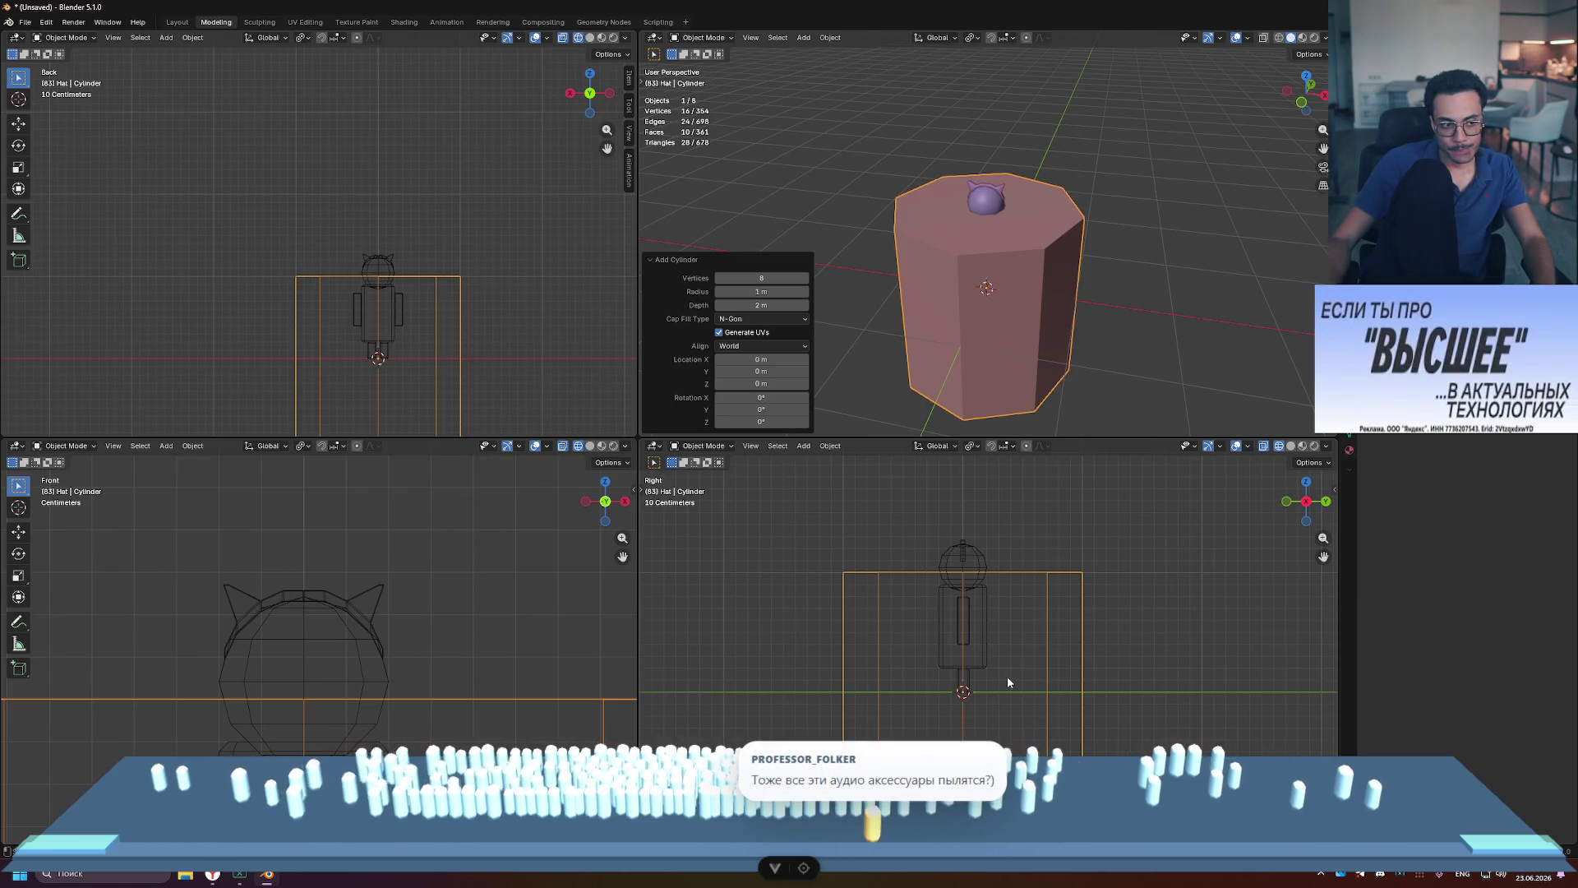
{"action": "key", "text": "Tab"}
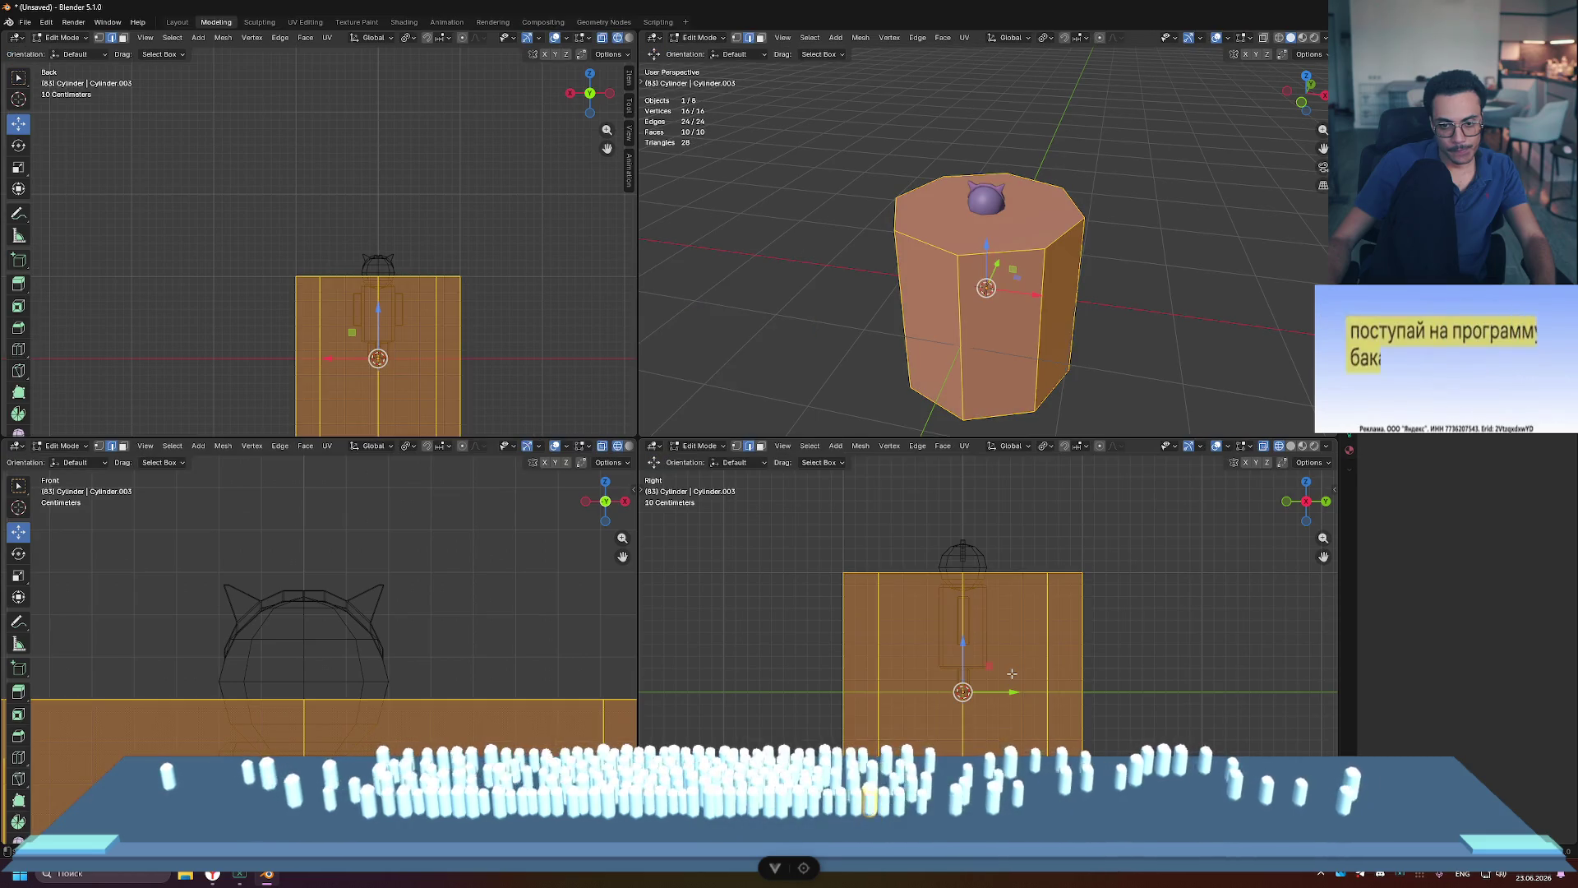
Step: Scale the cylinder down and move it straight up onto the head
{"action": "key", "text": "s"}
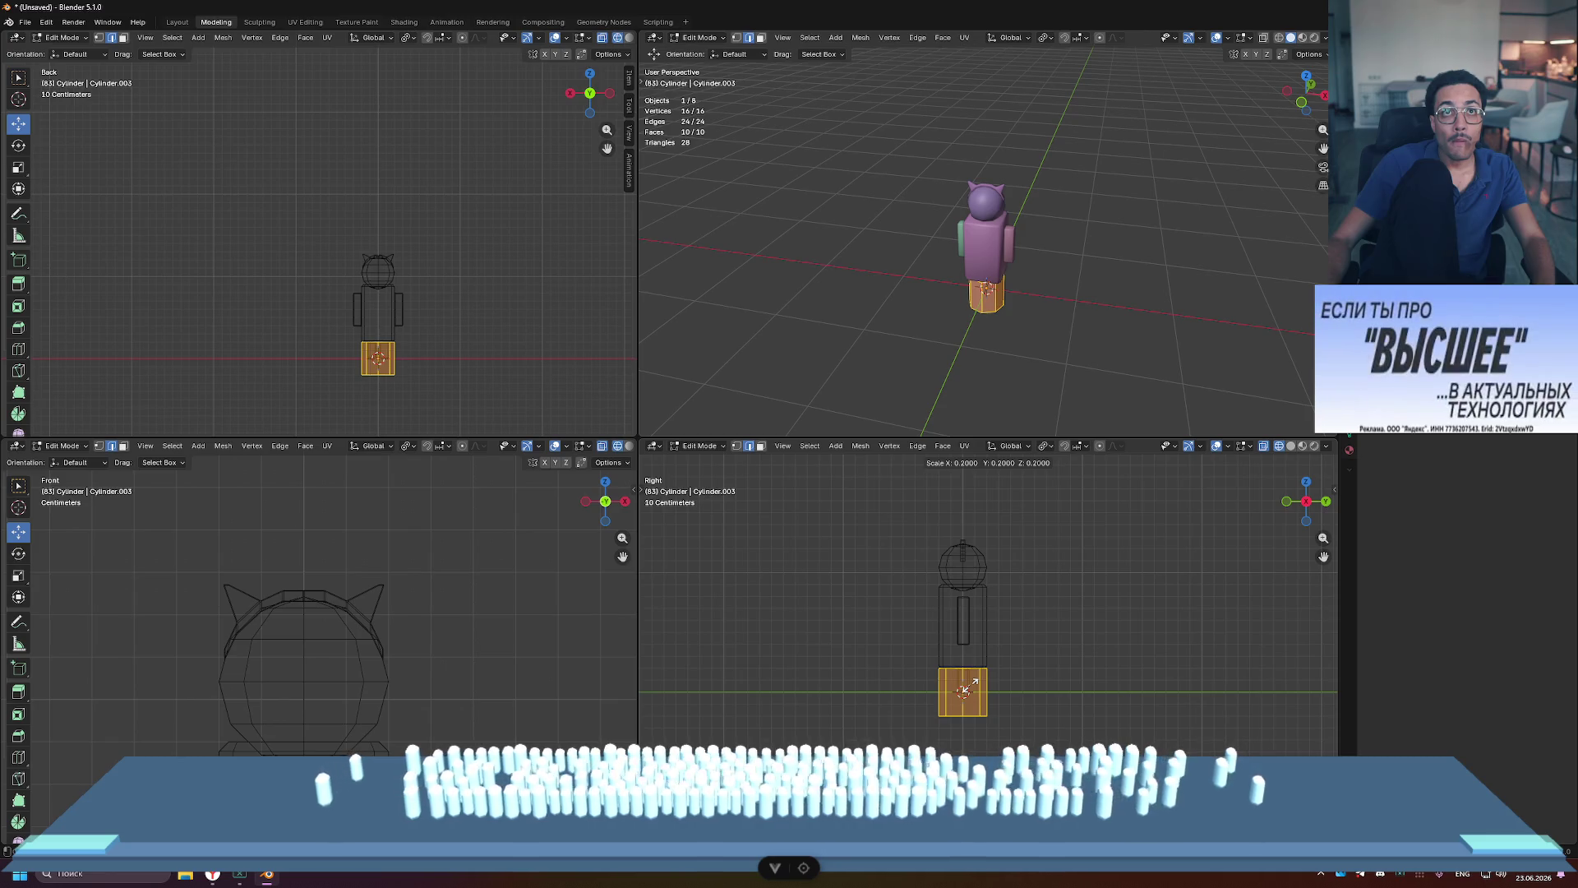
{"action": "left_click", "coordinate": [972, 682]}
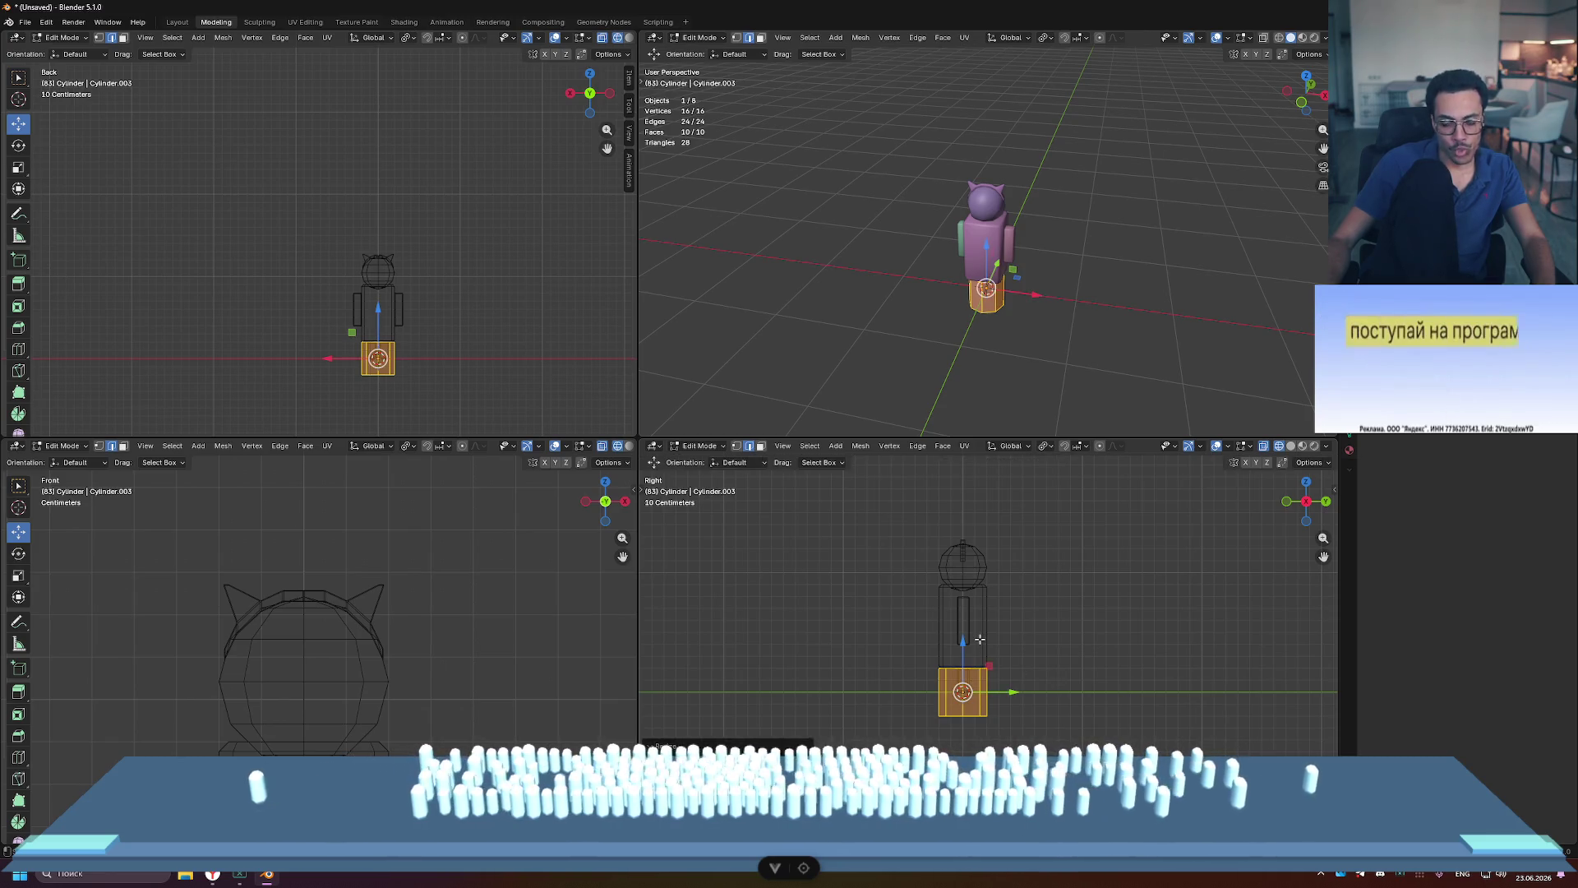
{"action": "key", "text": "Tab"}
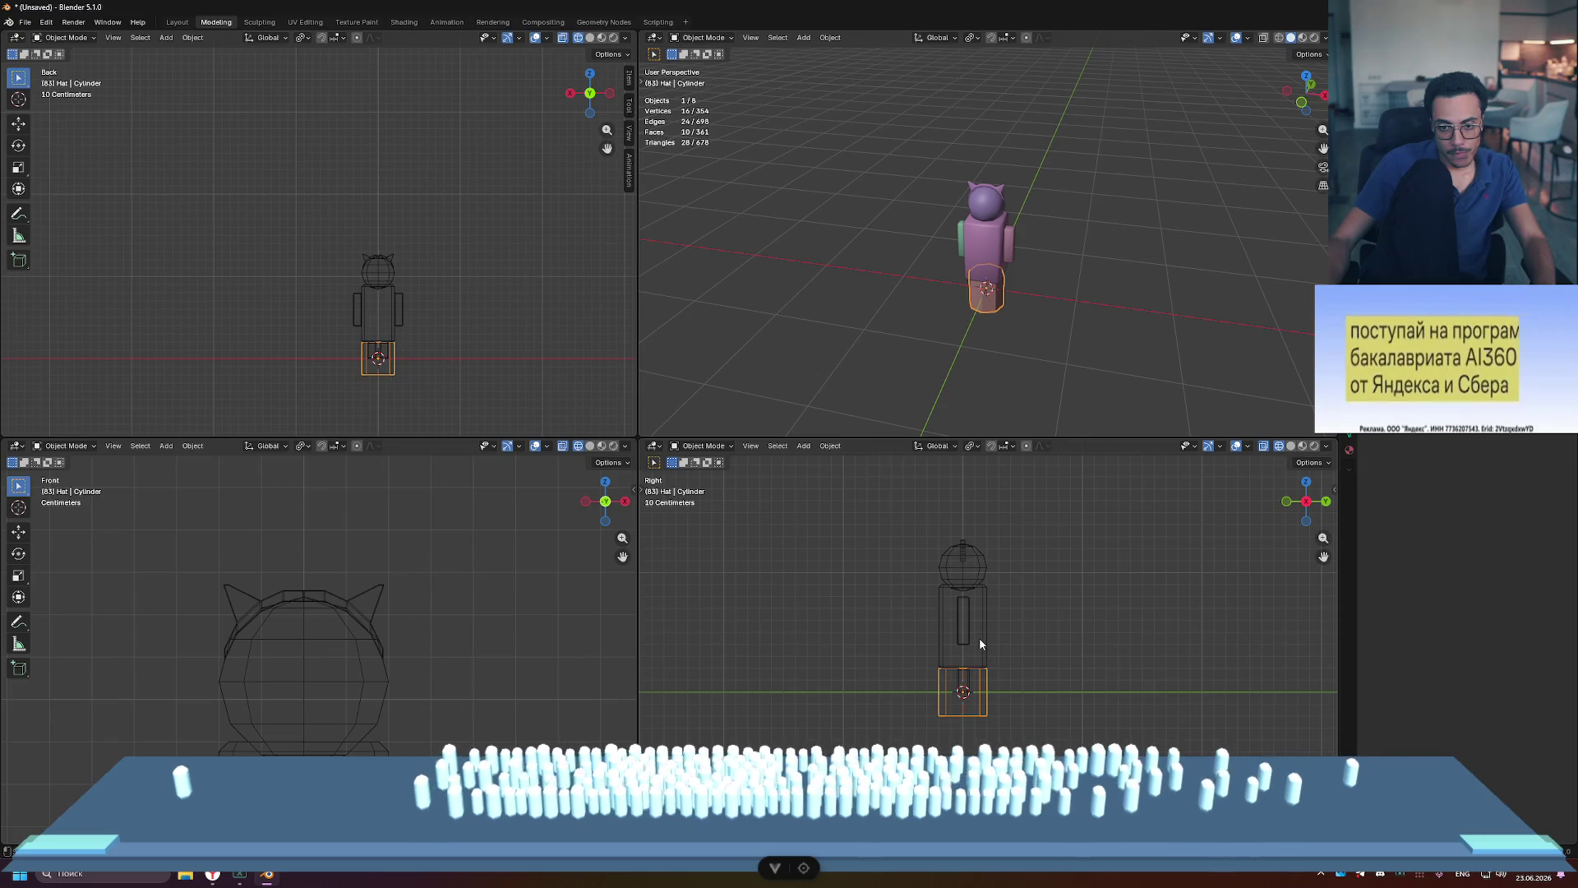
{"action": "key", "text": "g"}
{"action": "key", "text": "z"}
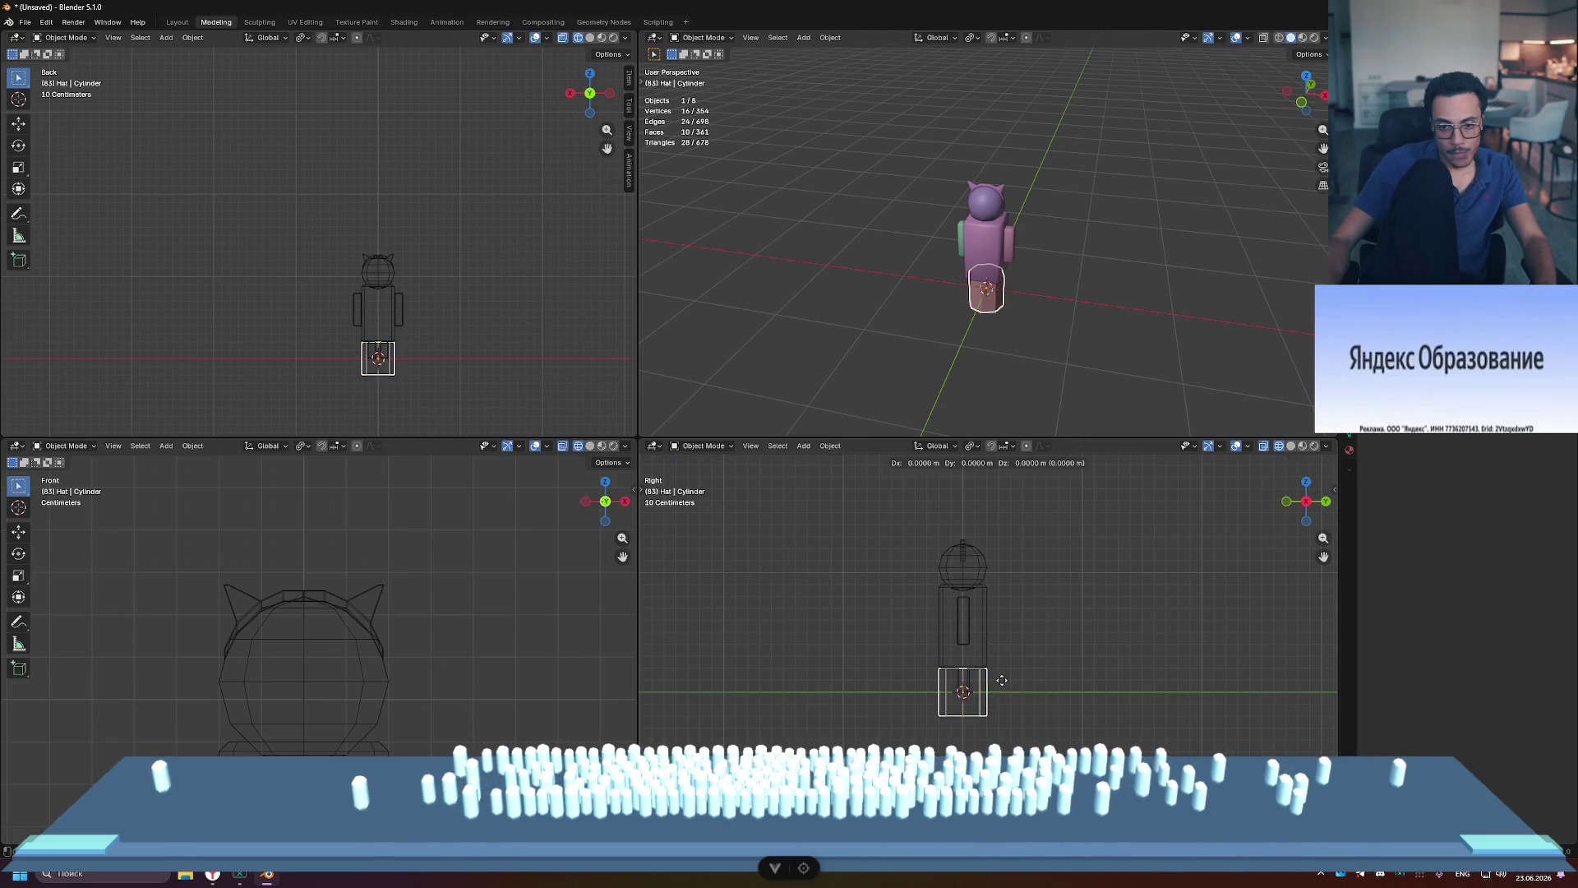
{"action": "left_click", "coordinate": [1000, 526]}
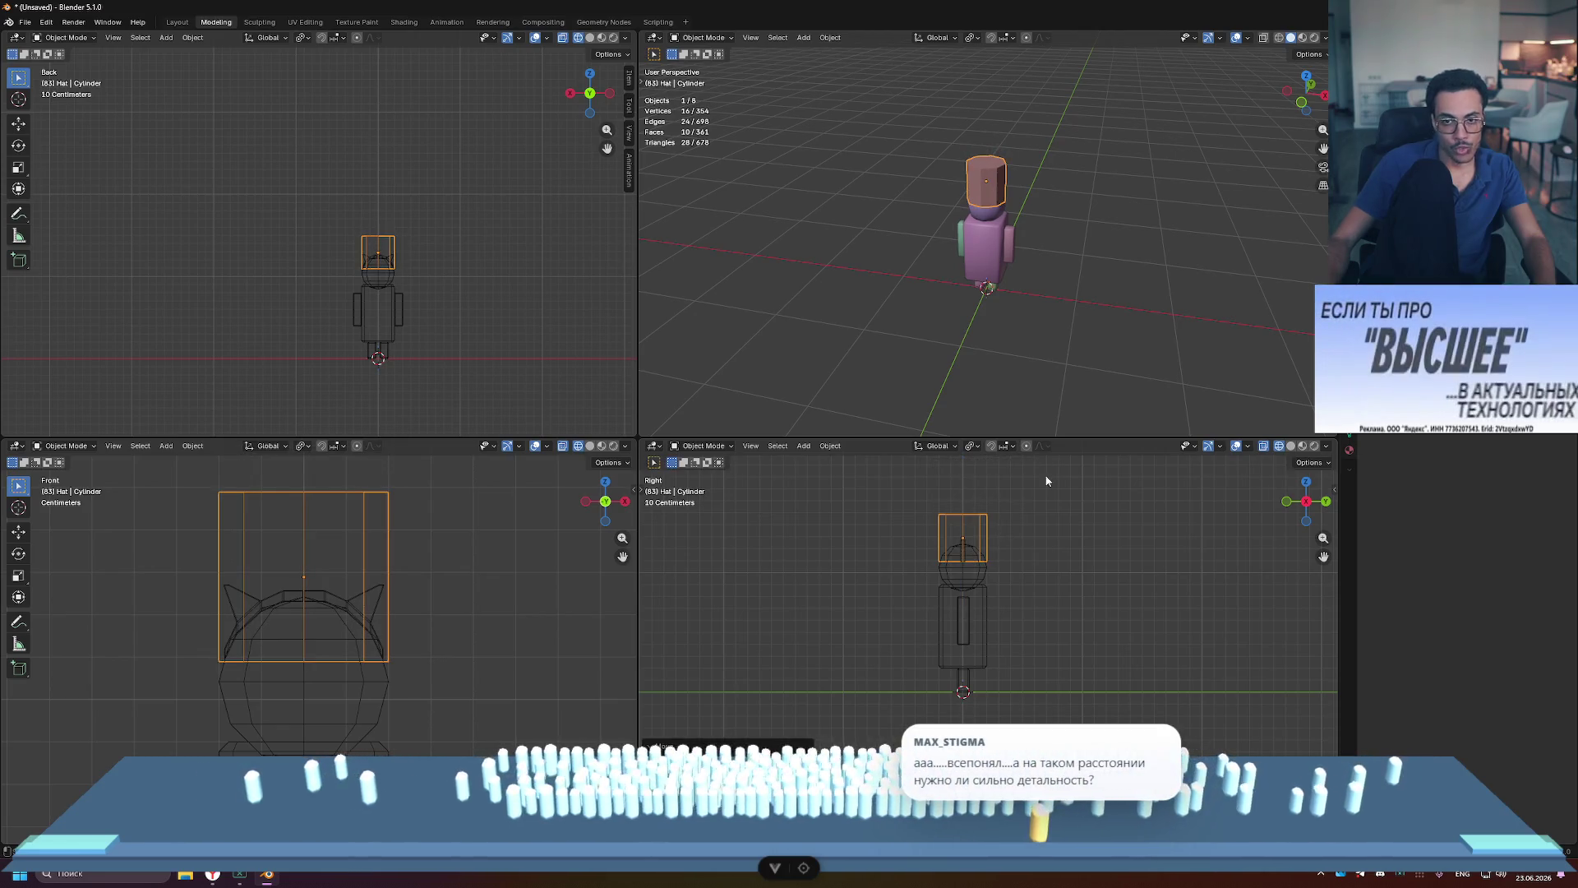
Step: Reselect the hat cylinder and enter Edit Mode on its geometry
{"action": "middle_click_drag", "start_coordinate": [1069, 295], "coordinate": [1092, 285]}
{"action": "left_click", "coordinate": [1092, 284]}
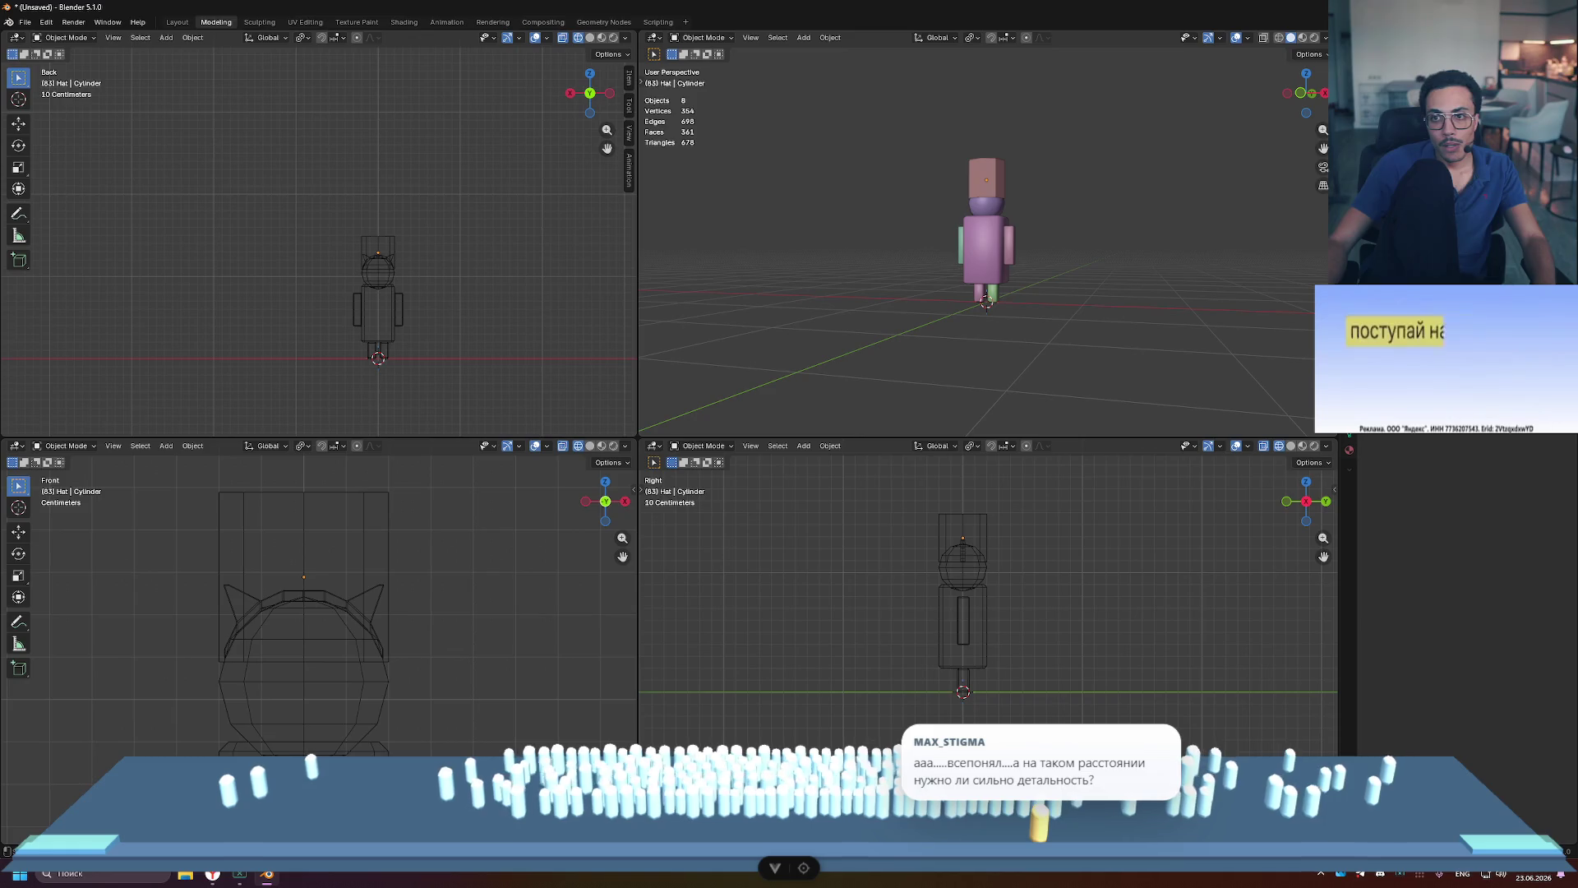
{"action": "scroll", "coordinate": [1069, 199], "scroll_direction": "up", "scroll_amount": 6}
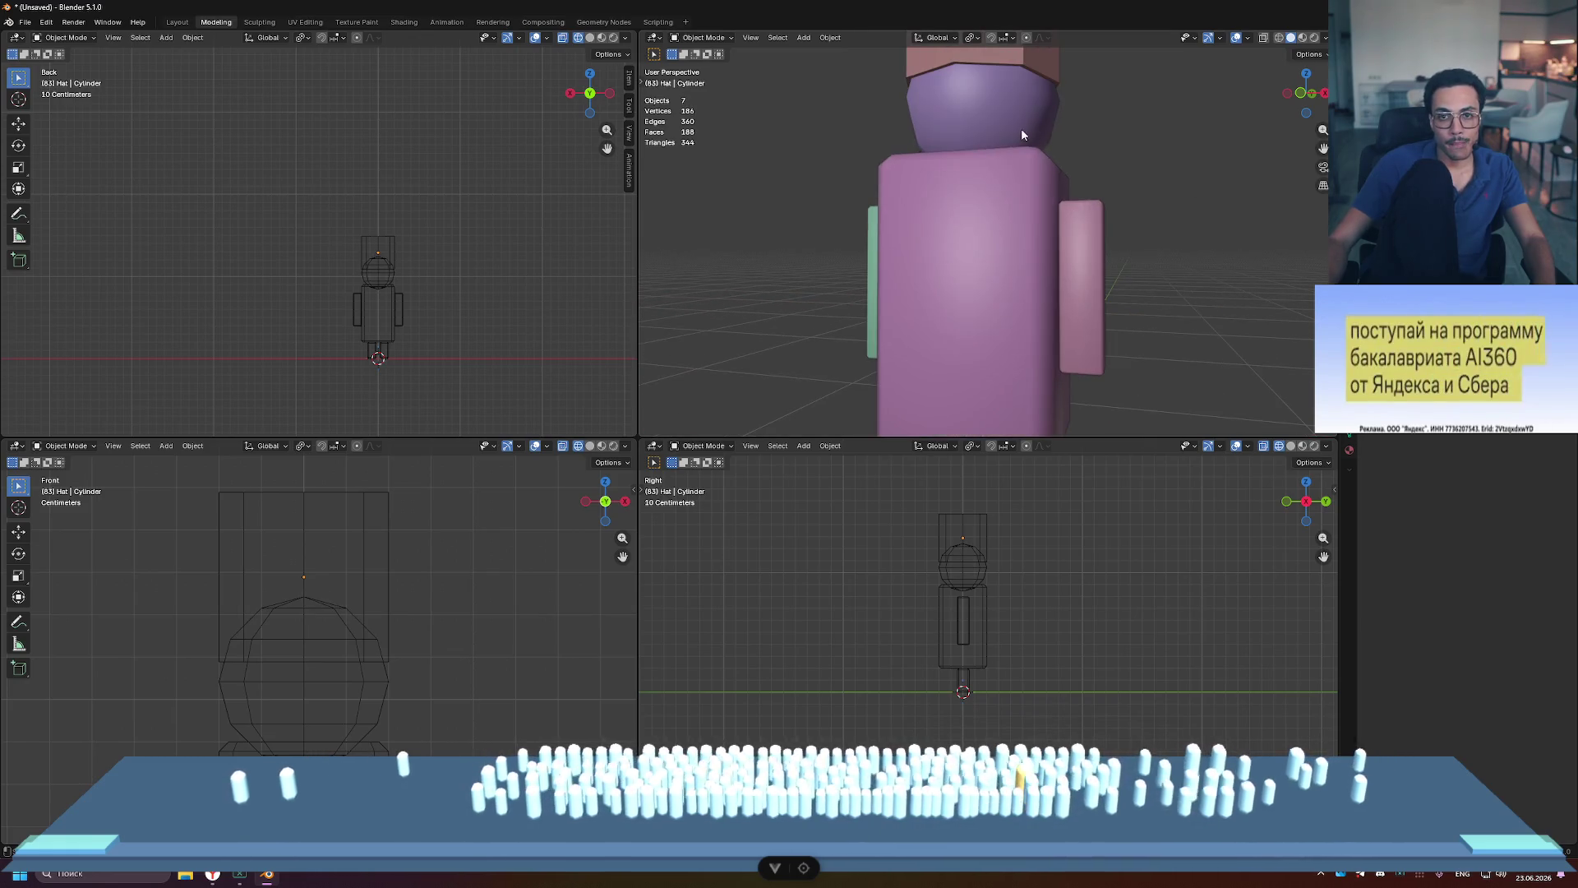
{"action": "middle_click_drag", "start_coordinate": [1096, 144], "coordinate": [1076, 341], "text": "shift"}
{"action": "left_click", "coordinate": [969, 154]}
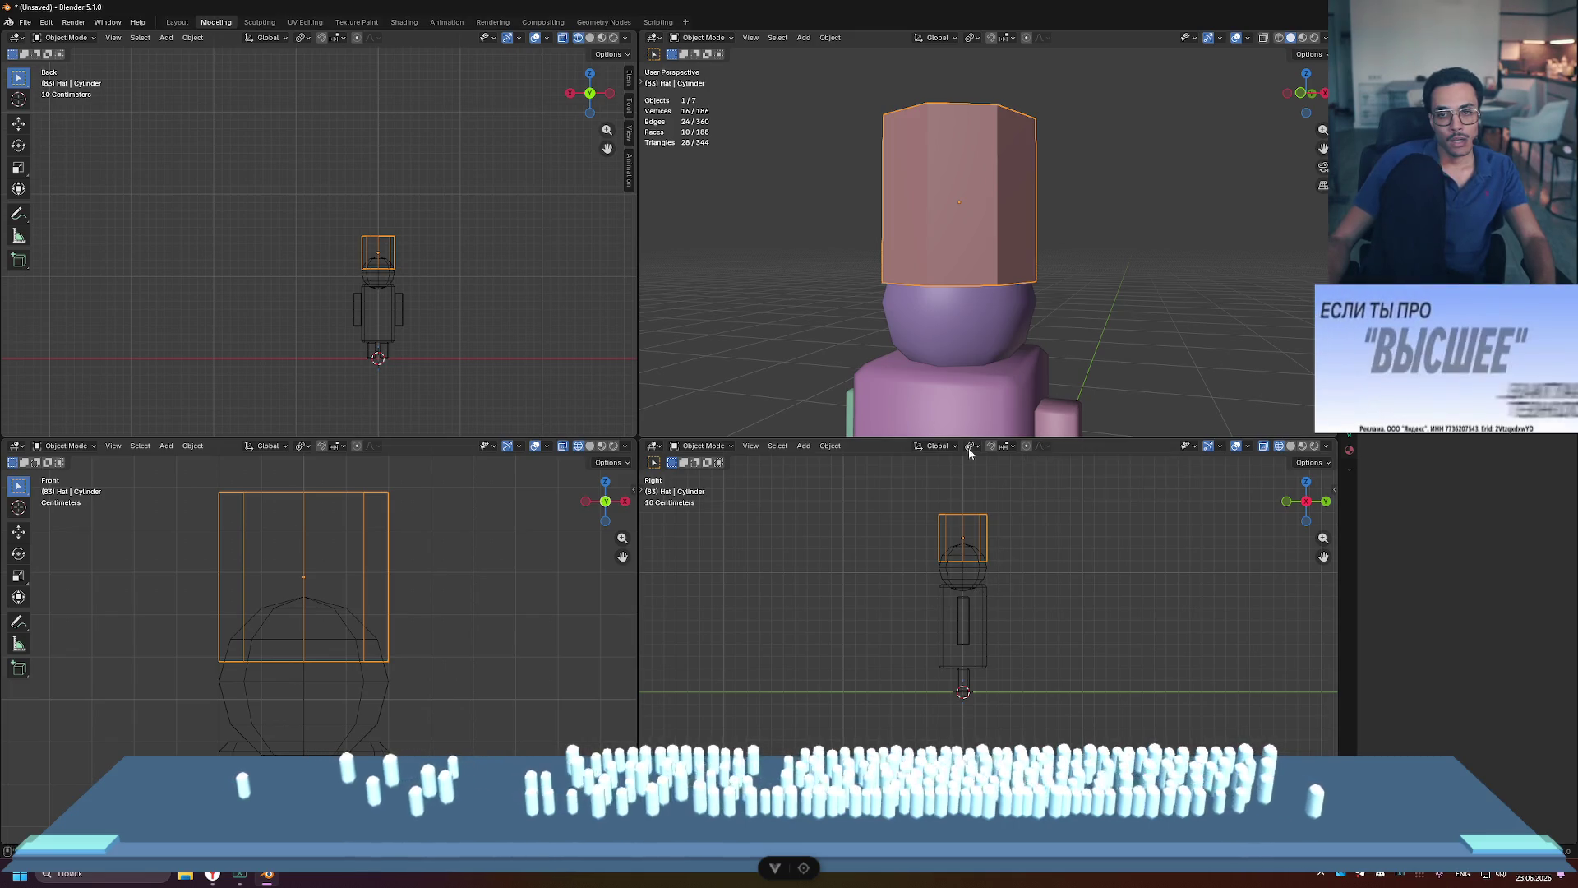
{"action": "scroll", "coordinate": [1036, 310], "scroll_direction": "down", "scroll_amount": 3}
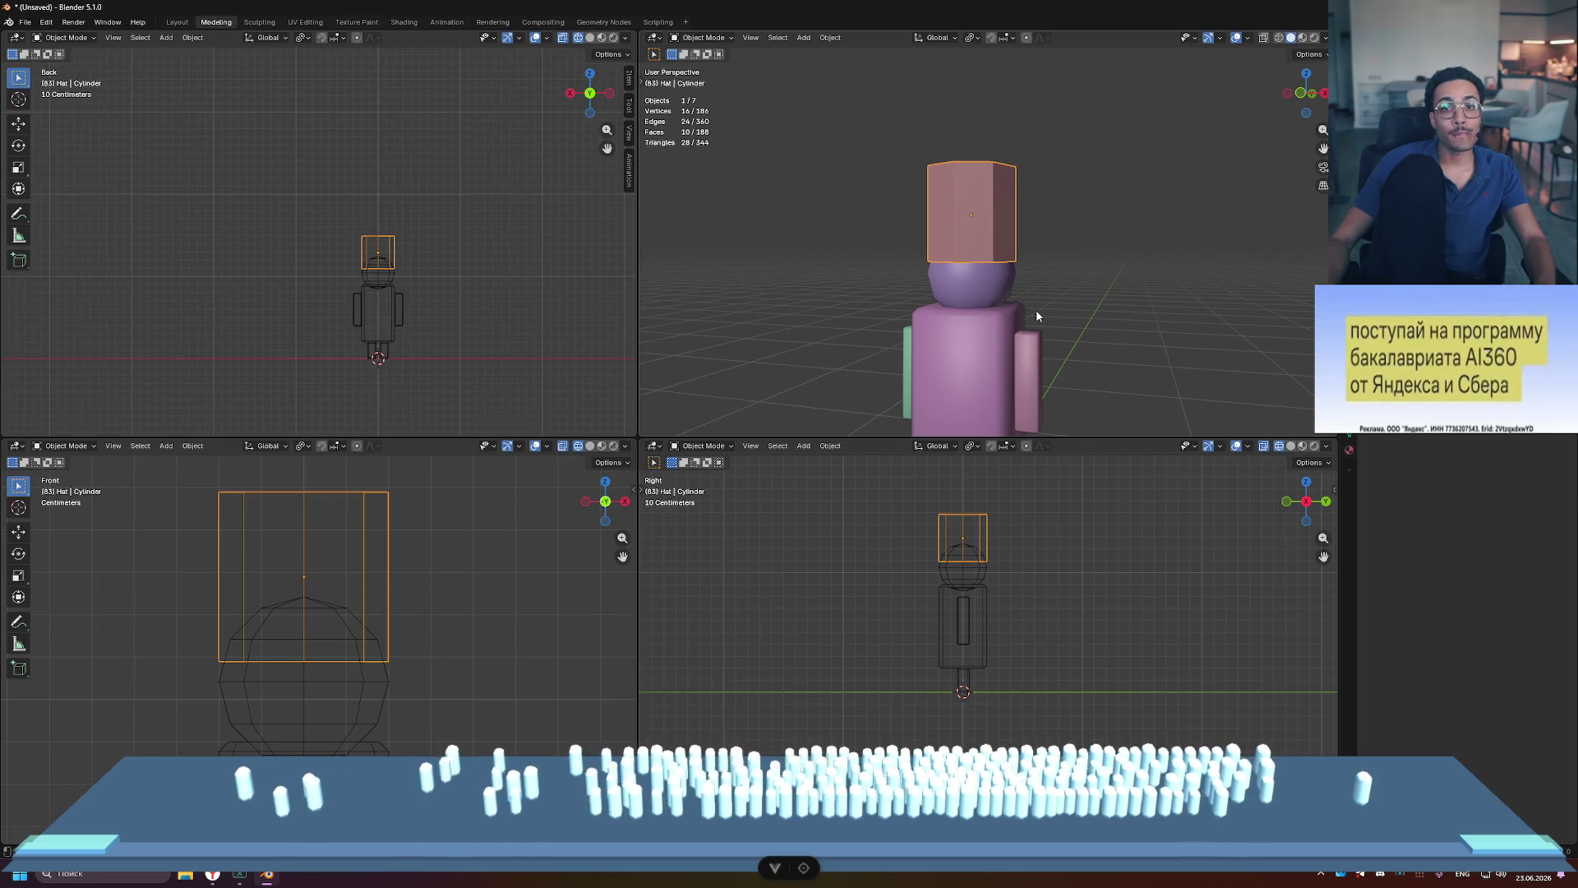
{"action": "scroll", "coordinate": [961, 607], "scroll_direction": "up", "scroll_amount": 4}
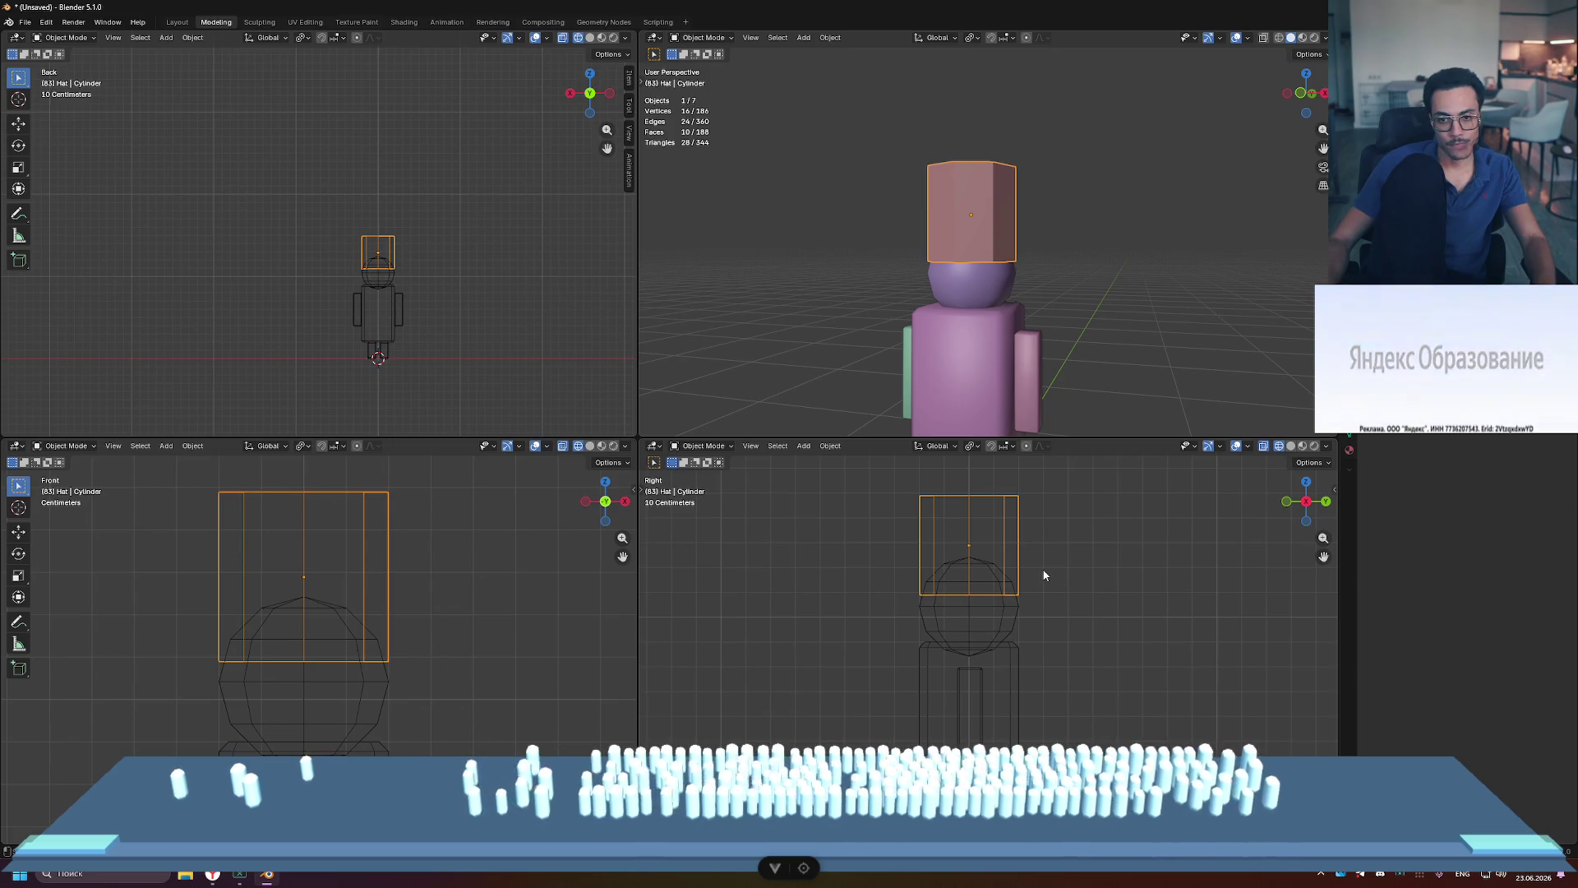
{"action": "key", "text": "Tab"}
Step: After a cancelled top-ring move, box-select the hat's bottom vertex ring and raise it 0.1 m on Z
{"action": "left_click_drag", "start_coordinate": [896, 484], "coordinate": [1062, 526]}
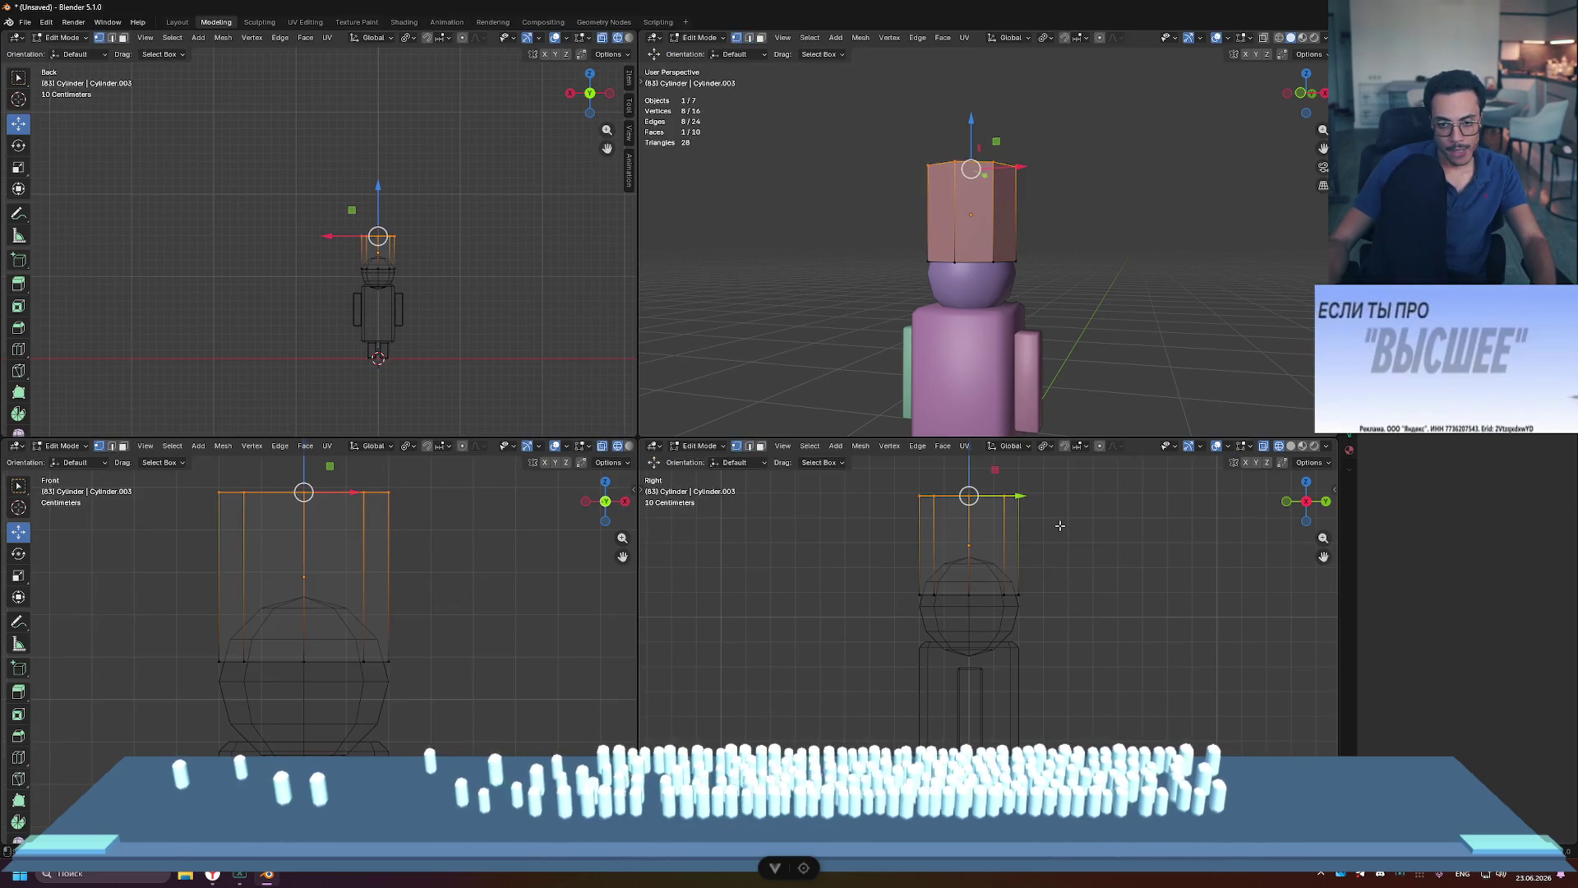
{"action": "middle_click_drag", "start_coordinate": [1039, 502], "coordinate": [1046, 544], "text": "shift"}
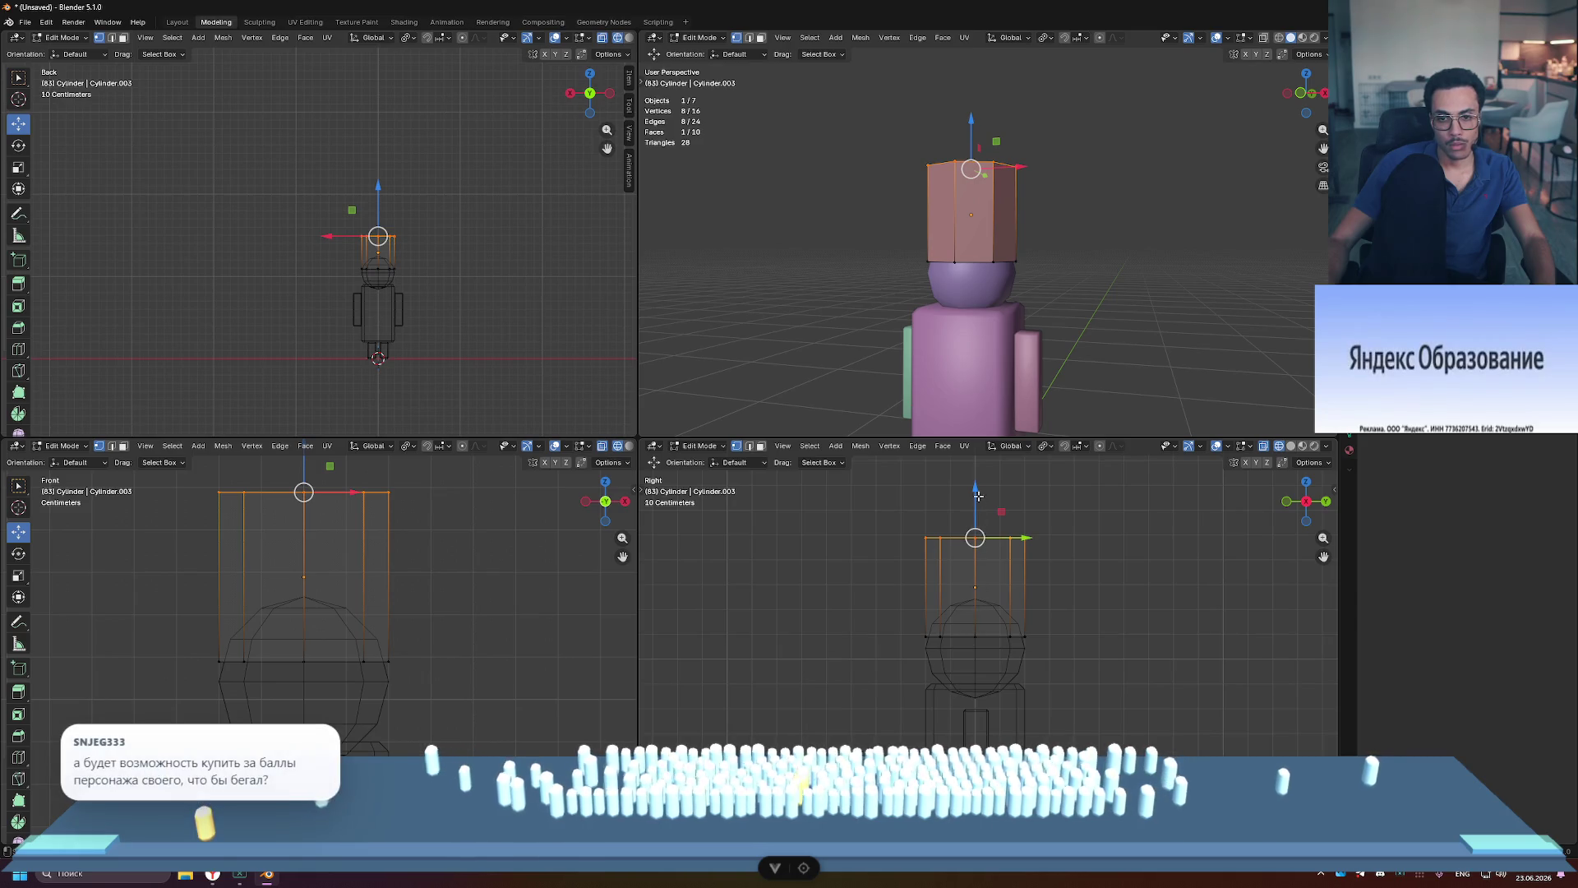
{"action": "mouse_move", "coordinate": [973, 490]}
{"action": "left_mouse_down"}
{"action": "mouse_move", "coordinate": [973, 504]}
{"action": "mouse_move", "coordinate": [974, 491]}
{"action": "left_mouse_up"}
{"action": "left_click", "coordinate": [1094, 549]}
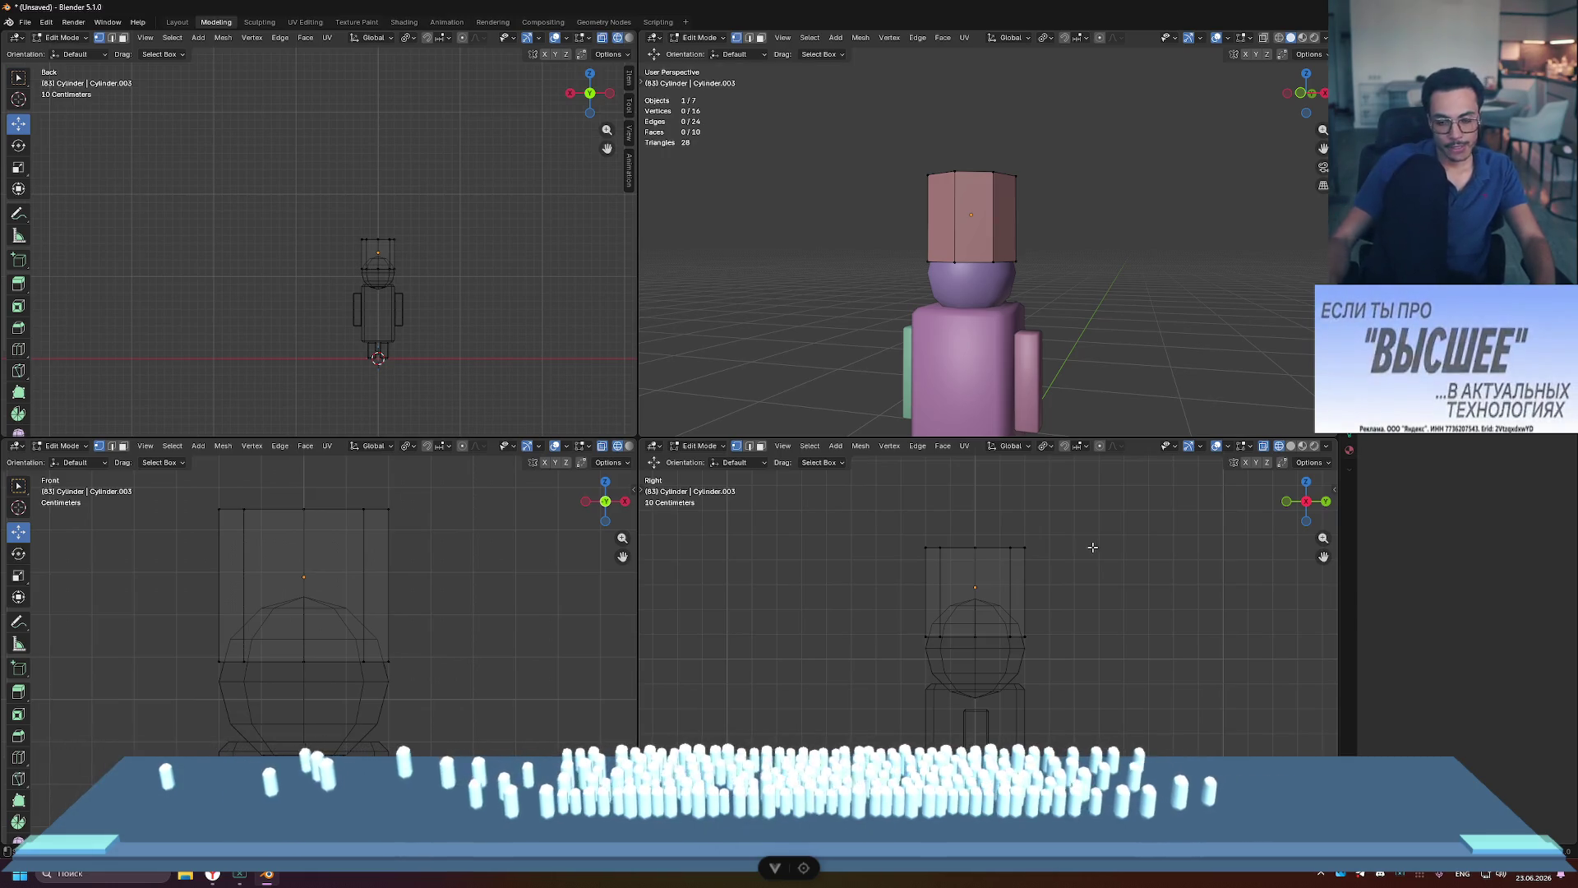
{"action": "left_click_drag", "start_coordinate": [888, 605], "coordinate": [1053, 656]}
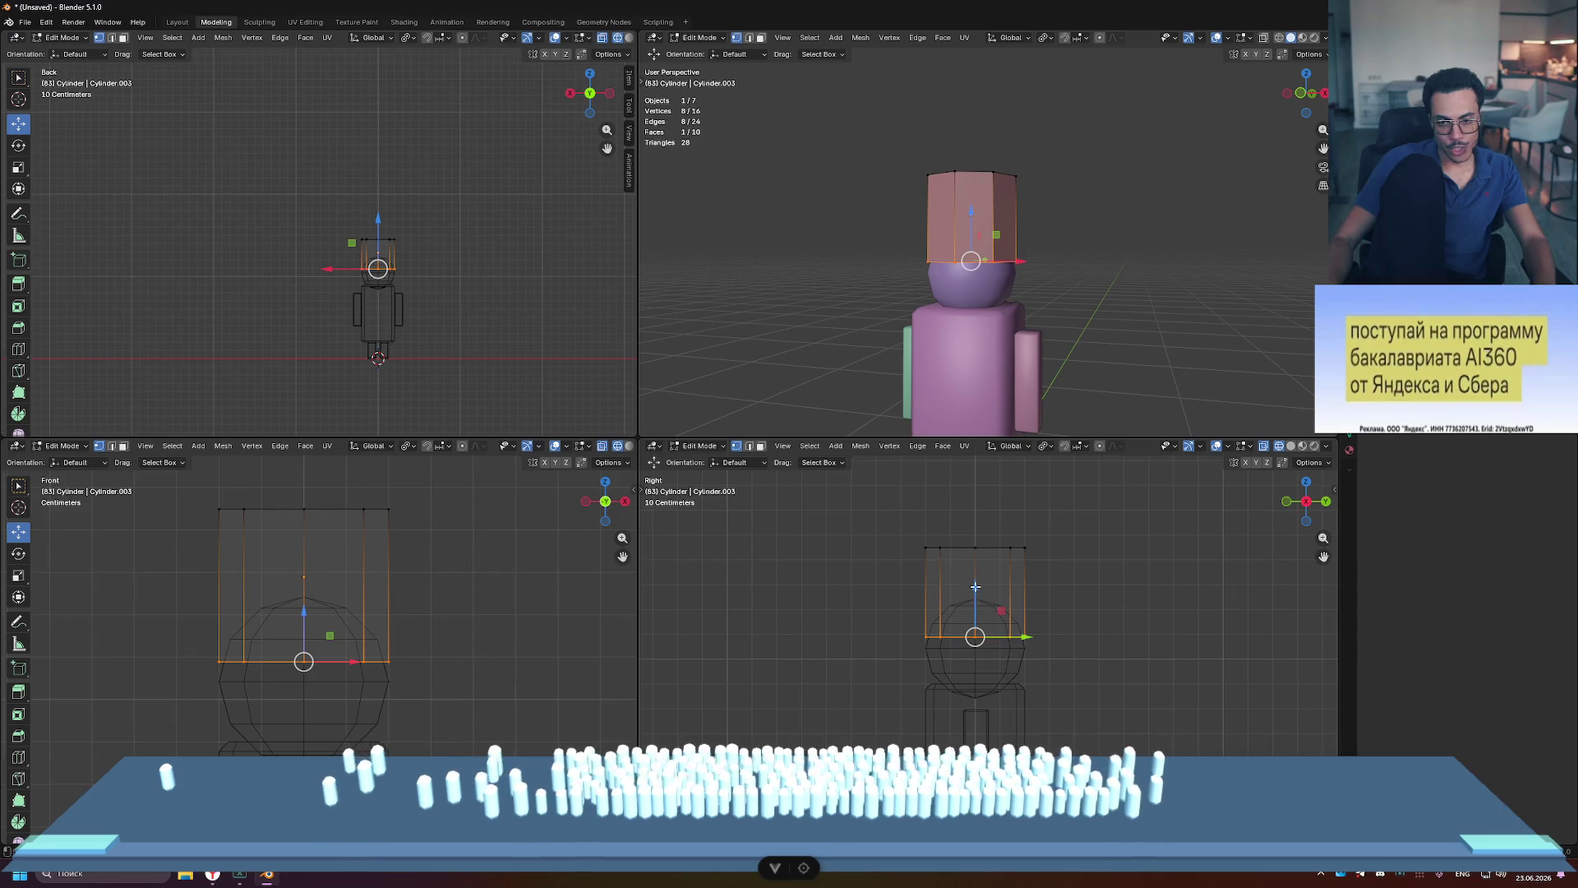
{"action": "left_click_drag", "start_coordinate": [975, 586], "coordinate": [979, 564]}
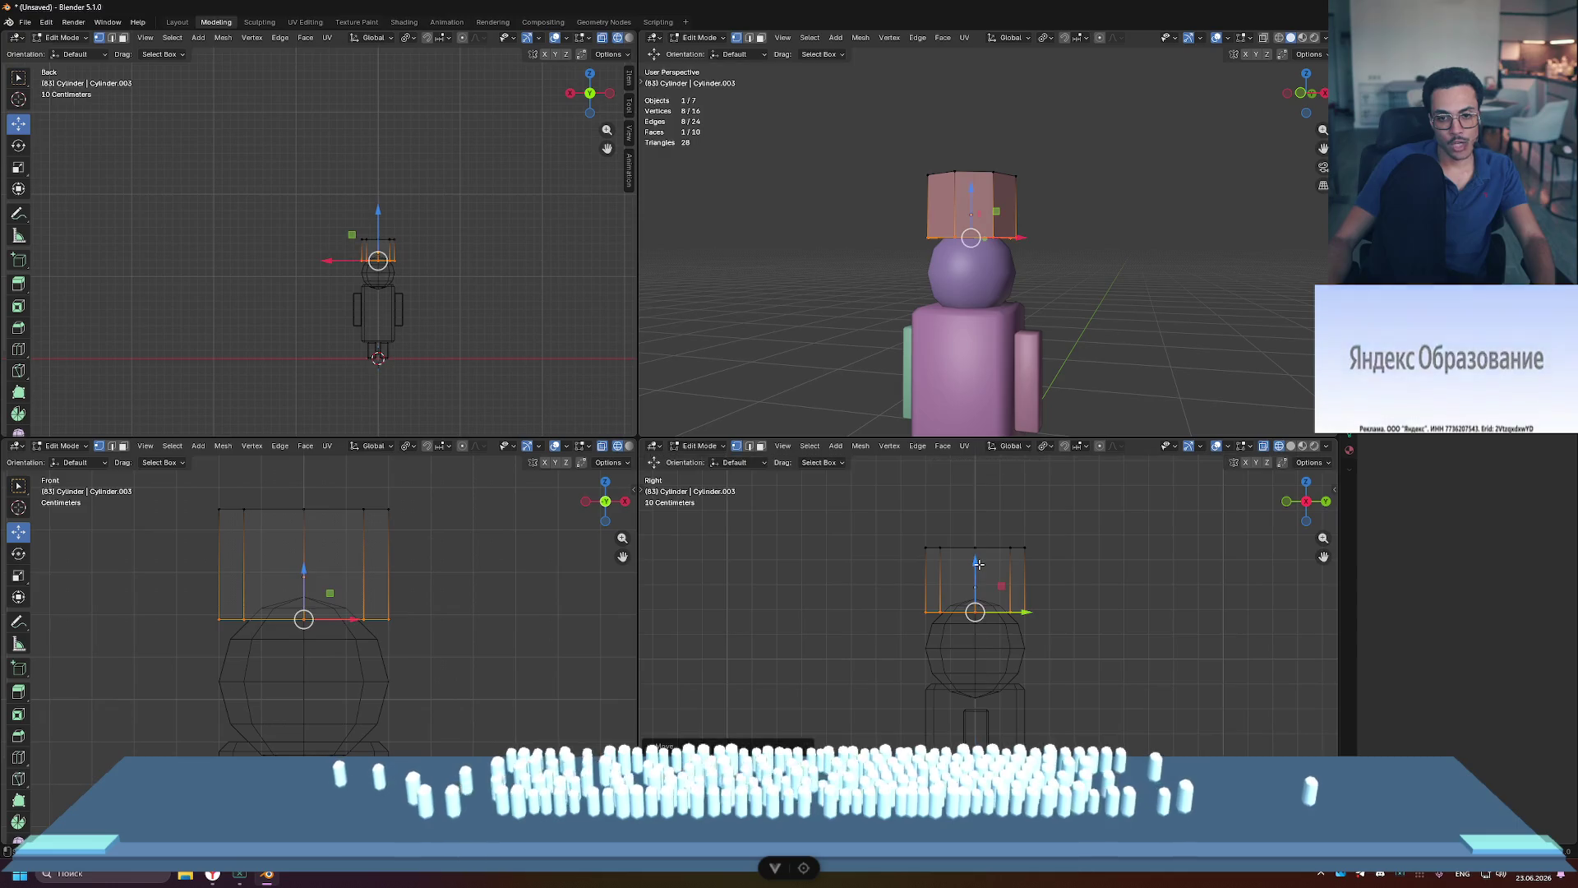
Step: Extrude the hat's bottom ring and scale it outward into a flat brim ring
{"action": "key", "text": "e"}
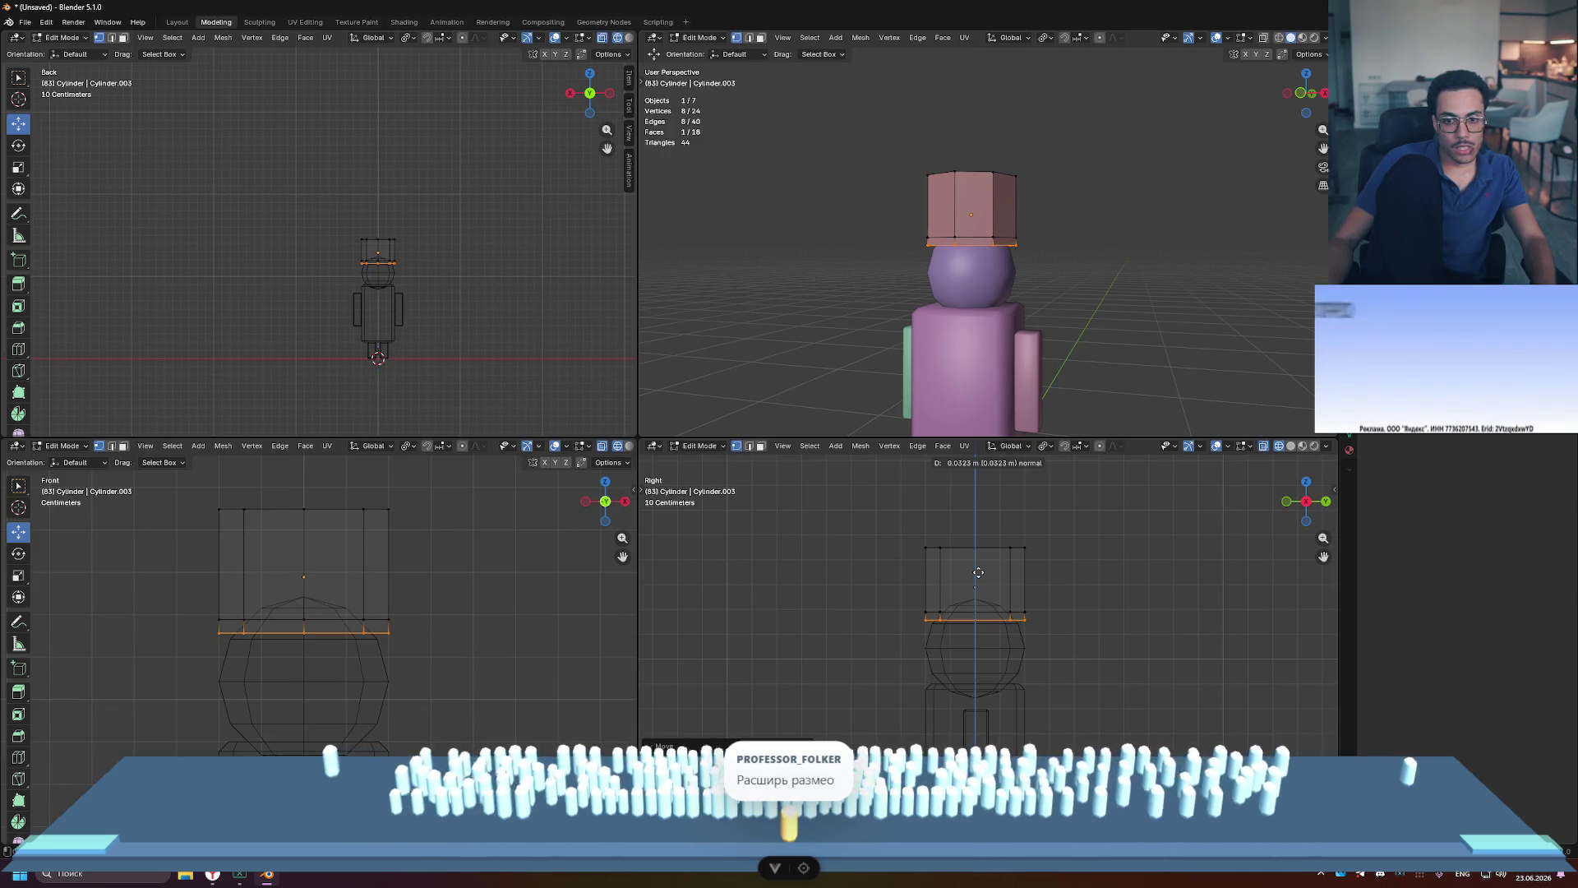
{"action": "key", "text": "Escape"}
{"action": "key", "text": "s"}
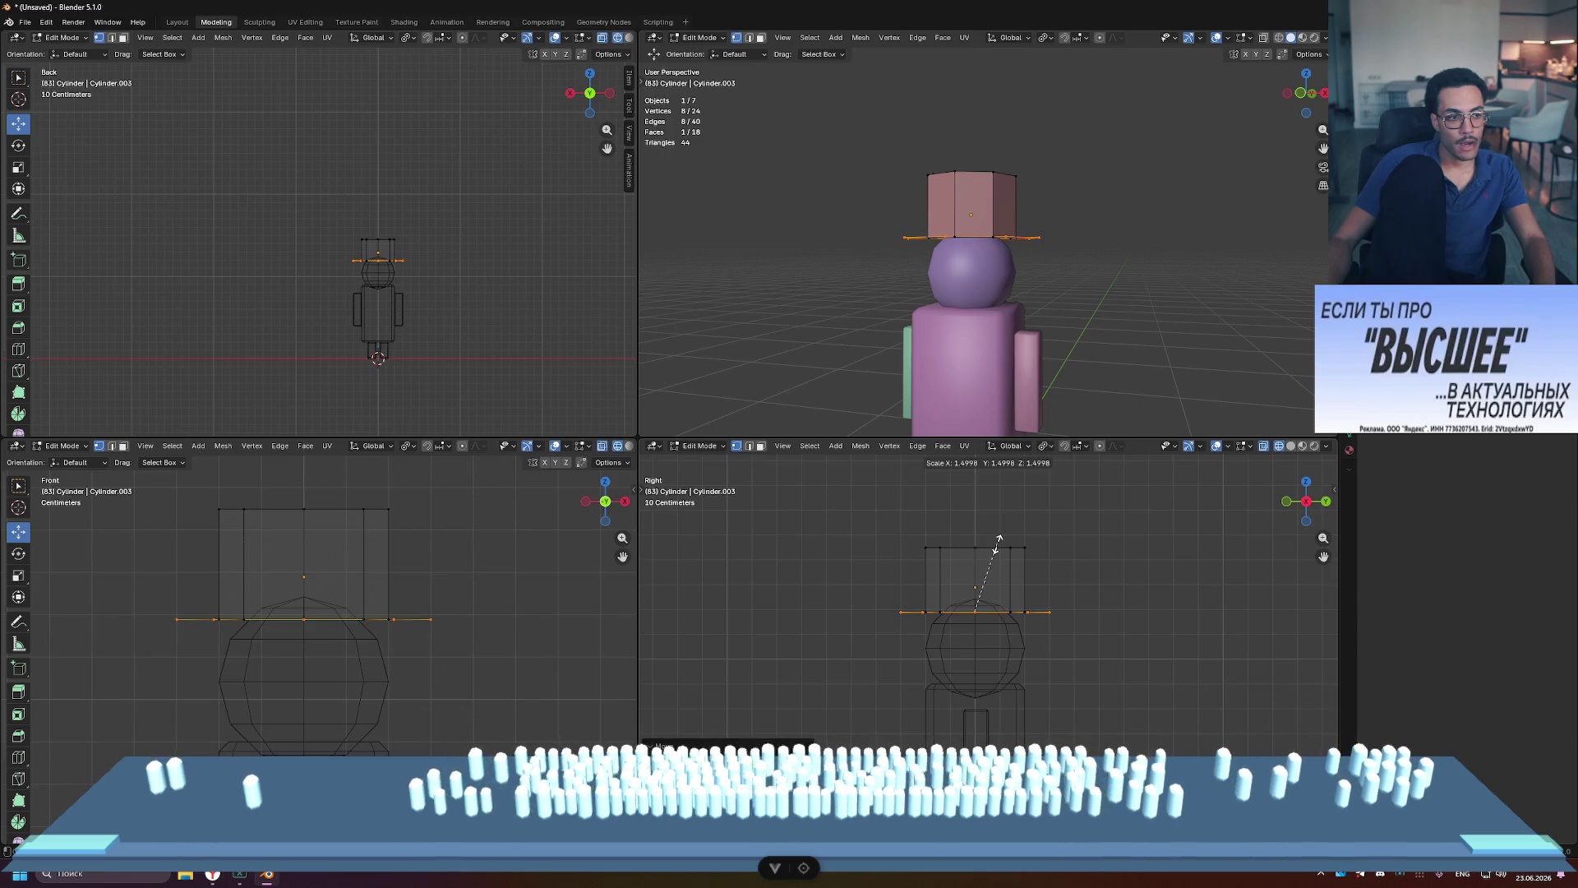
{"action": "left_click", "coordinate": [997, 544]}
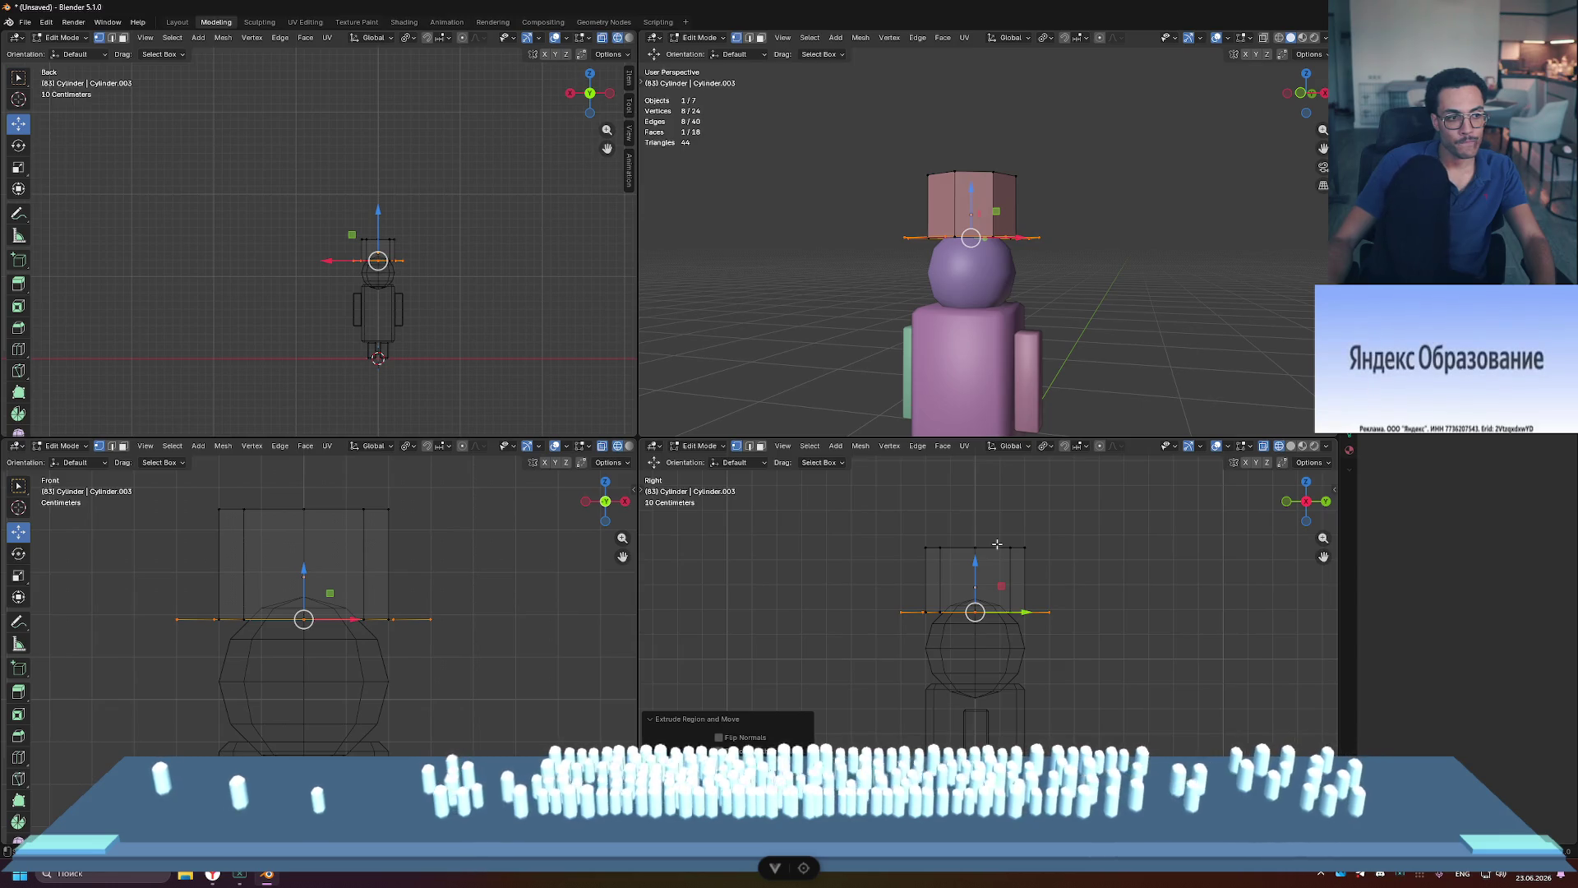
{"action": "key", "text": "e"}
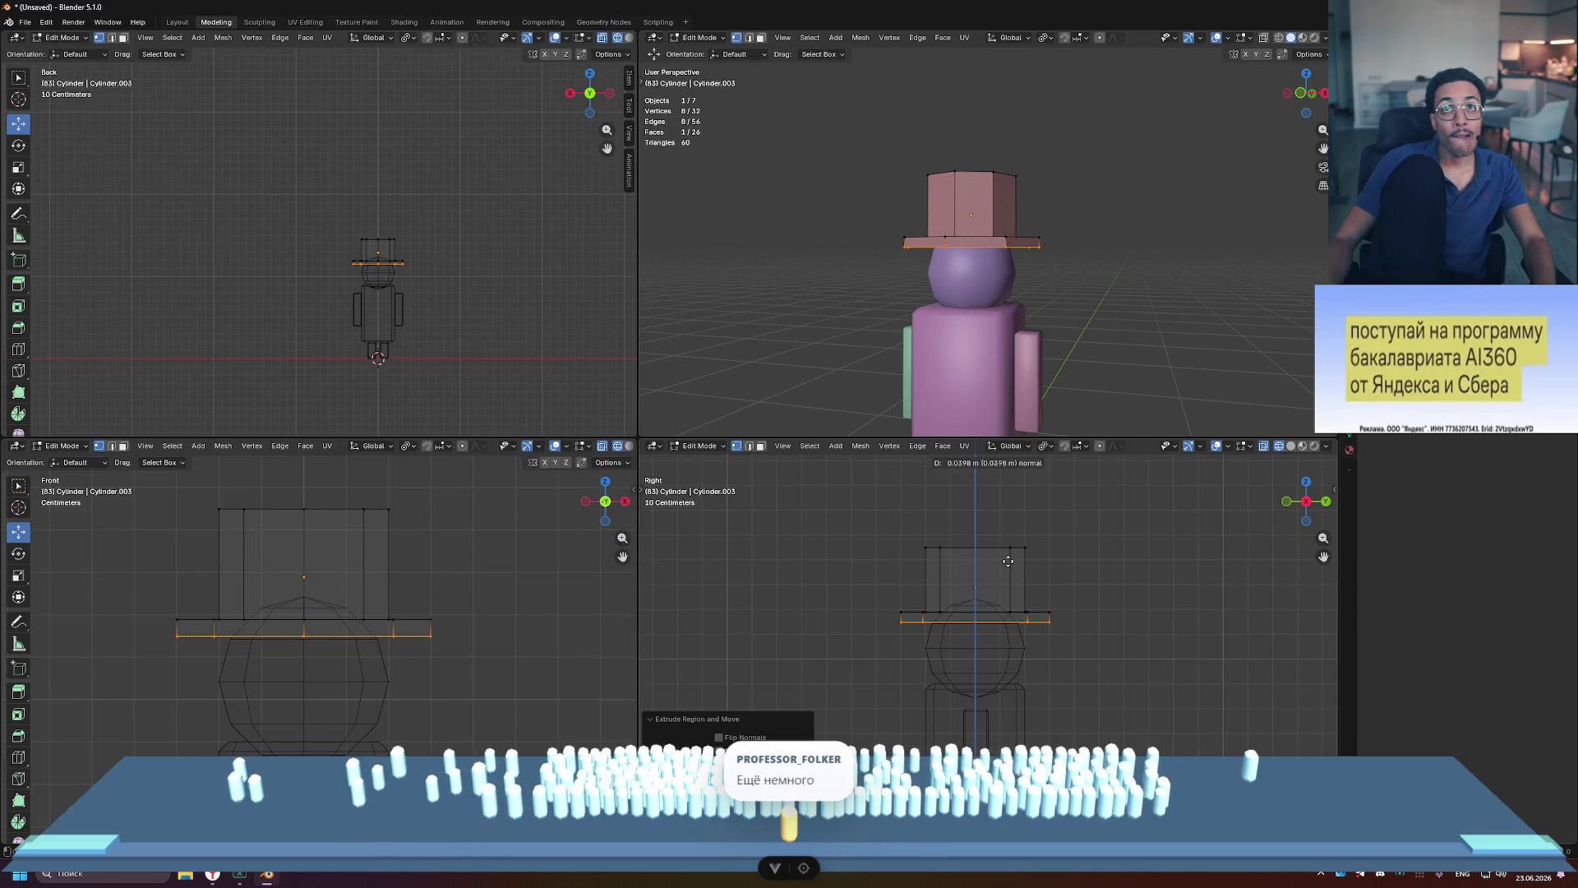
{"action": "key", "text": "Escape"}
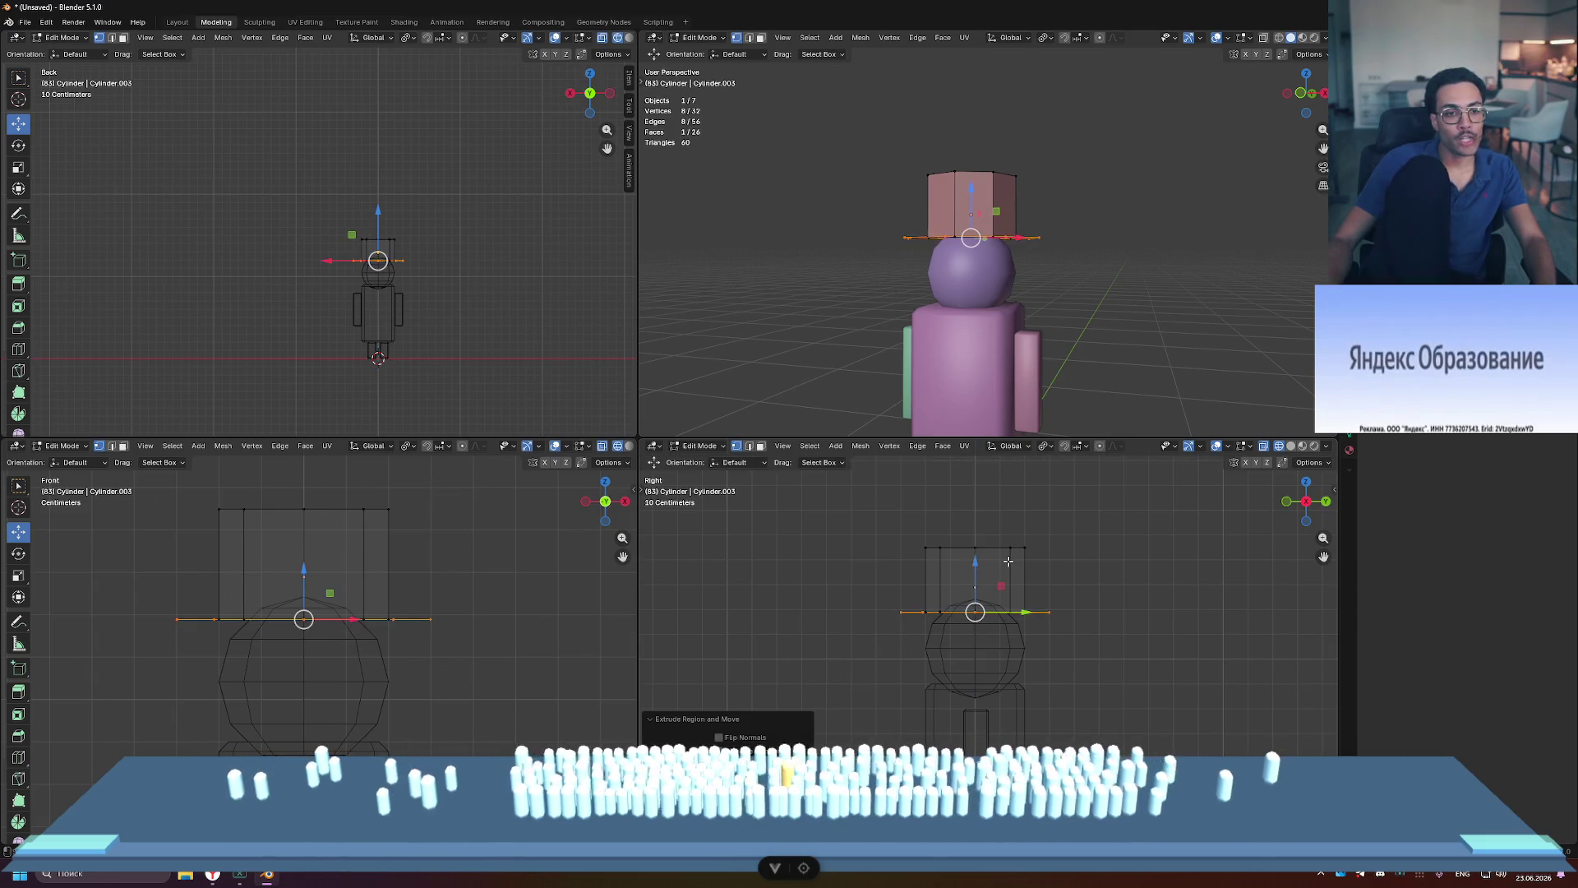
{"action": "key", "text": "ctrl+z"}
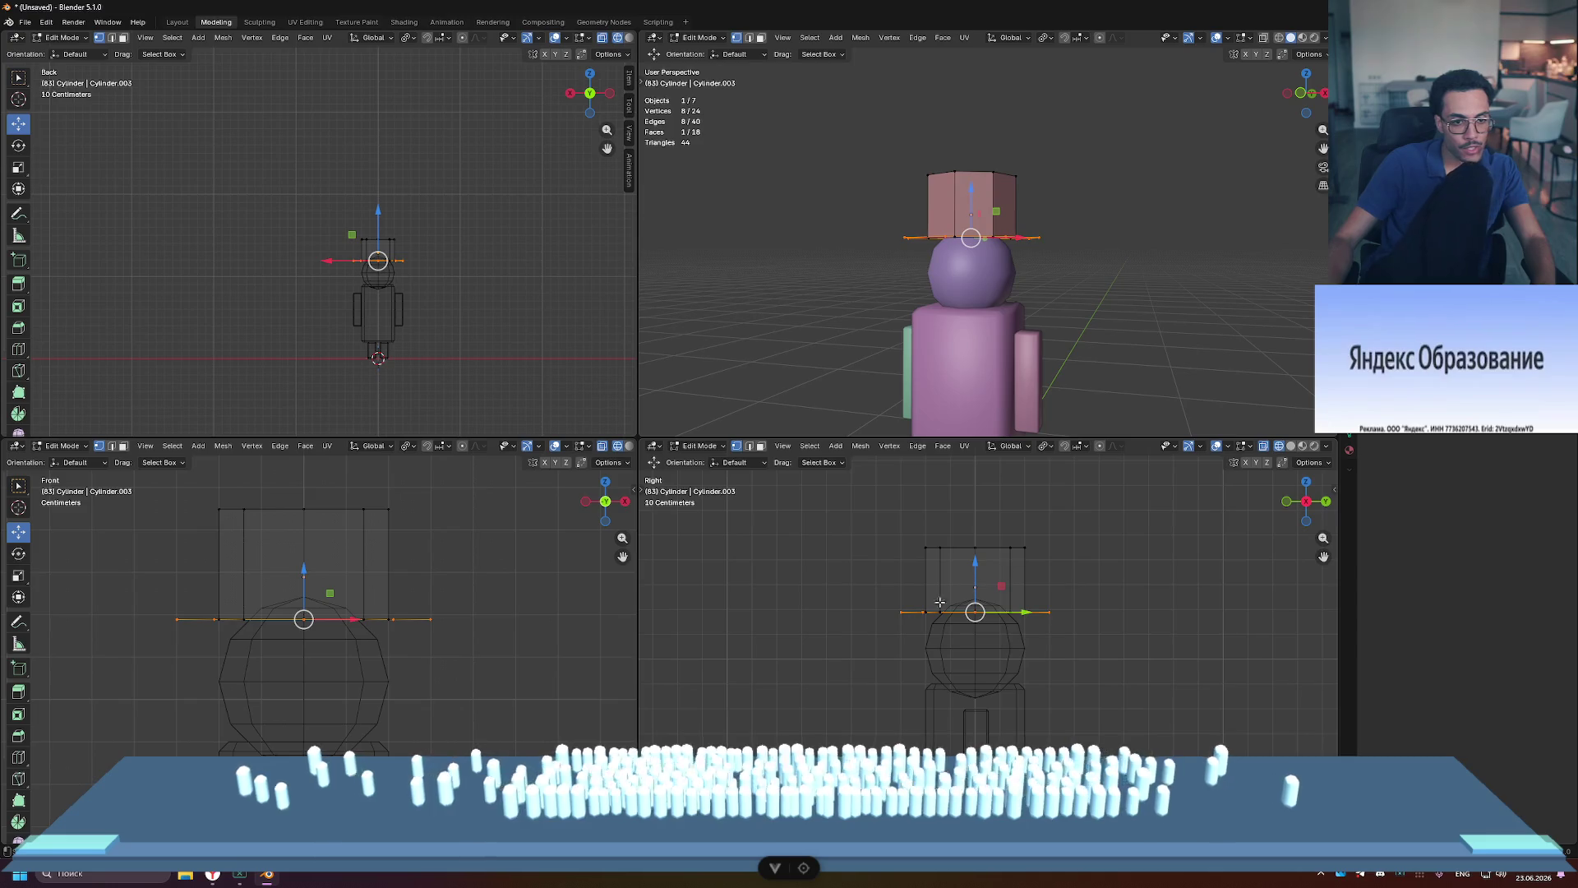
{"action": "key", "text": "s"}
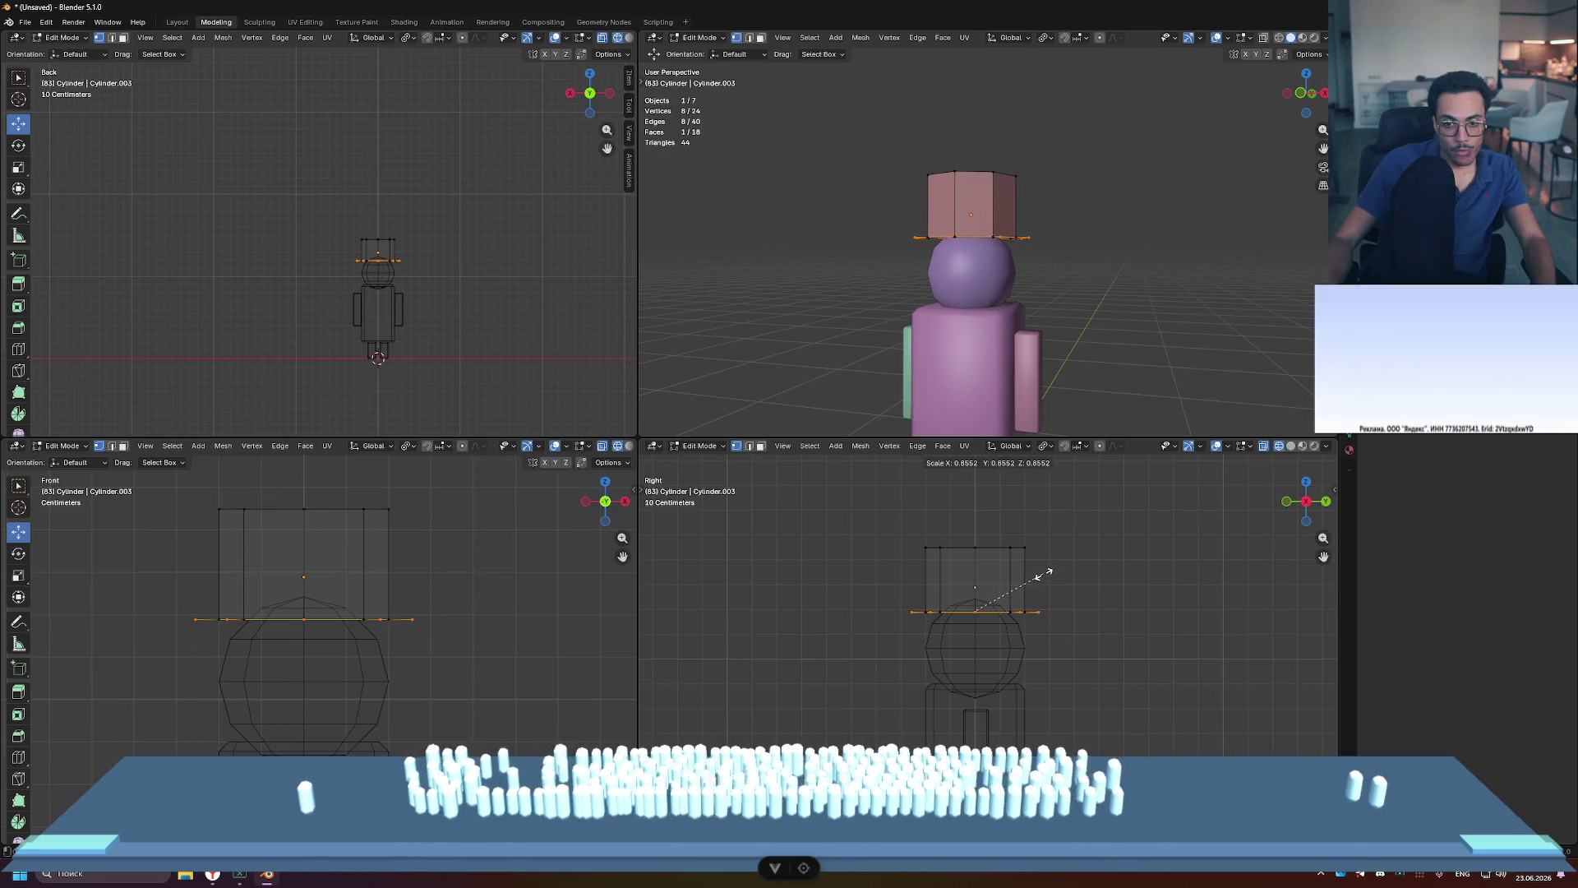
{"action": "left_click", "coordinate": [1043, 571]}
Step: Extrude the brim's outer edge wider and lift it slightly along Z
{"action": "key", "text": "e"}
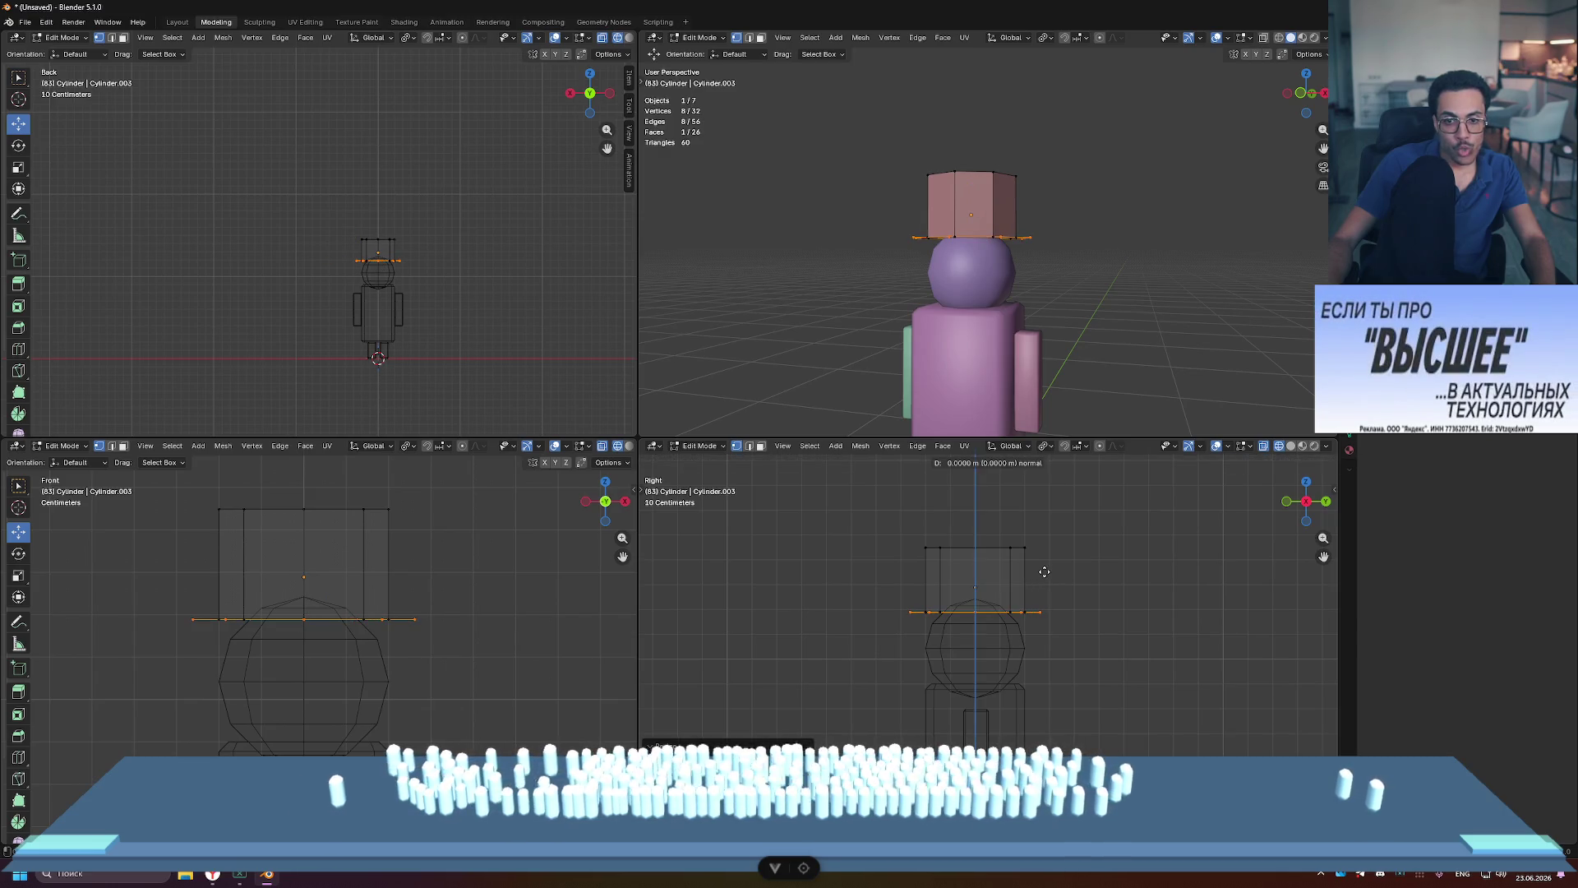
{"action": "key", "text": "s"}
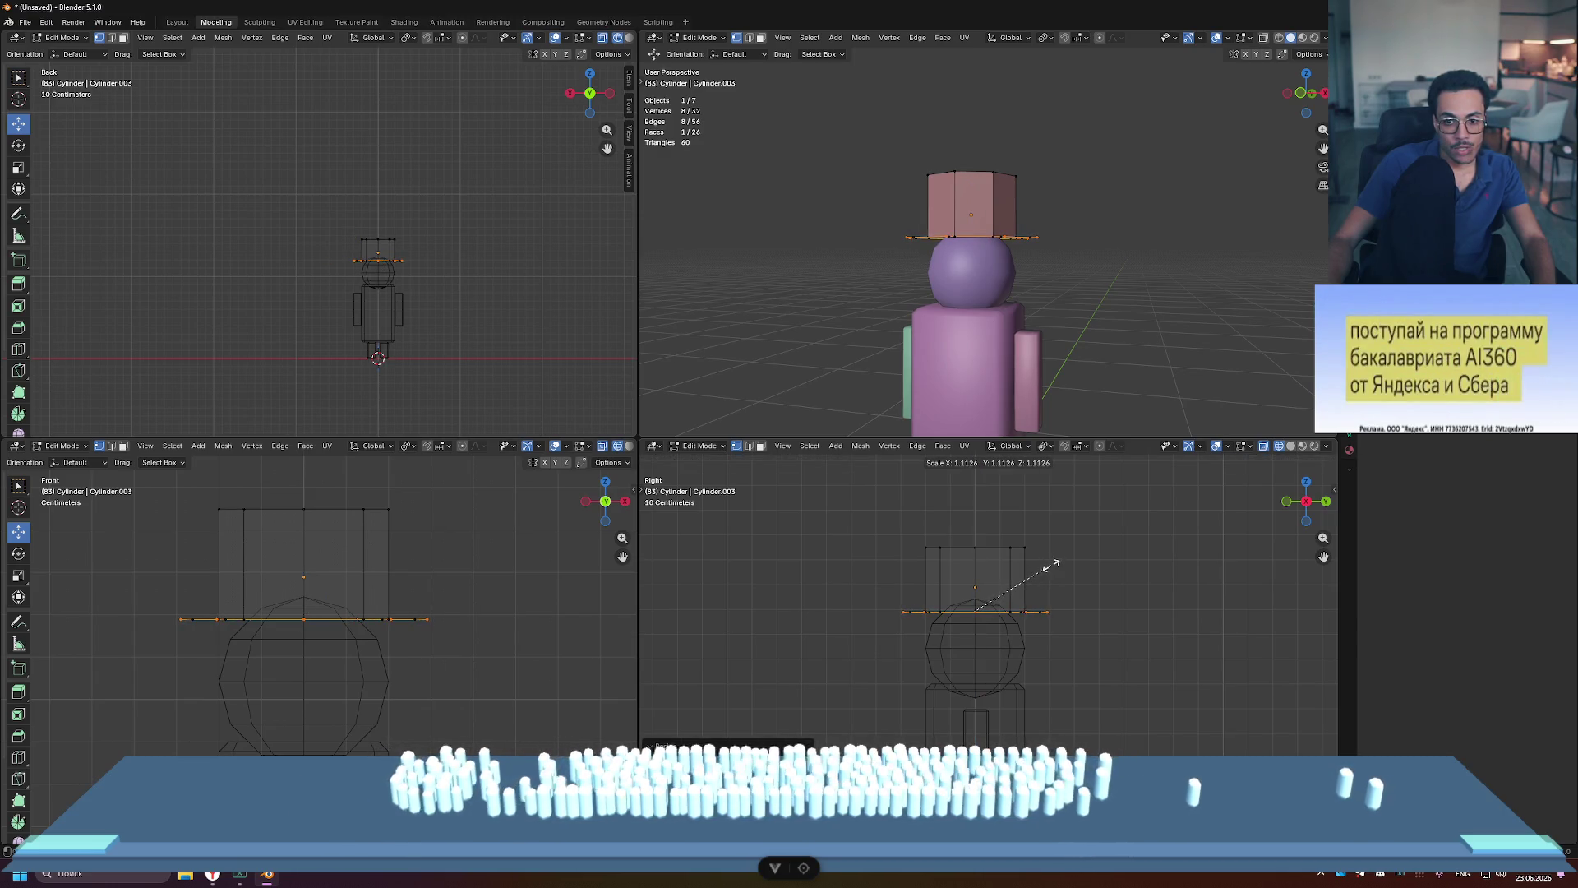
{"action": "left_click", "coordinate": [1053, 563]}
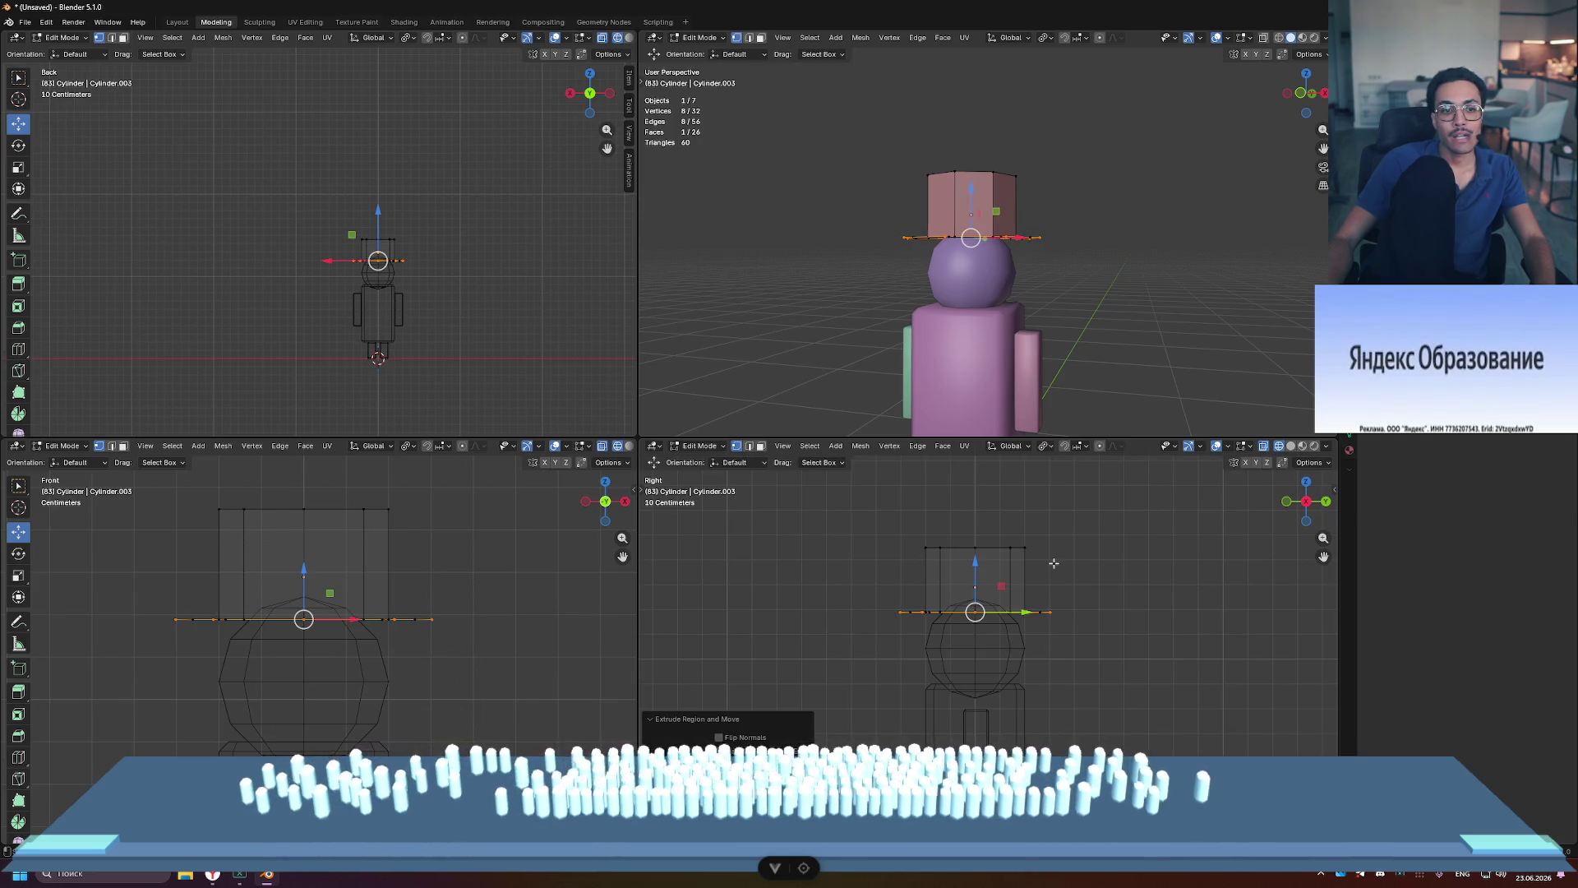
{"action": "left_click_drag", "start_coordinate": [976, 561], "coordinate": [976, 555]}
{"action": "mouse_move", "coordinate": [1065, 354]}
{"action": "middle_mouse_down"}
{"action": "mouse_move", "coordinate": [1065, 403]}
{"action": "mouse_move", "coordinate": [1061, 328]}
{"action": "mouse_move", "coordinate": [1085, 313]}
{"action": "mouse_move", "coordinate": [1121, 350]}
{"action": "mouse_move", "coordinate": [1105, 386]}
{"action": "mouse_move", "coordinate": [1093, 354]}
{"action": "mouse_move", "coordinate": [1091, 381]}
{"action": "middle_mouse_up"}
{"action": "scroll", "coordinate": [1044, 353], "scroll_direction": "up", "scroll_amount": 6}
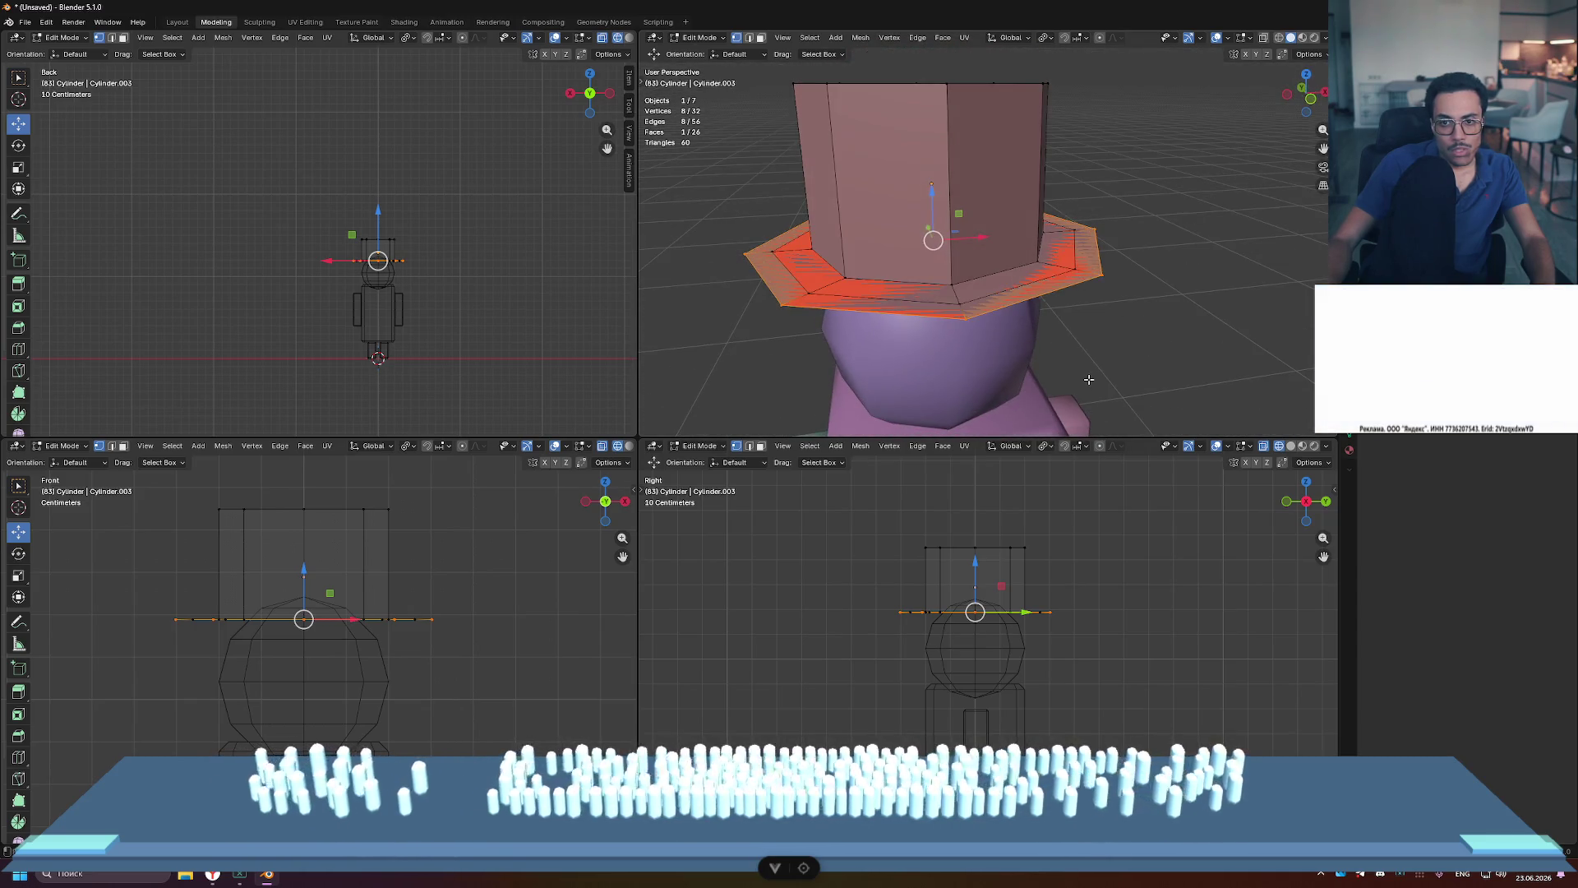
Step: Undo the earlier brim extrusions back to the raised bottom ring, viewing the hat from above
{"action": "key", "text": "ctrl+z"}
{"action": "key", "text": "ctrl+z"}
{"action": "key", "text": "ctrl+z"}
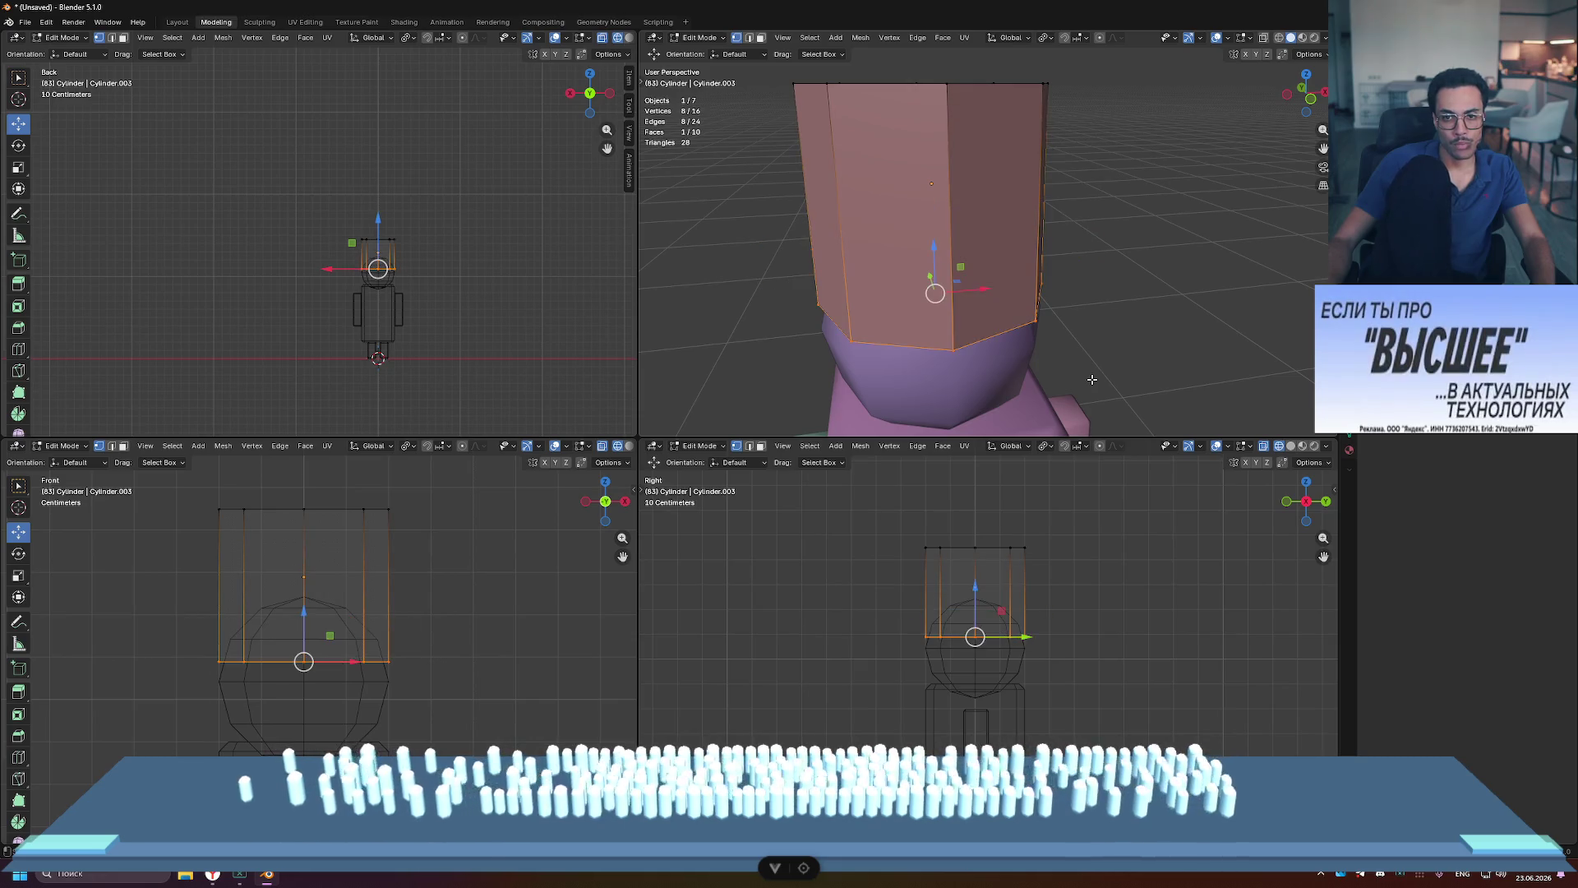
{"action": "key", "text": "ctrl+z"}
{"action": "middle_click_drag", "start_coordinate": [1092, 379], "coordinate": [1062, 338]}
{"action": "key", "text": "e"}
{"action": "key", "text": "s"}
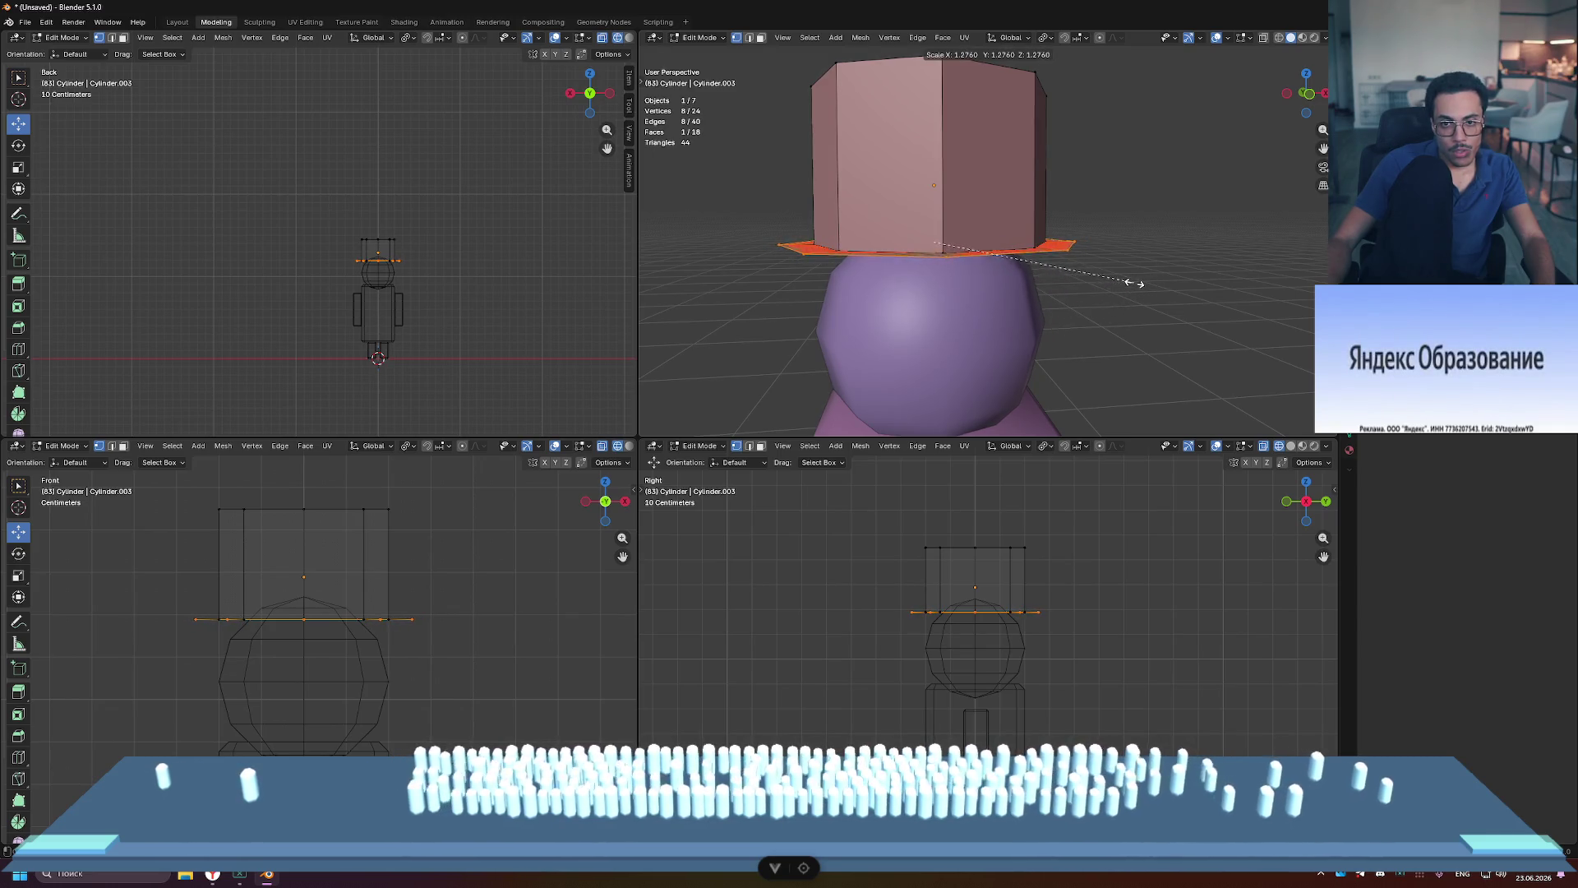
{"action": "key", "text": "Escape"}
{"action": "middle_click_drag", "start_coordinate": [1129, 282], "coordinate": [1143, 225]}
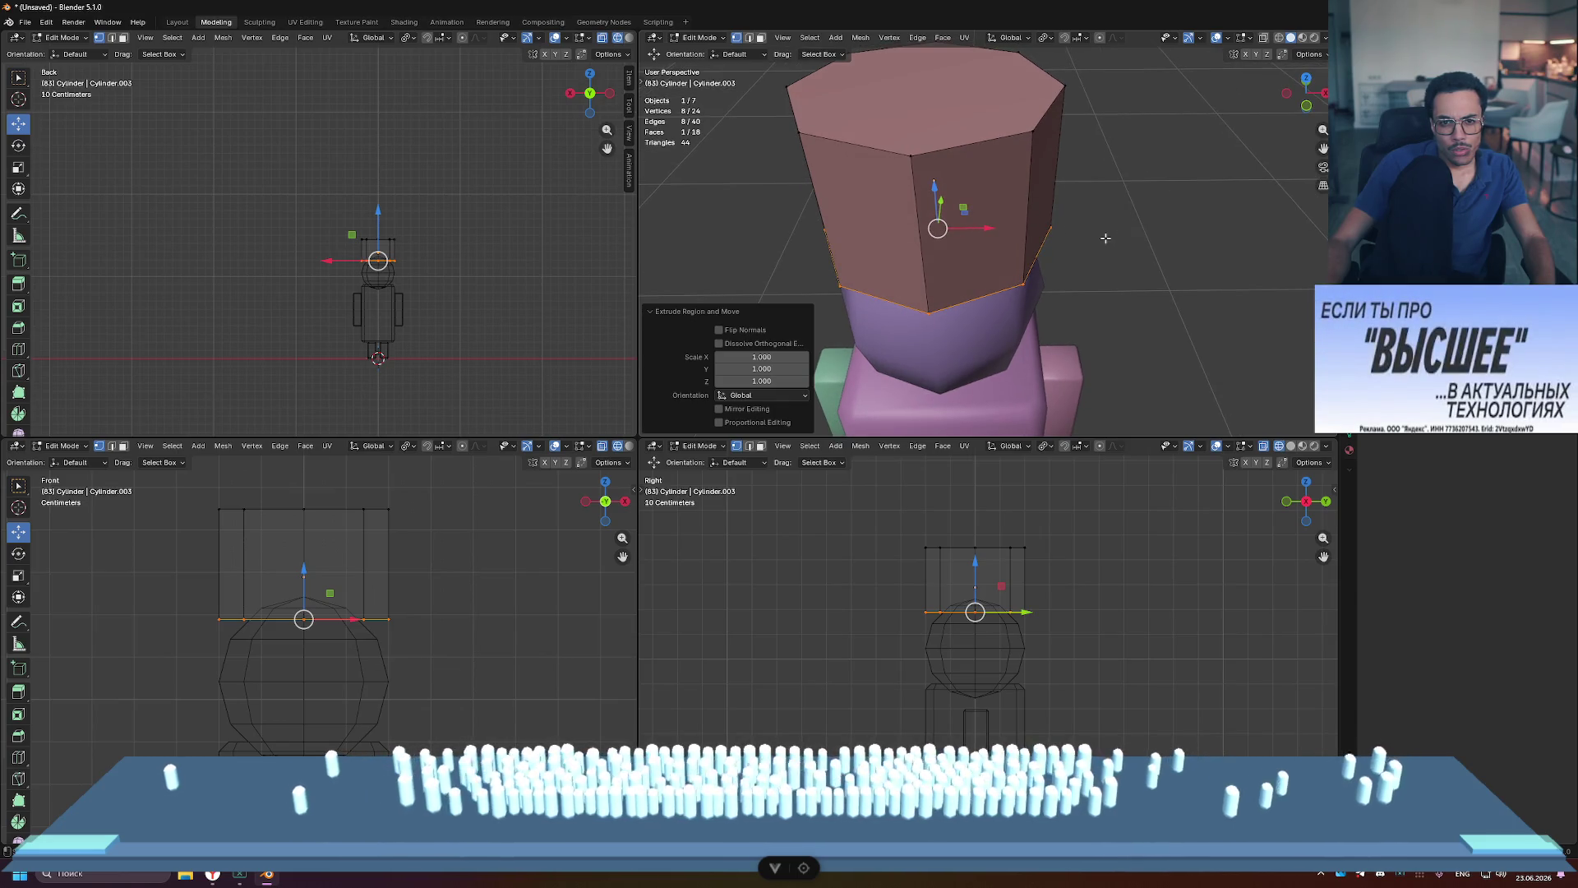
{"action": "key", "text": "s"}
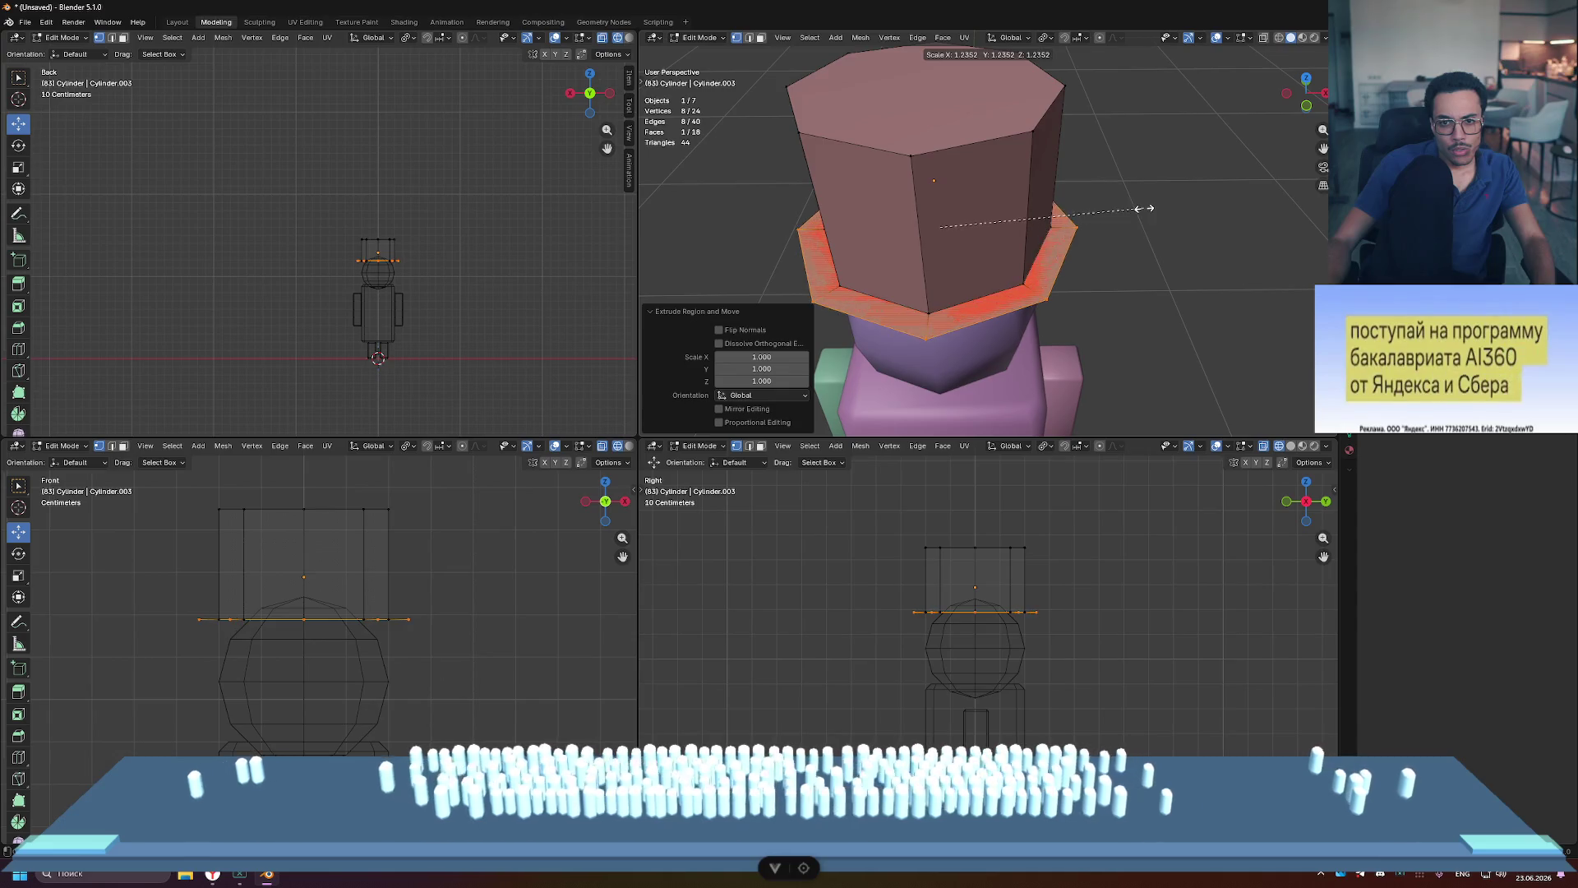
{"action": "key", "text": "Escape"}
{"action": "key", "text": "ctrl+z"}
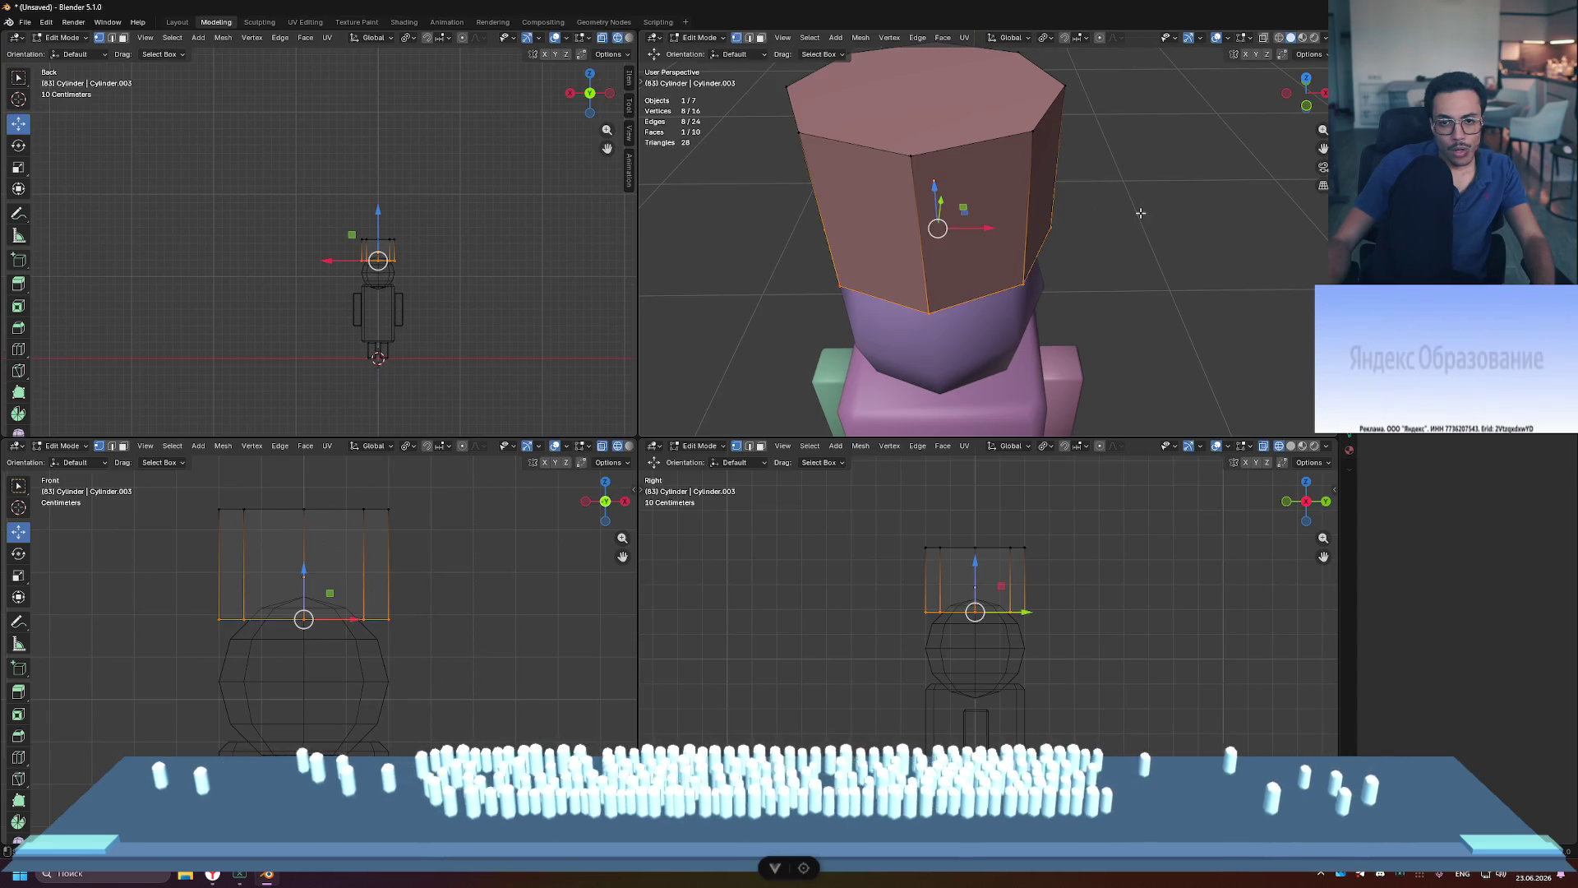
{"action": "key", "text": "s"}
{"action": "key", "text": "Escape"}
Step: Extrude the bottom ring into a wide brim, rescale it to 1.114, and extrude it downward
{"action": "key", "text": "e"}
{"action": "key", "text": "s"}
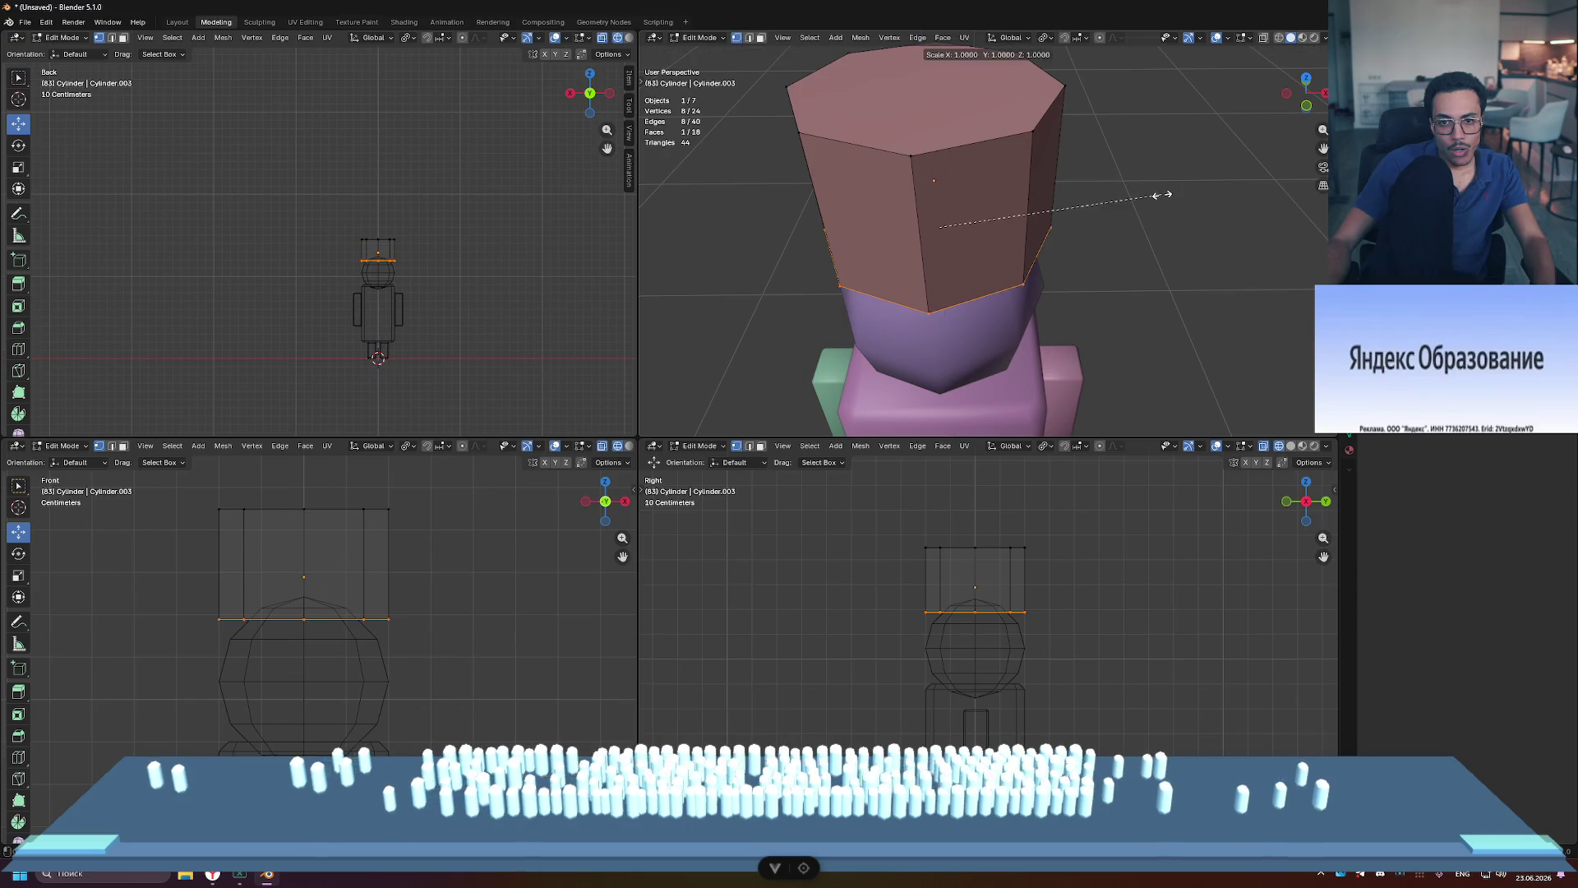
{"action": "left_click", "coordinate": [1264, 123]}
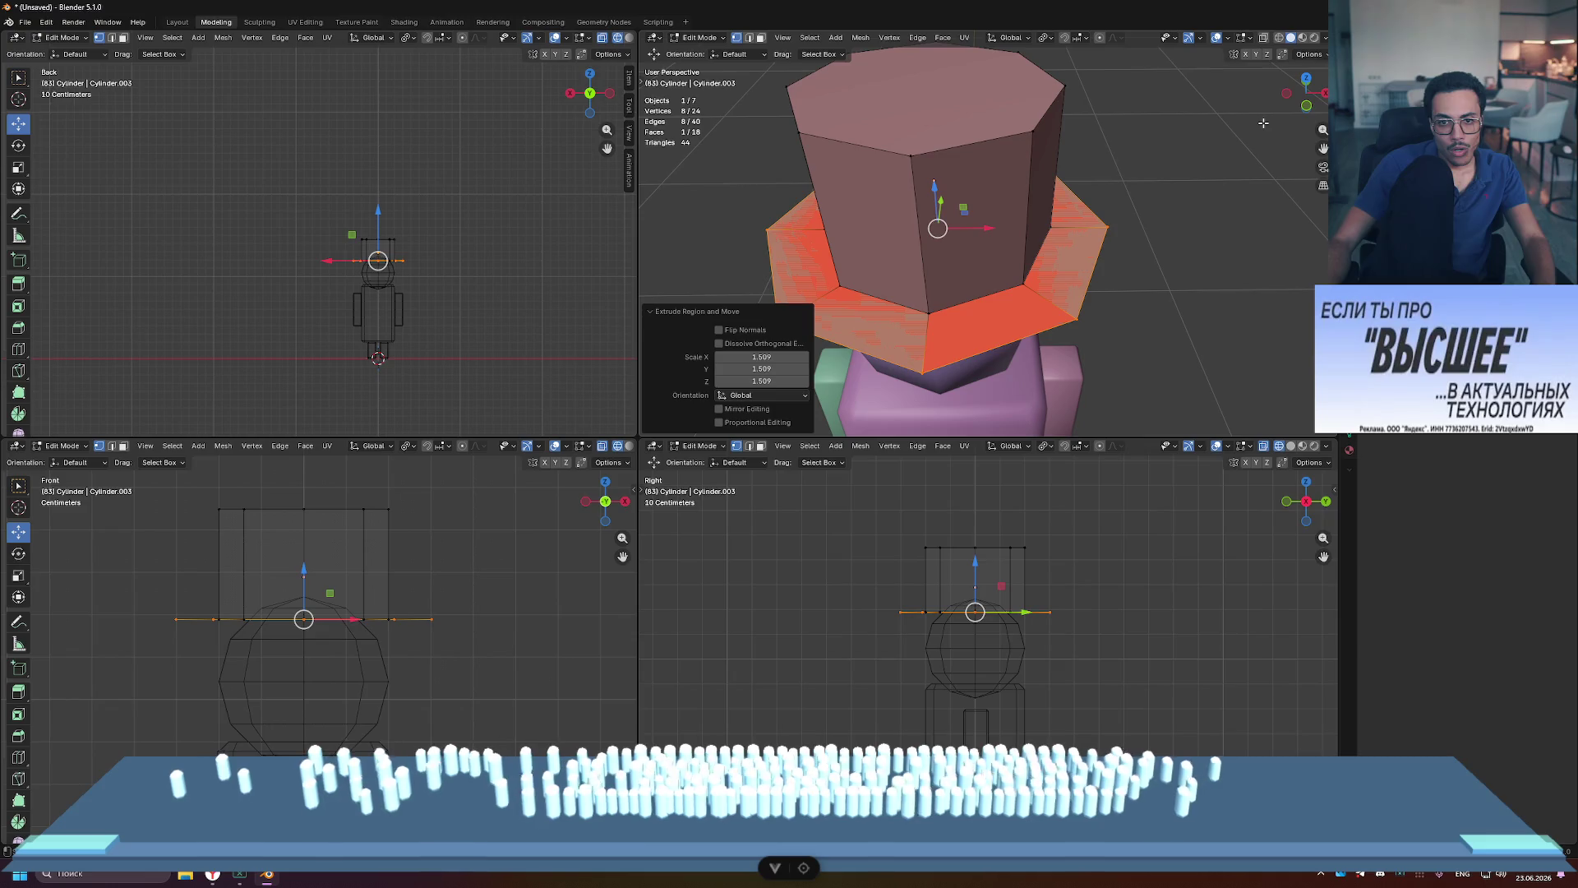
{"action": "key", "text": "e"}
{"action": "right_click", "coordinate": [1089, 490]}
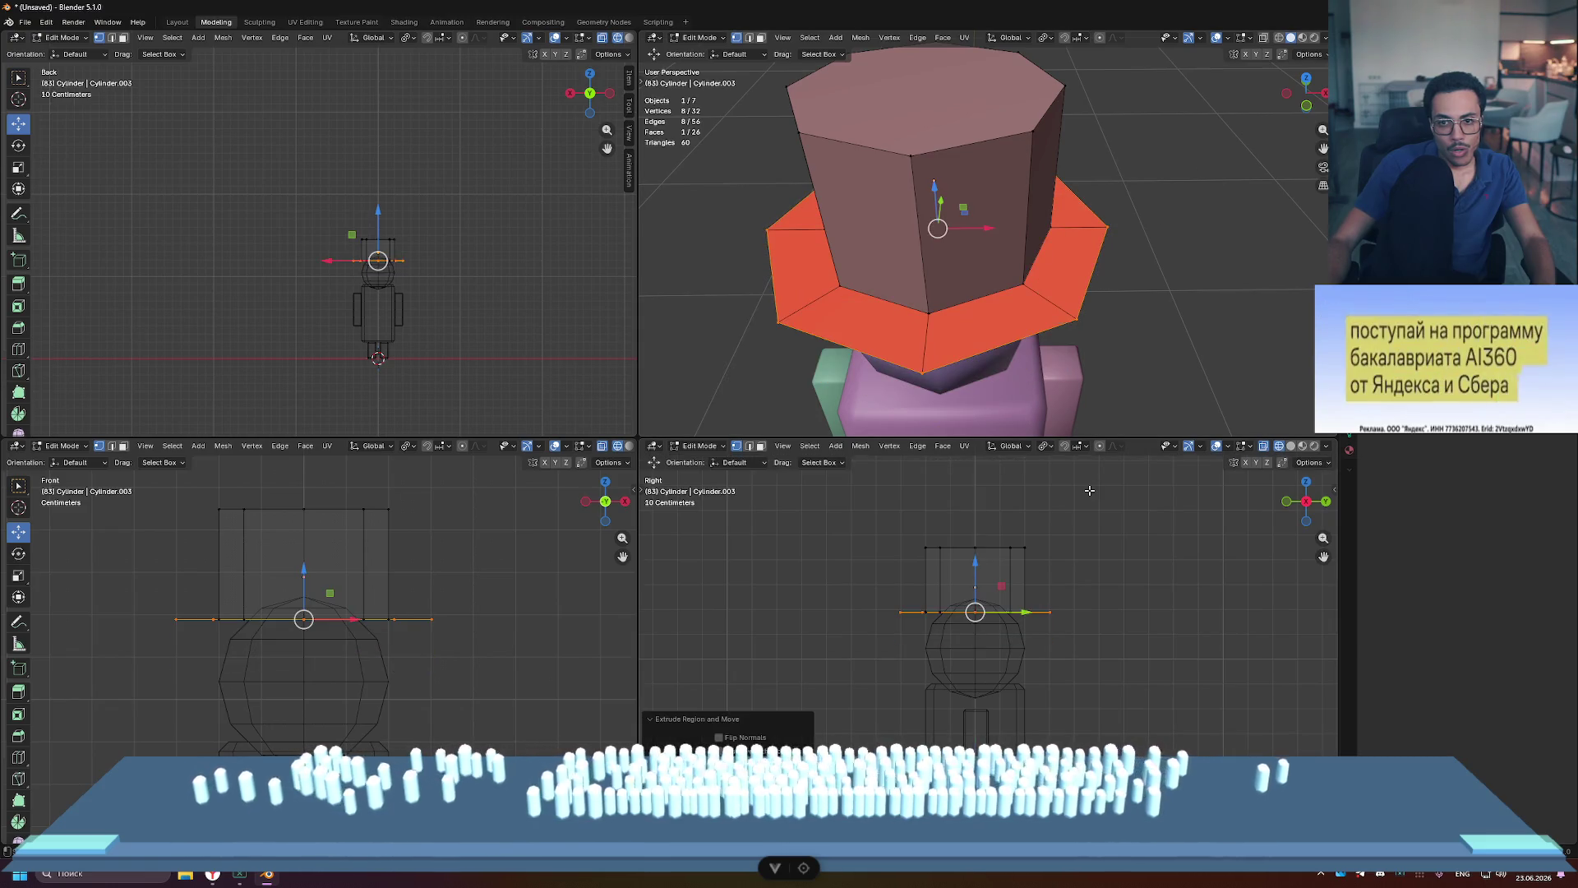
{"action": "mouse_move", "coordinate": [1141, 278]}
{"action": "middle_mouse_down"}
{"action": "mouse_move", "coordinate": [1136, 214]}
{"action": "mouse_move", "coordinate": [1132, 263]}
{"action": "mouse_move", "coordinate": [1127, 245]}
{"action": "mouse_move", "coordinate": [1147, 226]}
{"action": "middle_mouse_up"}
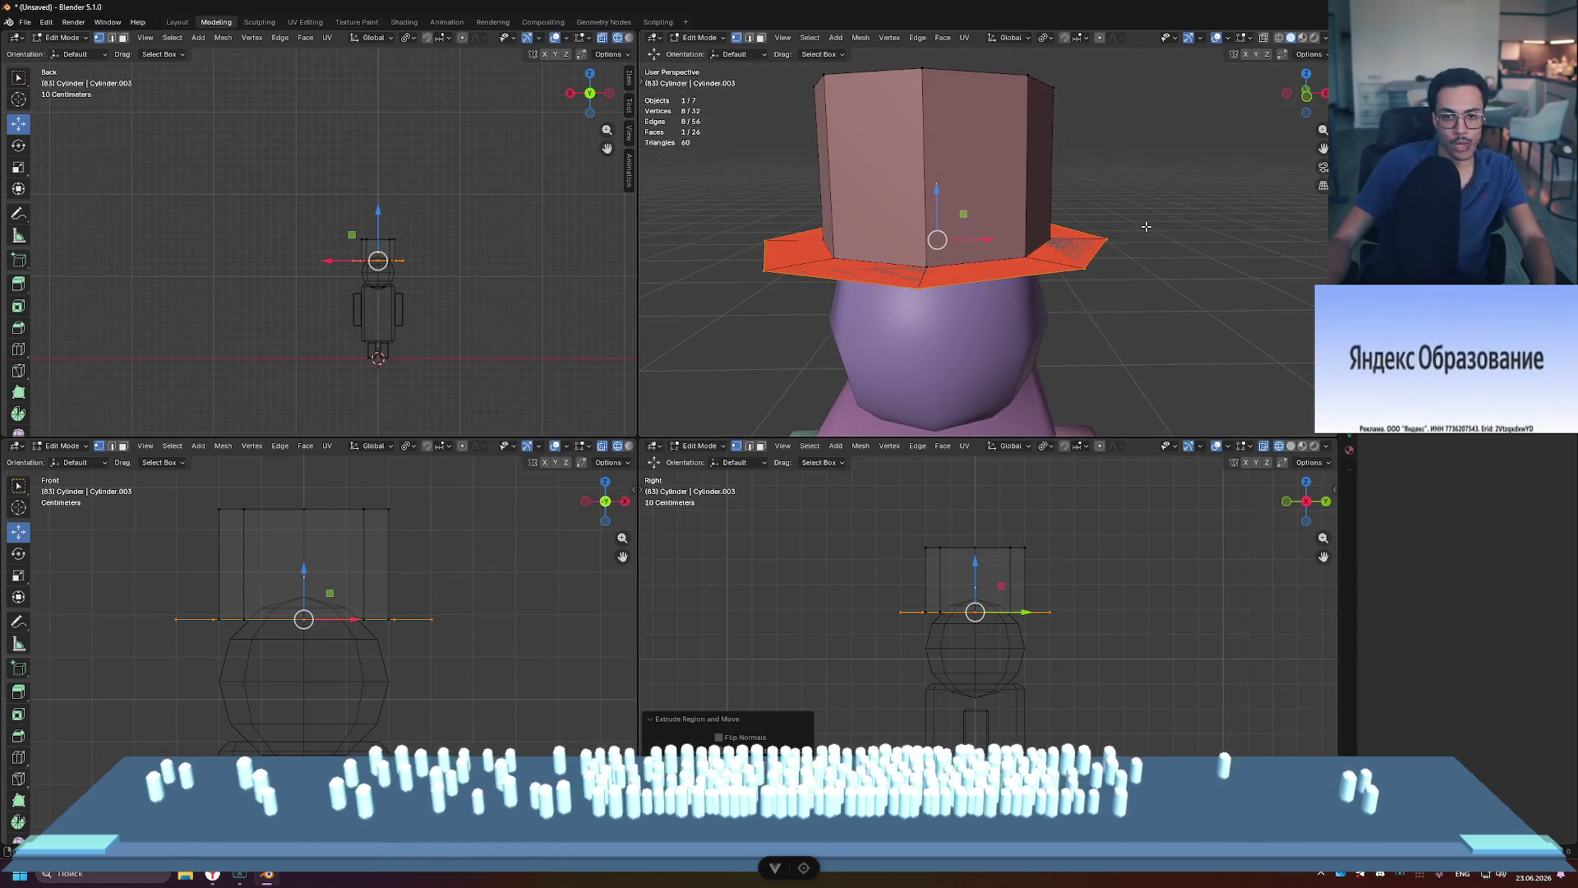
{"action": "key", "text": "s"}
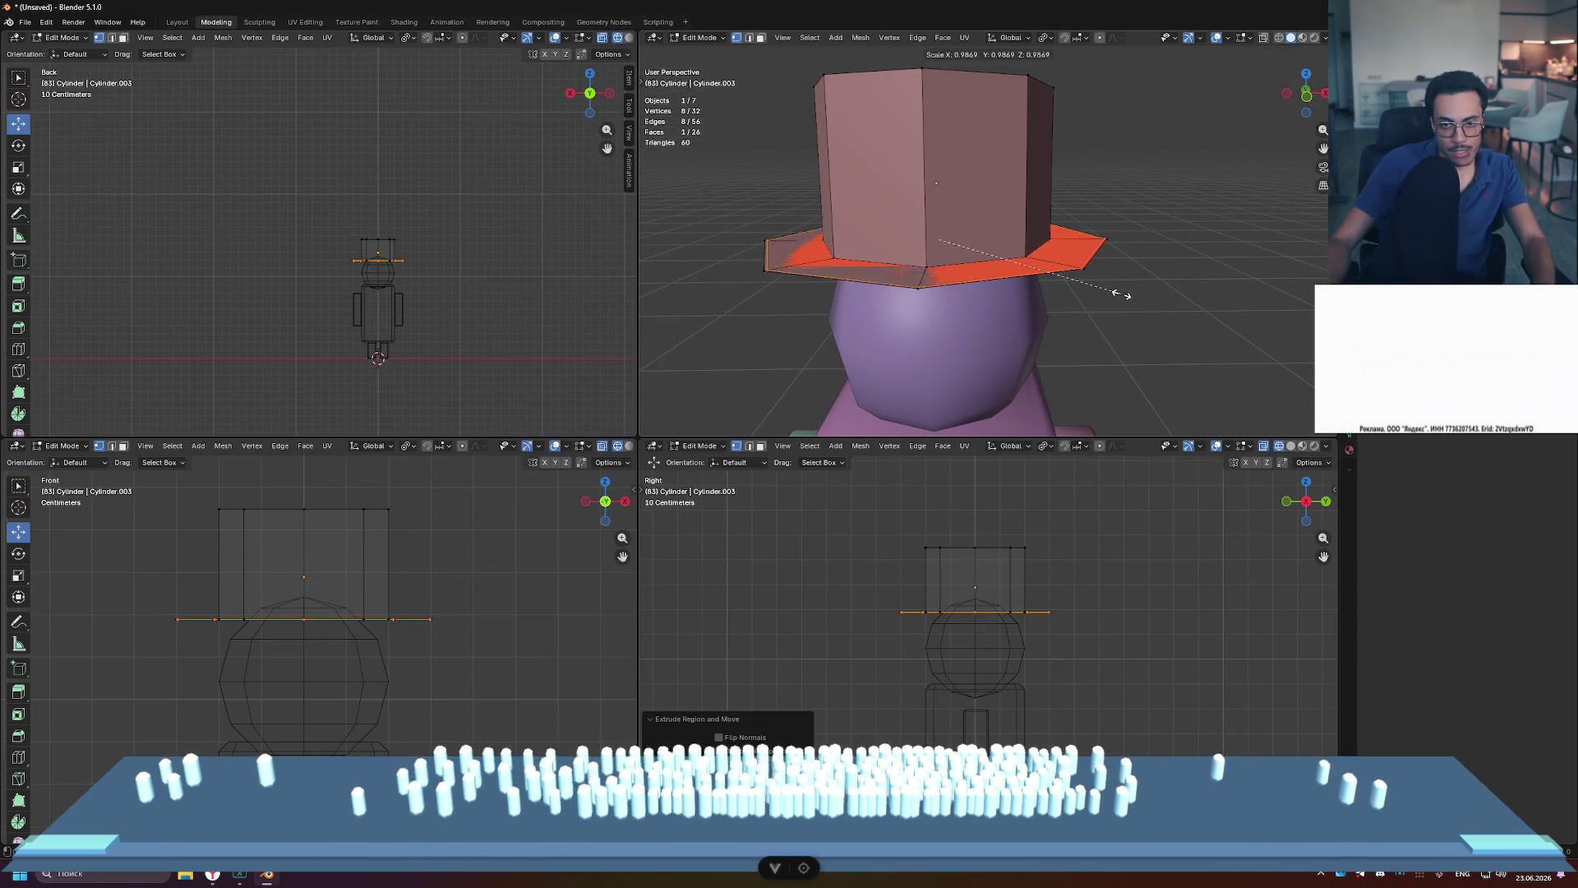
{"action": "left_click", "coordinate": [1111, 289]}
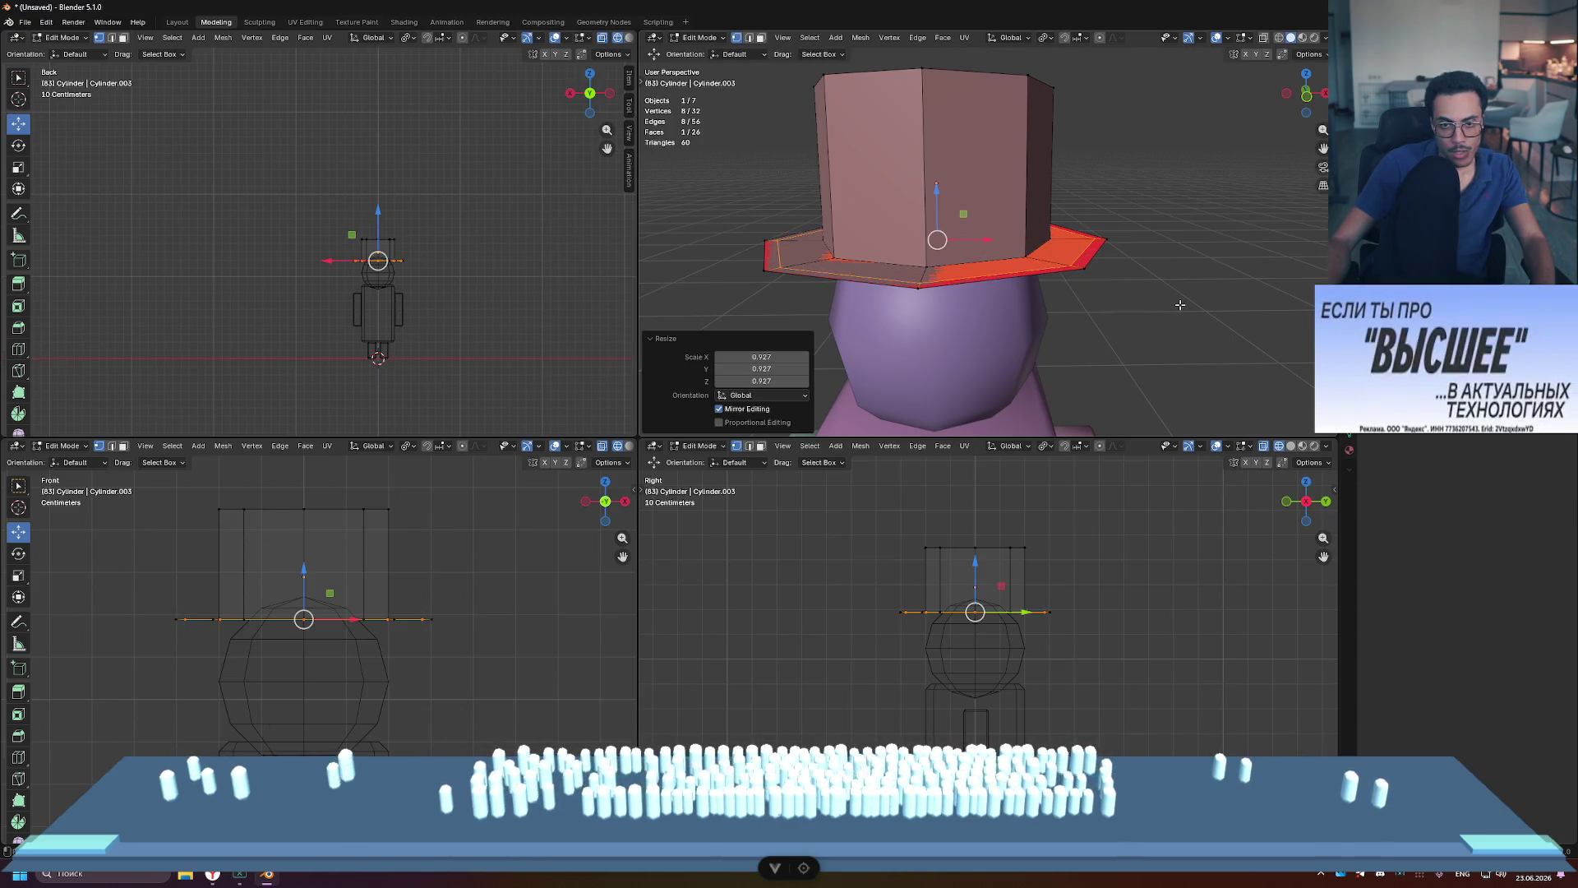
{"action": "key", "text": "ctrl+z"}
{"action": "key", "text": "ctrl+z"}
{"action": "key", "text": "s"}
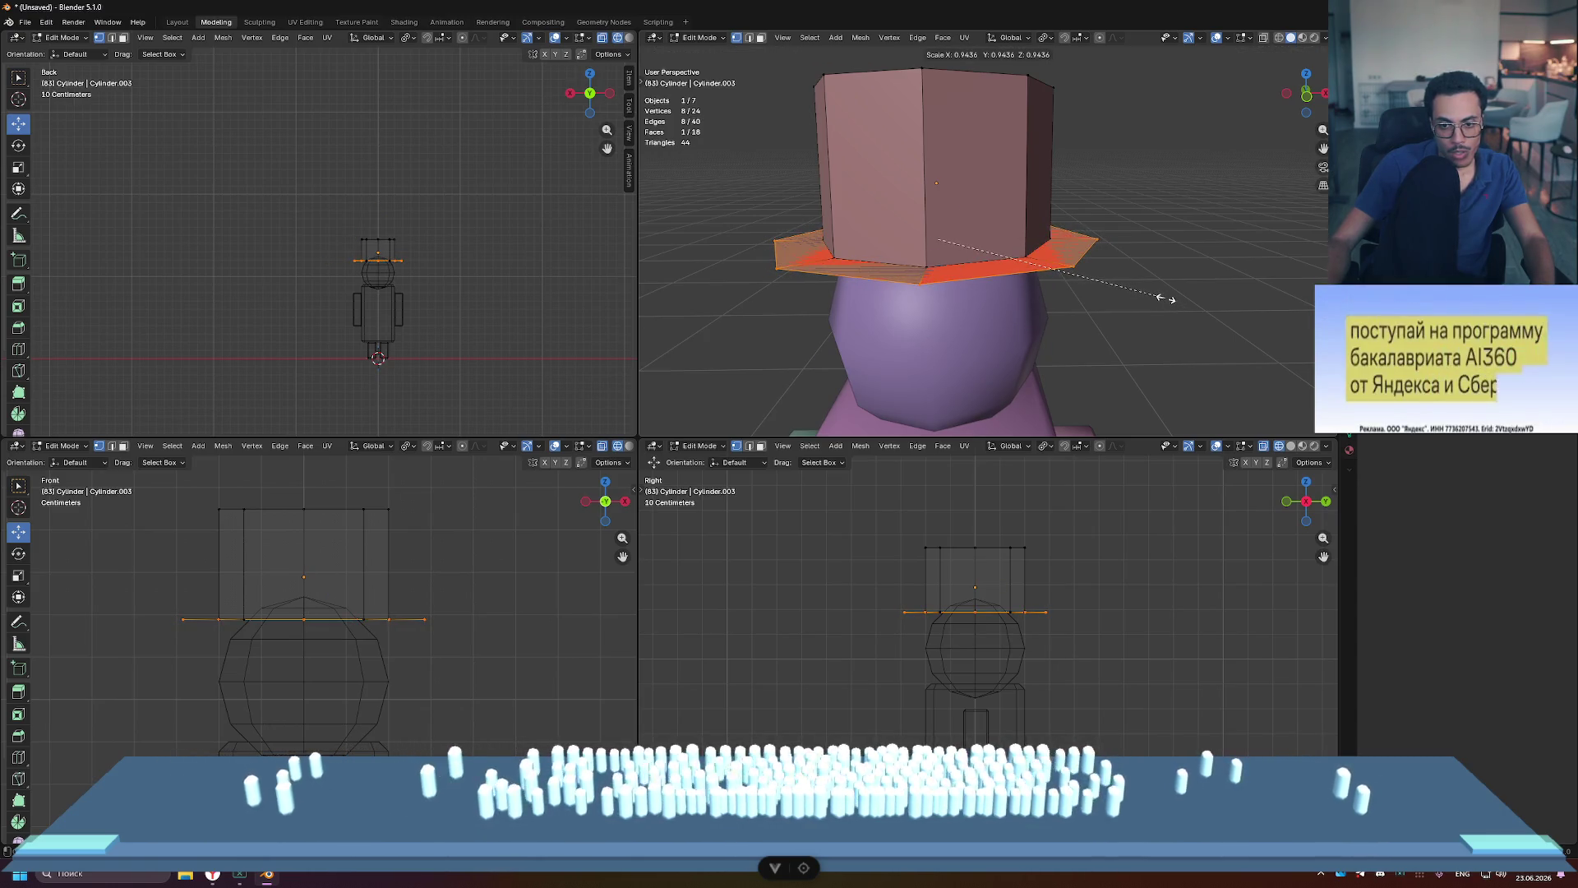
{"action": "left_click", "coordinate": [1151, 292]}
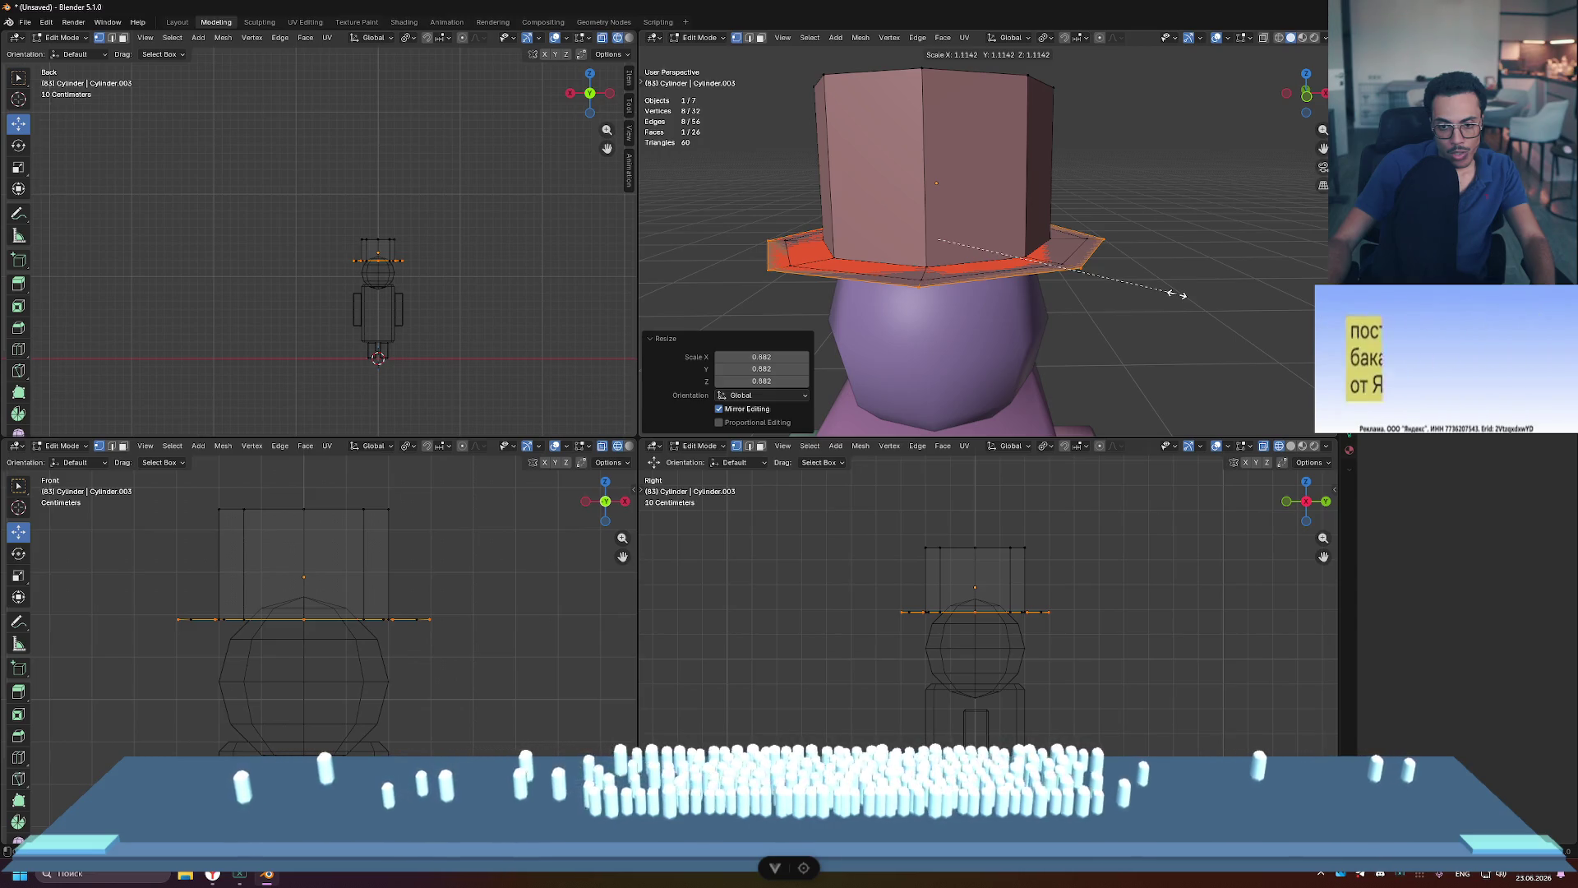
{"action": "left_click", "coordinate": [1178, 294]}
{"action": "key", "text": "e"}
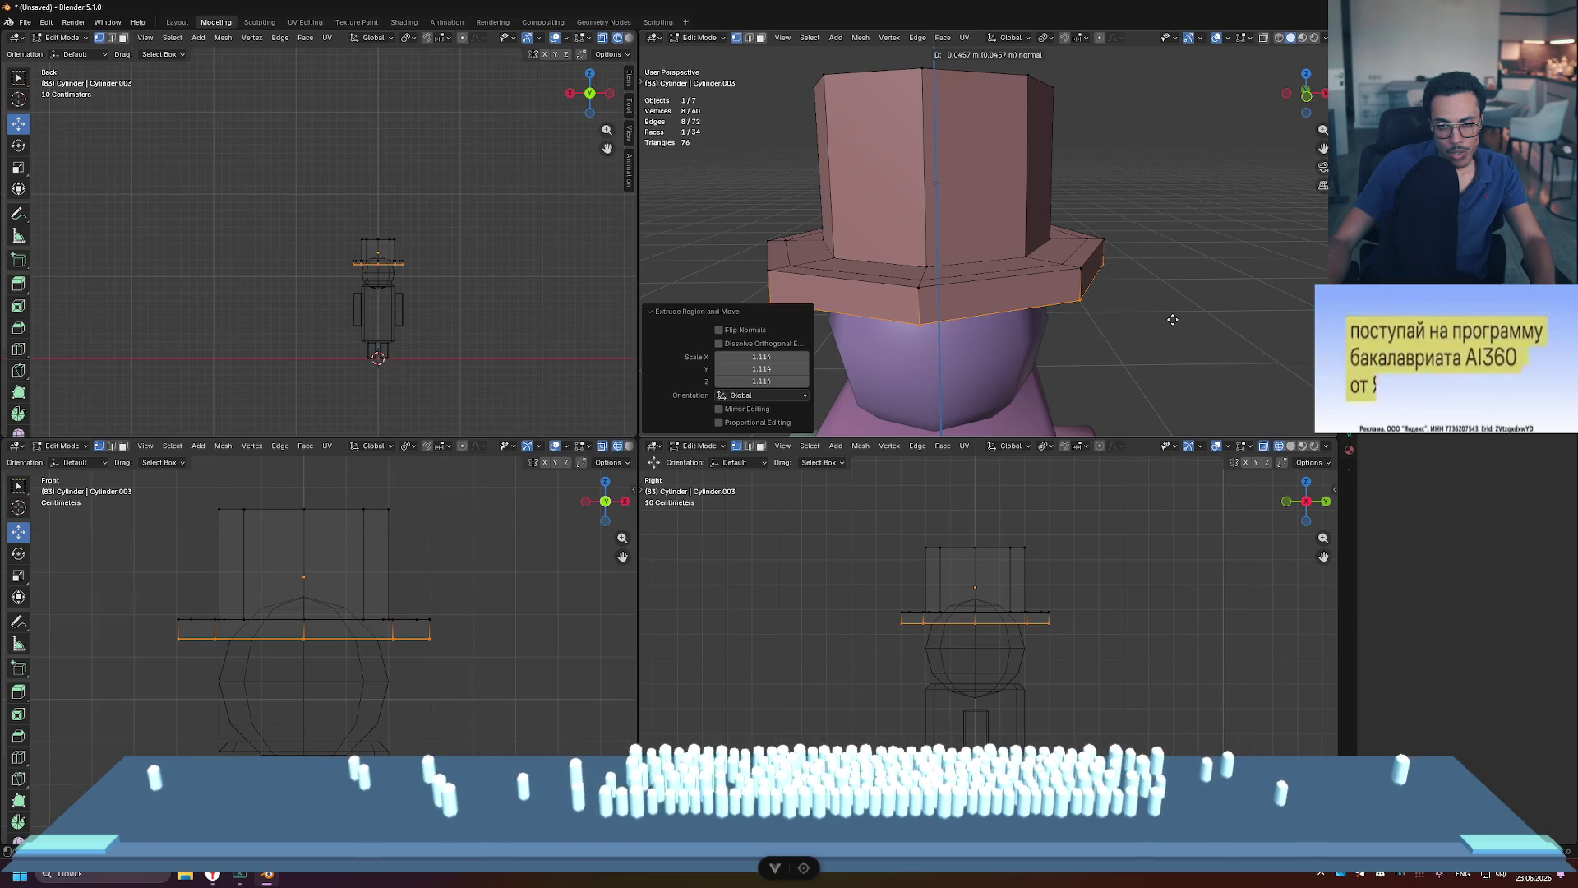
Step: Confirm the brim's downward extrusion, then raise the brim's top face loop about 0.011 m
{"action": "left_click", "coordinate": [1172, 319]}
{"action": "key", "text": "3"}
{"action": "left_click", "coordinate": [781, 257], "text": "alt"}
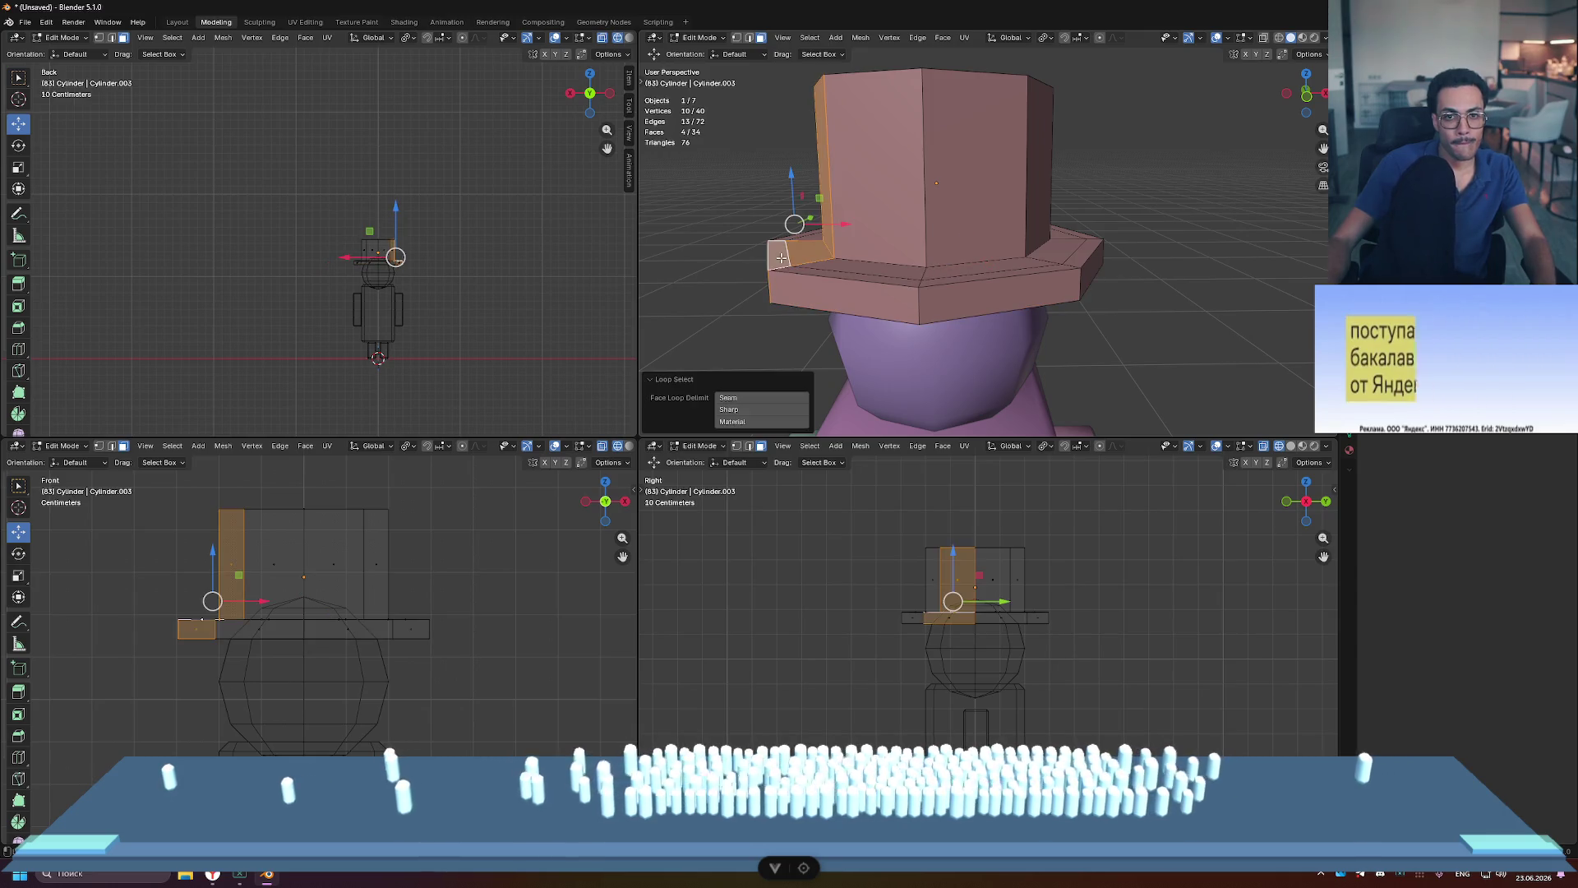
{"action": "left_click", "coordinate": [784, 267], "text": "alt"}
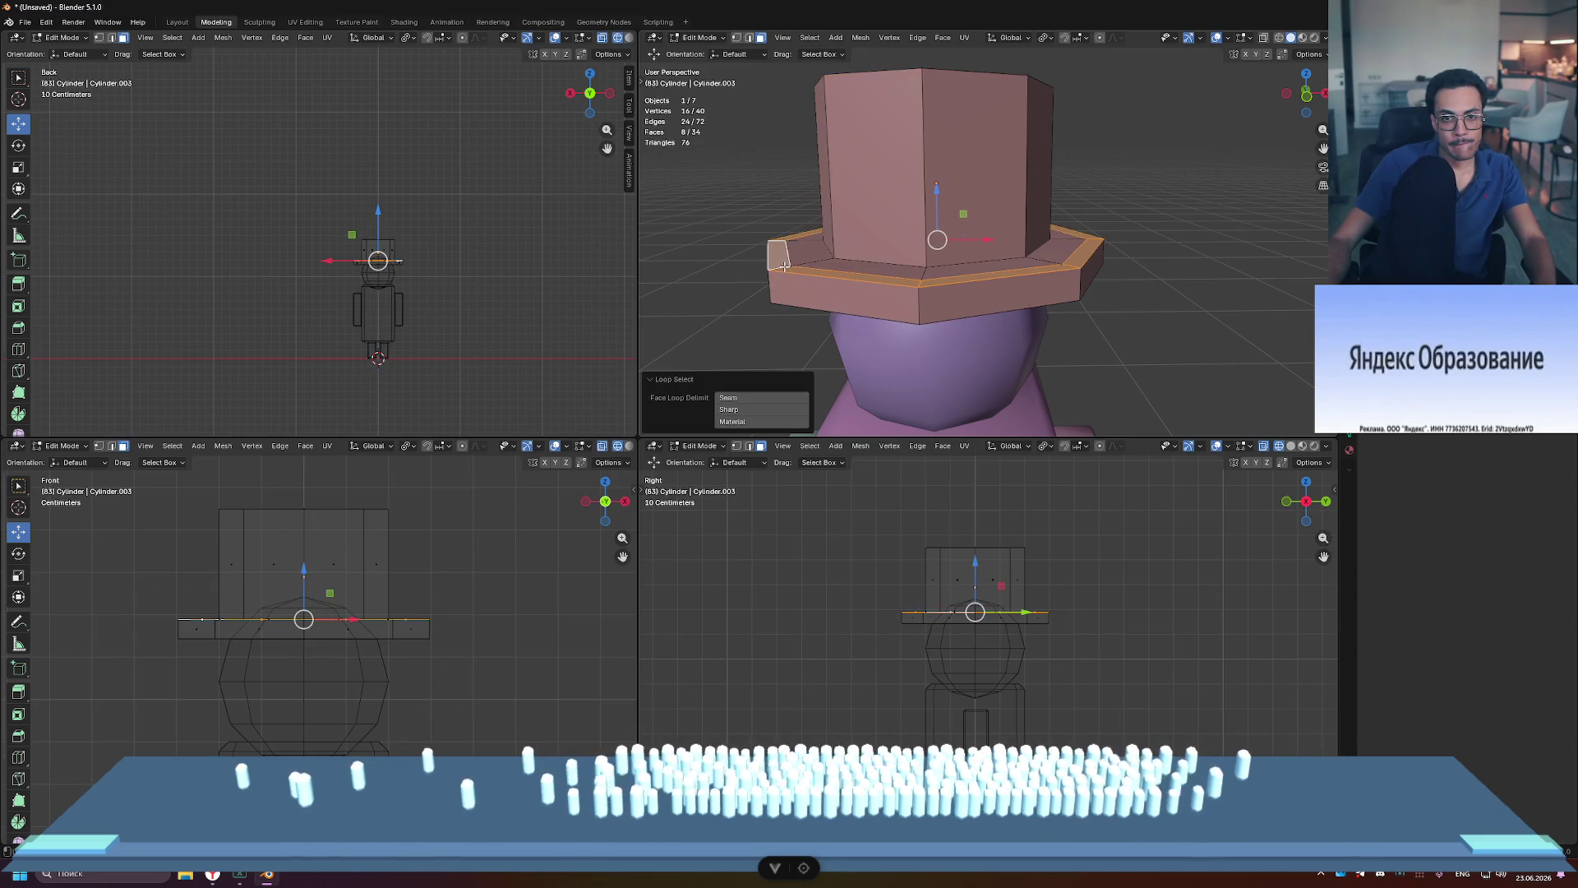
{"action": "key", "text": "g"}
{"action": "key", "text": "z"}
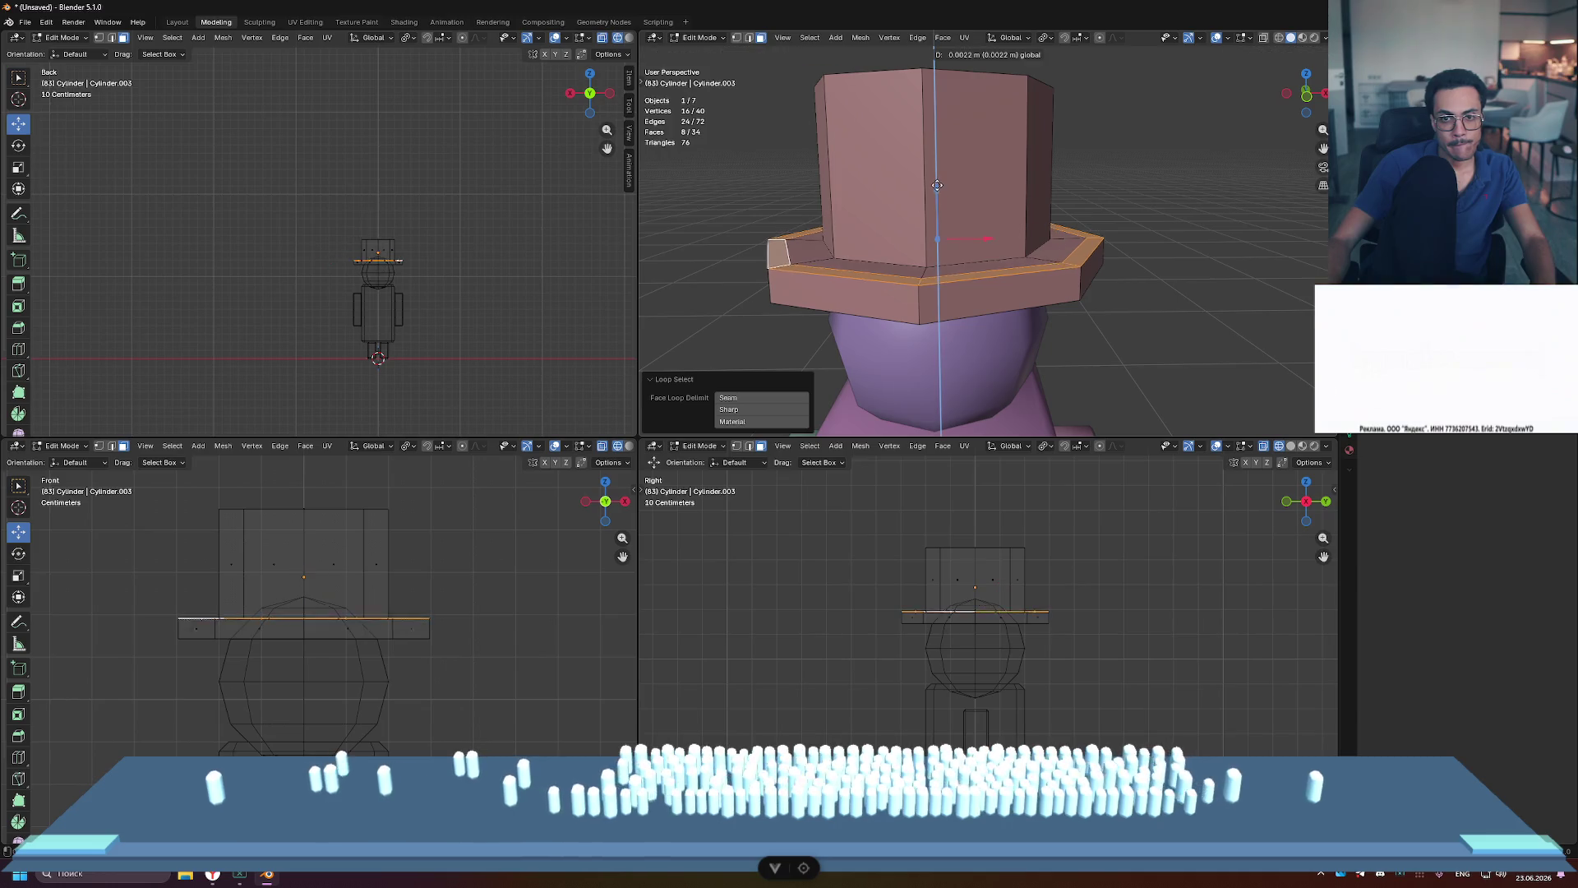
{"action": "left_click", "coordinate": [938, 182]}
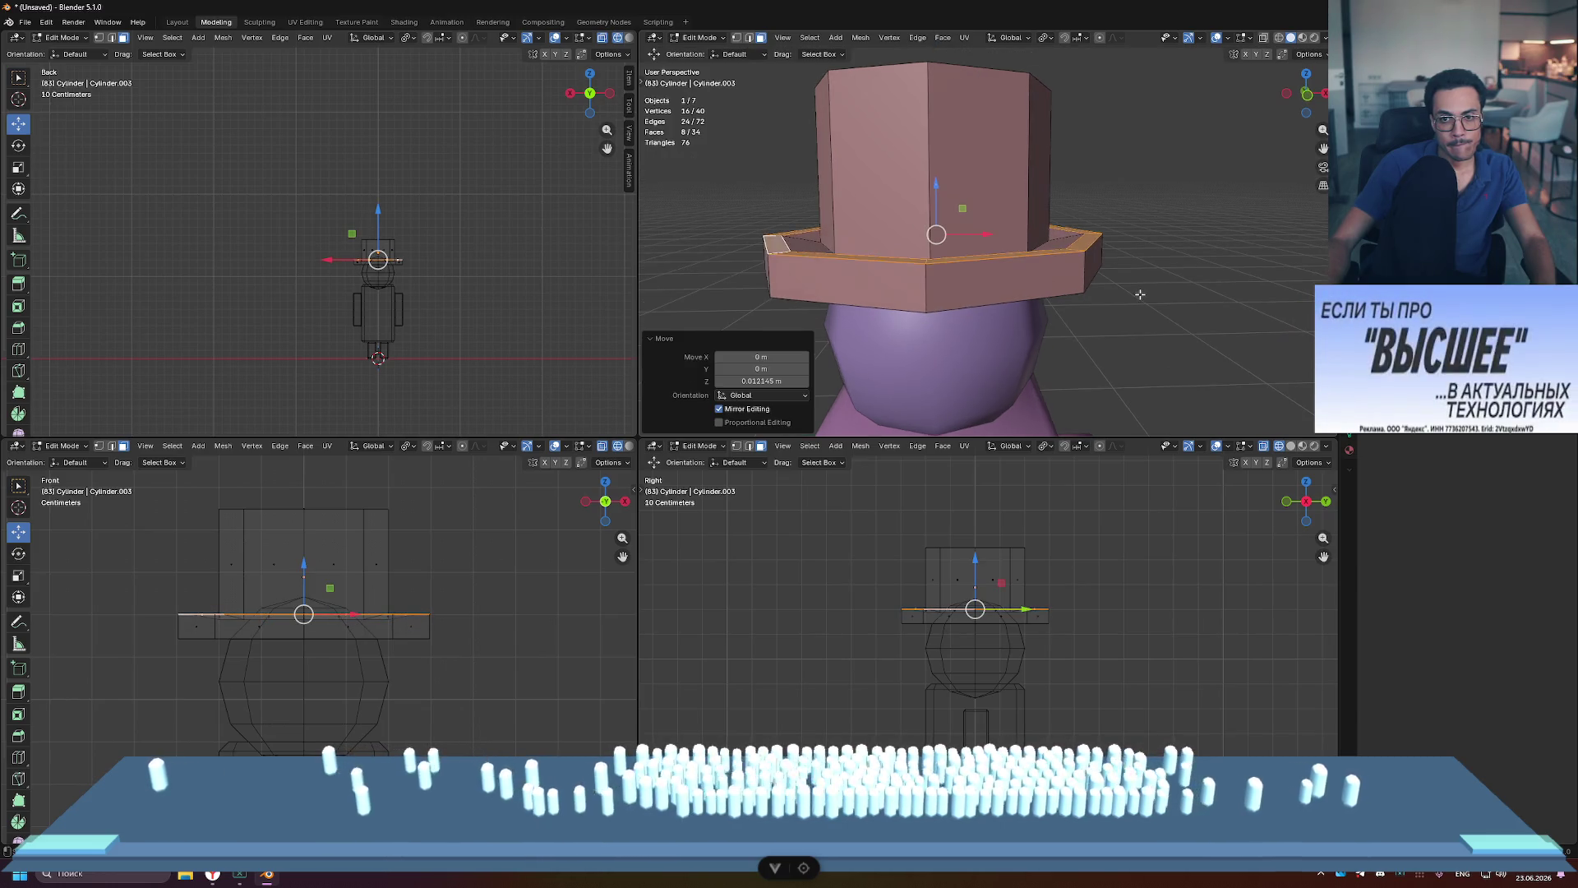
Step: Select the brim's underside face from below and lower it along Z
{"action": "left_click", "coordinate": [1173, 267]}
{"action": "mouse_move", "coordinate": [1173, 268]}
{"action": "middle_mouse_down"}
{"action": "mouse_move", "coordinate": [1173, 305]}
{"action": "mouse_move", "coordinate": [1173, 217]}
{"action": "middle_mouse_up"}
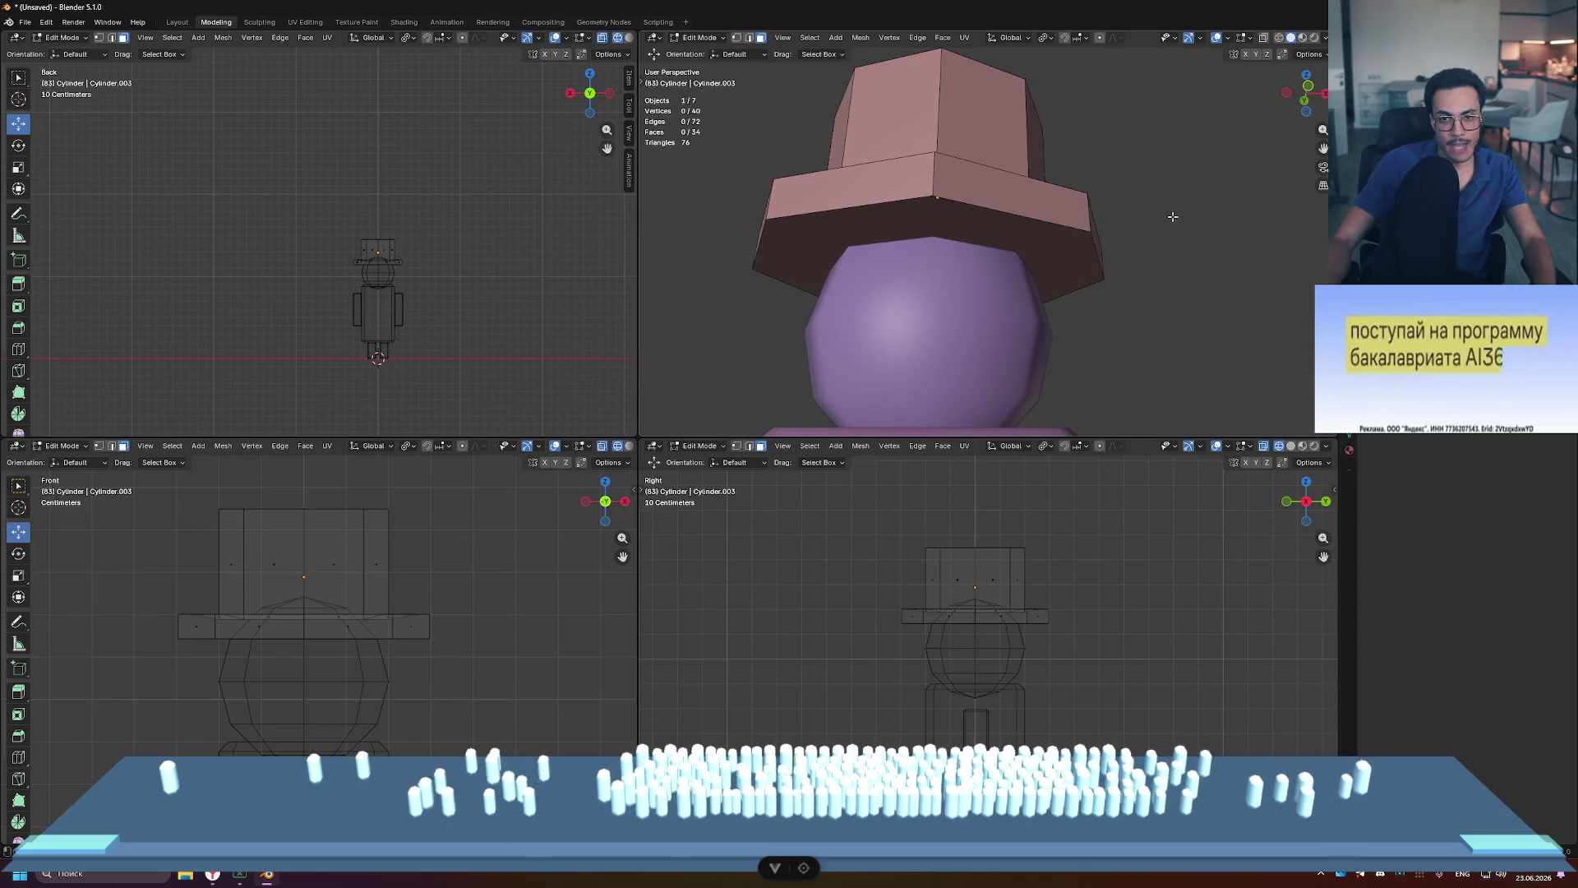
{"action": "left_click", "coordinate": [903, 226]}
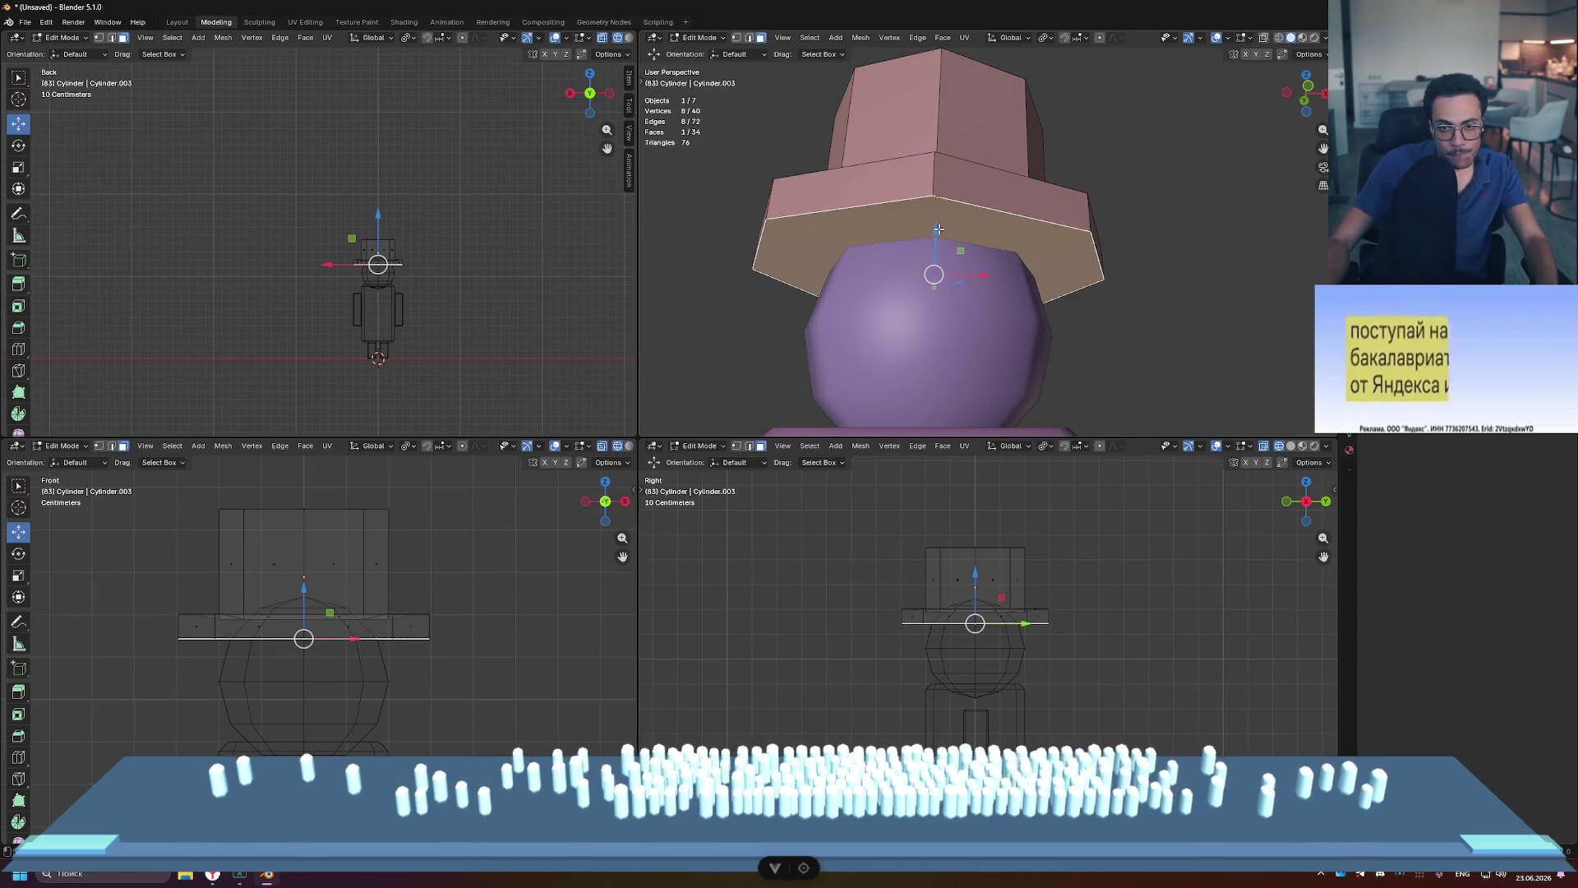
{"action": "key", "text": "g"}
{"action": "key", "text": "z"}
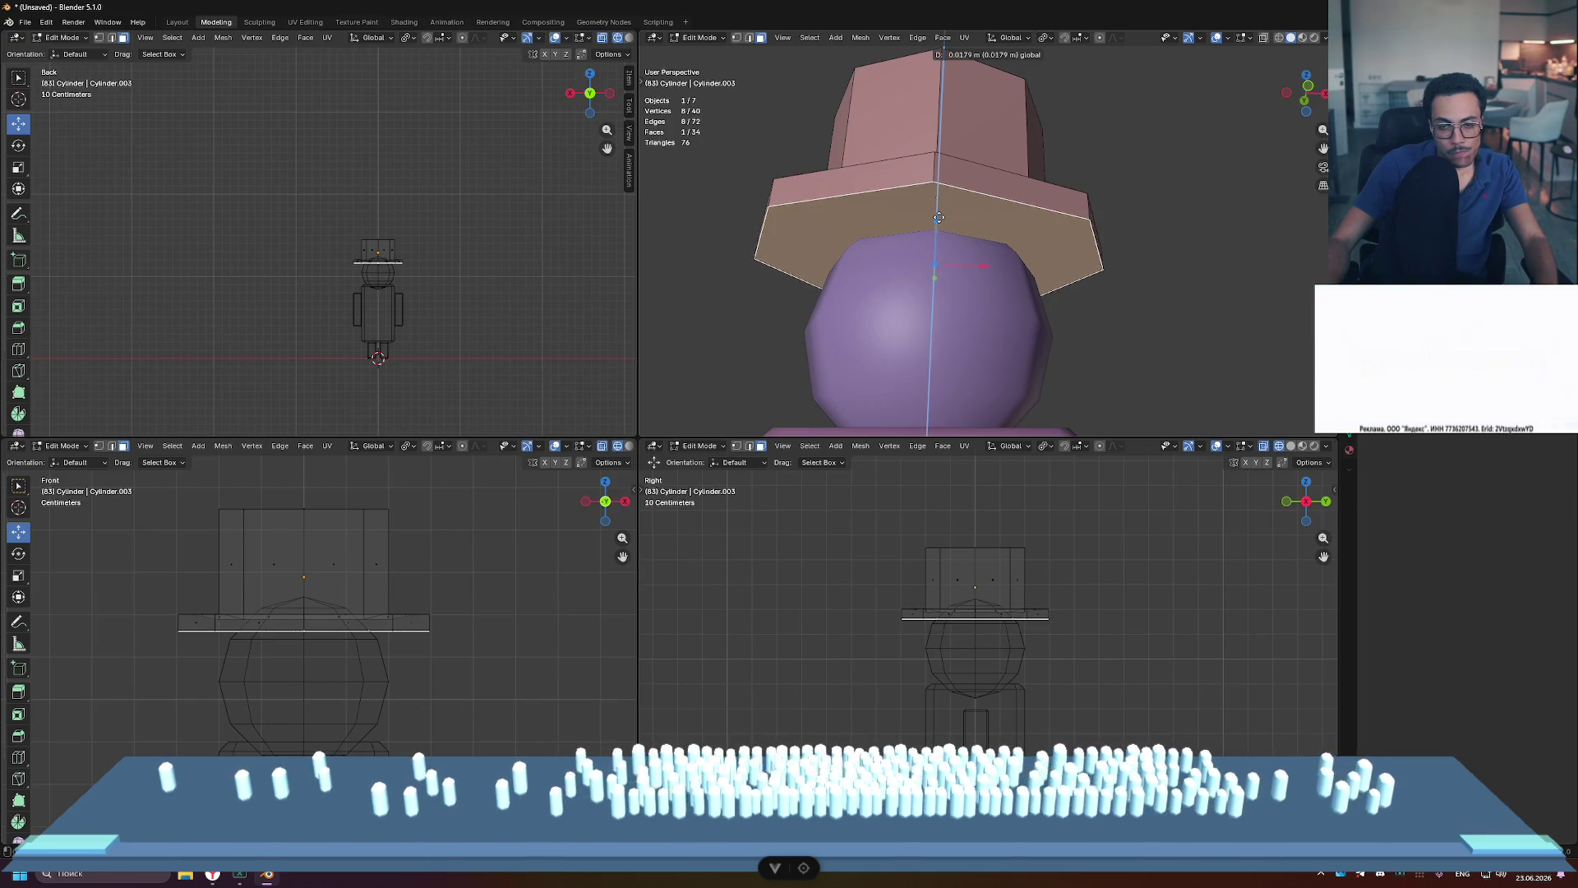
{"action": "left_click", "coordinate": [938, 217]}
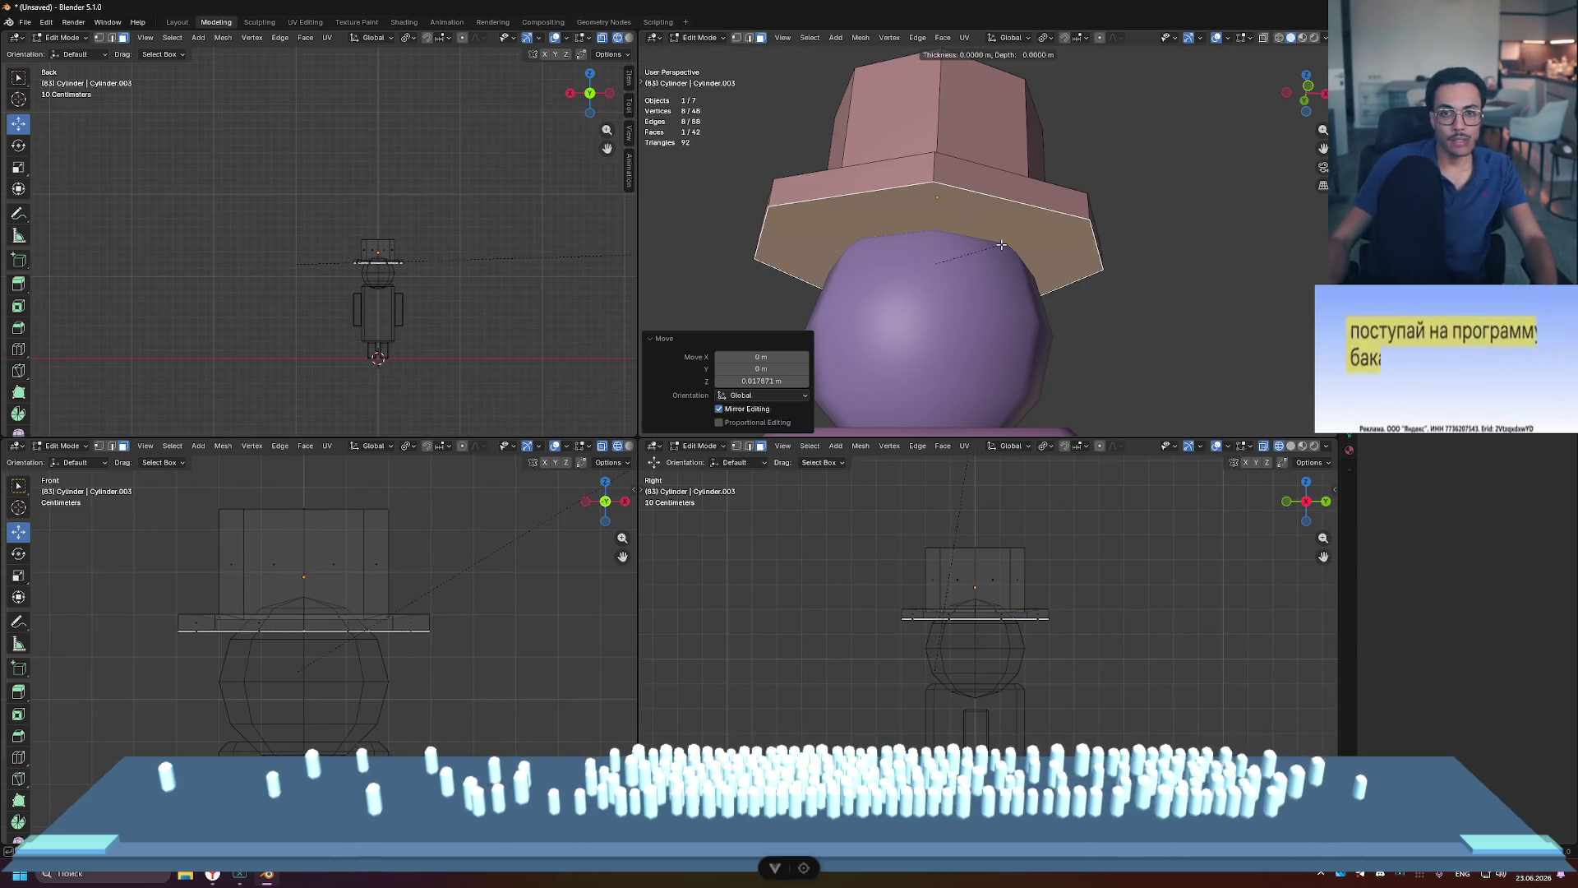
Step: Scale the hat's underside face down to 0.957
{"action": "key", "text": "i"}
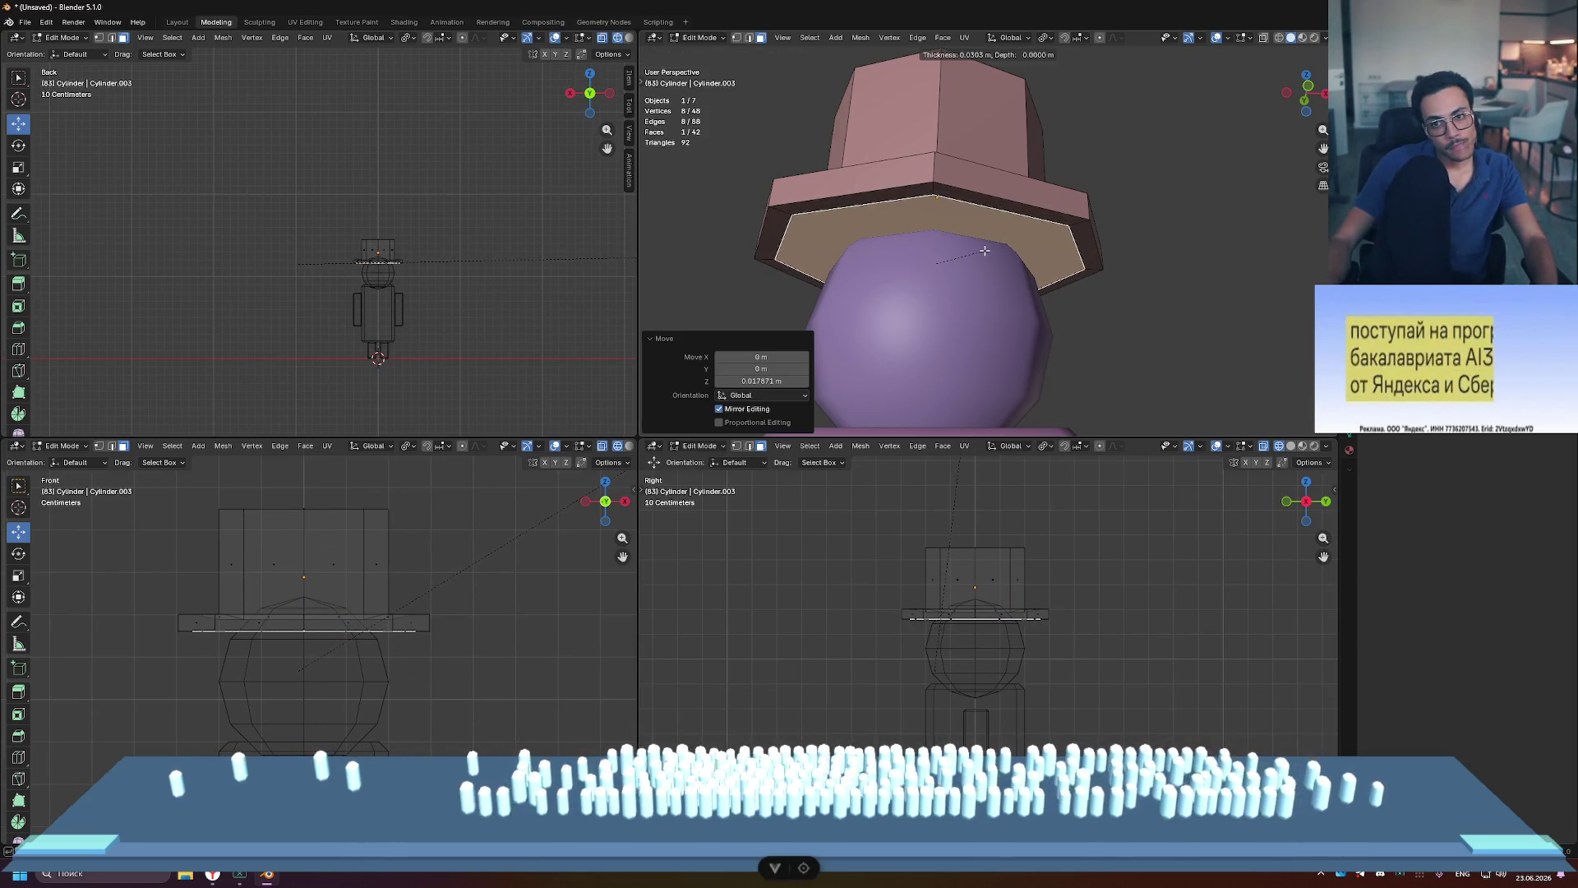
{"action": "left_click", "coordinate": [984, 250]}
{"action": "middle_click_drag", "start_coordinate": [985, 250], "coordinate": [1015, 289]}
{"action": "key", "text": "ctrl+z"}
{"action": "middle_click_drag", "start_coordinate": [1108, 265], "coordinate": [1142, 239]}
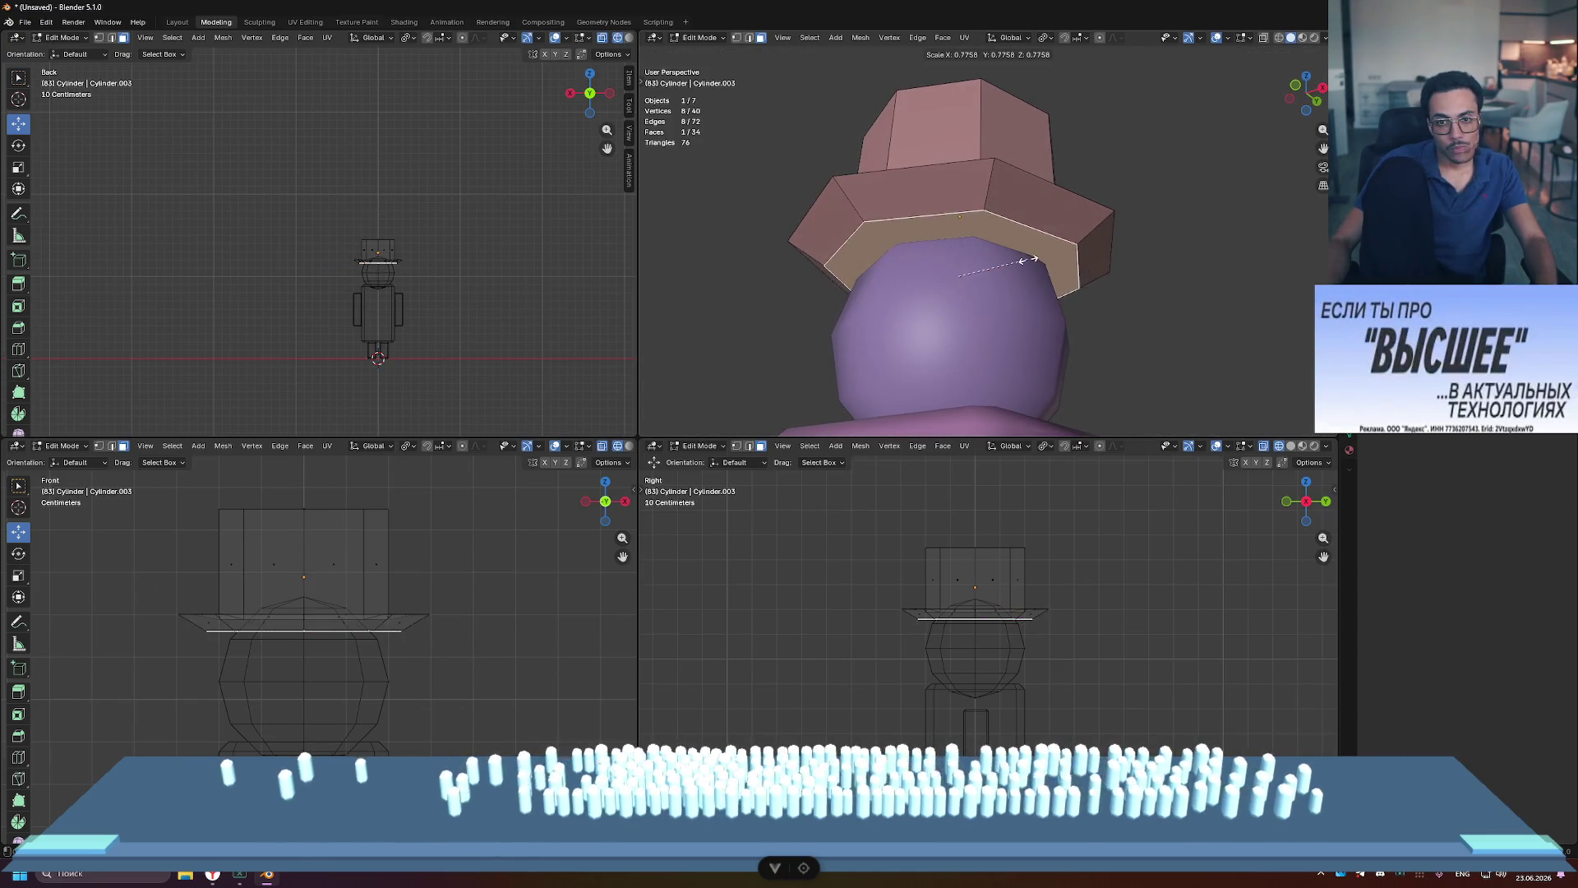
{"action": "key", "text": "s"}
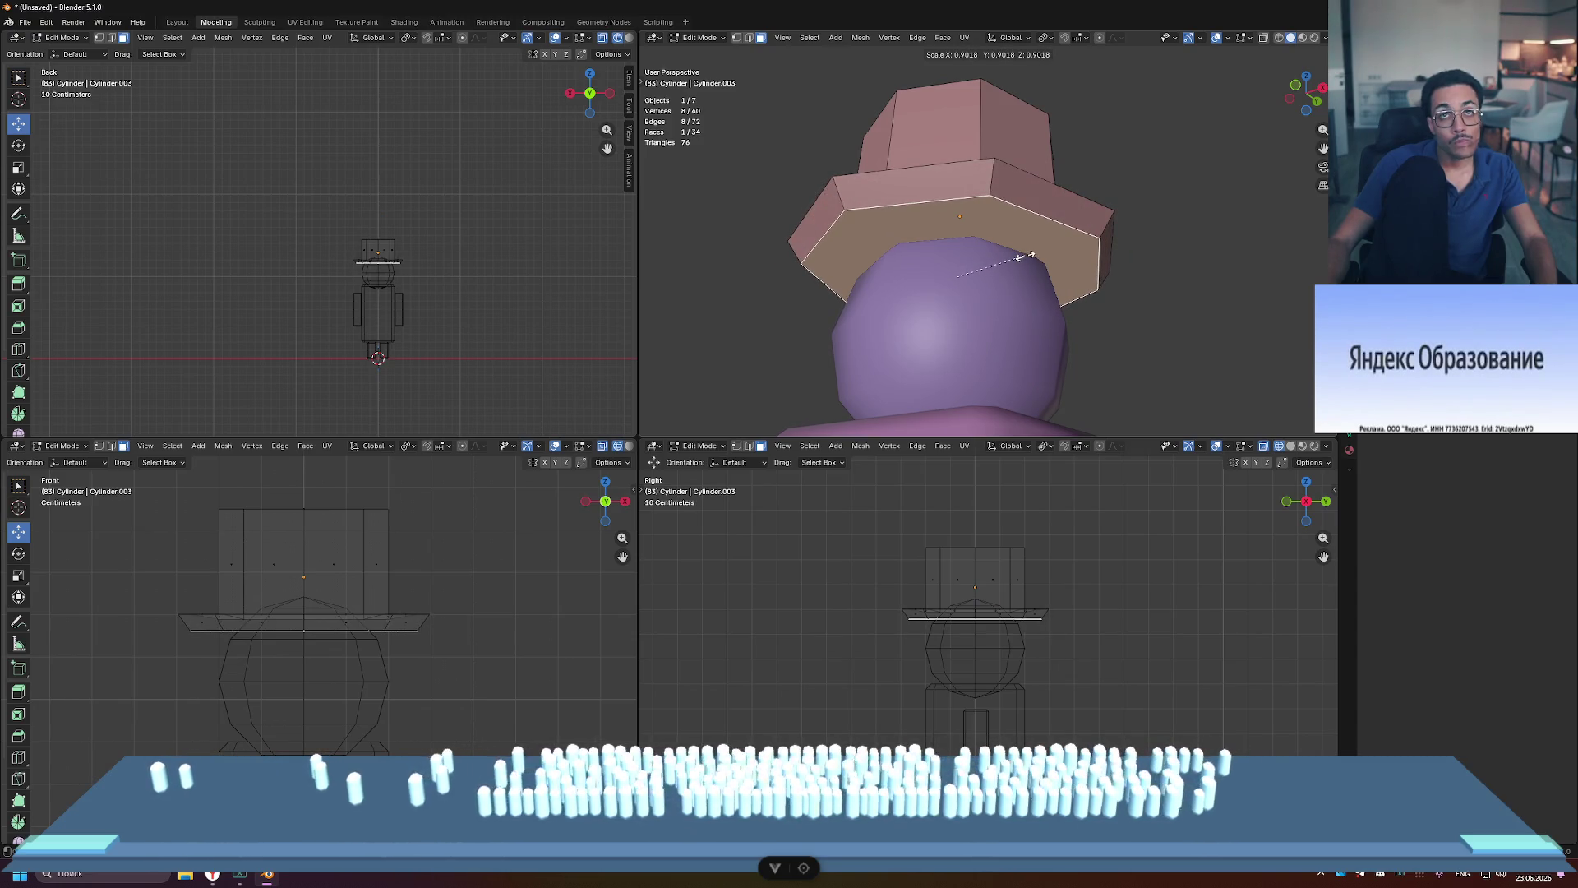
{"action": "left_click", "coordinate": [1029, 256]}
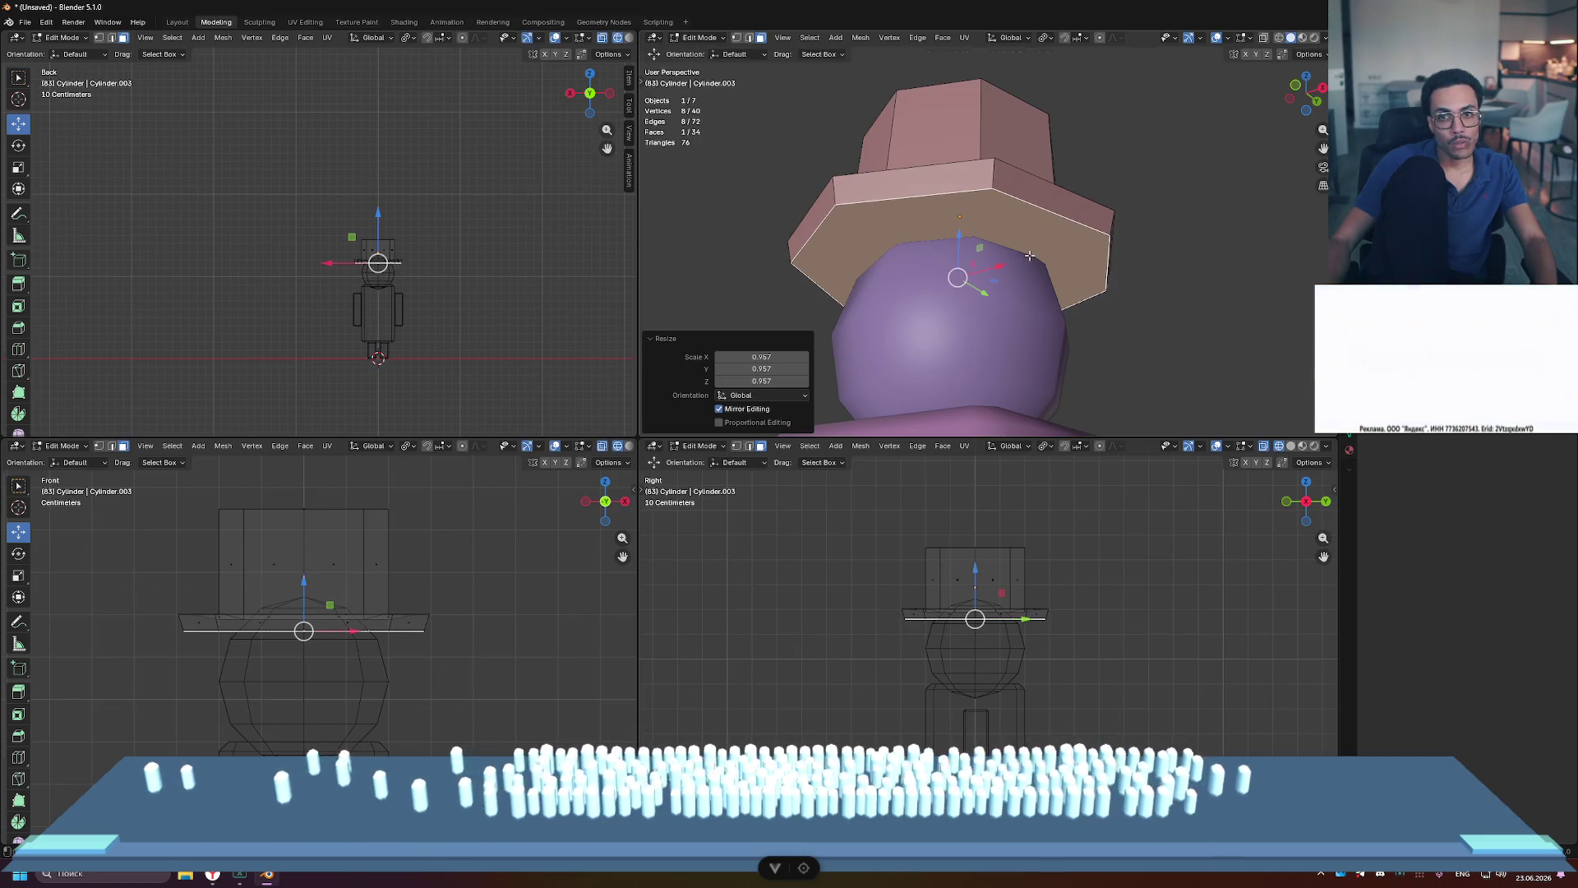
Step: Inset the underside face by 0.09114 m and extrude it up into the crown
{"action": "key", "text": "i"}
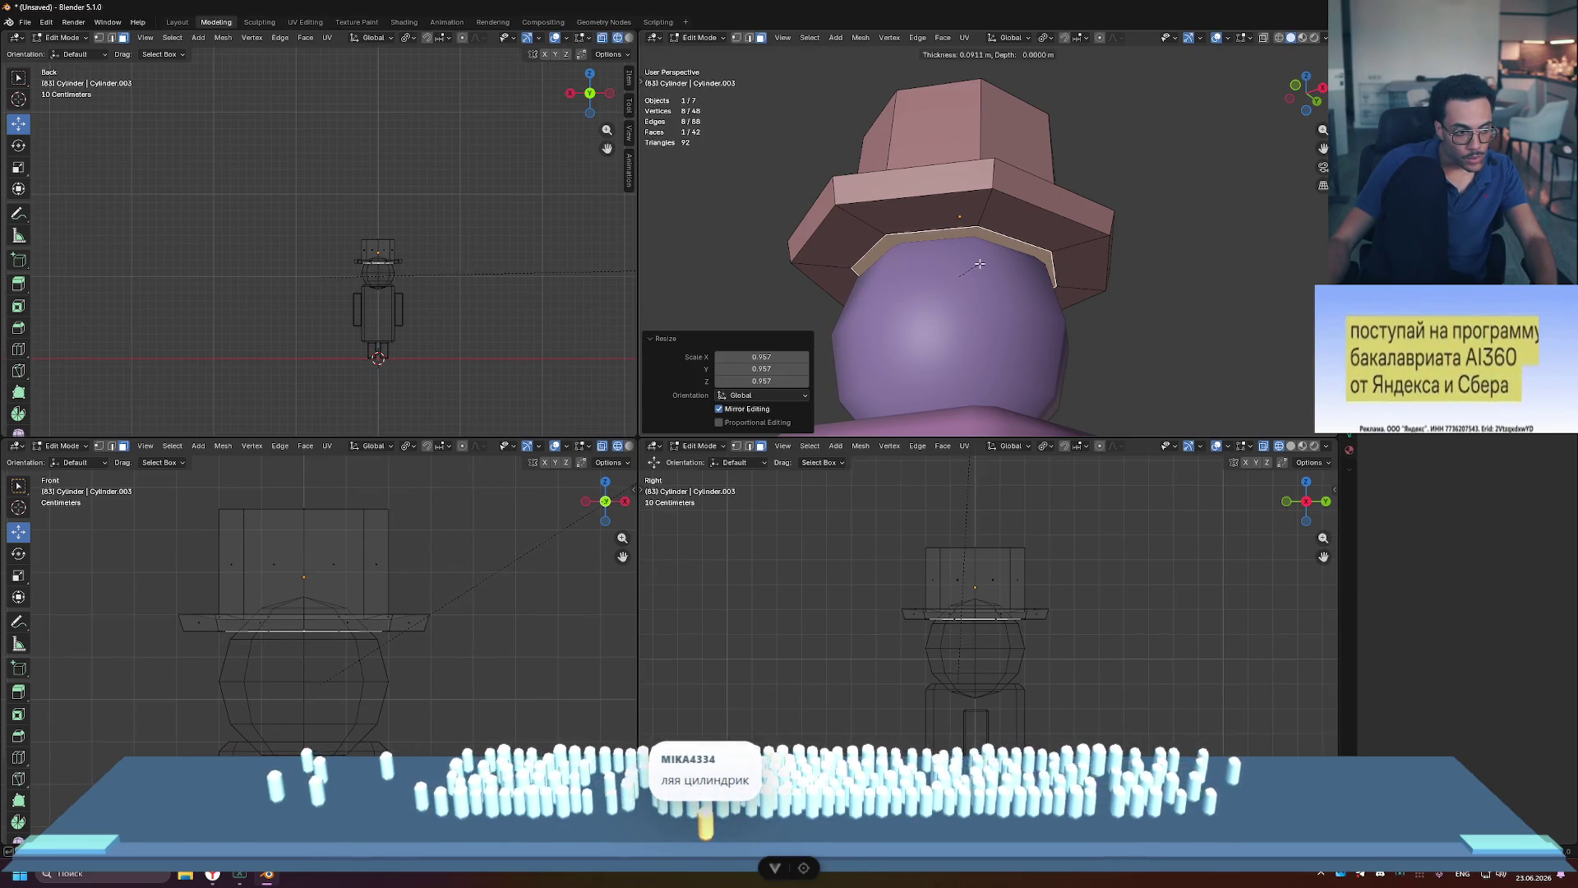
{"action": "left_click", "coordinate": [980, 264]}
{"action": "key", "text": "e"}
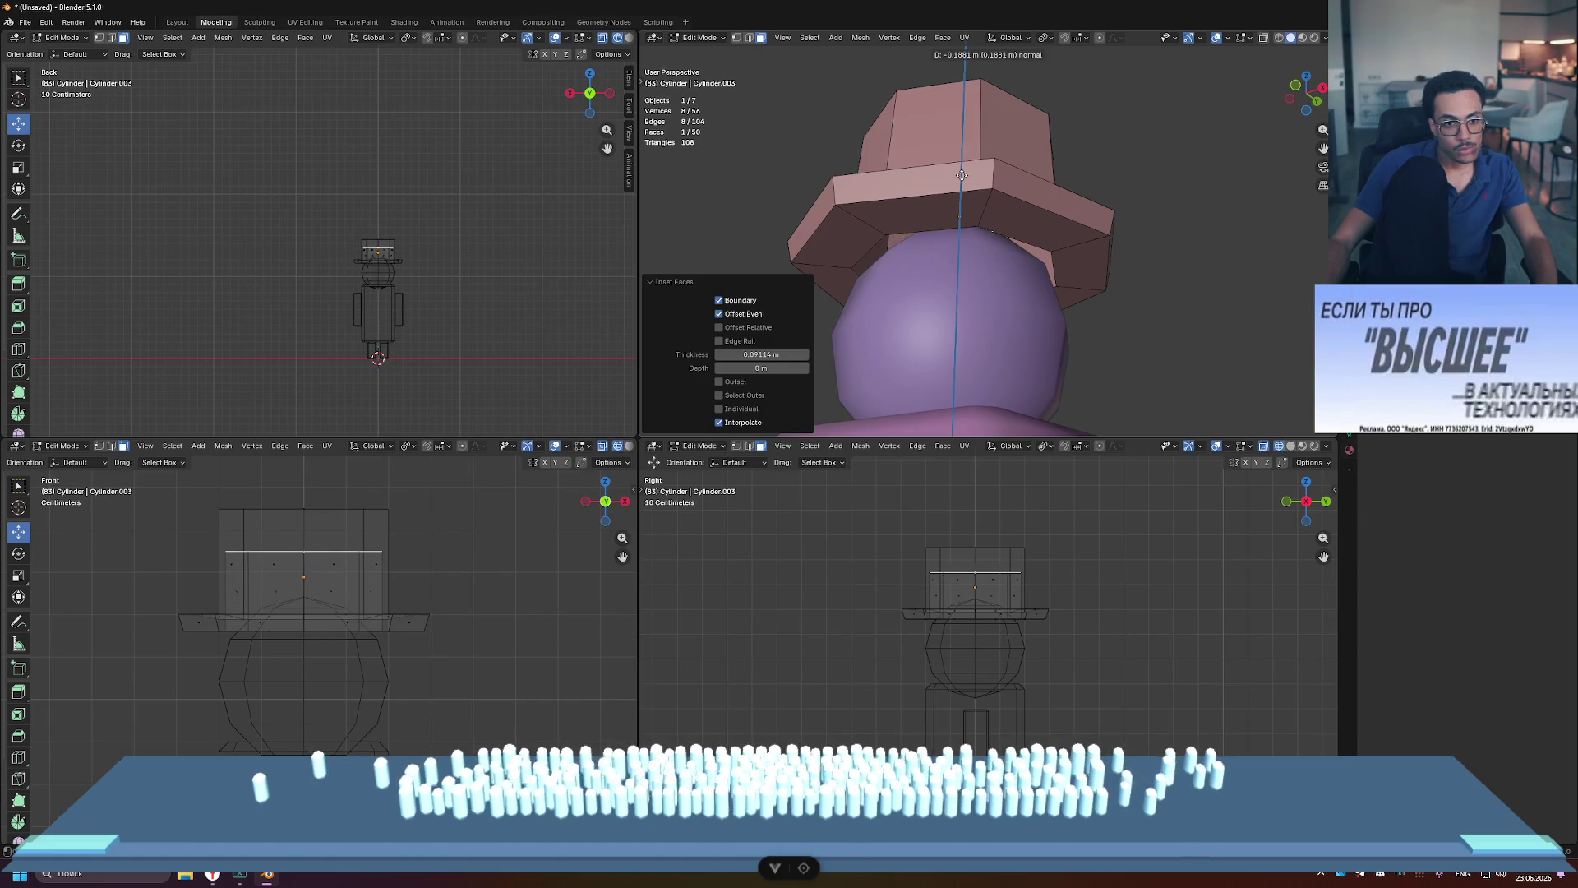
{"action": "left_click", "coordinate": [963, 154]}
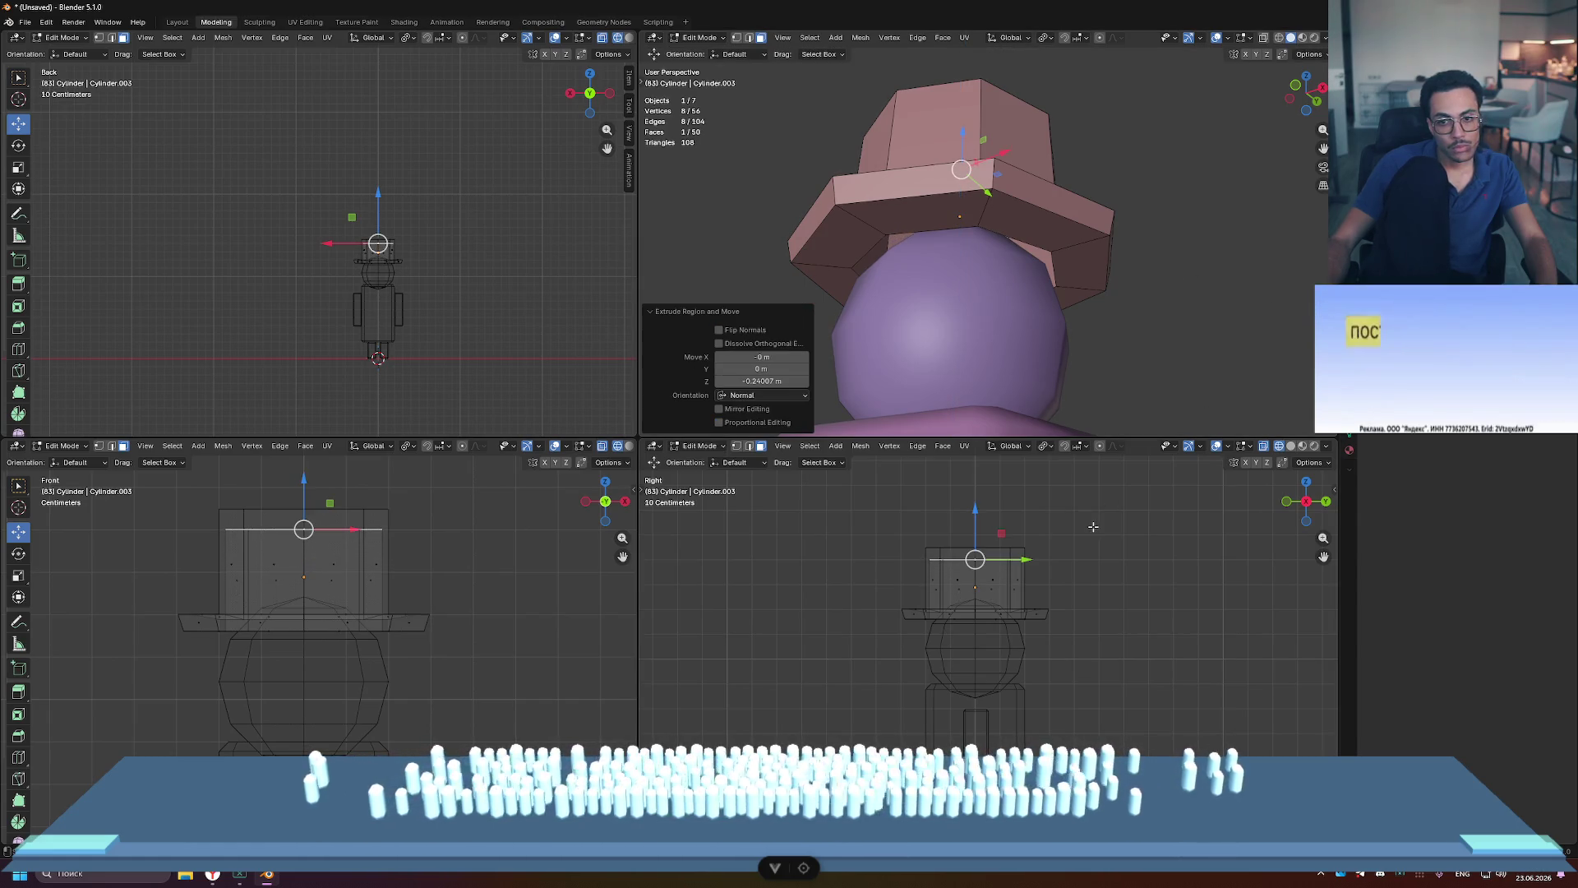
Step: Return to Object Mode and view the whole character from the front
{"action": "key", "text": "Tab"}
{"action": "mouse_move", "coordinate": [1118, 346]}
{"action": "middle_mouse_down"}
{"action": "mouse_move", "coordinate": [1126, 293]}
{"action": "mouse_move", "coordinate": [1086, 244]}
{"action": "middle_mouse_up"}
{"action": "scroll", "coordinate": [1101, 292], "scroll_direction": "down", "scroll_amount": 5}
{"action": "left_click", "coordinate": [873, 274]}
{"action": "key", "text": "ctrl+z"}
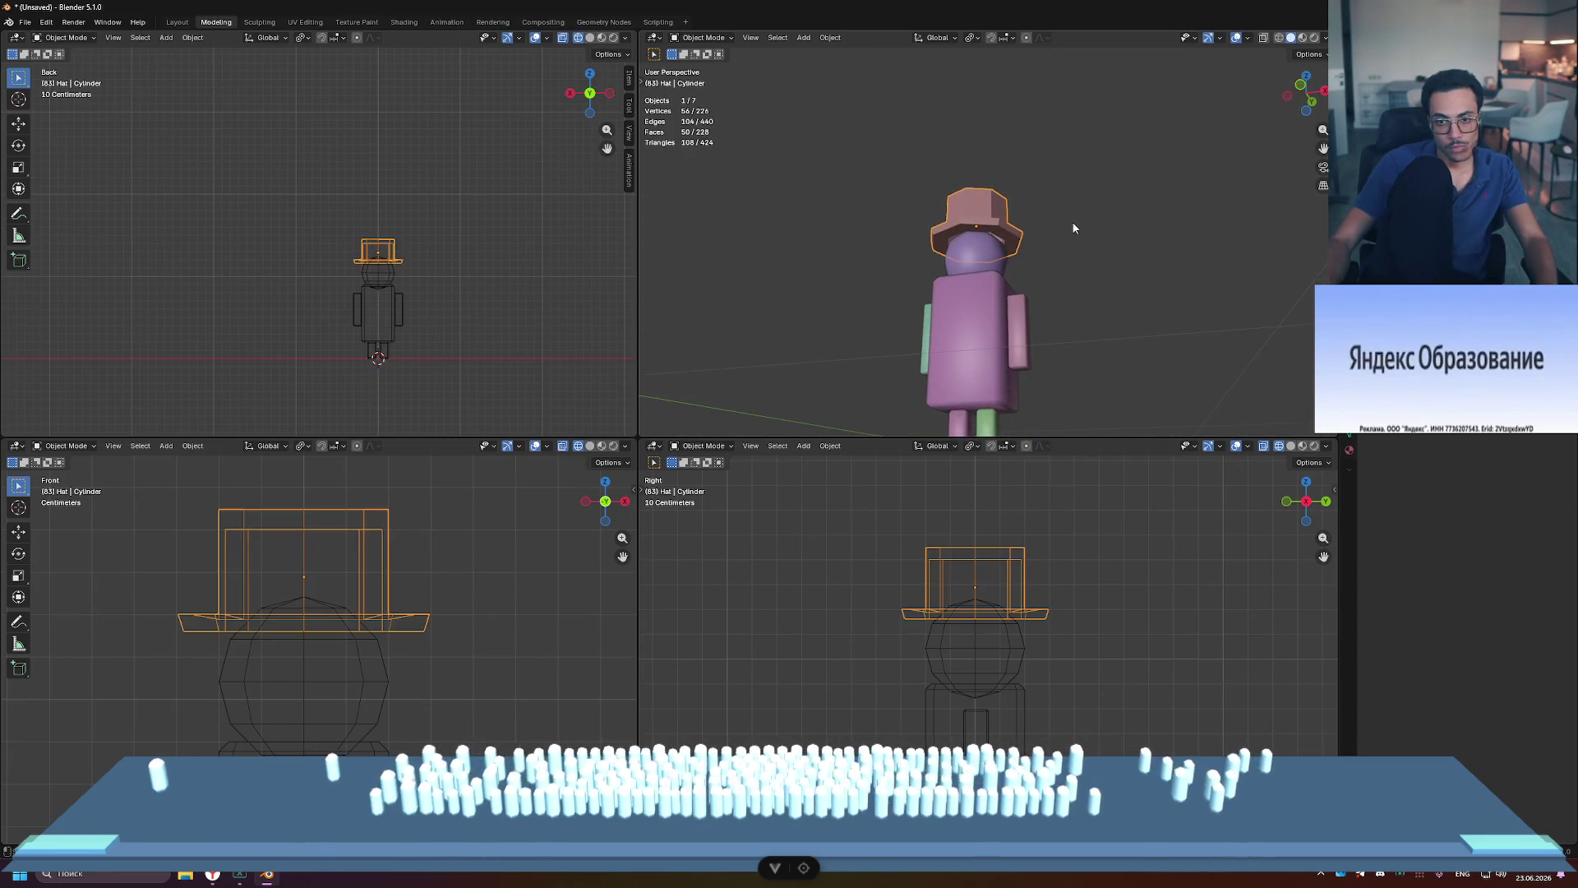